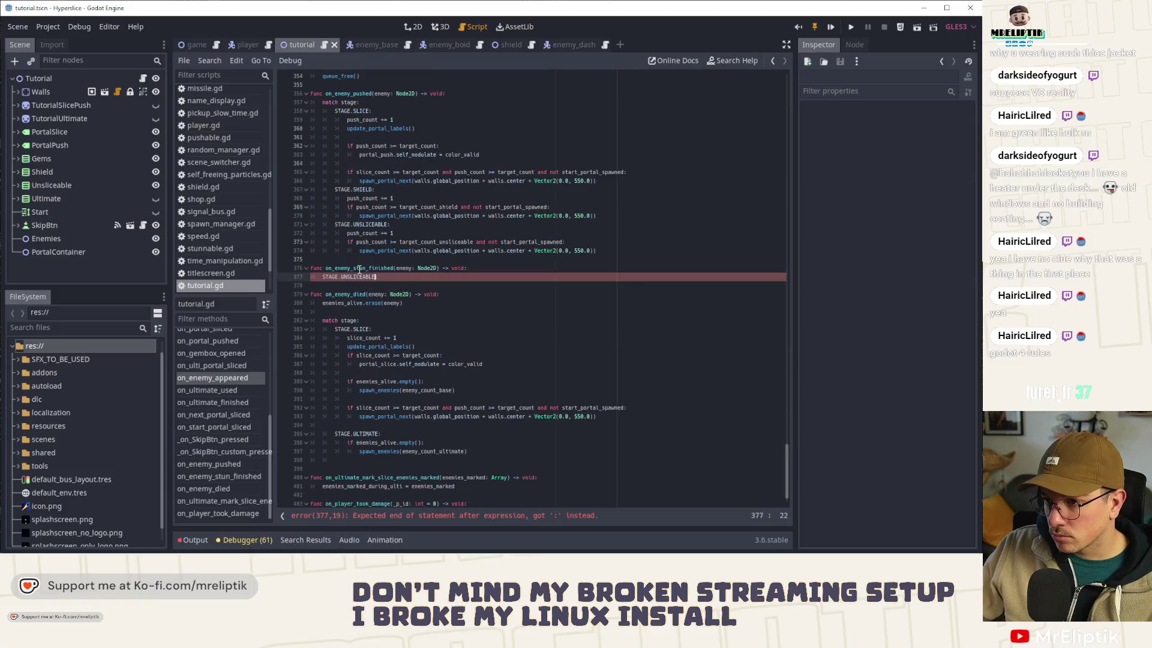
Step: Paste the Unsliceable spawn code and put it under an 'if state == STAGE.UNSLICEABLE' condition
key("ctrl+v")
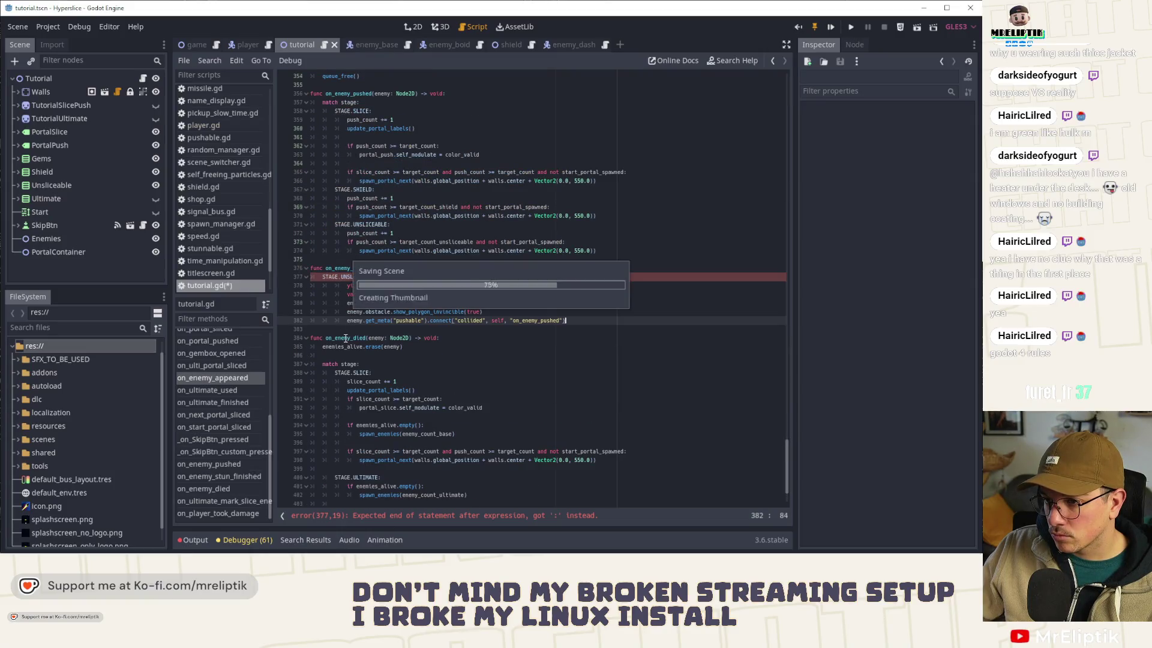
left_click(473, 265)
key("Return")
type("match state")
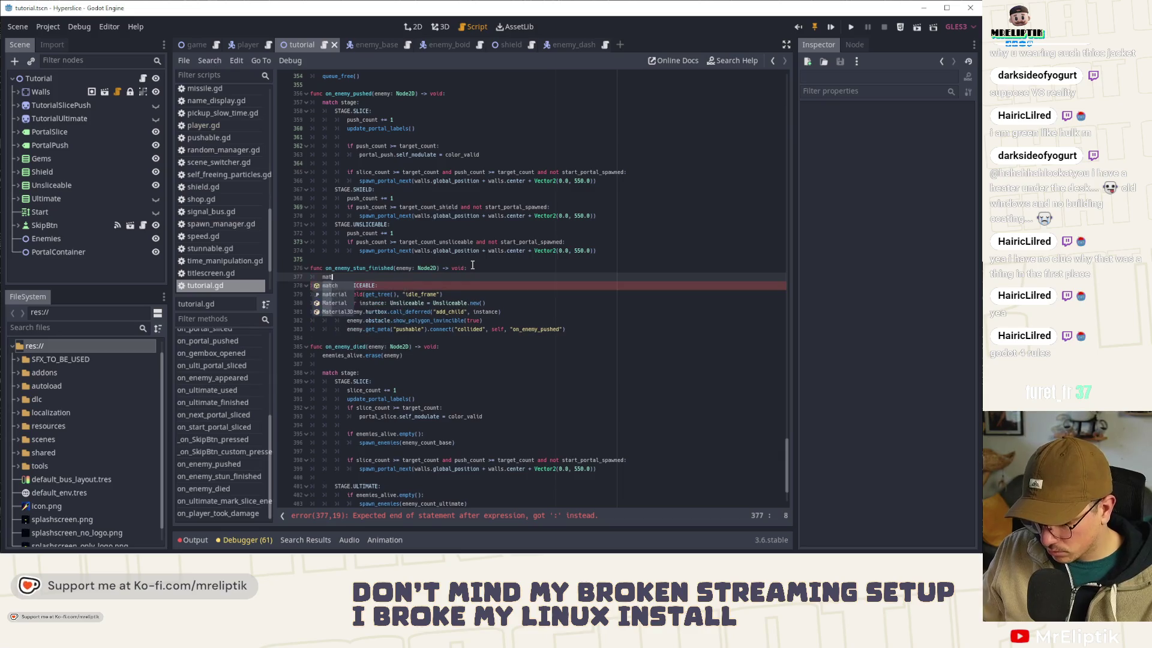
key("Home")
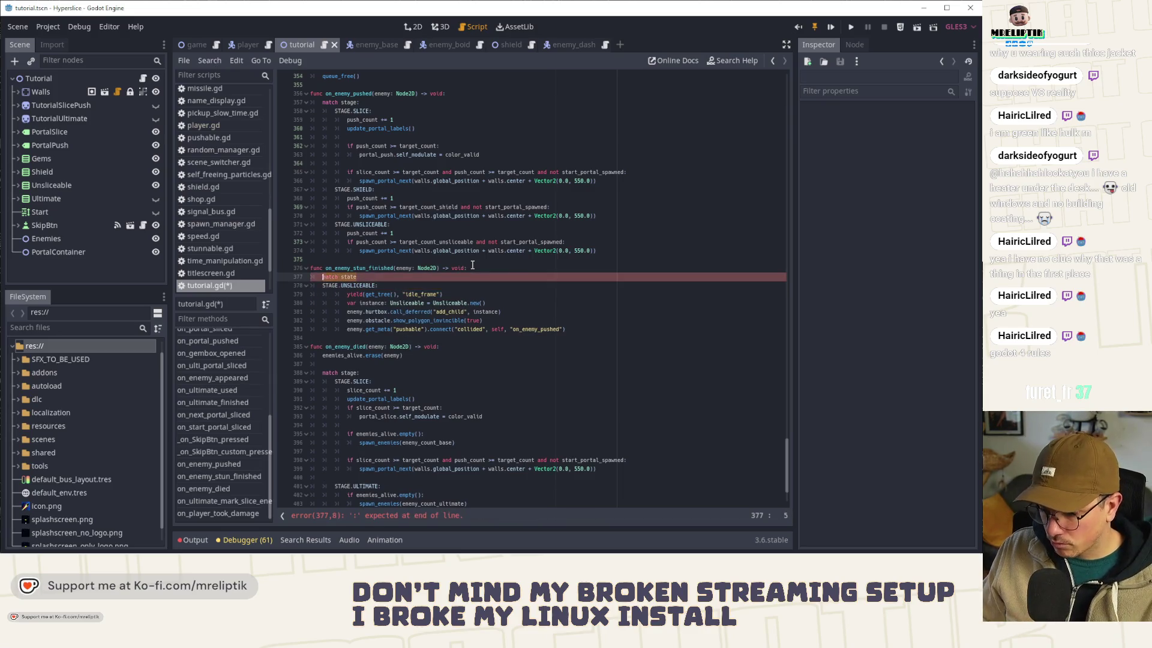
type("tate ==")
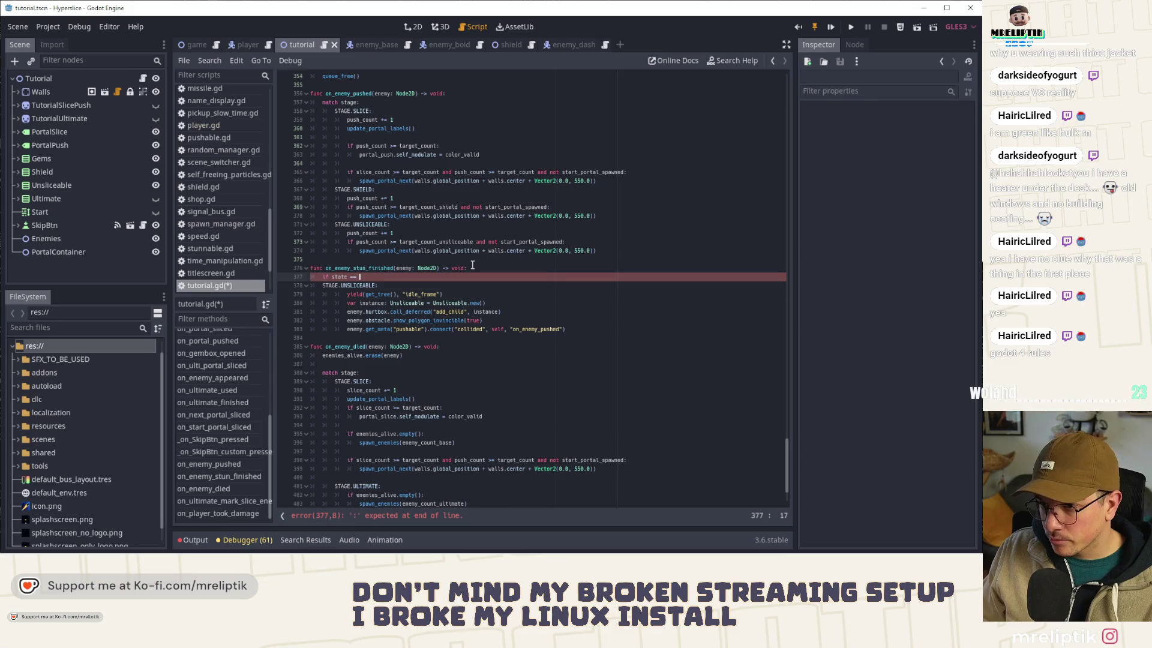
key("Down")
key("Home")
key("BackSpace")
key("Escape")
Step: Un-indent the five spawn lines, delete the yield line, and save the script
left_click_drag(345, 287, 378, 318)
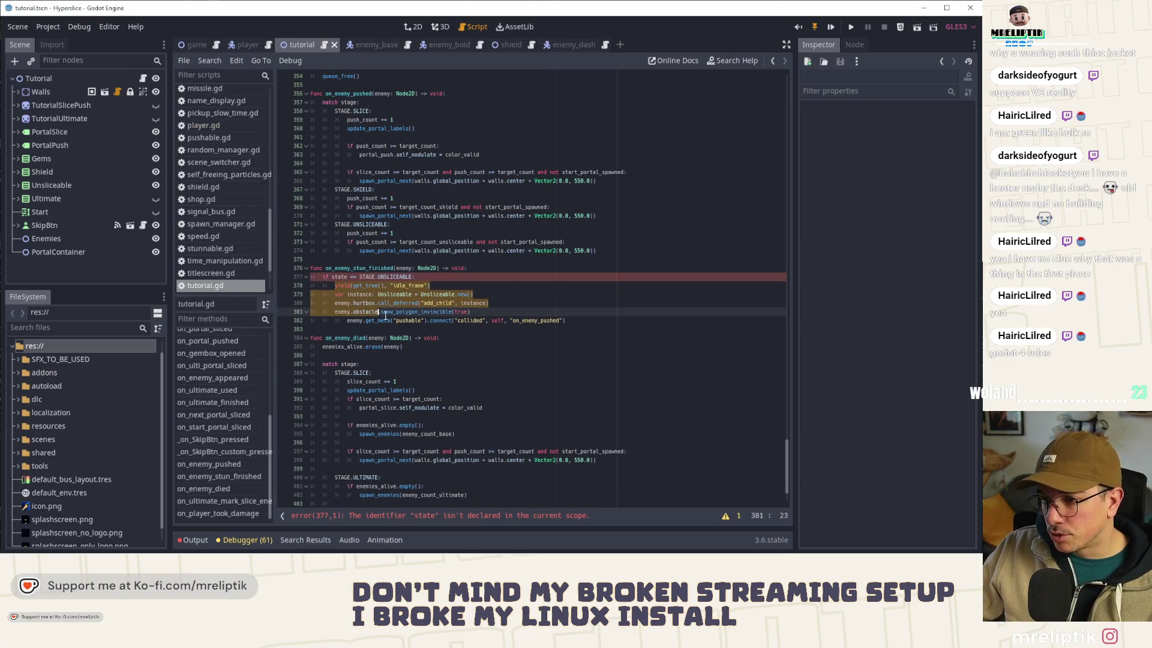
key("shift+Tab")
left_click(452, 283)
key("ctrl+shift+k")
key("ctrl+s")
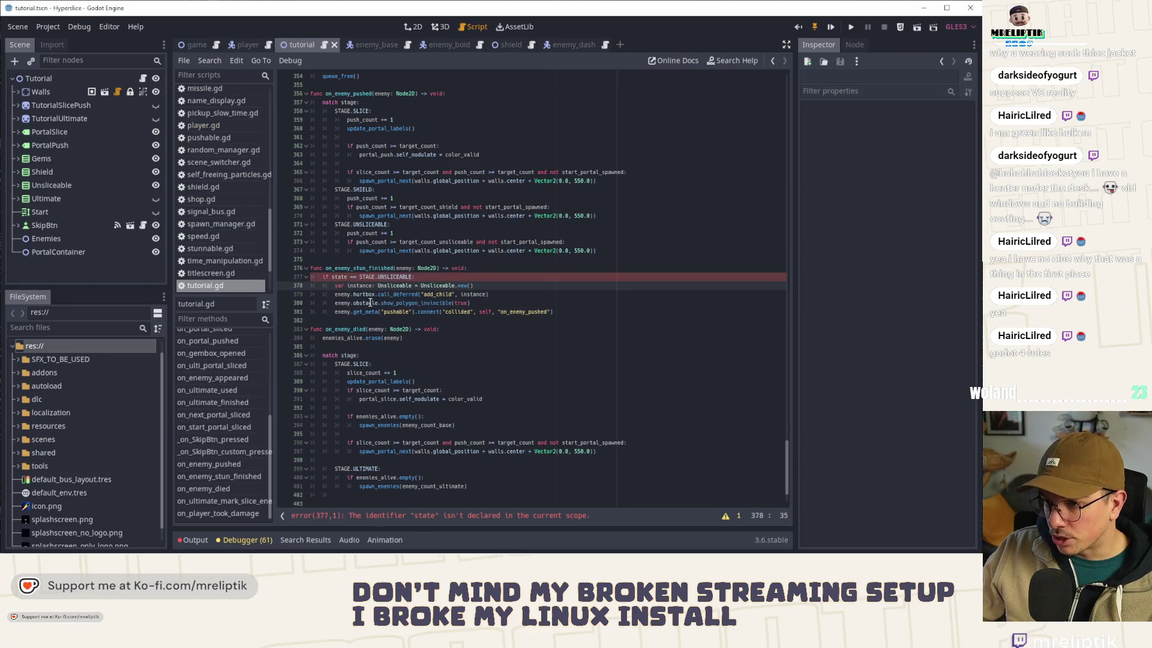
Step: Remove the collided signal connect line that references on_enemy_pushed
left_click(463, 303)
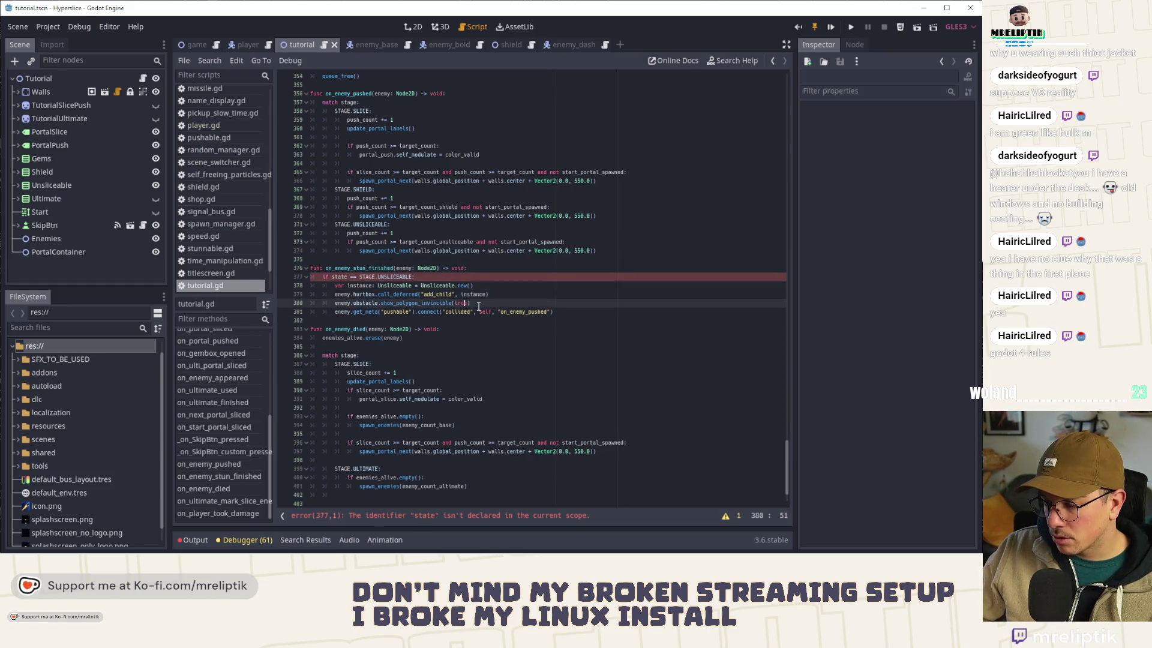
mouse_move(478, 303)
left_mouse_down()
mouse_move(362, 303)
mouse_move(334, 288)
left_mouse_up()
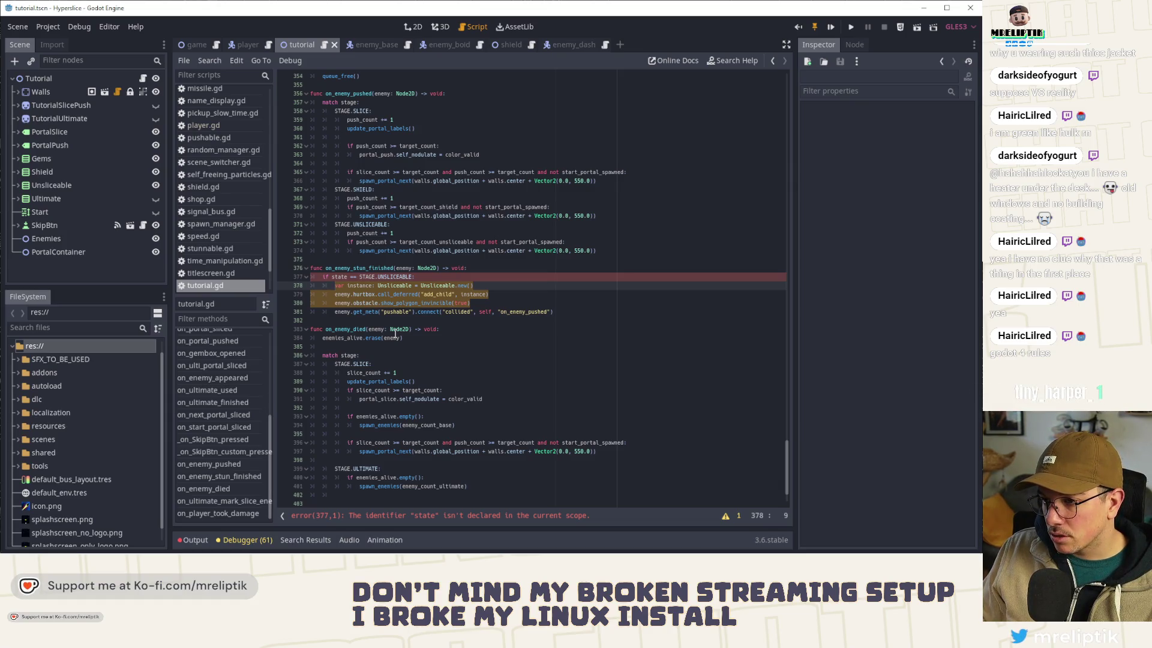
key("Down")
key("End")
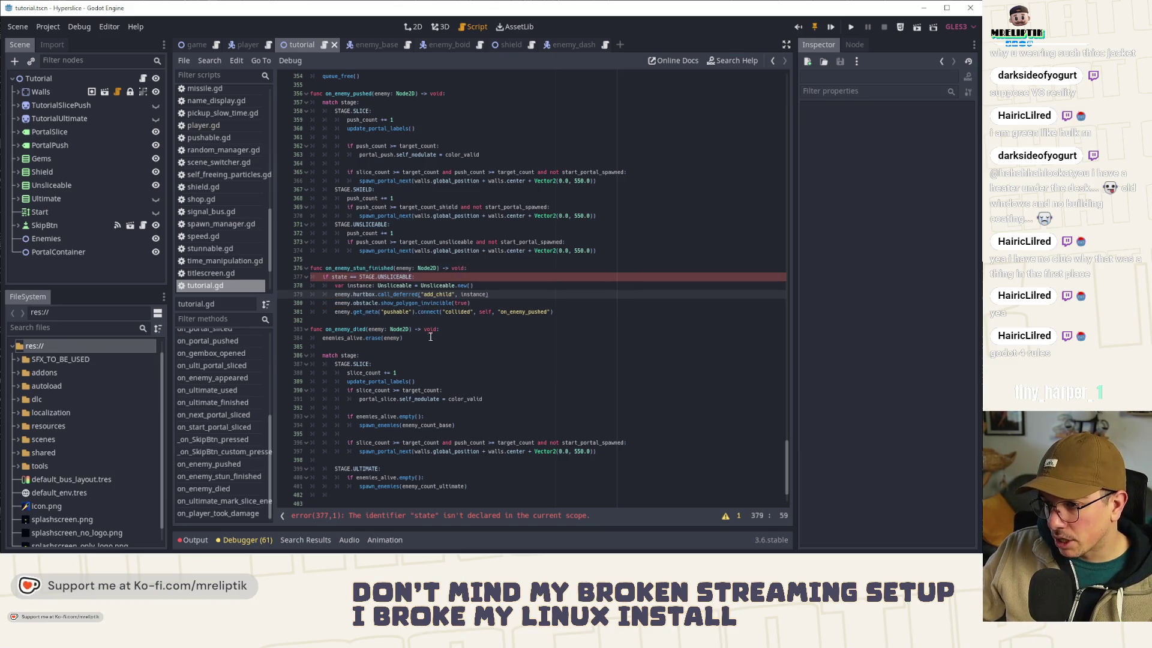
double_click(524, 313)
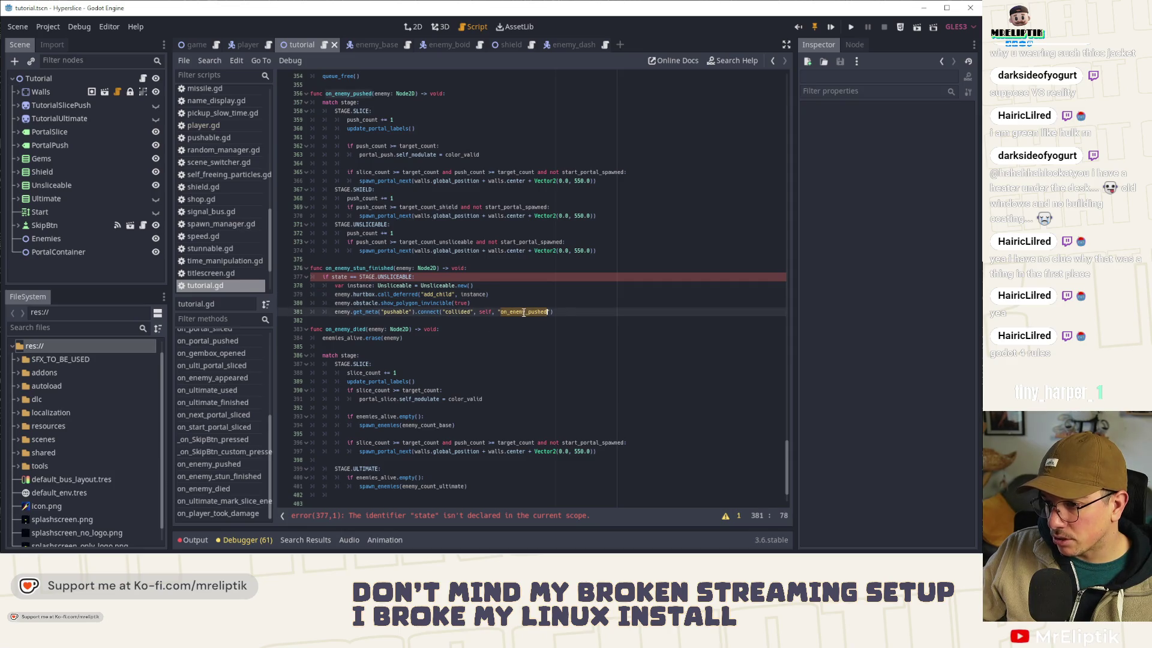
key("ctrl+x")
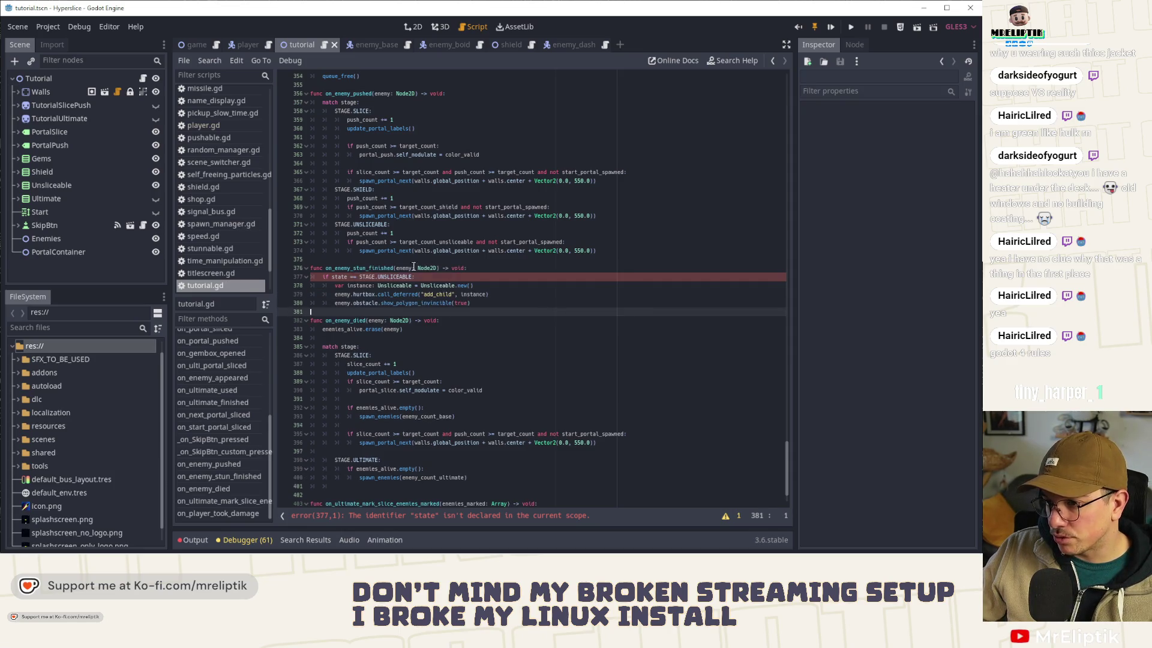
Step: Rename the misnamed state variable in the condition to stage and run the game
double_click(345, 277)
type("stage")
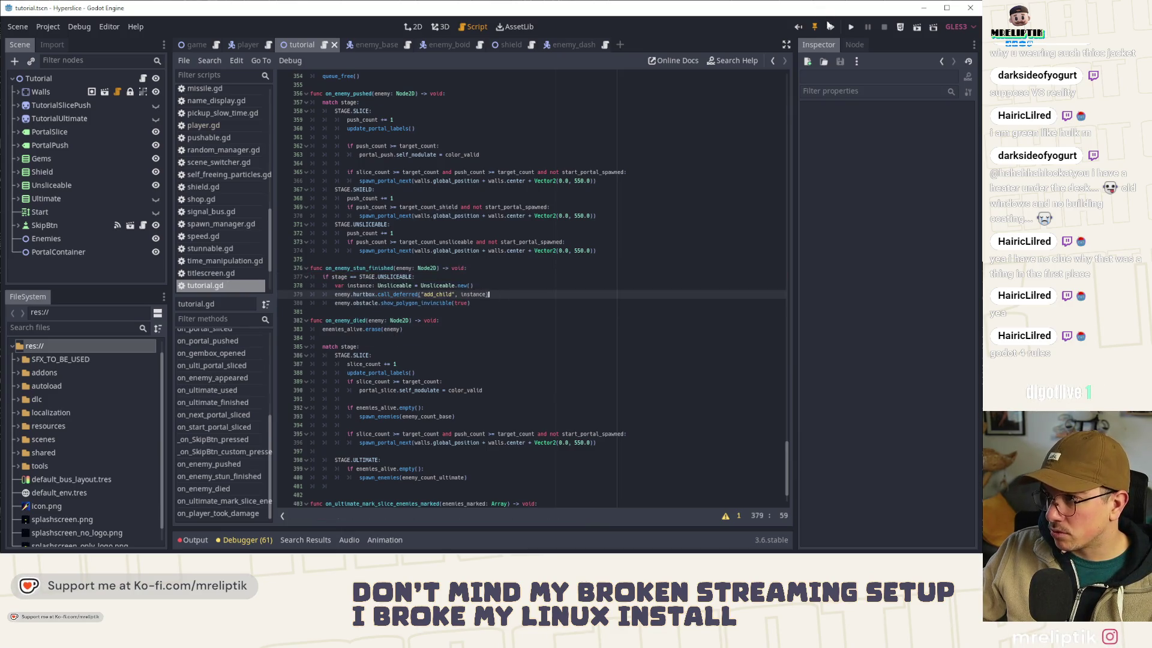
key("ctrl+shift+F5")
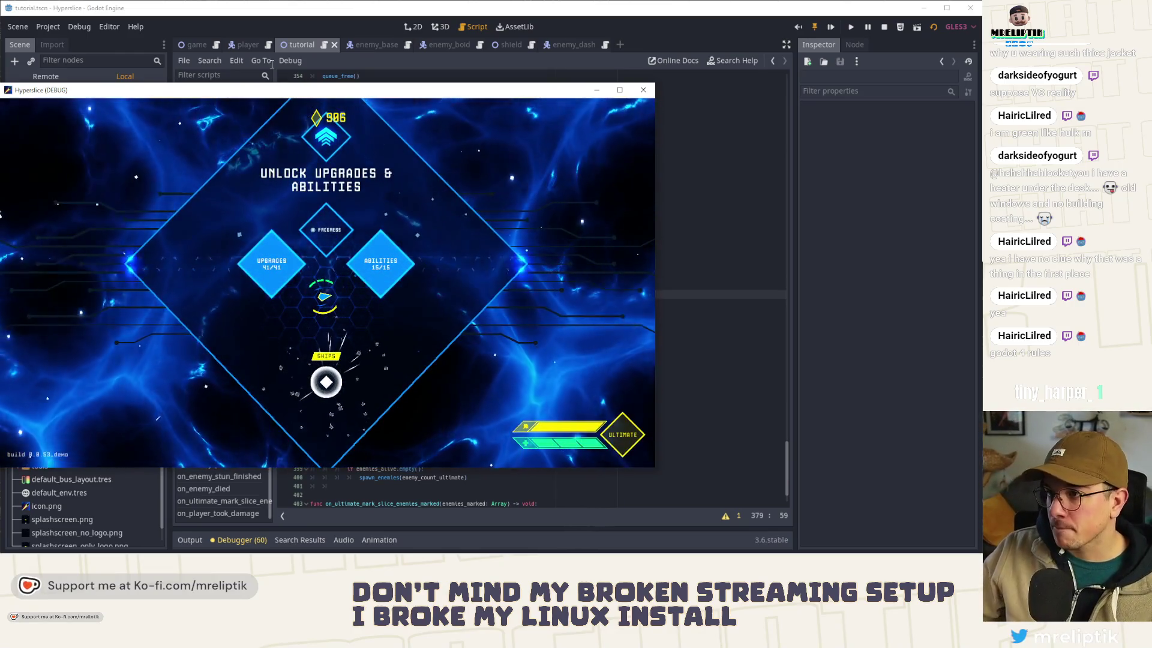
key("F8")
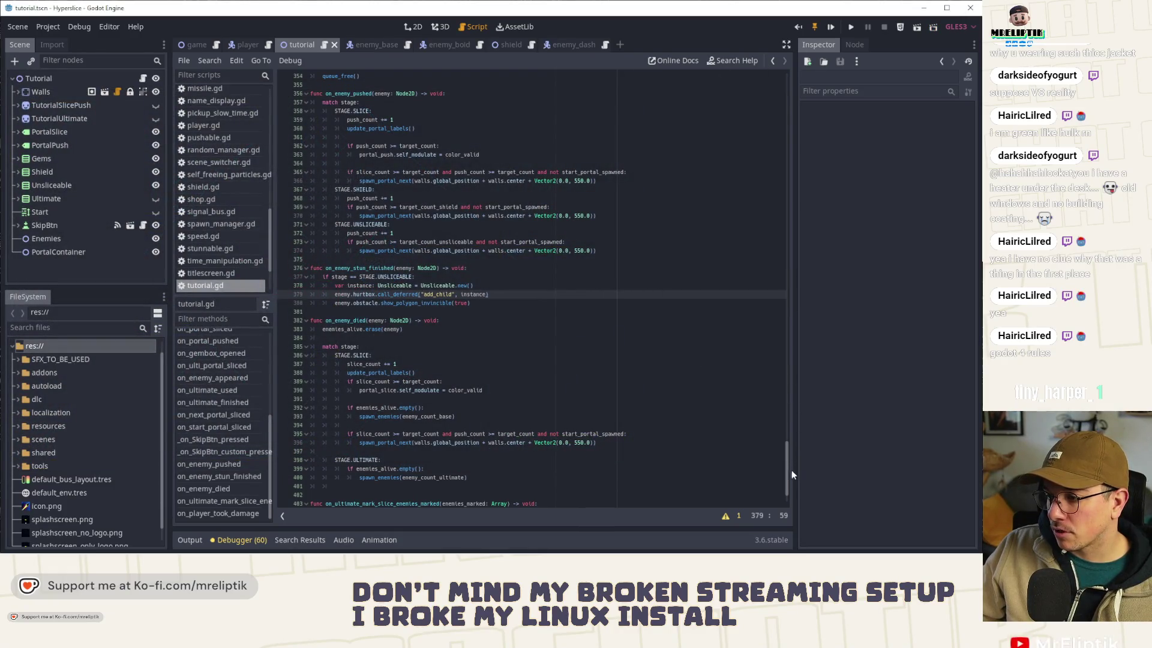
Step: Change var stage on line 29 from STAGE.UNSLICEABLE to STAGE.SLICE and relaunch with F5
left_click_drag(787, 474, 800, 90)
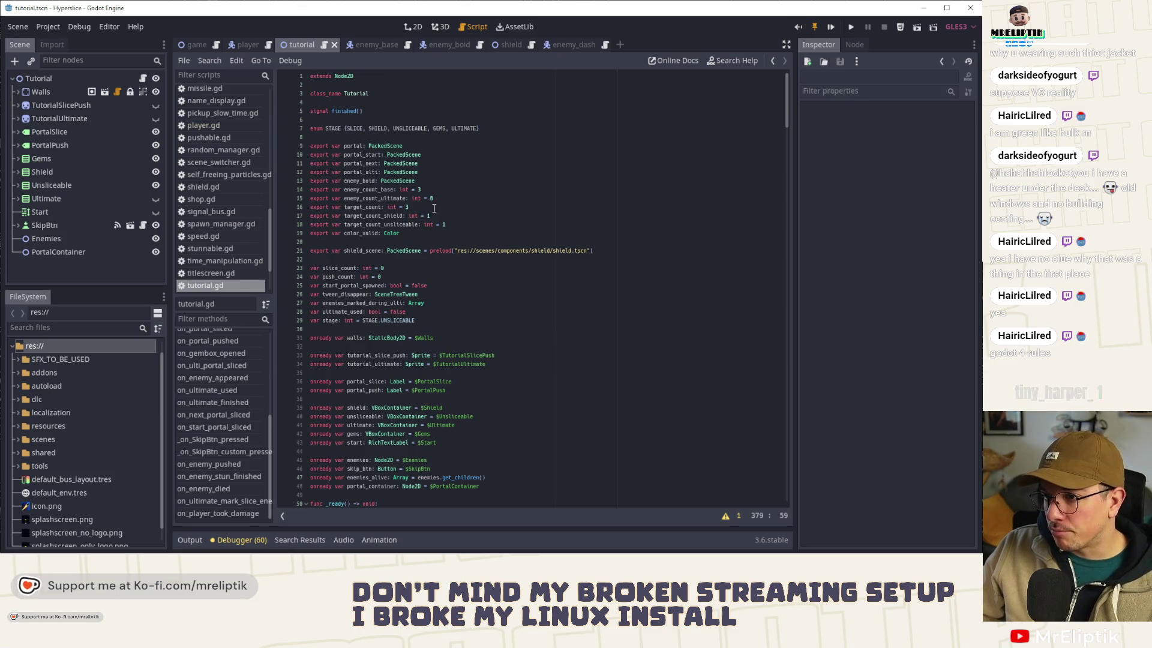
left_click(414, 321)
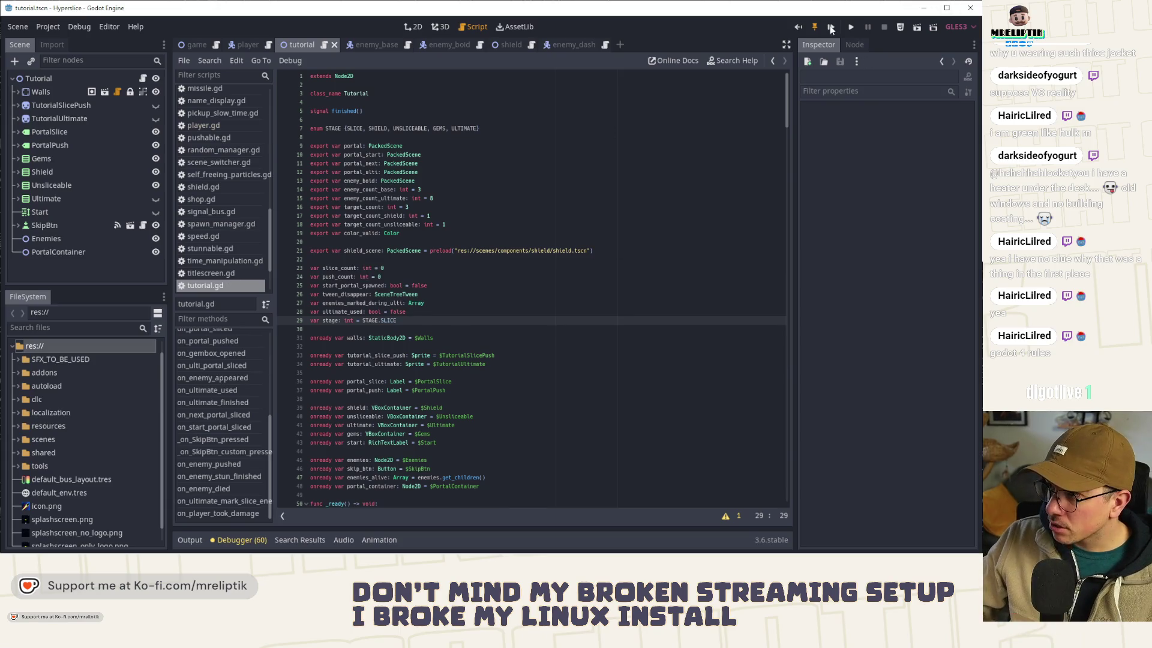
key("F5")
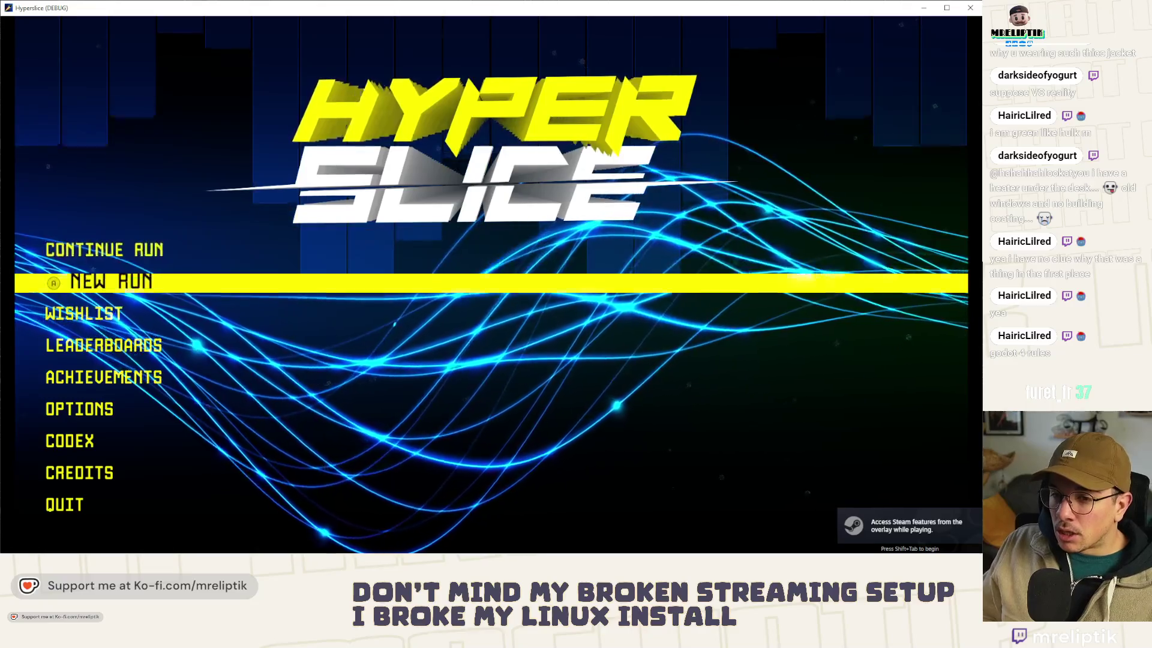
Step: Choose New Run on the Hyperslice main menu and play into the tutorial
key("Return")
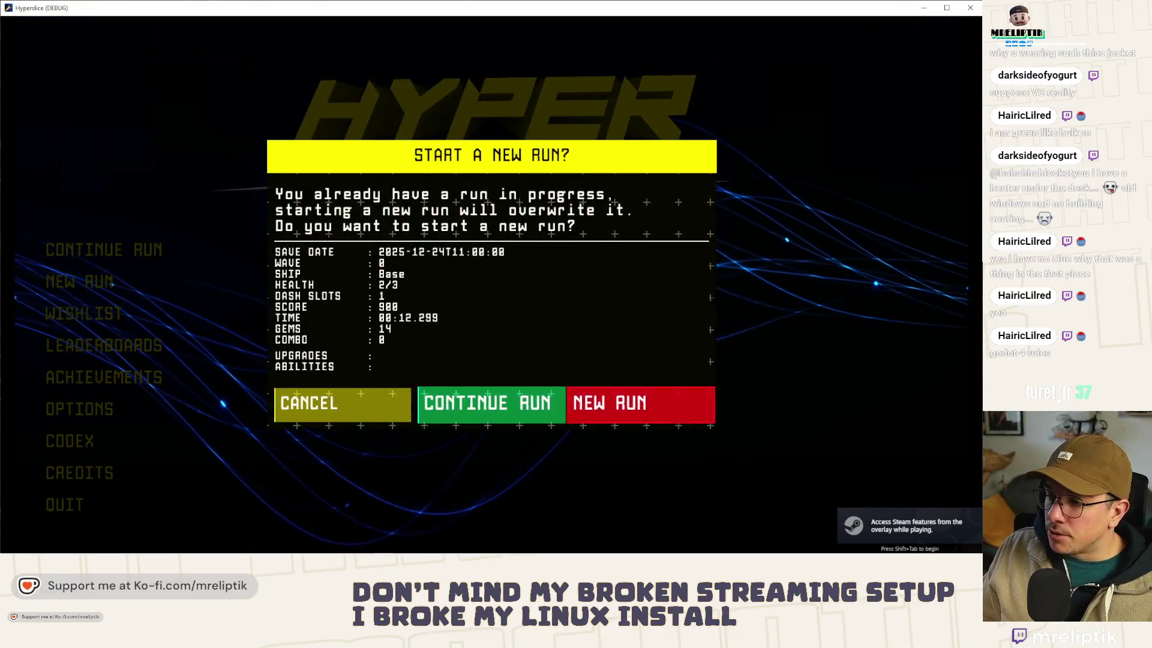
key("Return")
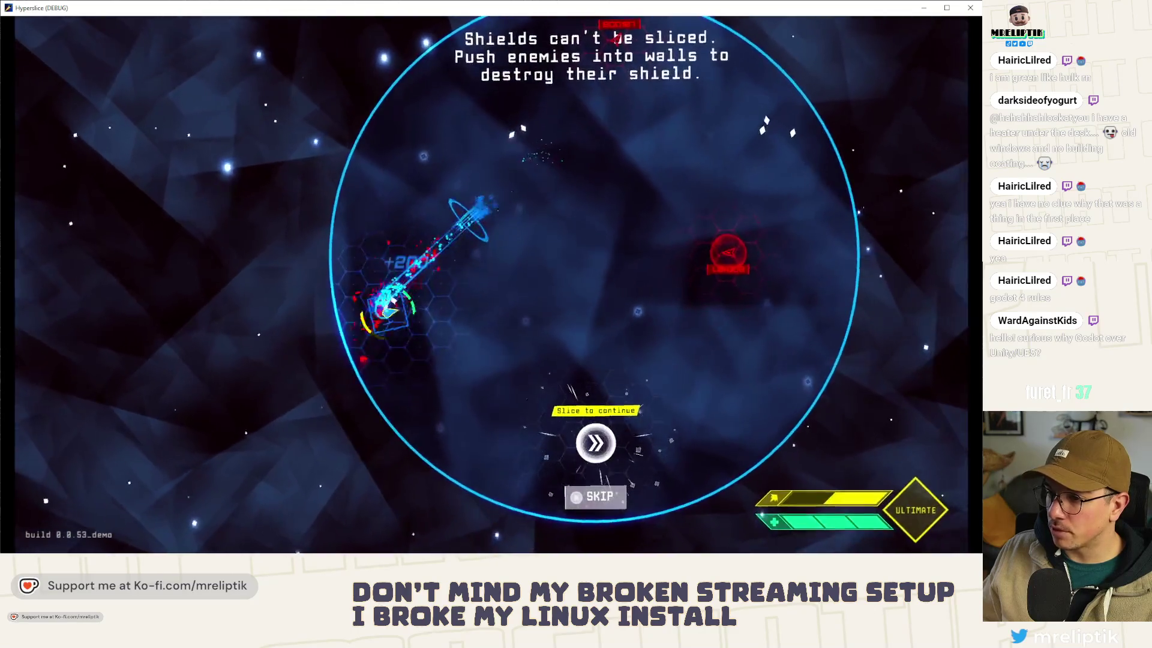
Step: Slice and dash through the shield and unsliceable stages, then return to the Godot editor
left_click(305, 370)
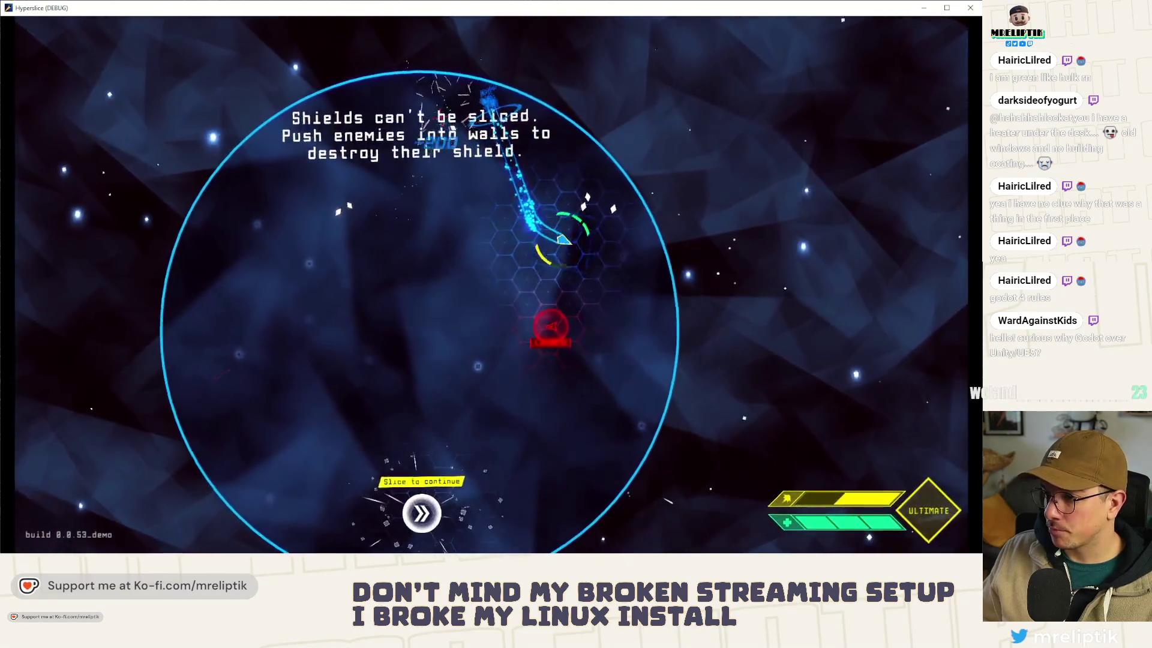
left_click(479, 249)
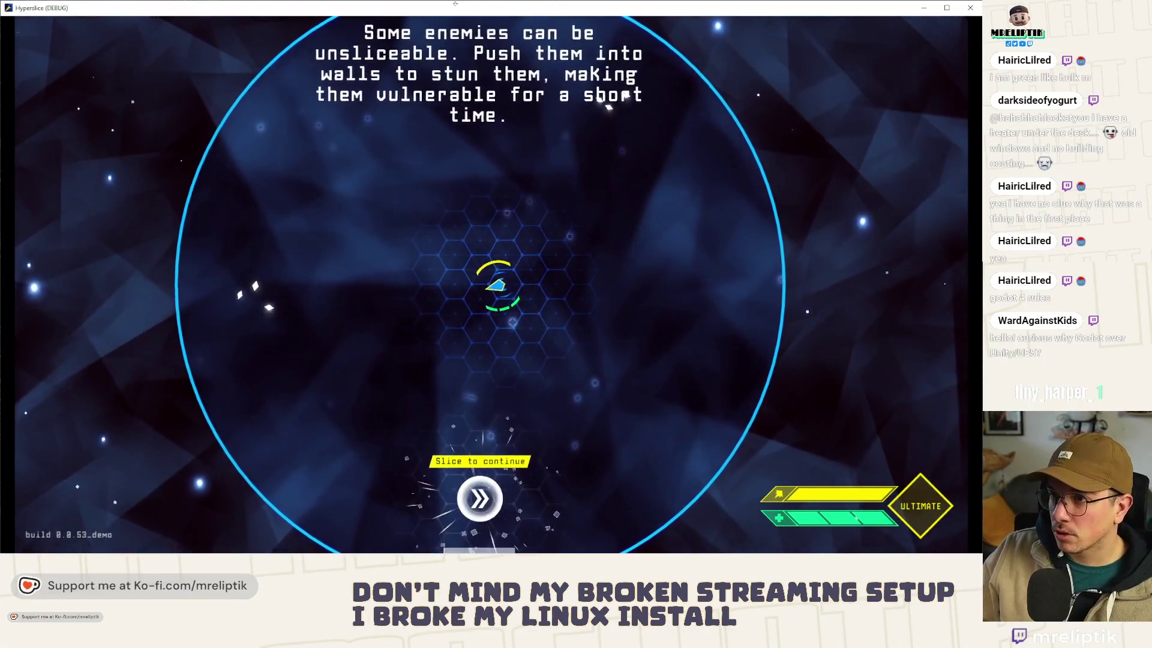
key("alt+Tab")
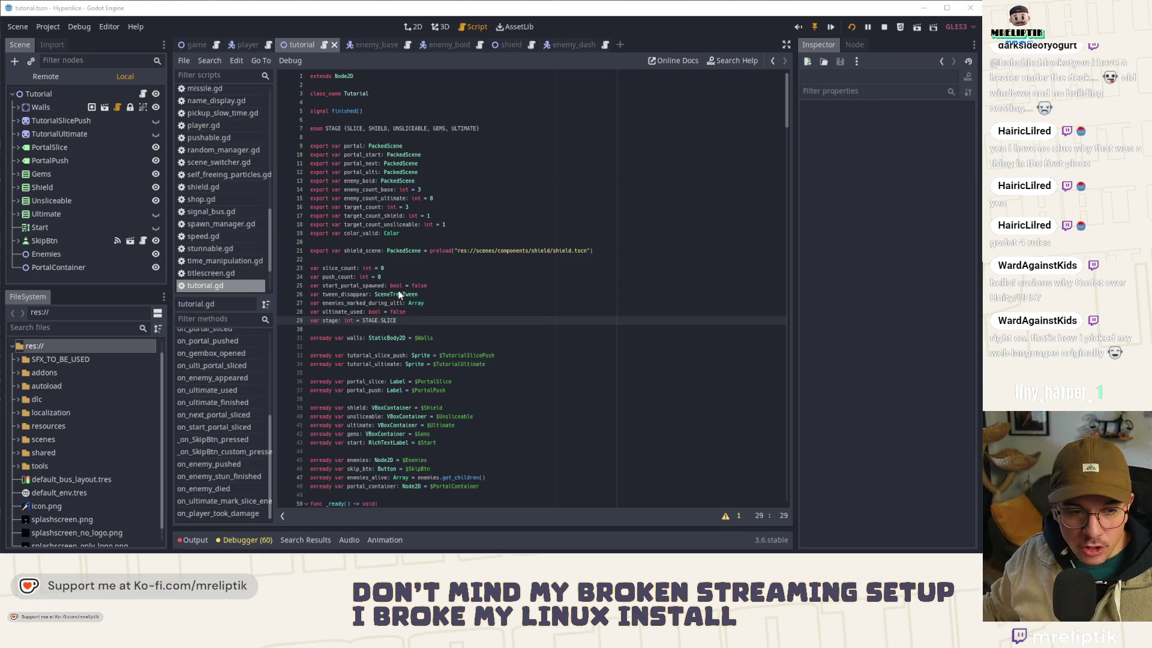
Step: Stop the running Hyperslice game and select ultimate_used on line 28
left_click(548, 279)
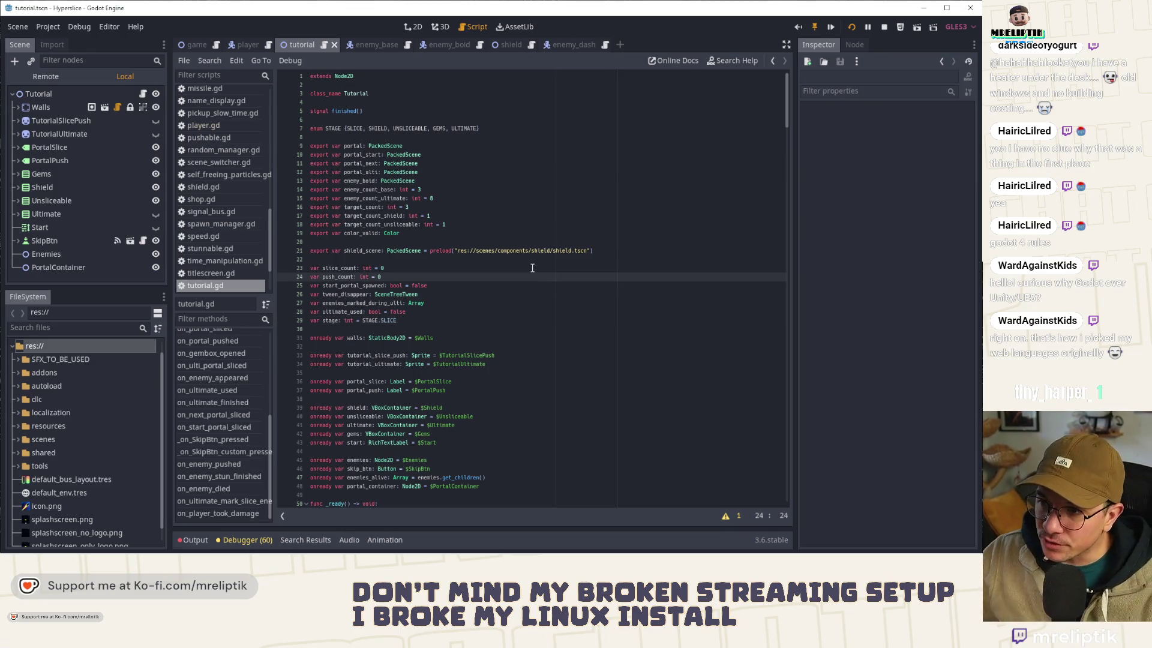
double_click(399, 312)
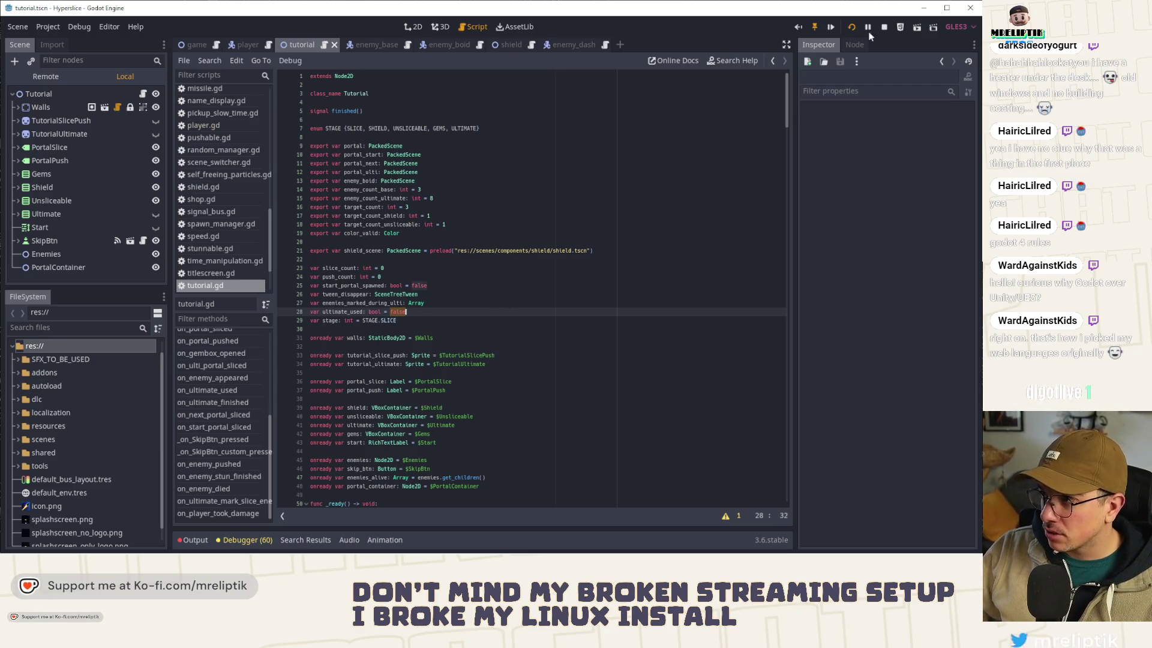
left_click(884, 28)
left_click(447, 315)
double_click(359, 312)
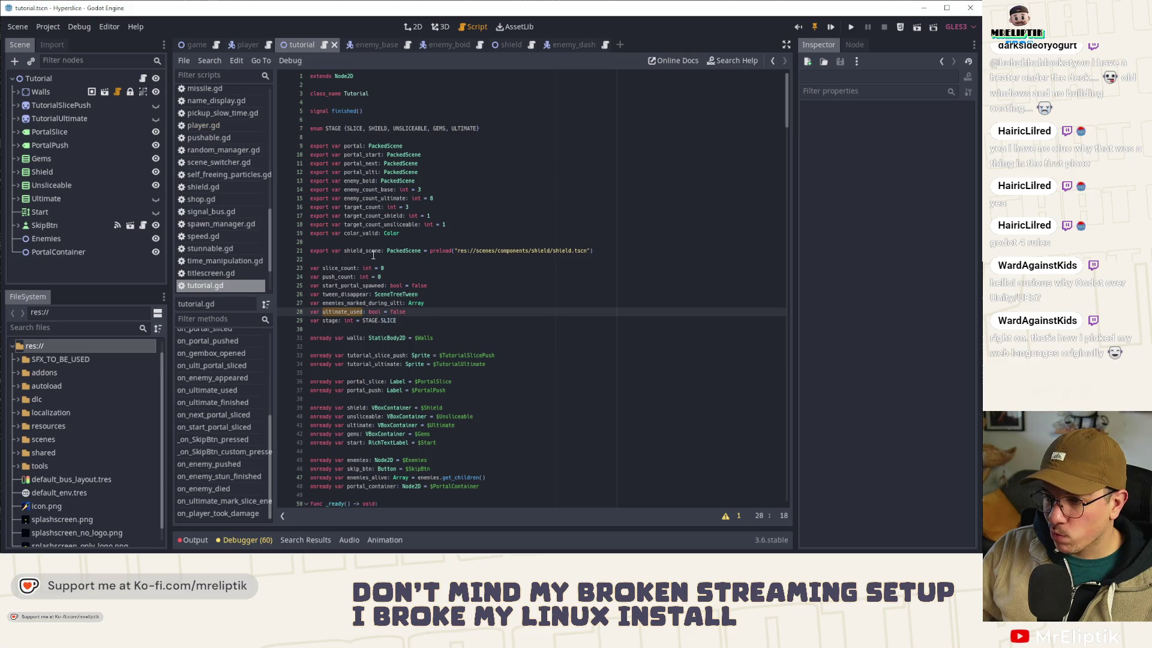
scroll(360, 246, "down", 20)
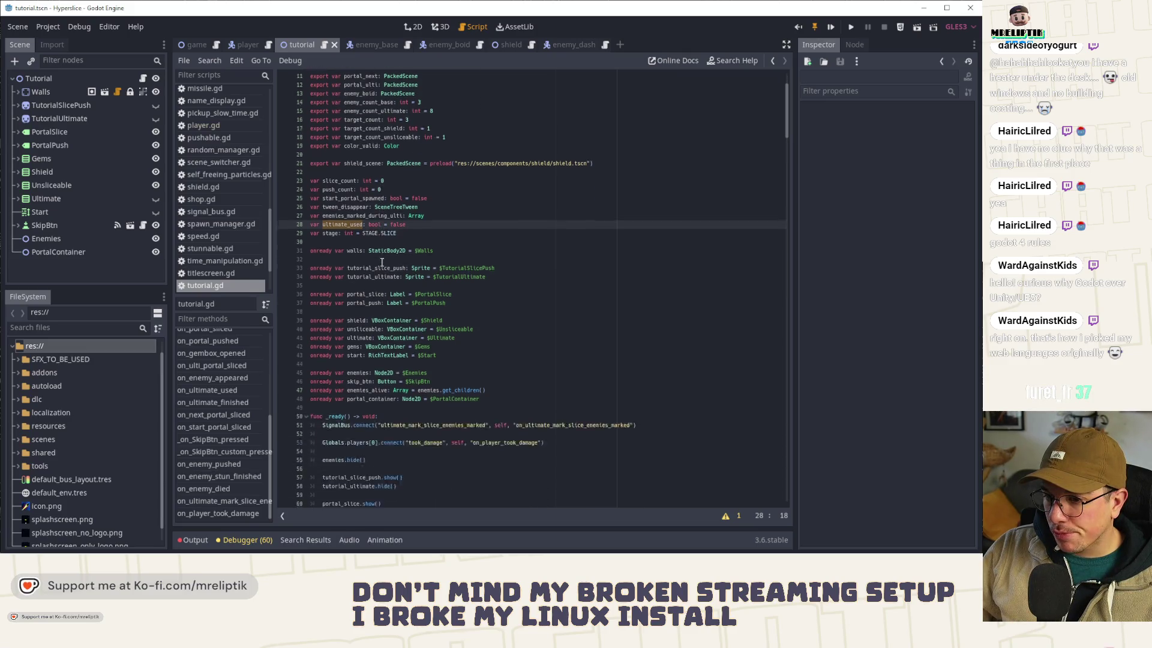
Step: Add shield.hide() and unsliceable.hide() after portal_push.hide() in go_to_ultimate and save
scroll(406, 320, "down", 20)
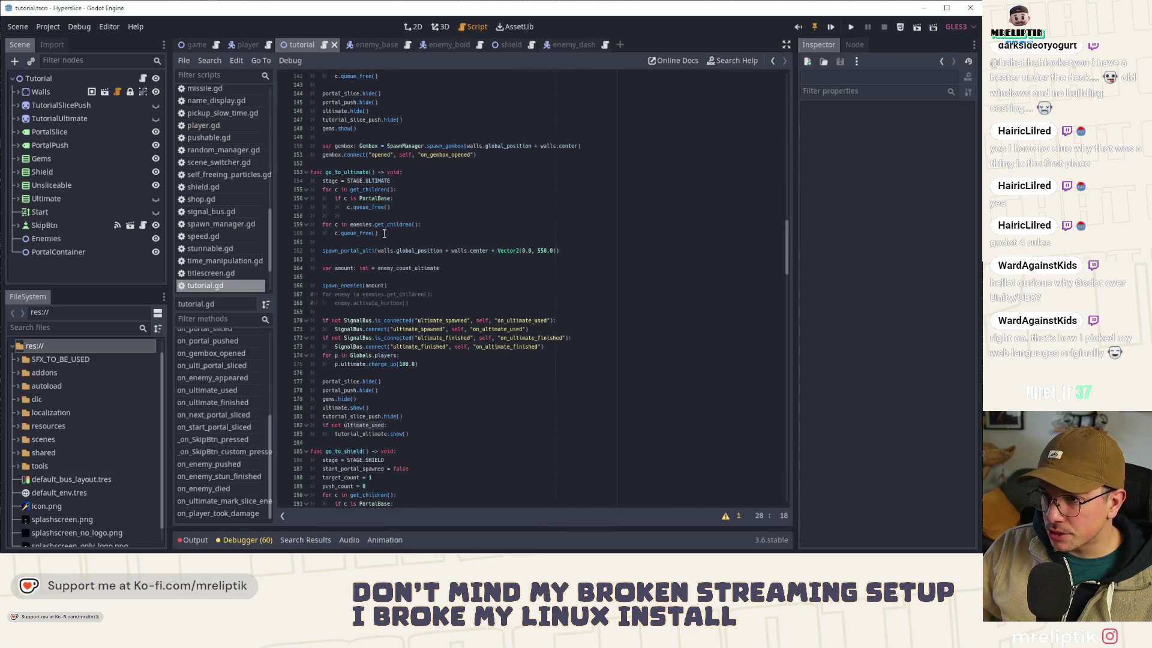
scroll(384, 258, "down", 5)
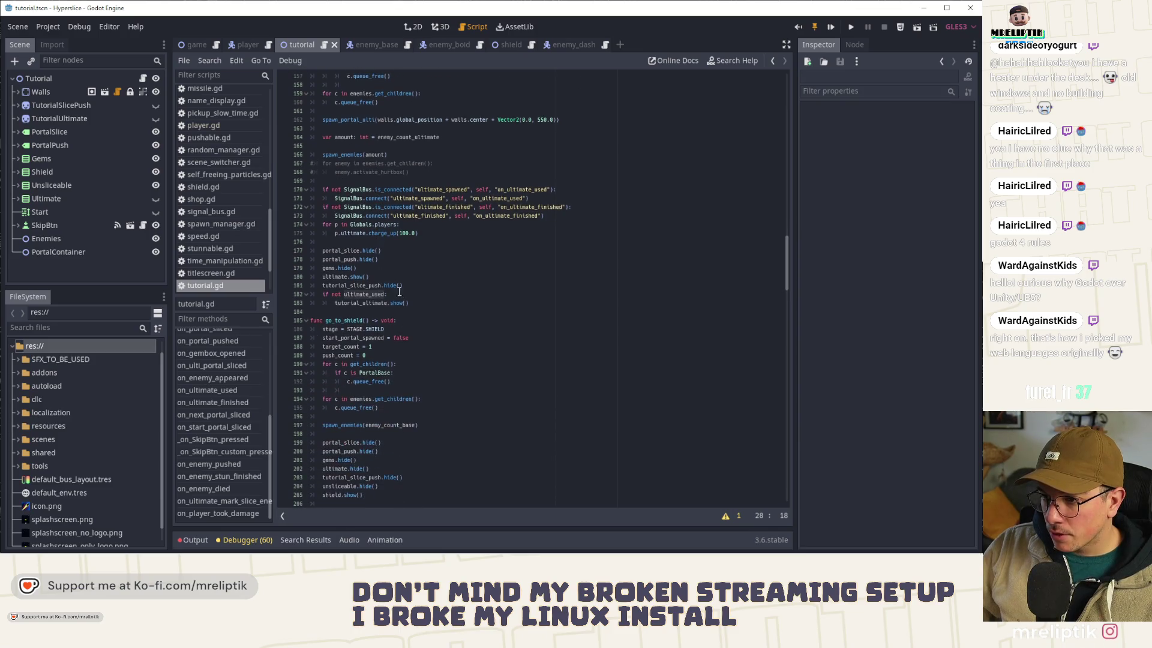
left_click(402, 260)
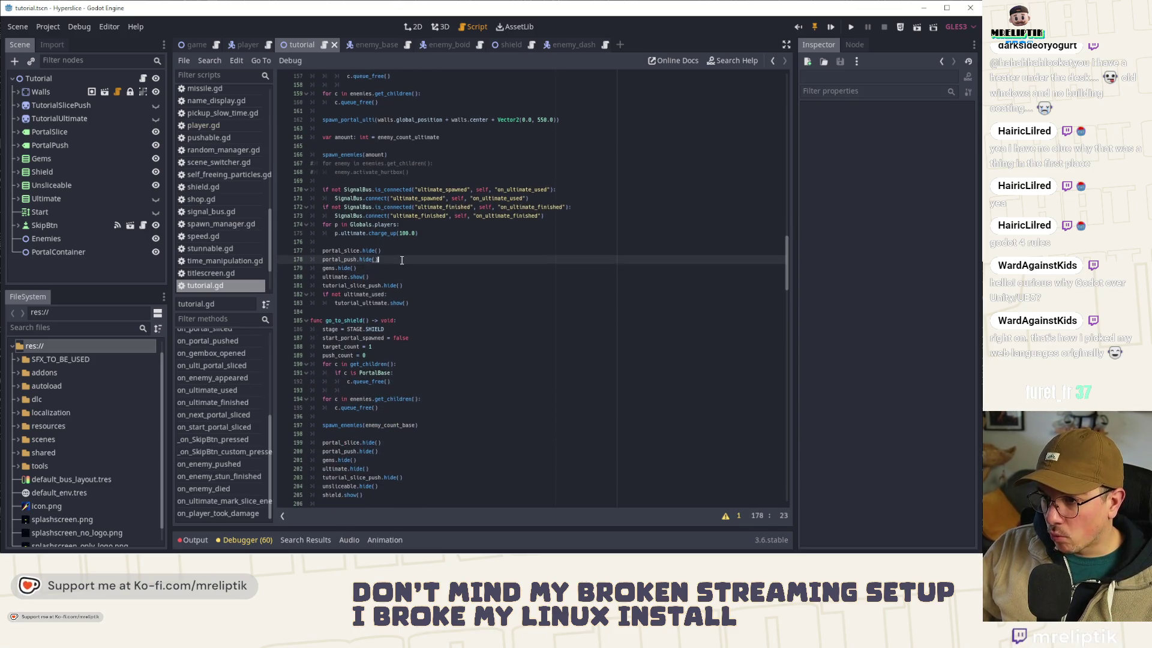
key("Return")
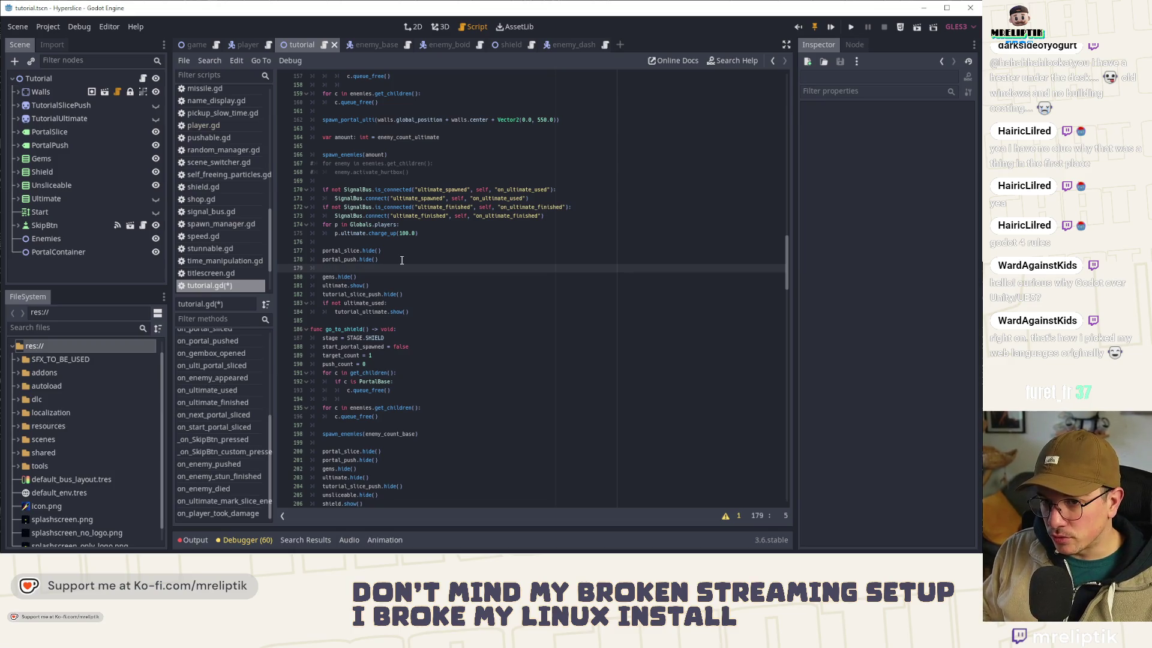
type("shiel")
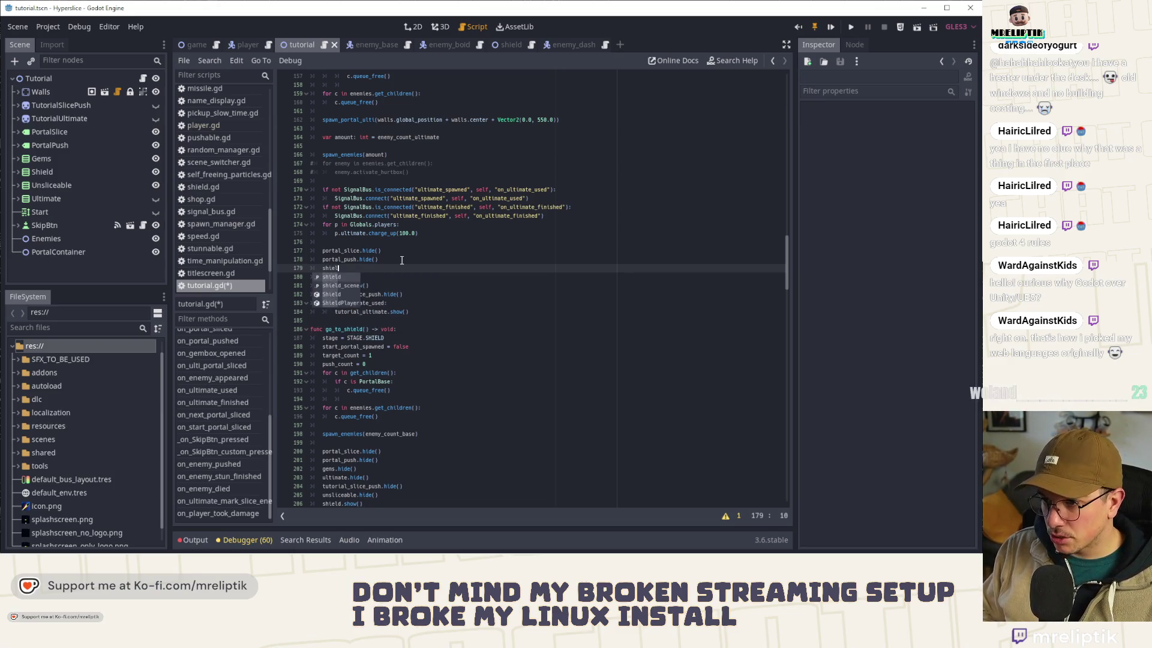
type("d.hide()")
key("Return")
type("unsliceable.hide(")
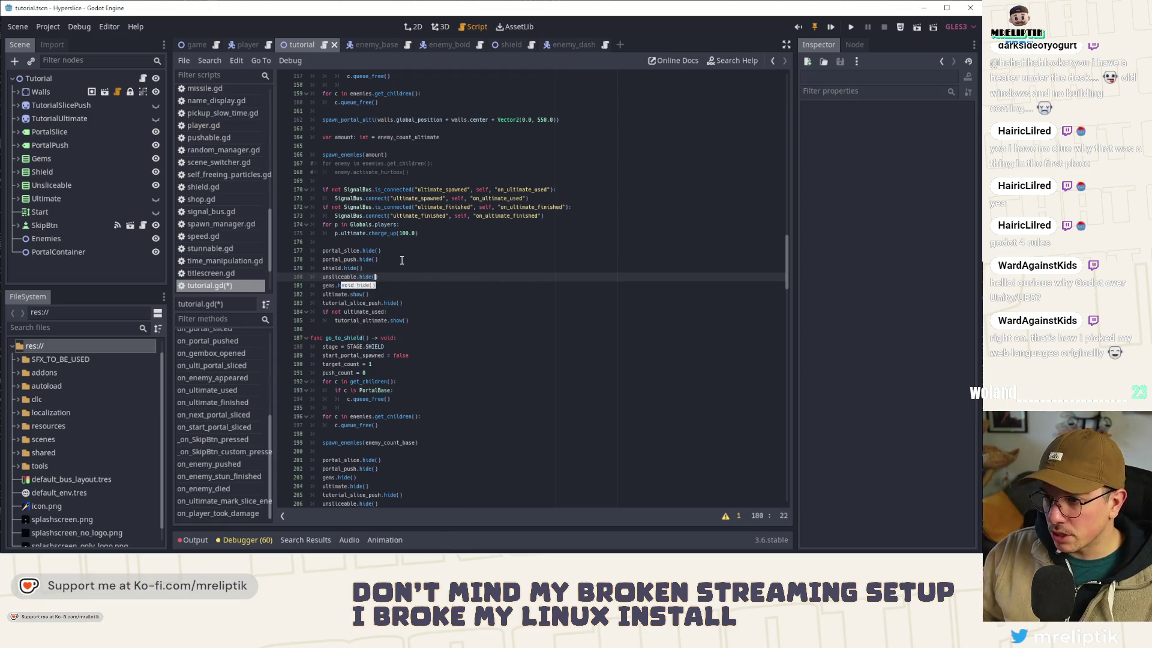
left_click_drag(393, 281, 286, 269)
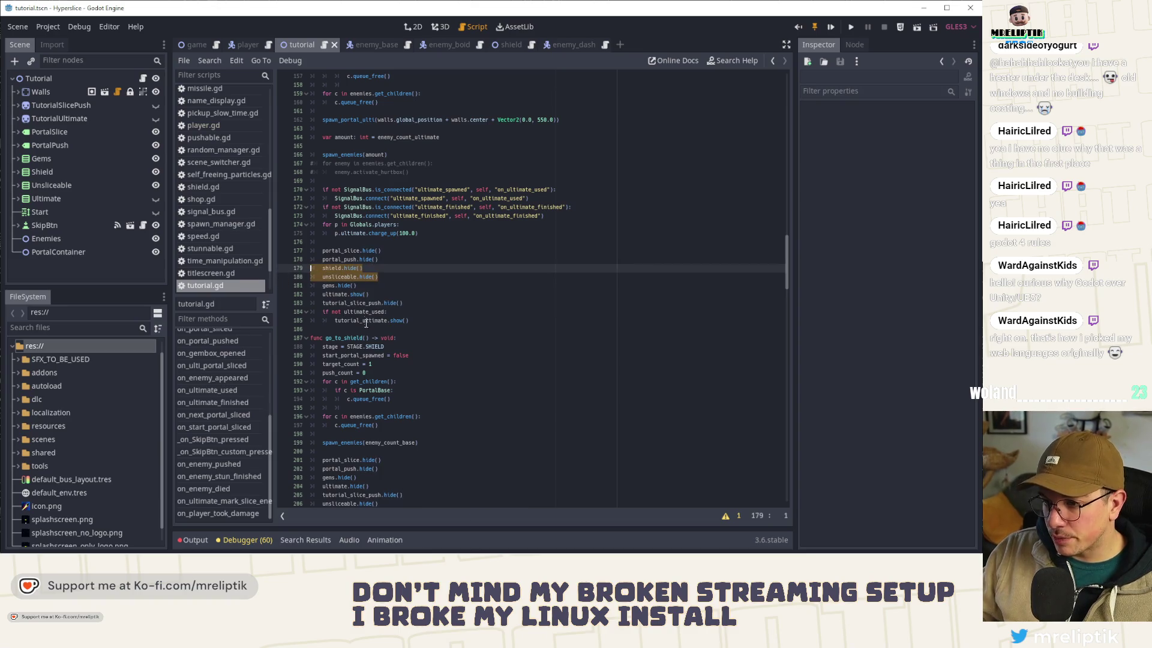
key("ctrl+s")
Step: Add correctly indented shield.hide() and unsliceable.hide() lines to go_to_gems and save
scroll(387, 363, "down", 3)
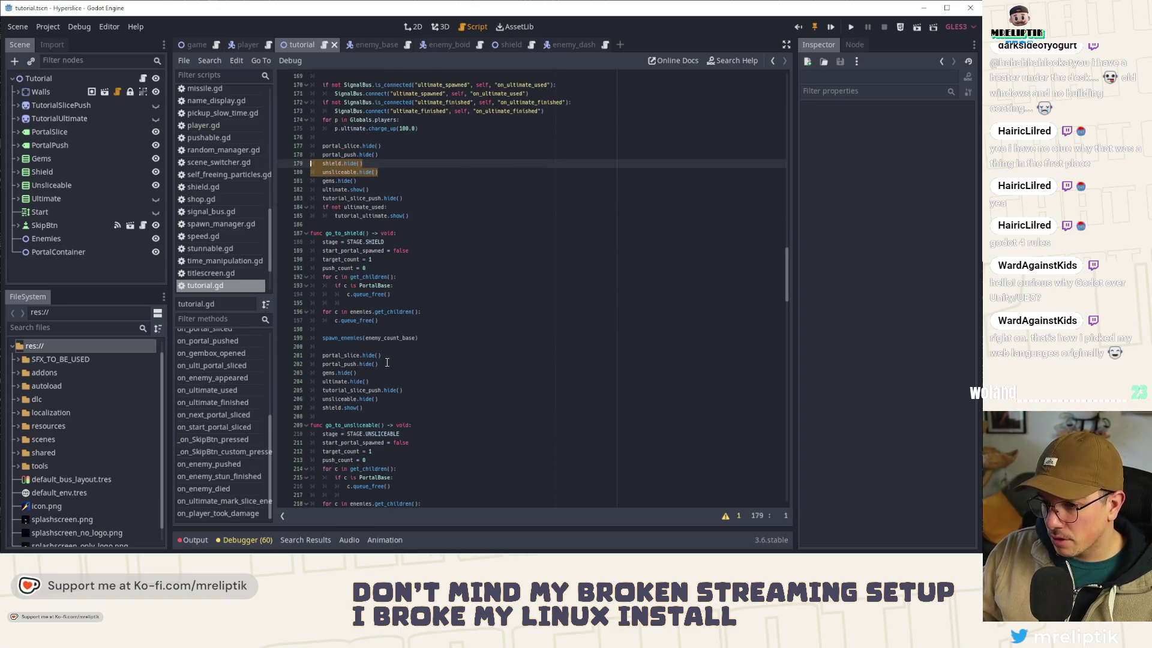
scroll(390, 371, "up", 8)
scroll(393, 377, "up", 4)
scroll(393, 378, "up", 4)
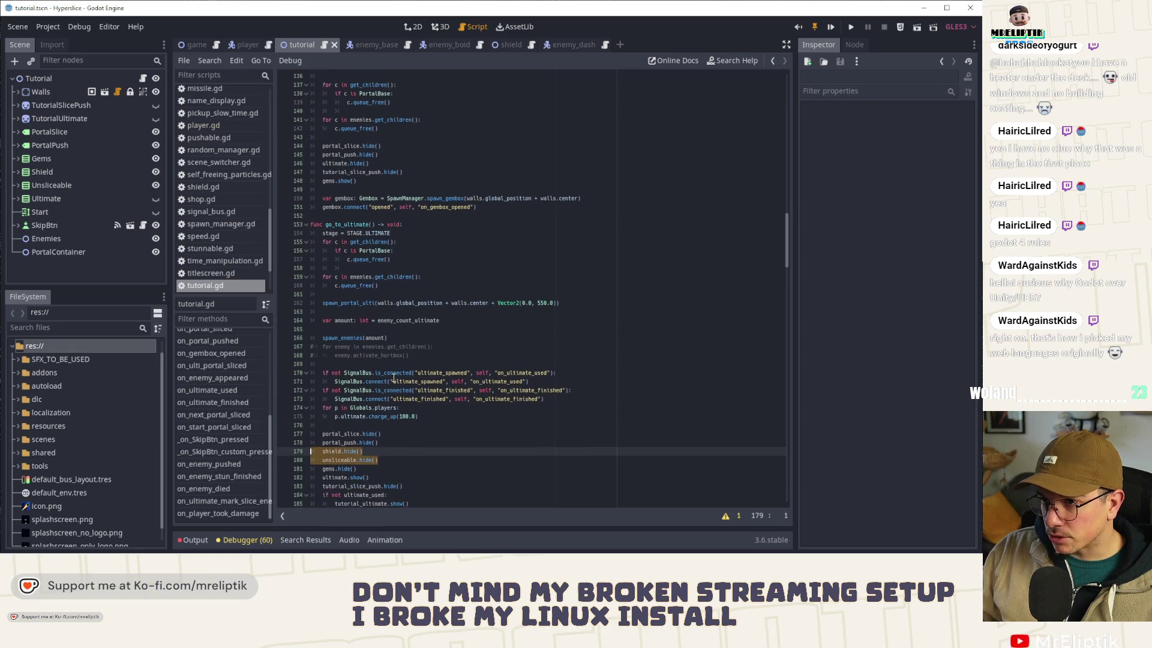
left_click(393, 294)
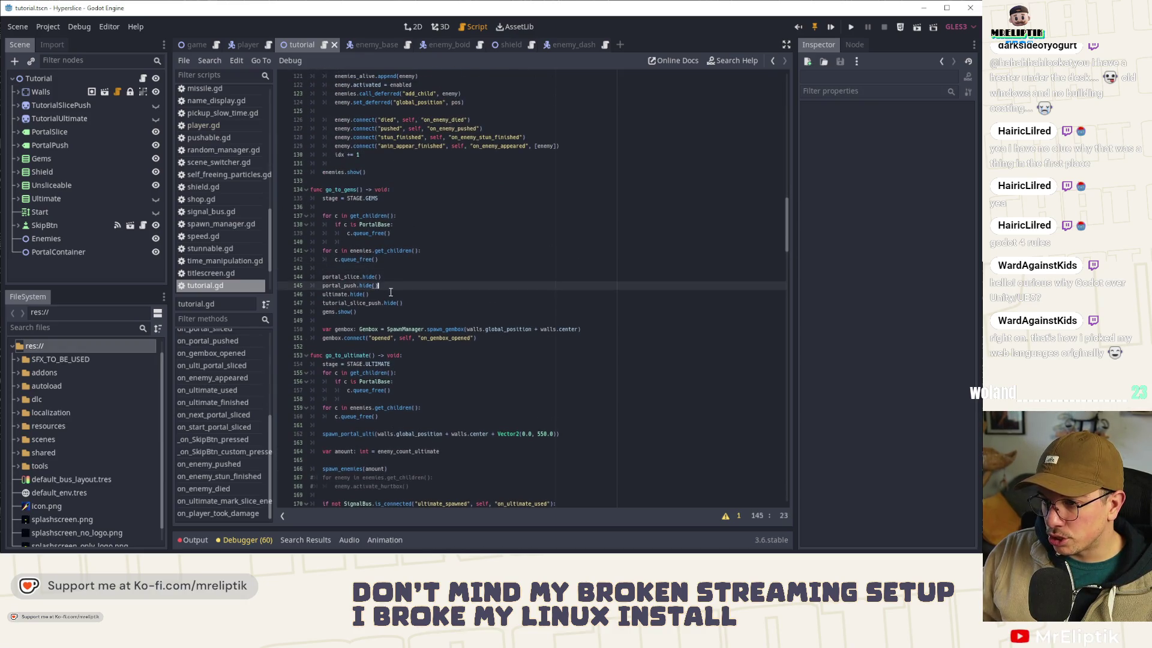
key("Return")
type("shield.hide() unsliceable.hide()")
left_click(394, 295)
key("shift+Tab")
key("alt+Down")
key("alt+Down")
key("Home")
key("Tab")
key("Up")
key("Up")
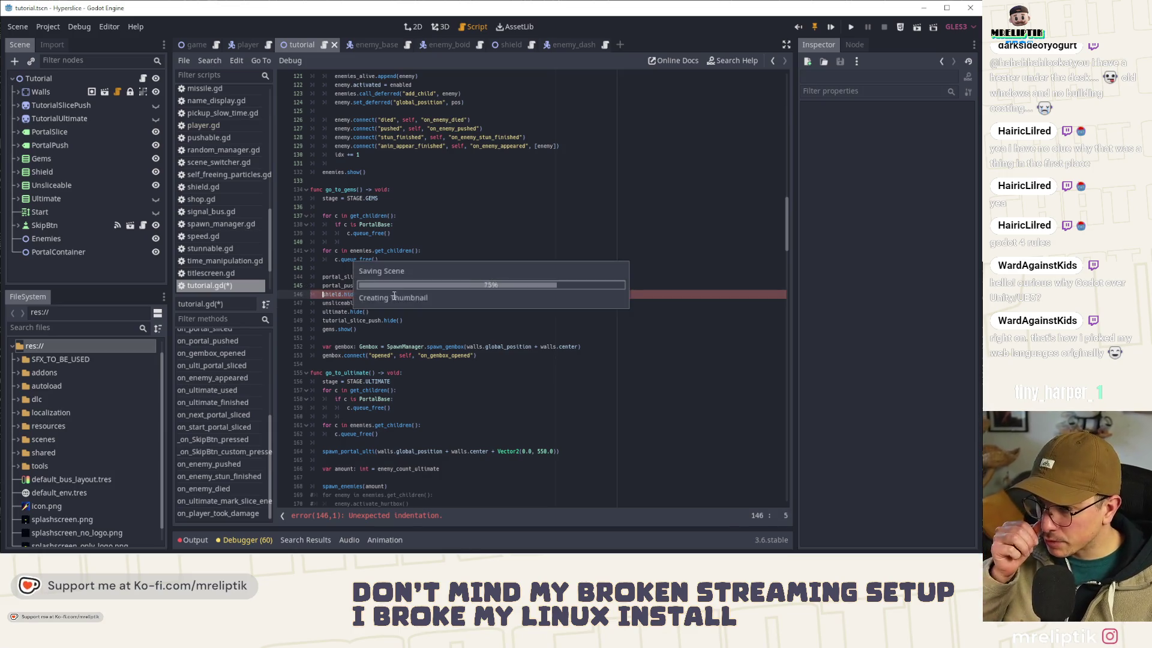
key("ctrl+s")
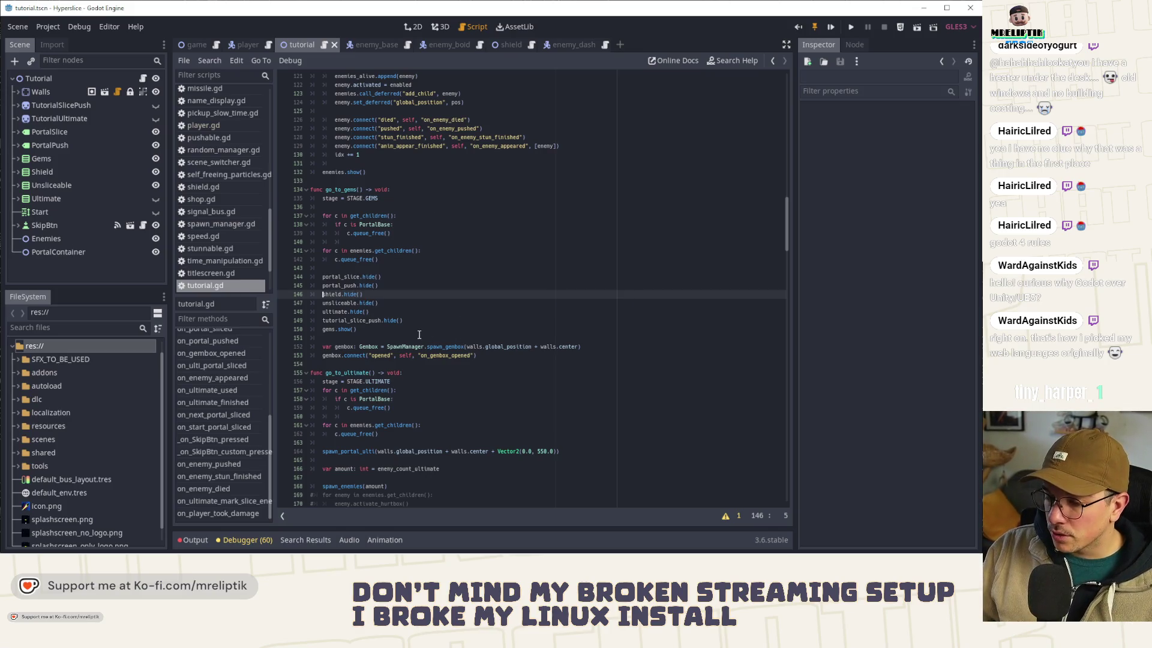
Step: Switch to the tutorial scene's 2D view and reopen the Tutorial node's script
scroll(444, 345, "down", 6)
scroll(441, 246, "down", 6)
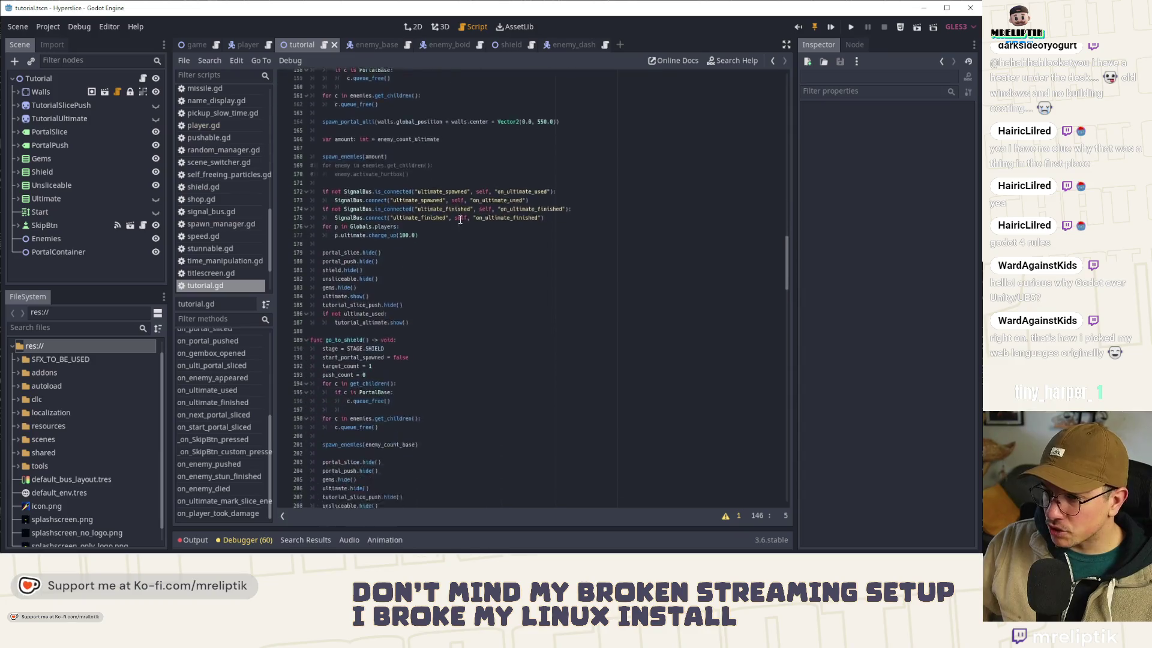
scroll(441, 246, "down", 2)
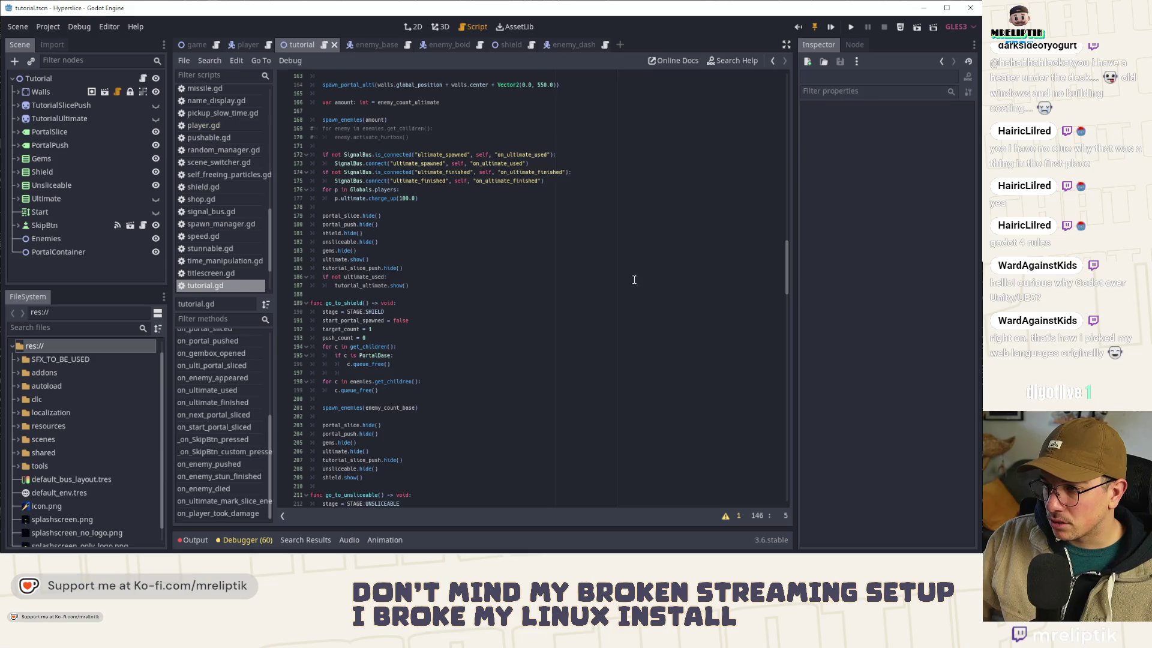
left_click_drag(786, 270, 786, 99)
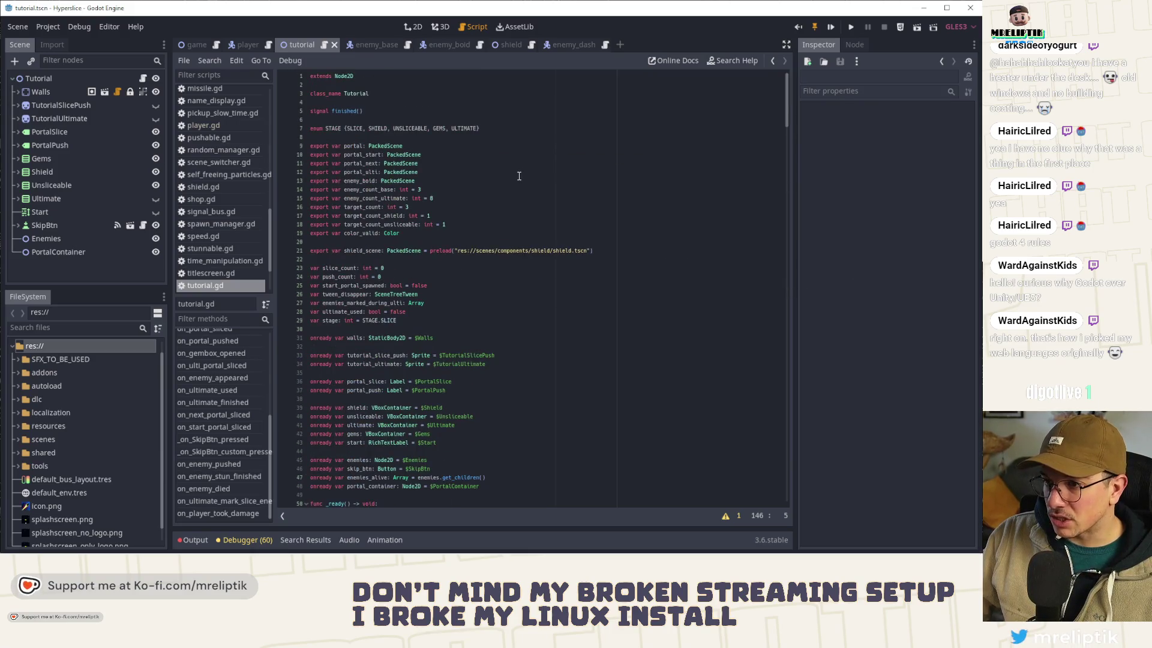
left_click(413, 27)
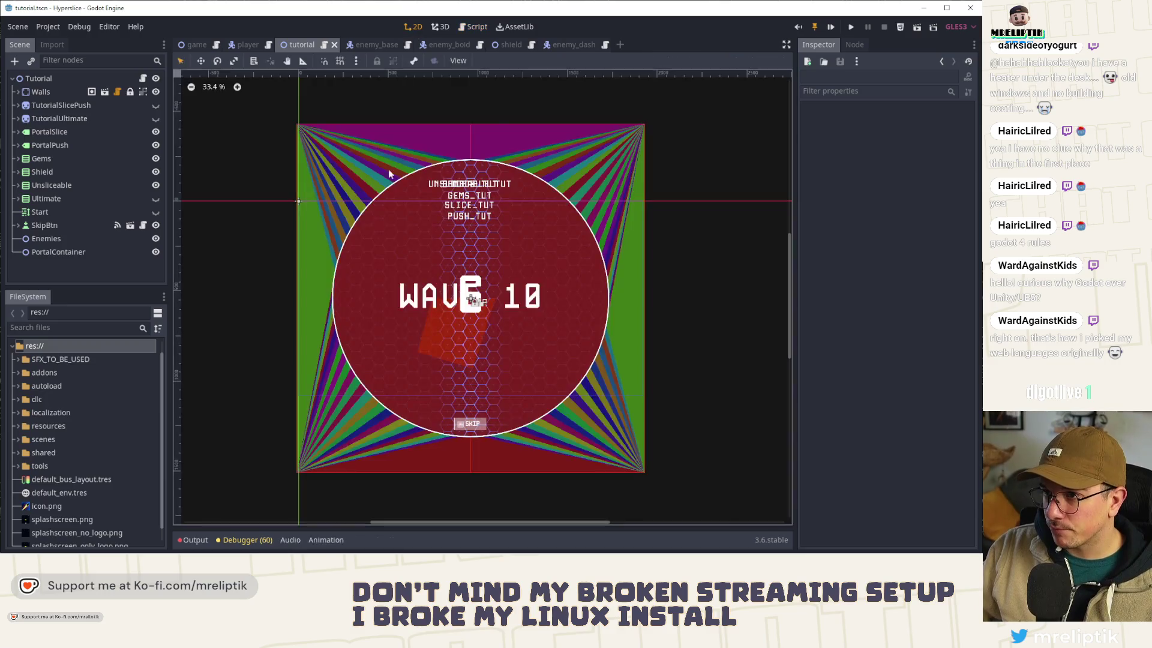
left_click(143, 78)
Step: Jump to on_enemy_died and delete the empty-check respawn lines from the STAGE.SLICE branch
scroll(365, 311, "down", 10)
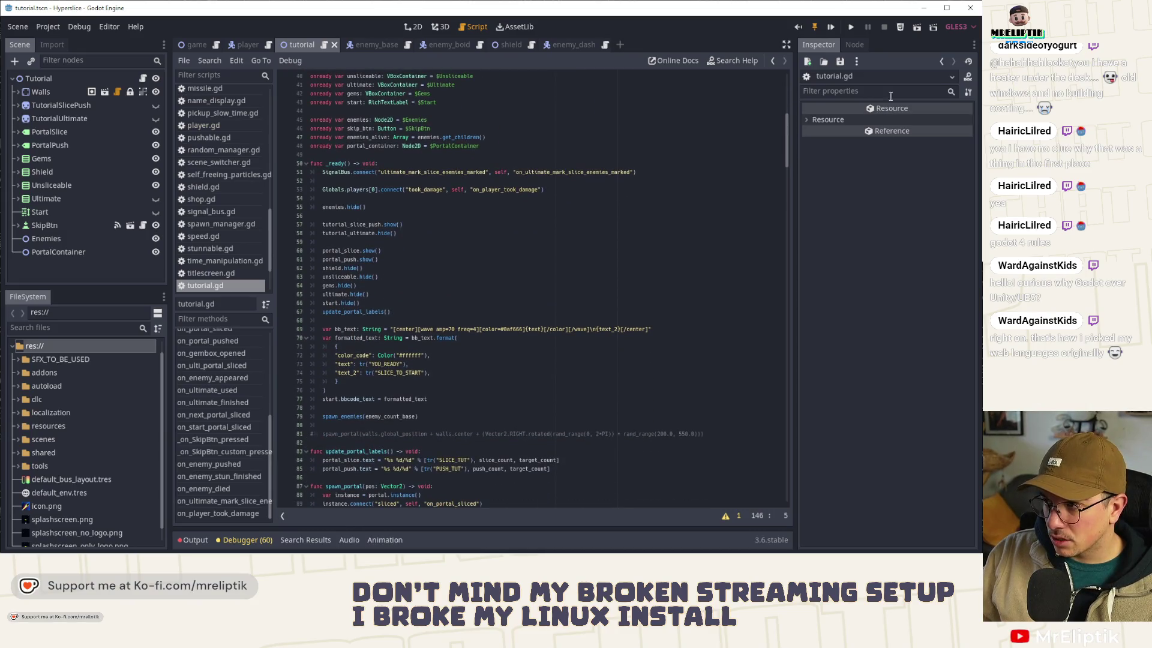
left_click(218, 490)
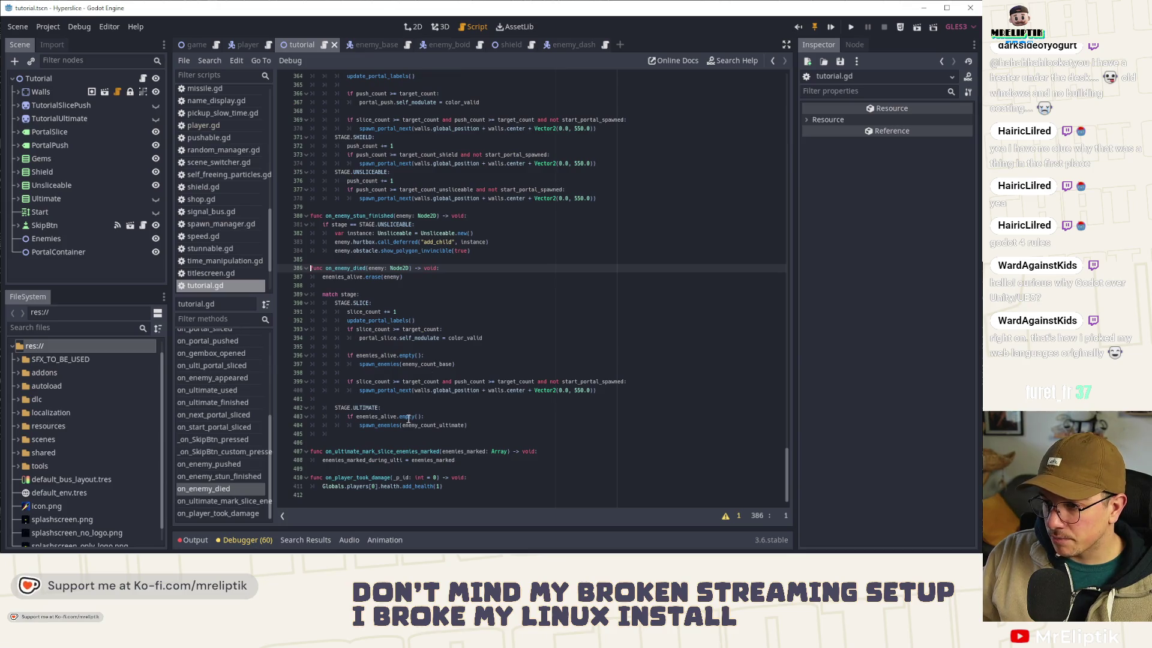
left_click(399, 381)
left_click(376, 328)
left_click(362, 355)
left_click_drag(348, 356, 524, 362)
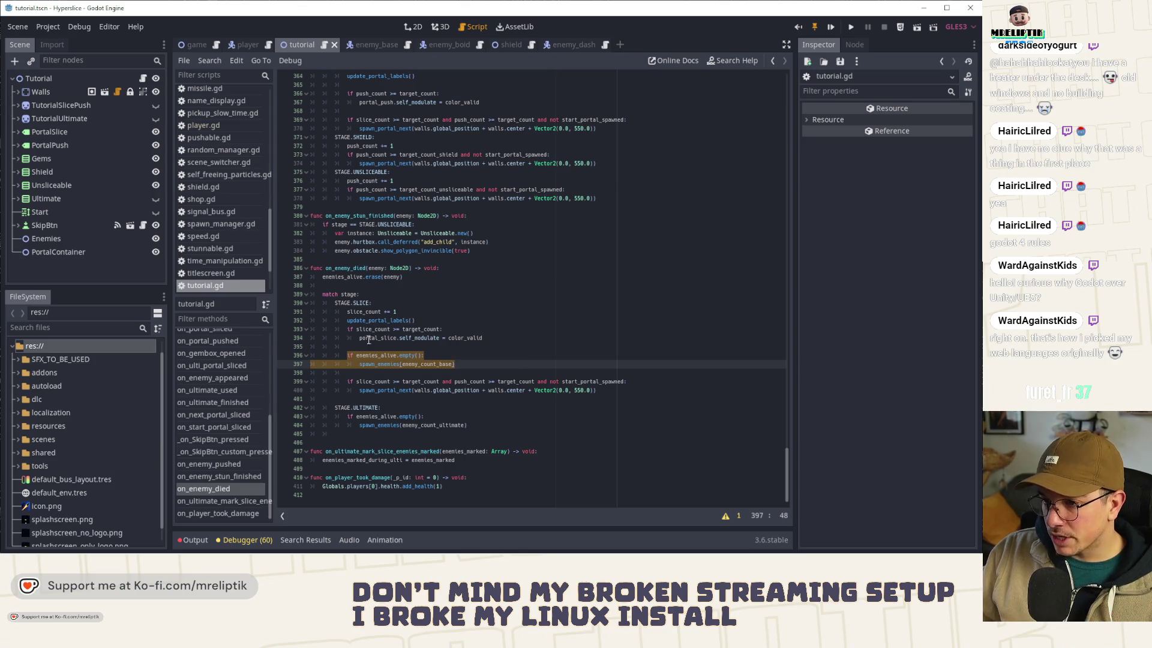
key("BackSpace")
key("BackSpace")
key("BackSpace")
key("BackSpace")
key("BackSpace")
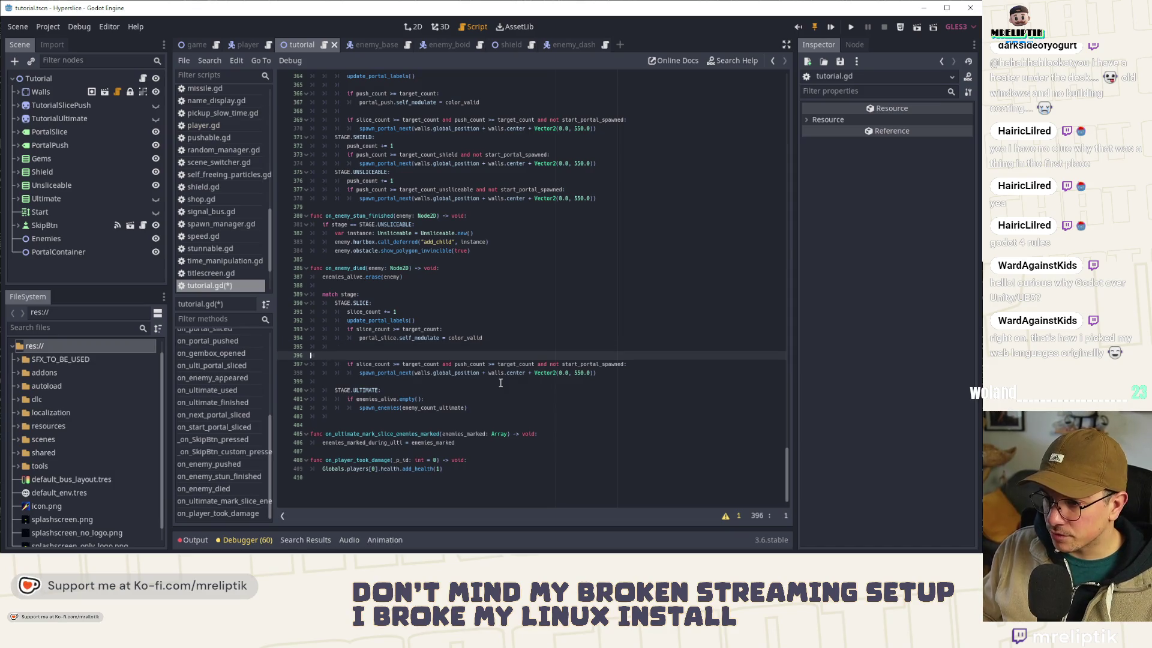
key("Delete")
key("Tab")
key("Tab")
key("Tab")
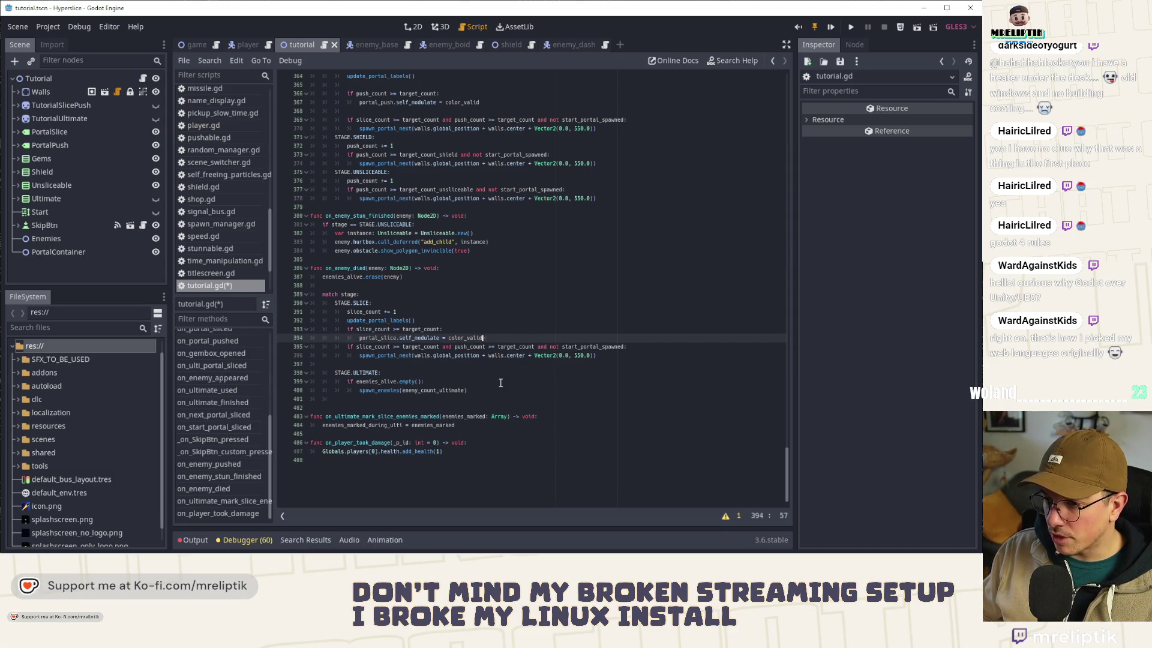
Step: Add 'if enemies_alive.empty(): spawn_enemies(enemy_count_base)' after the erase, remove the STAGE.ULTIMATE block, and save
left_click(402, 285)
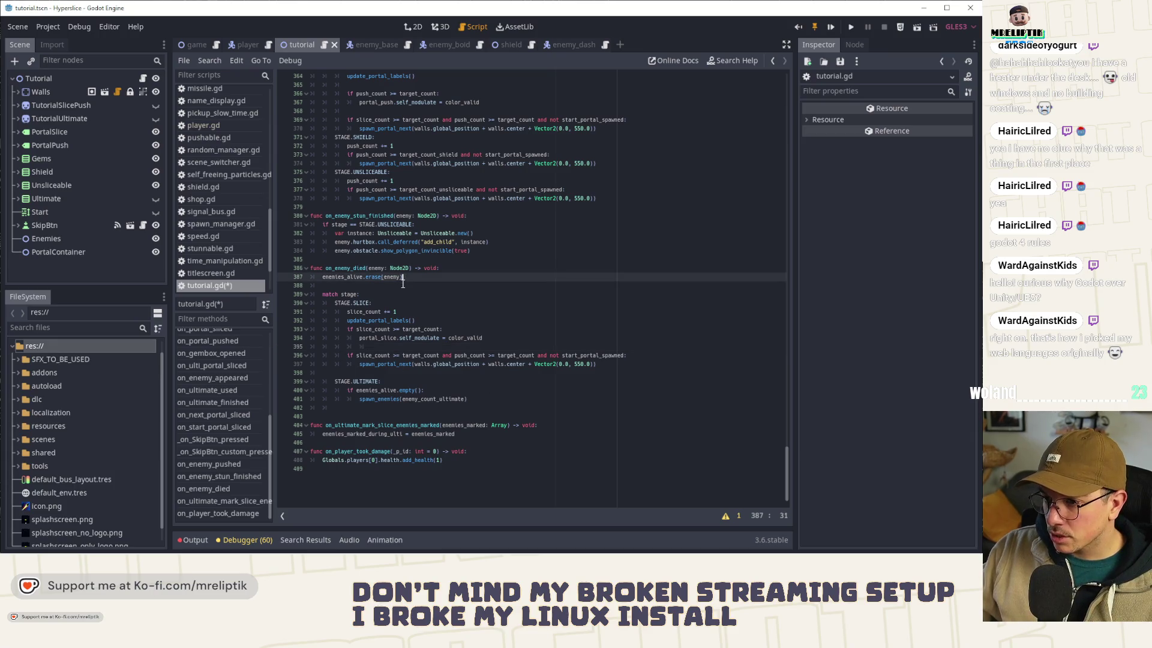
type("if enemies_alive.empty(): \tspawn_enemies(enemy_count_base)")
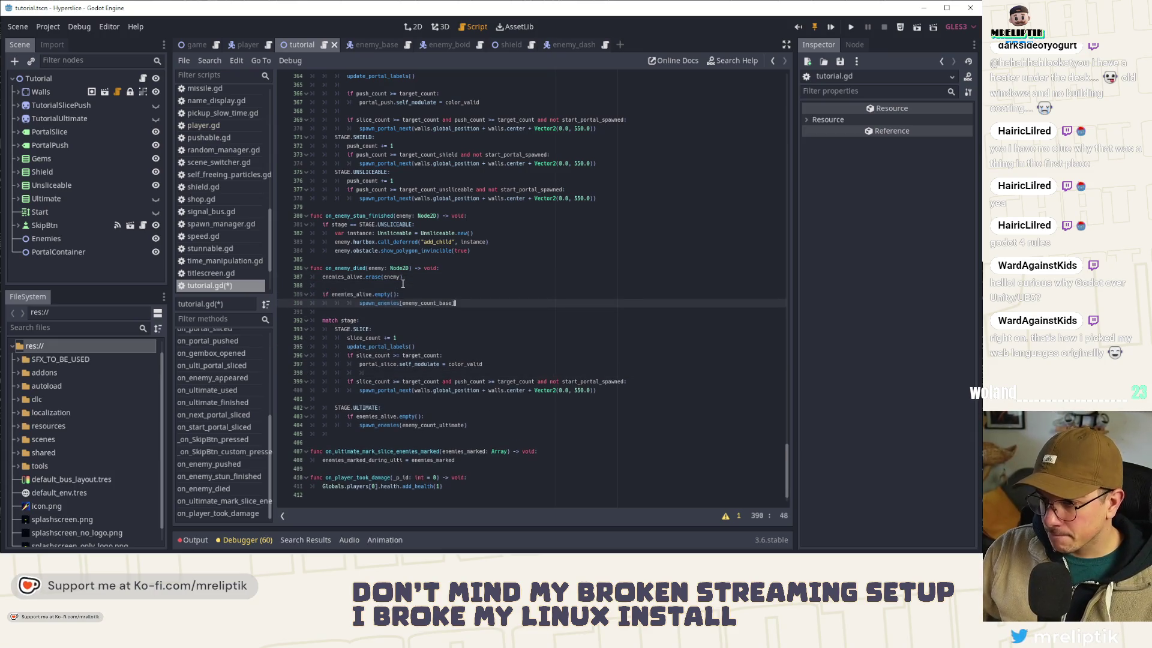
left_click(468, 425)
left_click(310, 399, "shift")
key("BackSpace")
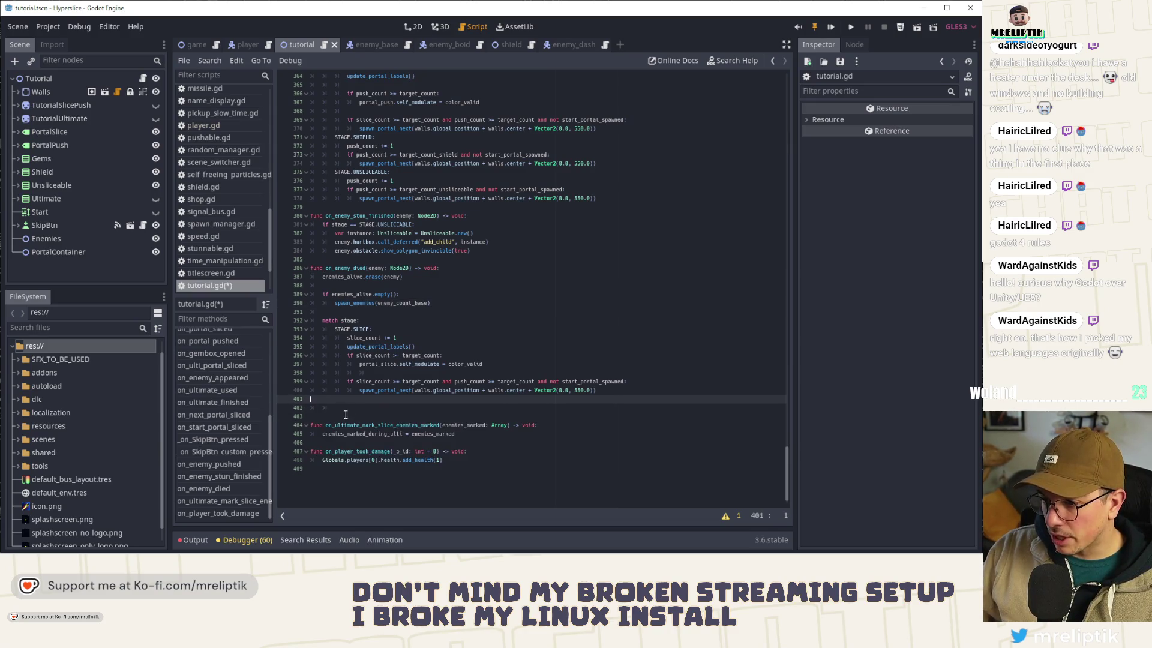
key("Down")
key("ctrl+shift+k")
key("ctrl+s")
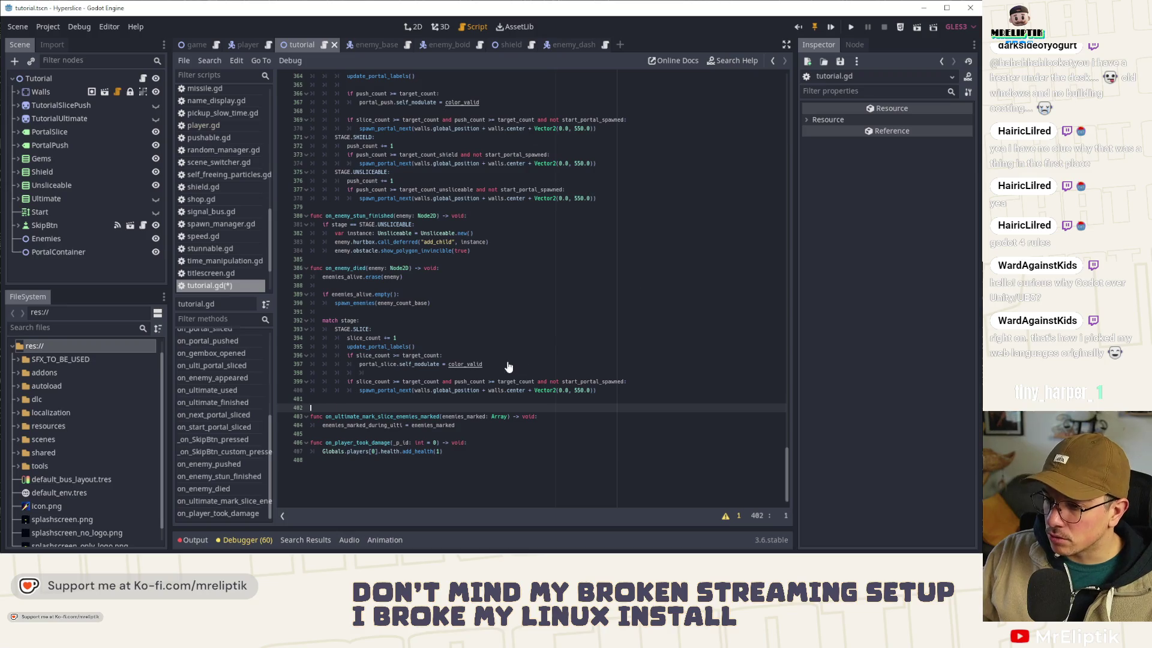
Step: Restore the STAGE.ULTIMATE block and select the whole match stage block
key("ctrl+z")
key("ctrl+z")
left_click(427, 406)
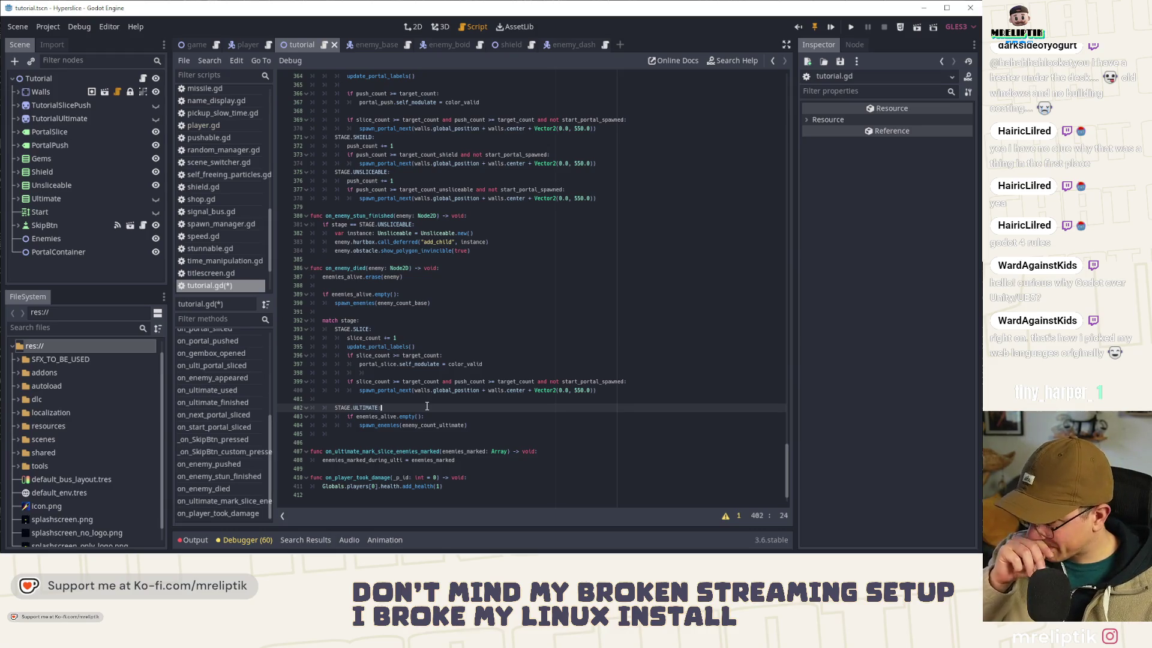
left_click_drag(386, 404, 293, 300)
key("ctrl+c")
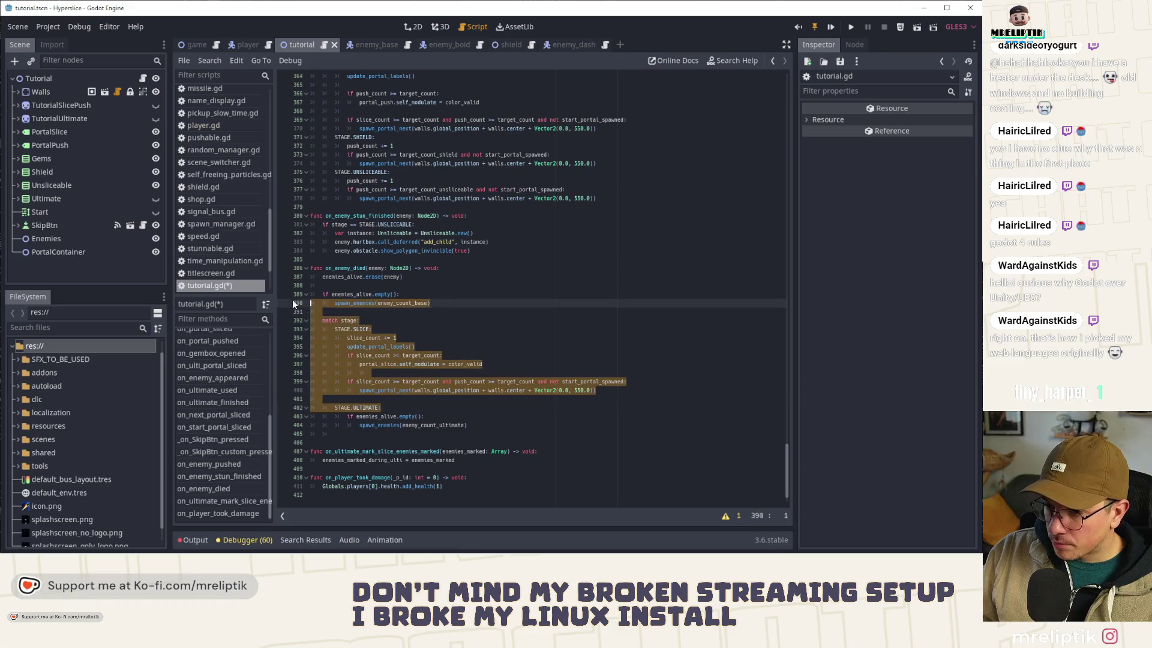
Step: Paste the match stage block below enemies_alive.erase(enemy), move the ultimate spawn line under STAGE.ULTIMATE, and save
left_click(351, 285)
key("ctrl+v")
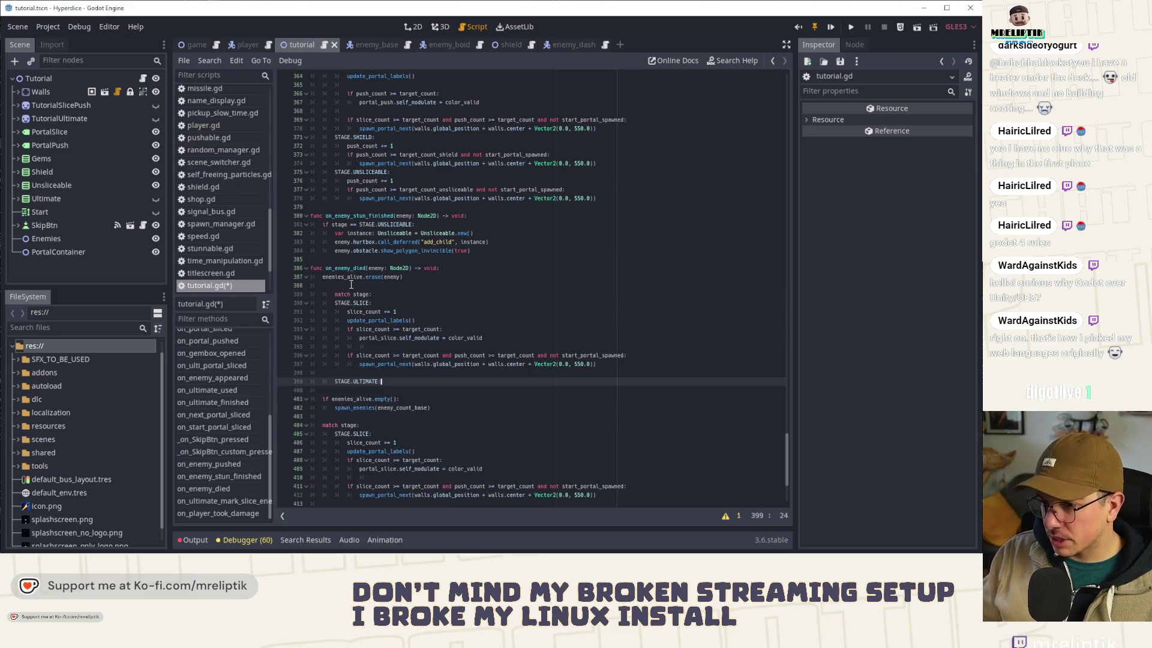
key("ctrl+shift+k")
key("ctrl+shift+k")
key("ctrl+shift+k")
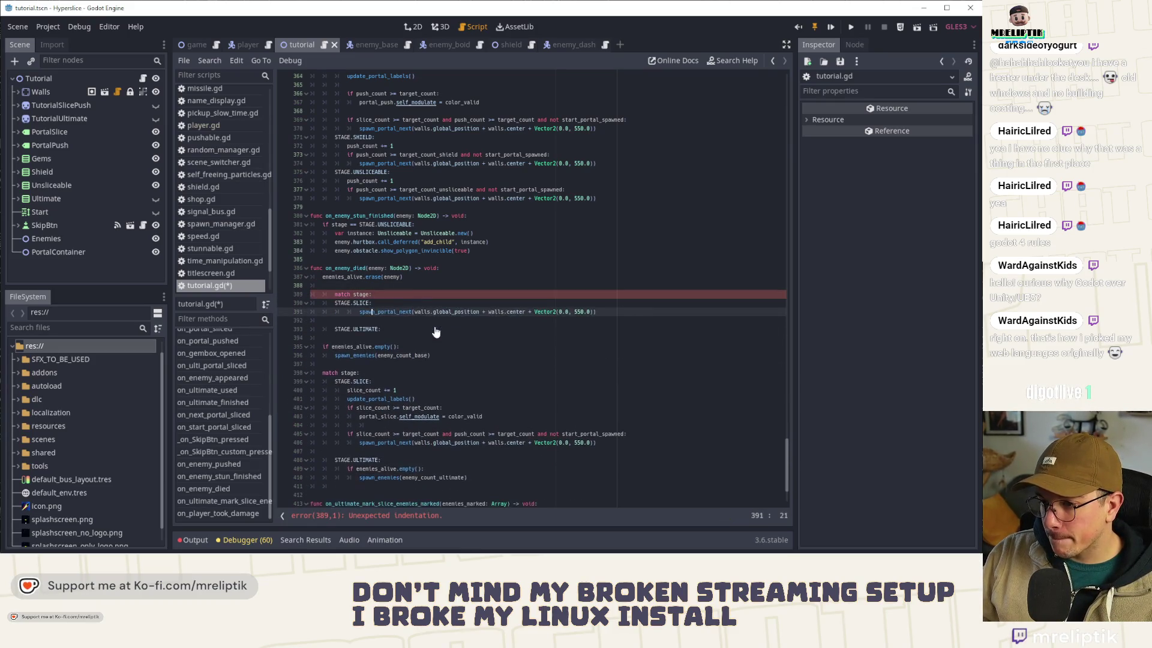
key("Up")
key("Up")
key("shift+Tab")
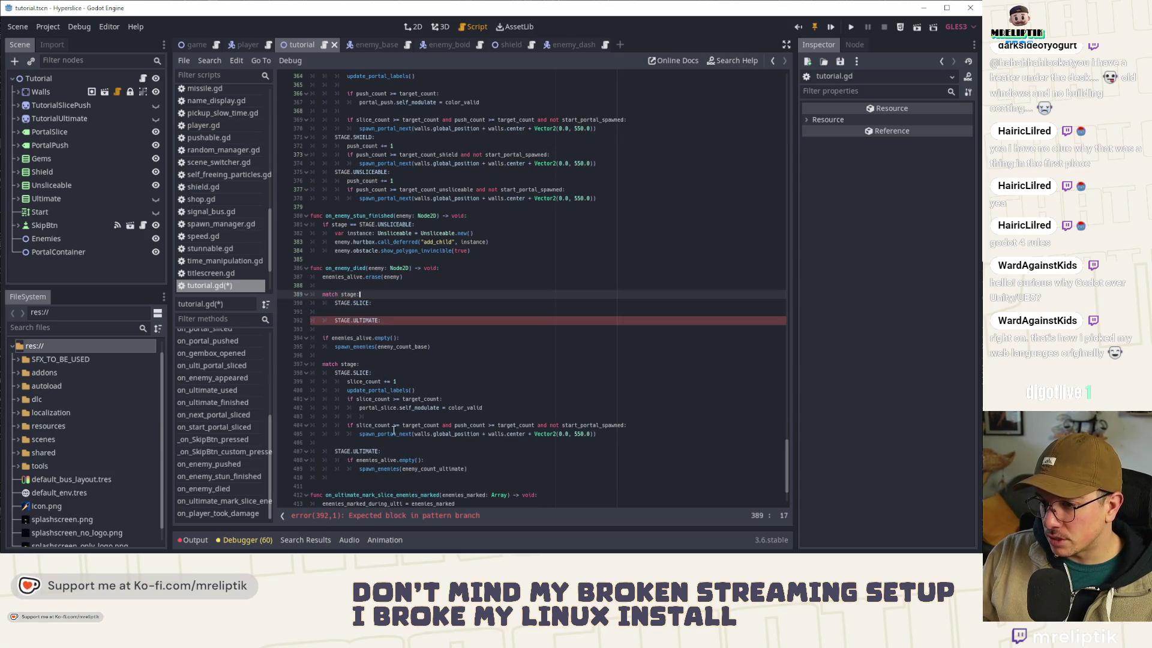
left_click(376, 469)
key("ctrl+shift+d")
key("alt+Up")
key("alt+Up")
key("alt+Up")
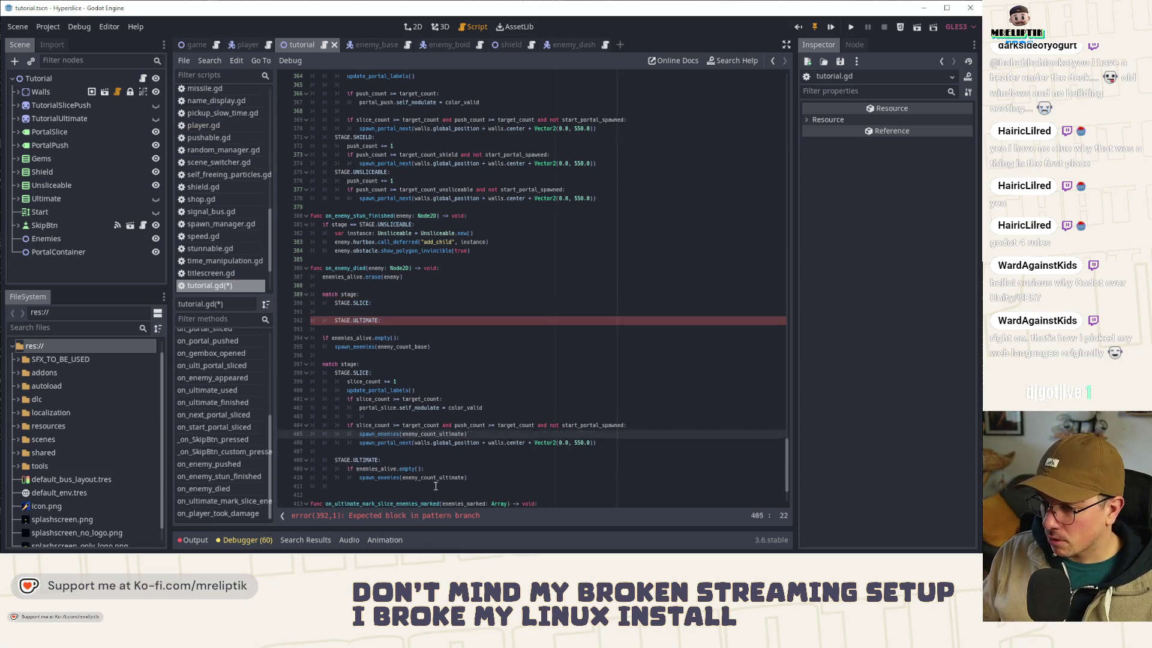
key("shift+Tab")
left_click(323, 460)
key("ctrl+shift+k")
key("ctrl+shift+k")
key("ctrl+shift+k")
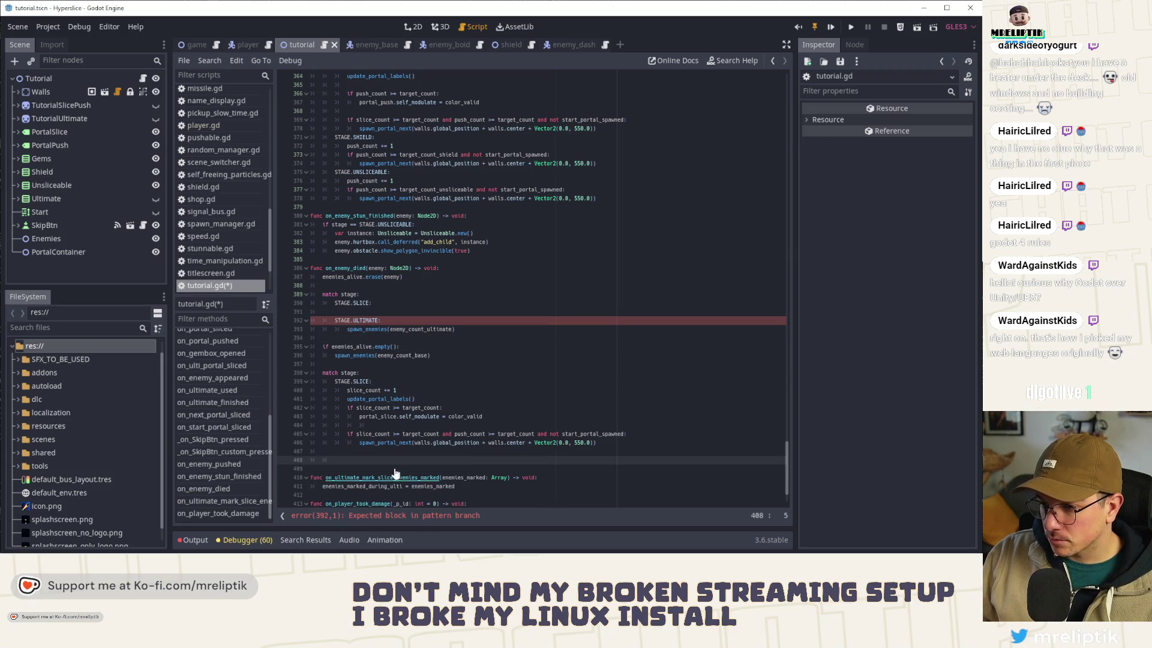
left_click(345, 451)
key("ctrl+shift+k")
key("ctrl+shift+k")
key("ctrl+s")
Step: Place the match block inside the empty check, with spawn_enemies(enemy_count_base) under STAGE.SLICE
left_click(334, 348)
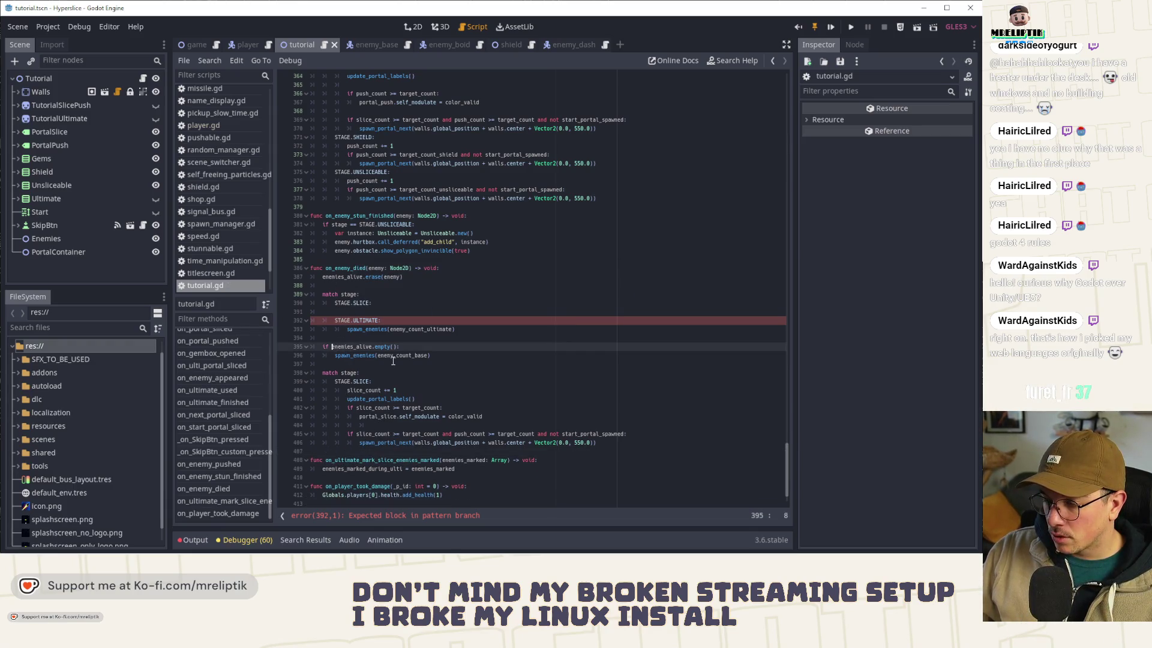
key("alt+Up")
key("alt+Up")
key("alt+Up")
key("Down")
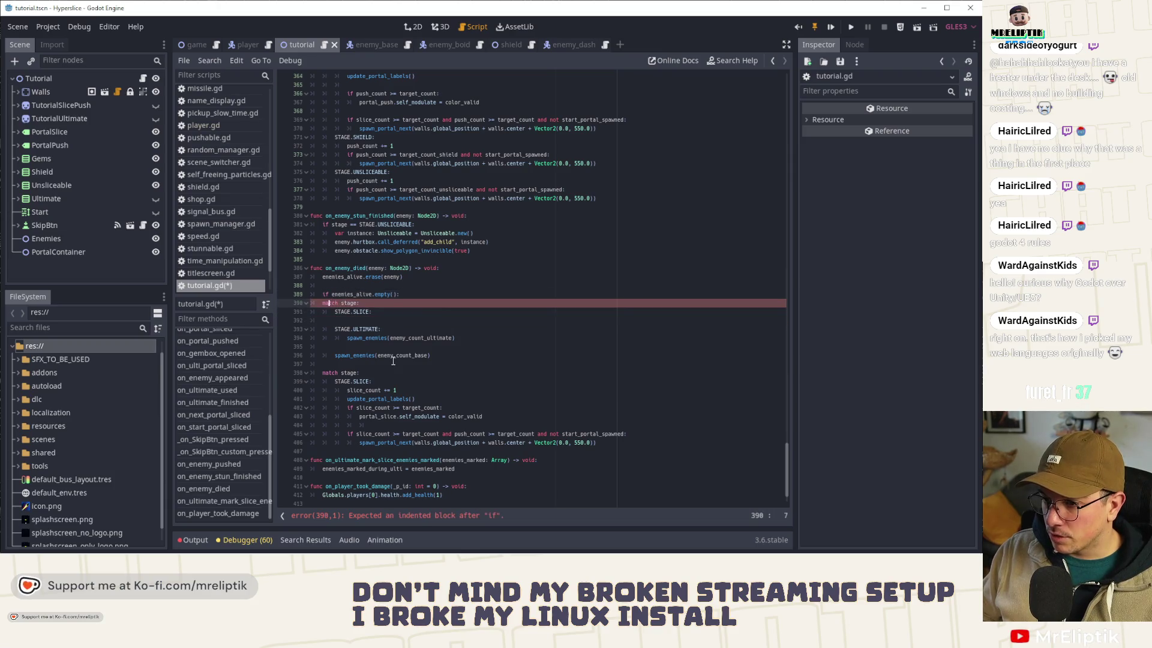
left_click_drag(312, 311, 396, 338)
key("Tab")
left_click(366, 356)
key("alt+Up")
key("alt+Up")
key("alt+Up")
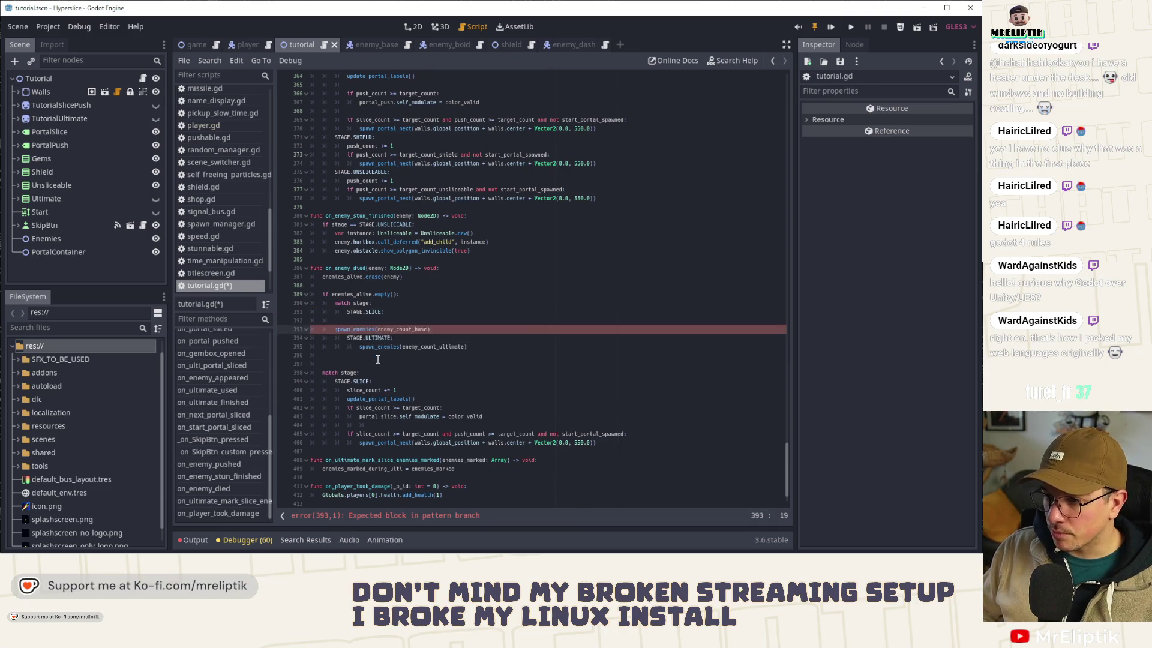
key("Home")
key("Tab")
key("Tab")
key("Down")
key("Down")
key("Down")
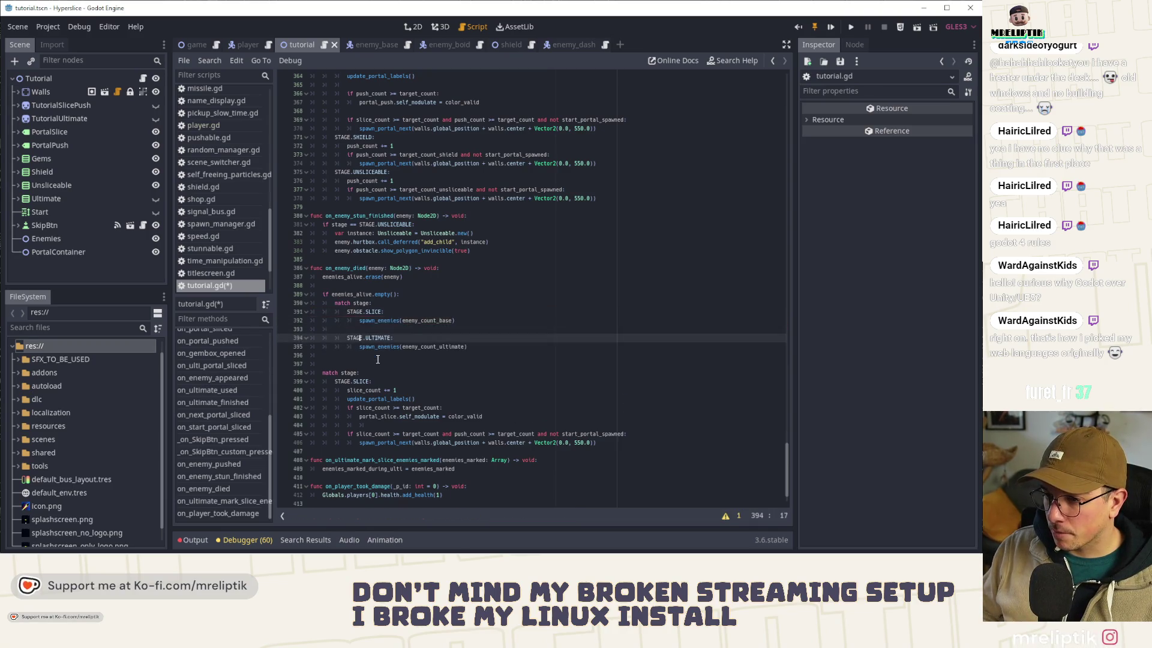
key("BackSpace")
key("Up")
key("Up")
key("End")
Step: Extend the branch to 'STAGE.SLICE, STAGE.SHIELD, STAGE.UNSLICEABLE:' and delete the blank line above STAGE.ULTIMATE
key("Up")
key("Up")
key("Up")
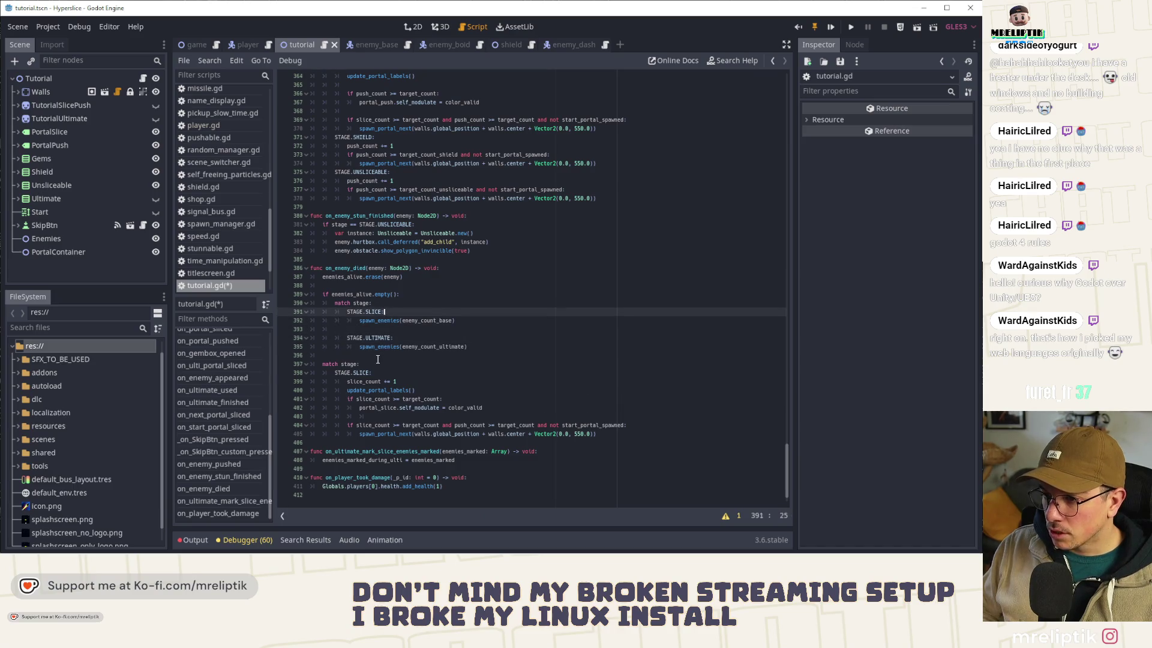
type(", STAGE.")
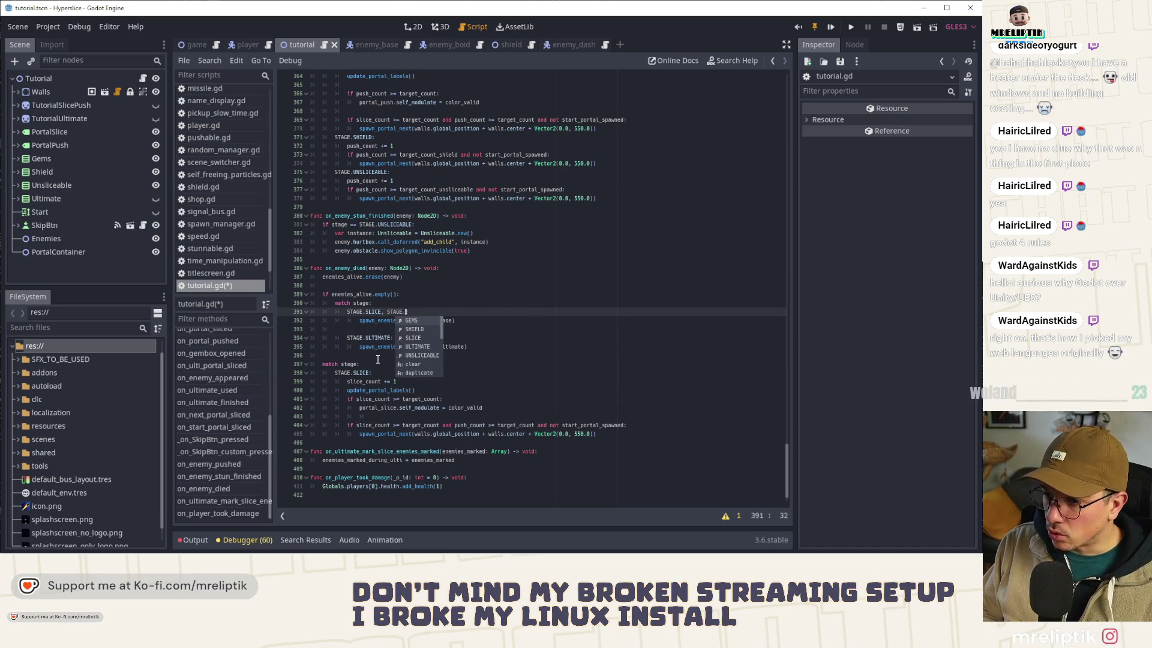
type("SHIELD, SH")
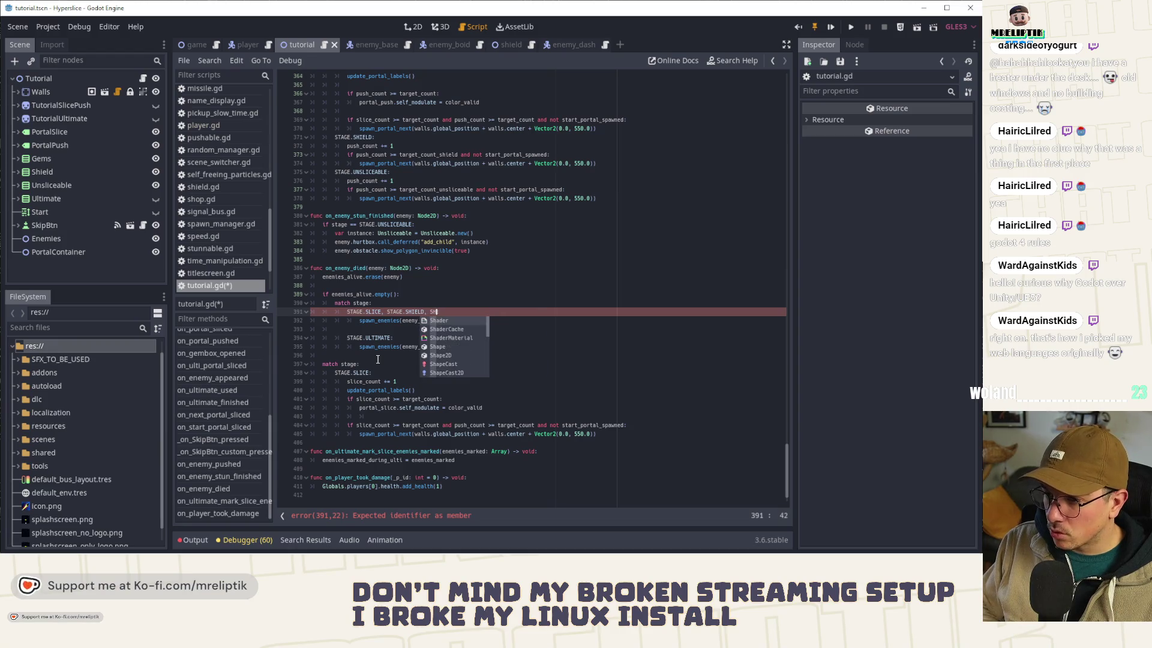
key("BackSpace")
type("TAGE")
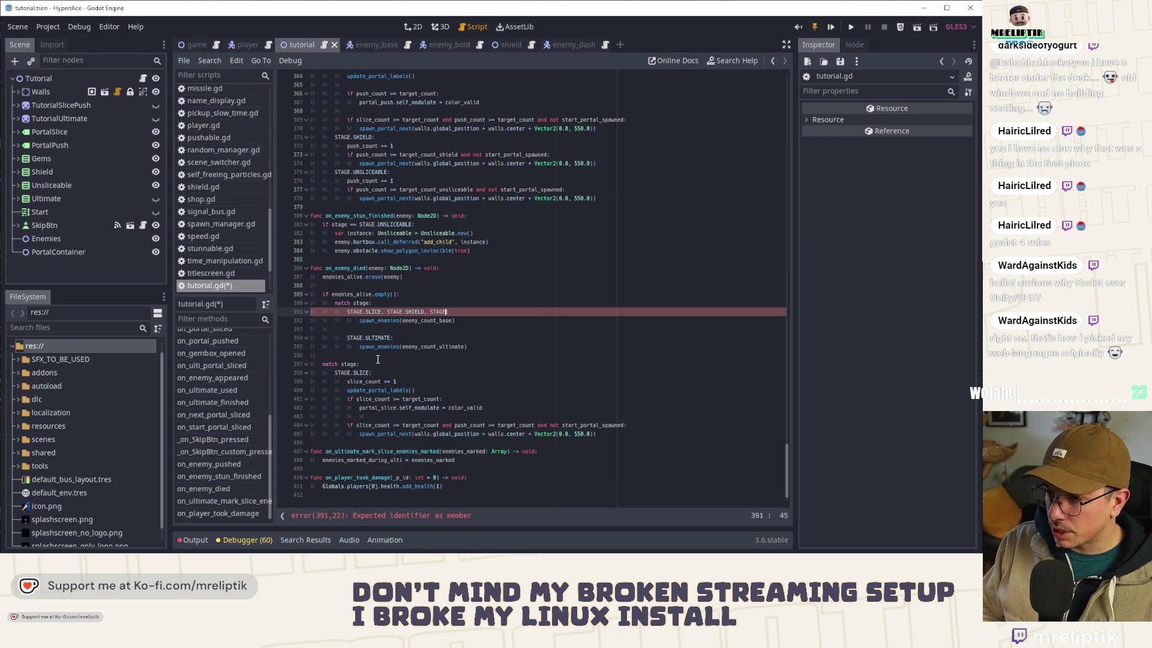
type(".")
key("Down")
key("Down")
key("Down")
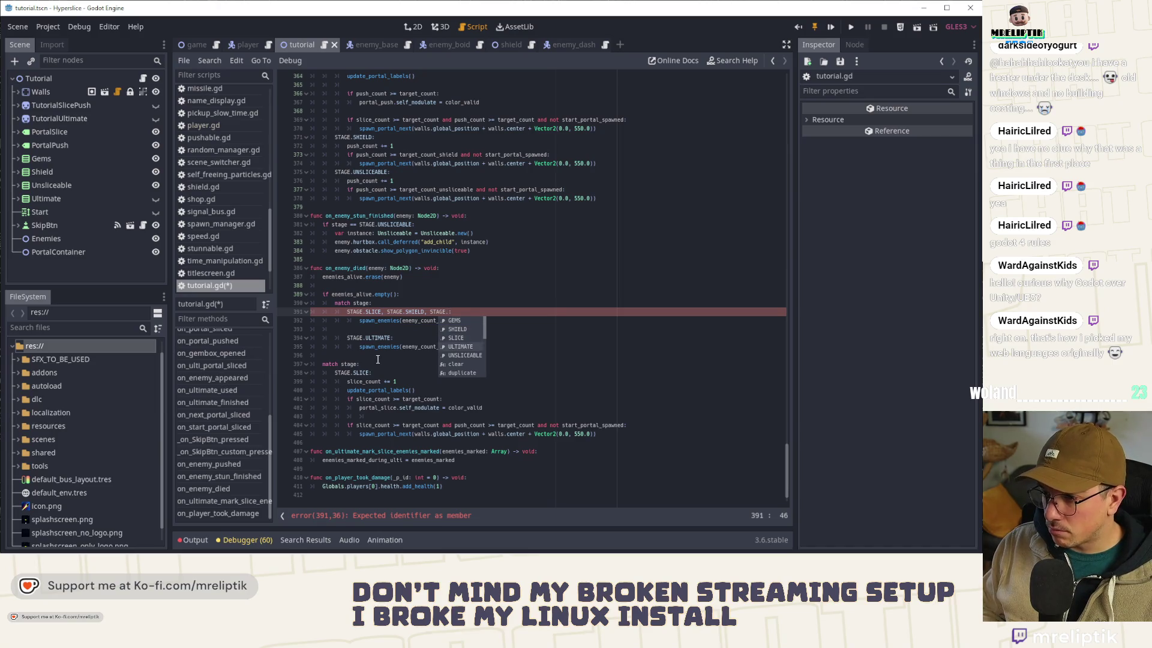
key("Return")
key("ctrl+s")
type(":")
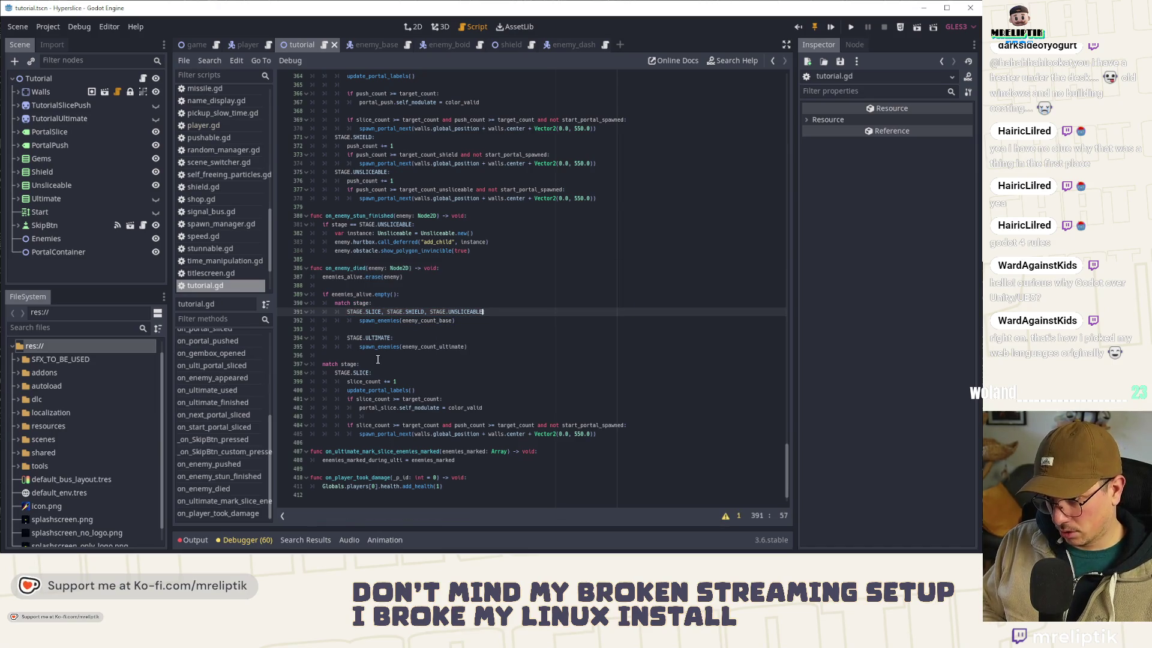
key("Down")
key("Down")
key("Delete")
key("End")
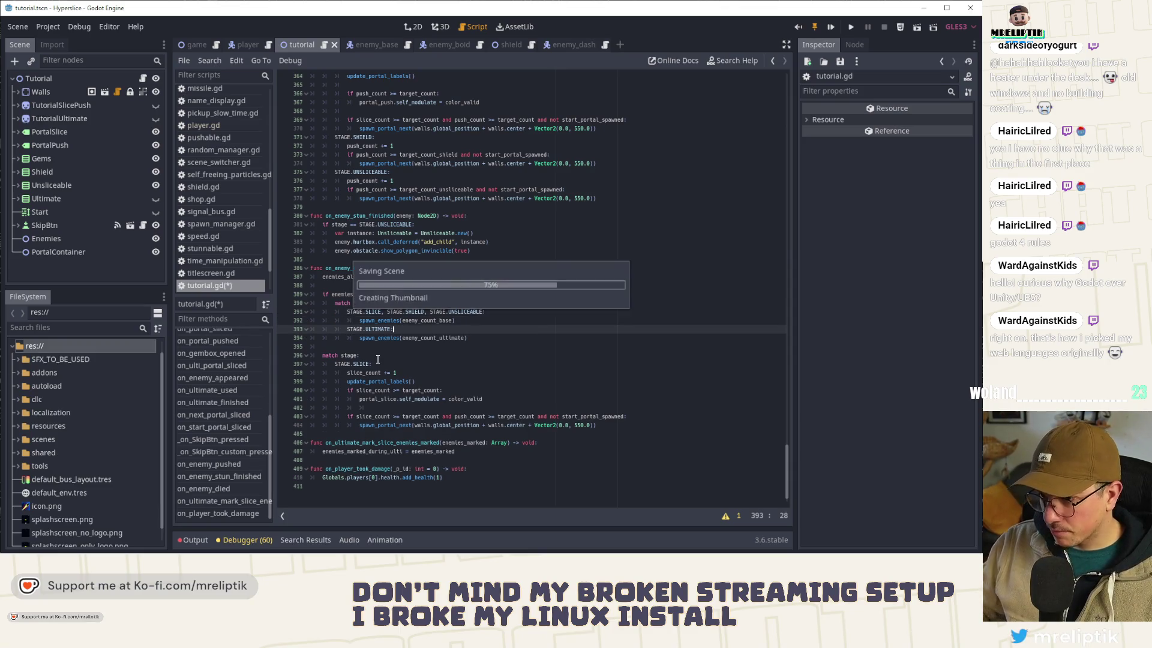
left_click(832, 27)
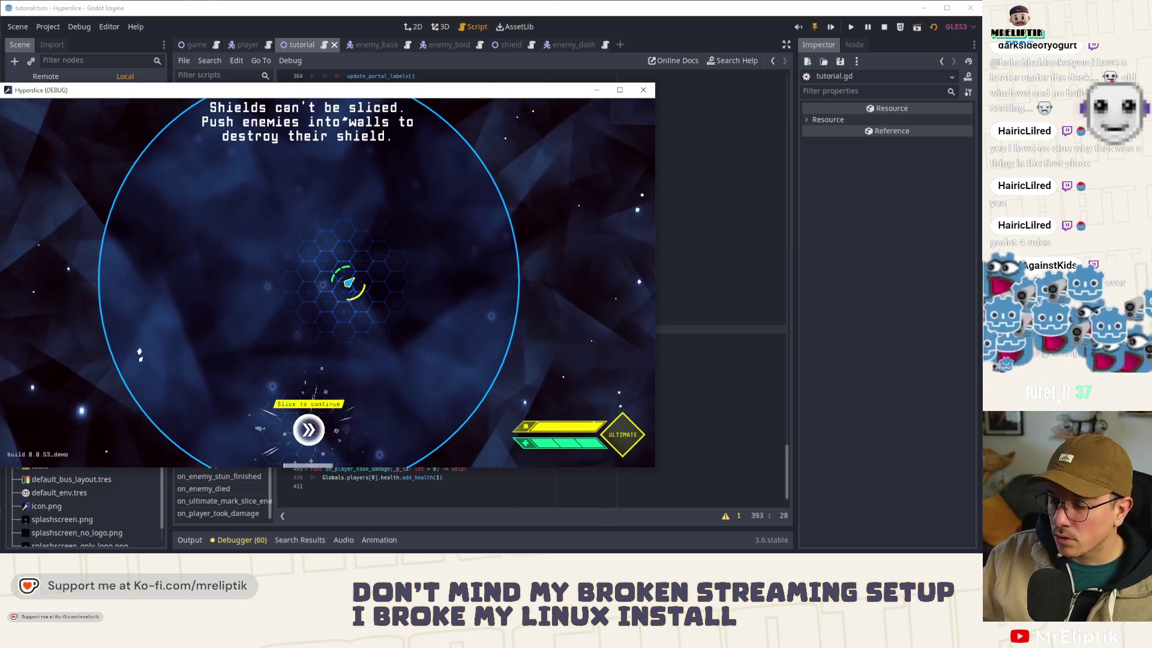
key("F8")
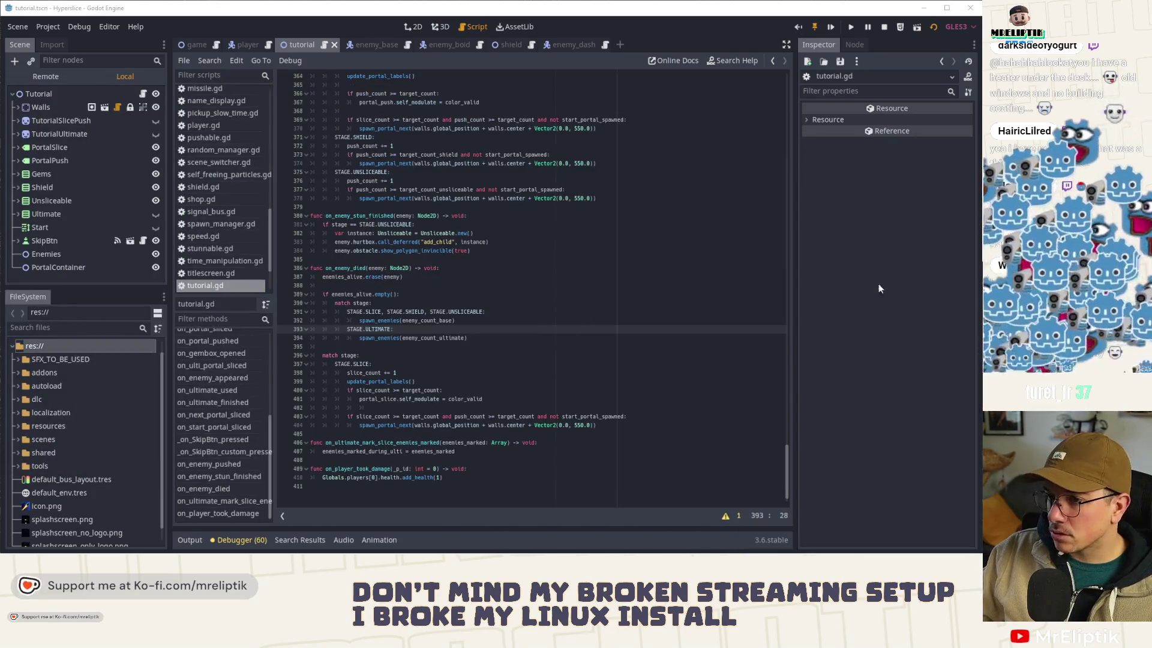
Step: Review the on_enemy_pushed and on_enemy_died handlers and search tutorial.gd for every enemies_alive usage
left_click(470, 277)
scroll(470, 292, "up", 5)
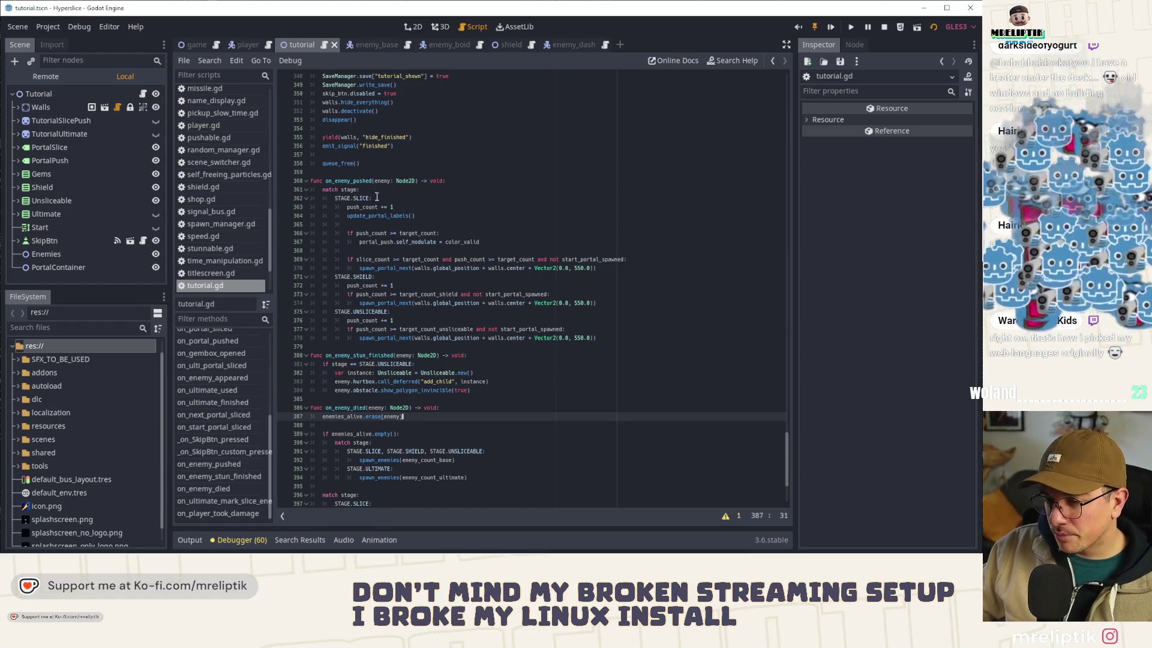
double_click(348, 181)
scroll(347, 358, "down", 2)
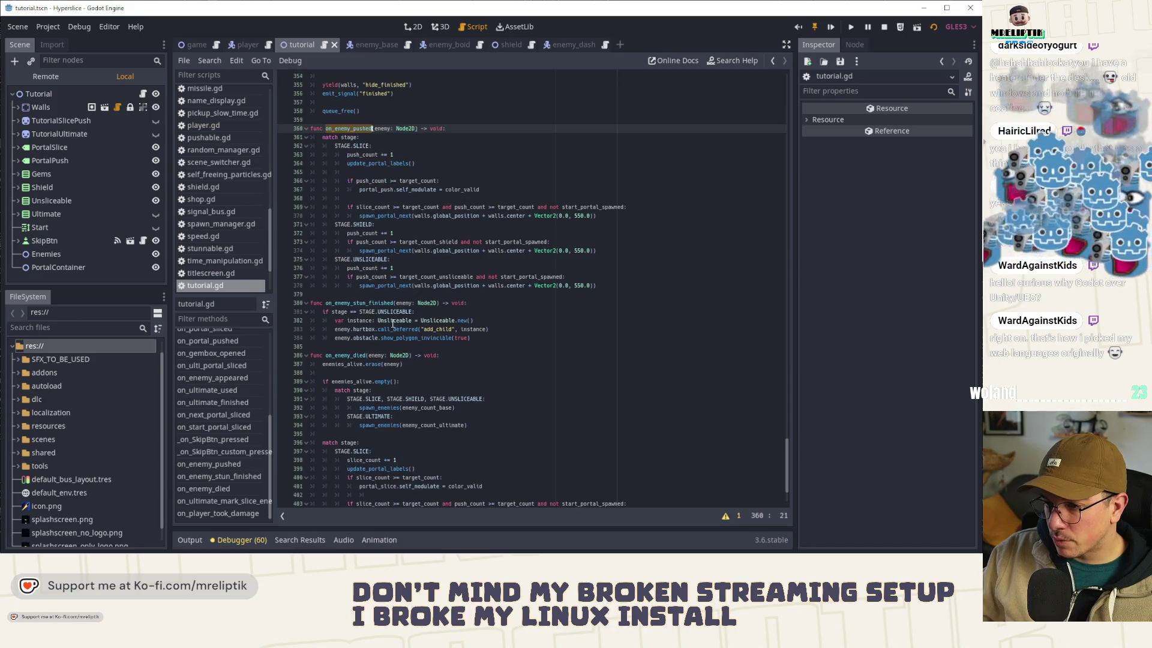
double_click(346, 355)
scroll(360, 357, "down", 3)
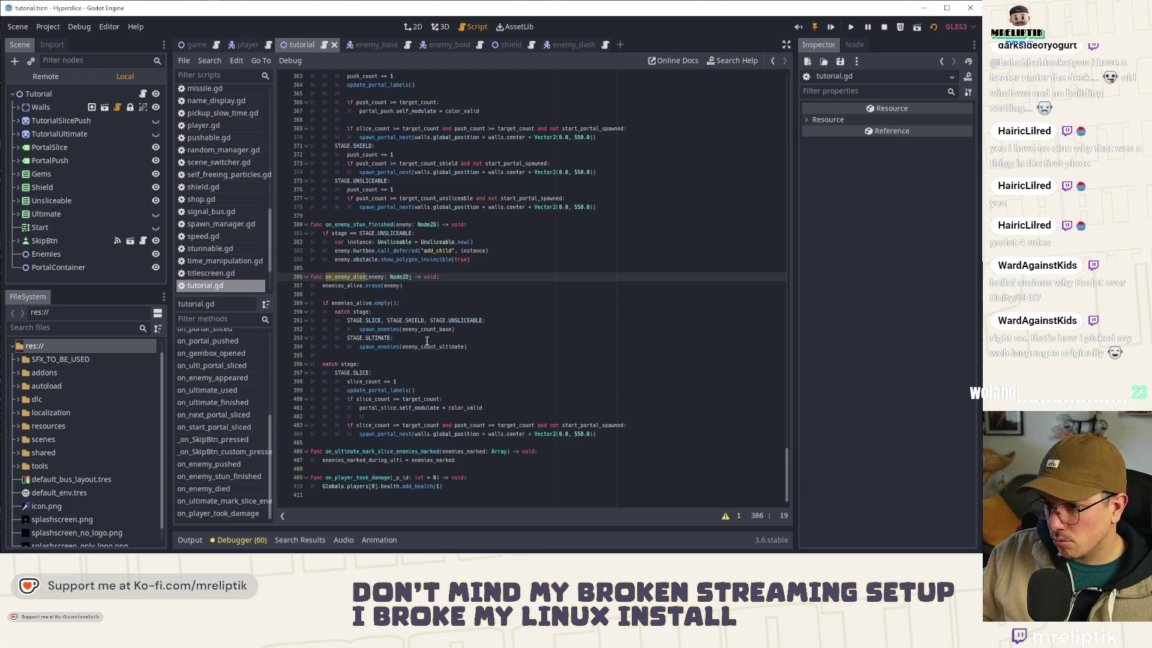
left_click(341, 286)
left_click(340, 286, "ctrl")
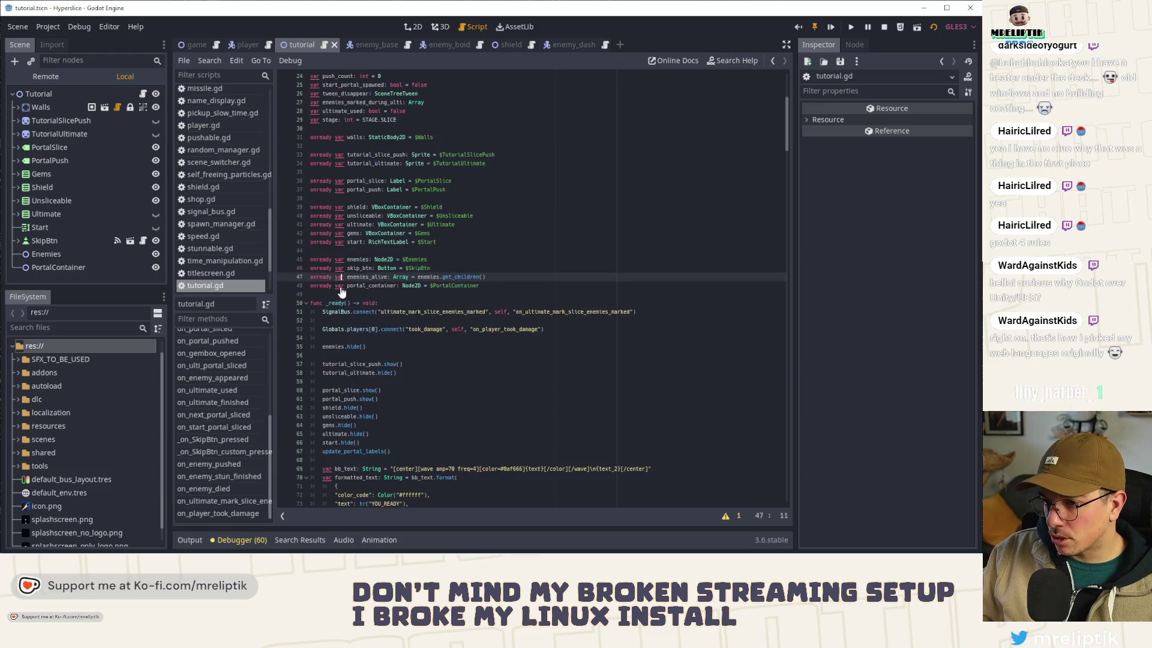
double_click(377, 277)
key("ctrl+c")
key("ctrl+f")
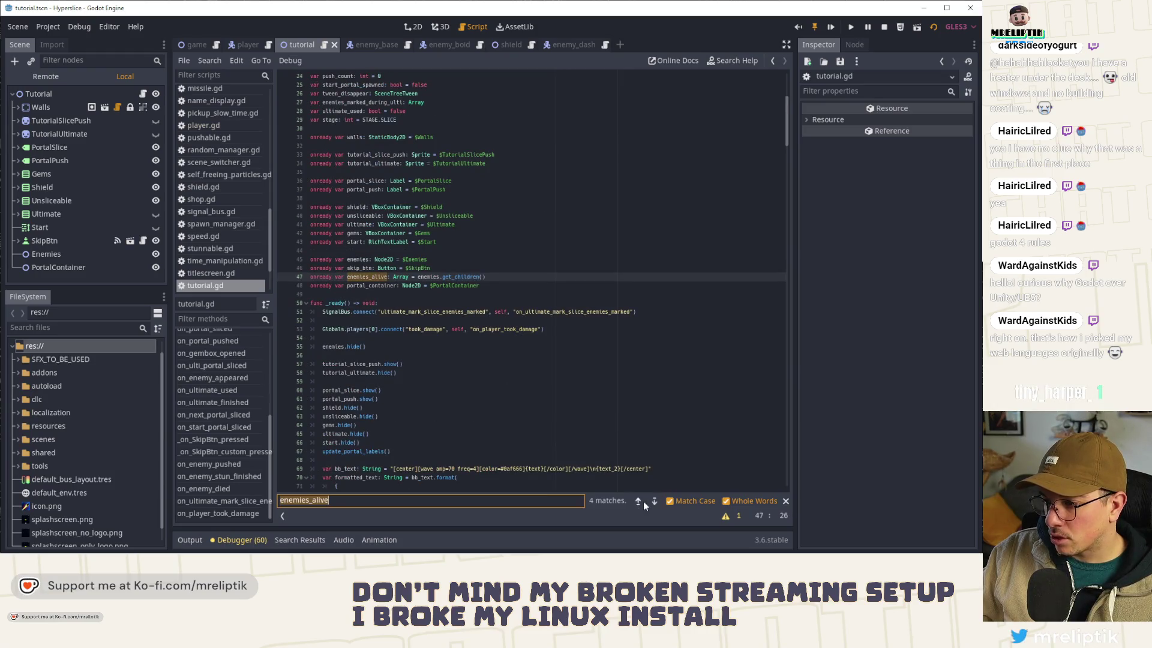
left_click(654, 502)
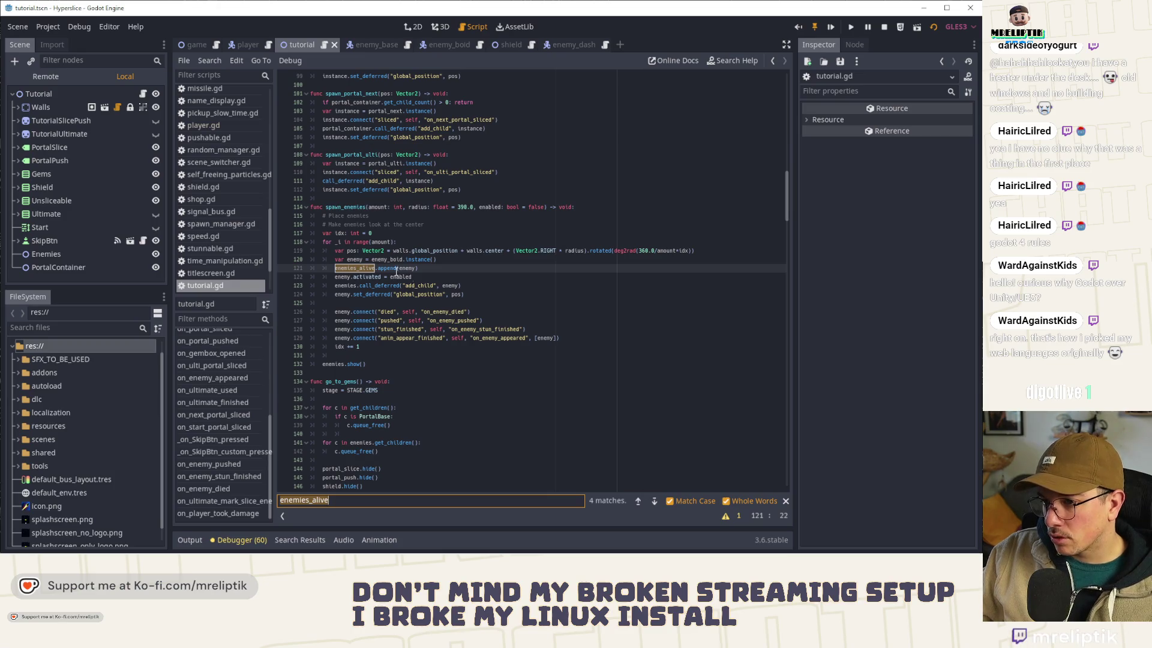
Step: Add enemies_alive.clear() as the first line of spawn_enemies, save, and relaunch the scene
left_click(353, 270)
key("ctrl+s")
left_click(590, 209)
key("Return")
key("ctrl+v")
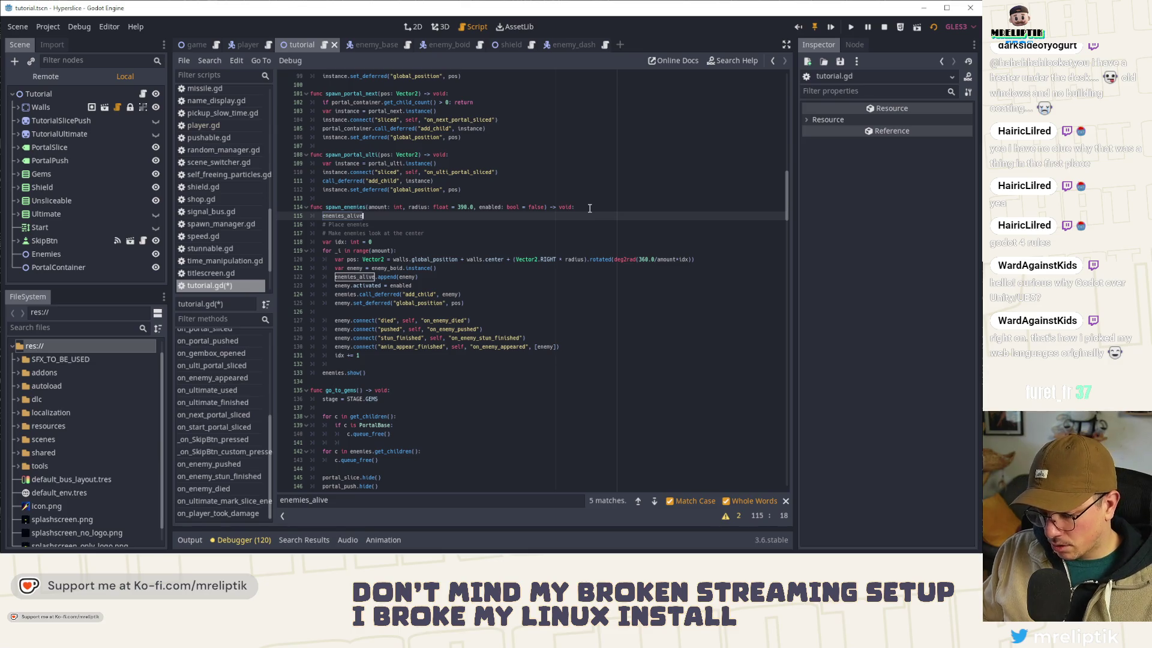
type(".clear()")
key("ctrl+s")
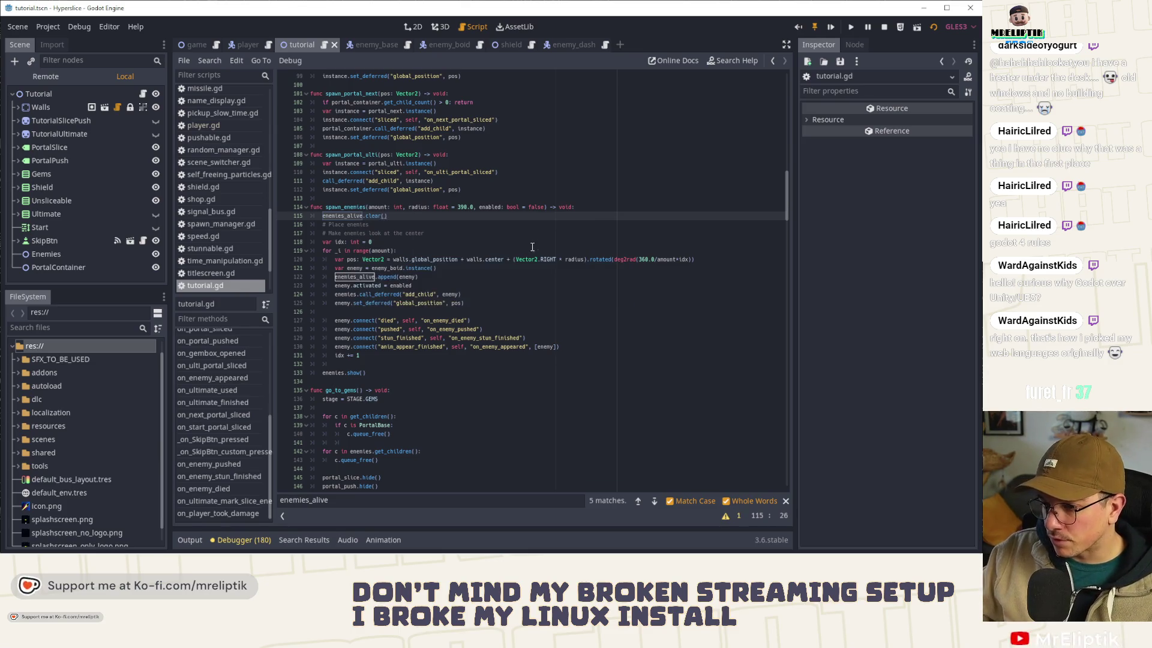
scroll(382, 392, "down", 3)
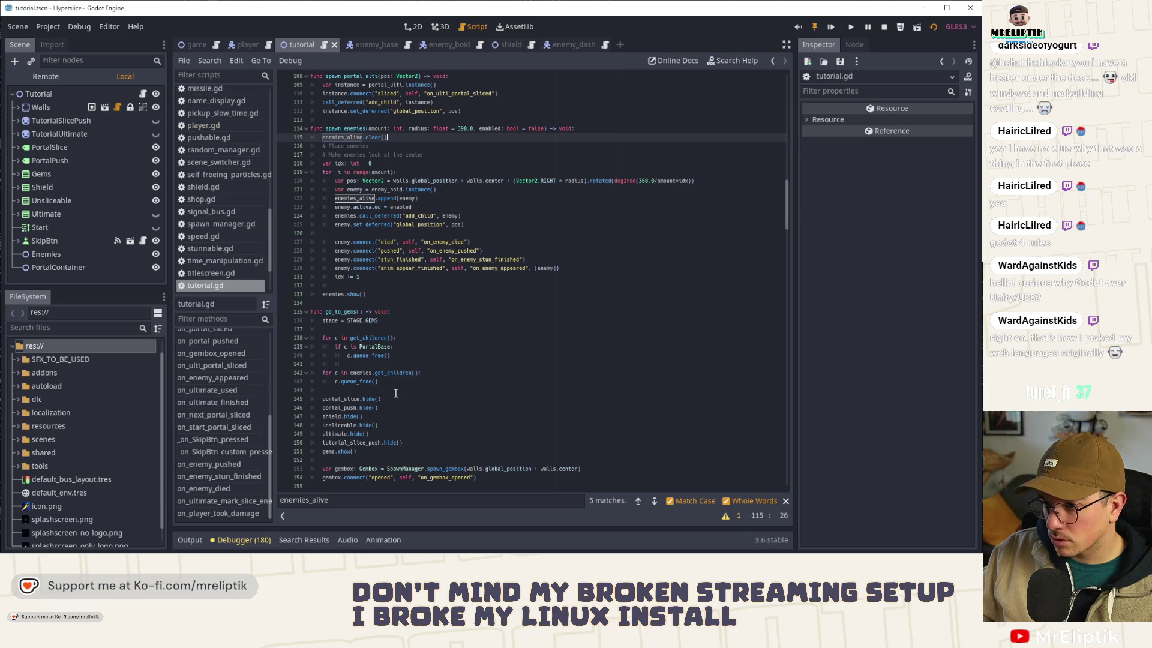
left_click(831, 27)
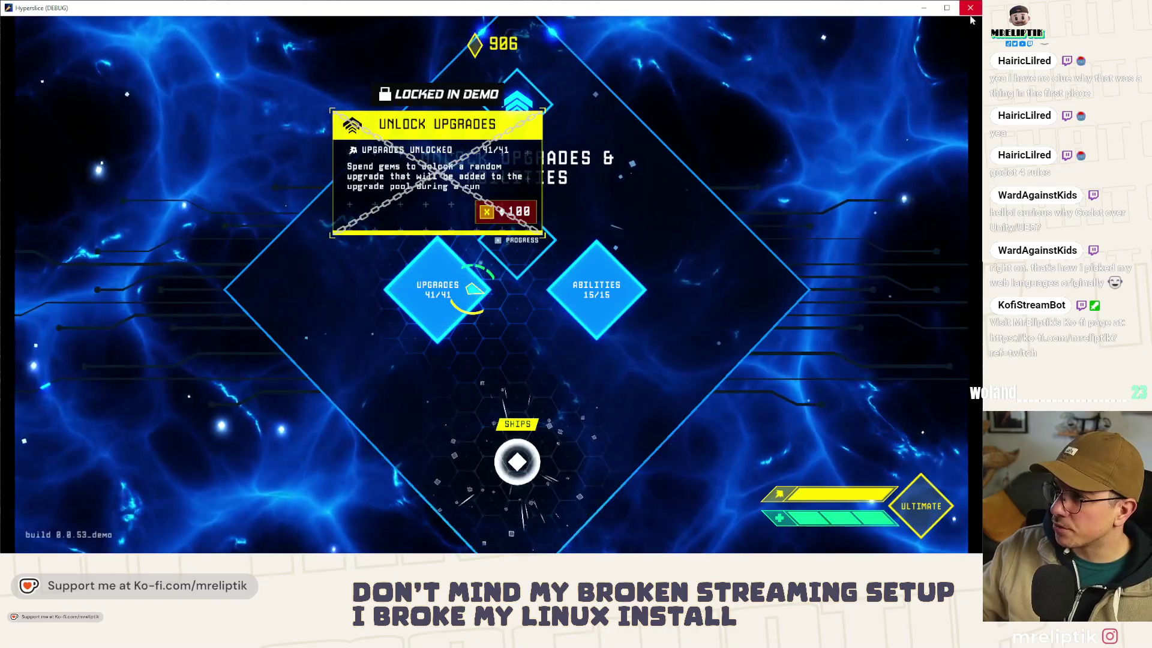
Step: Close the test game and view the Tutorial scene in 2D, zoomed onto the arena labels
key("alt+F4")
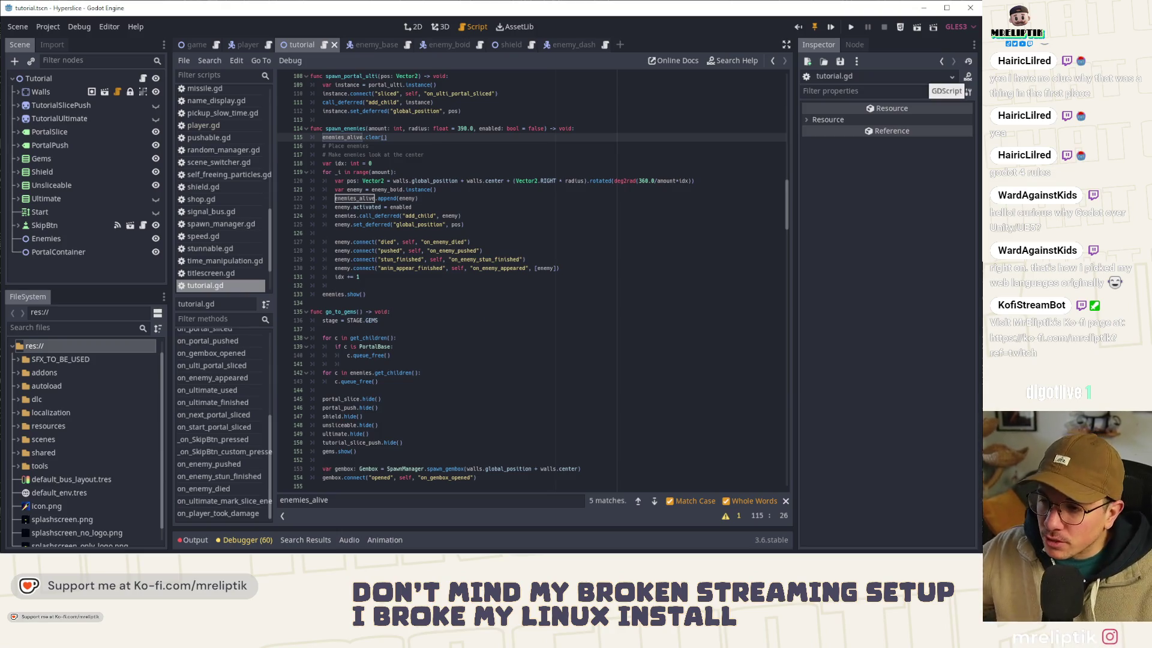
left_click(608, 232)
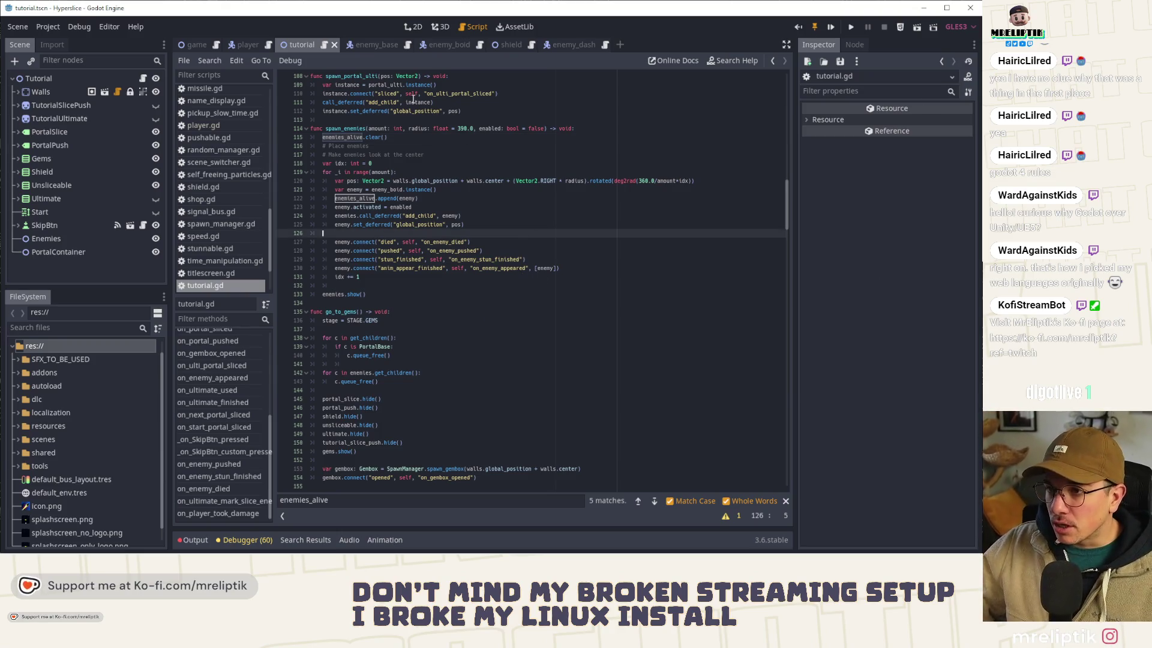
left_click(412, 26)
scroll(421, 196, "up", 3)
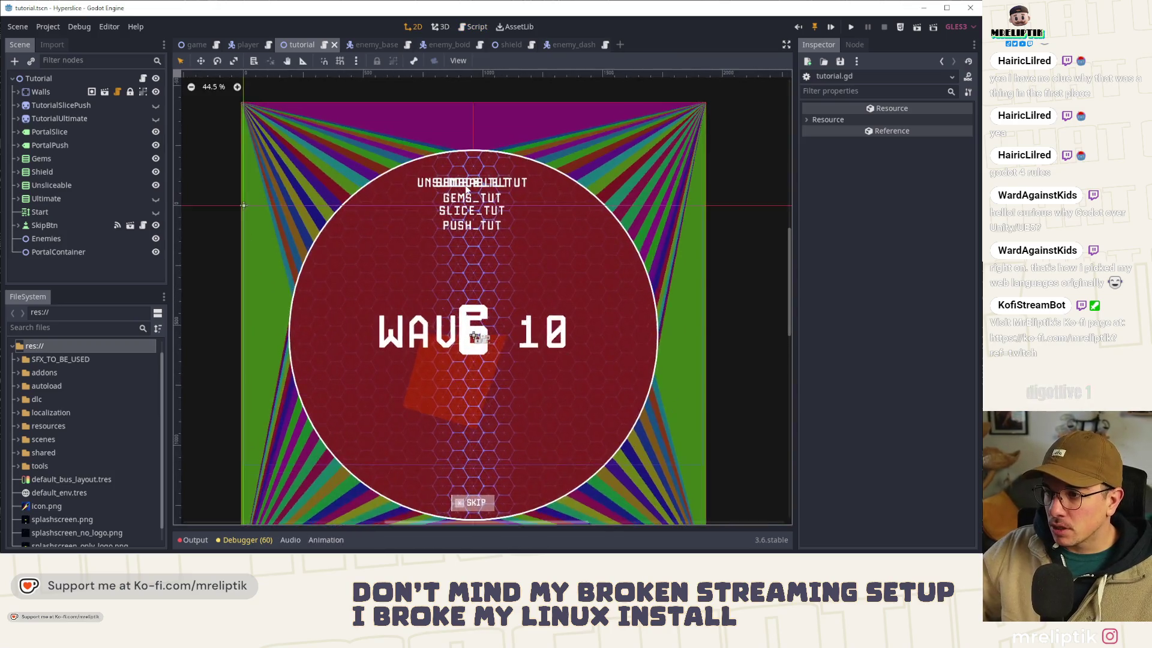
scroll(343, 202, "up", 1)
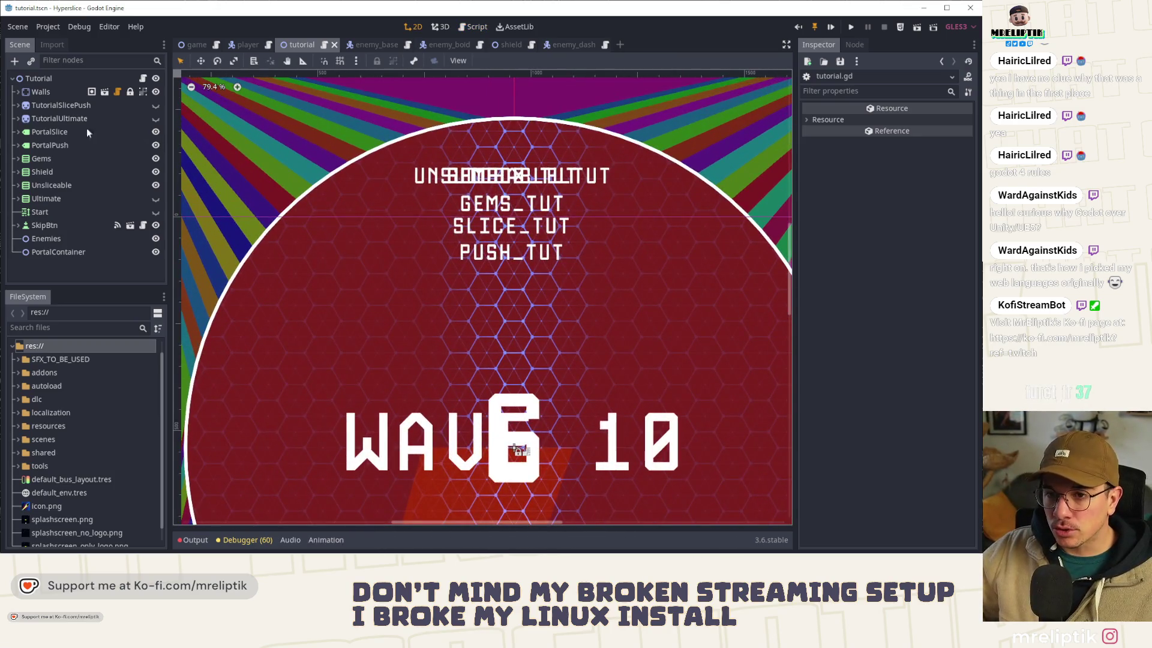
Step: Focus the PUSH_TUT label and select the ControllerTextureRect under PortalPush
left_click(156, 131)
left_click(156, 144)
left_click(156, 144)
left_click(156, 132)
left_click(28, 146)
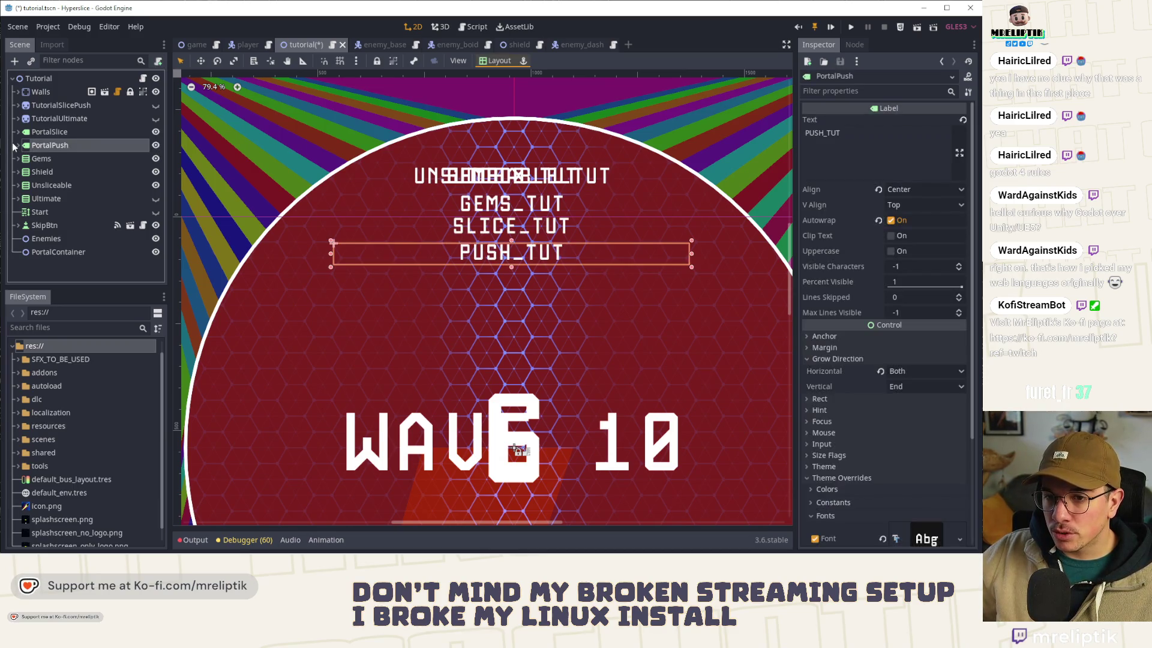
key("f")
left_click(18, 146)
left_click(95, 158)
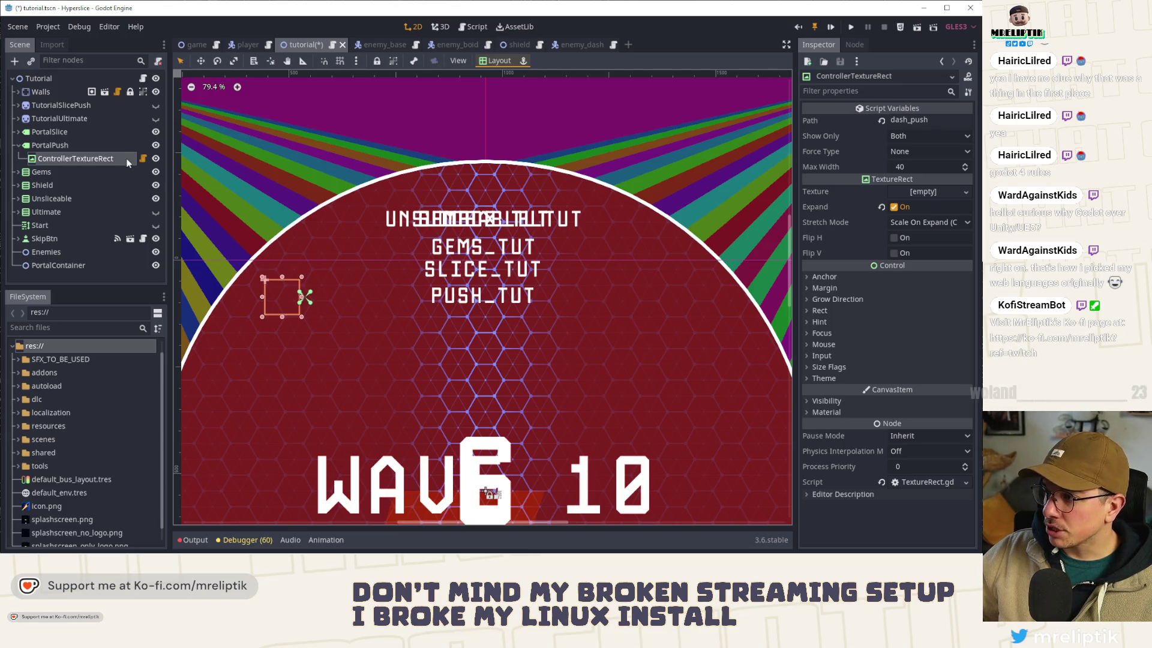
Step: Hide PortalPush and PortalSlice, make Ultimate visible, and select the Ultimate node
scroll(457, 239, "up", 1)
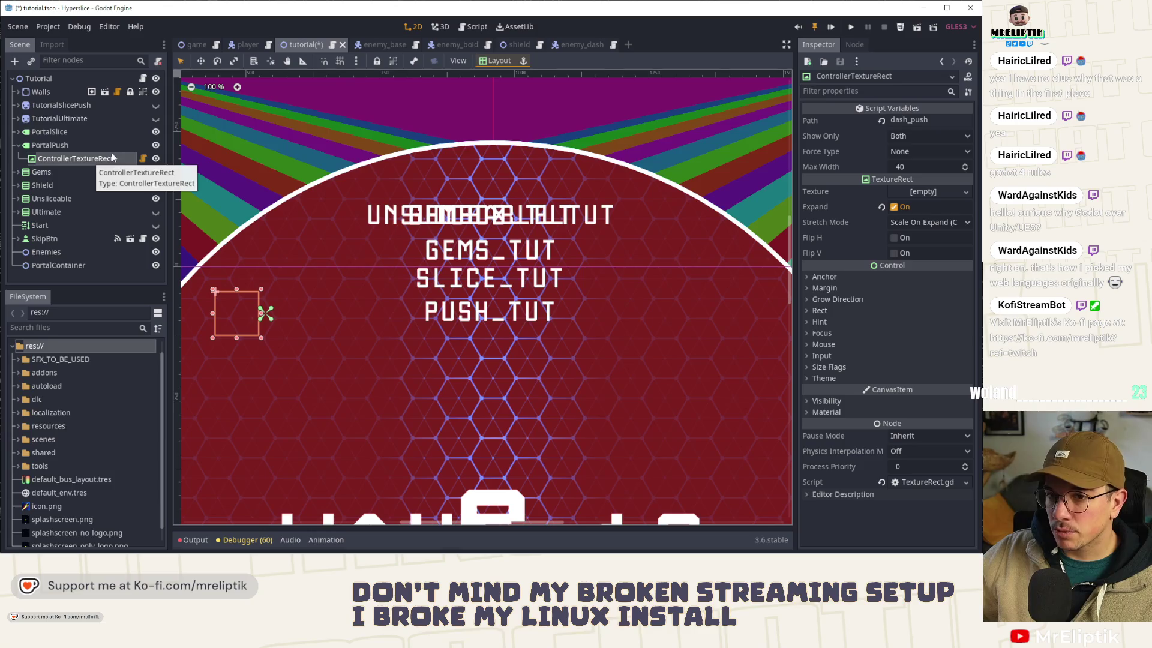
left_click(155, 145)
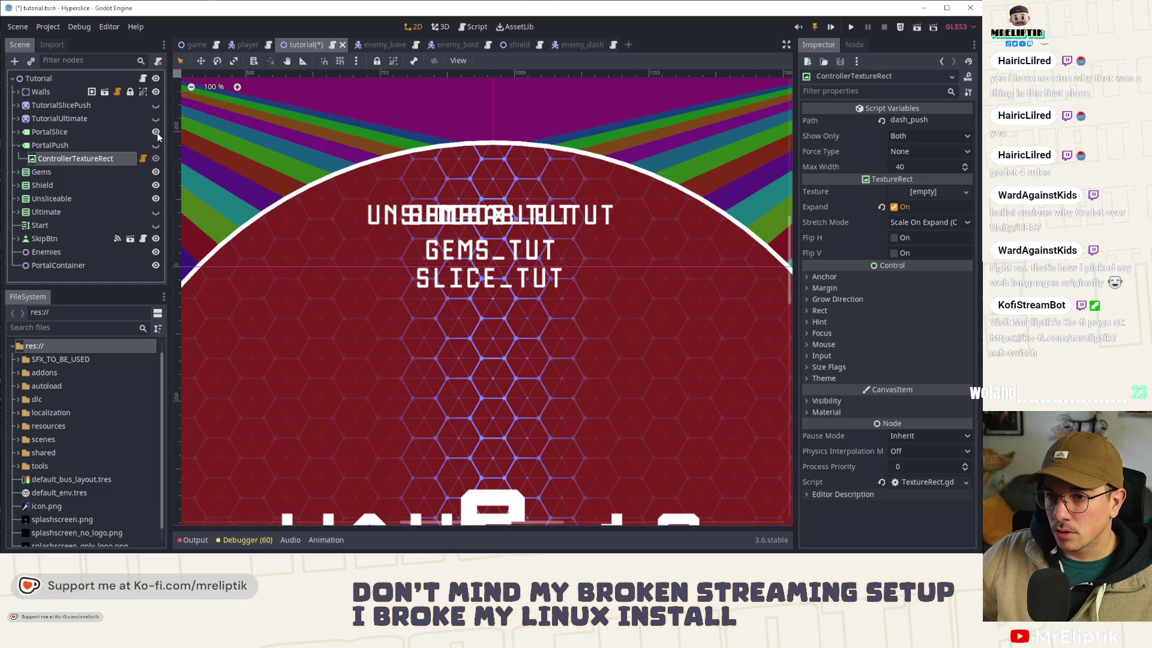
left_click(156, 131)
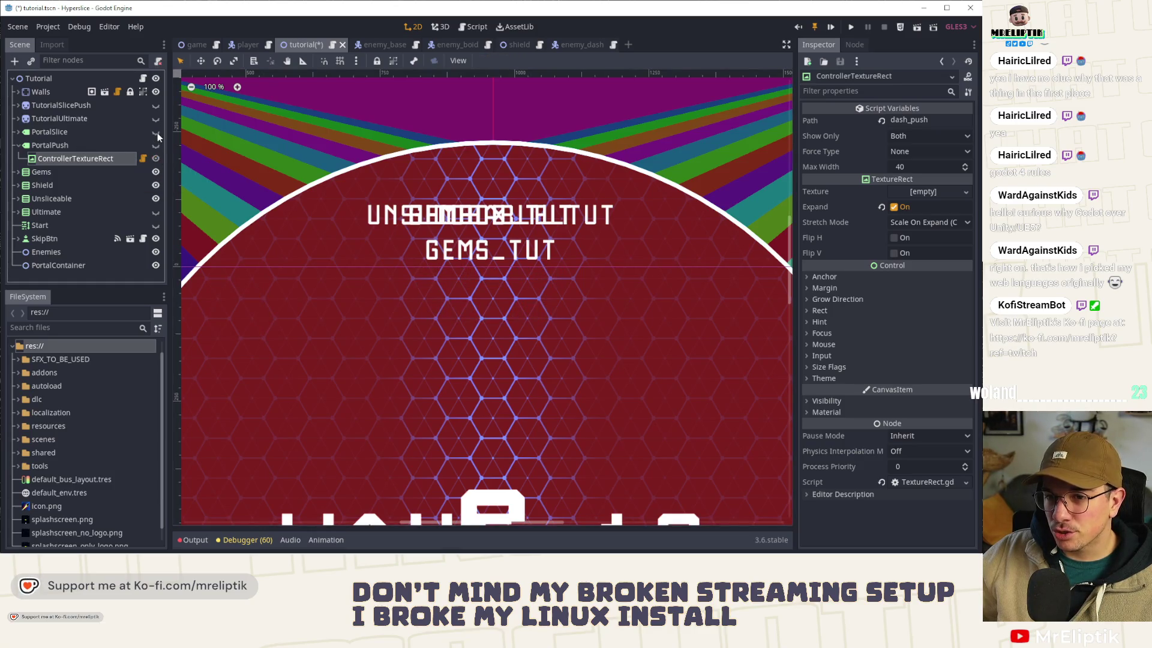
left_click(156, 212)
left_click(90, 215)
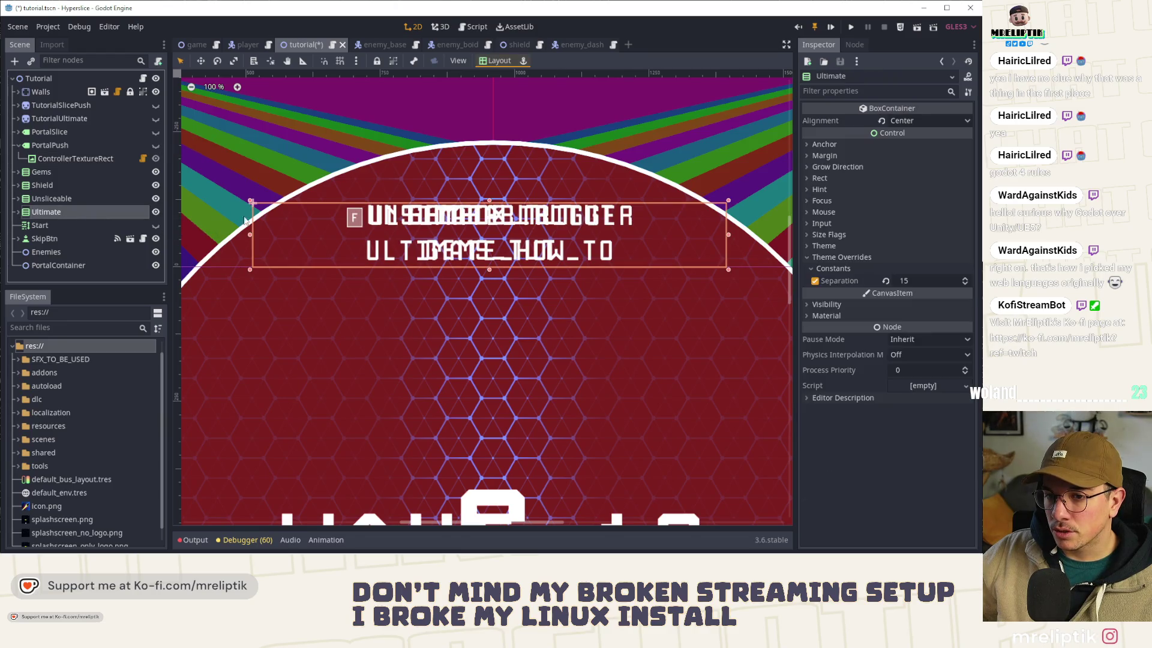
Step: Set the Ultimate panel's F controller icon width to 50
left_click(353, 218)
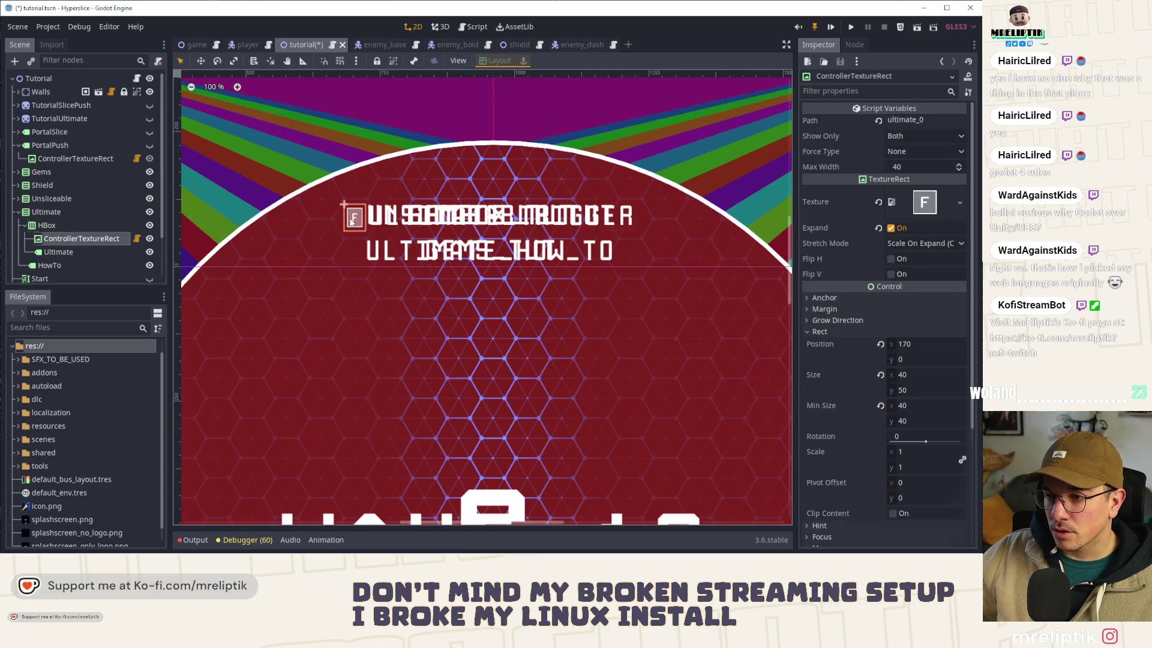
left_click(923, 374)
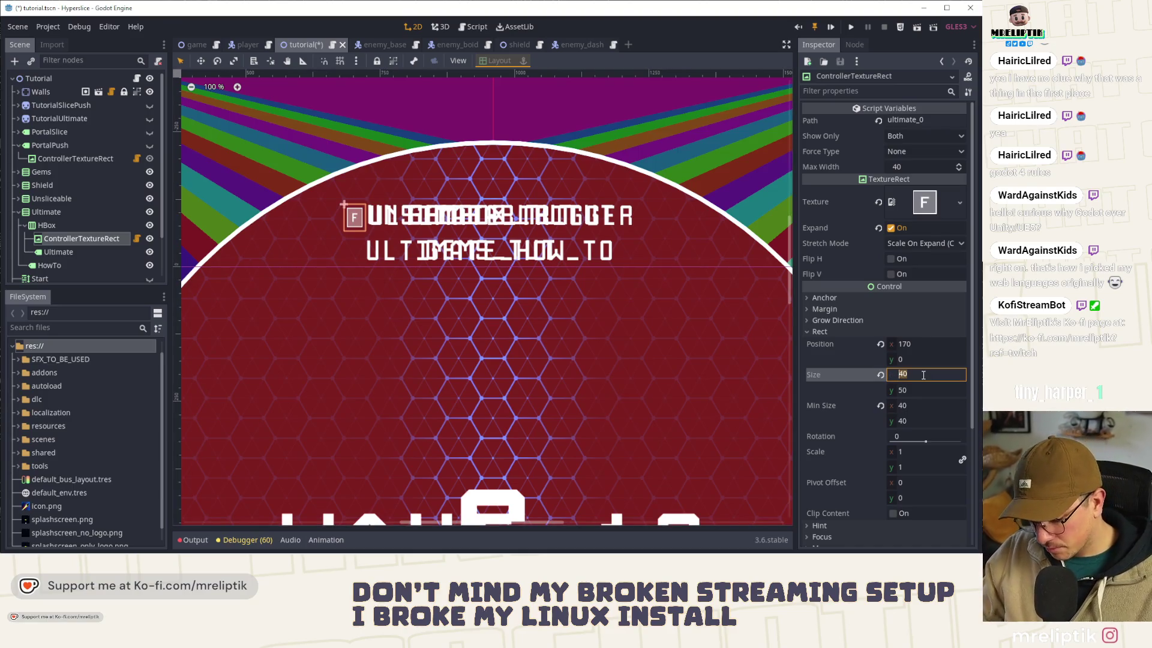
type("50")
key("Return")
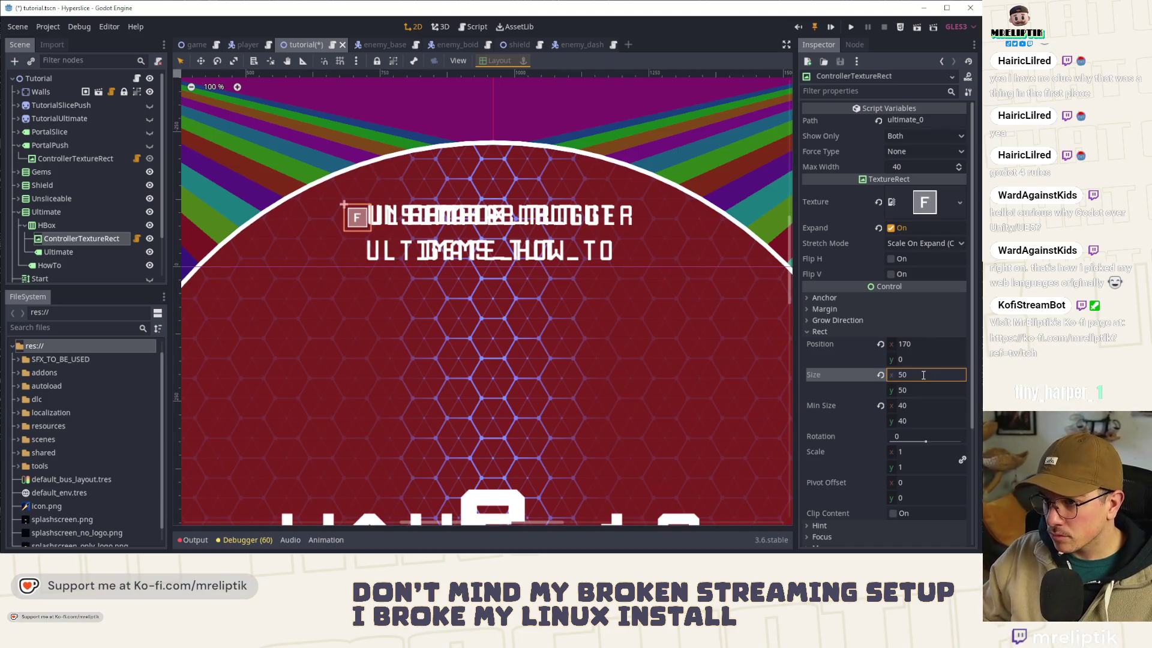
Step: Give the Ultimate F controller icon a 50×50 minimum size and save the scene
scroll(239, 223, "up", 1)
left_click(70, 224)
left_click(64, 236)
left_click(52, 249)
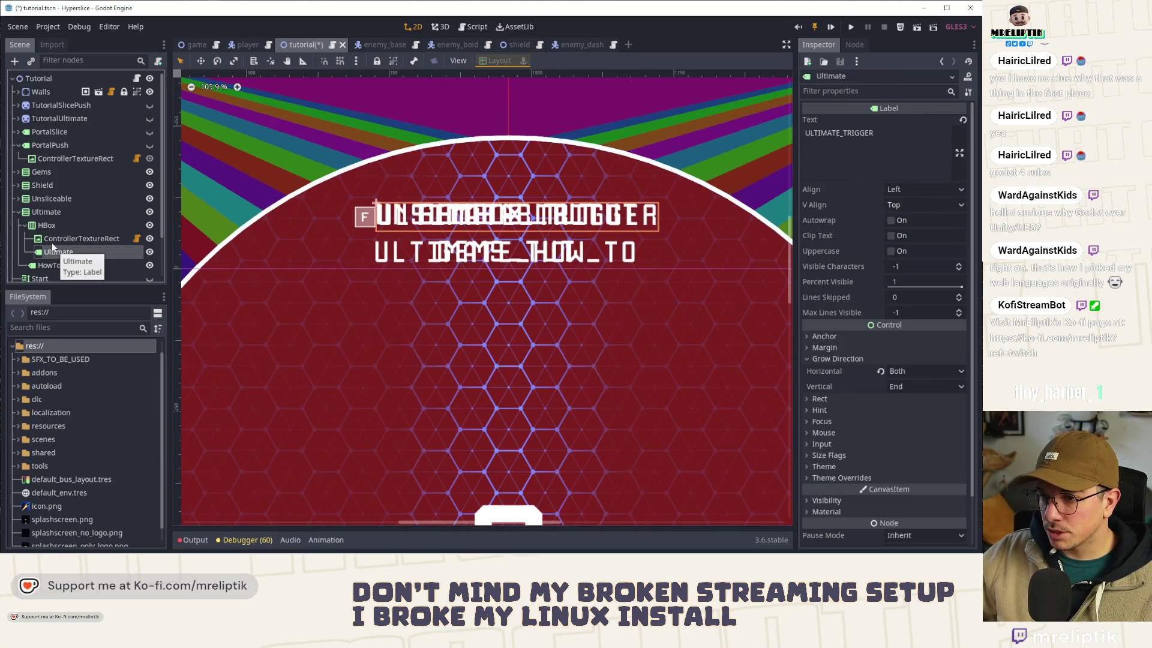
scroll(383, 213, "up", 8)
left_click(373, 237)
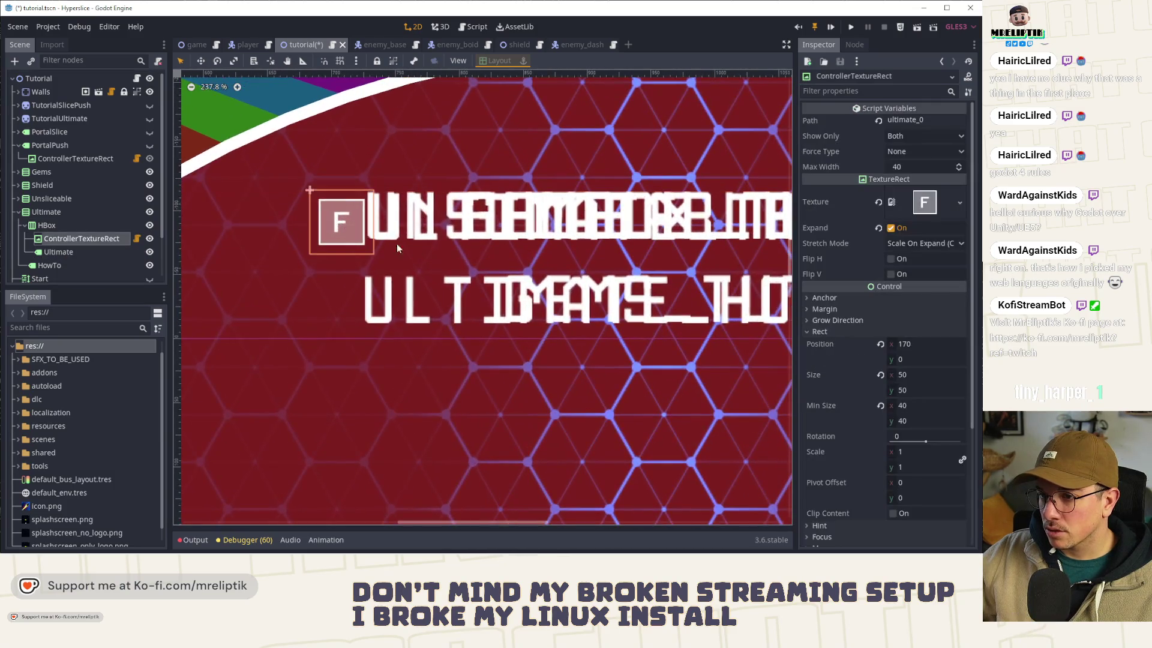
left_click(919, 409)
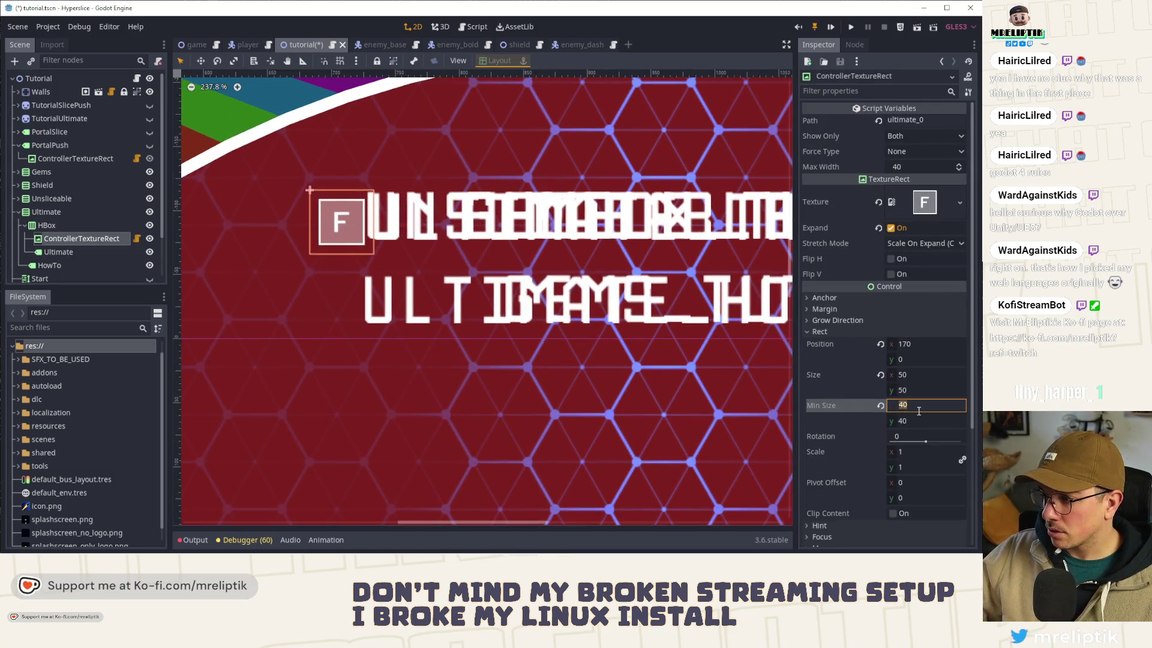
key("Tab")
type("50")
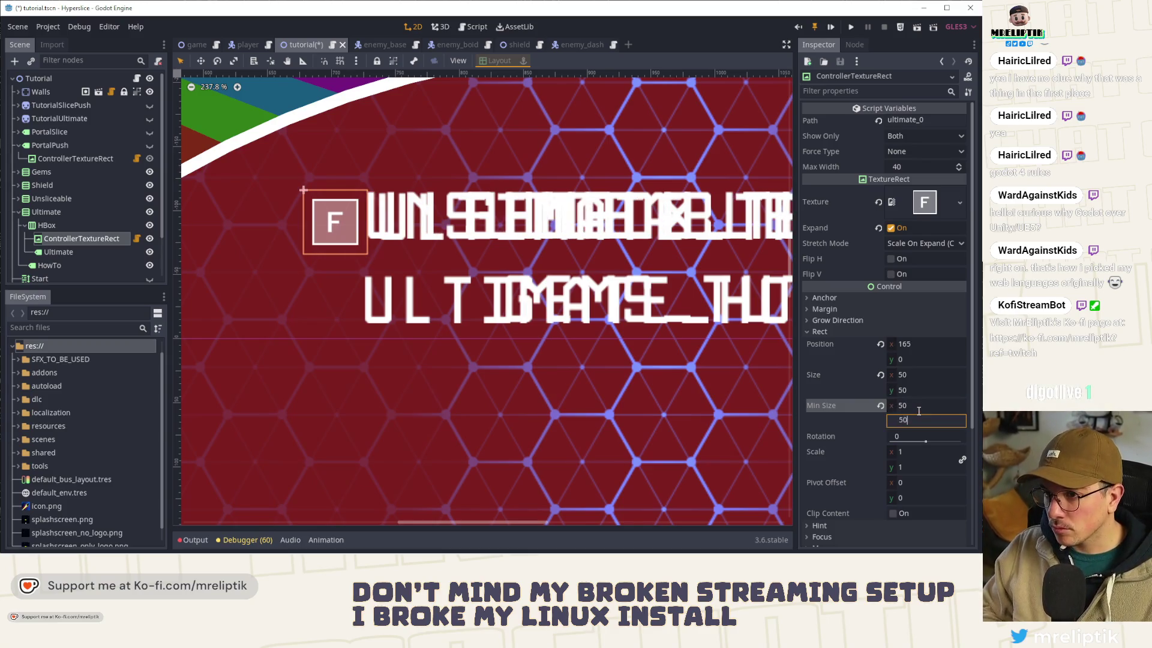
key("Return")
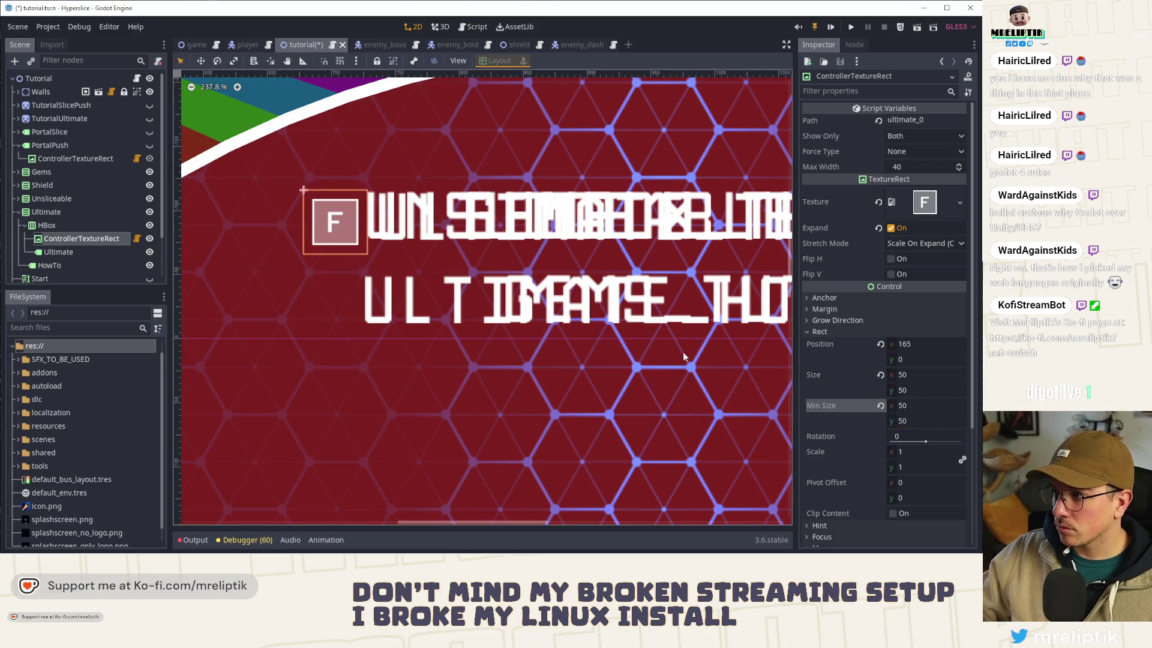
key("ctrl+s")
Step: Set the PortalPush controller icon's minimum size to 50×50
scroll(450, 300, "right", 3)
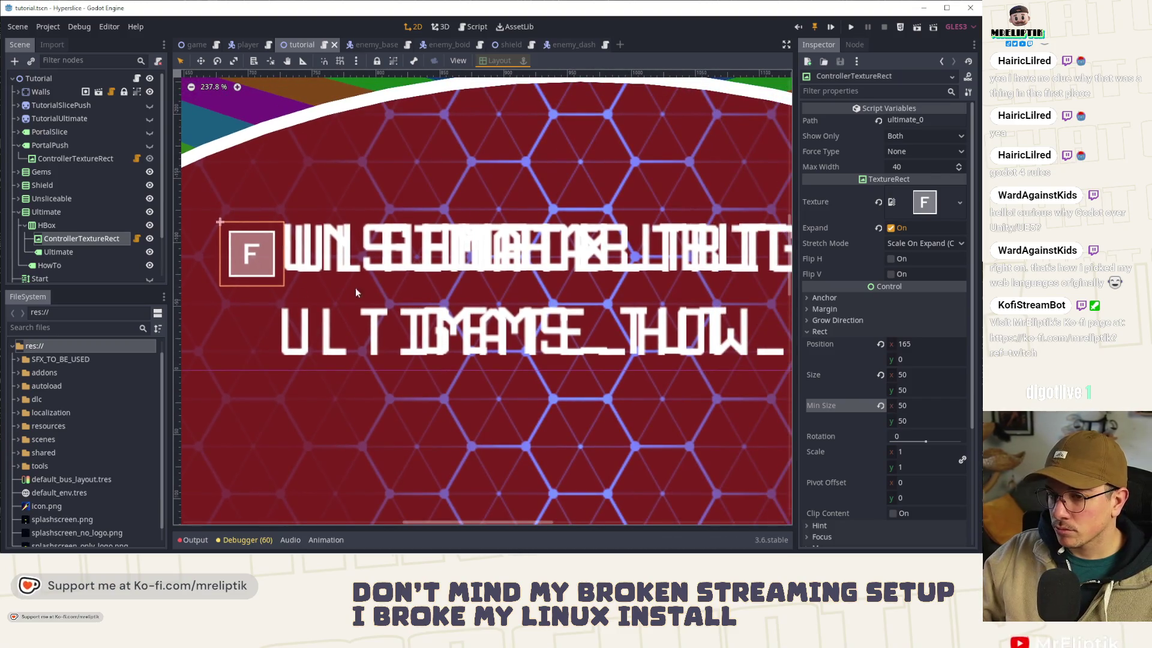
left_click(64, 159)
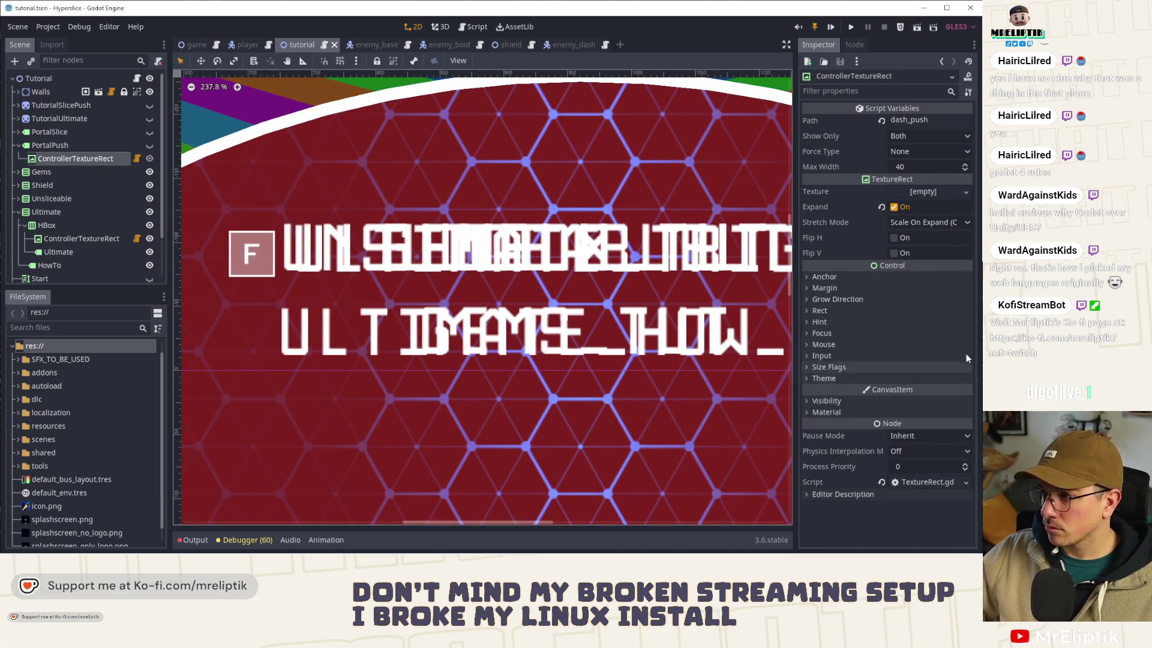
left_click(819, 311)
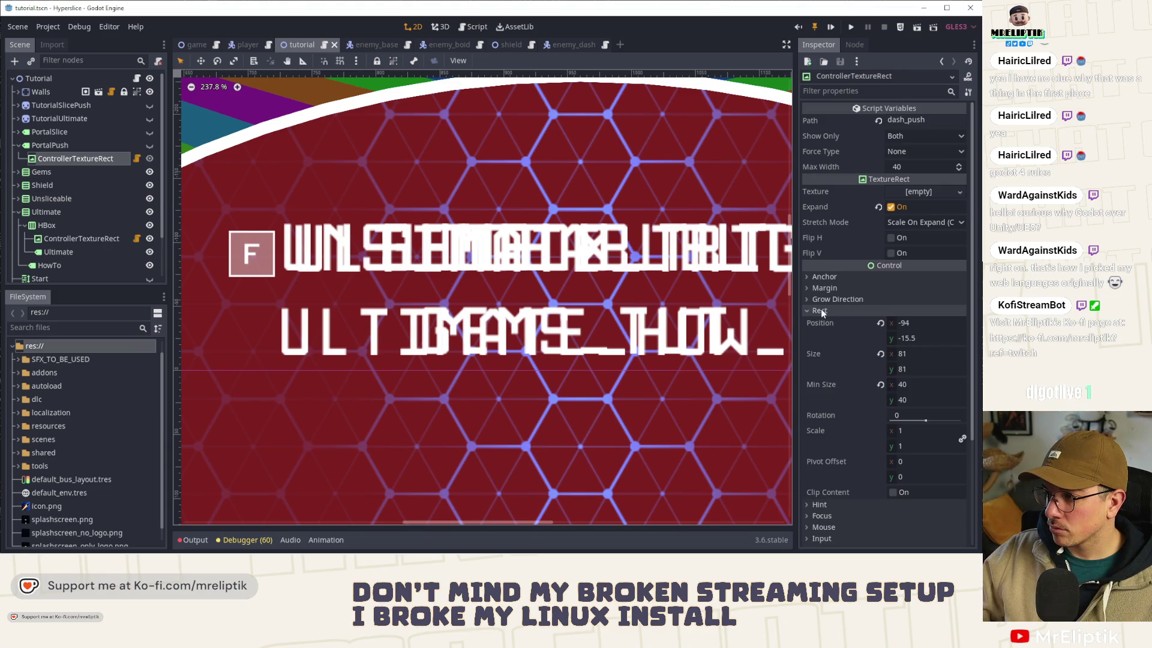
left_click(938, 387)
type("0")
key("Tab")
type("50")
key("Return")
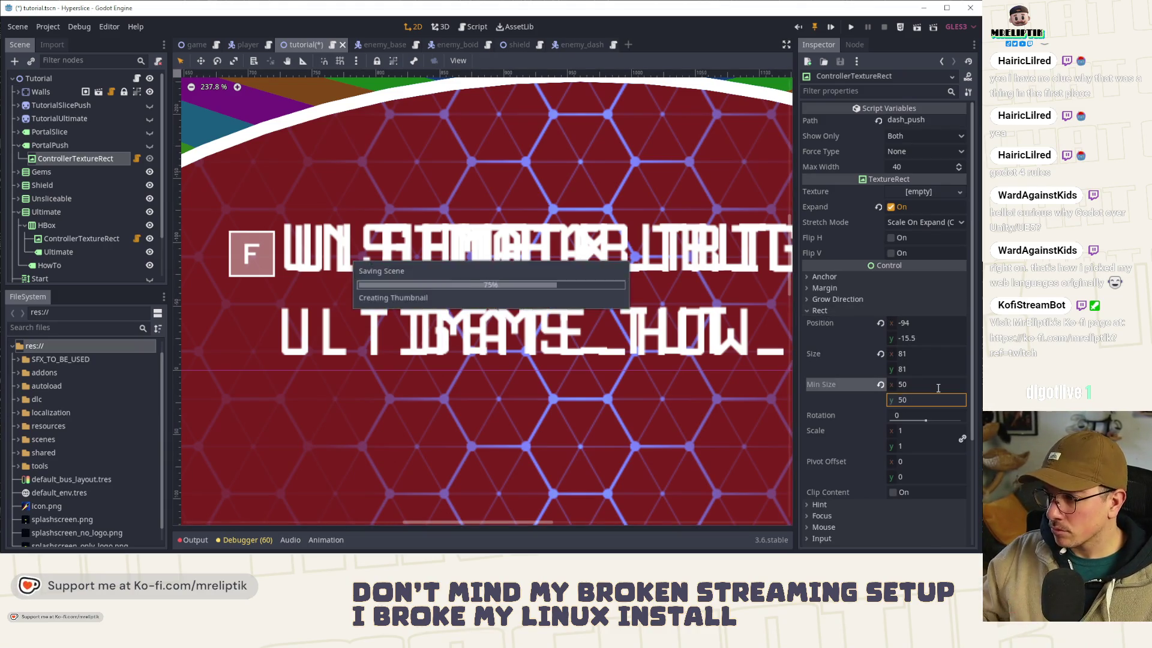
left_click(13, 136)
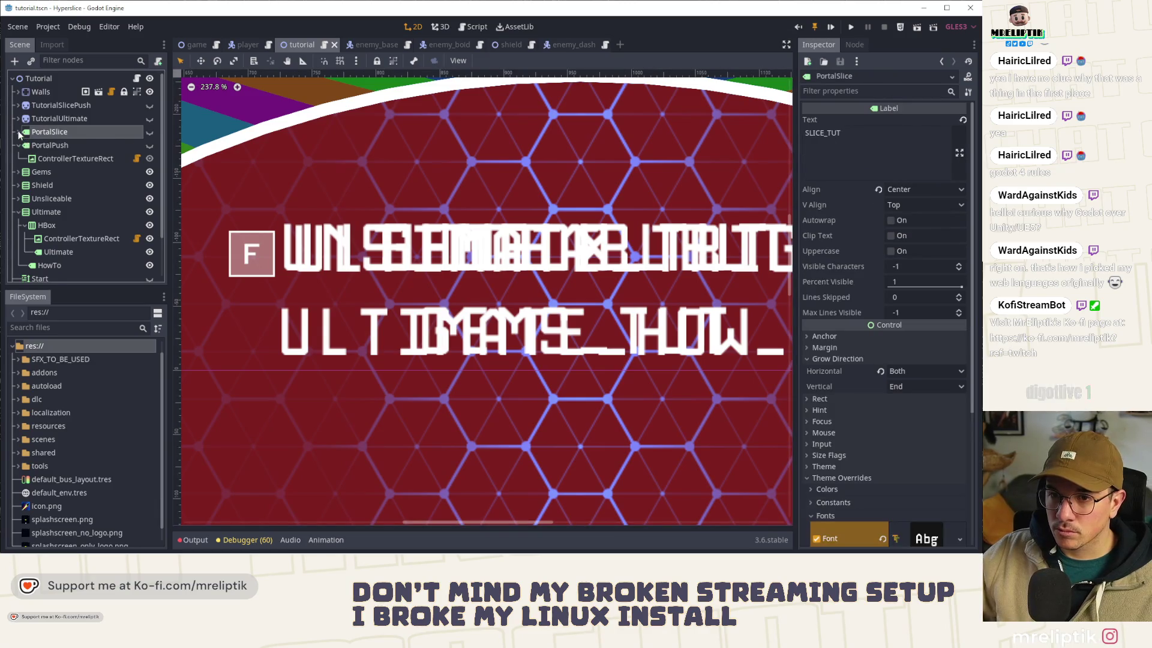
Step: Give the PortalSlice controller icon a 50×50 minimum size
left_click(19, 132)
left_click(77, 145)
left_click(909, 386)
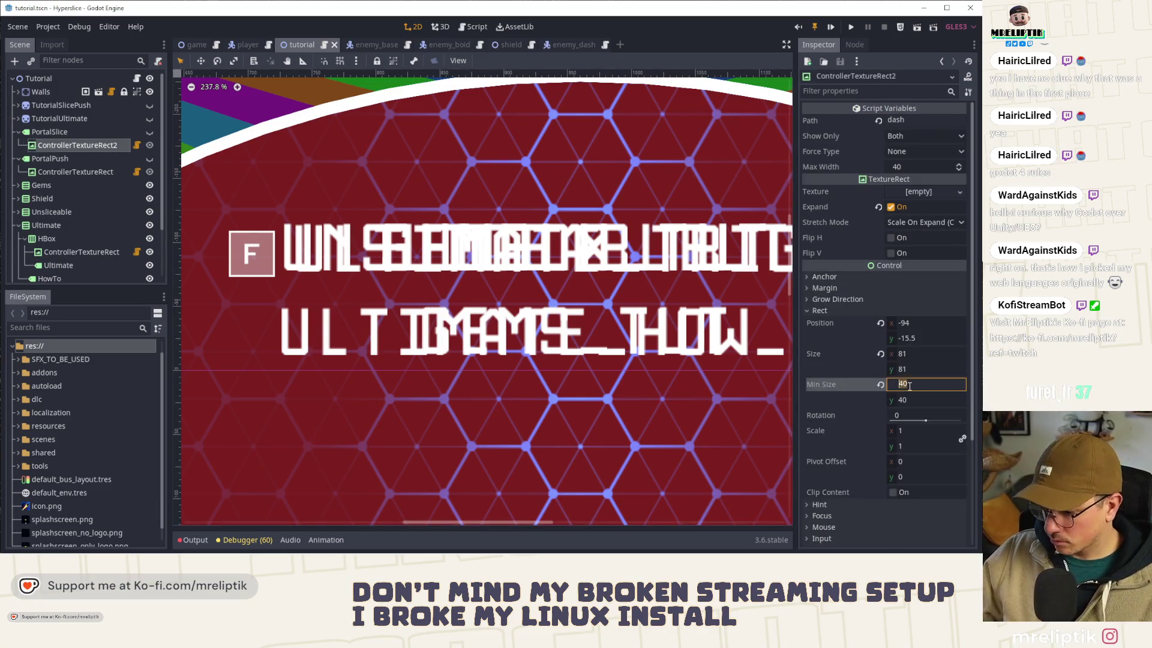
key("Tab")
type("50")
key("Return")
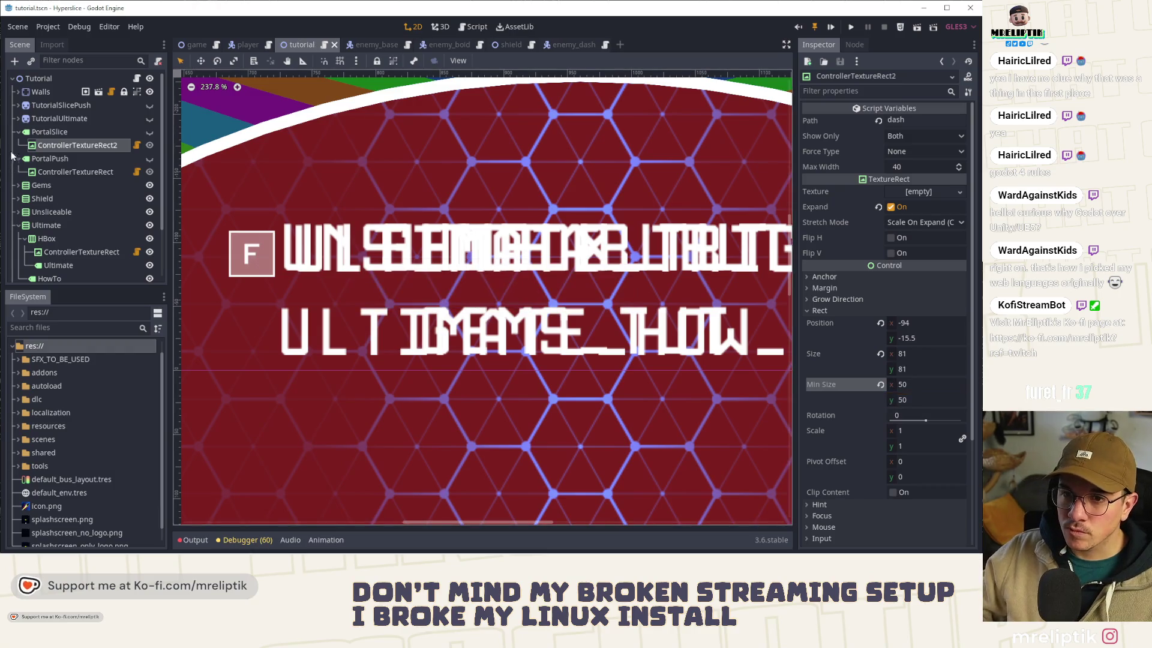
Step: Collapse the portal nodes and hide the Gems, Shield, Unsliceable and Ultimate hints
left_click(20, 132)
left_click(19, 145)
left_click(150, 158)
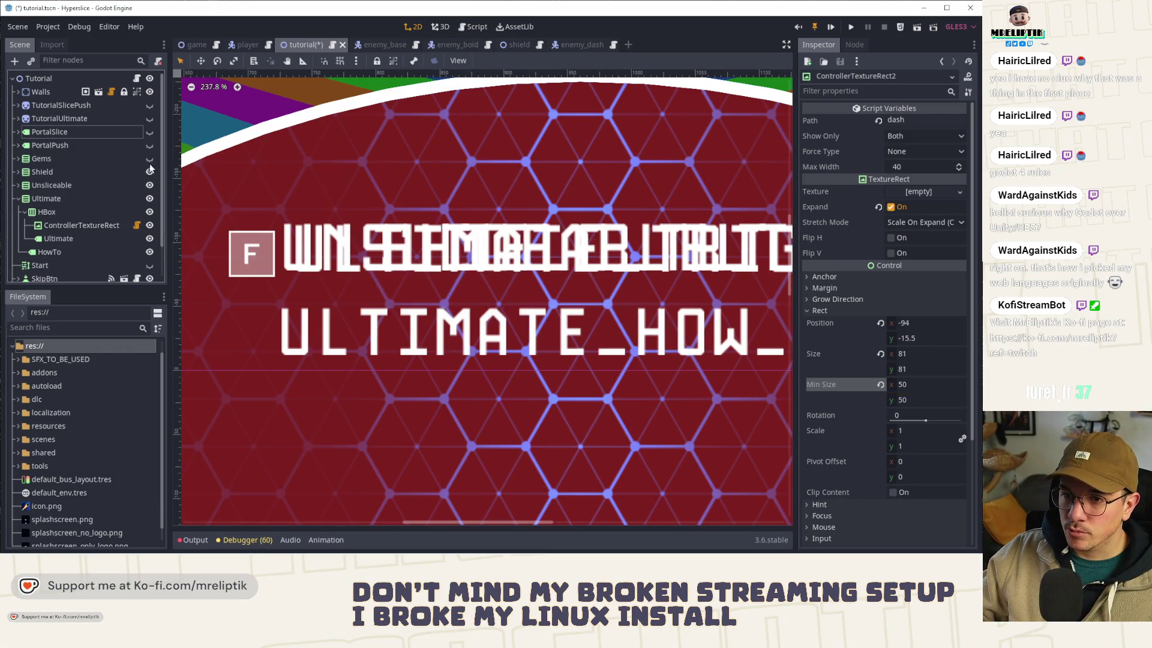
left_click(149, 172)
left_click(149, 186)
left_click(149, 199)
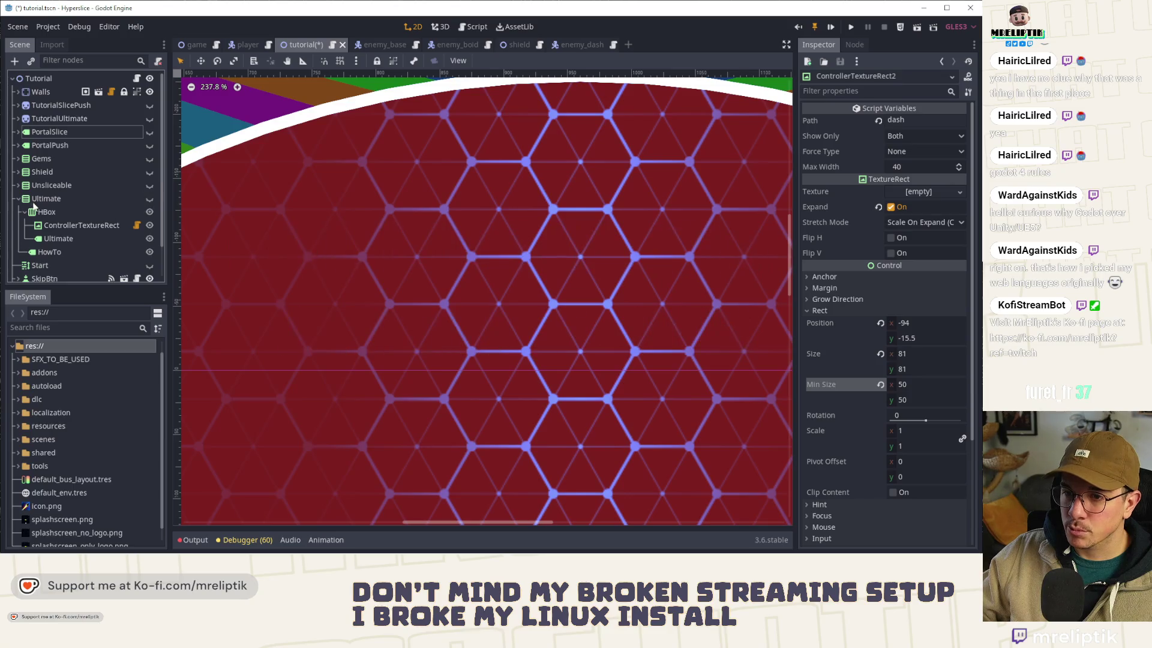
left_click(18, 198)
Step: Hide the TutorialSlicePush and TutorialUltimate groups, then show the PortalSlice and PortalPush hints
left_click(156, 118)
left_click(155, 105)
left_click(156, 118)
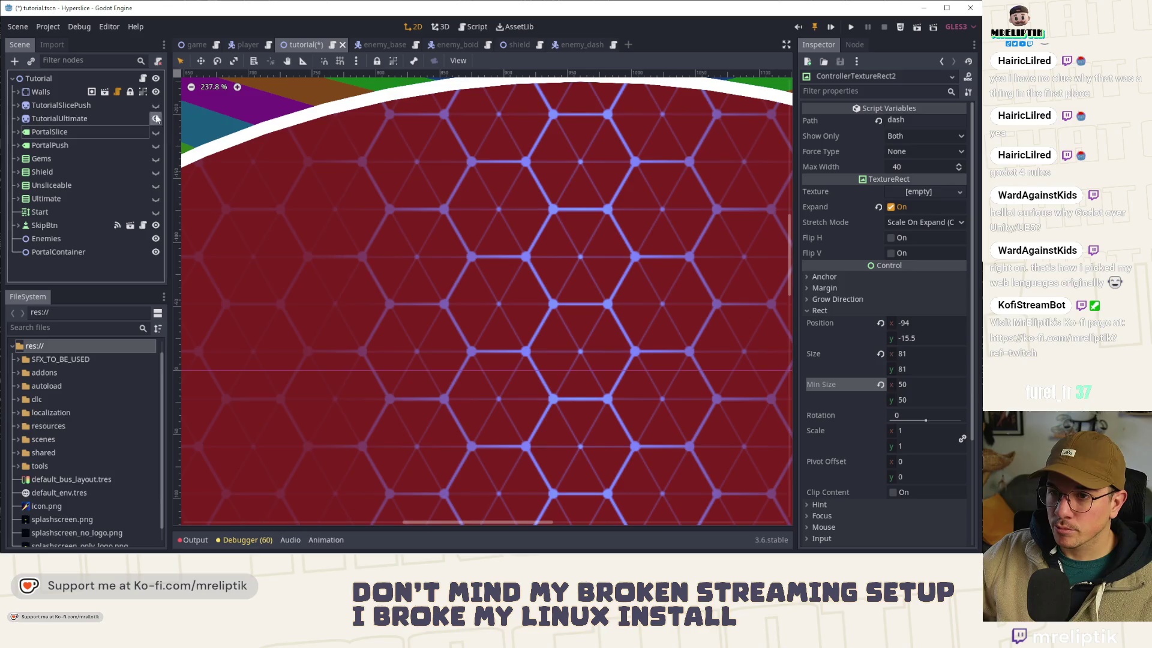
left_click(155, 132)
left_click(155, 145)
scroll(371, 341, "down", 13)
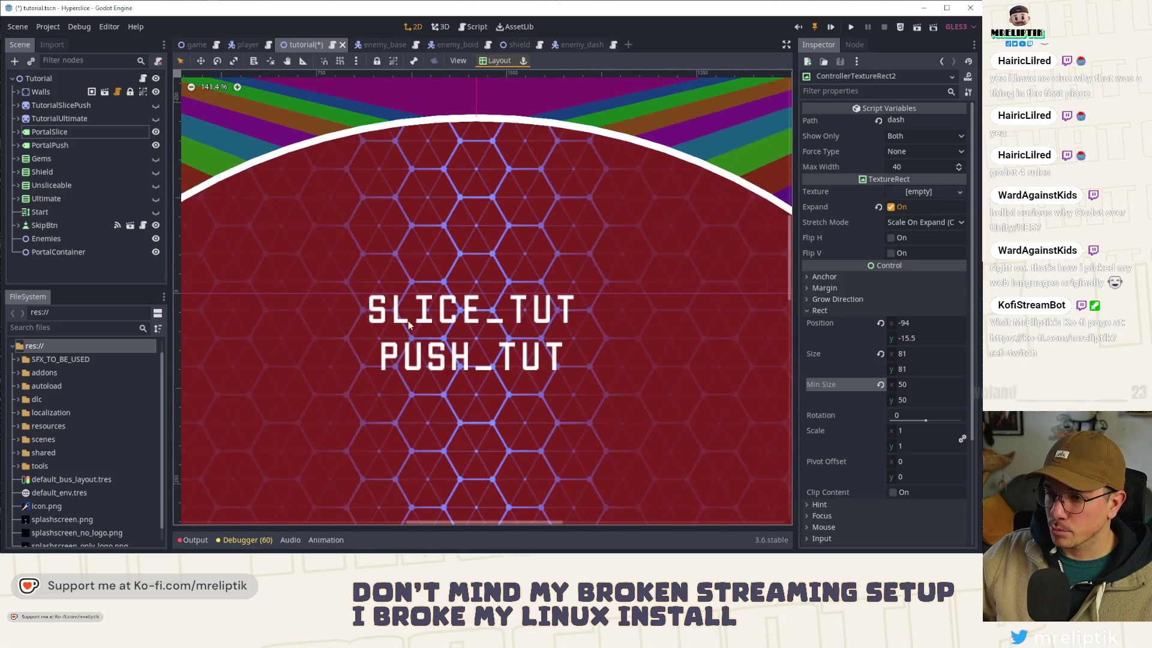
scroll(371, 341, "up", 1)
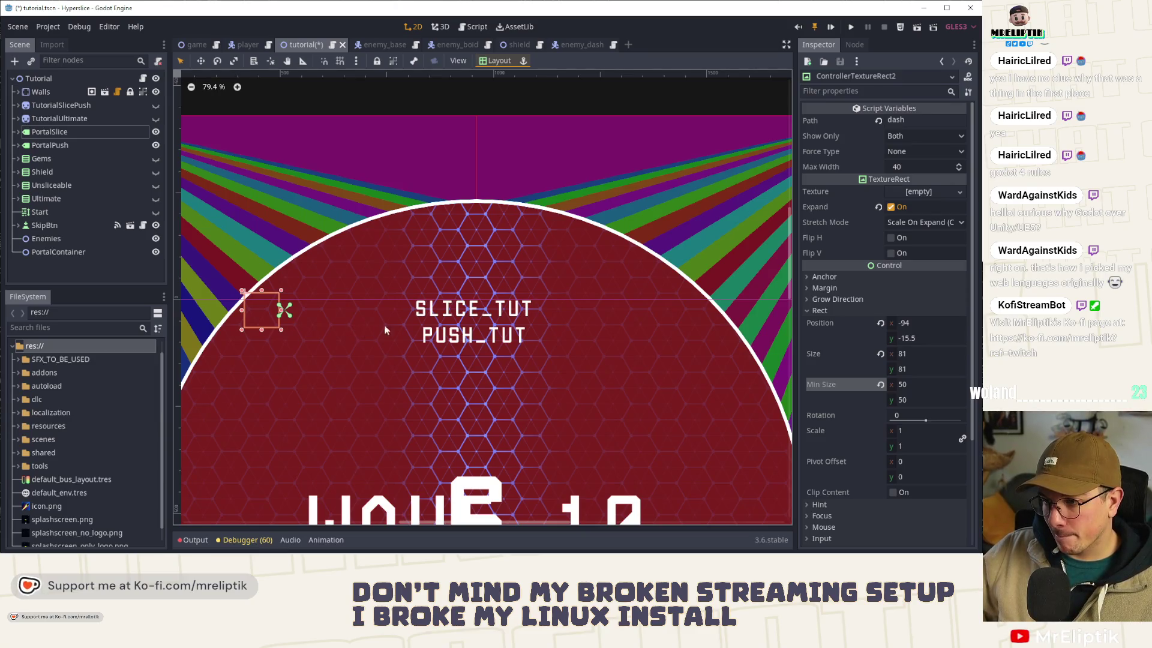
left_click(437, 309)
left_click(426, 340)
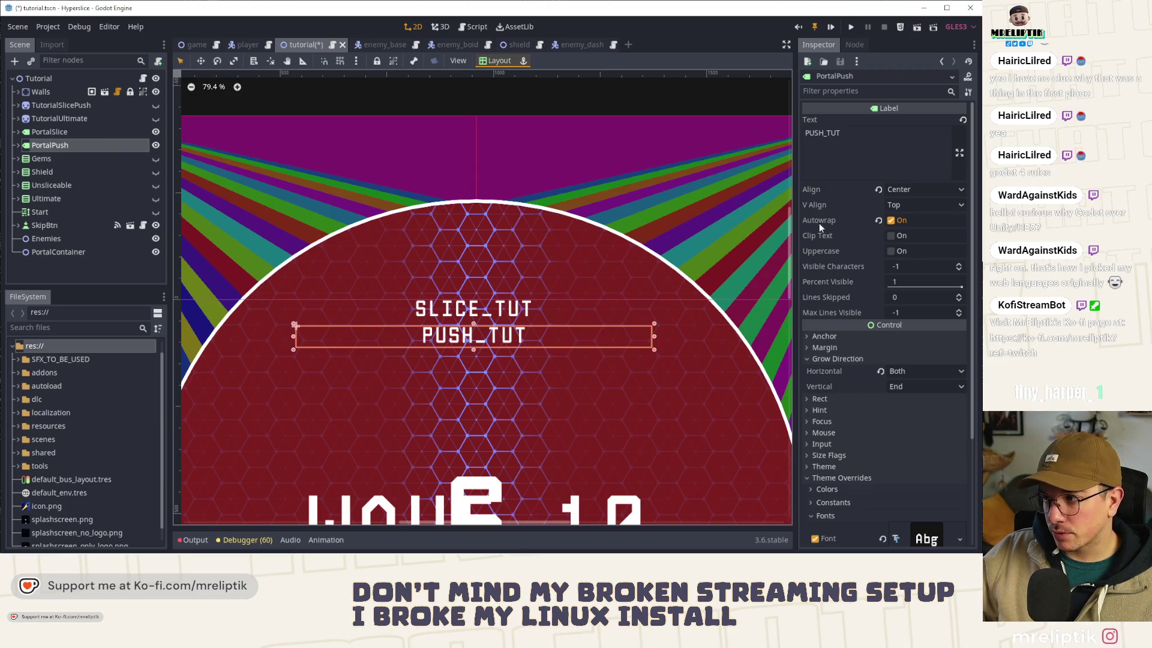
mouse_move(822, 221)
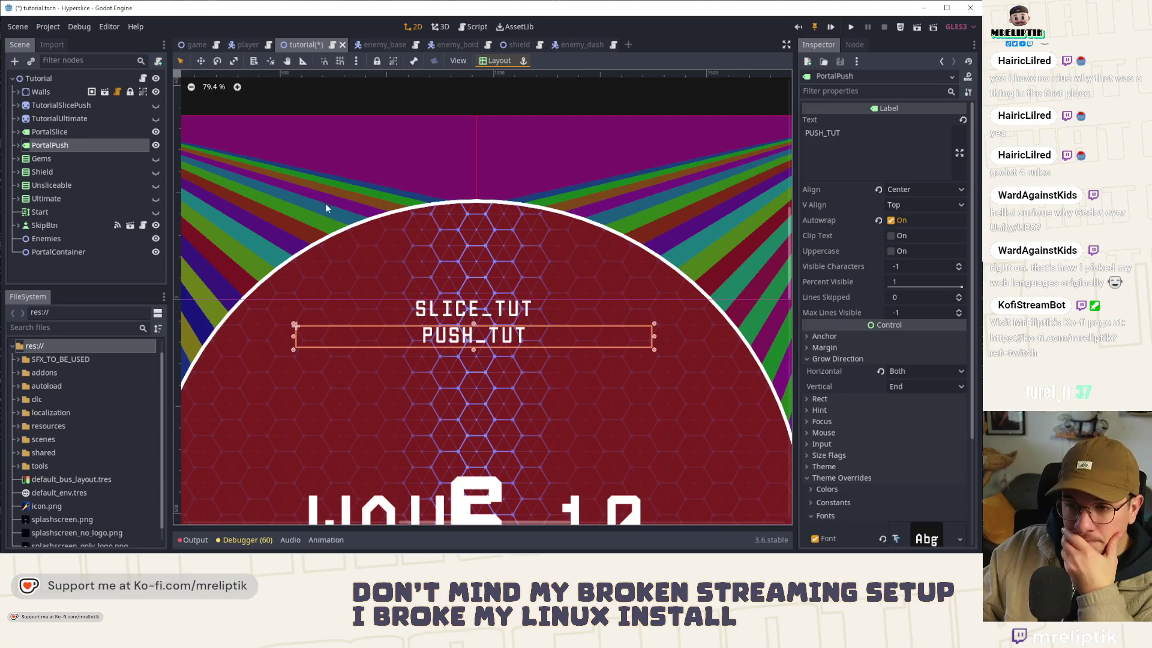
left_click(89, 132)
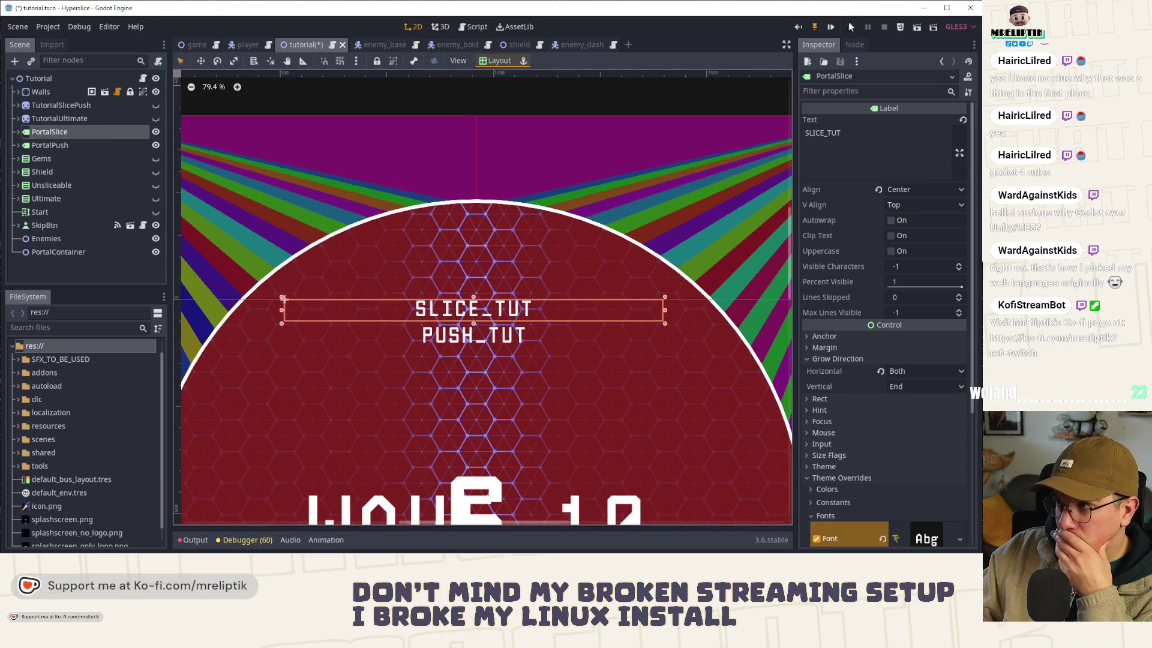
Step: Save the Tutorial scene, test-run it to check the slice and push hints, then close the game
key("ctrl+s")
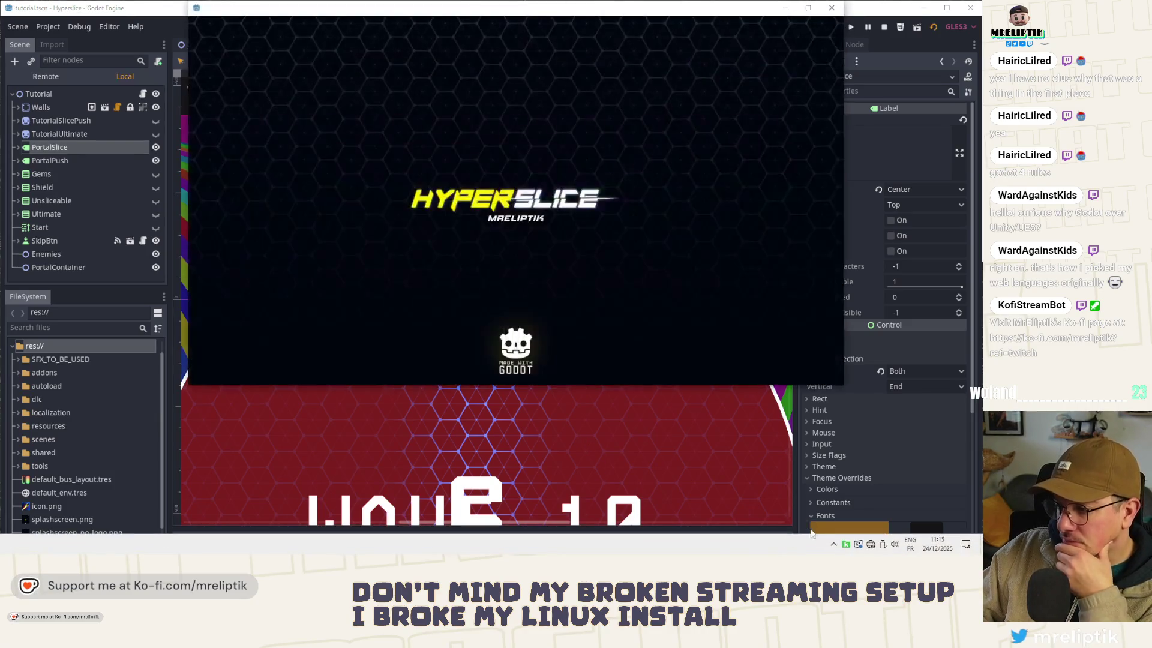
left_click(835, 546)
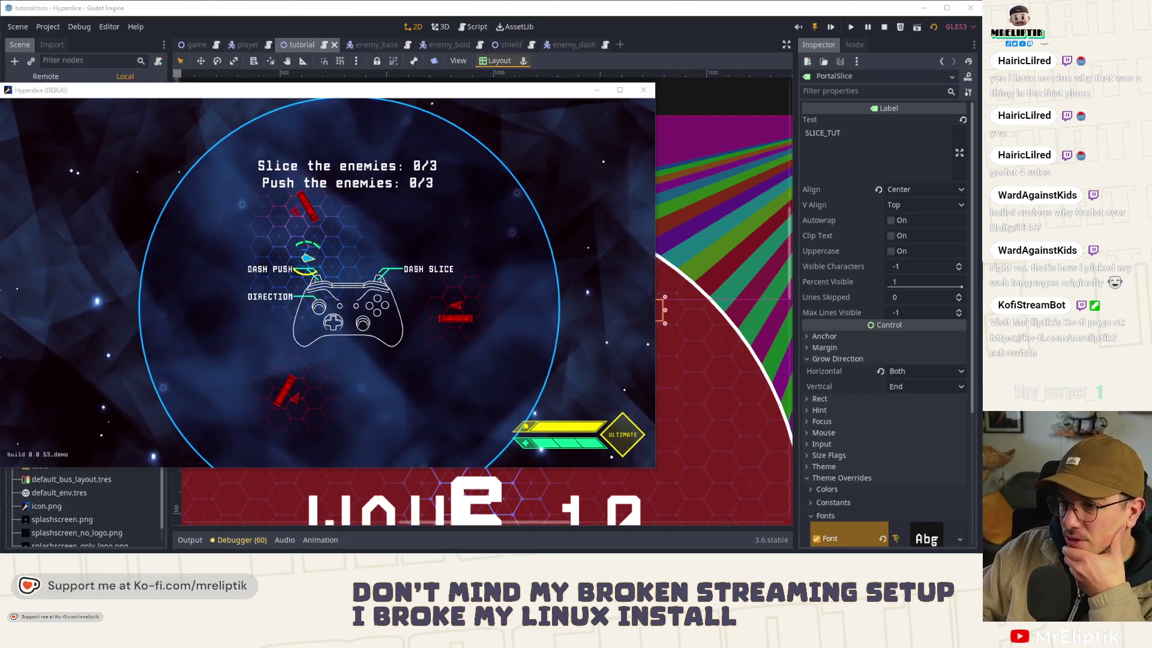
key("alt+F4")
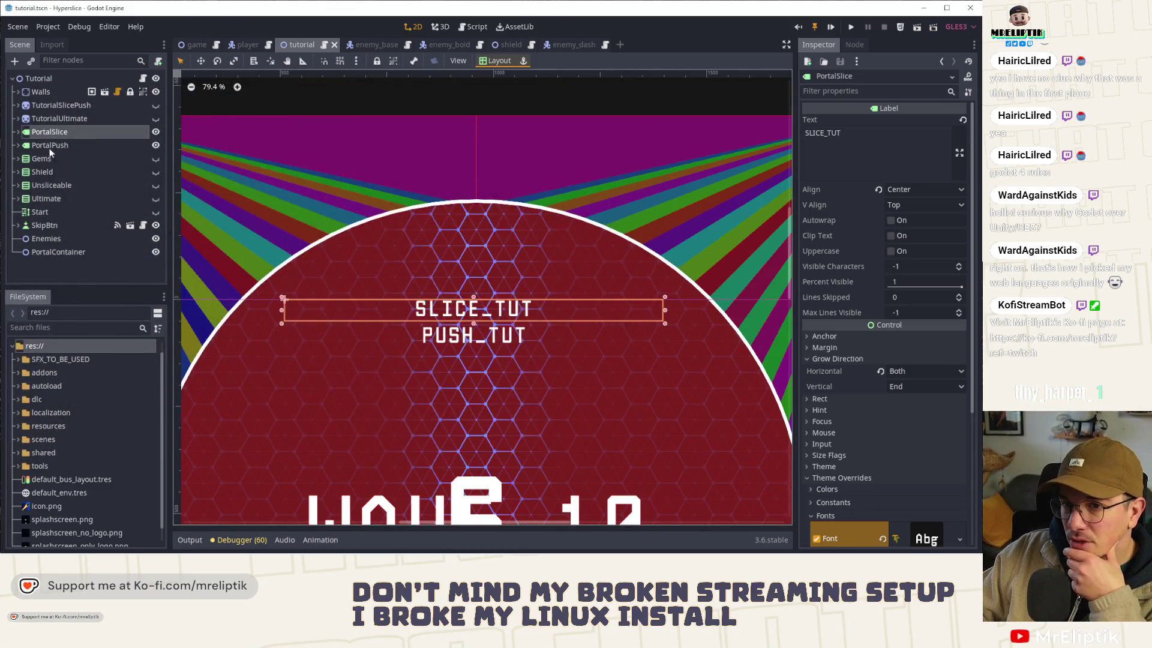
Step: Select the PortalSlice controller icon and review the actions in Project Settings > Input Map
left_click(18, 132)
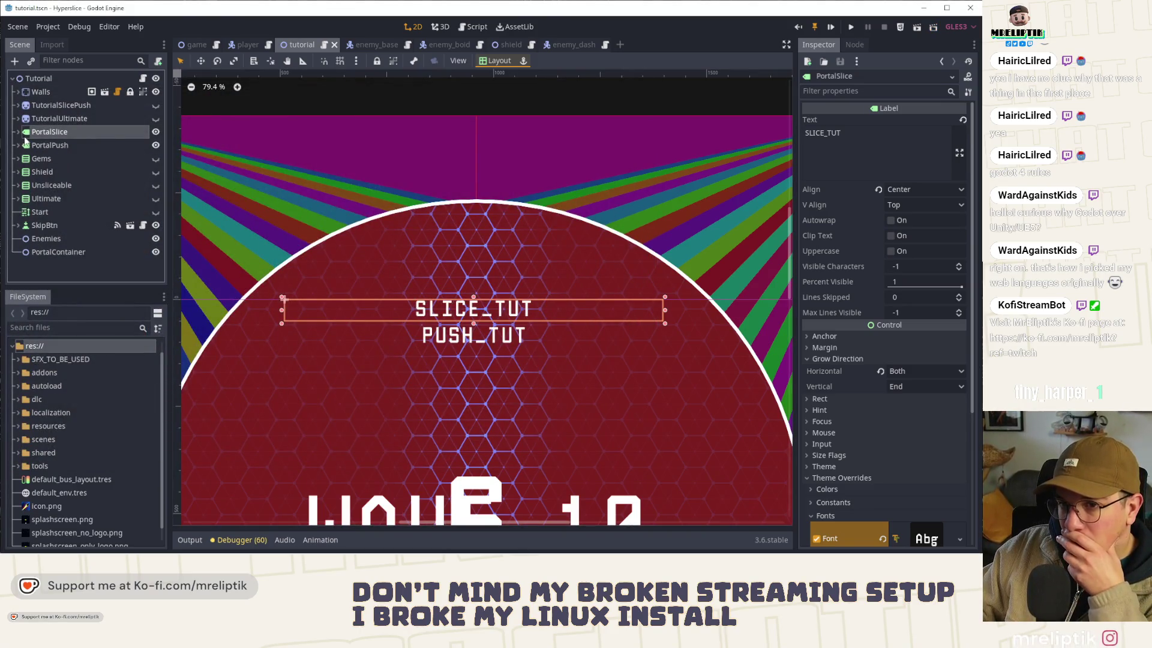
left_click(53, 145)
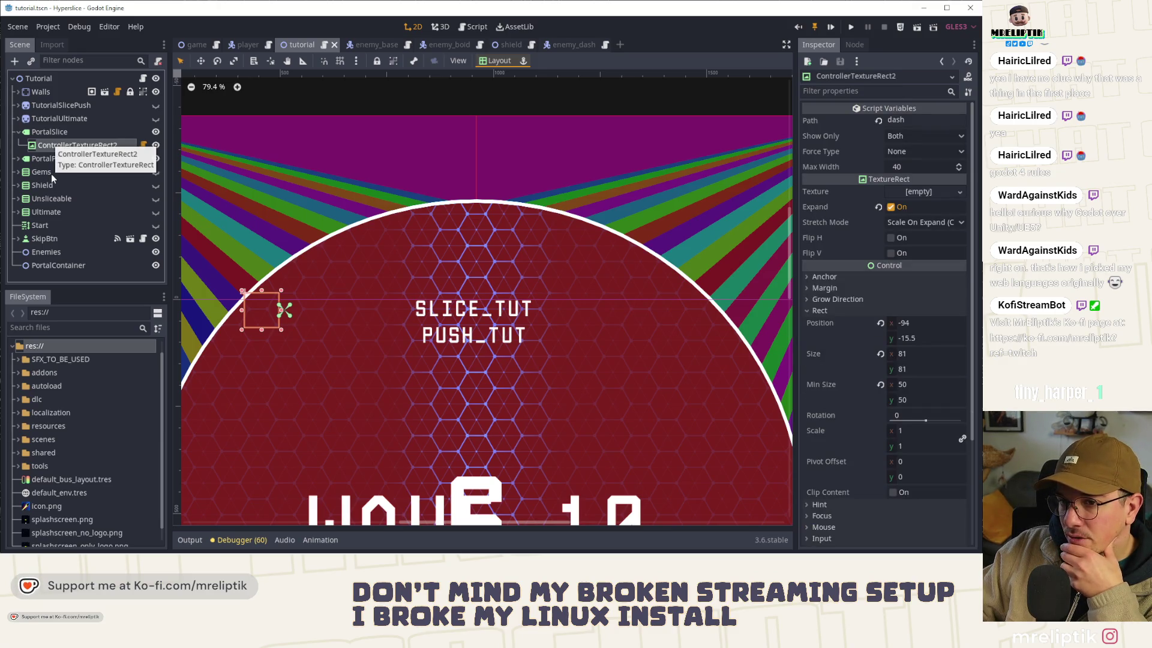
left_click(48, 27)
left_click(64, 40)
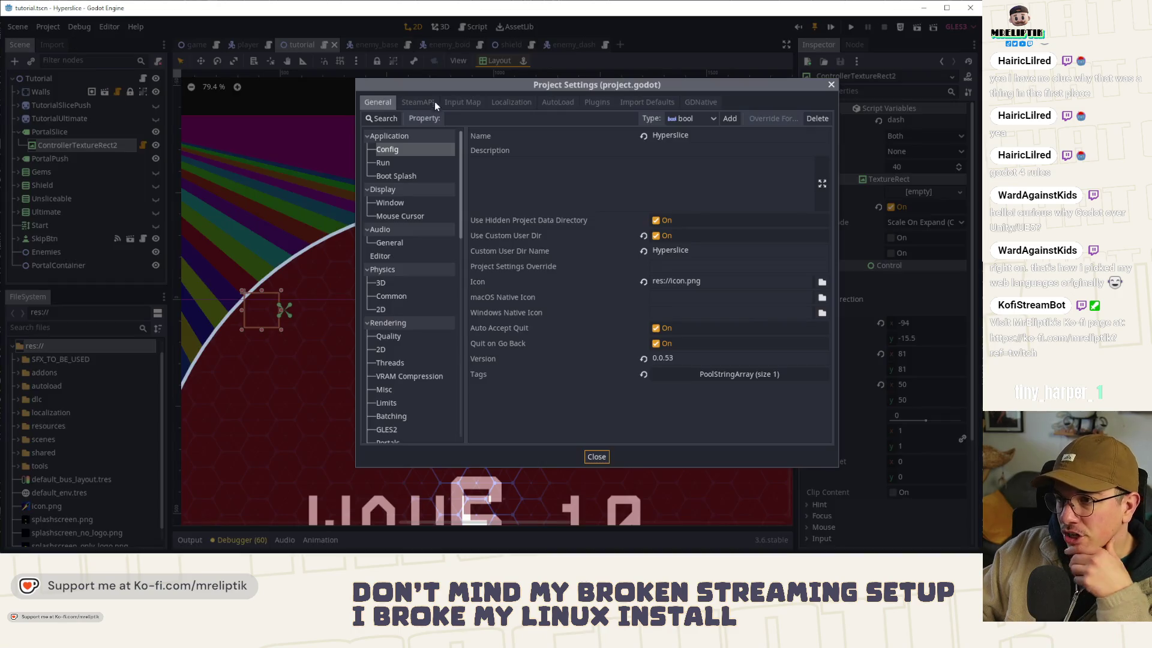
left_click(462, 102)
left_click(462, 118)
type("fas")
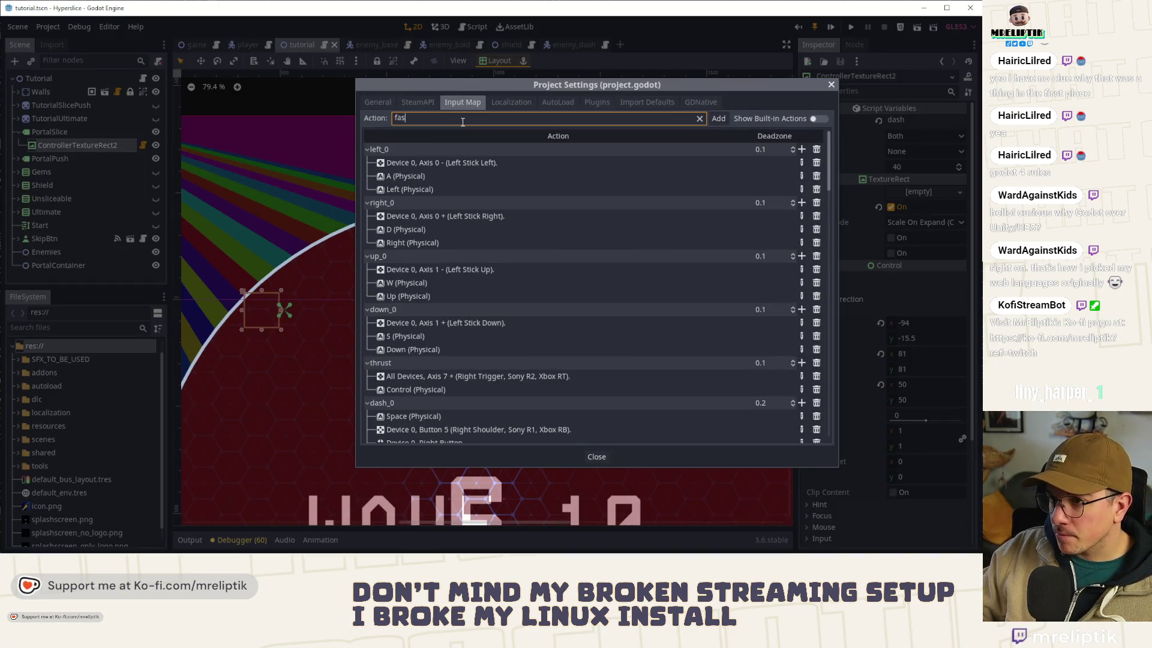
key("BackSpace")
key("BackSpace")
key("BackSpace")
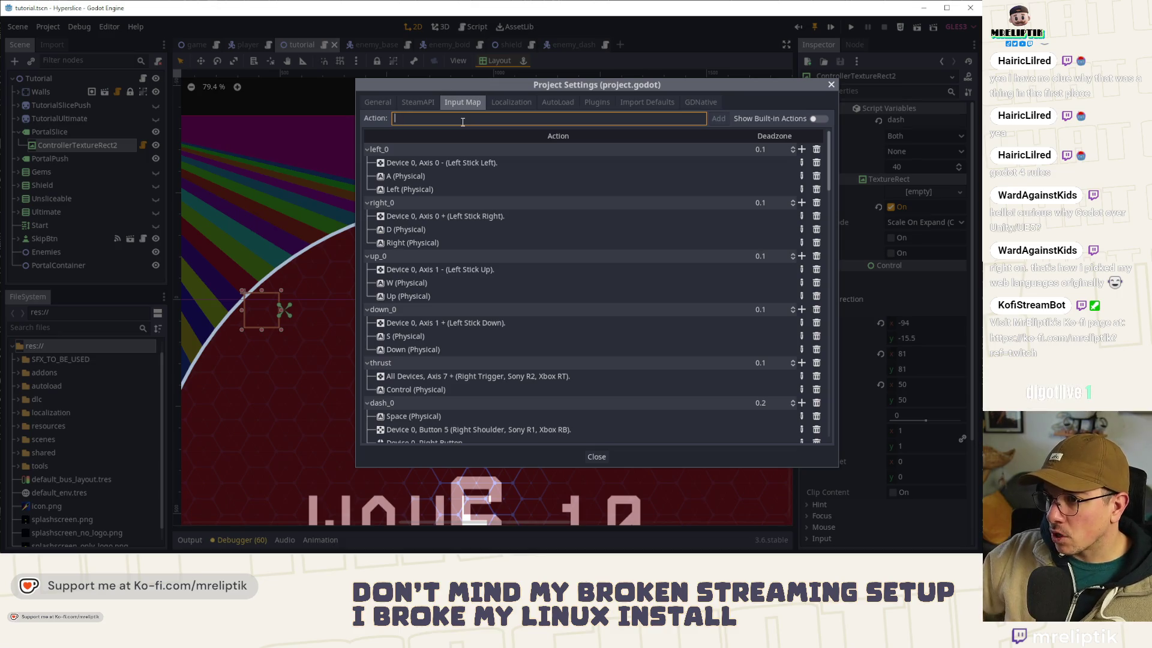
scroll(493, 280, "down", 3)
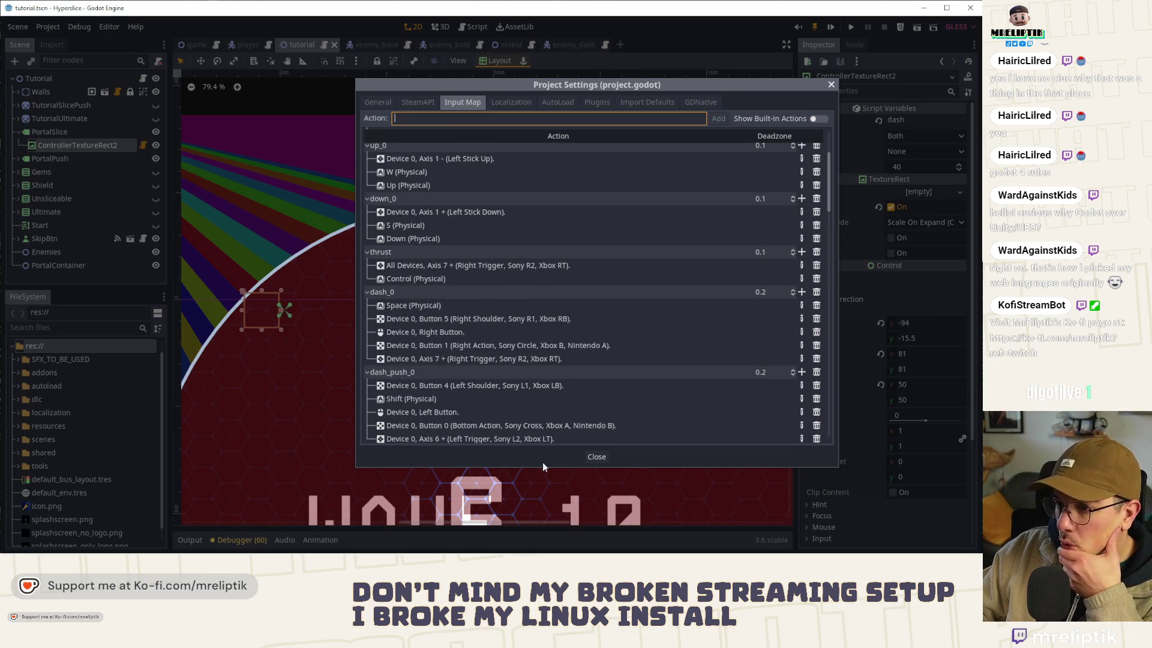
left_click(596, 457)
Step: Set the slice prompt path to dash_0 and the push prompt to dash_push_0, then run the game
left_click(916, 119)
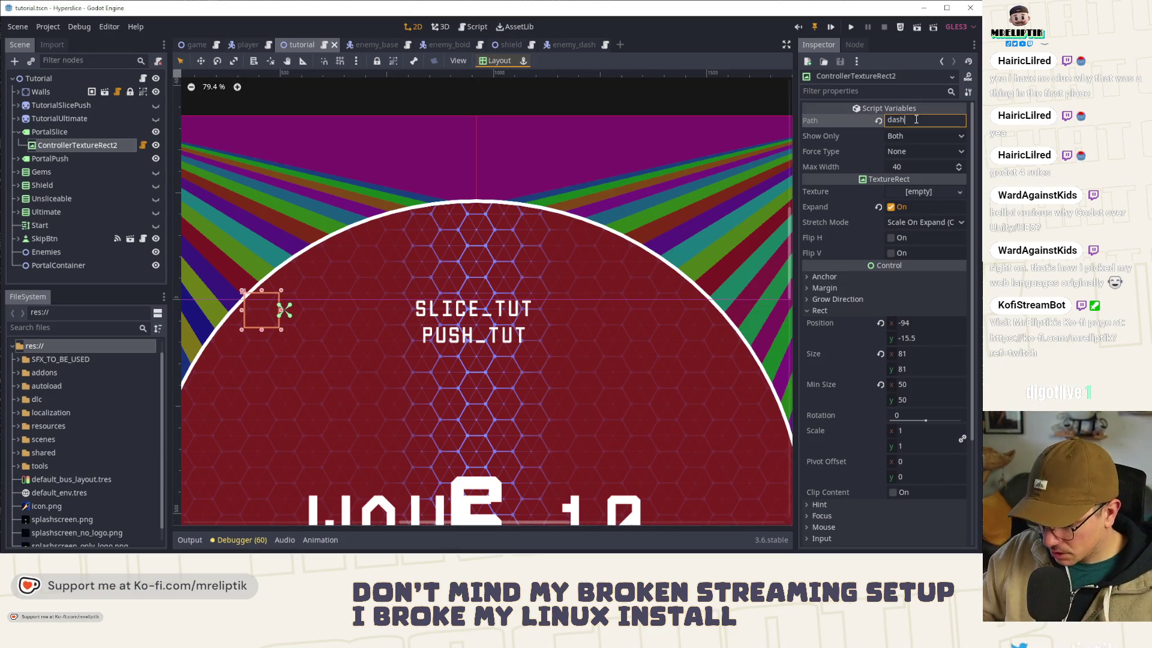
type("_0")
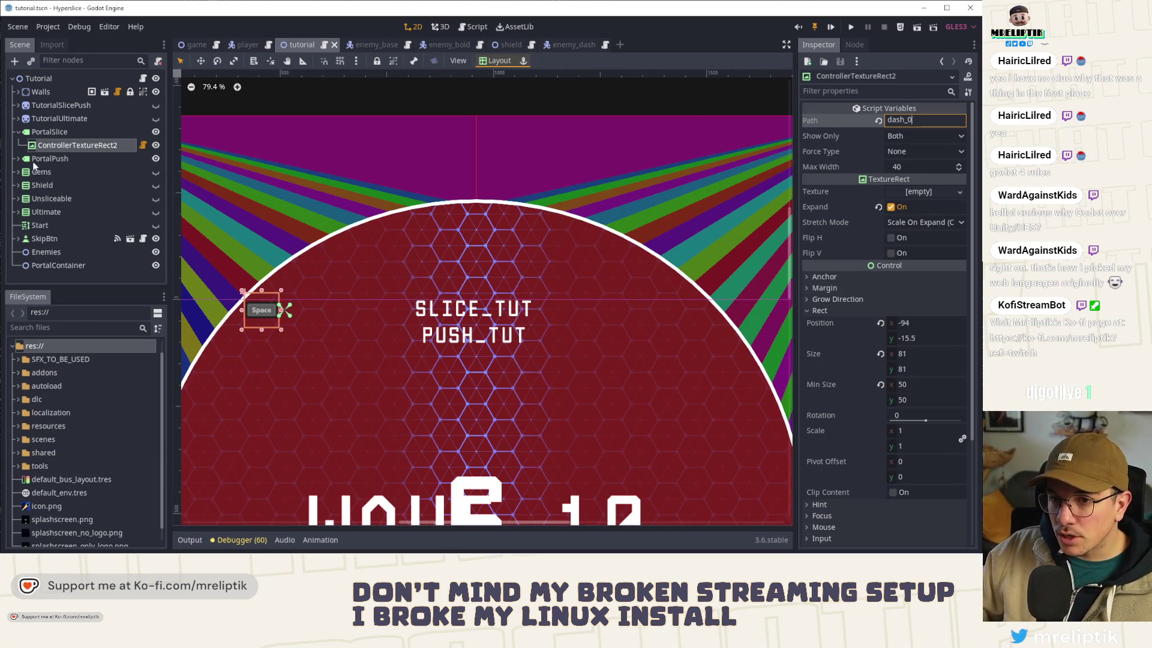
left_click(42, 159)
left_click(19, 159)
left_click(75, 171)
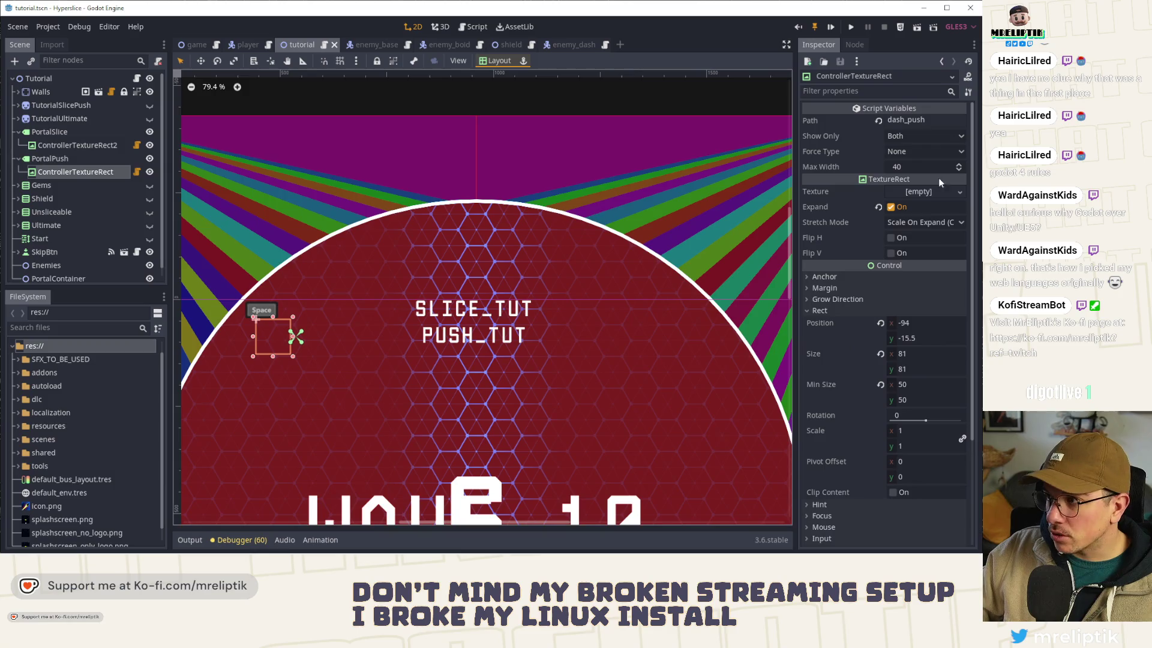
left_click(945, 119)
type("_0")
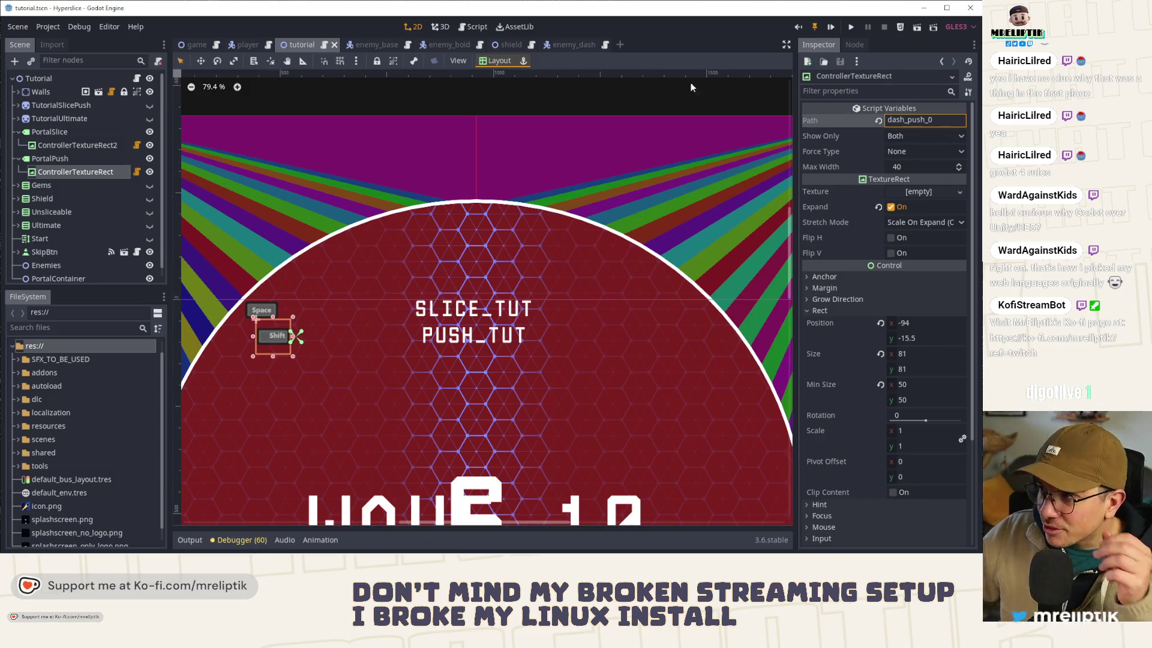
left_click(836, 27)
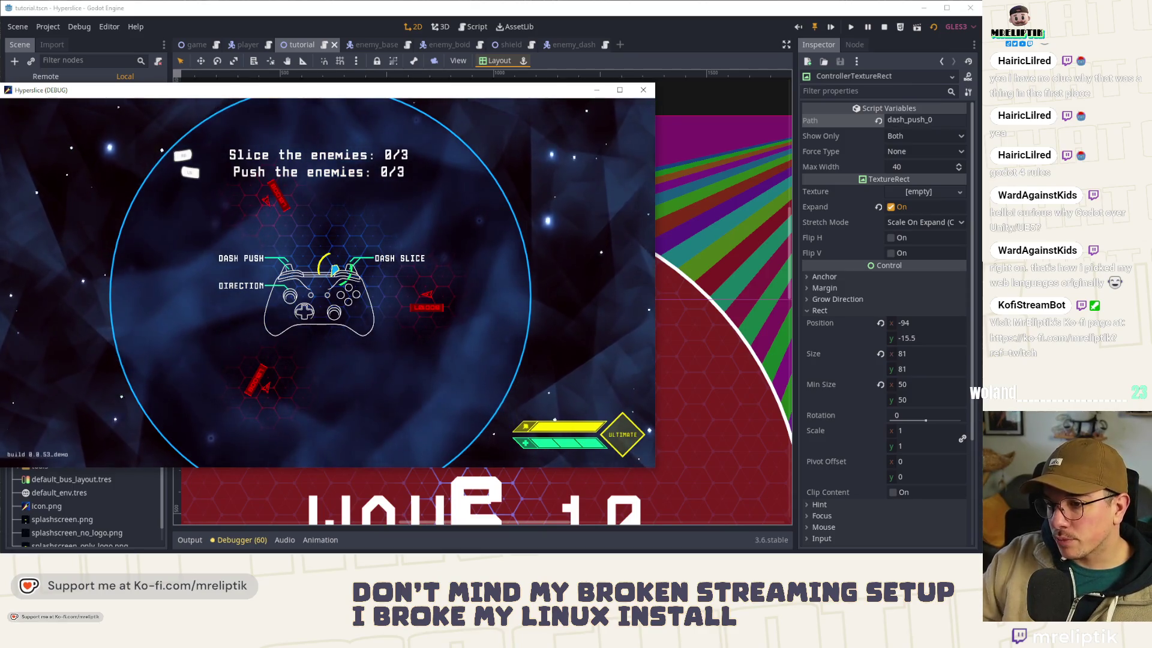
Step: Set the running game's language to Français via pause Options, check the tutorial text, then close it
key("Escape")
key("Down")
key("Down")
key("Down")
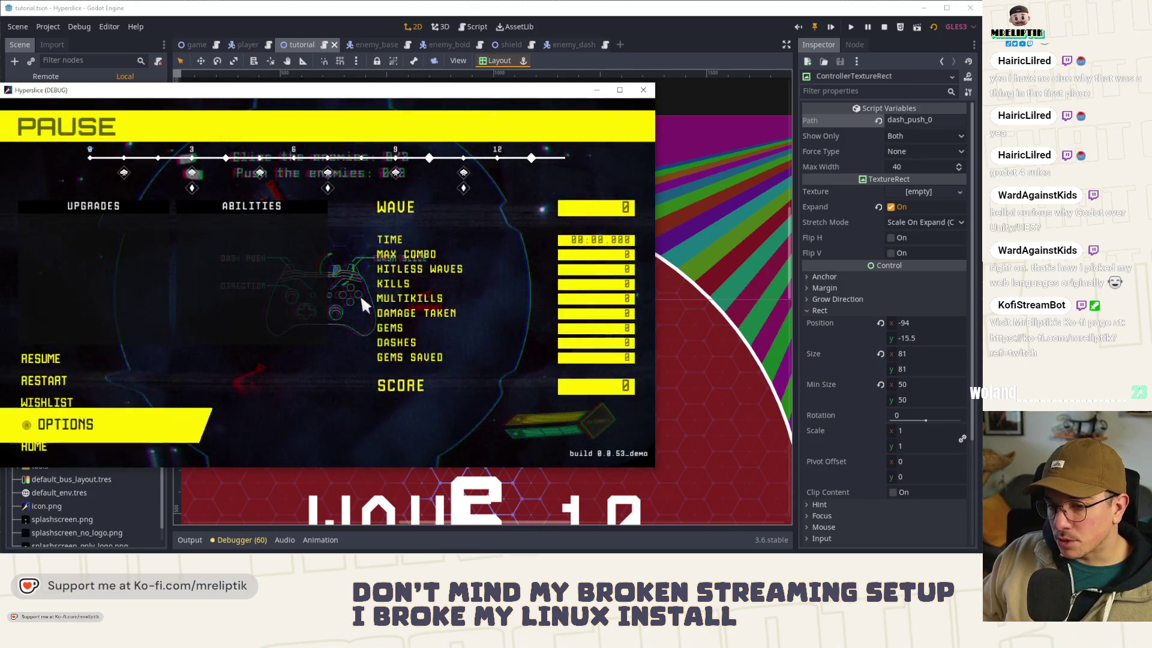
key("Return")
key("Return")
key("Down")
key("Return")
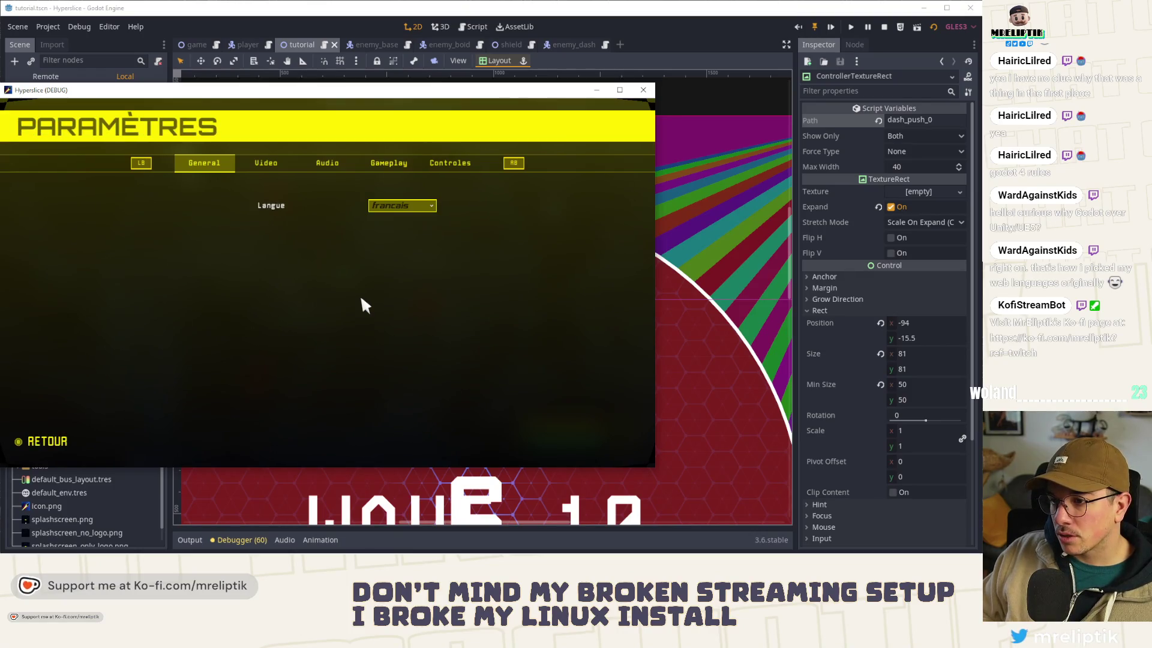
key("Escape")
key("Up")
key("Up")
key("Up")
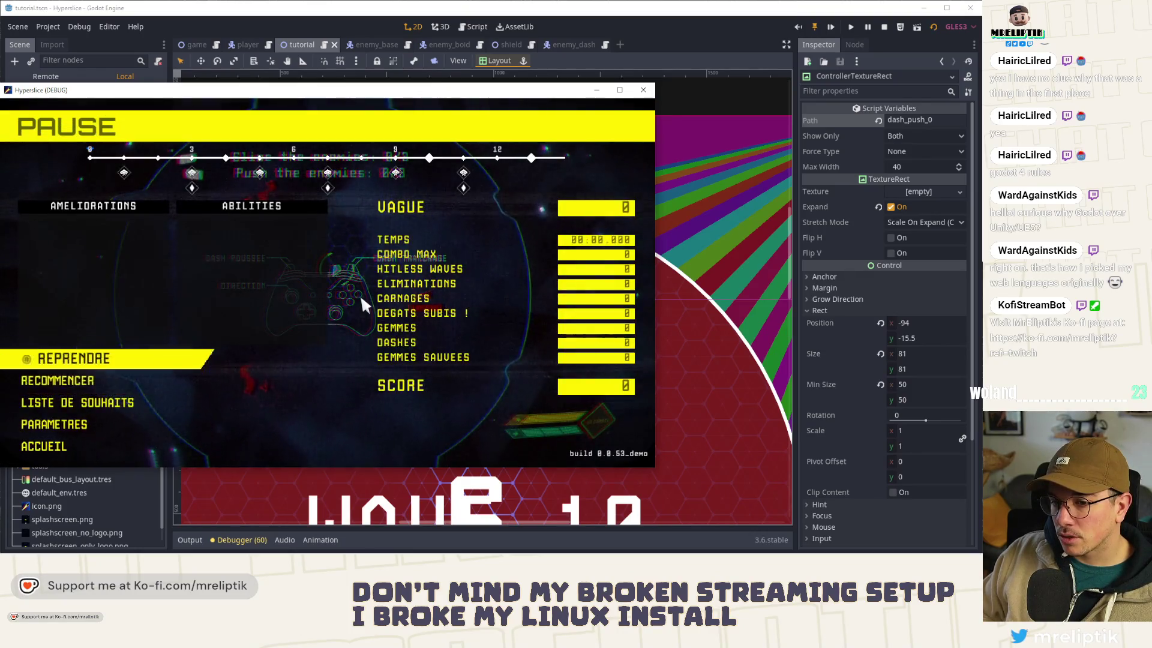
key("Return")
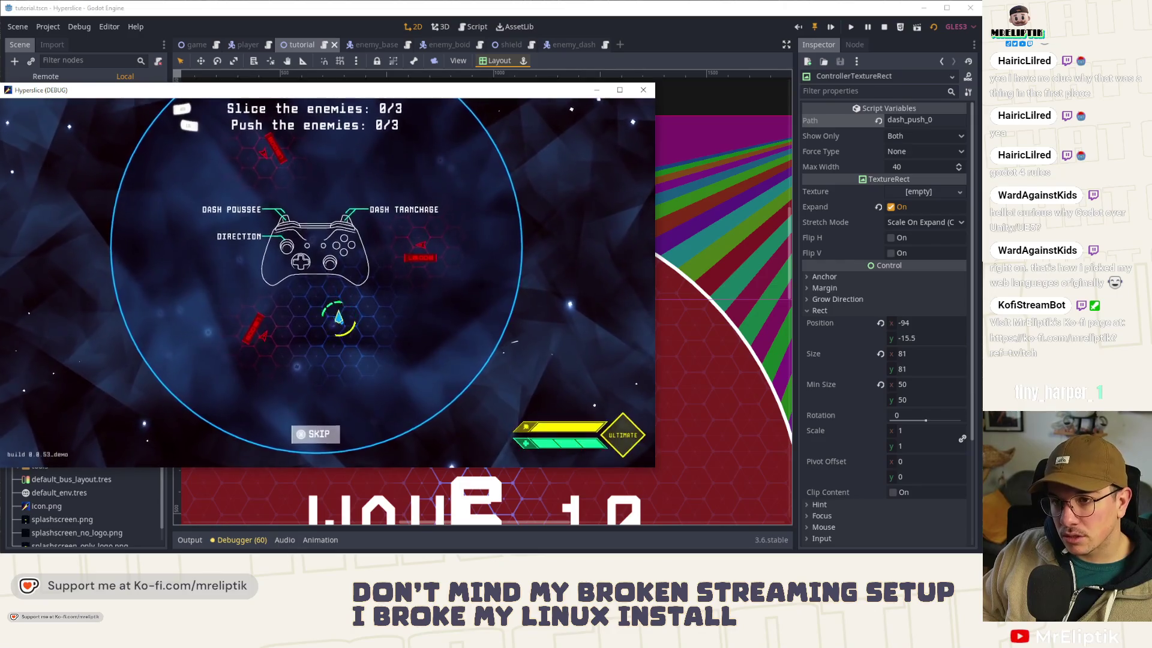
key("Escape")
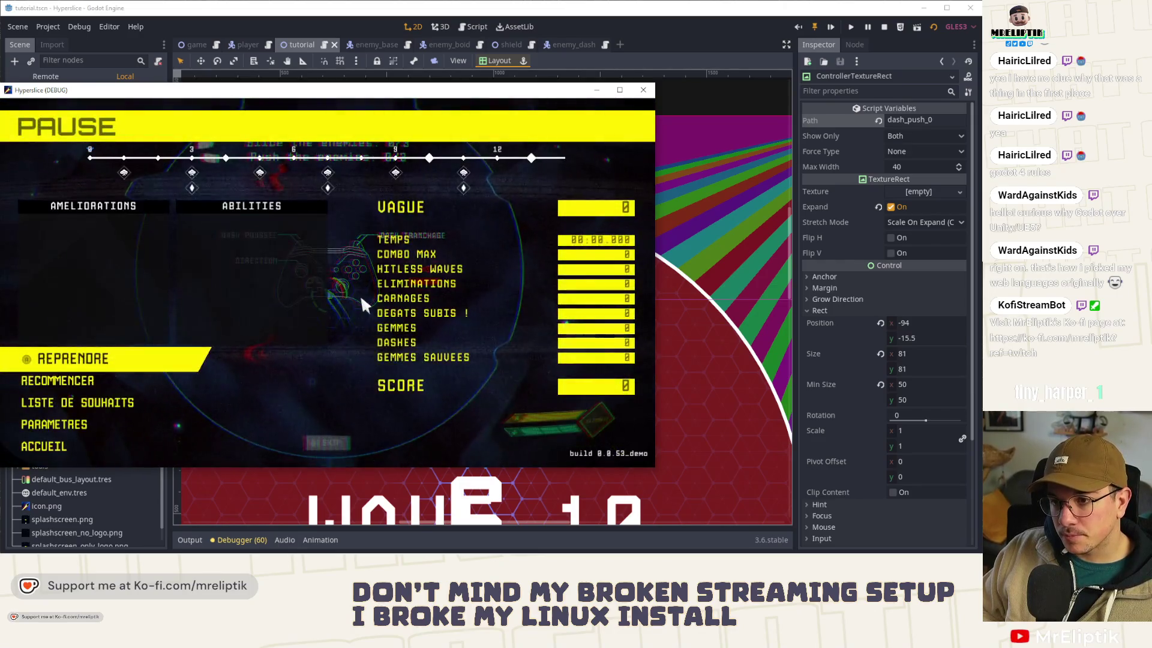
key("Return")
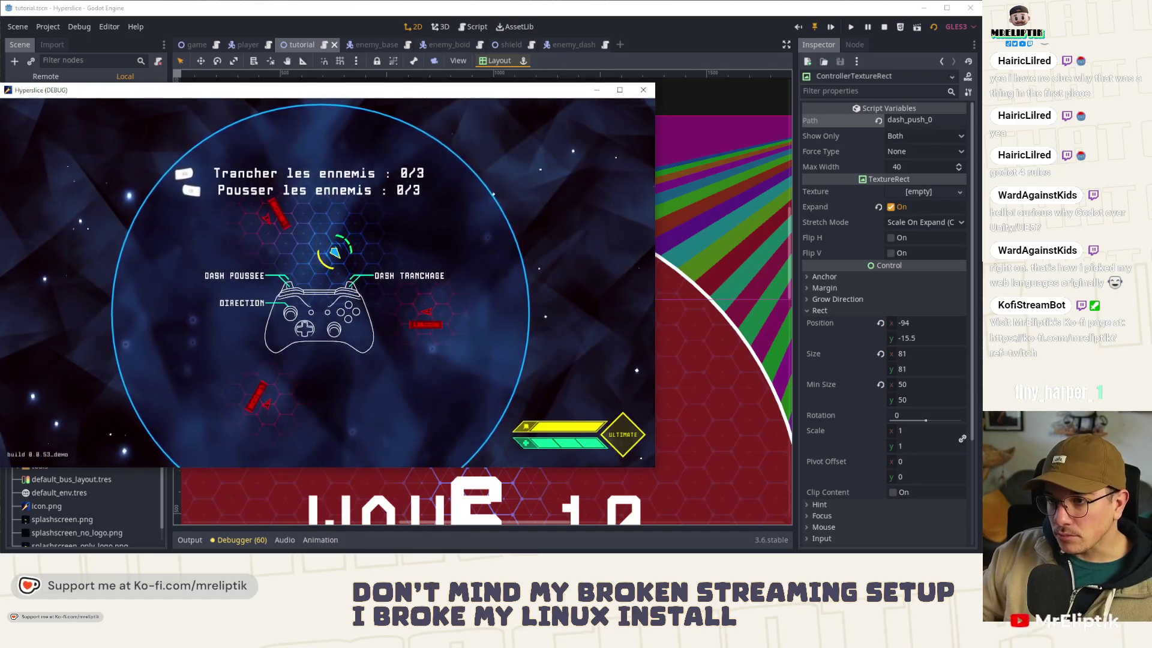
key("alt+F4")
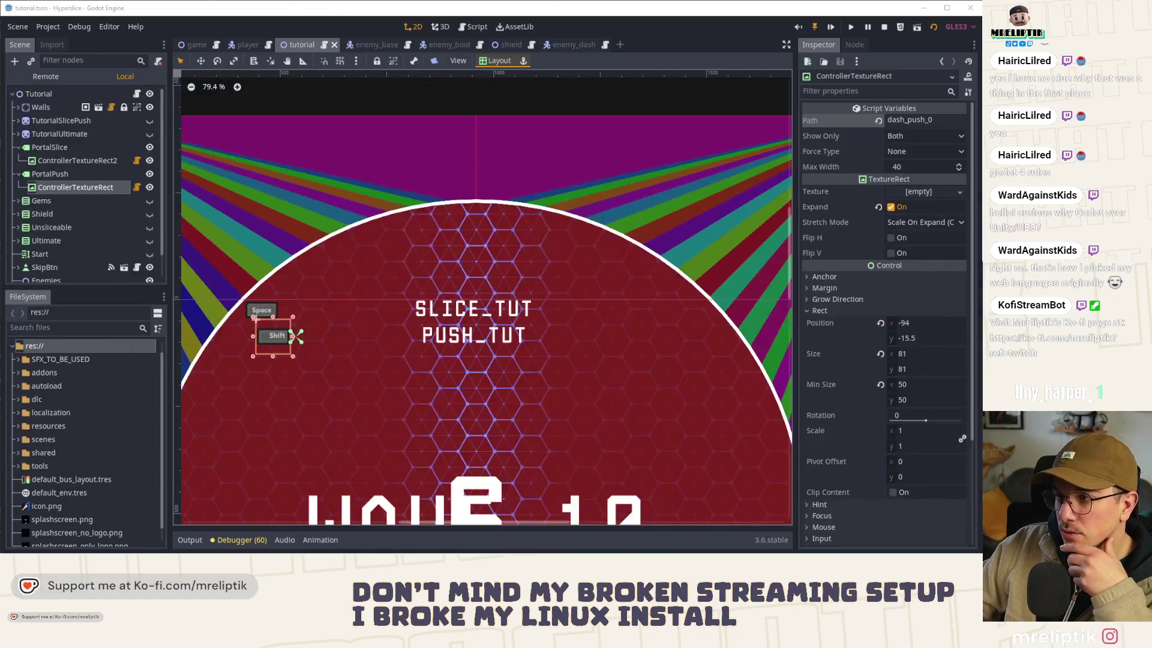
Step: Turn off Autowrap on the PortalPush label and save
left_click(50, 173)
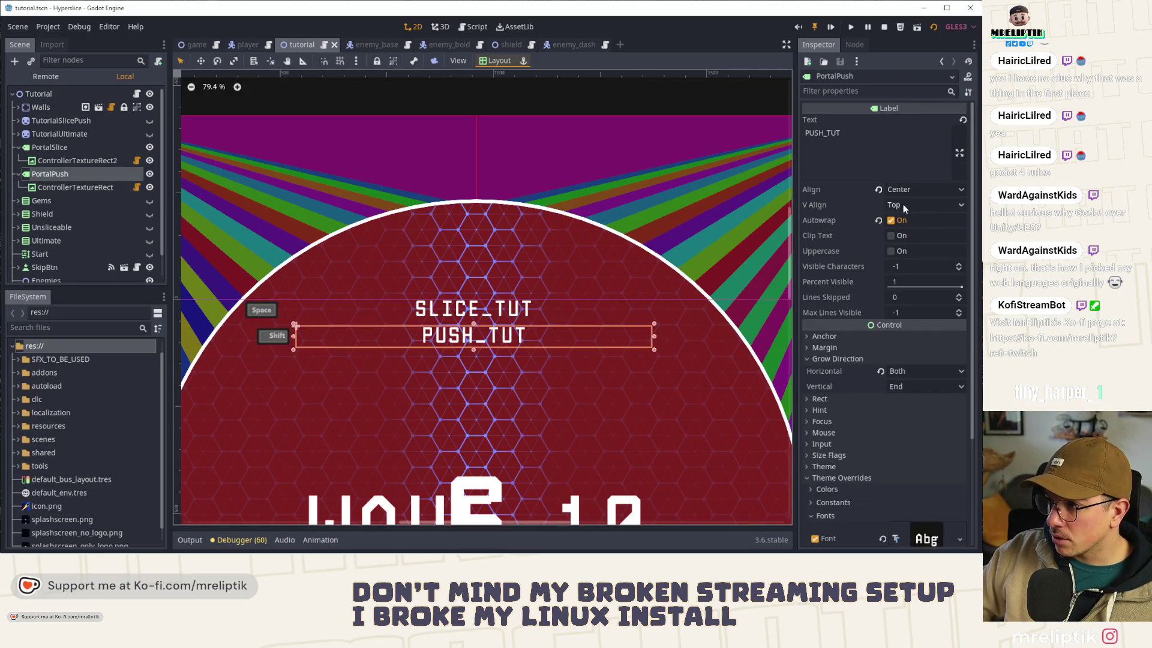
left_click(891, 220)
key("ctrl+s")
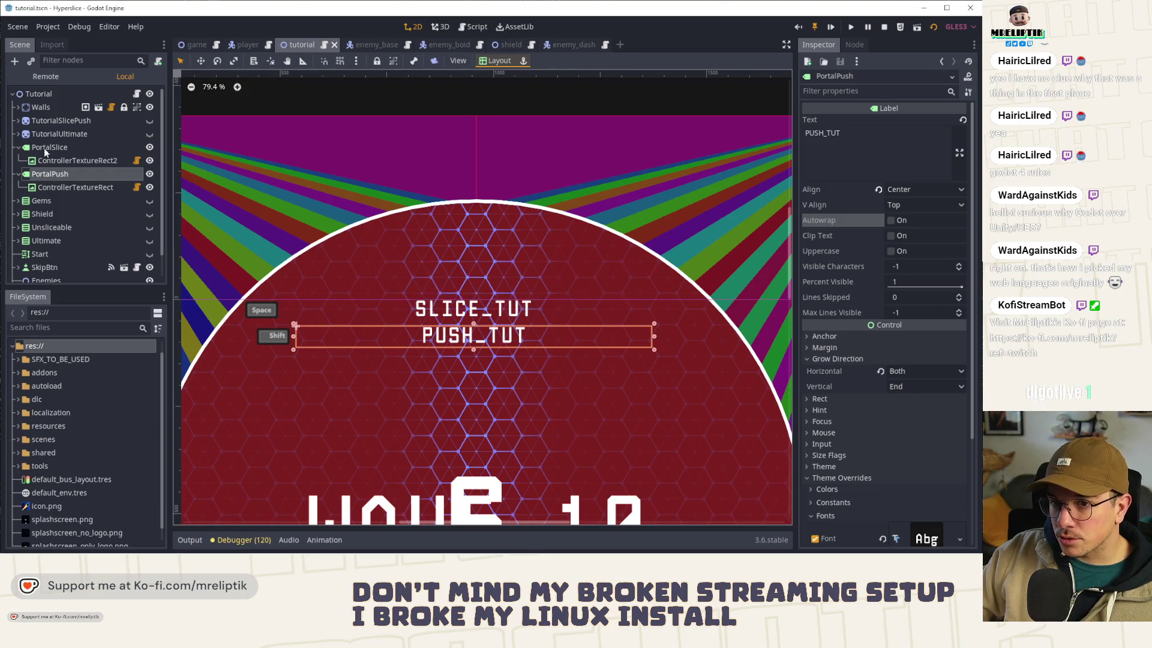
Step: Drag the PUSH_TUT and SLICE_TUT boxes' right edges inward to fit their text, then save
left_click(45, 147)
left_click(64, 175)
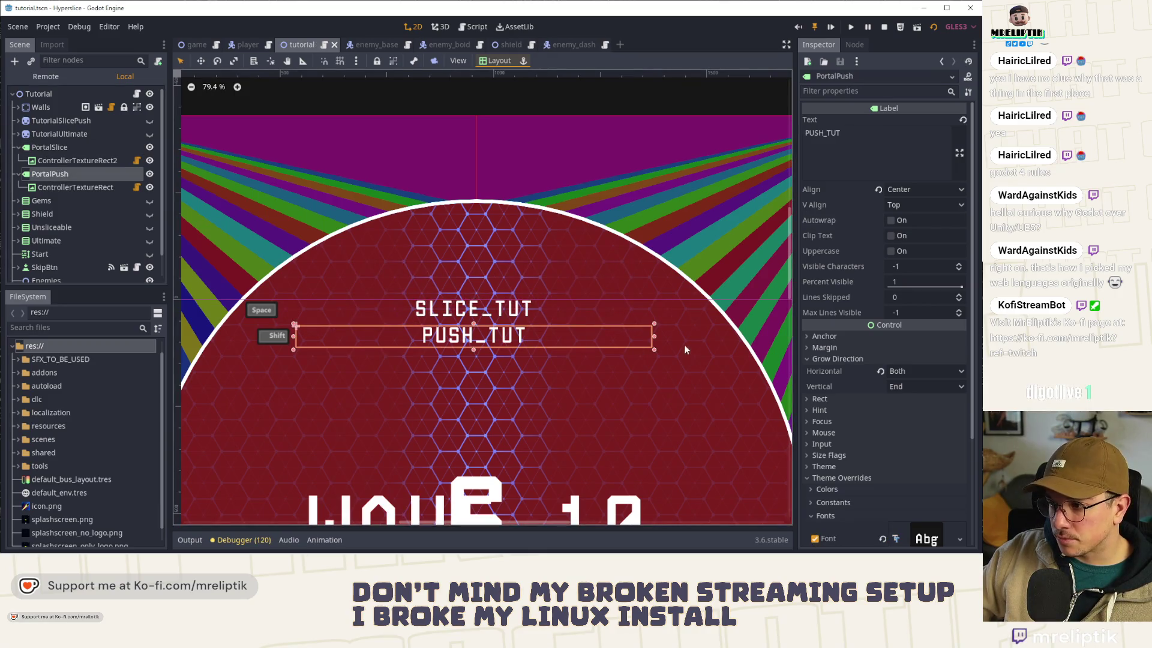
left_click_drag(653, 338, 529, 338)
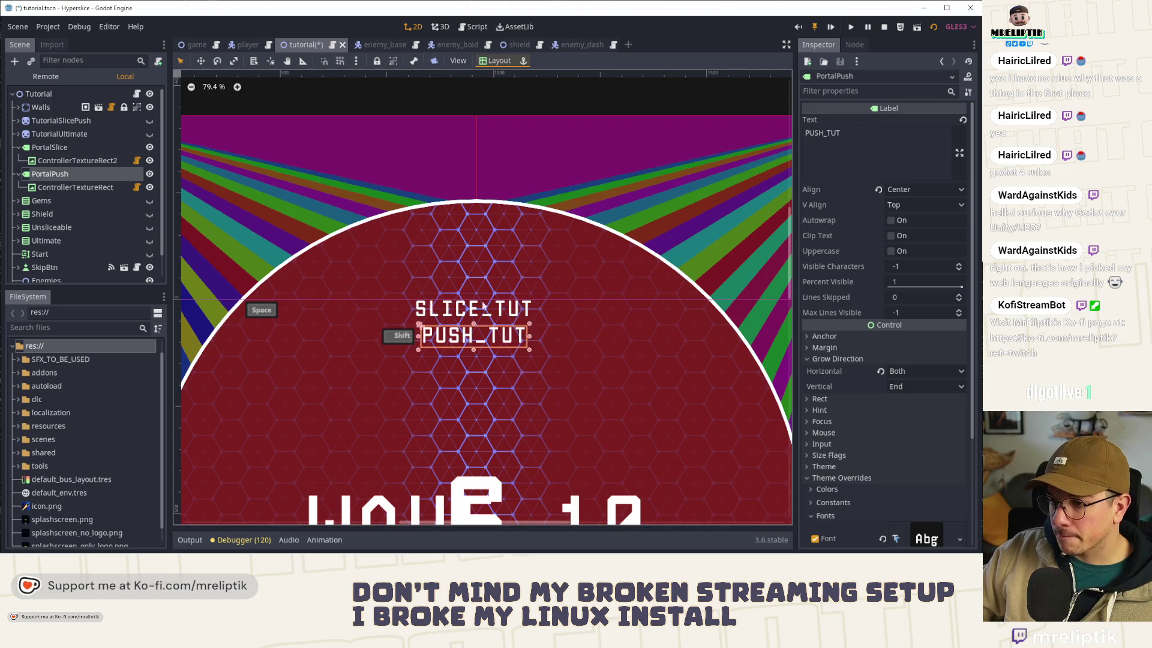
left_click(90, 148)
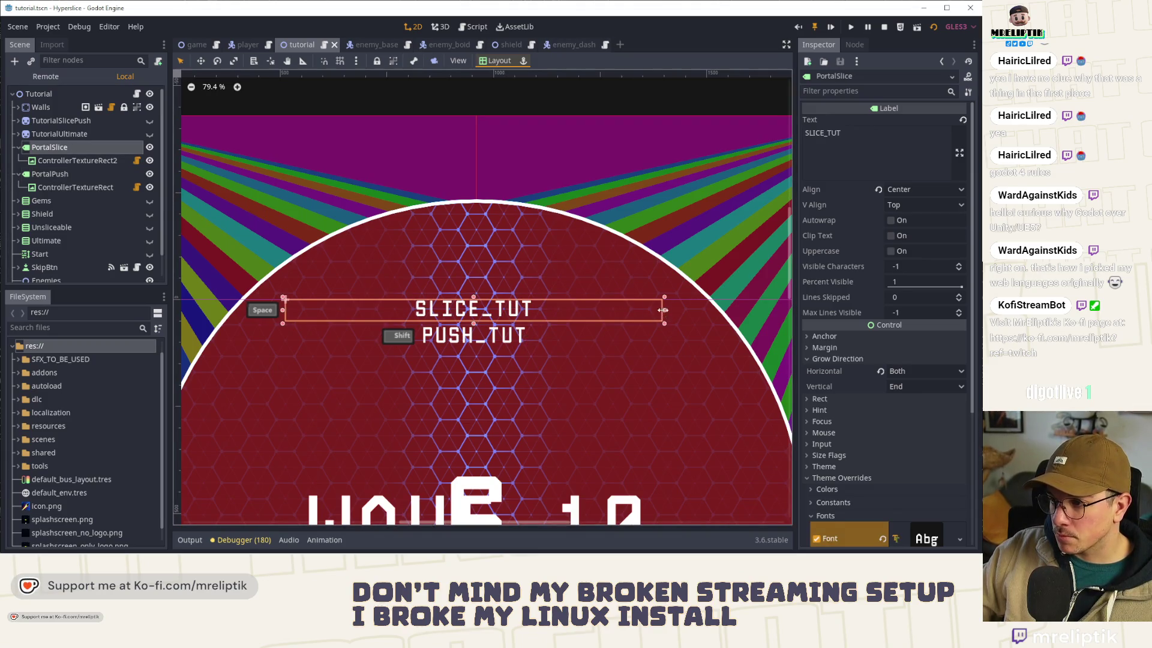
left_click_drag(666, 311, 535, 310)
key("ctrl+s")
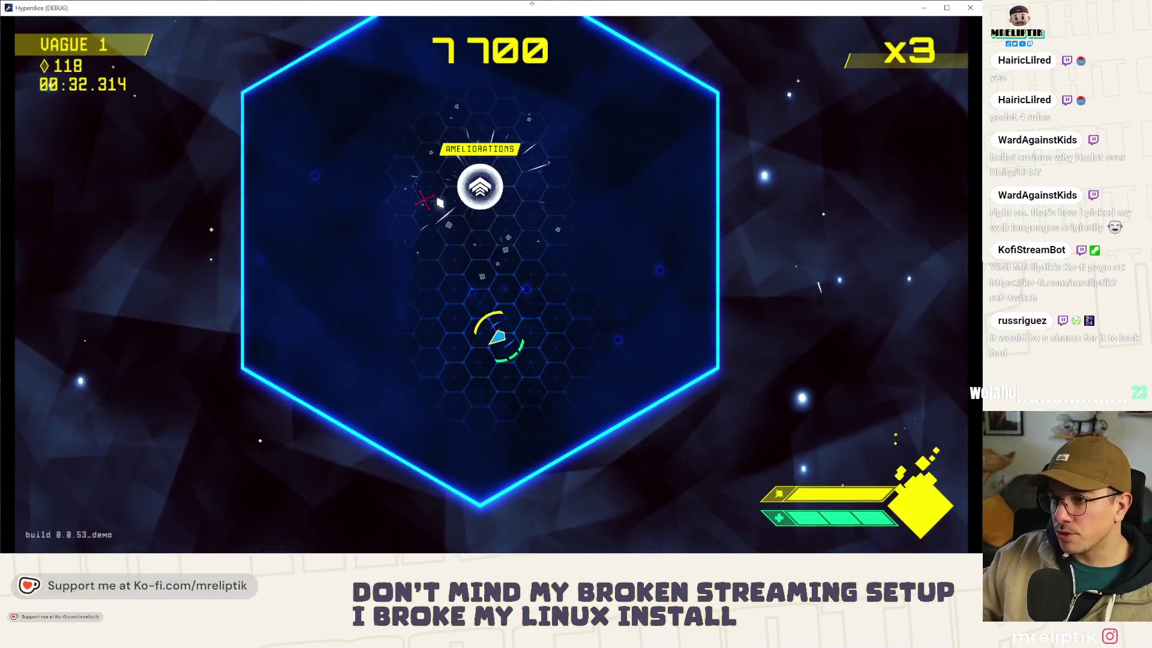
Step: Dash the ship into the upgrades orb to reach the French upgrade-choice screen
left_click(427, 209)
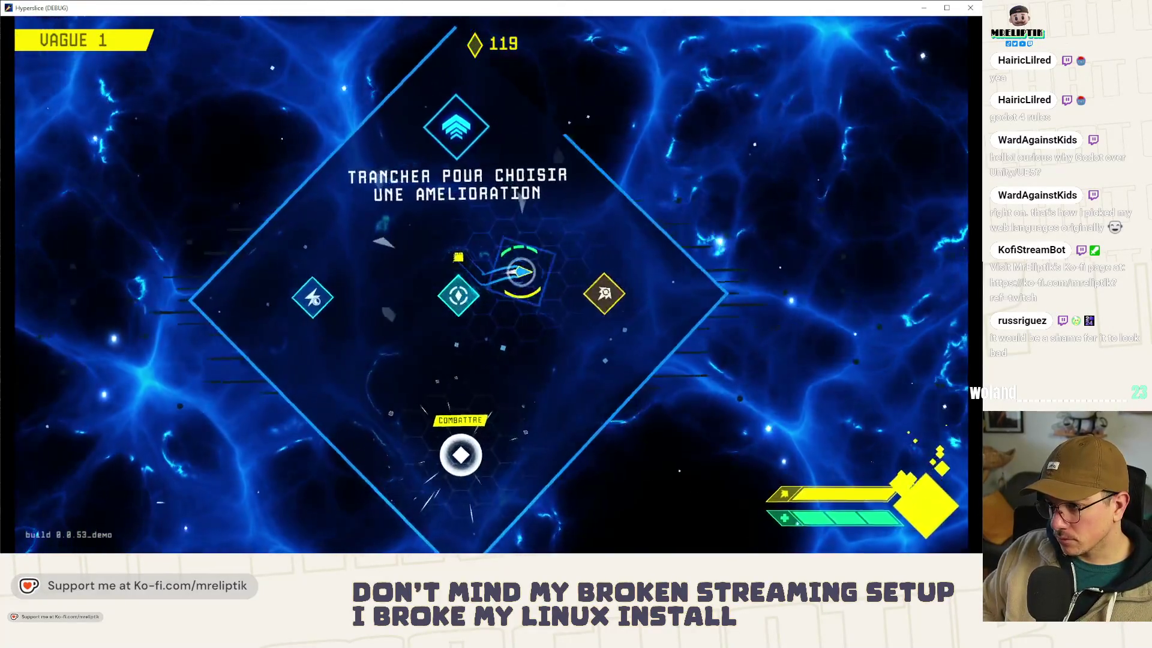
Step: Choose an upgrade, buy the centre and left shop items, and start wave 4
left_click(488, 455)
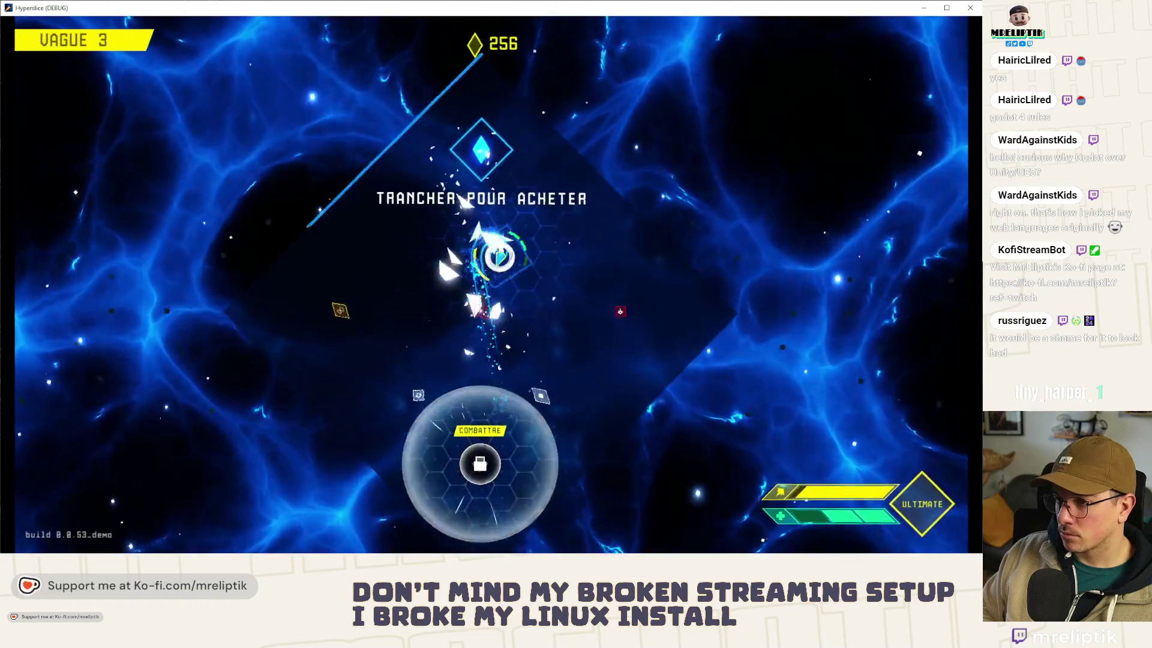
left_click(501, 291)
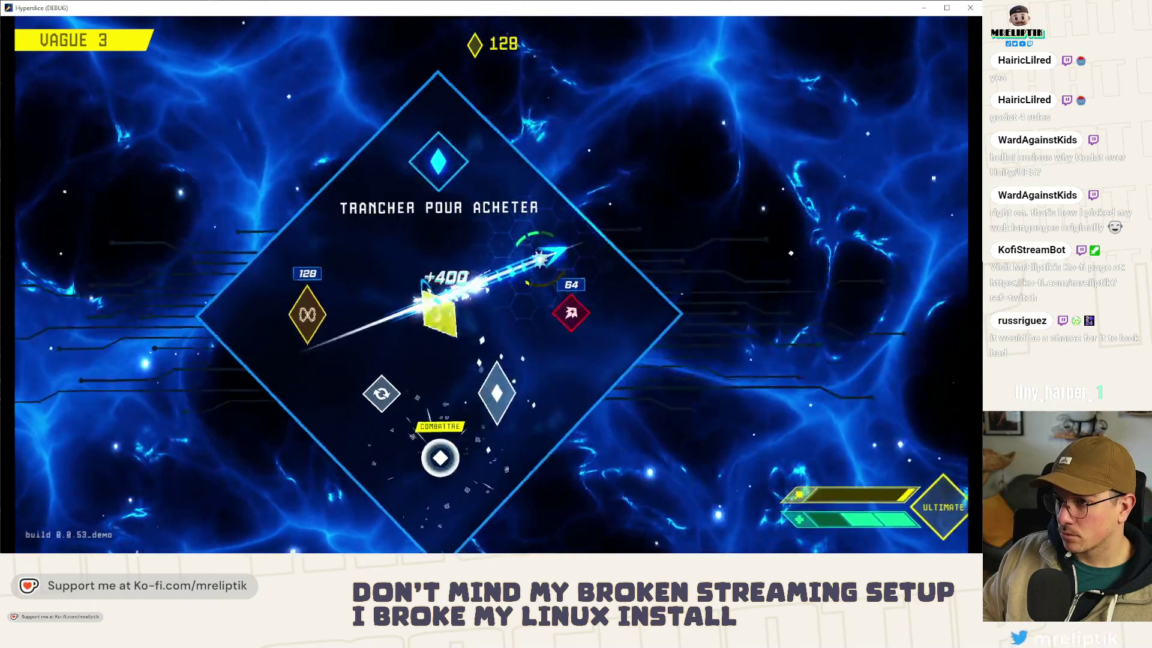
left_click(390, 287)
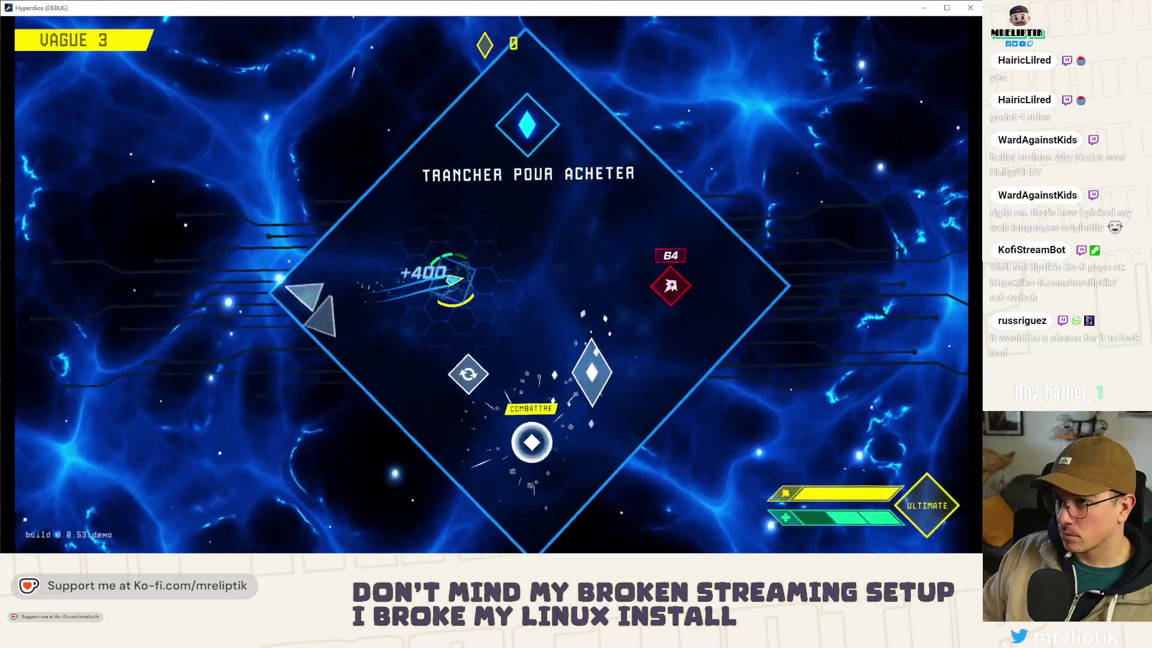
mouse_move(567, 288)
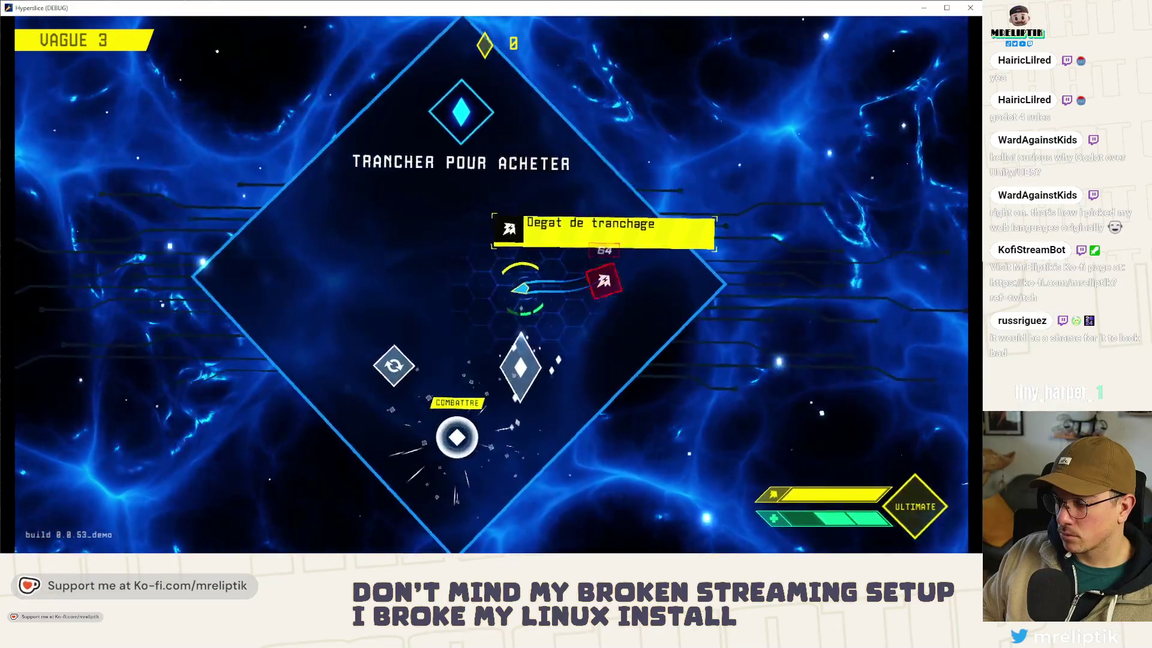
left_click(483, 396)
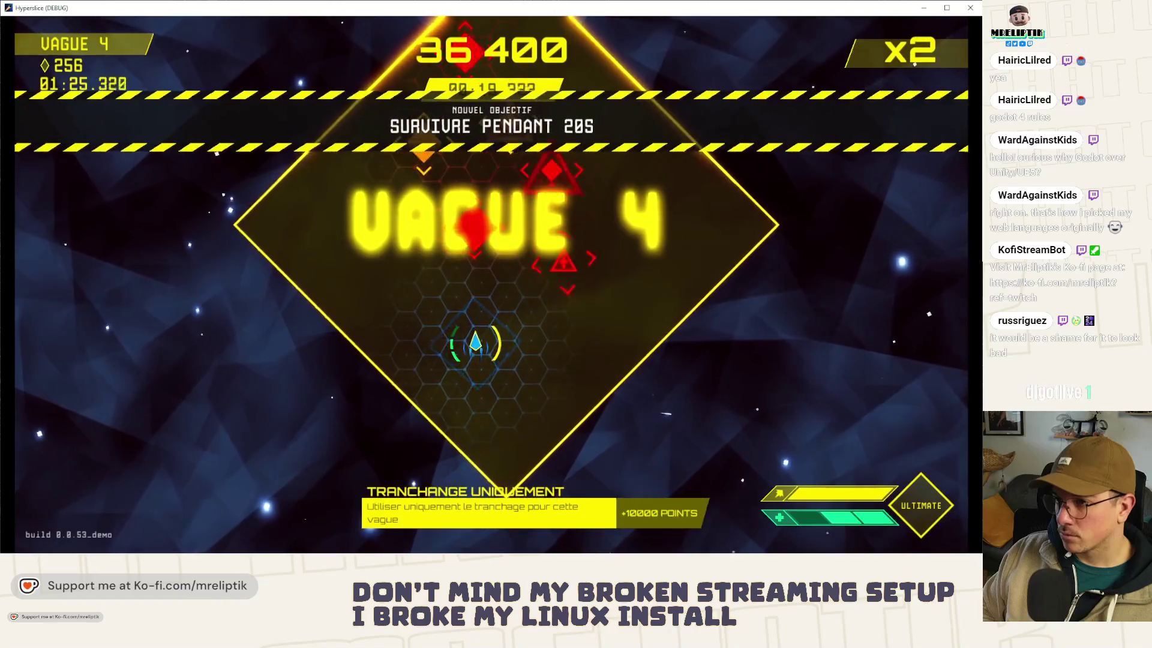
Step: Dash through the wave 4 enemies to build the combo and push the score to 38,400
left_click(514, 278)
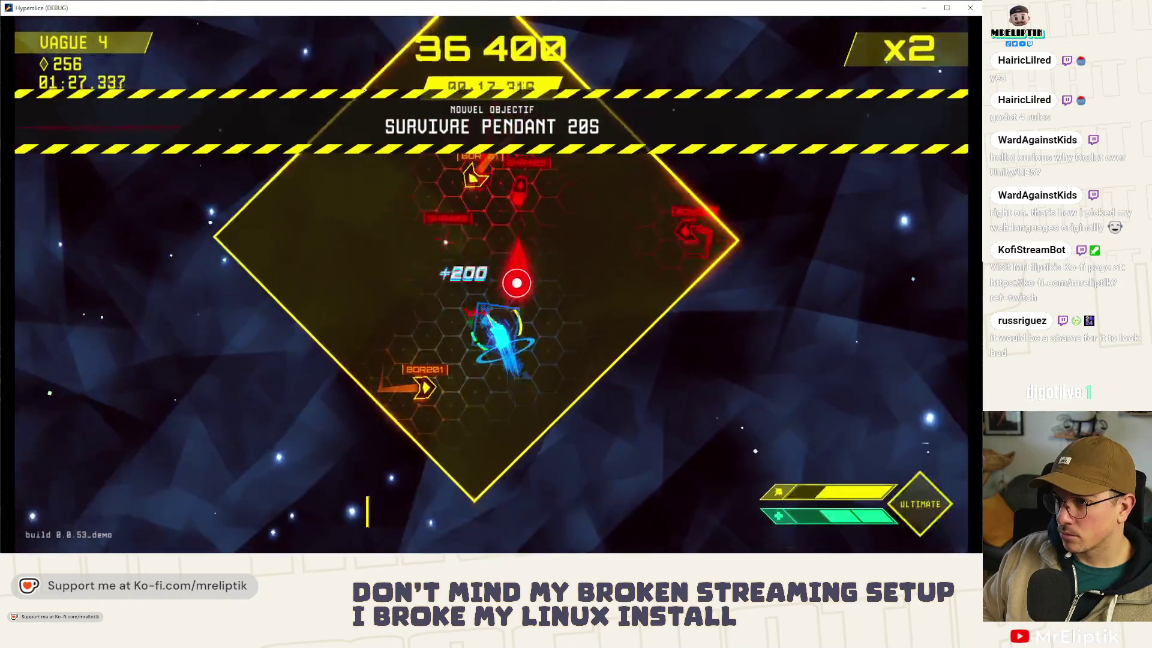
left_click(546, 251)
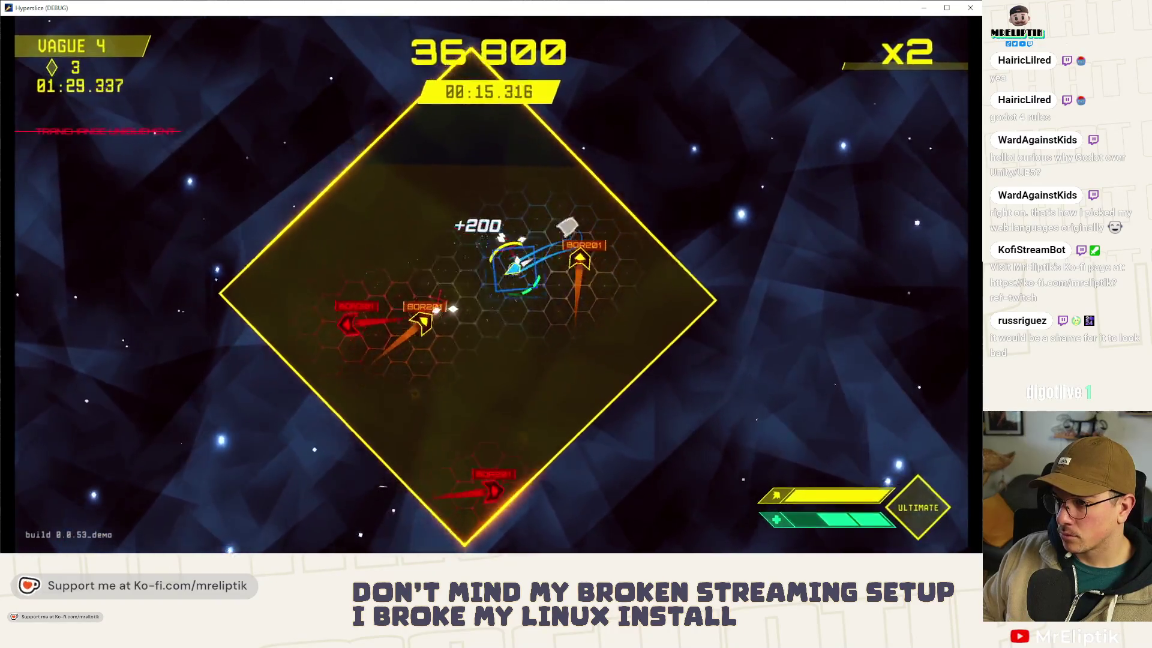
left_click(540, 282)
left_click(573, 224)
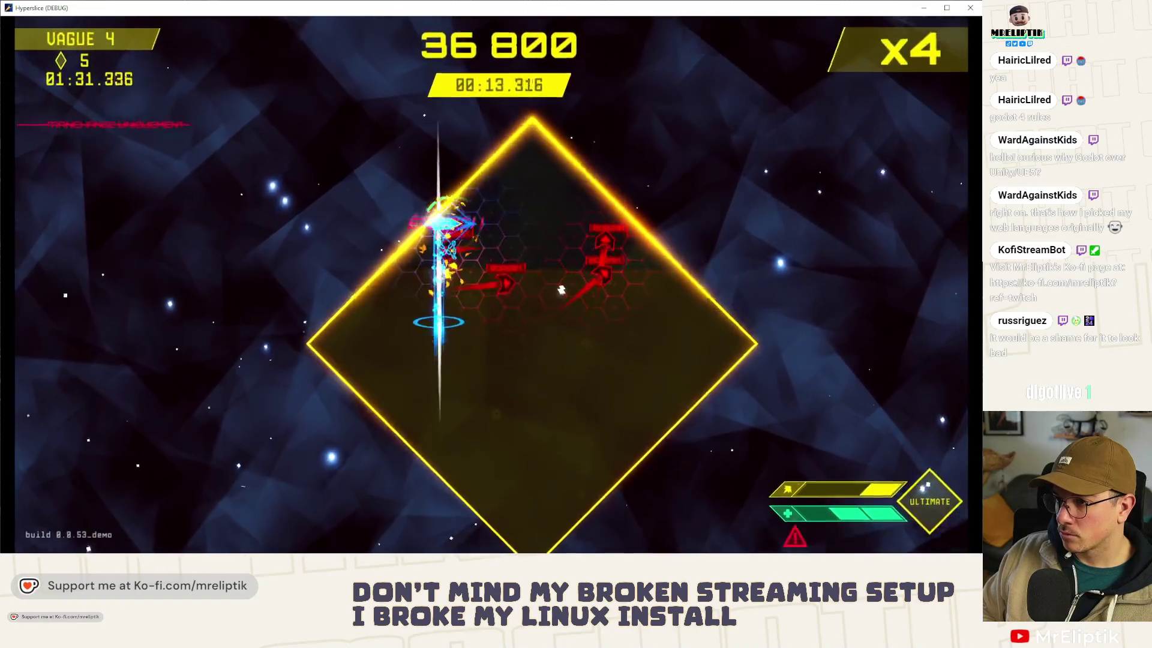
left_click(624, 246)
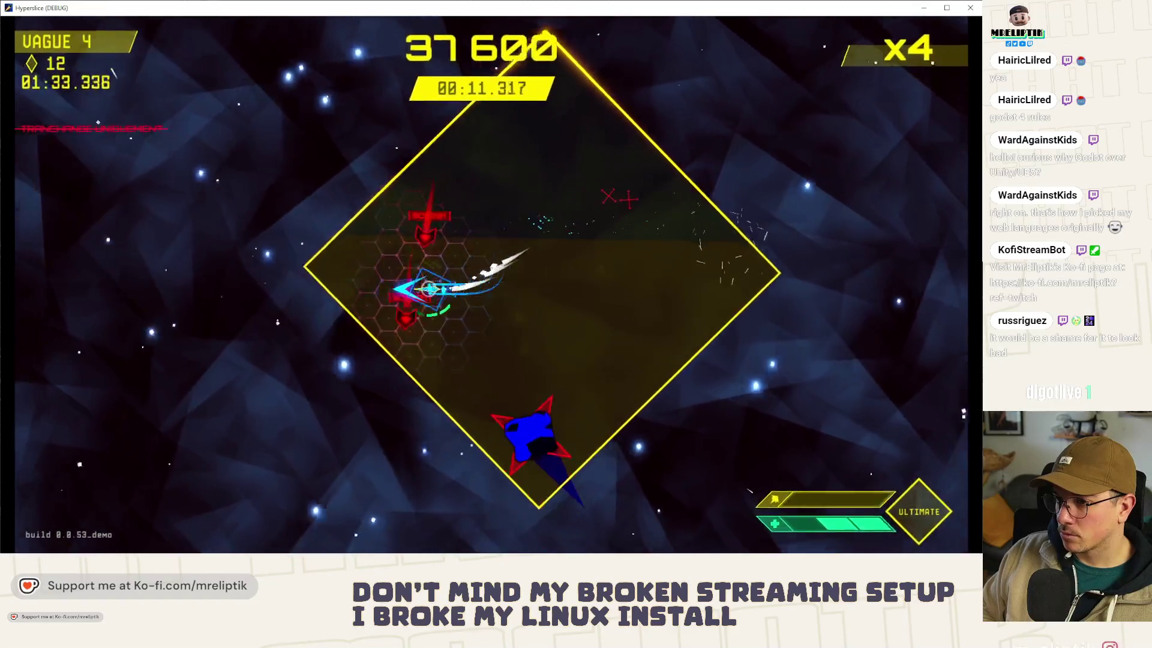
left_click(474, 360)
left_click(576, 276)
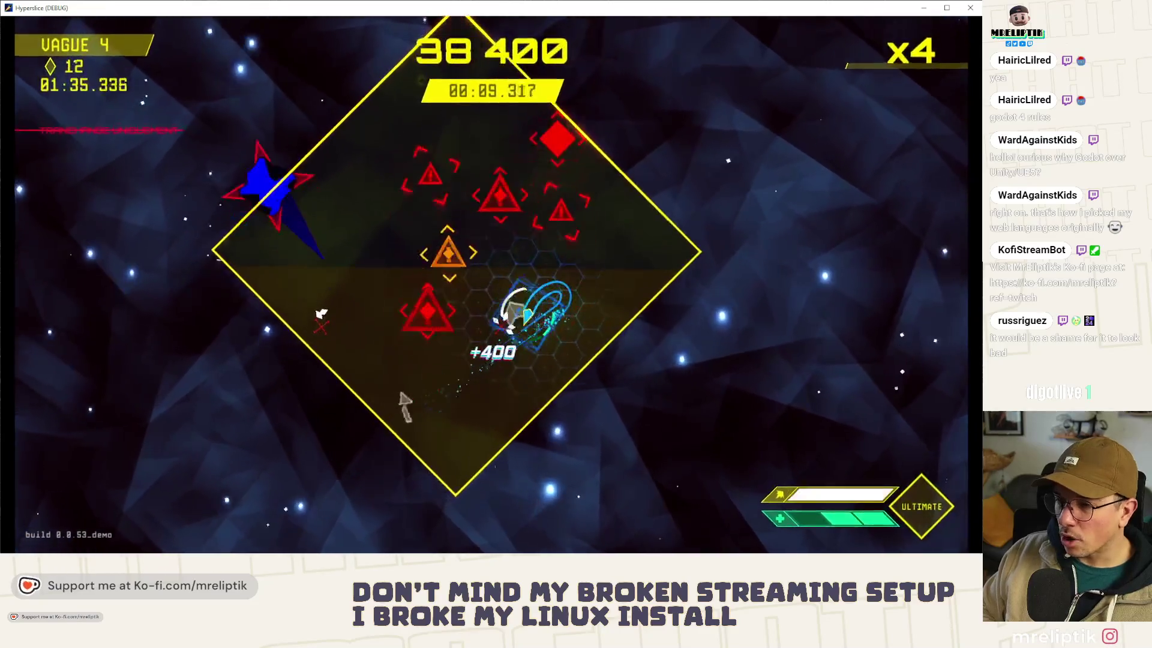
Step: Pause the game and browse the owned upgrade icons
key("Escape")
key("Up")
key("Right")
key("Right")
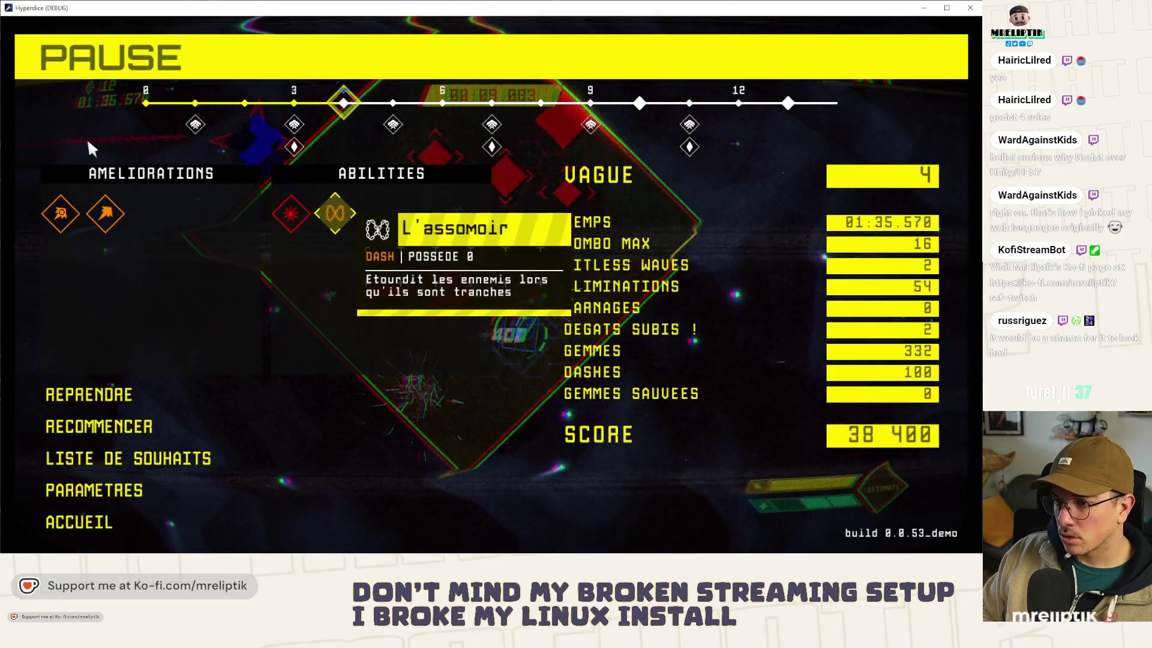
Step: Resume and play on to wave 7 at 55,500 points, then close the game window
key("Escape")
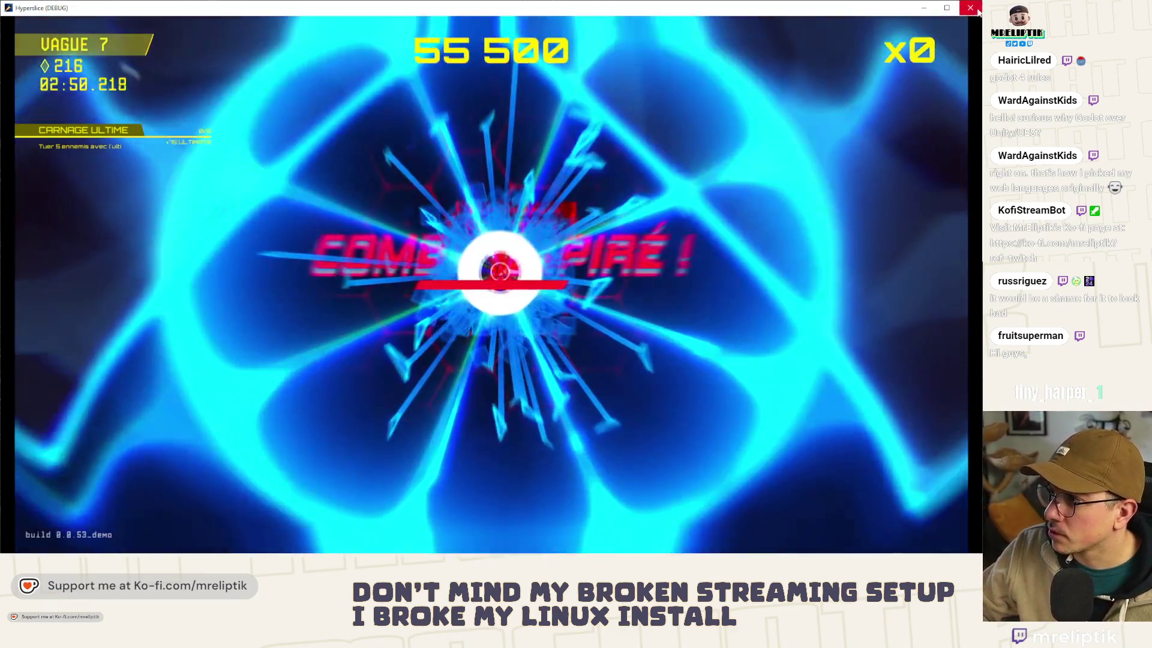
left_click(970, 7)
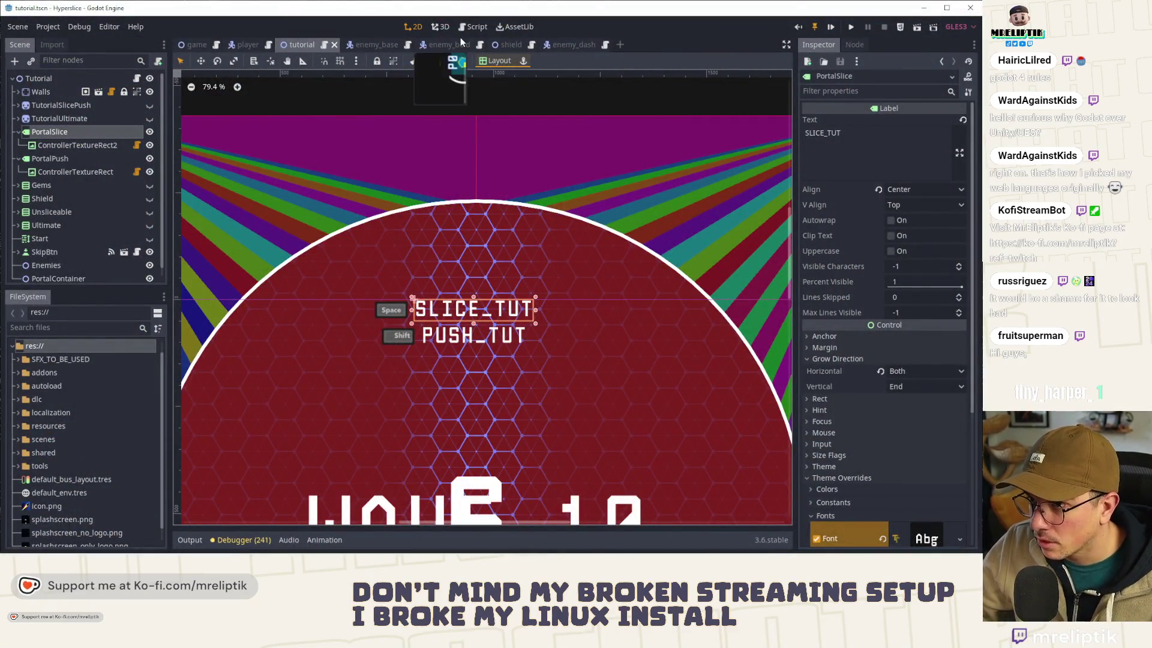
Step: Open the enemy_base scene's script and scroll to its _ready code
left_click(378, 45)
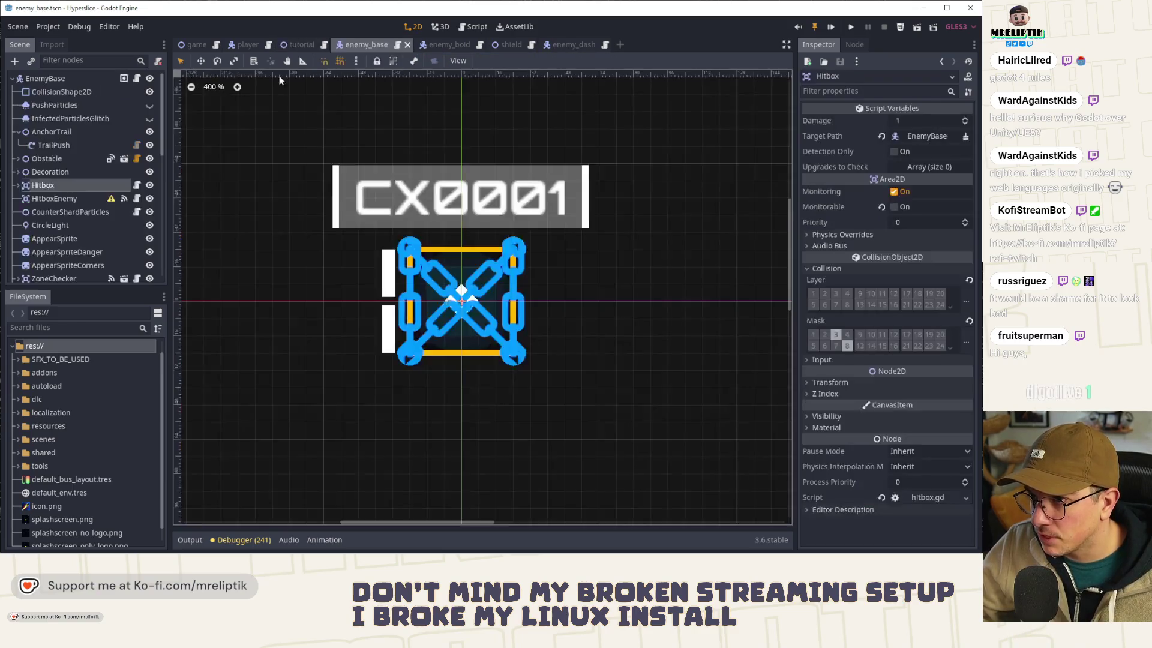
left_click(473, 26)
scroll(670, 384, "up", 10)
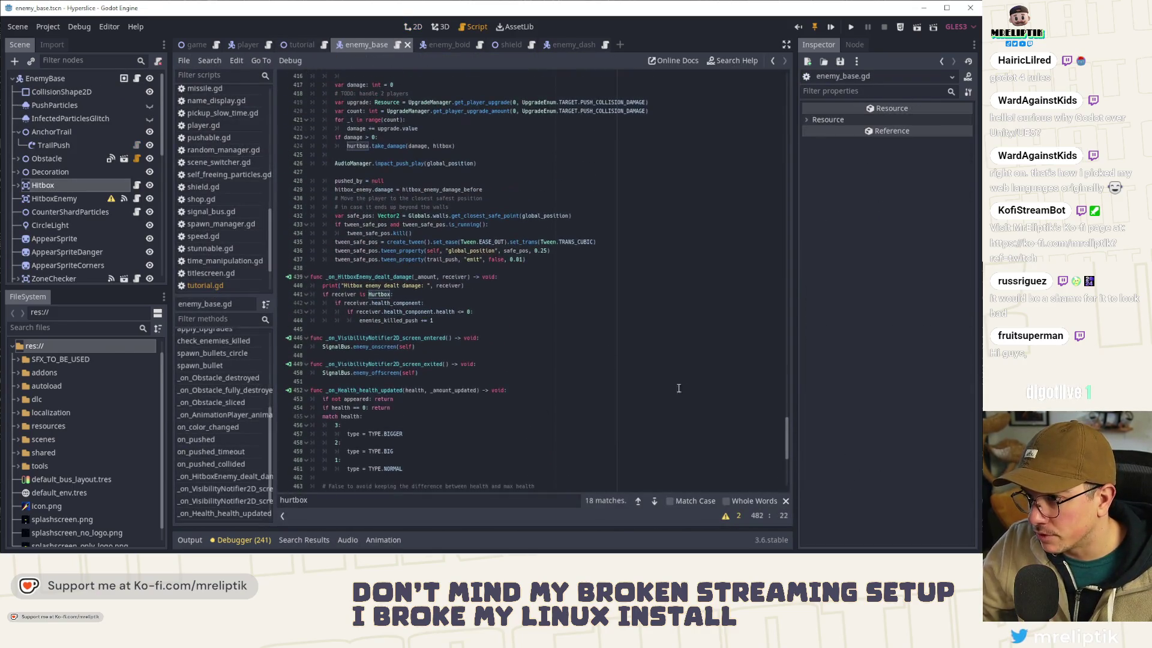
left_click_drag(785, 445, 786, 90)
scroll(413, 319, "down", 20)
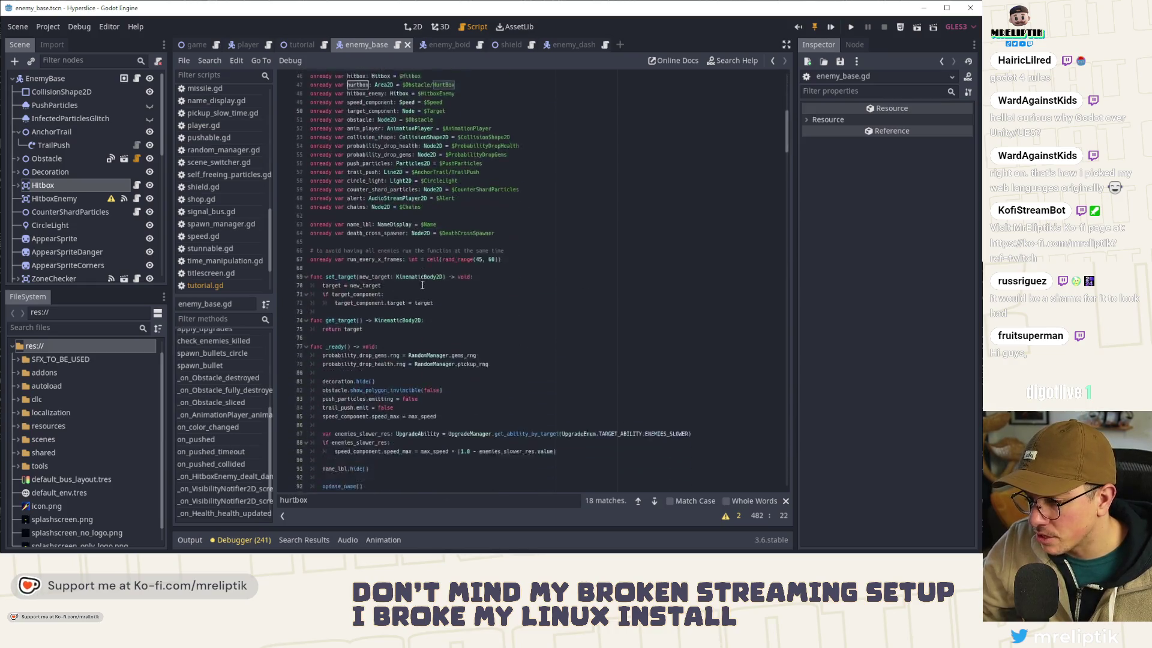
Step: Examine get_ability_by_target and ENEMIES_SLOWER on line 87, then search the FileSystem for 'enemies'
double_click(527, 225)
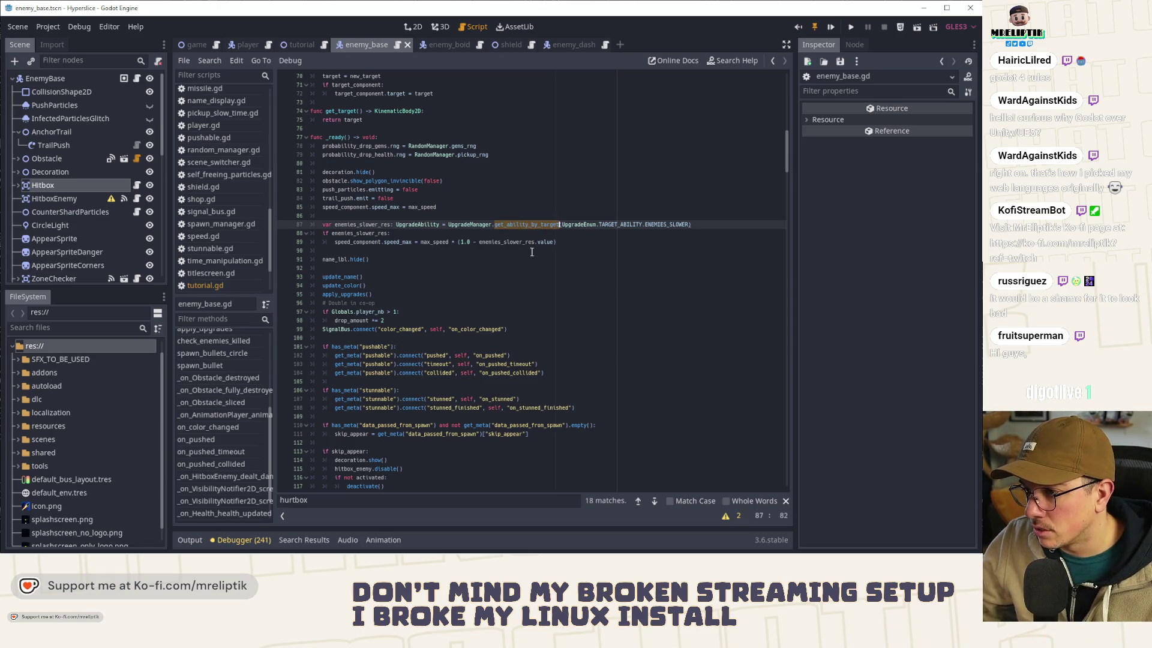
left_click(609, 226)
double_click(662, 225)
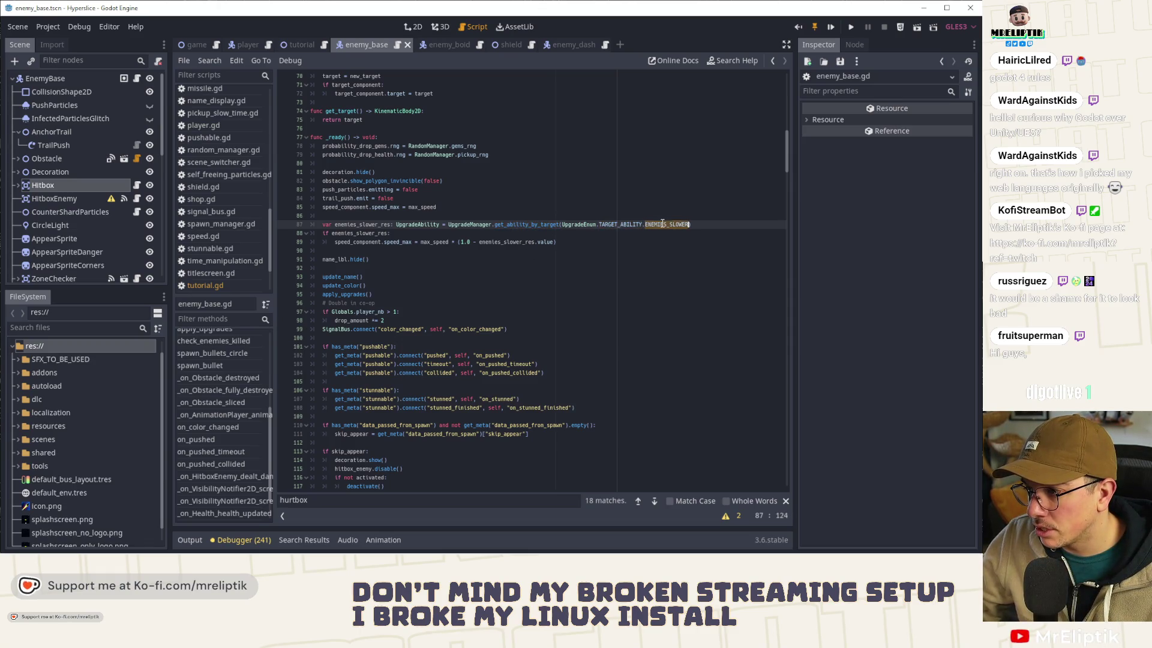
double_click(534, 224)
double_click(662, 225)
double_click(500, 225)
left_click(87, 330)
type("enemies")
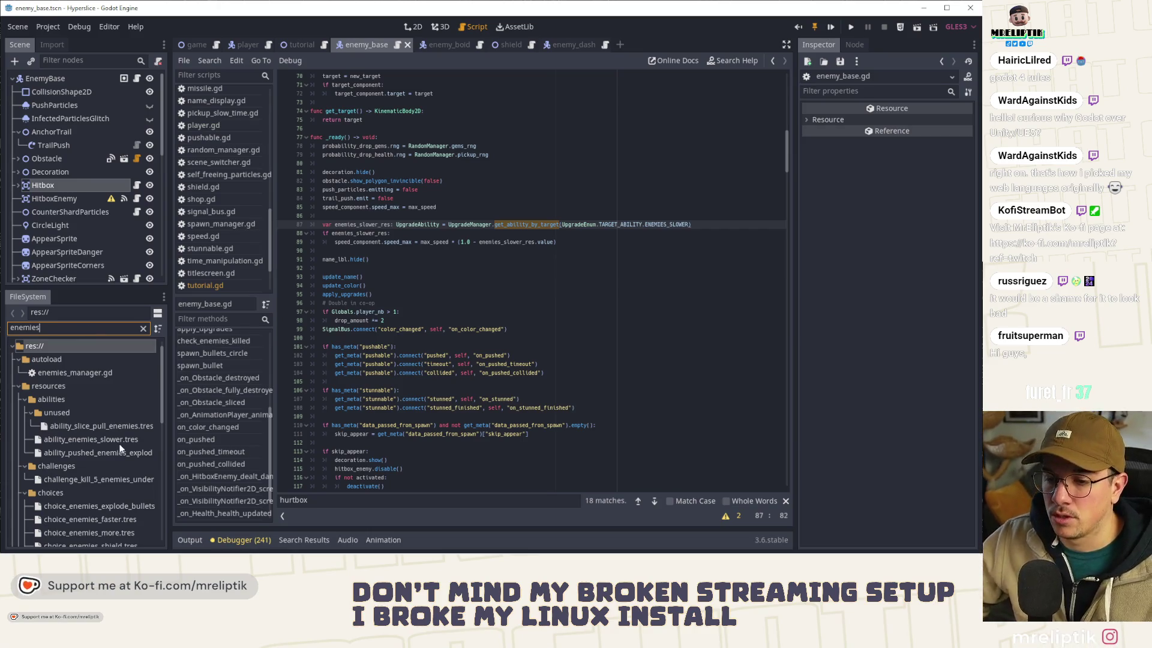
Step: Confirm ability_enemies_slower.tres targets Enemies Slower, then revisit enemies_slower_res on script line 87
double_click(113, 439)
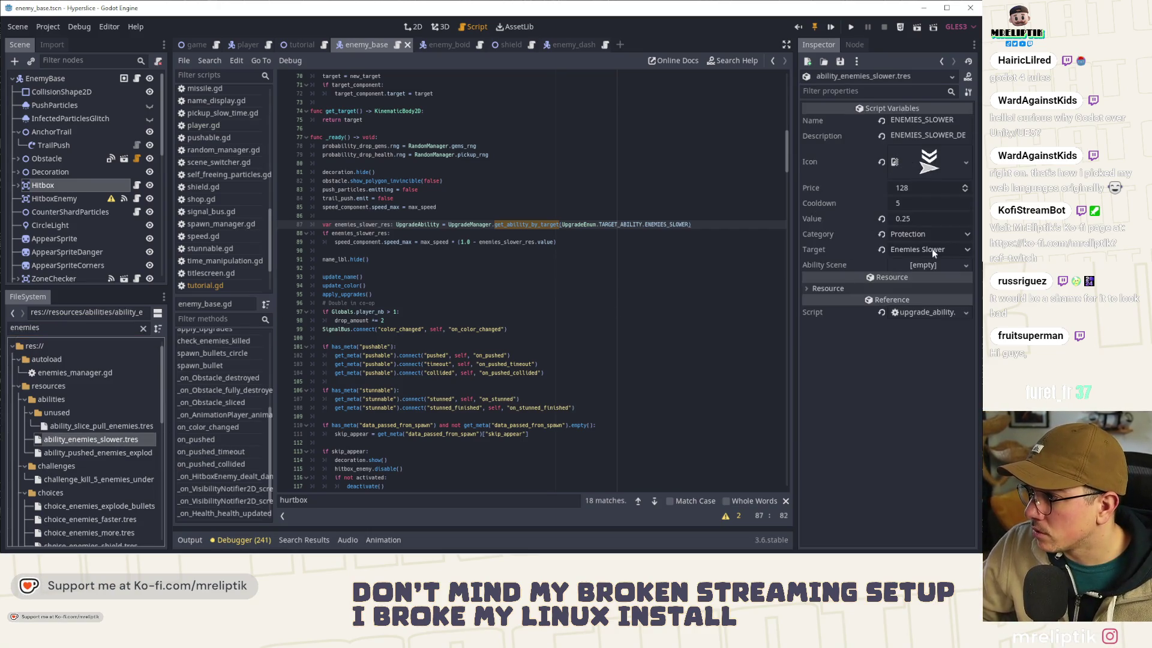
left_click(903, 250)
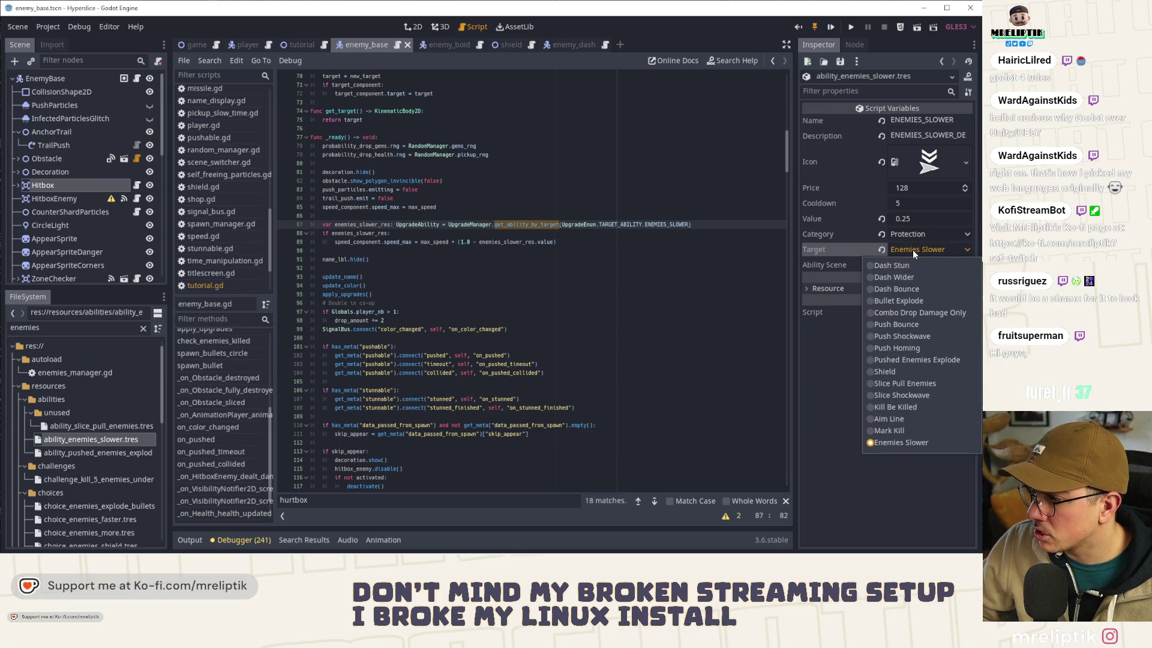
left_click(912, 249)
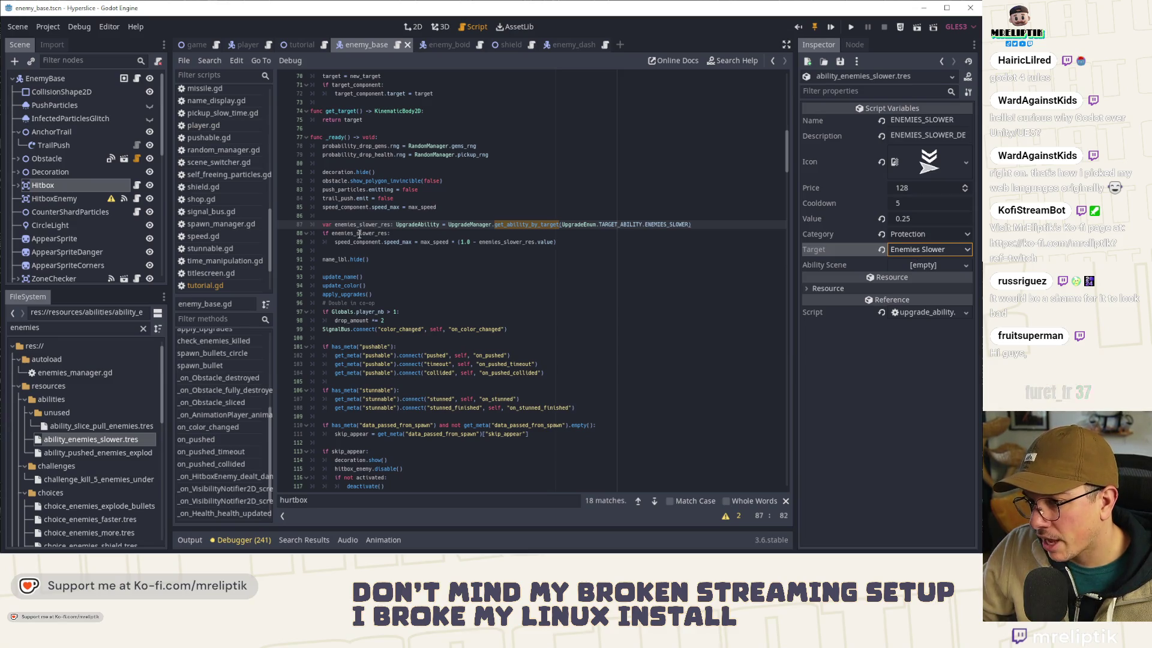
double_click(354, 226)
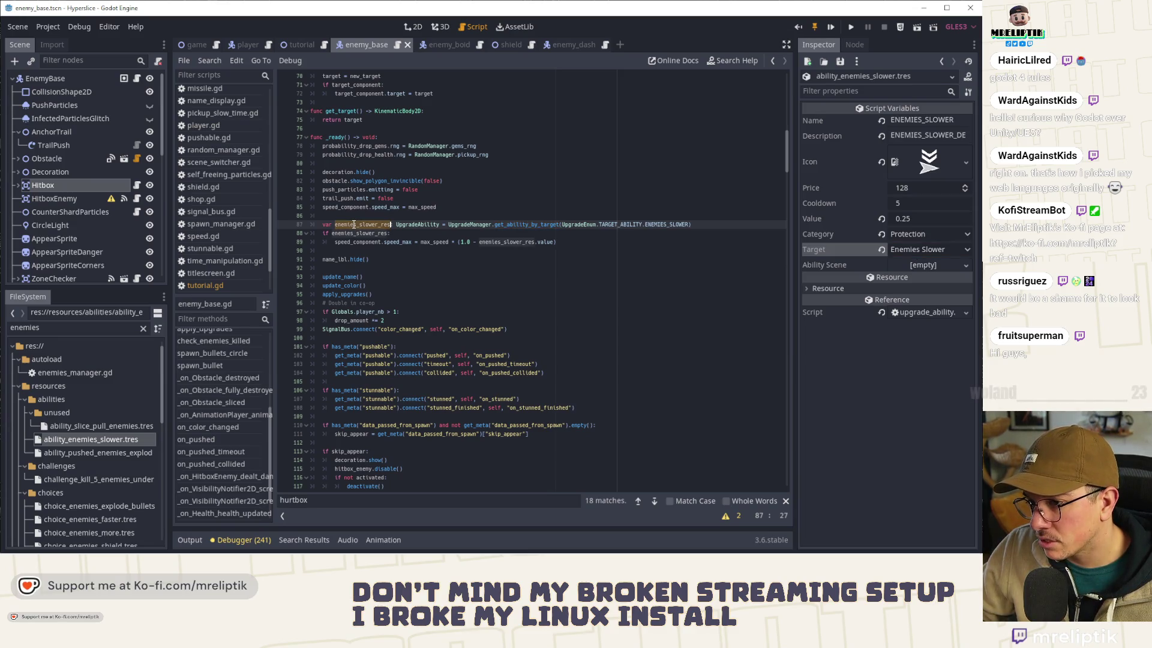
double_click(550, 224)
Step: Jump to get_ability_by_target's definition, recheck the slower resource, and quick-open upgrade_enum.gd
left_click(520, 225, "ctrl")
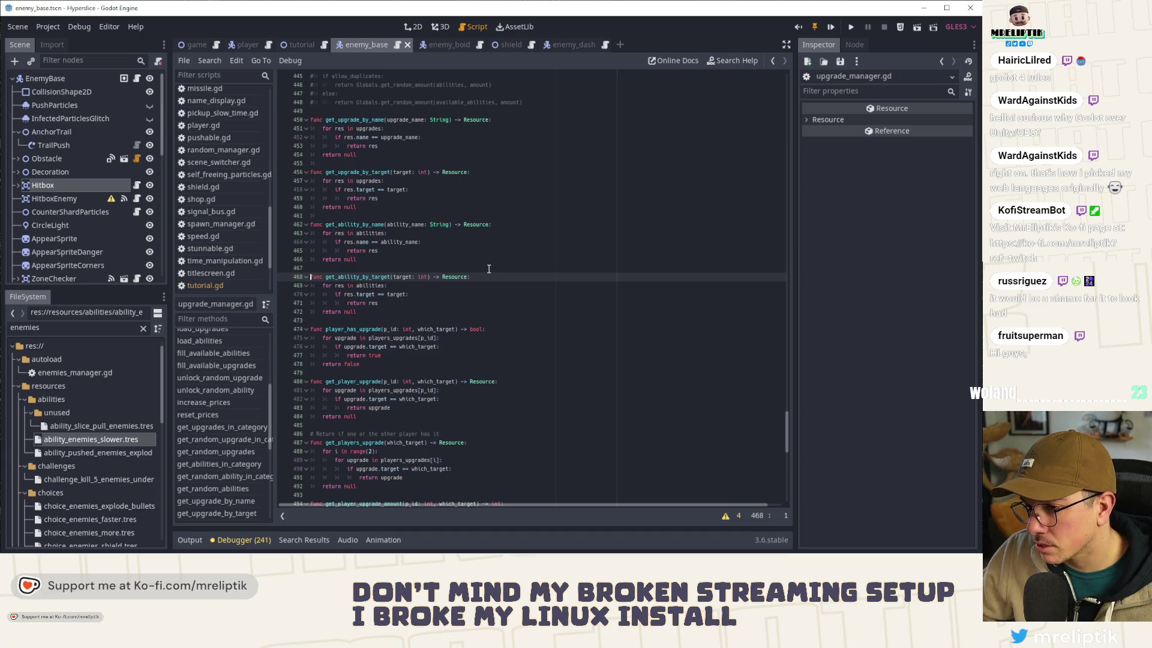
double_click(113, 438)
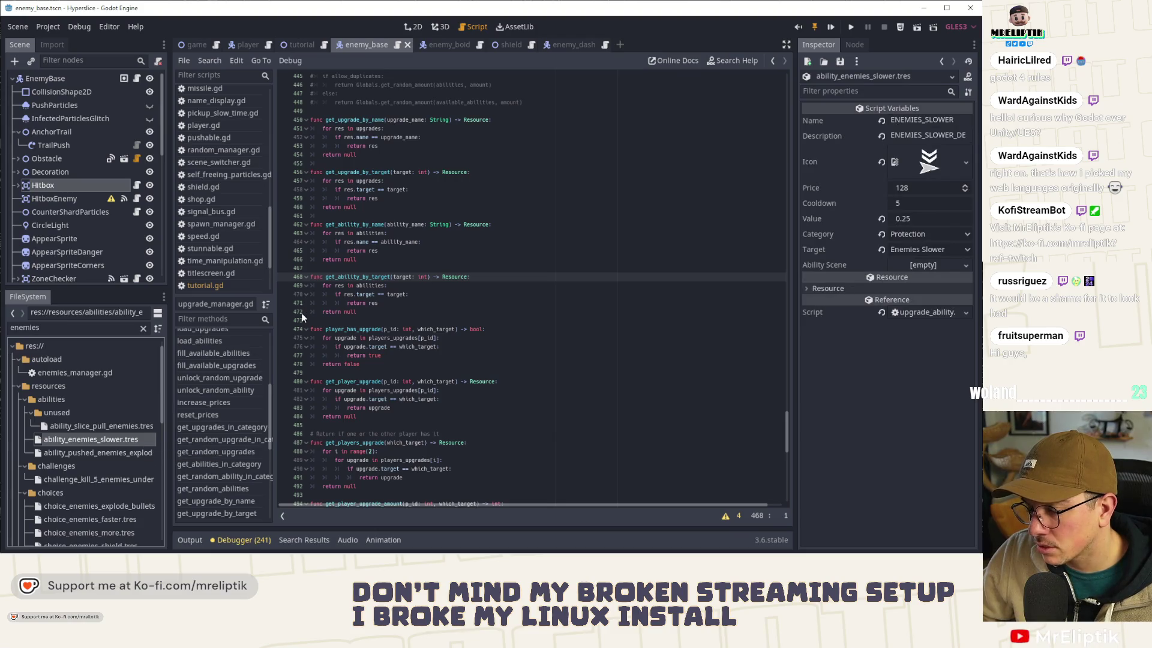
key("ctrl+alt+o")
type("upgrade")
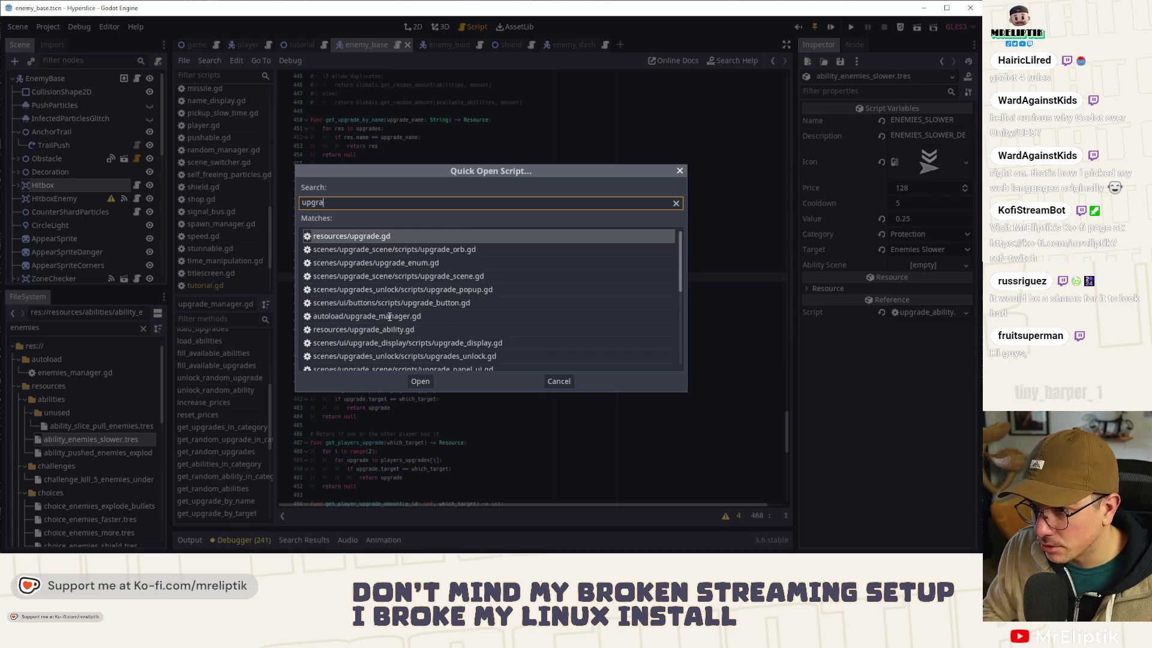
key("Down")
key("Down")
key("Return")
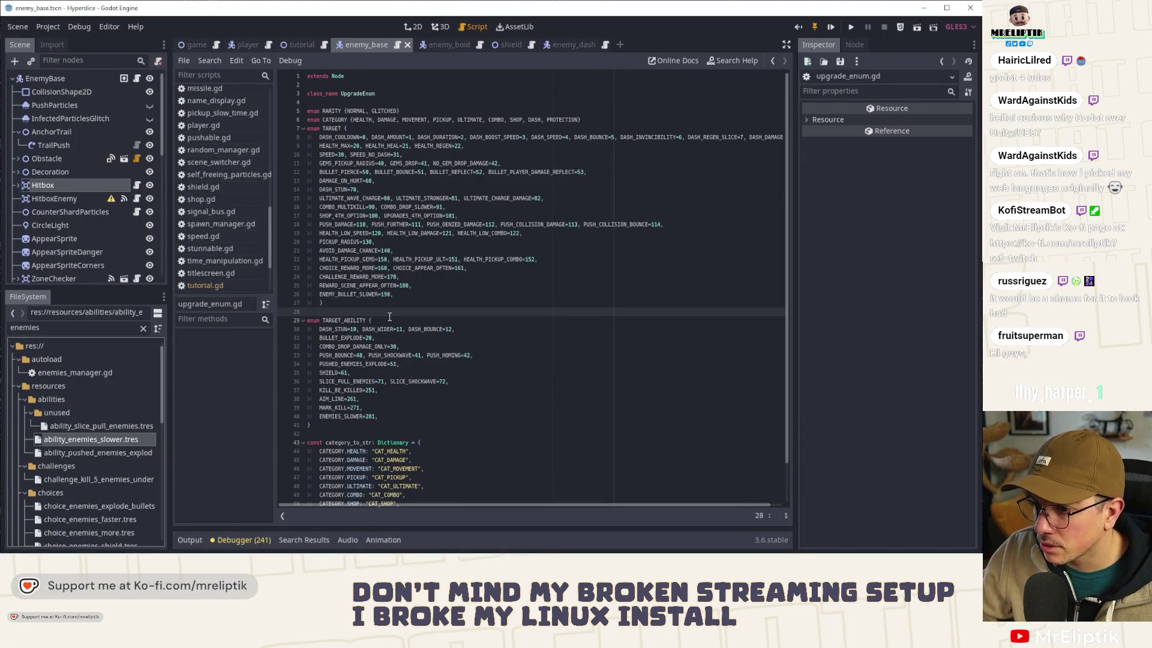
Step: Check the ENEMIES_SLOWER entry in the TARGET_ABILITY enum, then return to enemy_base.gd
double_click(353, 320)
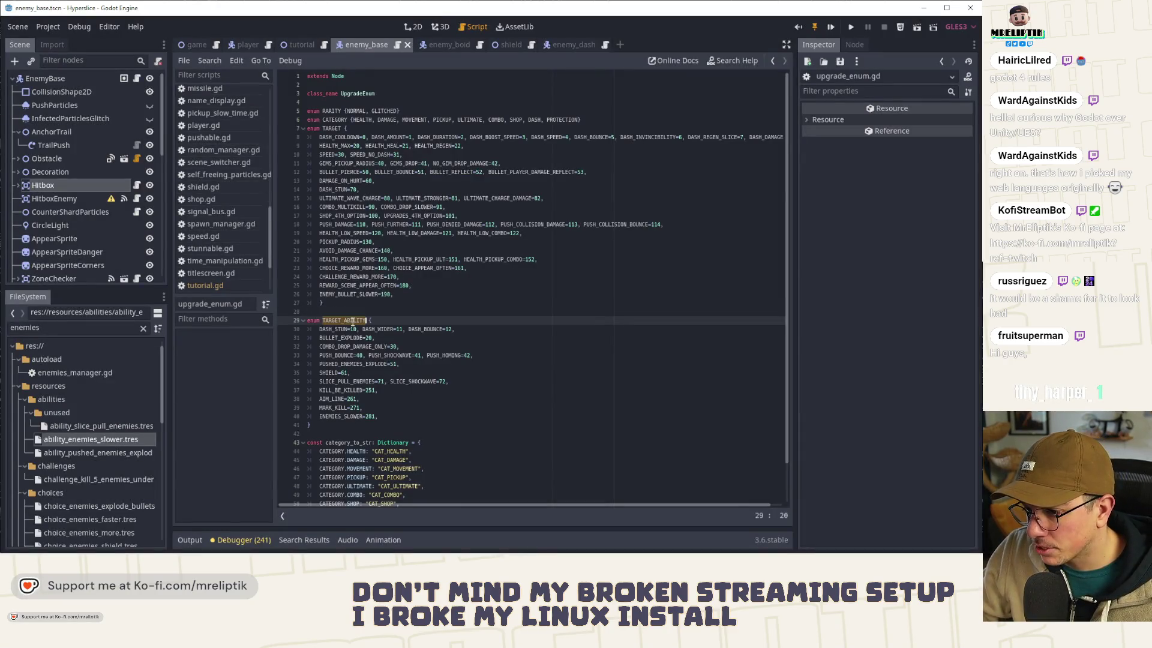
double_click(338, 416)
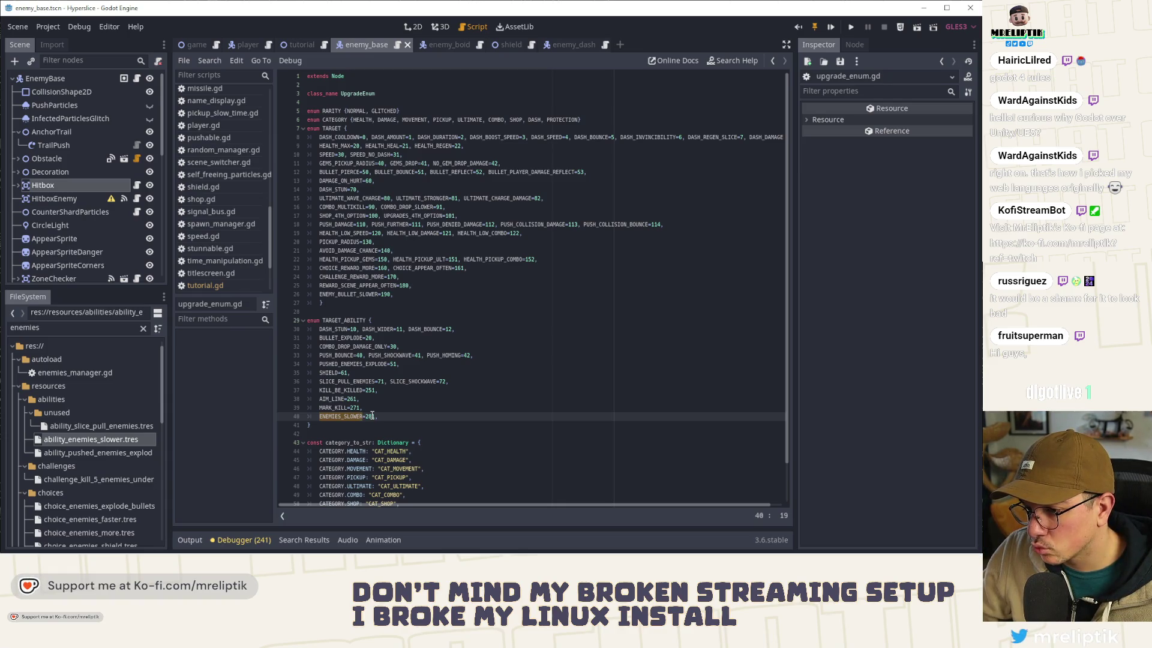
left_click(137, 79)
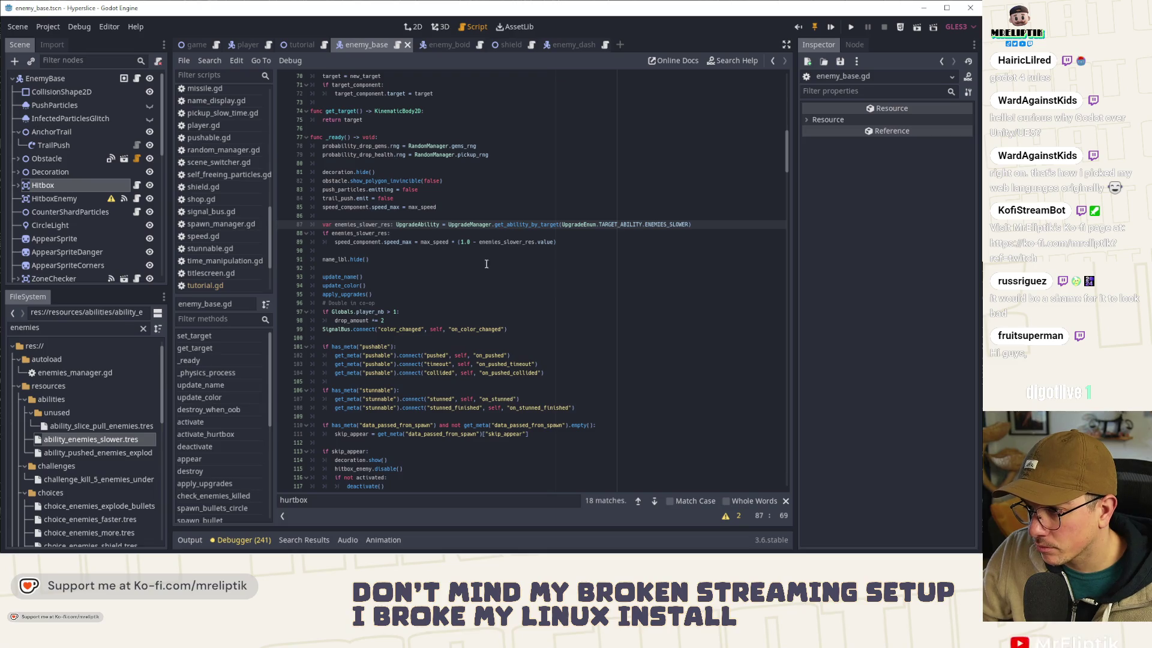
Step: Peek at get_ability_by_target's definition, then show the tutorial scene zoomed out in 2D
left_click(519, 225, "ctrl")
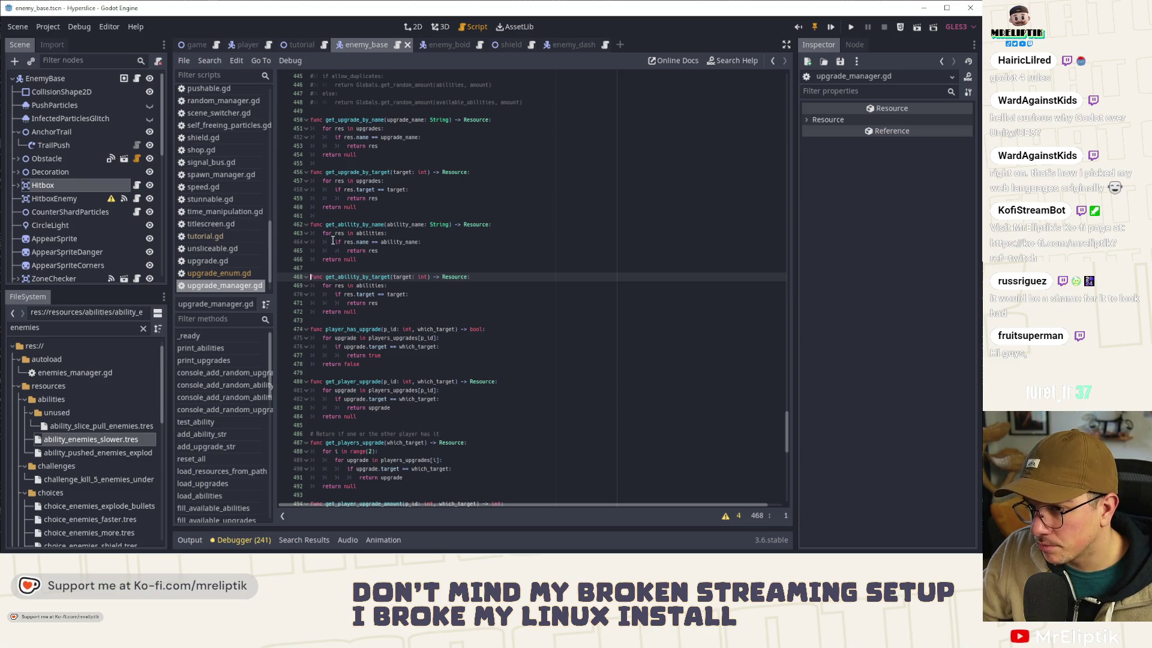
left_click(136, 79)
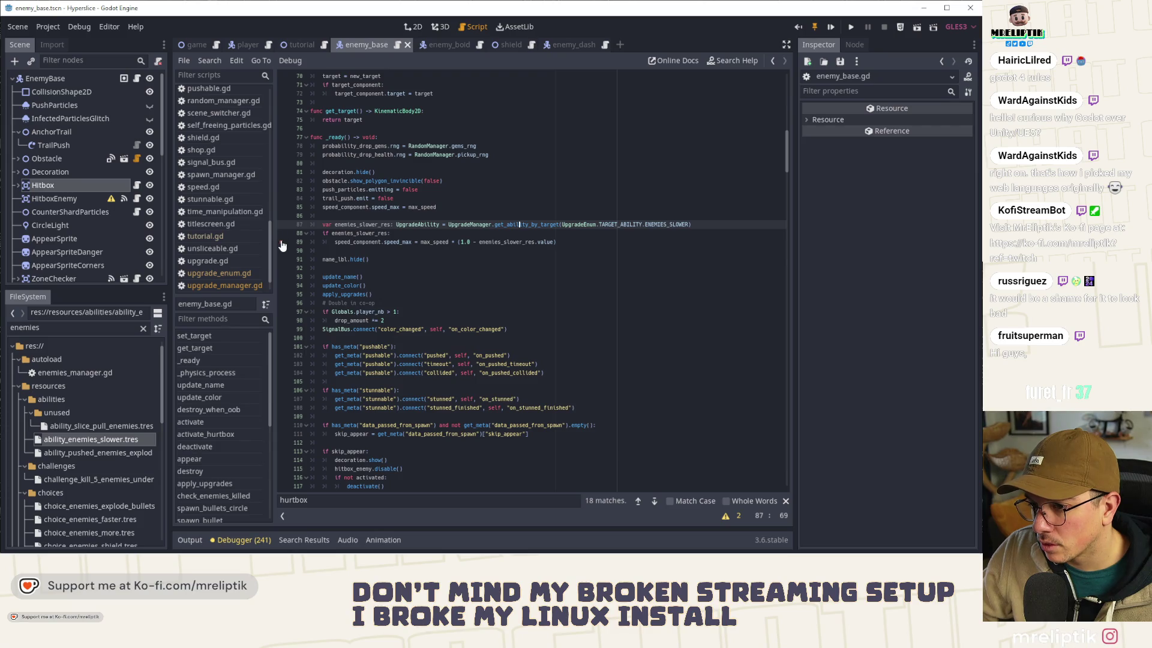
left_click(412, 27)
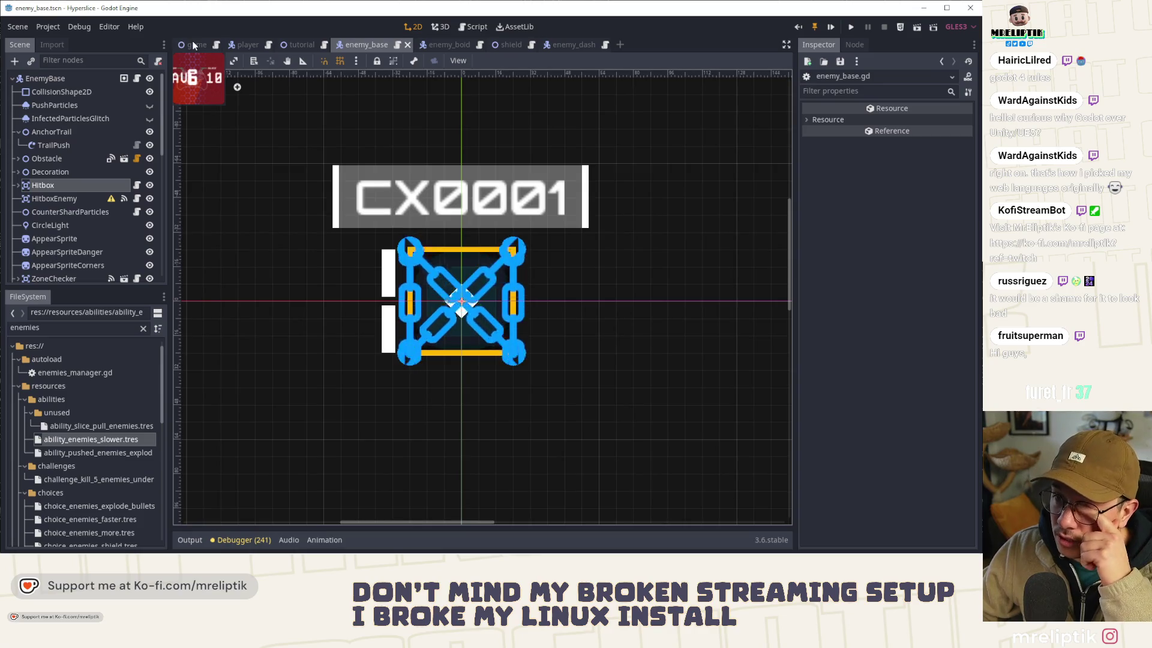
left_click(300, 44)
scroll(366, 192, "down", 3)
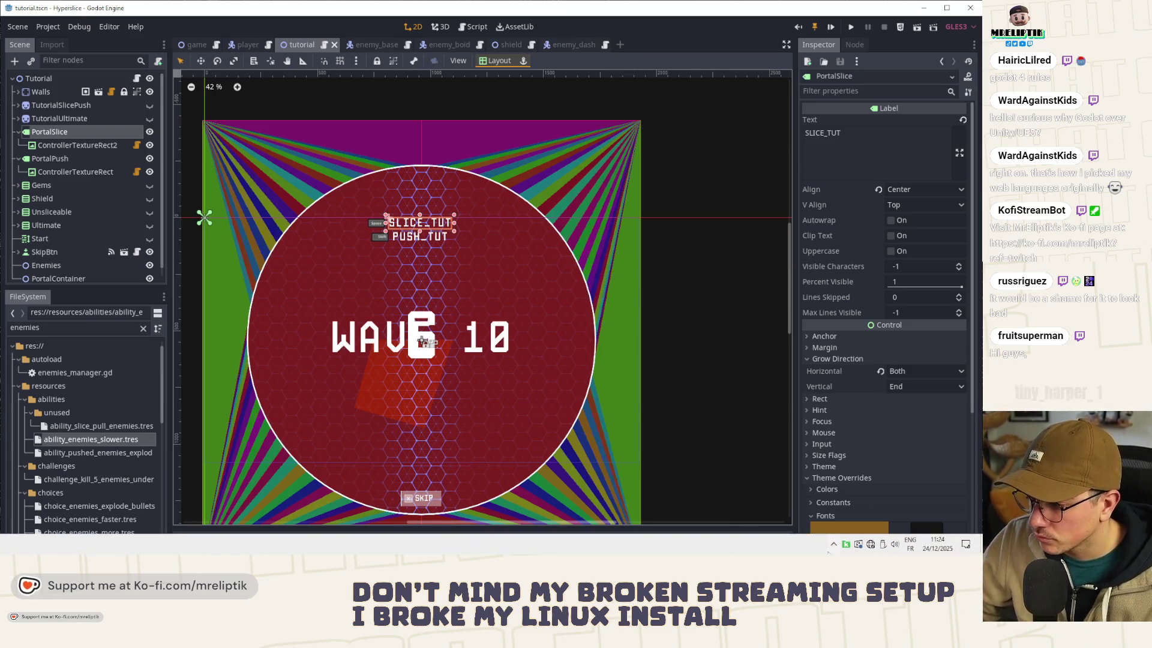
Step: Check the system tray, then read the disappear function in the tutorial script
left_click(833, 544)
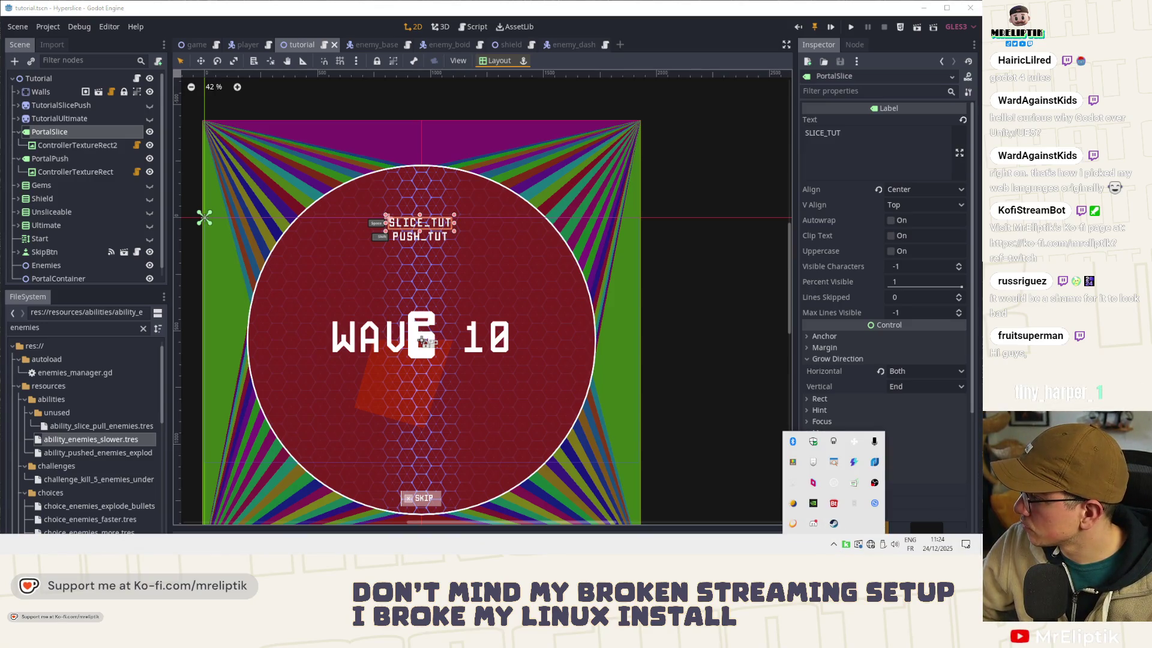
left_click(307, 232)
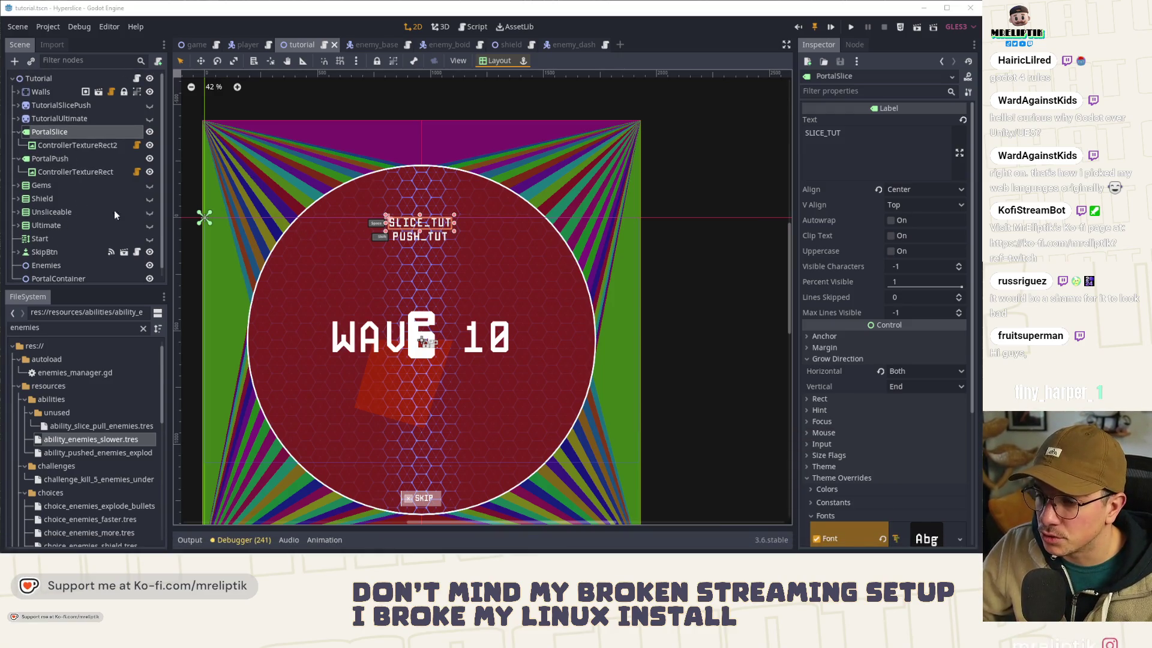
left_click(137, 78)
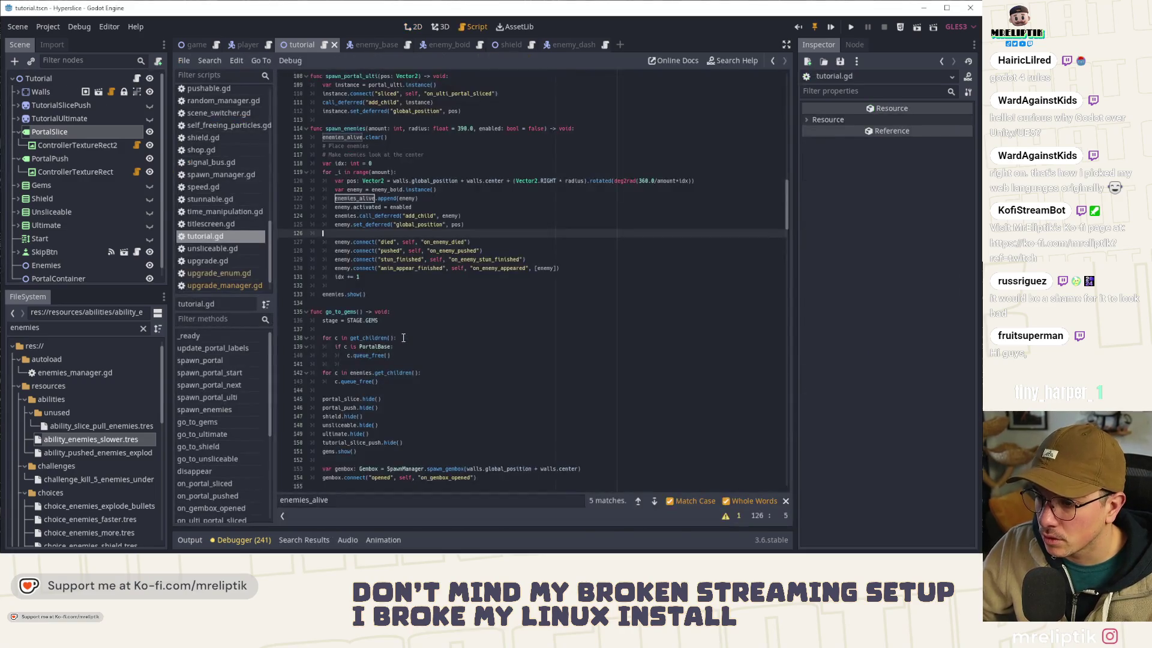
scroll(218, 466, "down", 5)
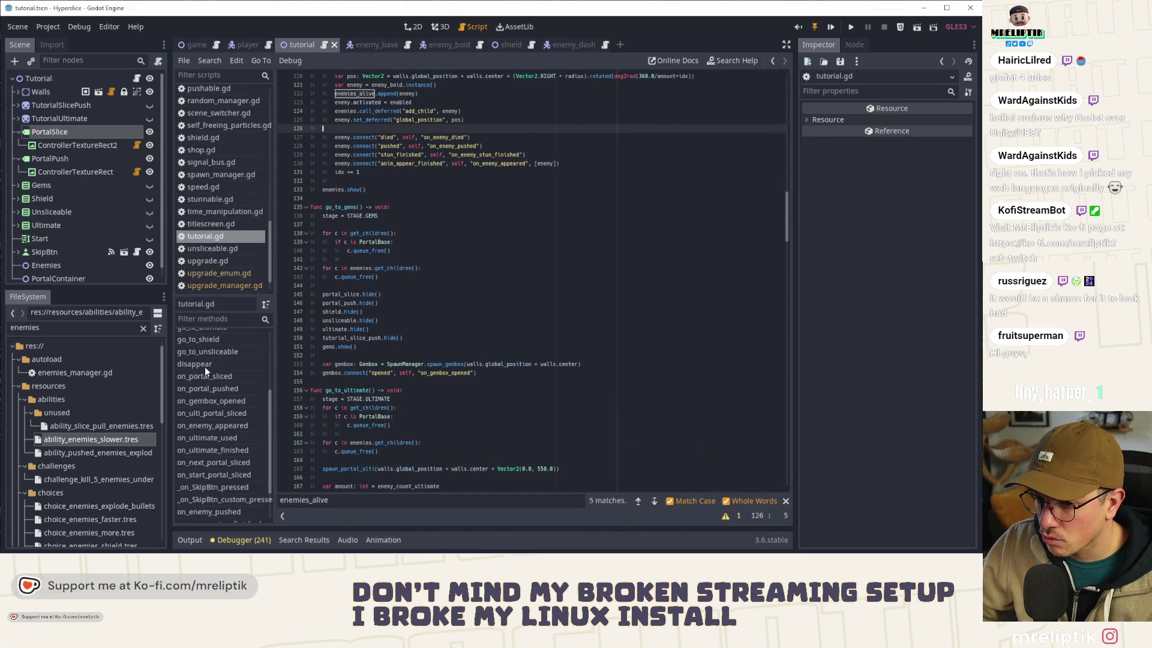
left_click(204, 366)
scroll(362, 367, "up", 3)
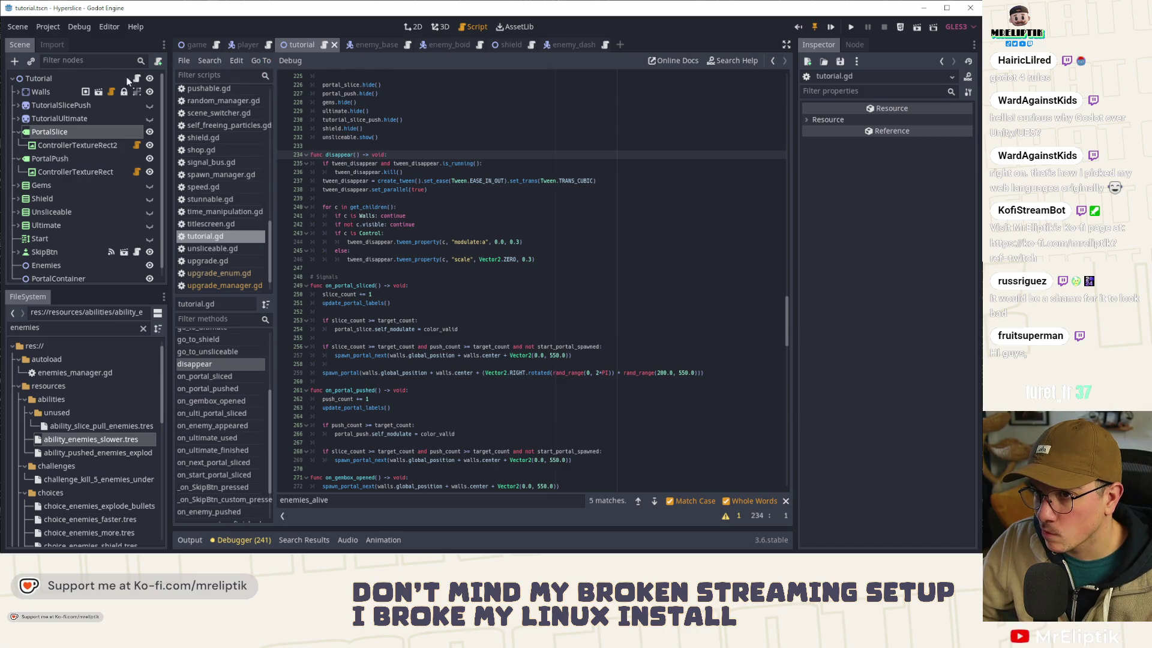
Step: Show the tutorial scene zoomed out in 2D and bring up Quick Open Scene
left_click(414, 27)
scroll(423, 227, "down", 1)
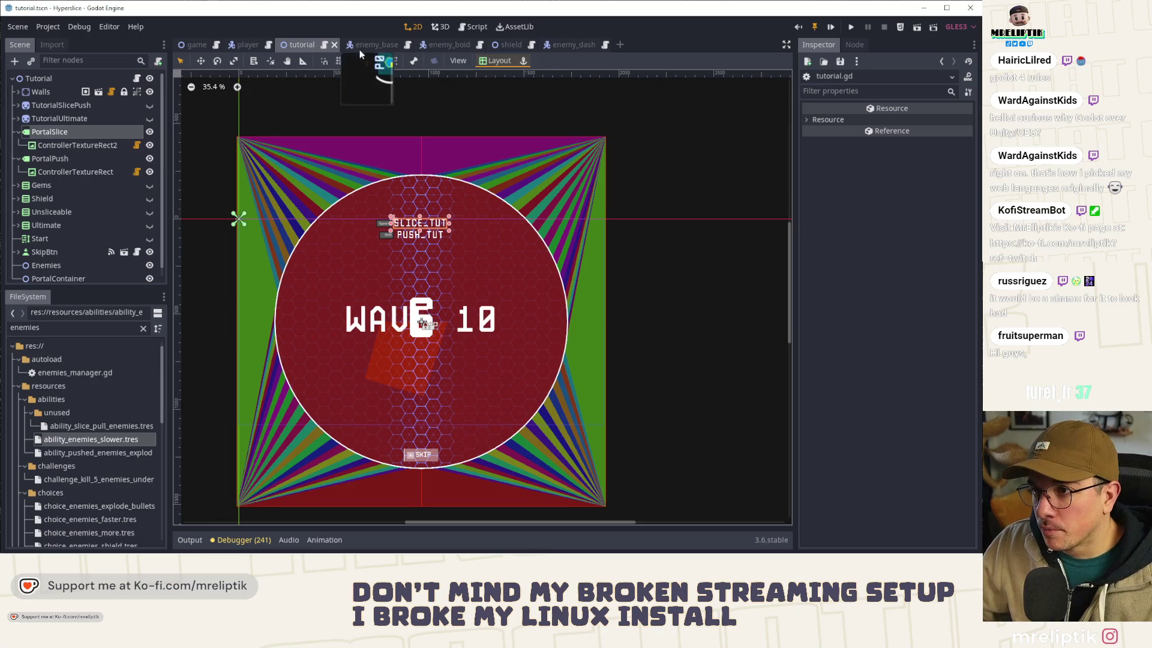
key("ctrl+shift+o")
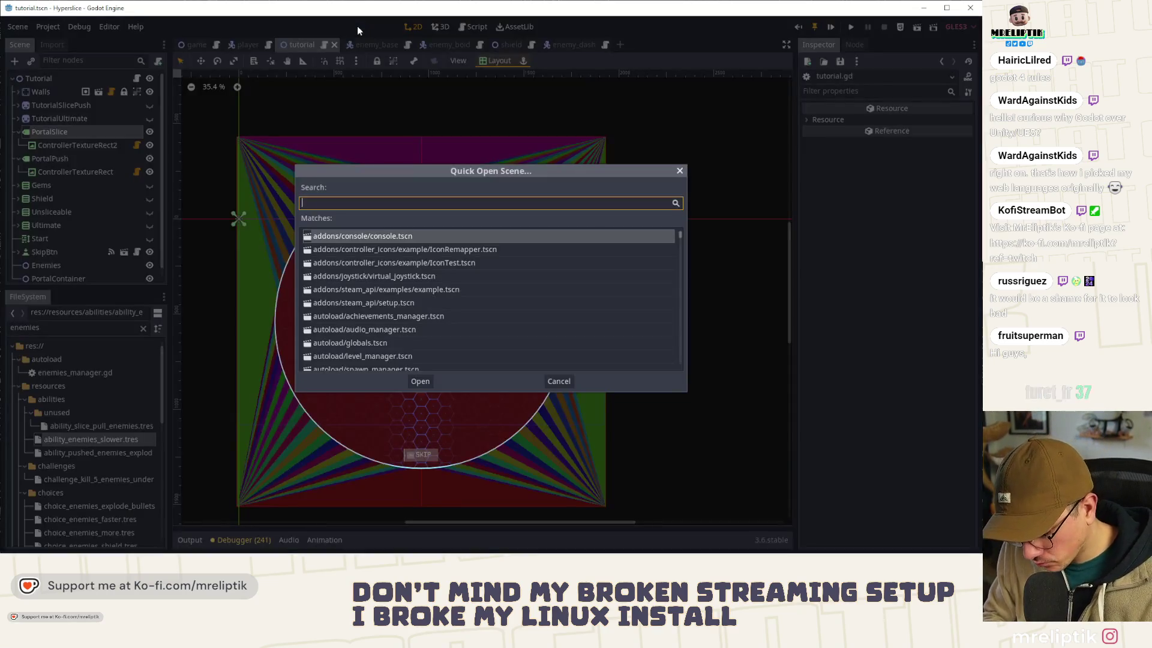
Step: Search 'ship_sle' in Quick Open and open the ship_select scene
type("sihp")
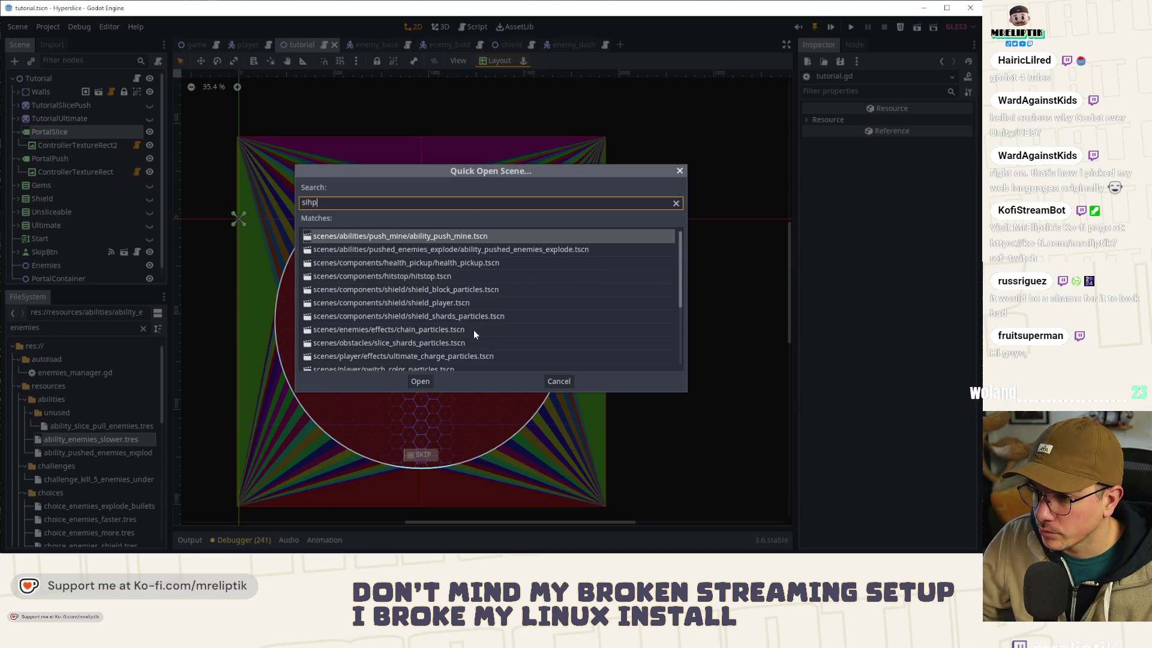
key("ctrl+a")
type("ship_sle")
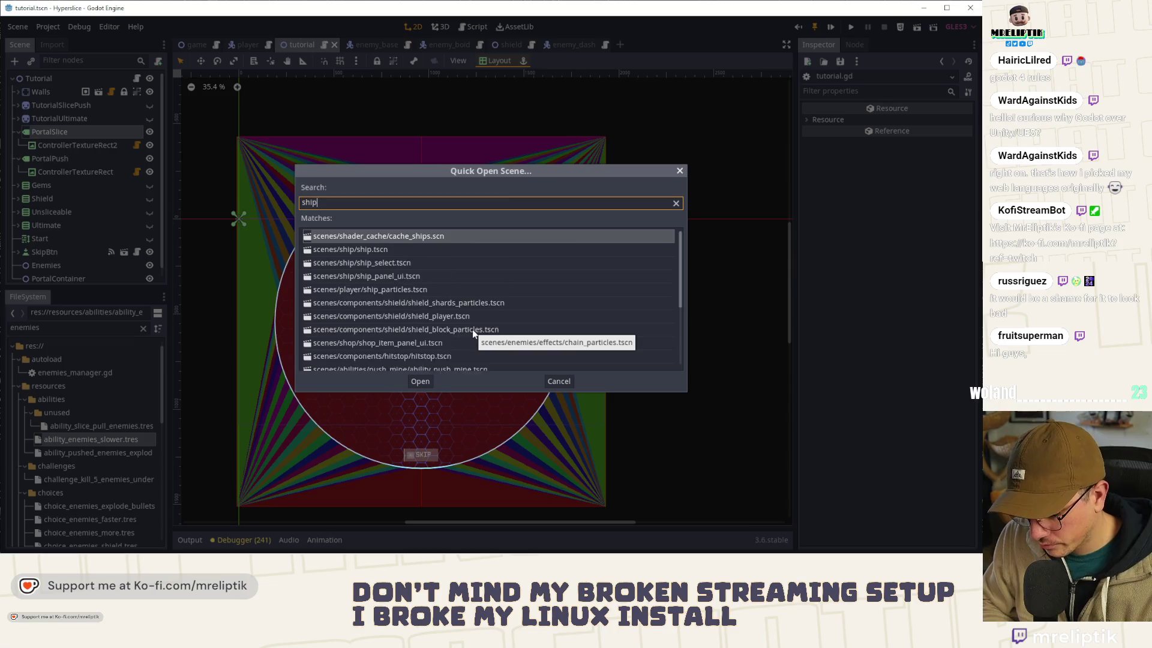
key("Return")
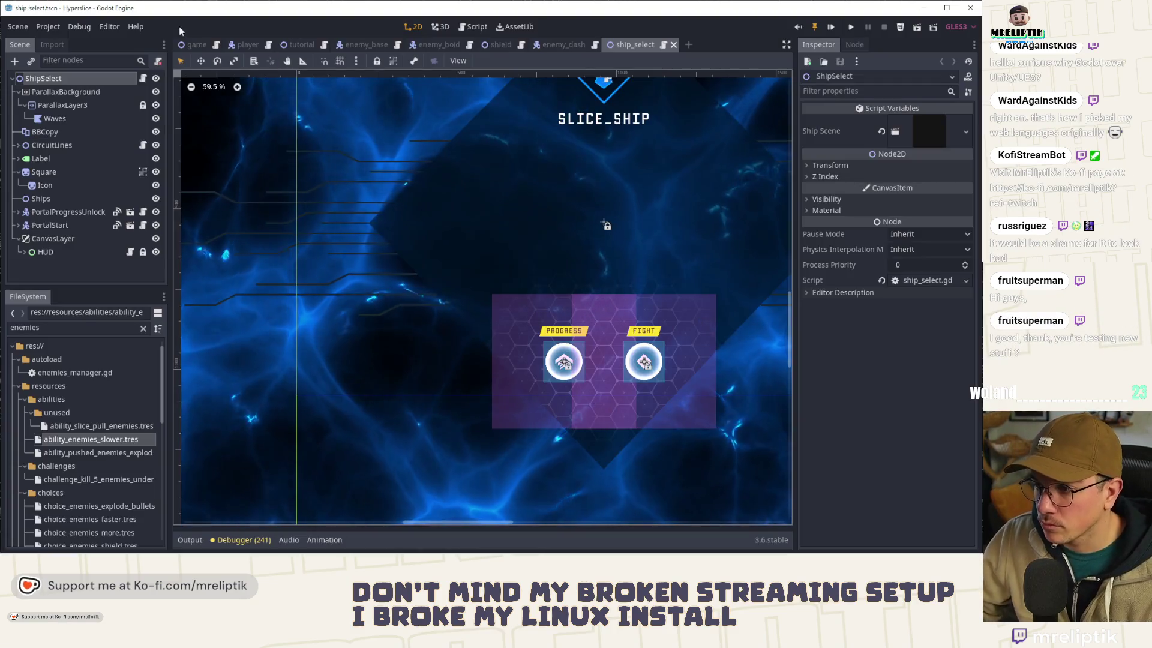
Step: Read ship_select.gd, close the ship_select scene, and clear the selection in toggle_unsliceable
left_click(144, 79)
scroll(444, 274, "down", 3)
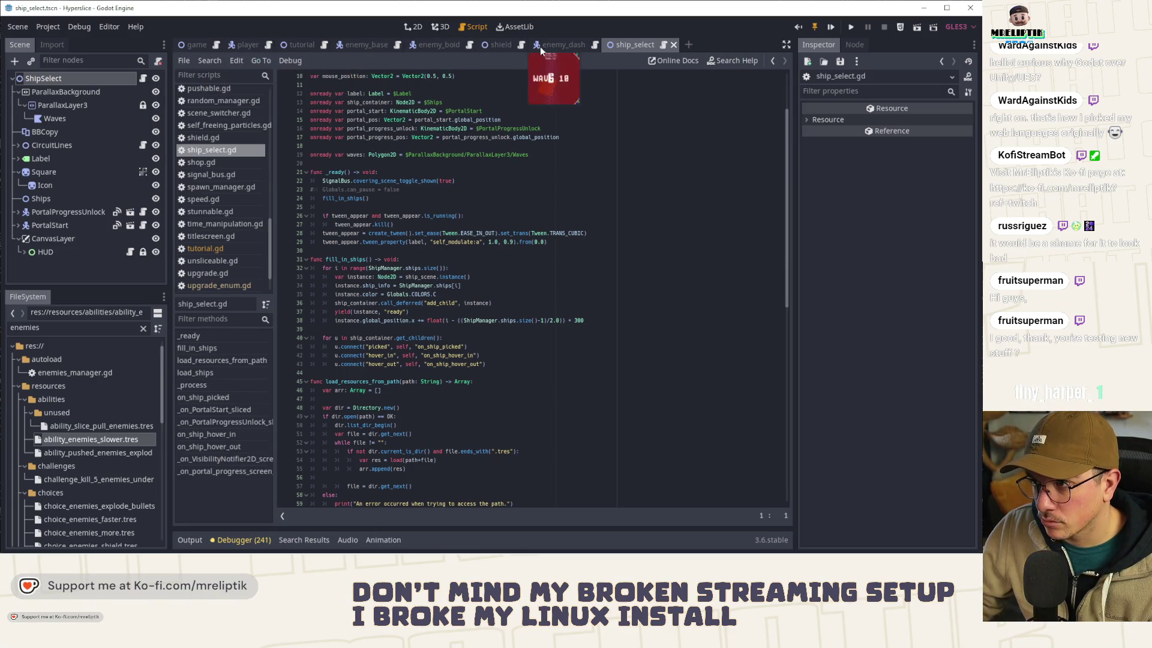
middle_click(621, 45)
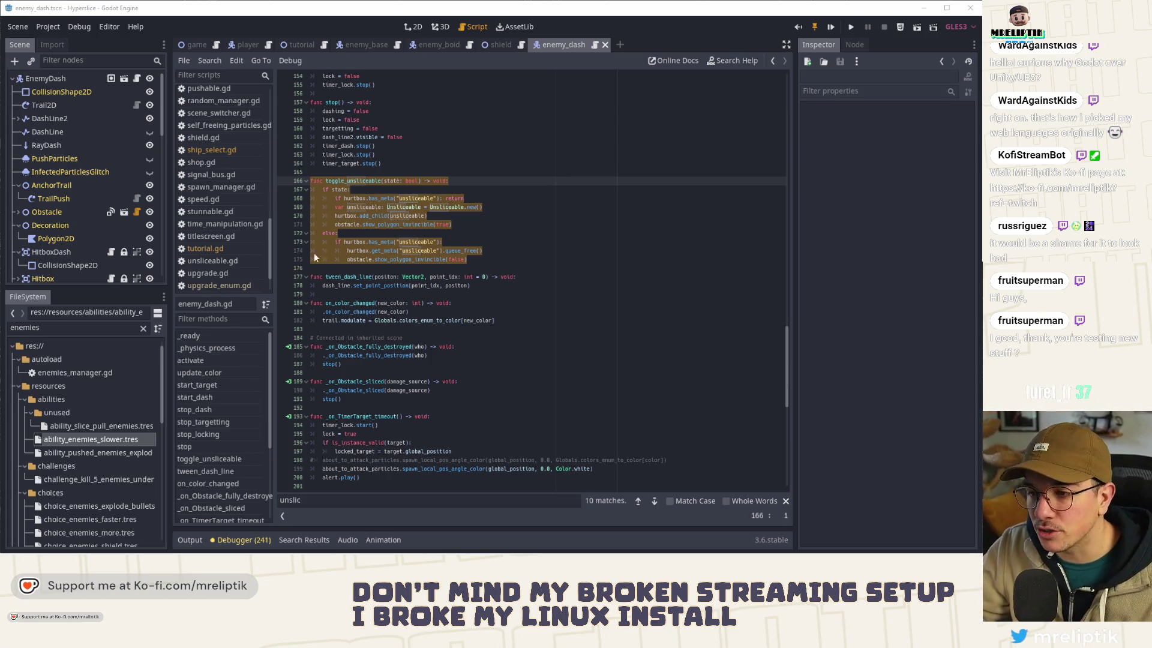
left_click(486, 216)
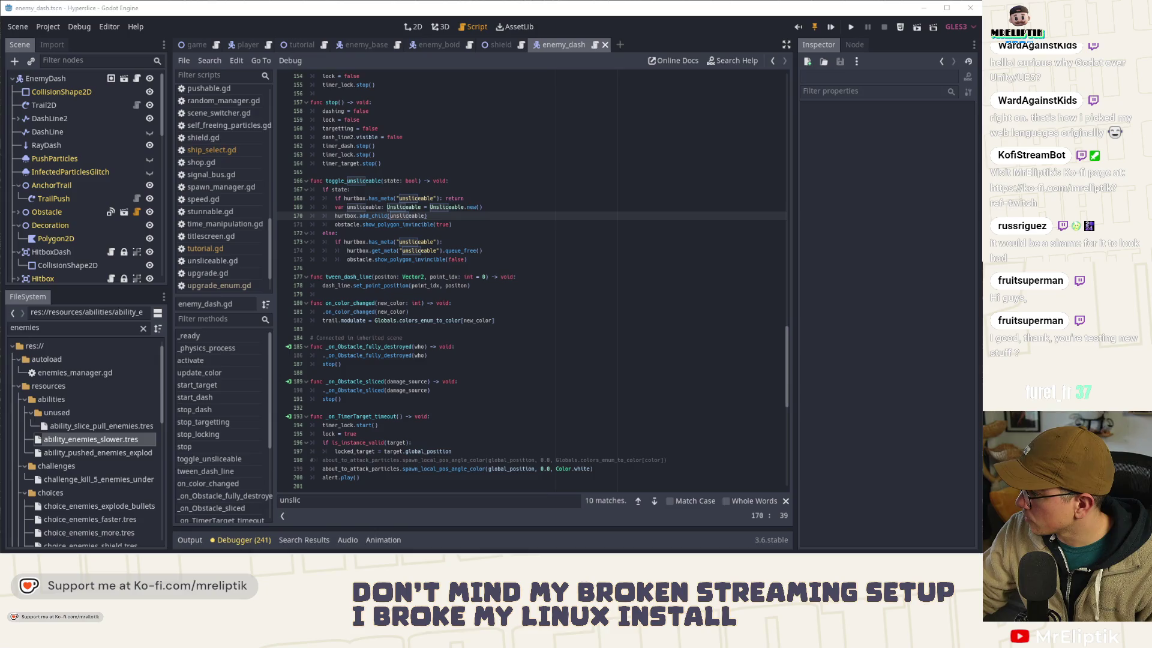
Step: Place the caret at line 181's end, then close the enemy_dash, shield and enemy_bold scenes
mouse_move(720, 552)
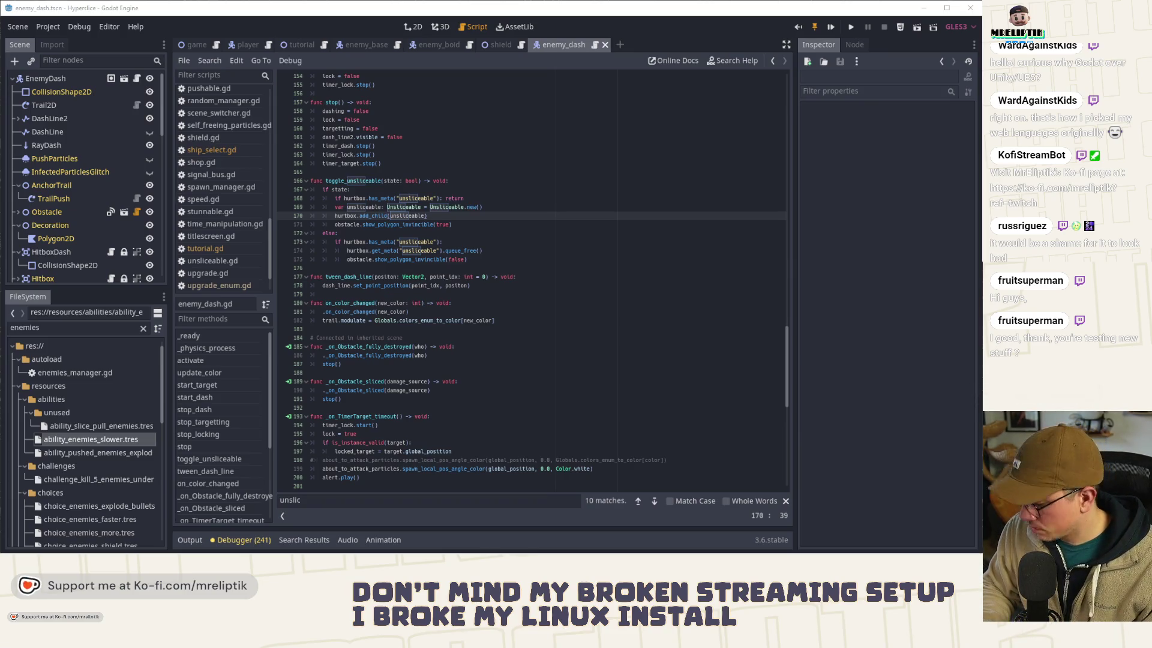
left_click(464, 308)
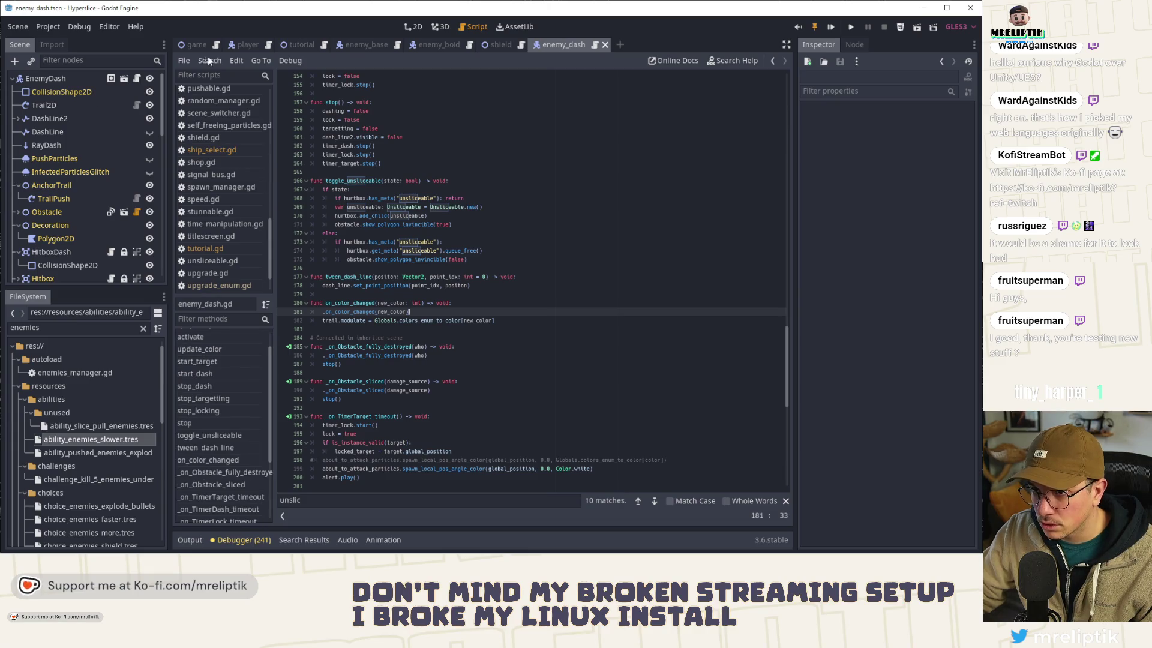
middle_click(567, 49)
middle_click(443, 46)
middle_click(442, 46)
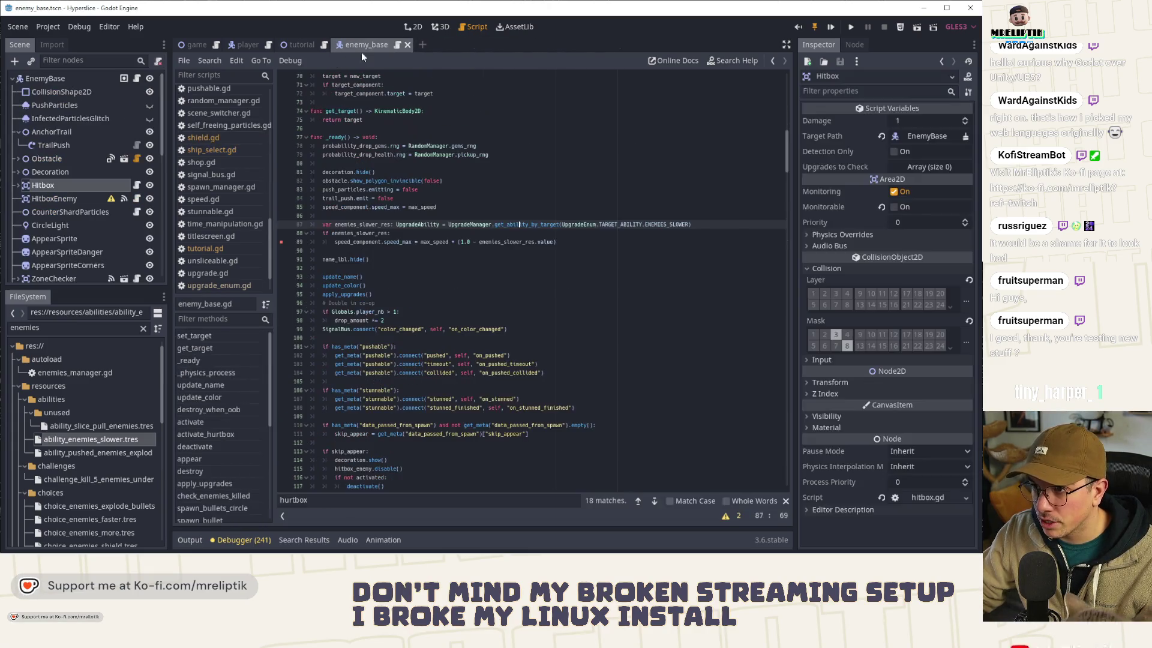
Step: Close enemy_base and study the disappear function's tween of modulate and scale
middle_click(369, 45)
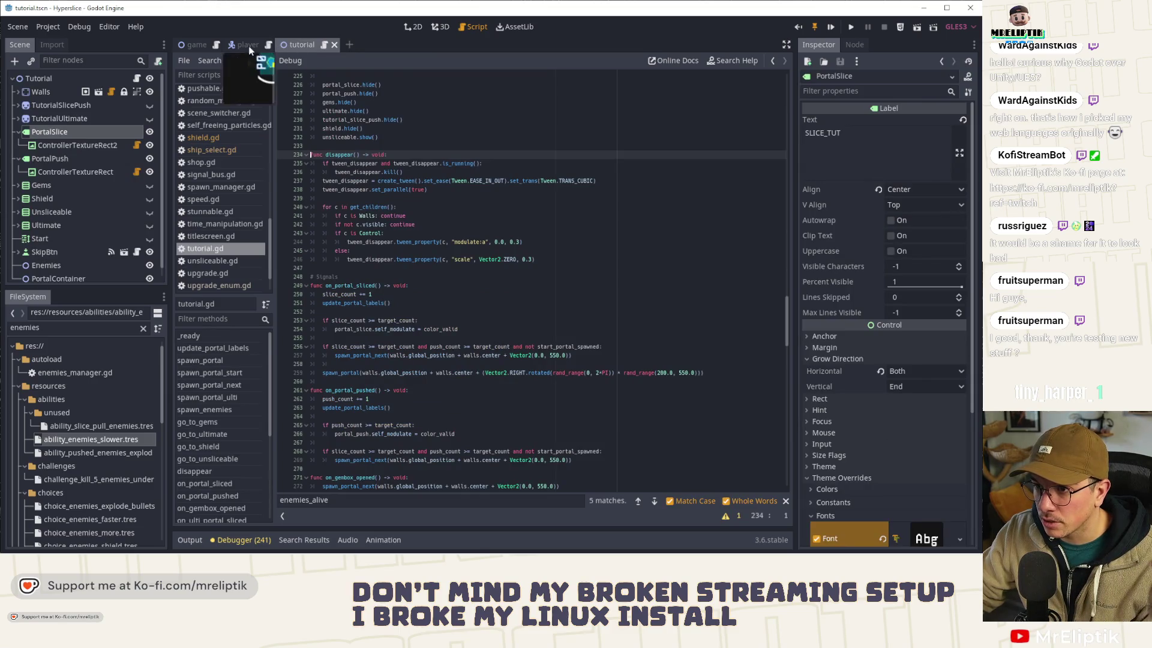
double_click(345, 155)
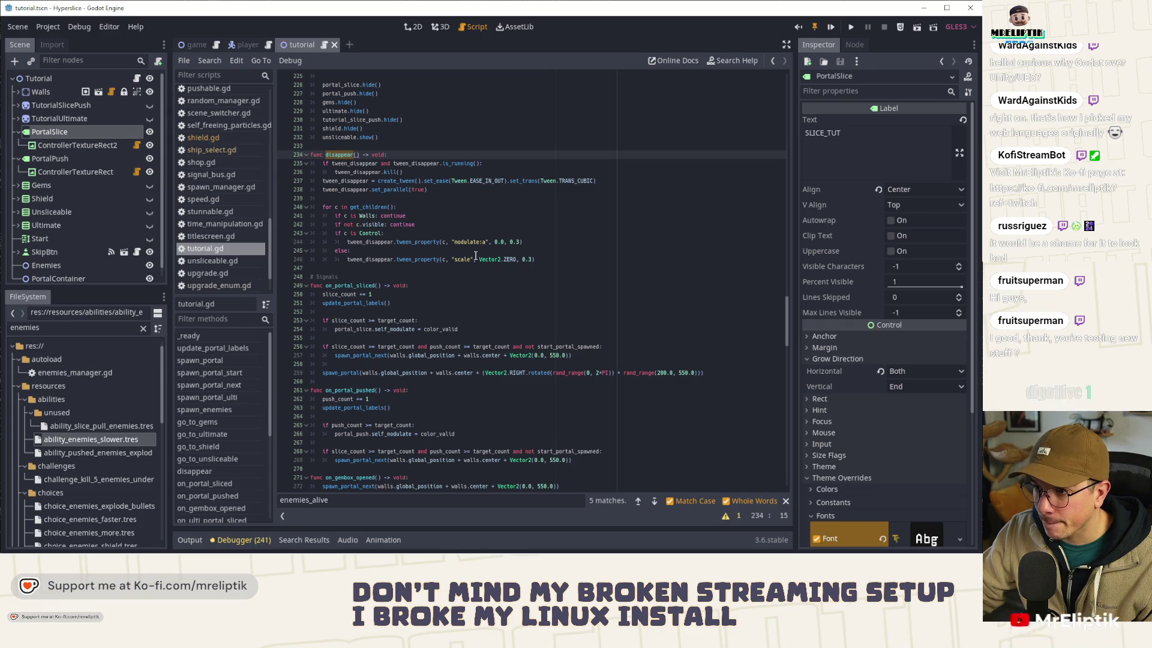
double_click(371, 242)
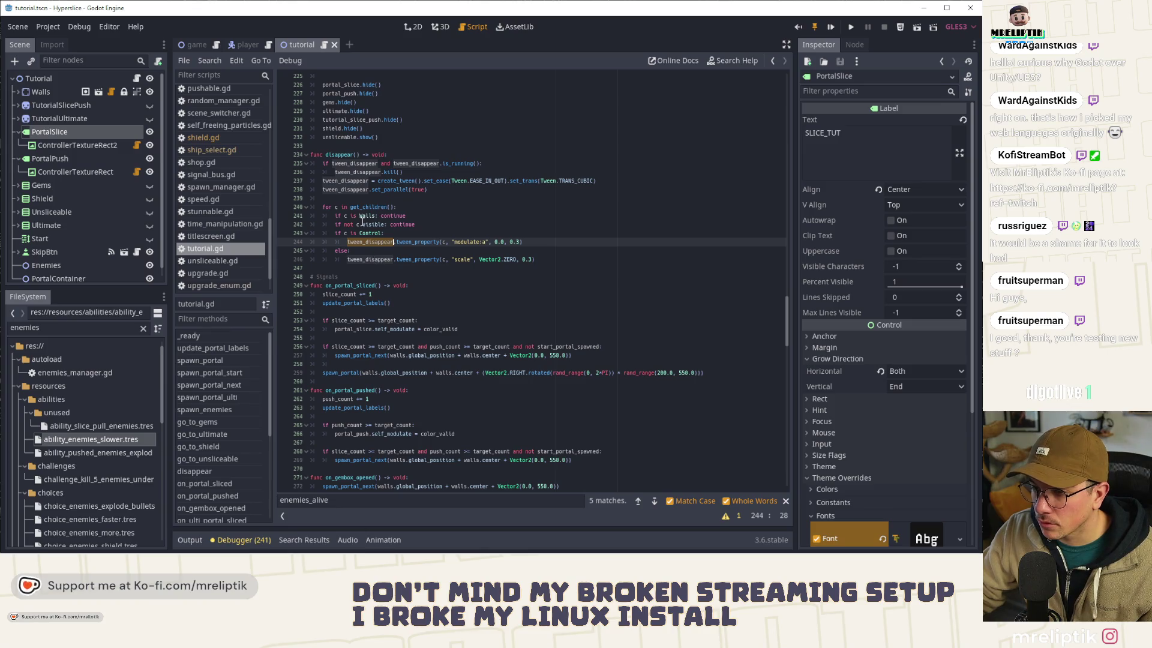
double_click(471, 241)
double_click(456, 260)
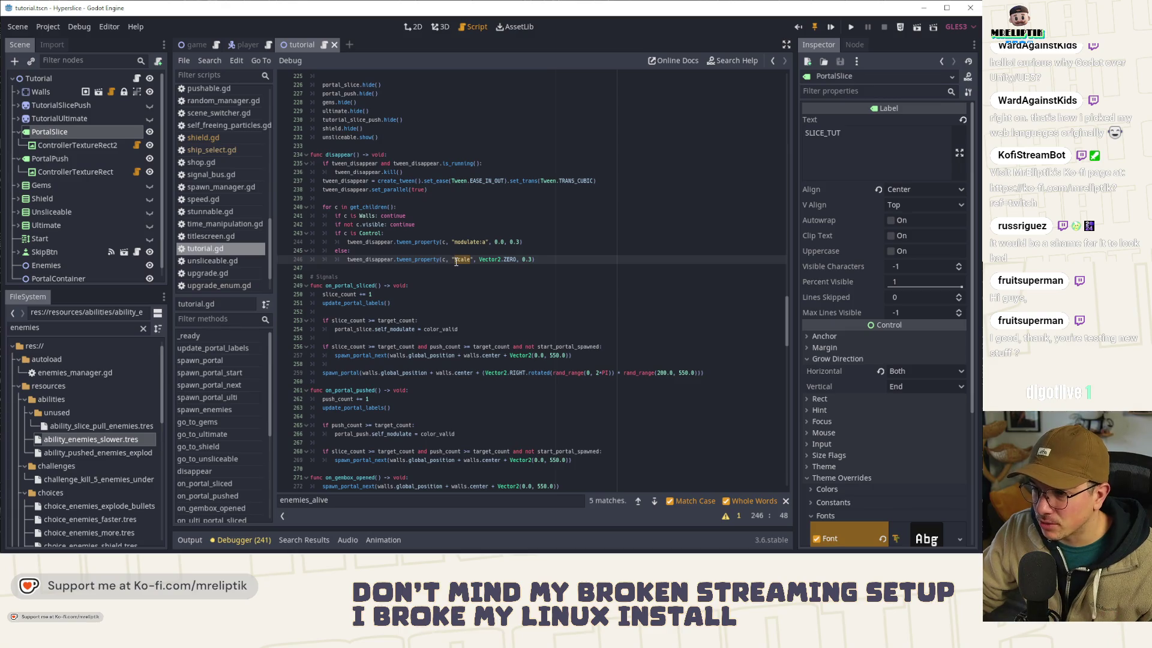
Step: Inspect the Tutorial root node's Transform in the 2D scene, then open its tutorial.gd script
left_click(415, 28)
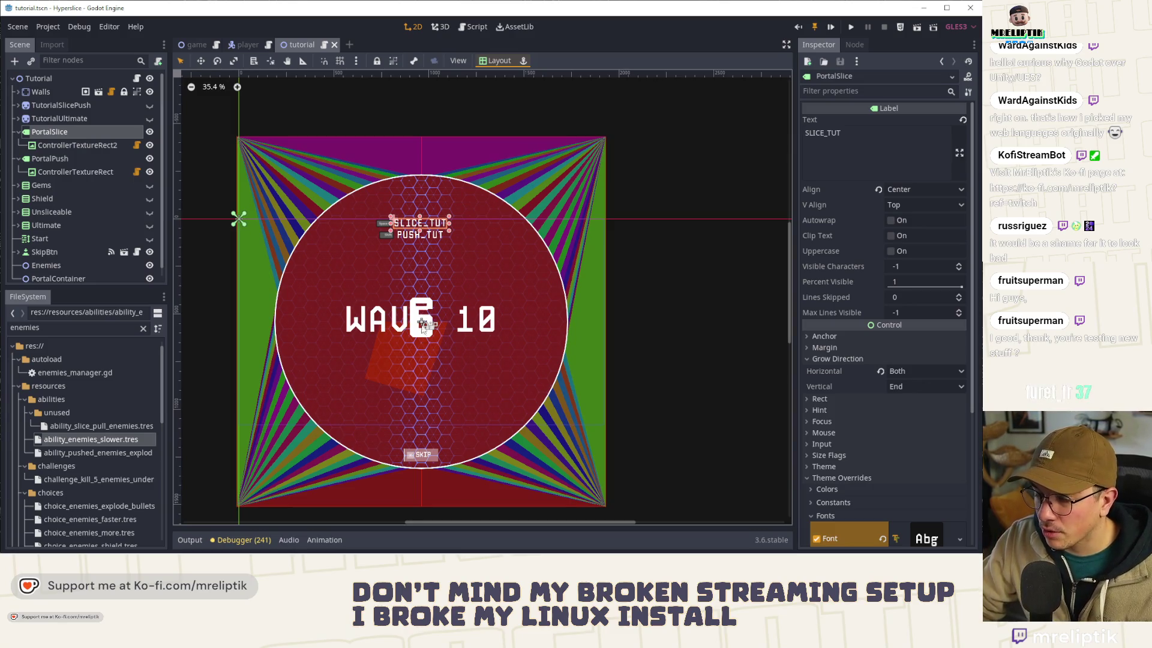
left_click(53, 76)
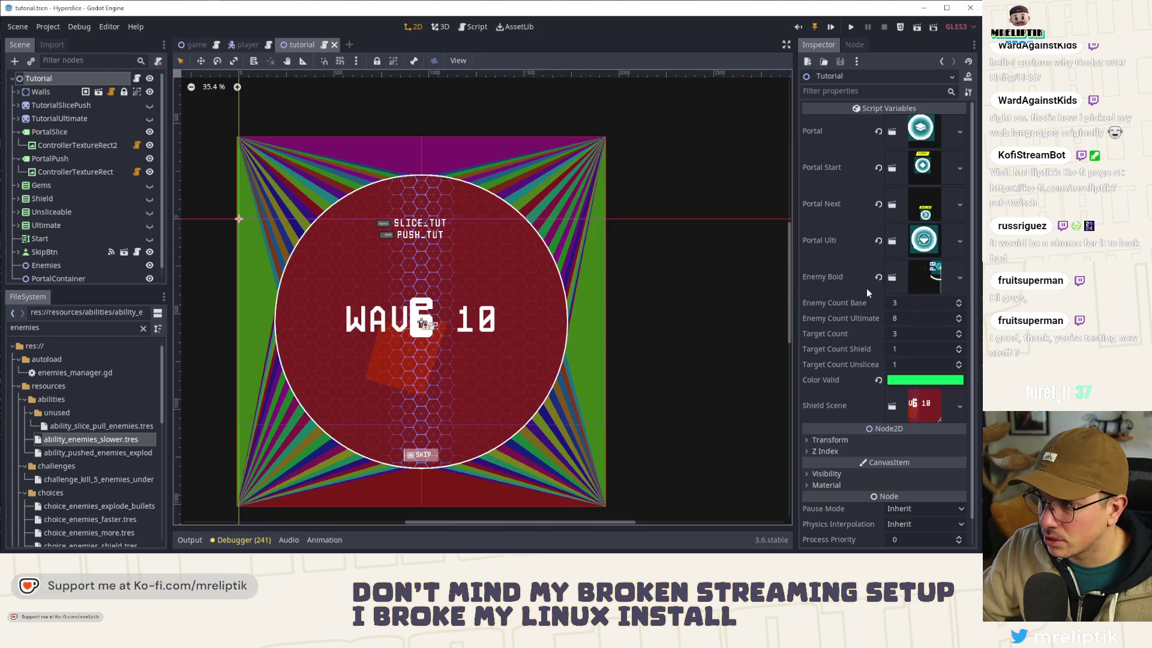
scroll(866, 291, "down", 1)
left_click(831, 413)
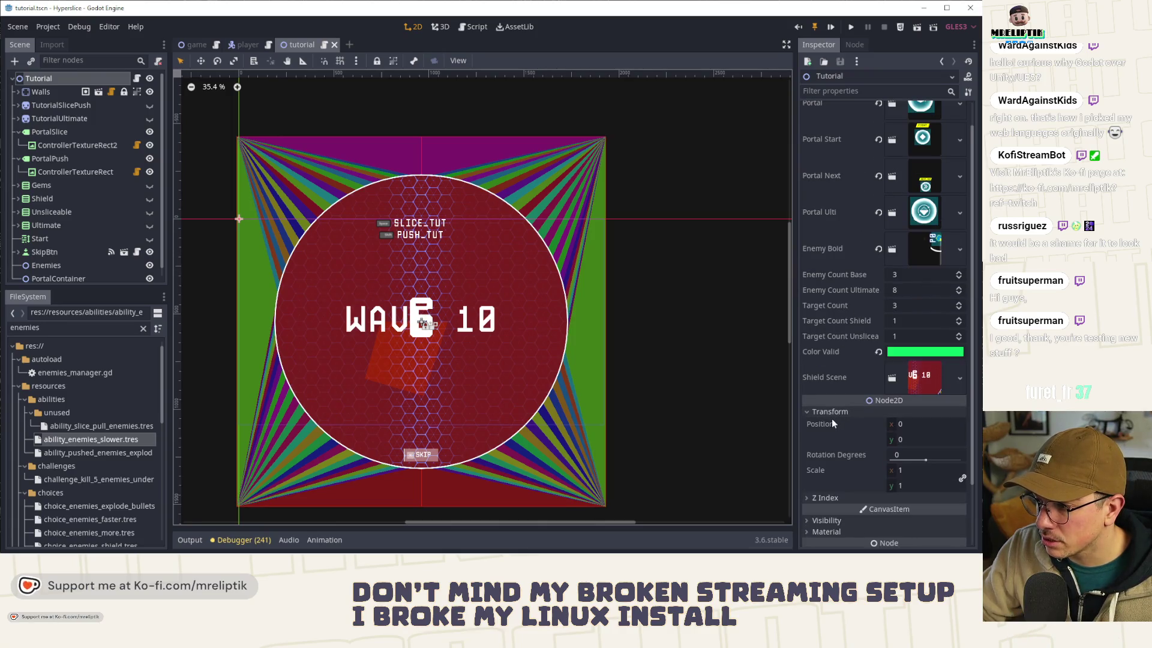
scroll(833, 452, "up", 1)
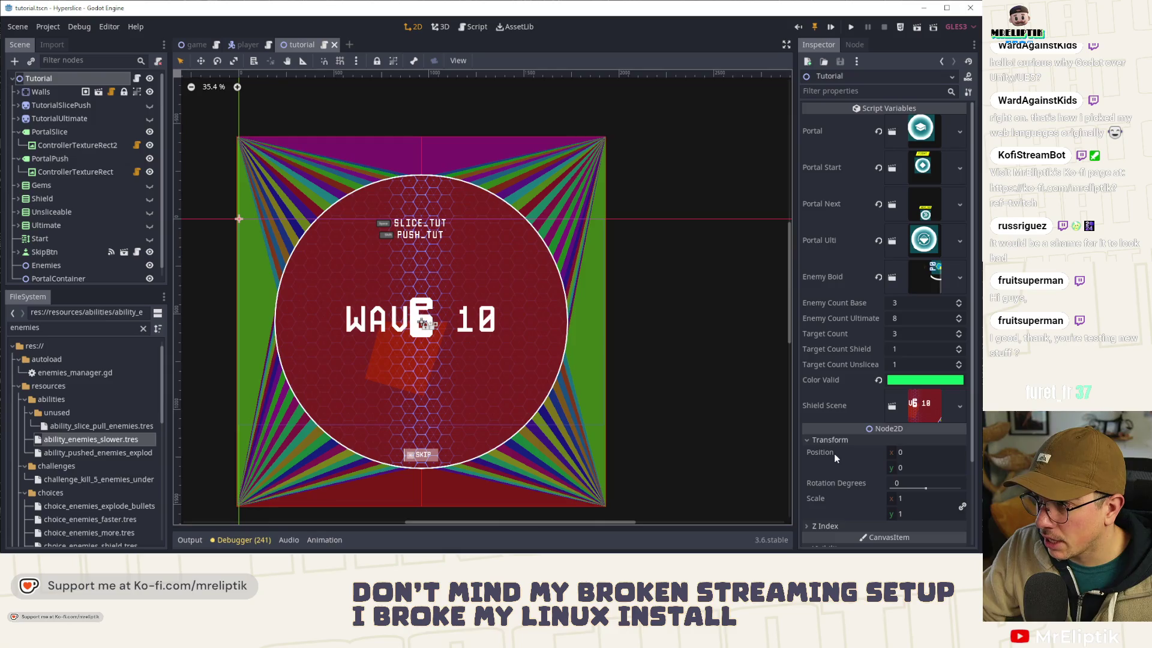
scroll(834, 454, "down", 4)
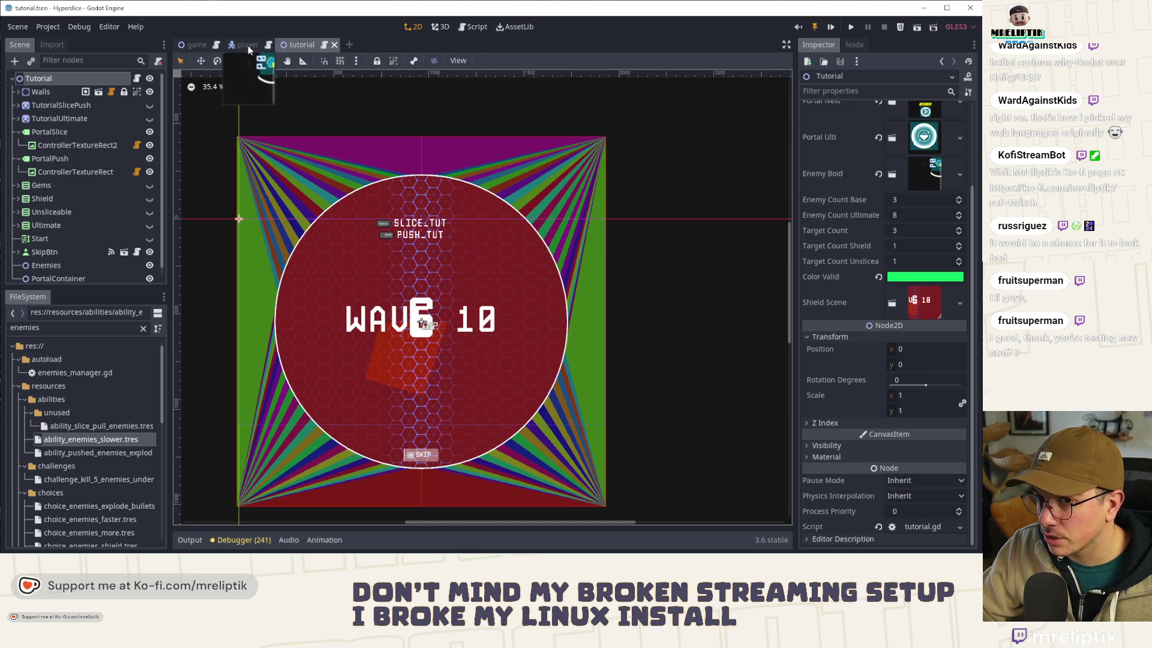
left_click(137, 79)
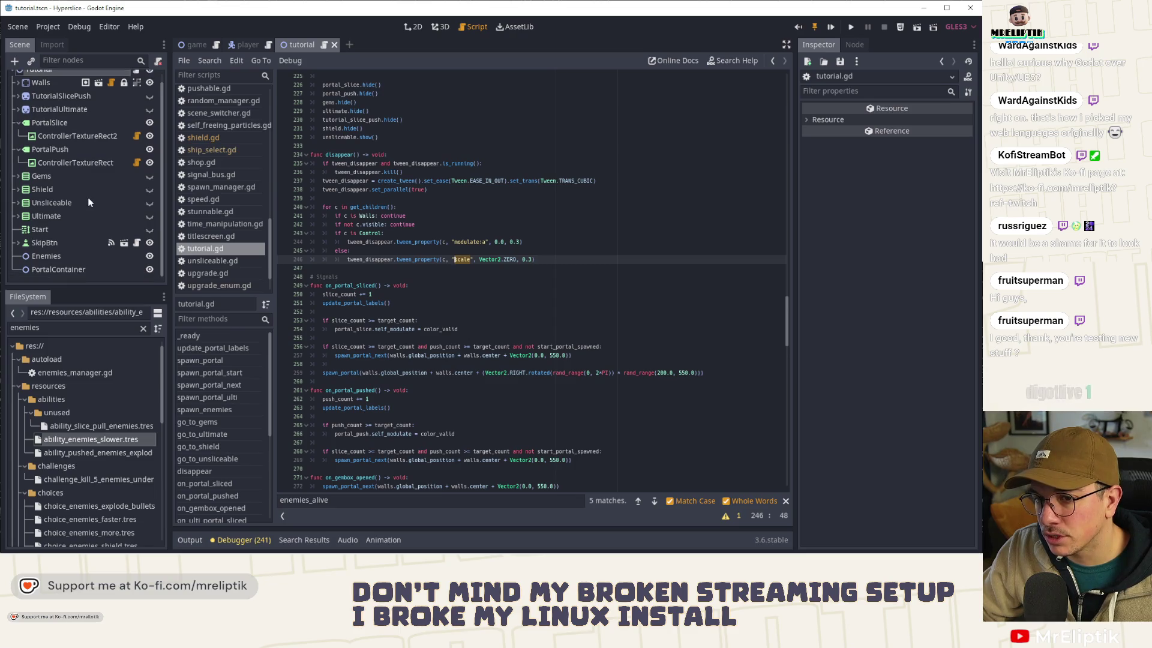
Step: Replace 'continue' under the Walls check with c.hide_everything(), confirmed in walls.gd, and save tutorial.gd
double_click(388, 215)
key("BackSpace")
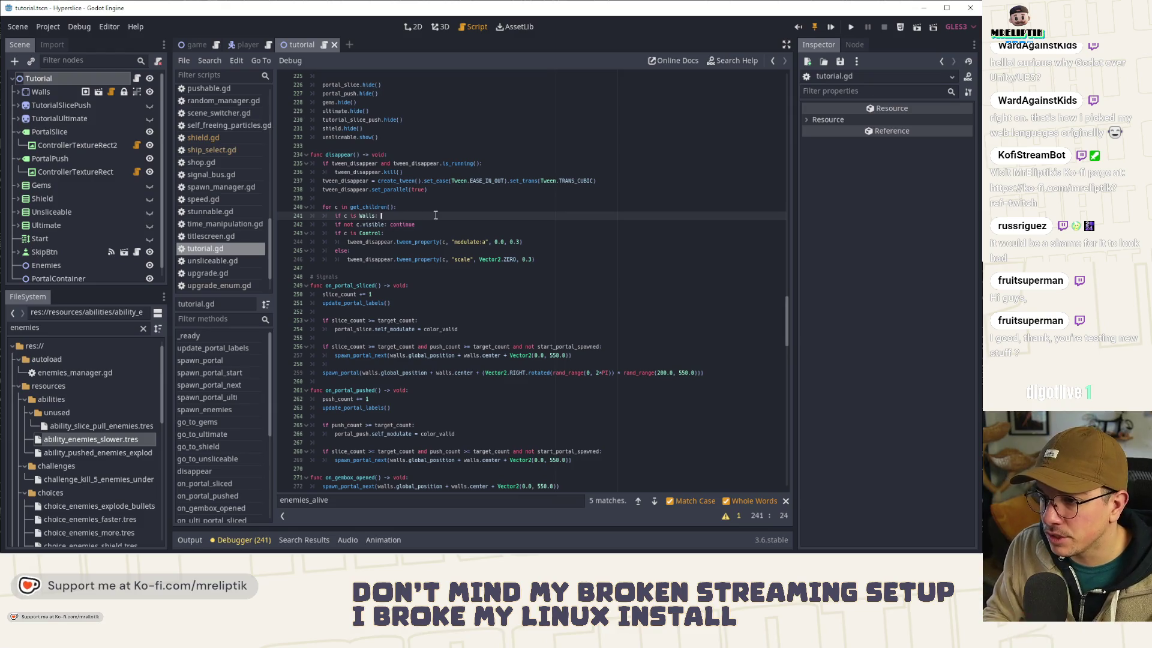
key("Return")
type("c.")
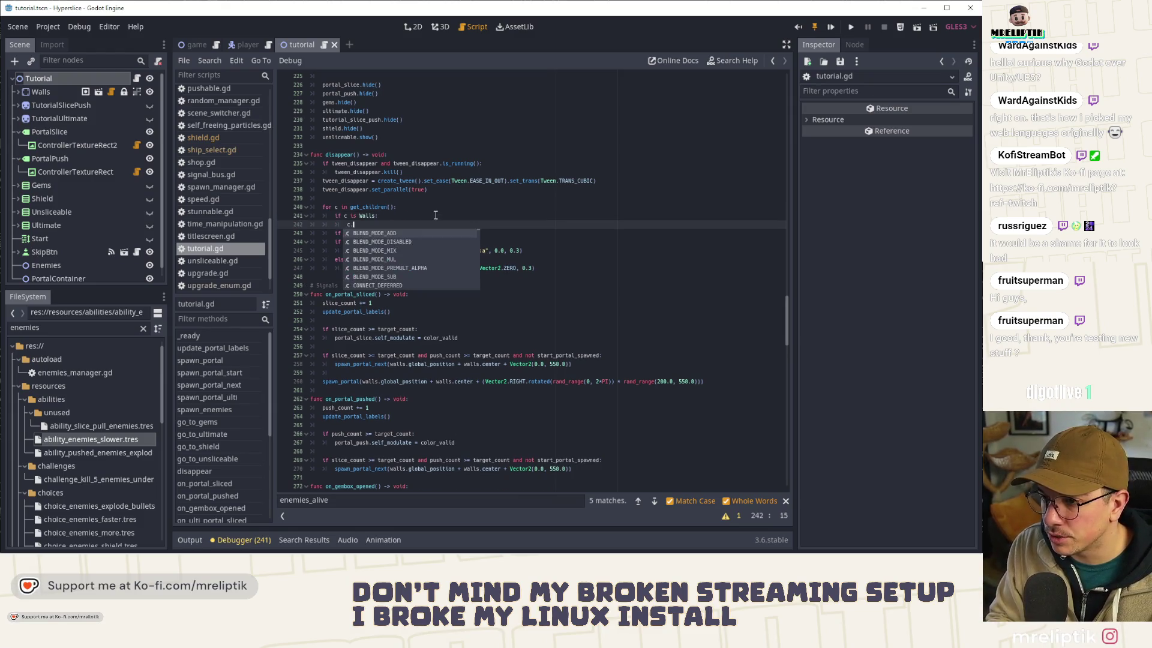
left_click(369, 215, "ctrl")
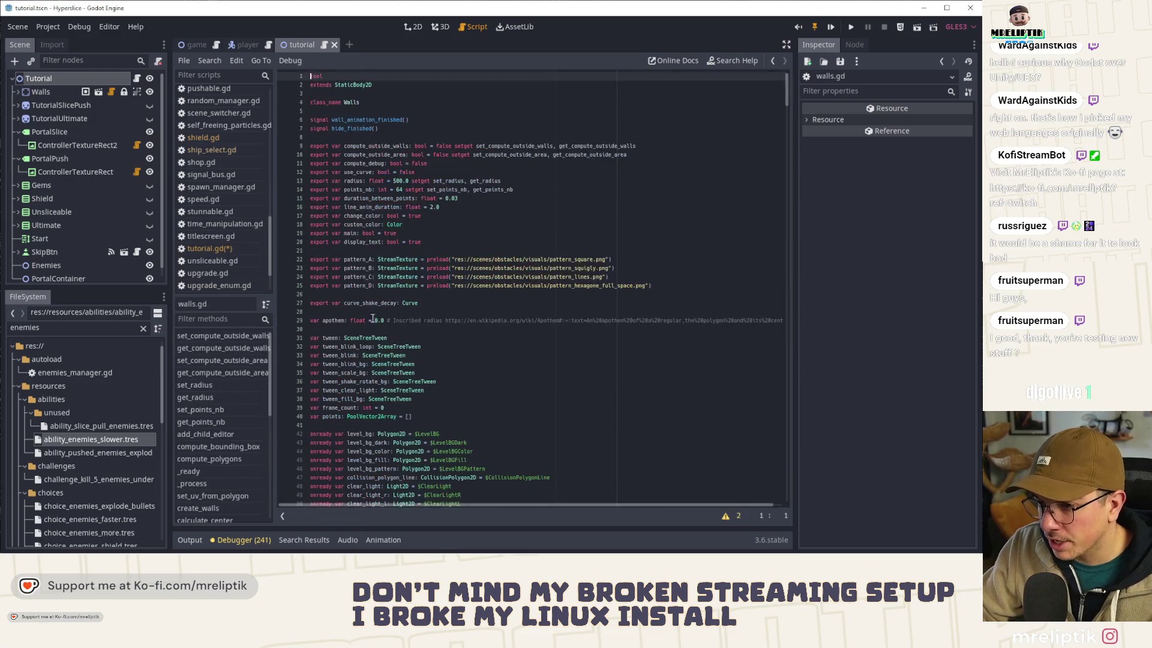
scroll(232, 445, "down", 5)
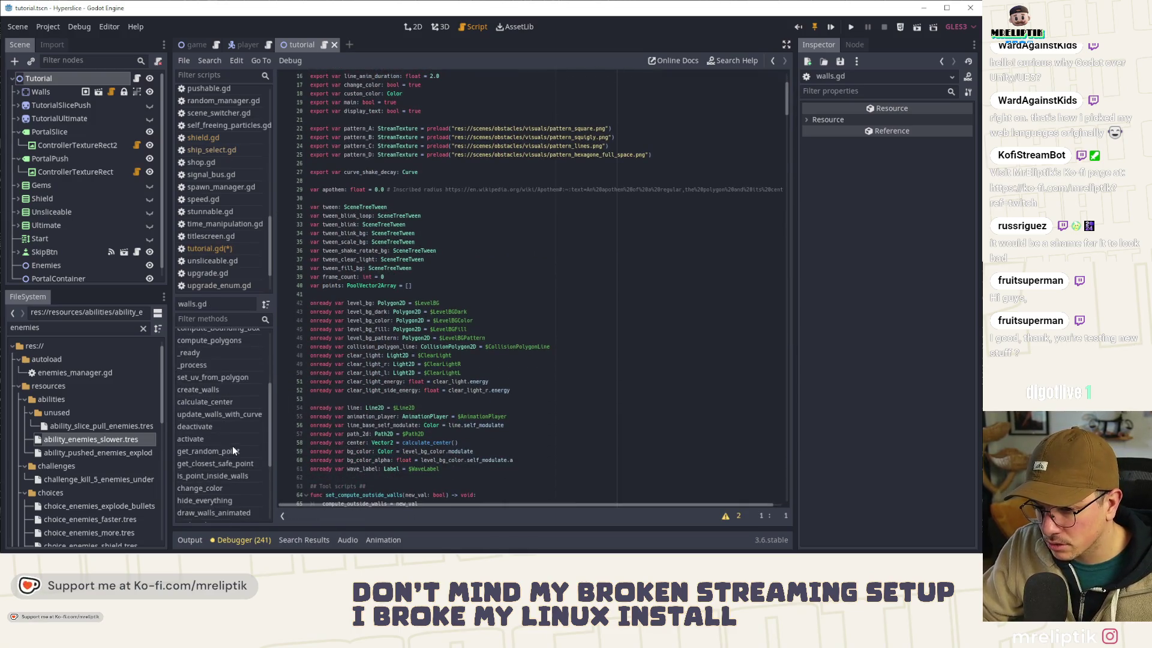
scroll(213, 398, "down", 1)
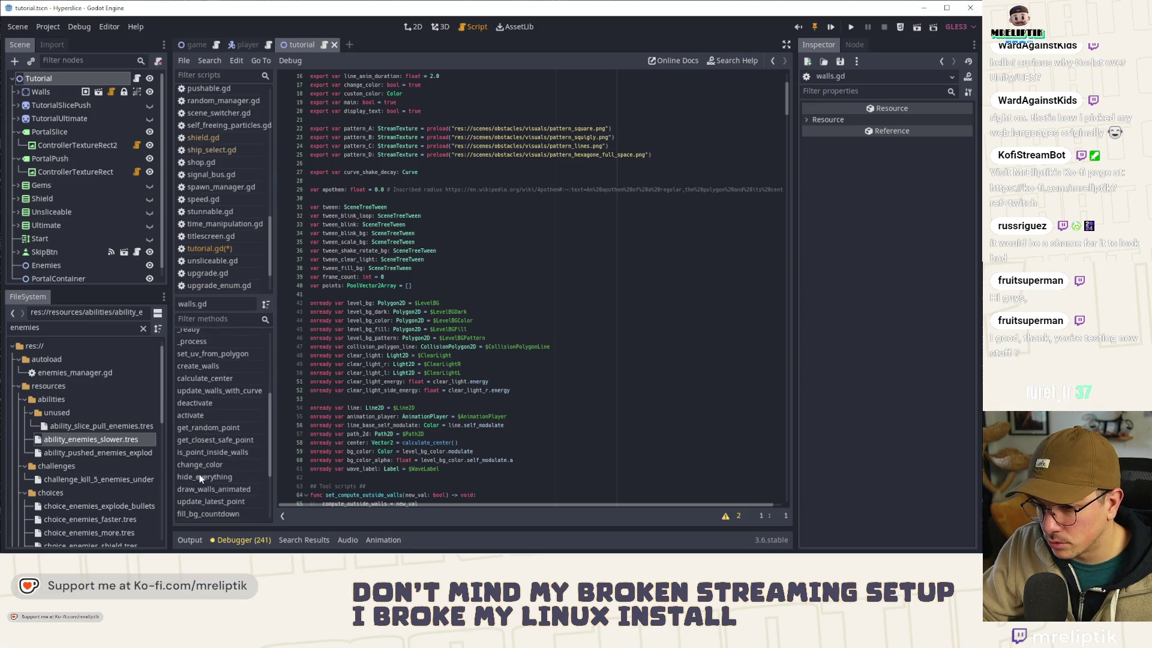
left_click(201, 476)
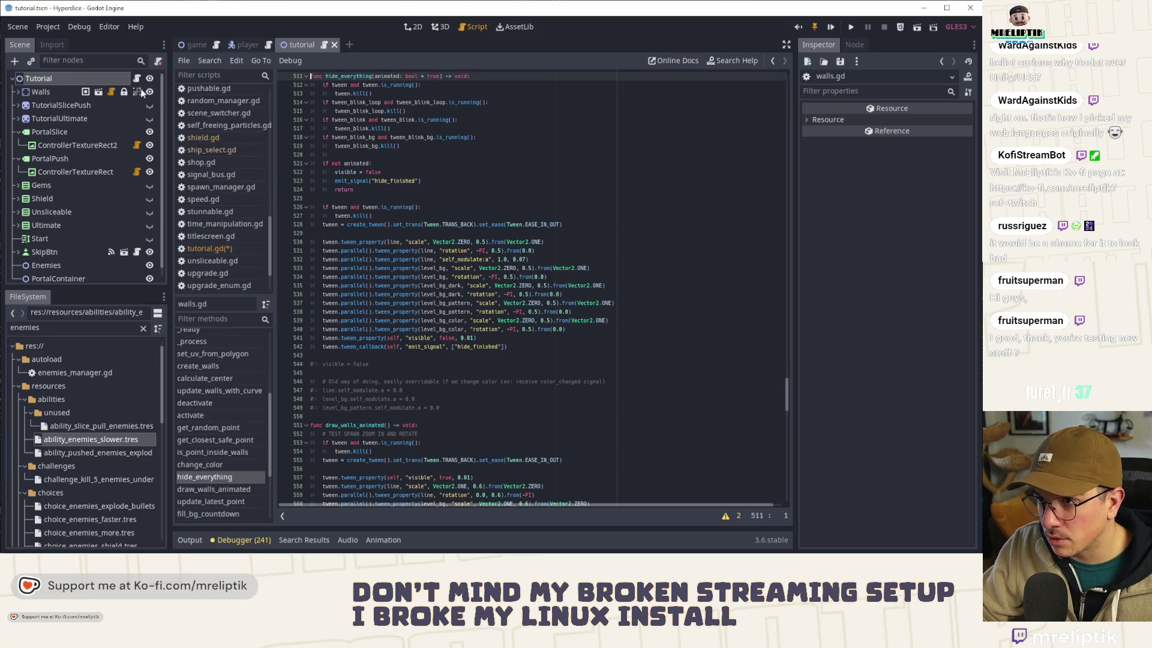
key("alt+Left")
type("hide_everything()")
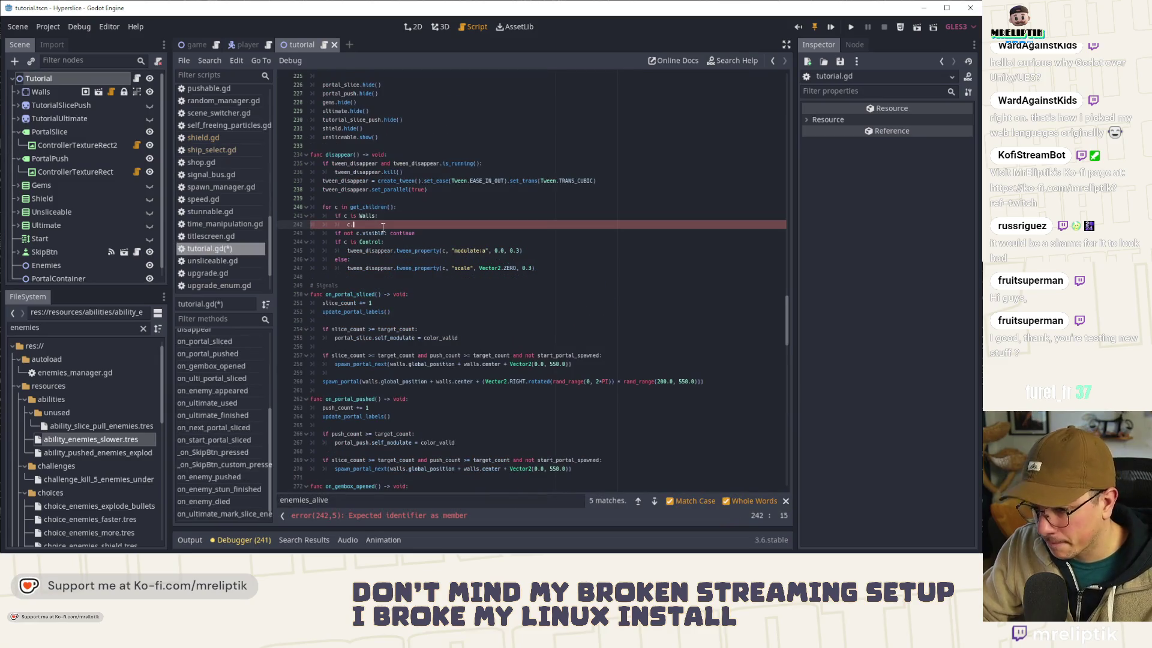
key("ctrl+s")
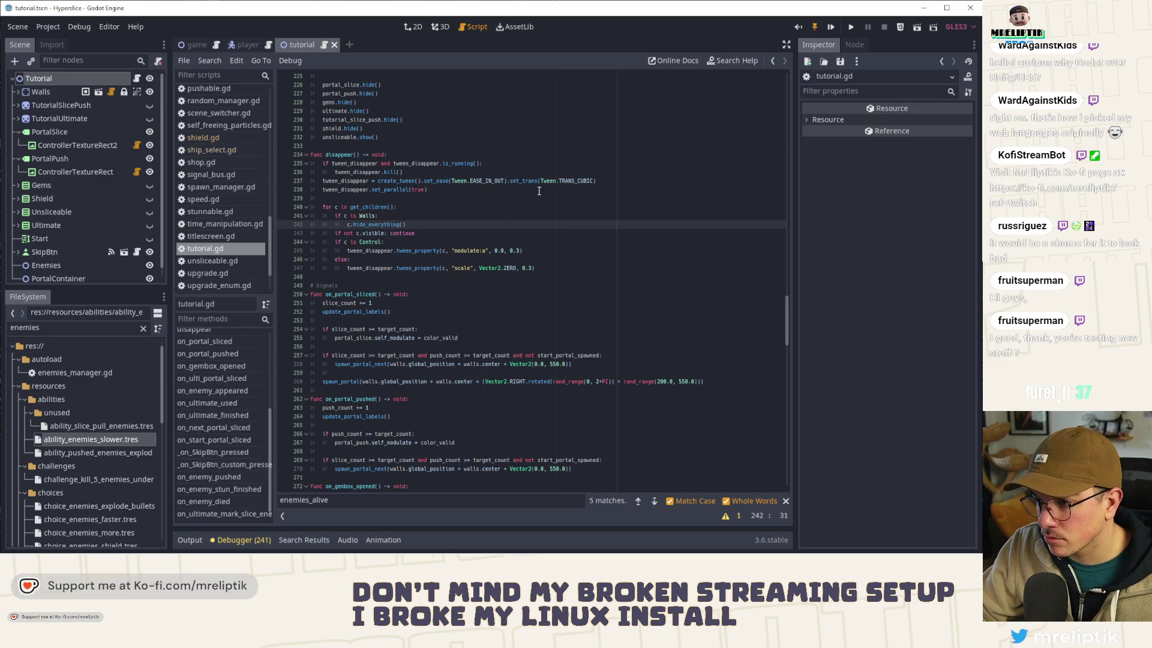
Step: Show the tutorial scene in 2D and inspect the Gems, Ultimate and SkipBtn nodes
left_click(415, 27)
left_click(75, 185)
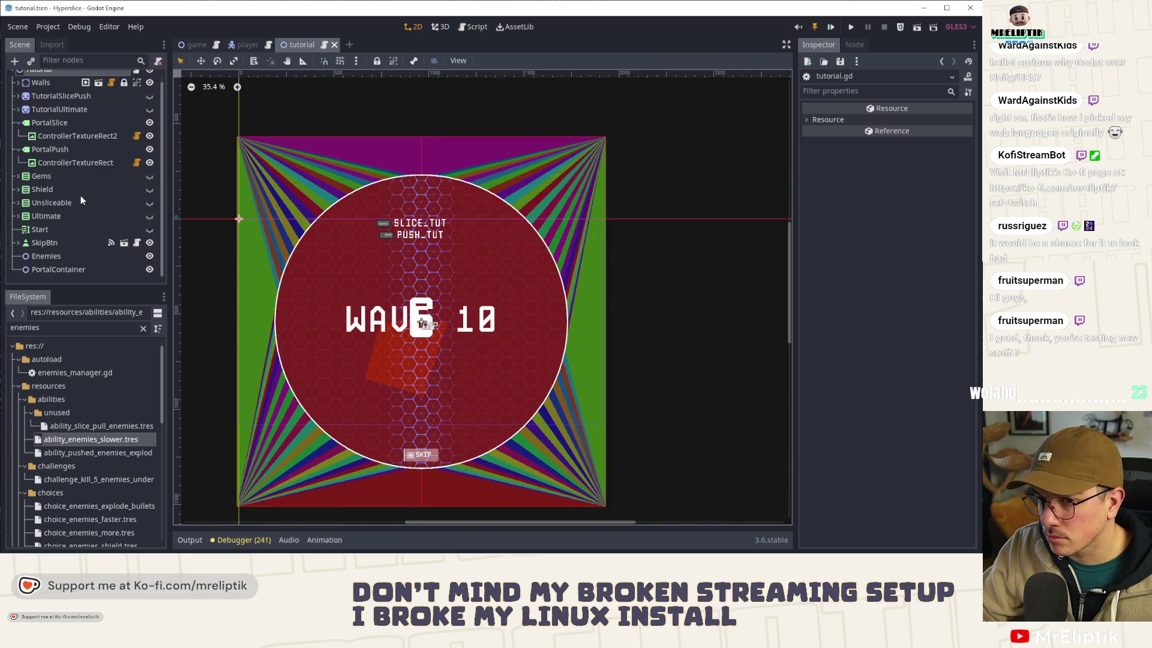
left_click(65, 215)
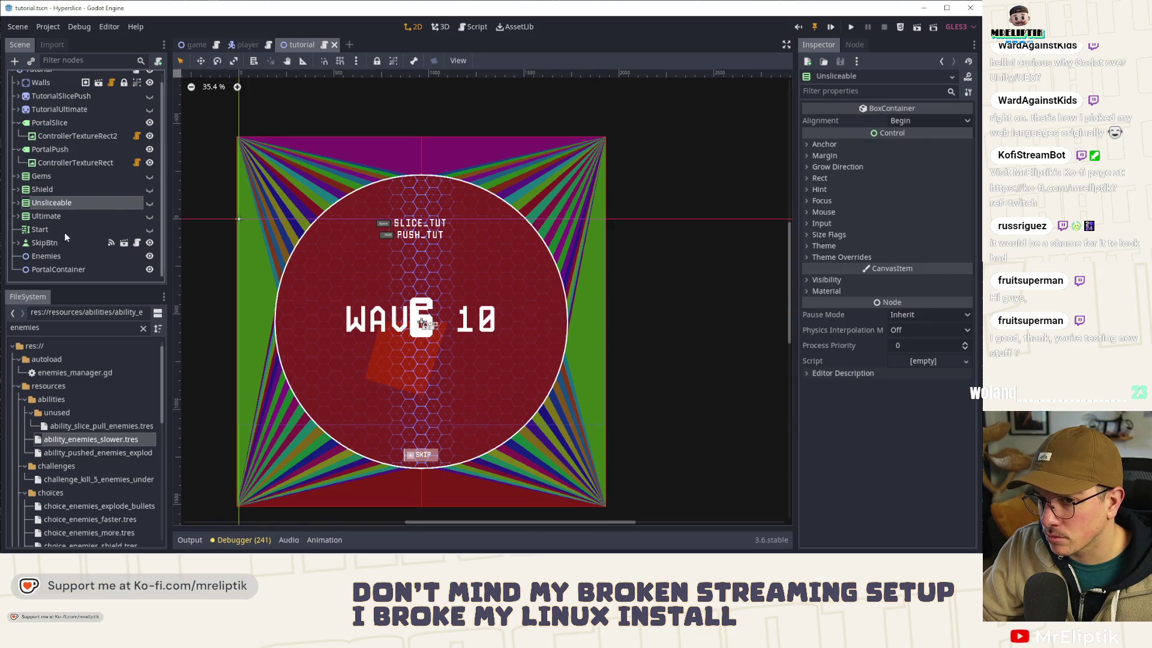
left_click(54, 243)
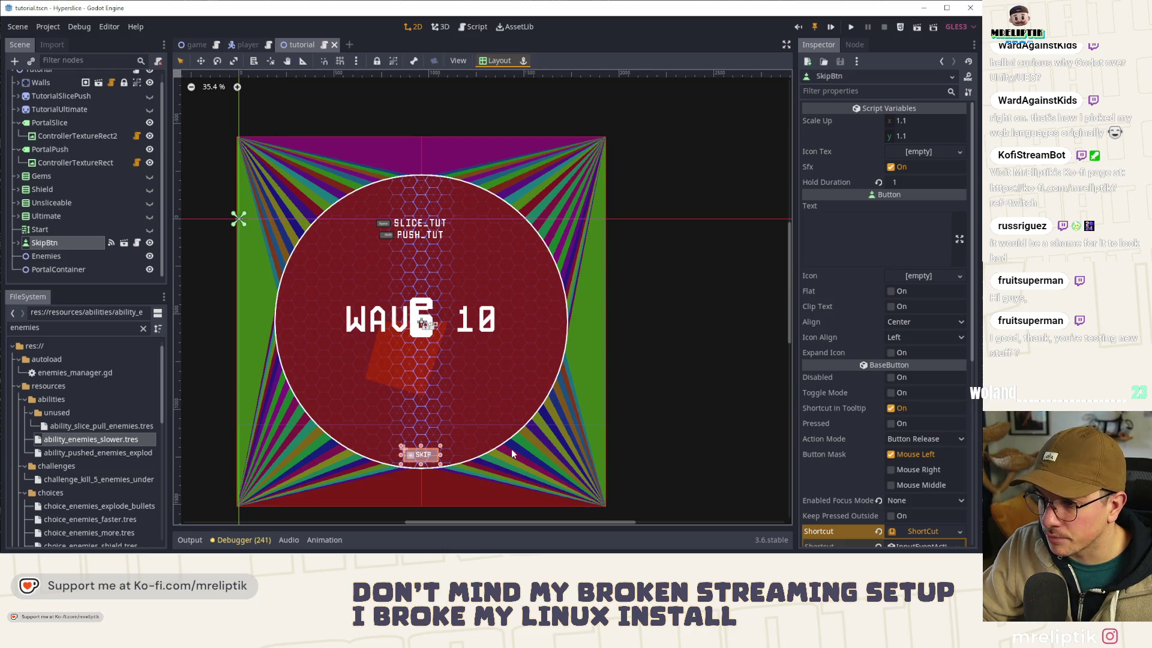
Step: Create a CanvasLayer node under the Tutorial root and save the scene
scroll(88, 110, "up", 1)
right_click(52, 80)
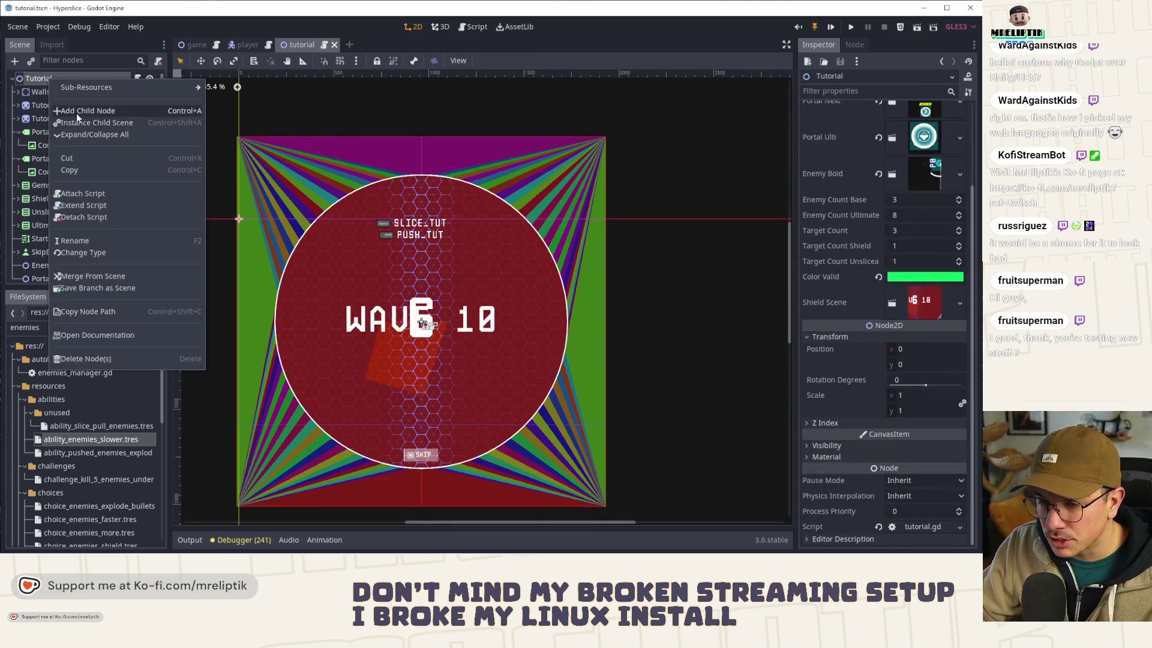
left_click(77, 112)
type("canvas")
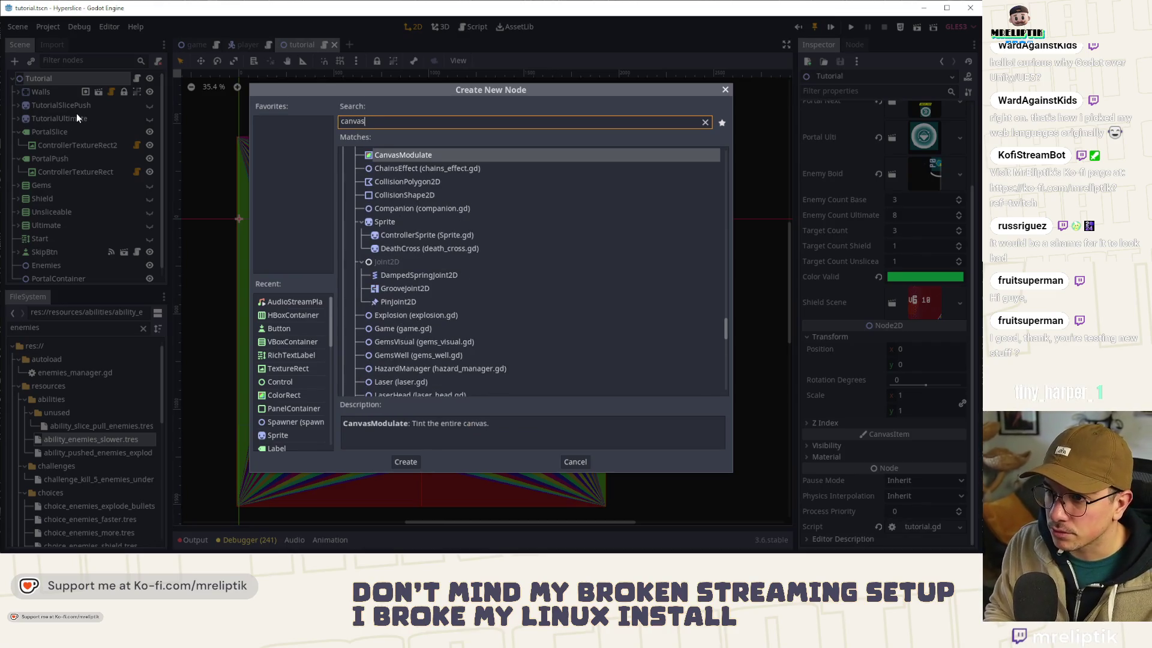
type("layer")
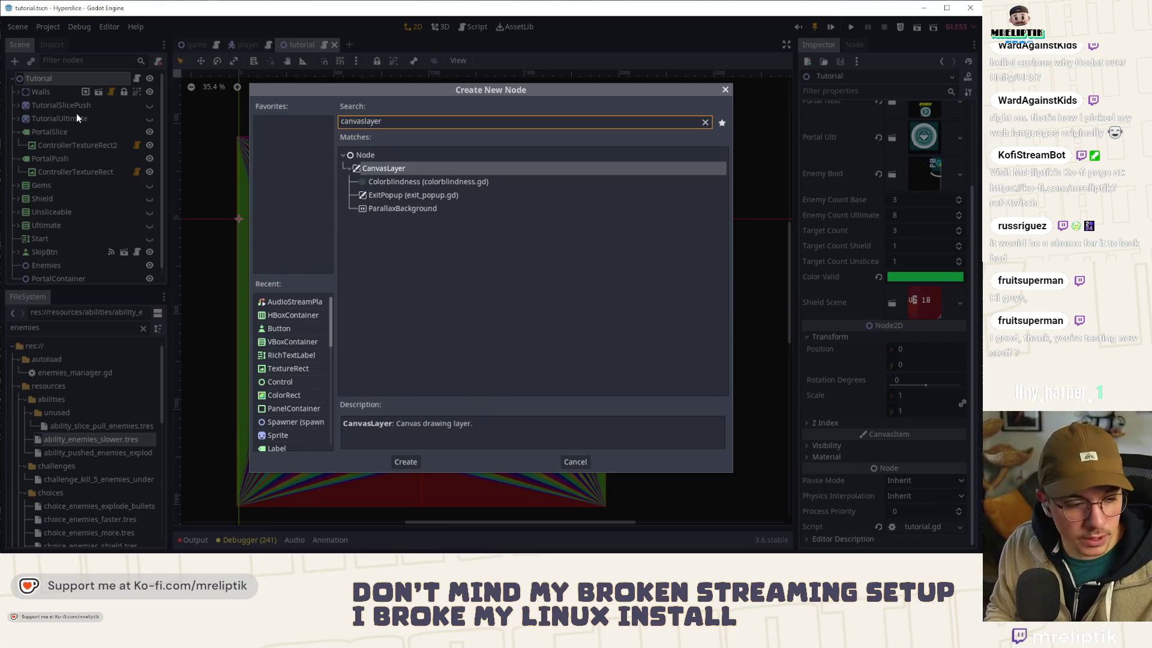
key("Return")
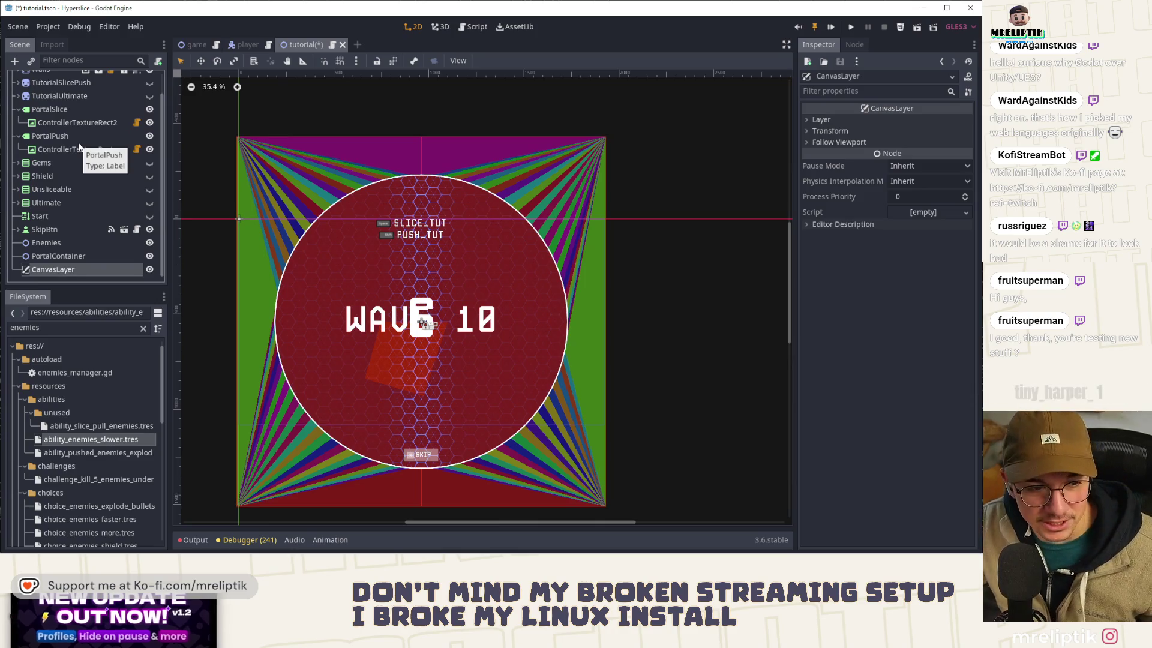
key("ctrl+s")
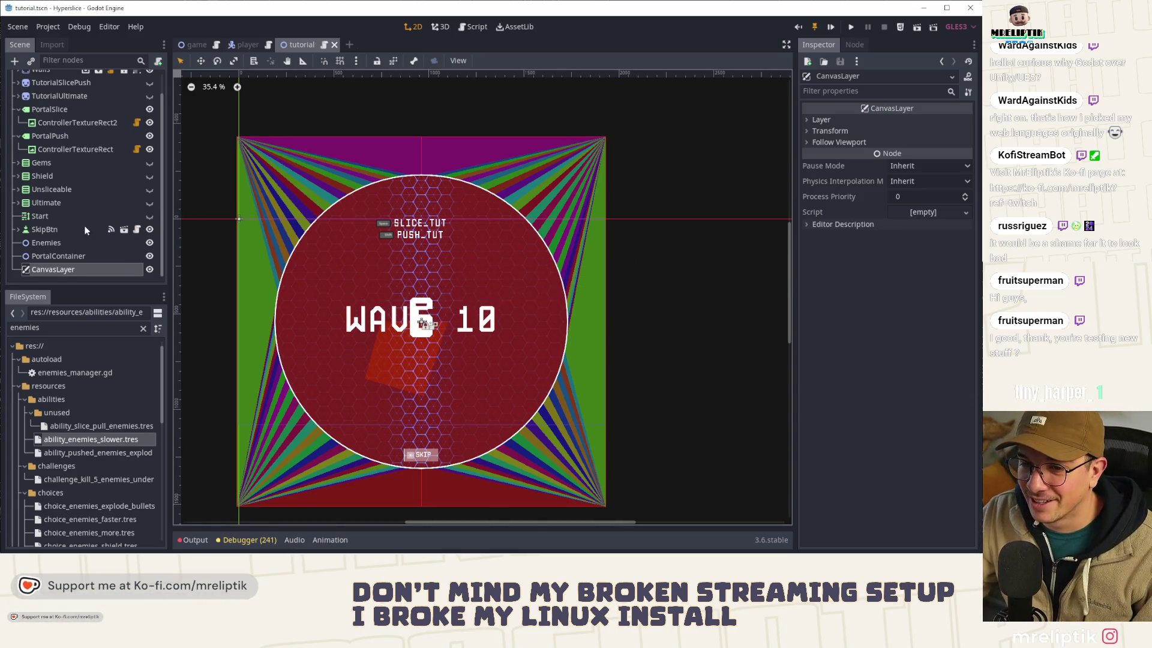
Step: Drag SkipBtn into the CanvasLayer and anchor it at the bottom centre
double_click(74, 270)
left_click(68, 228)
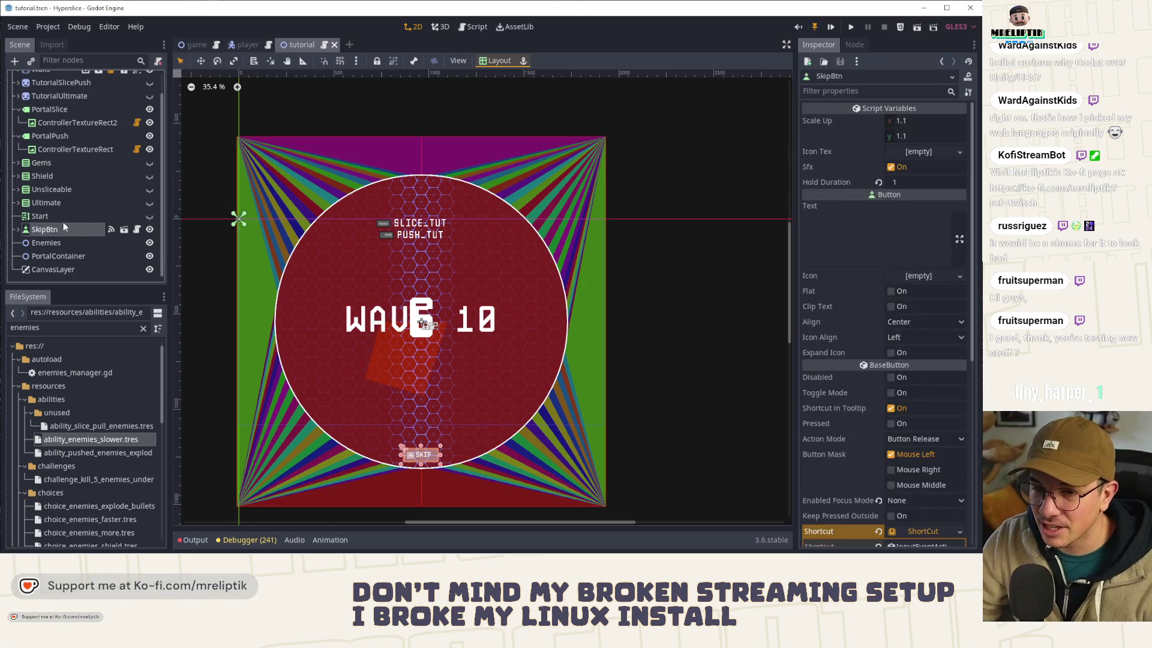
mouse_move(67, 231)
left_mouse_down()
mouse_move(72, 282)
mouse_move(57, 271)
left_mouse_up()
left_click(57, 272)
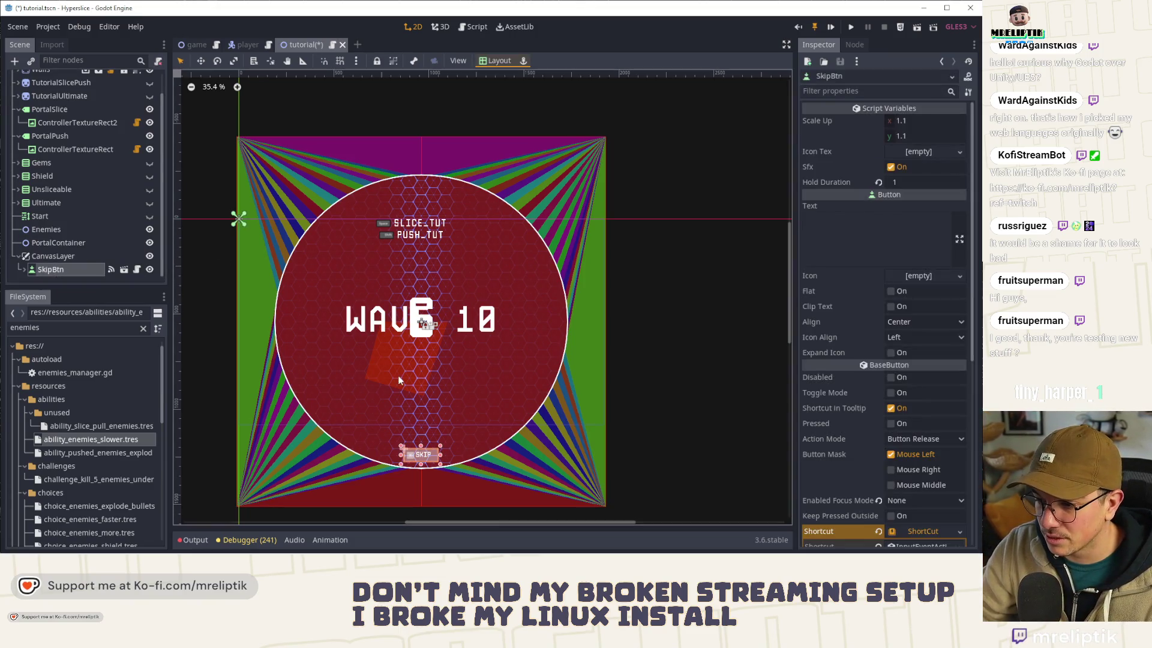
left_click(495, 61)
left_click(501, 174)
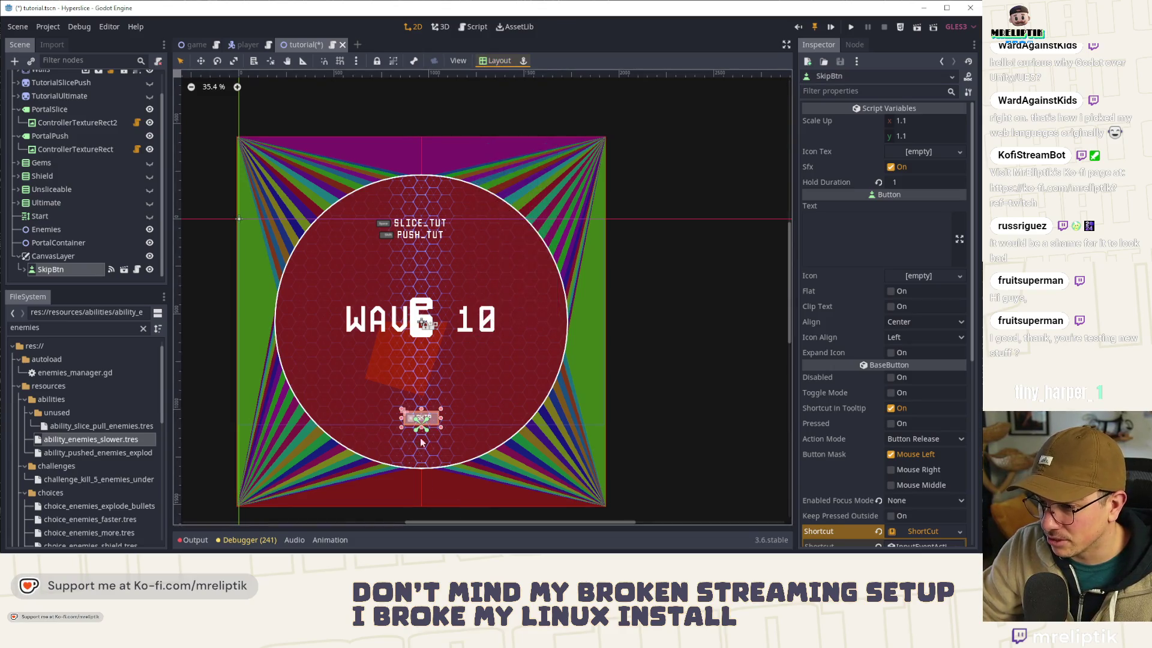
Step: Keep SkipBtn inside CanvasLayer, nudge it up about 34 pixels, and save the scene
scroll(430, 432, "up", 5)
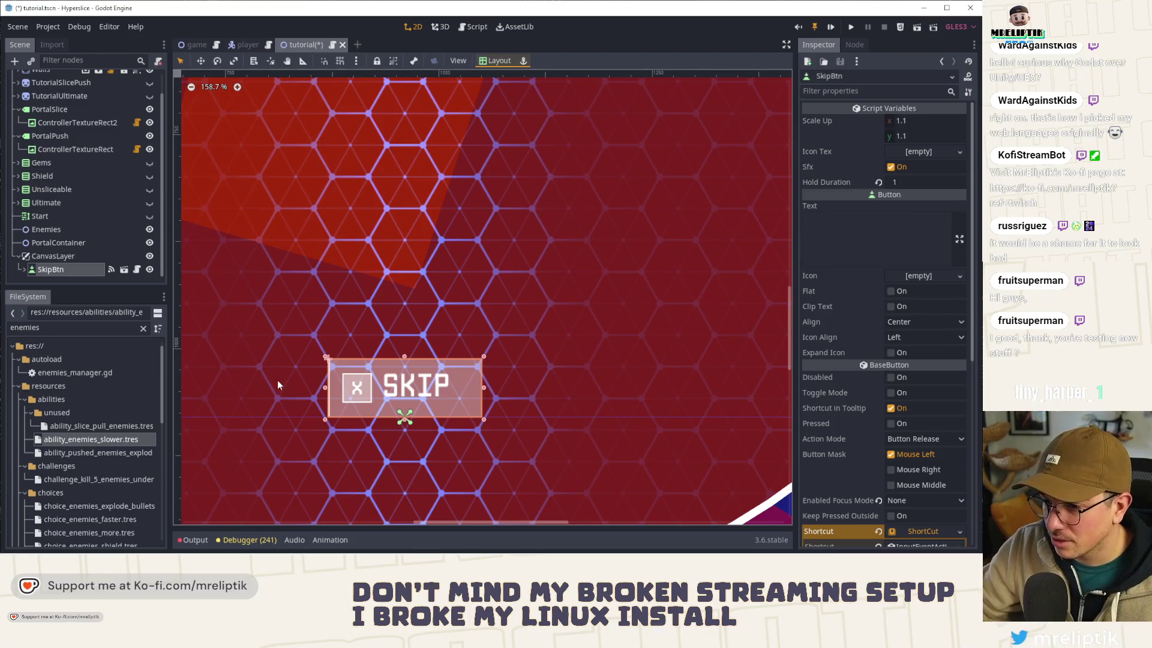
scroll(374, 269, "up", 2)
key("ctrl+z")
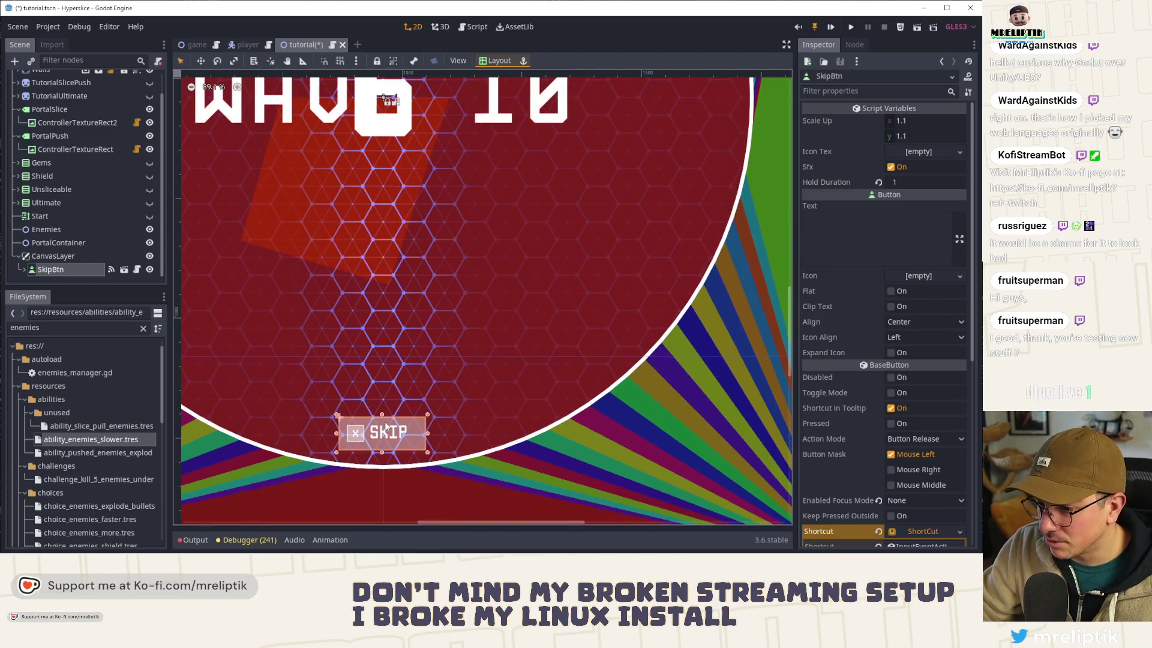
key("ctrl+shift+z")
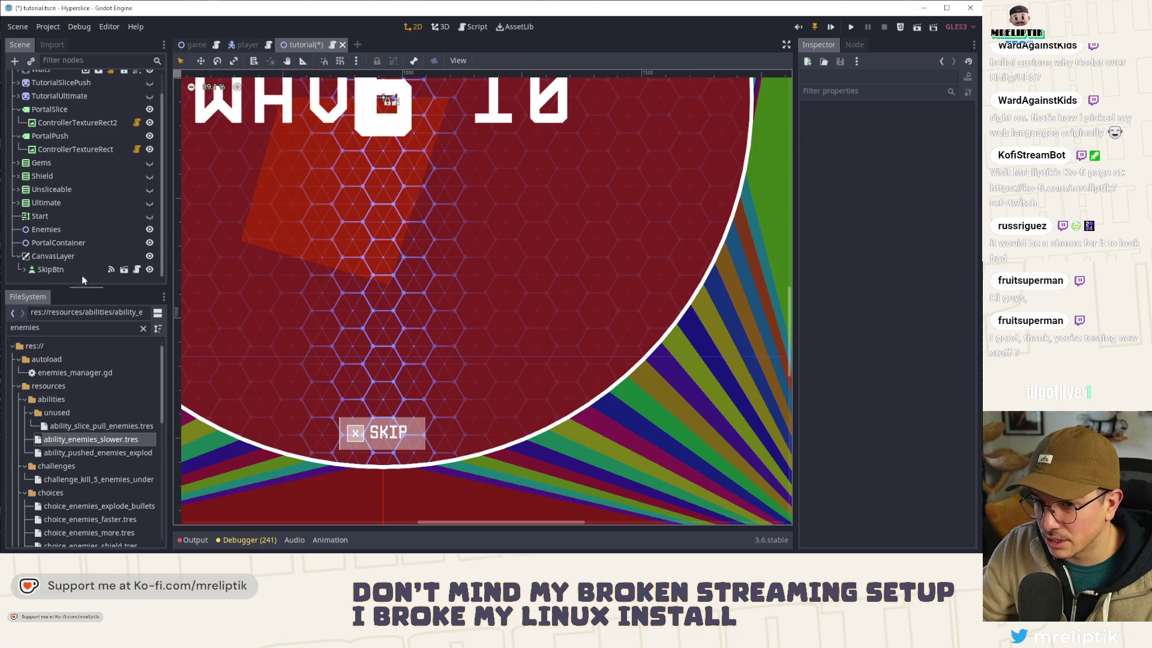
left_click(60, 269)
left_click(482, 61)
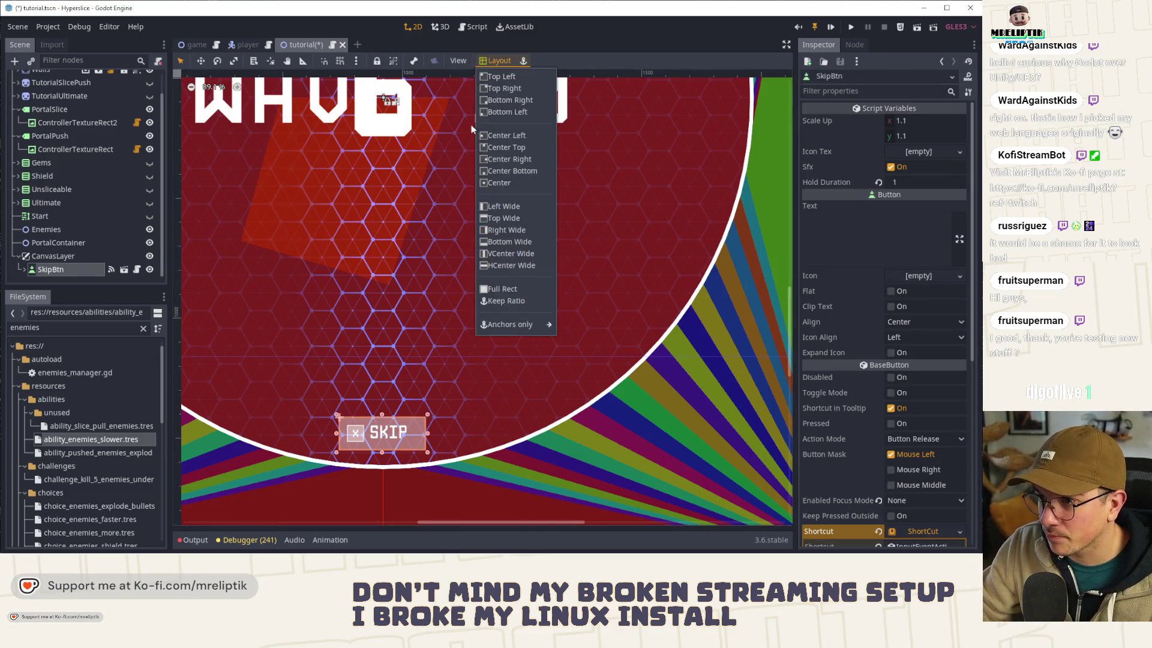
left_click(474, 203)
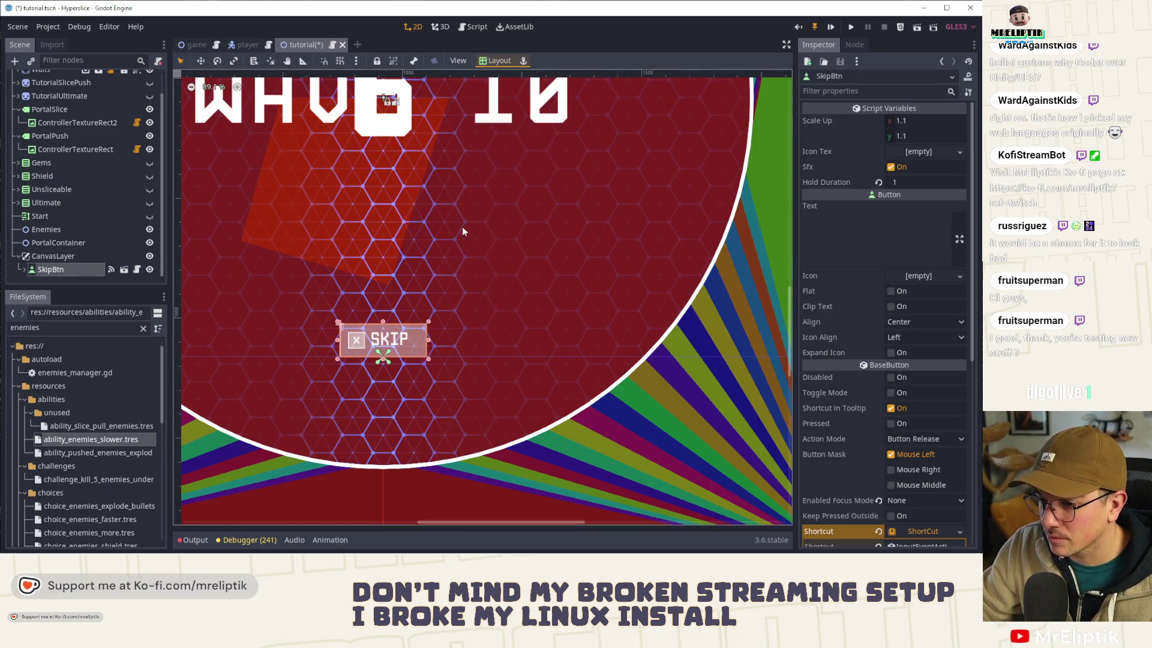
scroll(378, 325, "up", 5)
scroll(378, 325, "up", 1)
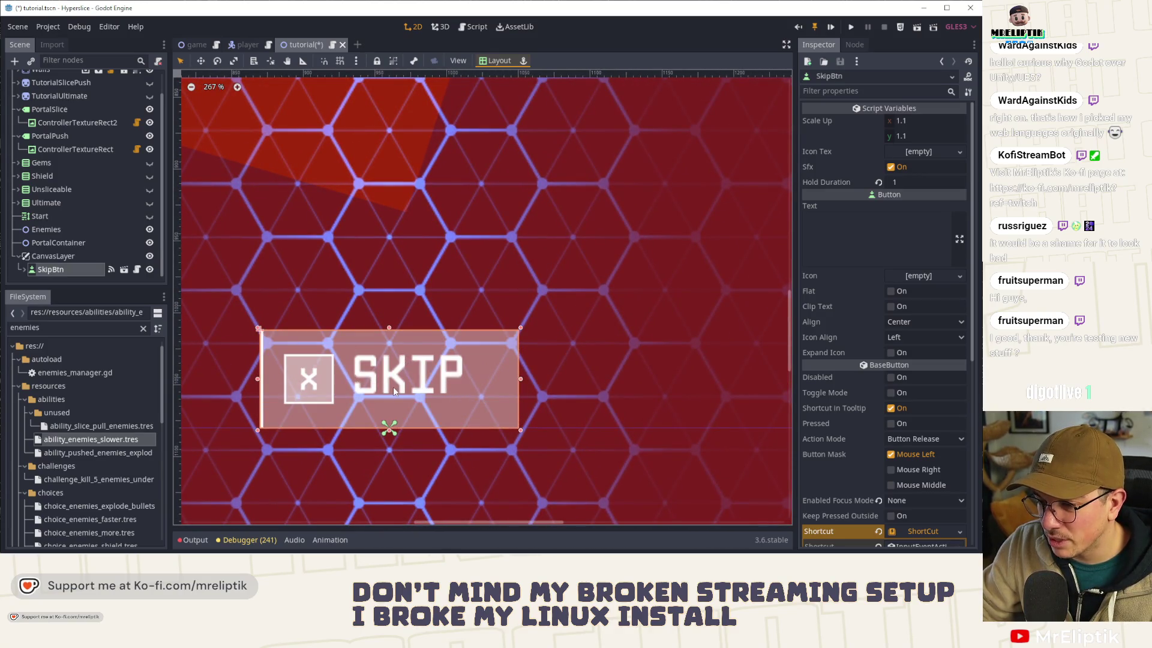
key("Up")
key("Up")
key("Up")
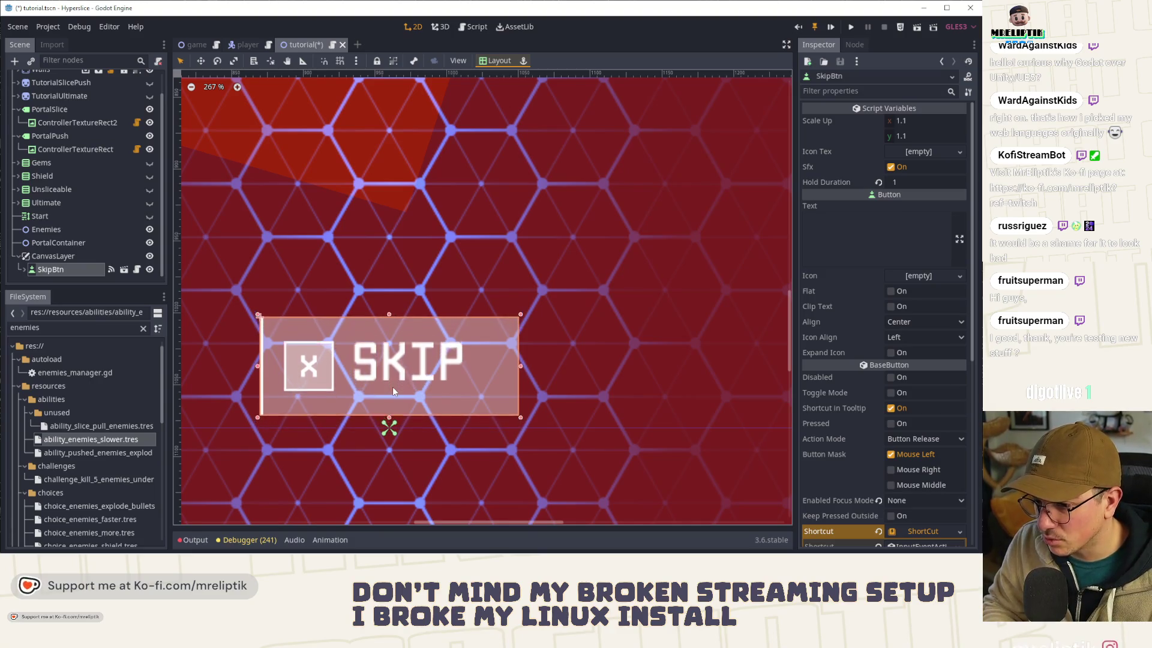
key("ctrl+s")
scroll(394, 360, "down", 12)
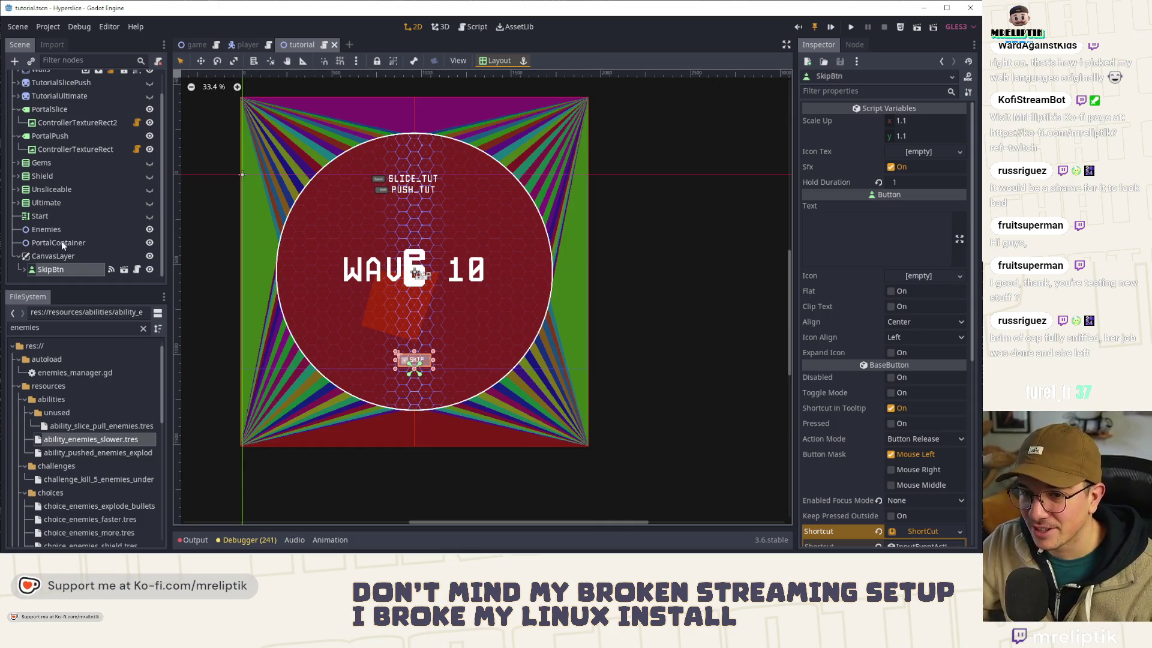
left_click(47, 256)
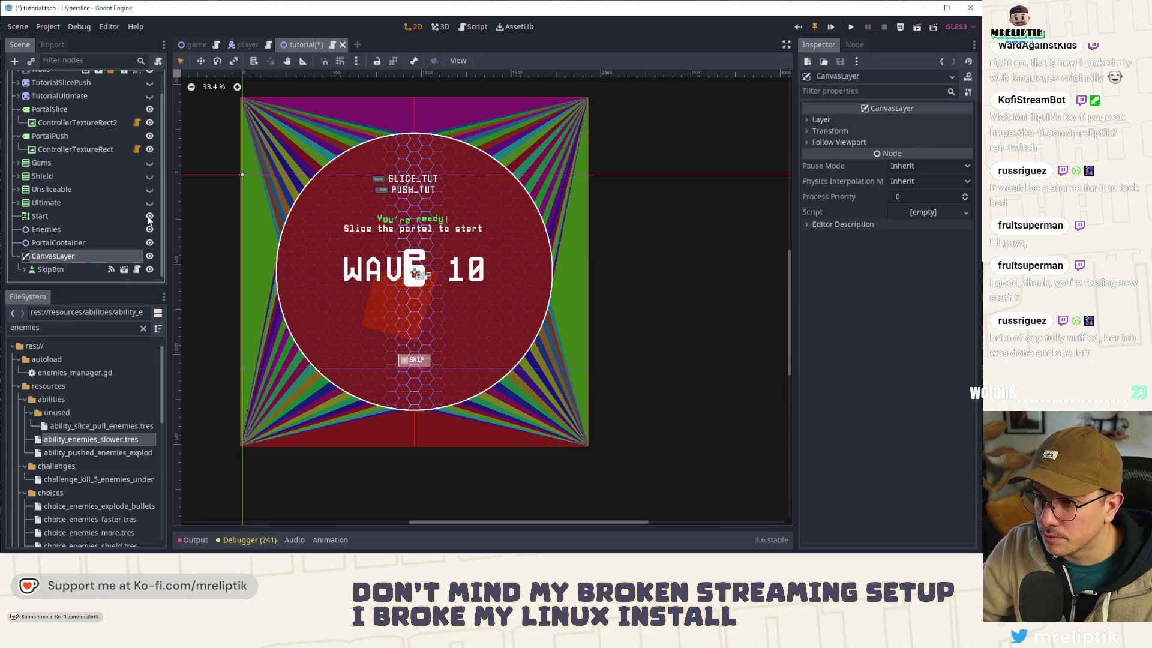
Step: Scroll to the Tutorial root and try its Add Child Node dialog, then cancel it
scroll(404, 262, "up", 2)
scroll(404, 262, "up", 1)
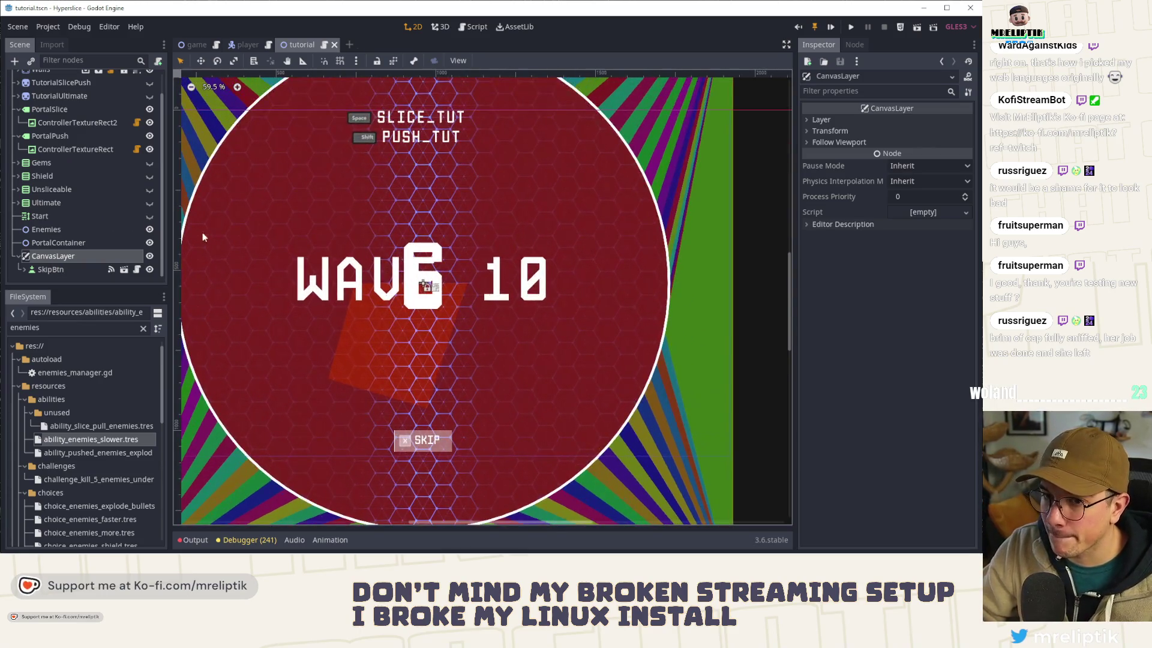
scroll(99, 146, "up", 1)
scroll(474, 195, "up", 1)
scroll(466, 198, "down", 3)
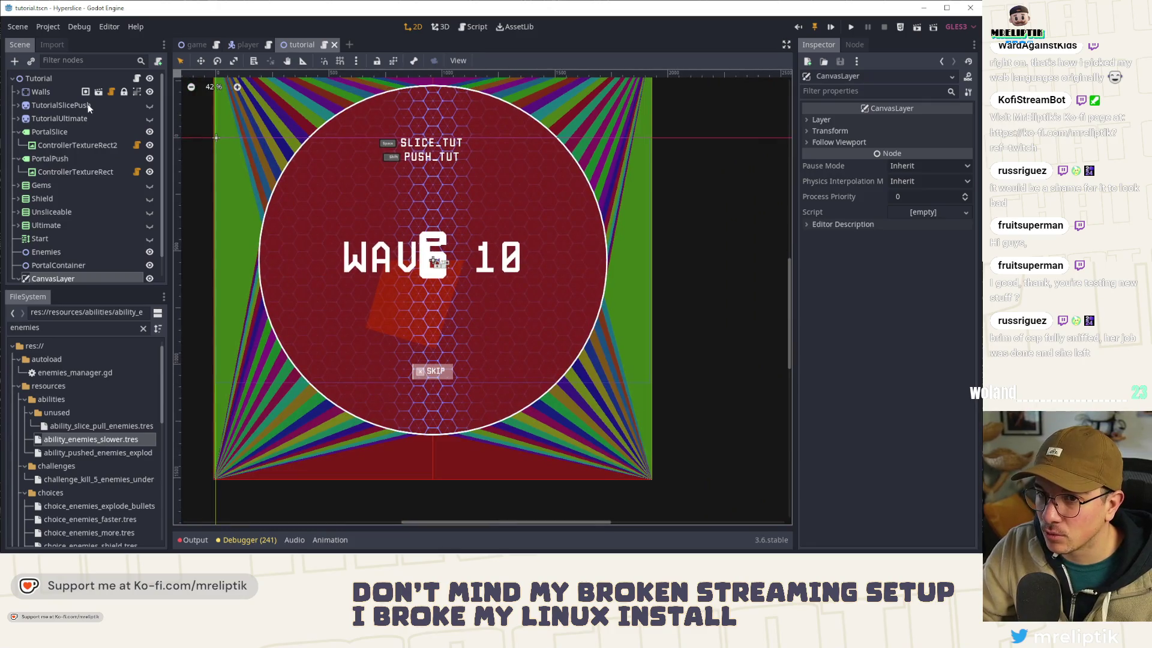
right_click(52, 79)
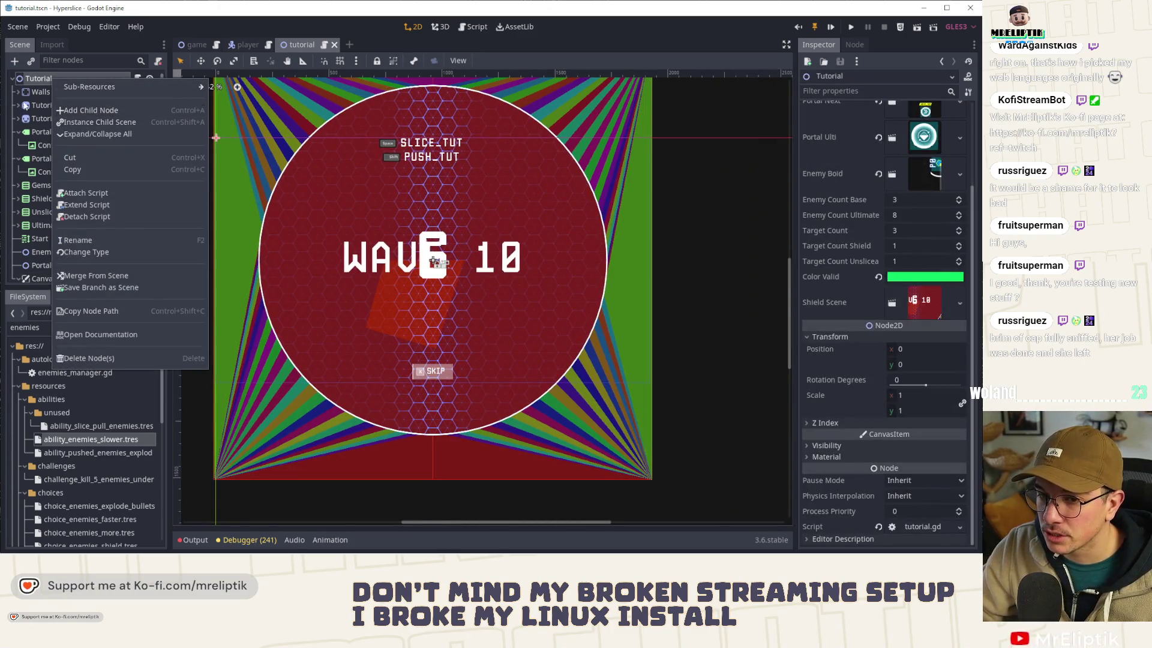
left_click(32, 79)
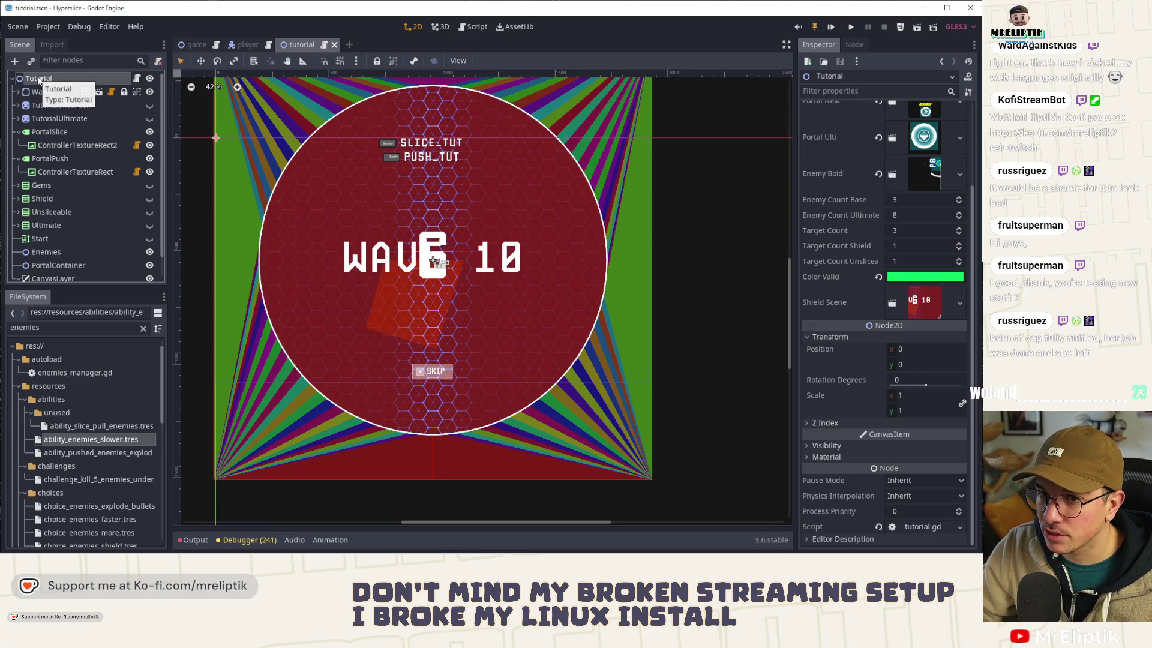
right_click(38, 80)
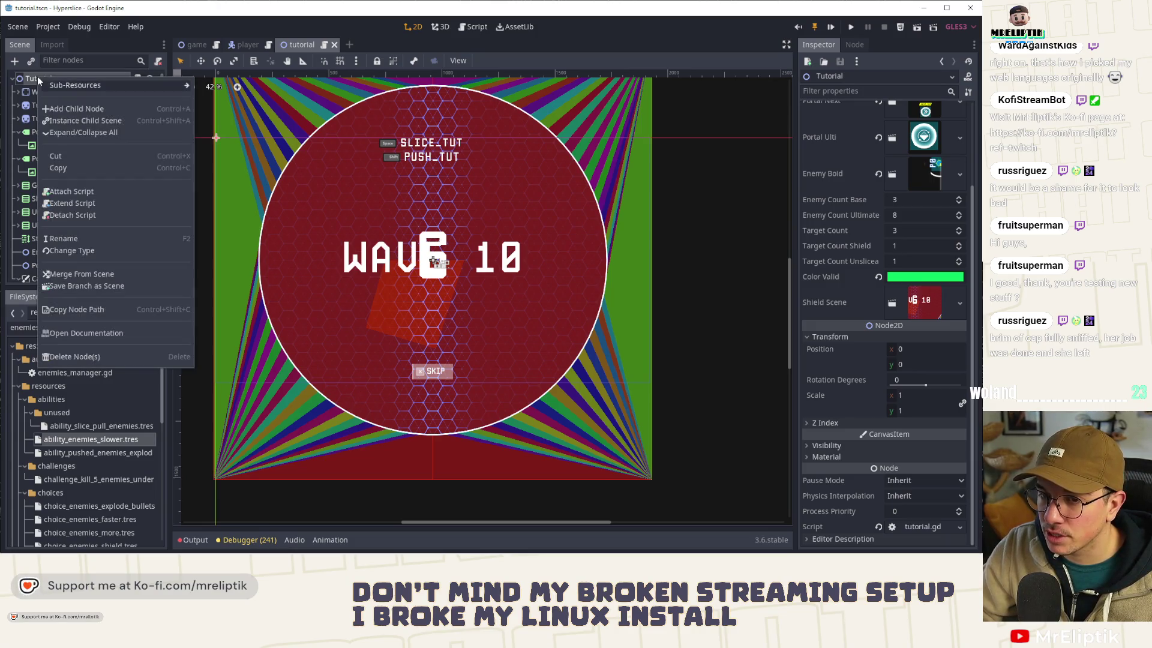
left_click(59, 109)
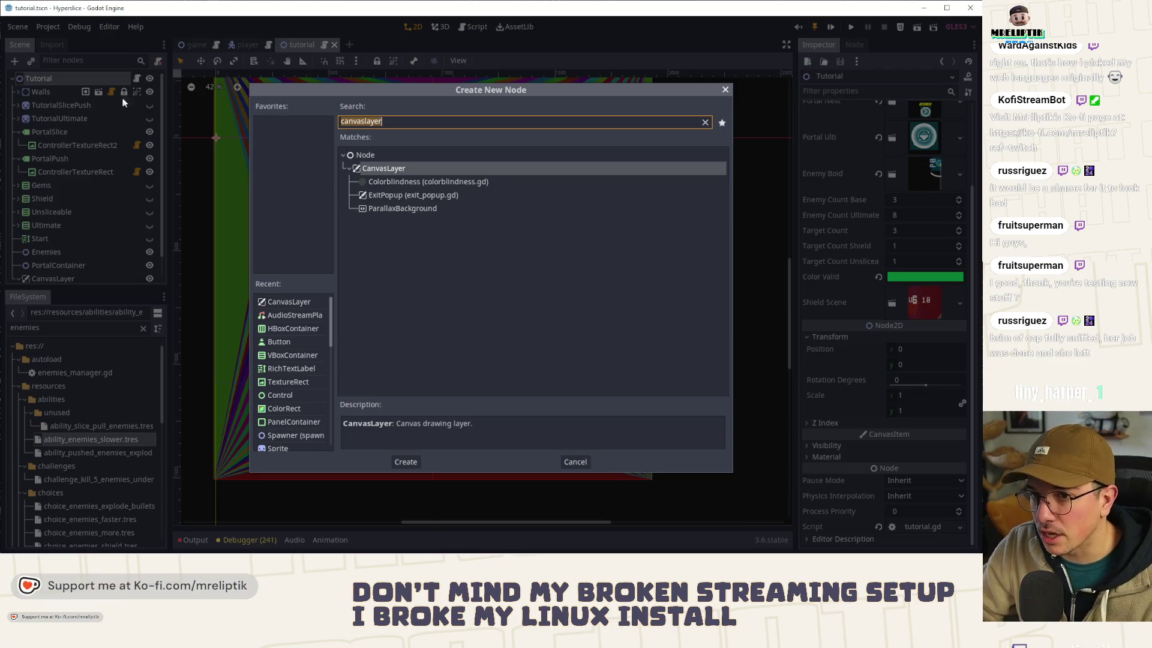
key("Escape")
Step: Reopen the Create New Node dialog for Tutorial and search for 'panel'
right_click(67, 77)
left_click(110, 111)
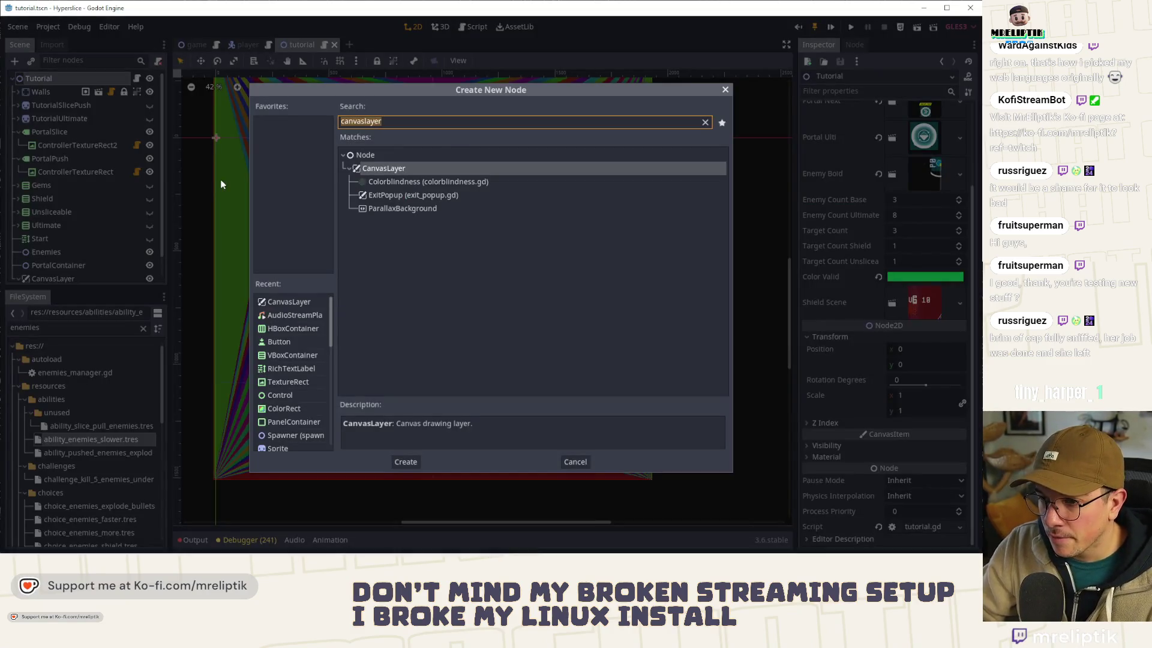
key("Return")
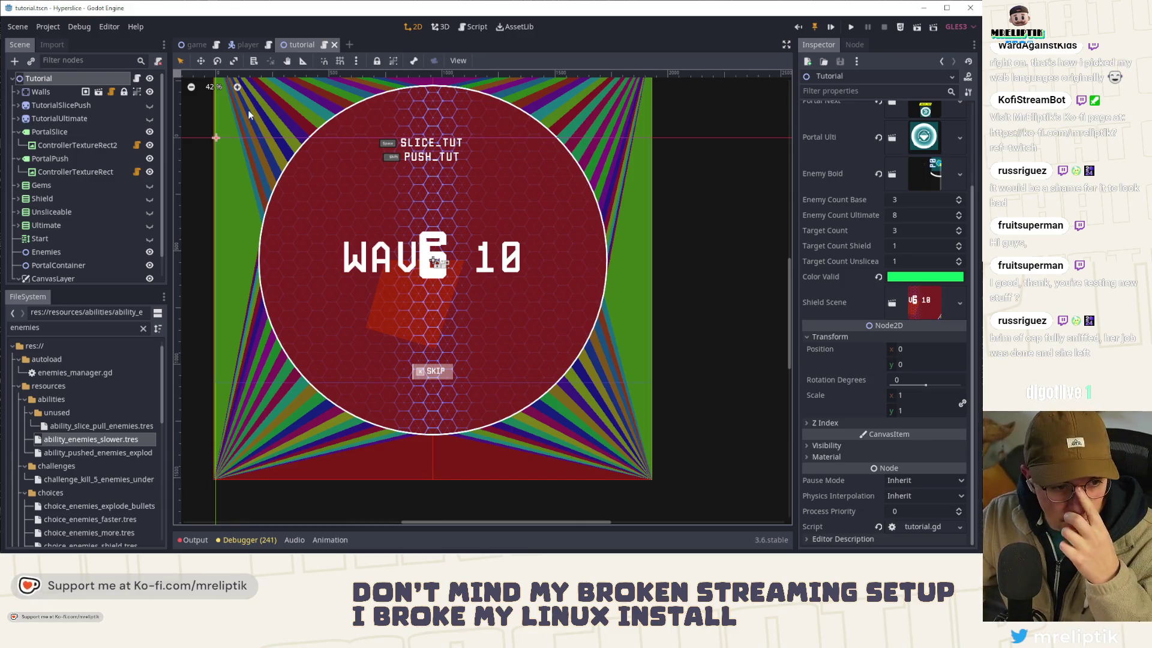
right_click(78, 79)
left_click(123, 111)
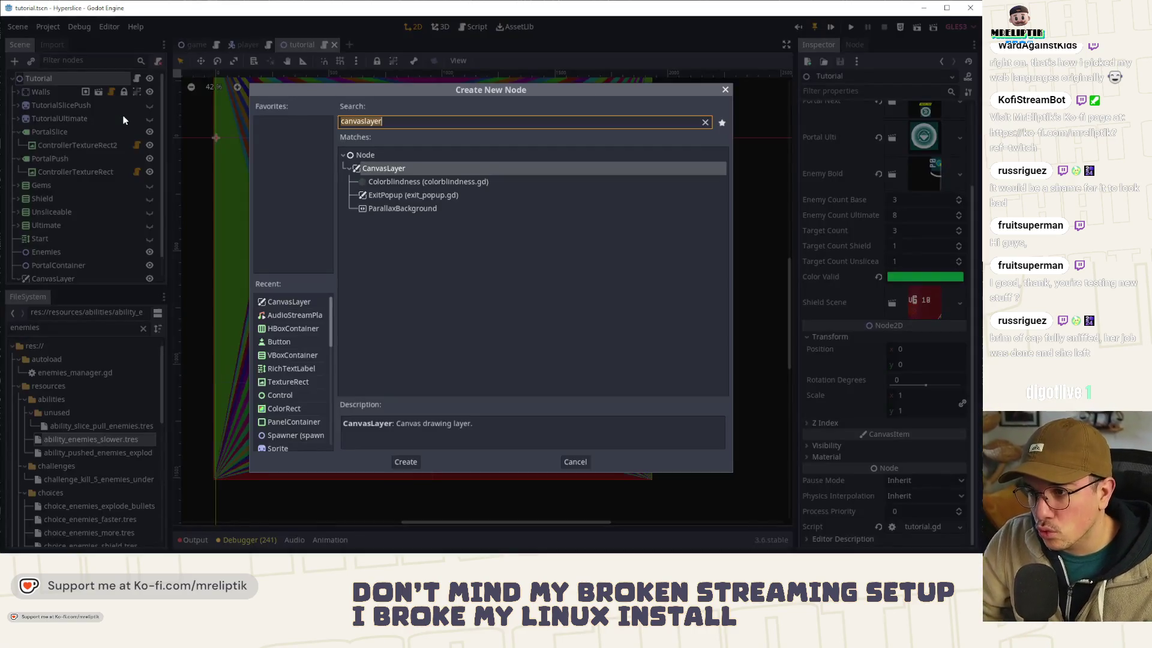
type("panel")
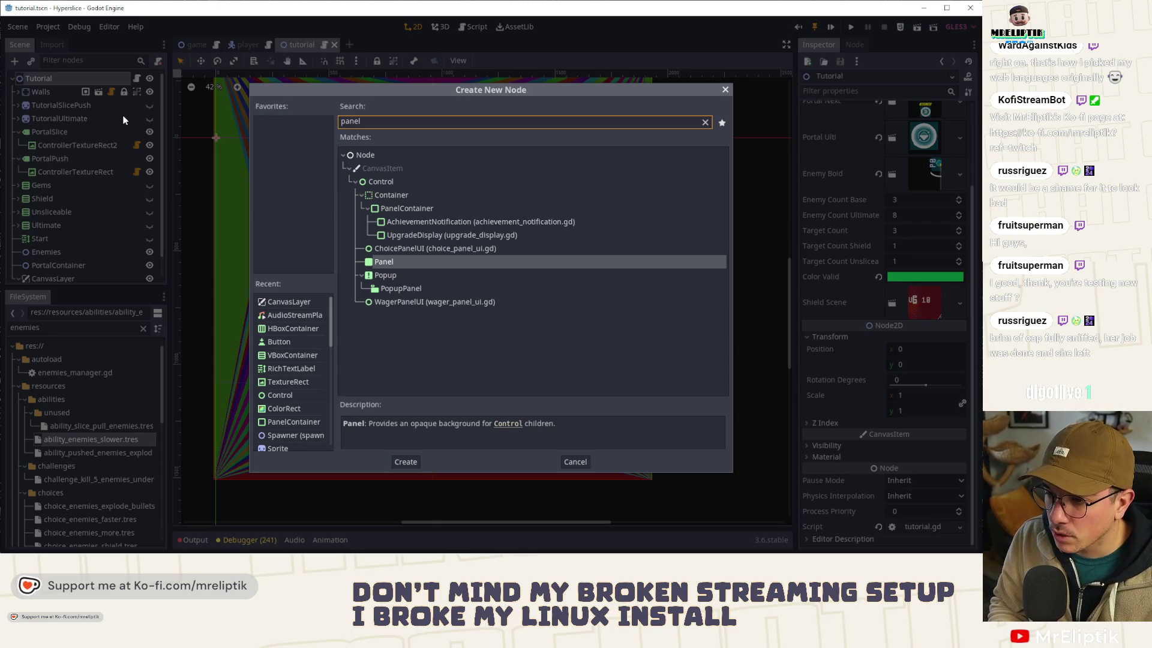
Step: Create a PanelContainer and anchor it to the top centre
key("Up")
key("Up")
key("Up")
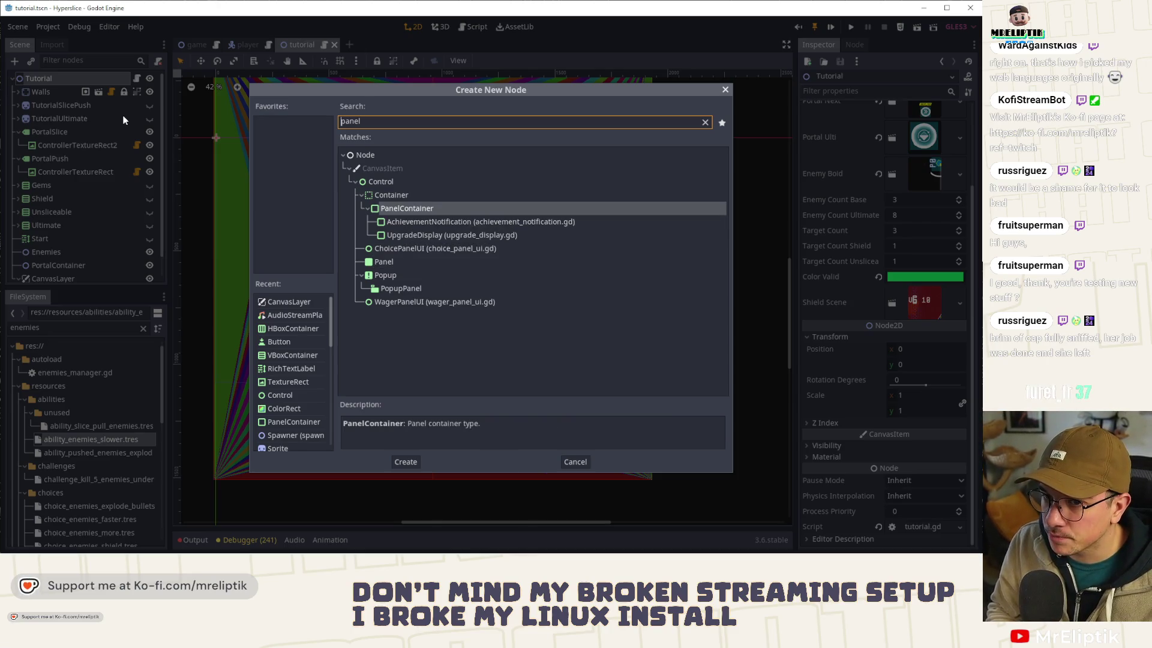
key("Return")
left_click(495, 59)
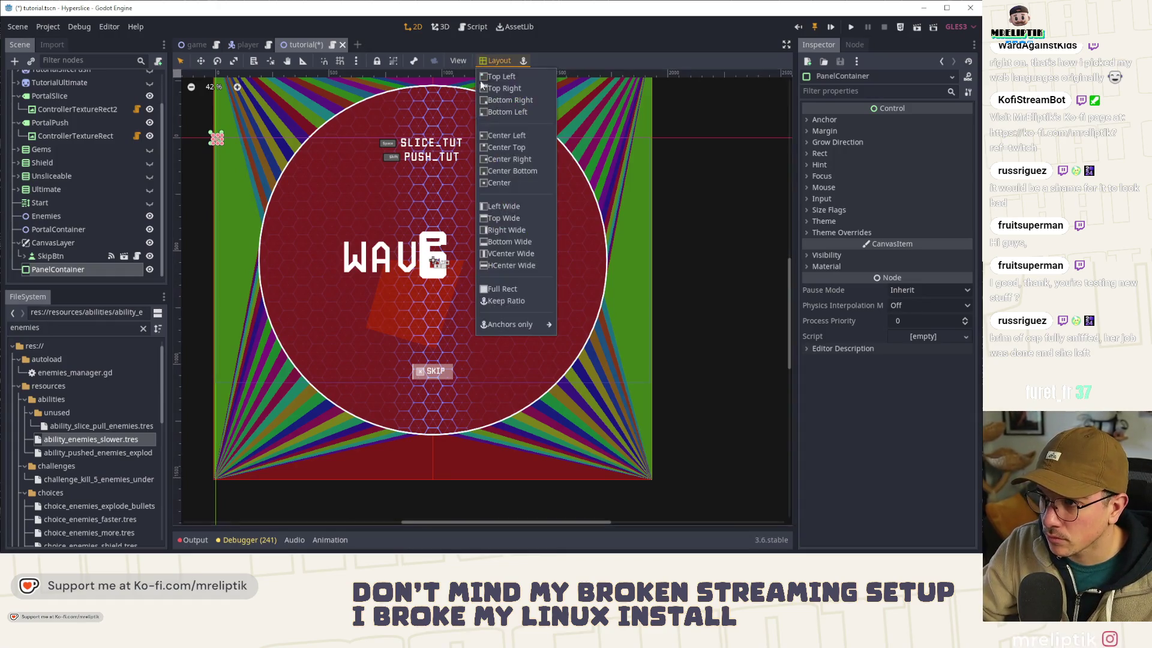
left_click(505, 148)
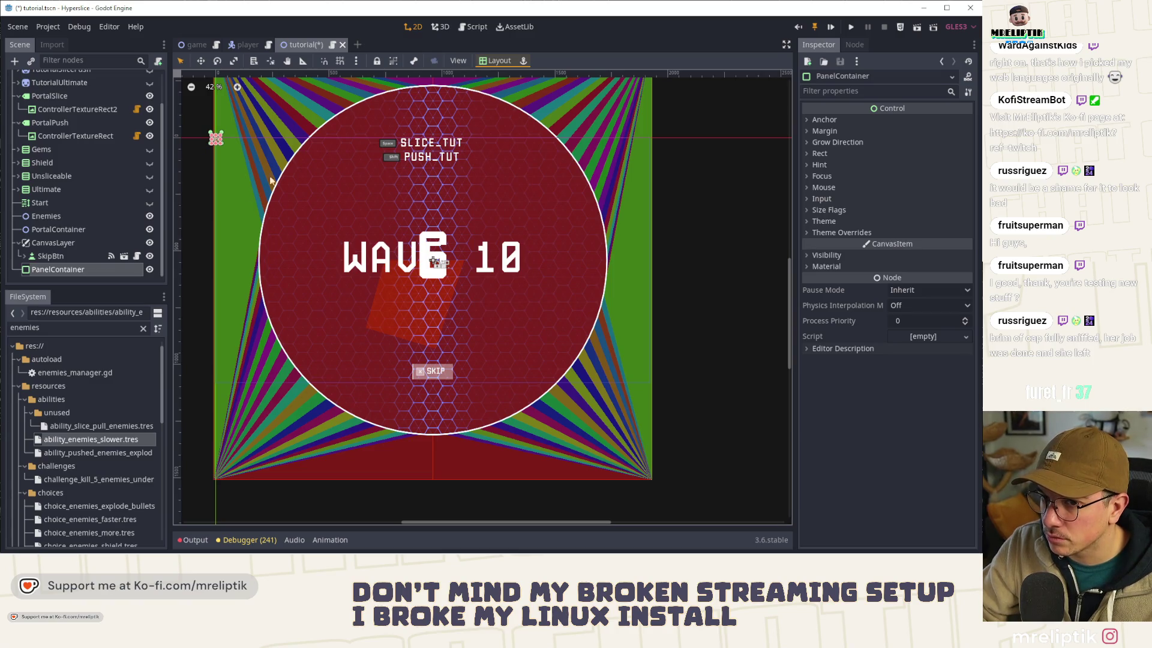
Step: Nest the PanelContainer under CanvasLayer, rename it Instructions, and save the scene
left_click_drag(74, 272, 62, 242)
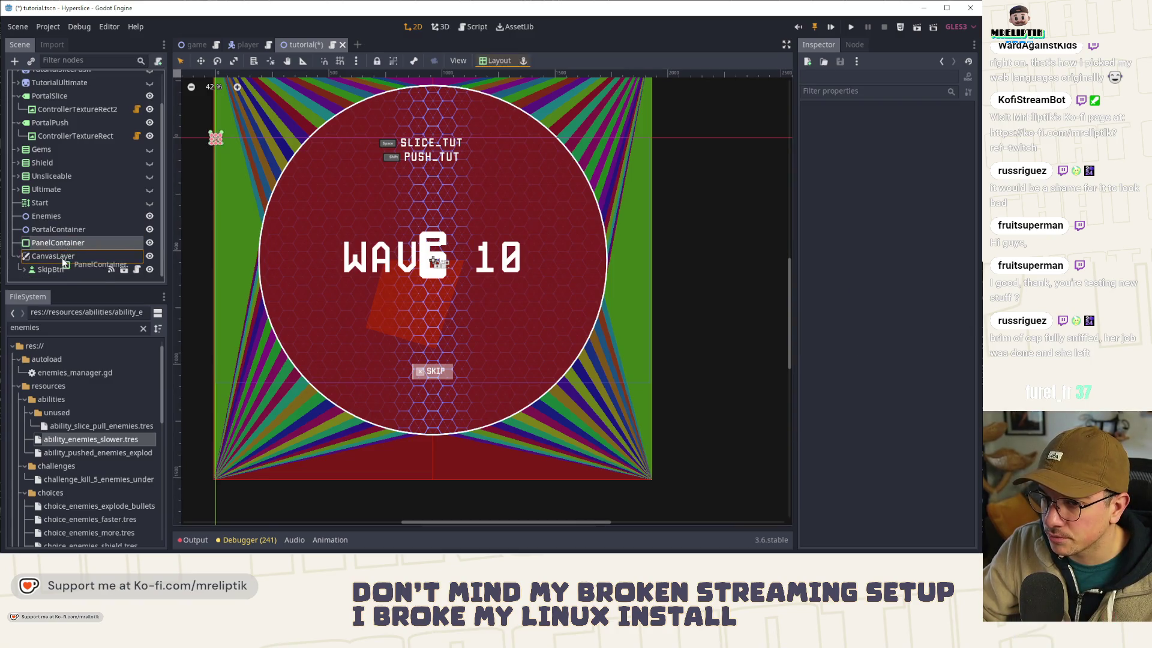
double_click(69, 268)
type("Instru")
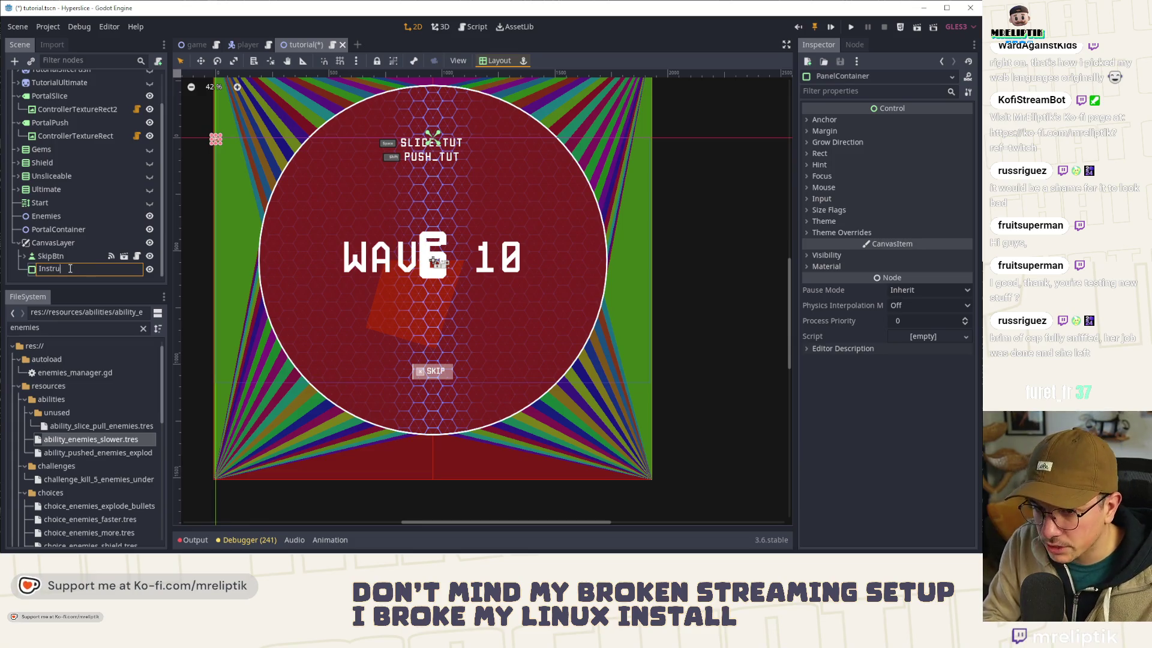
type("ctions")
key("Return")
key("ctrl+s")
left_click(495, 60)
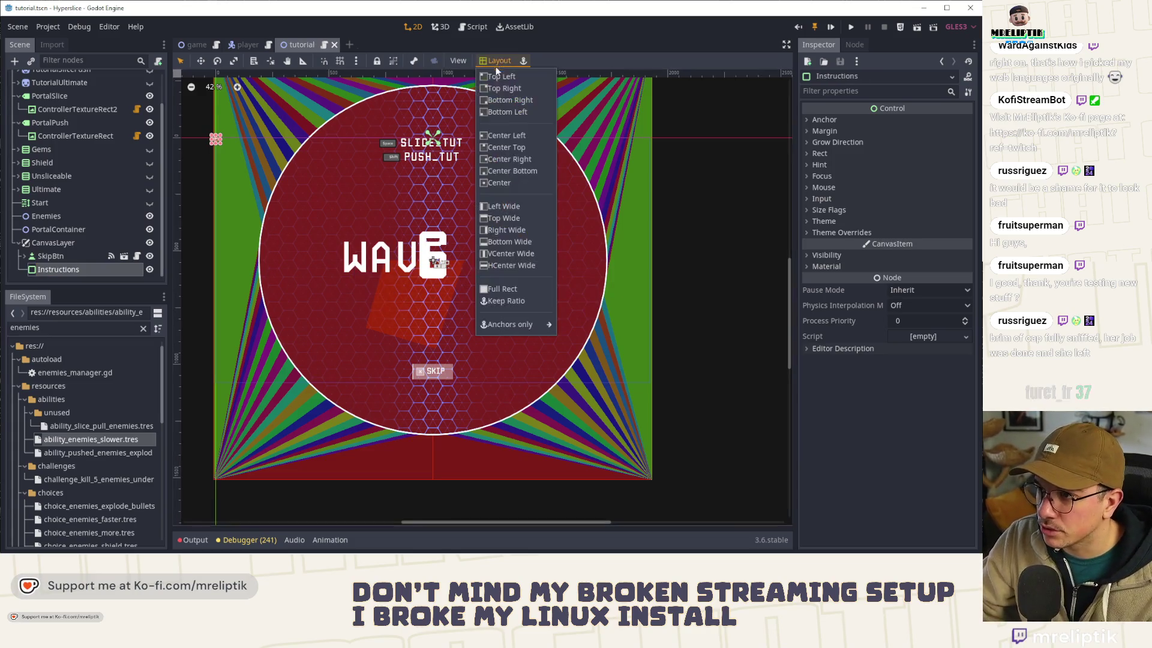
Step: Anchor Instructions at the top centre, stretch it into a wide thin strip, and save
left_click(498, 148)
mouse_move(441, 154)
left_mouse_down()
mouse_move(495, 153)
mouse_move(434, 157)
mouse_move(435, 173)
left_mouse_up()
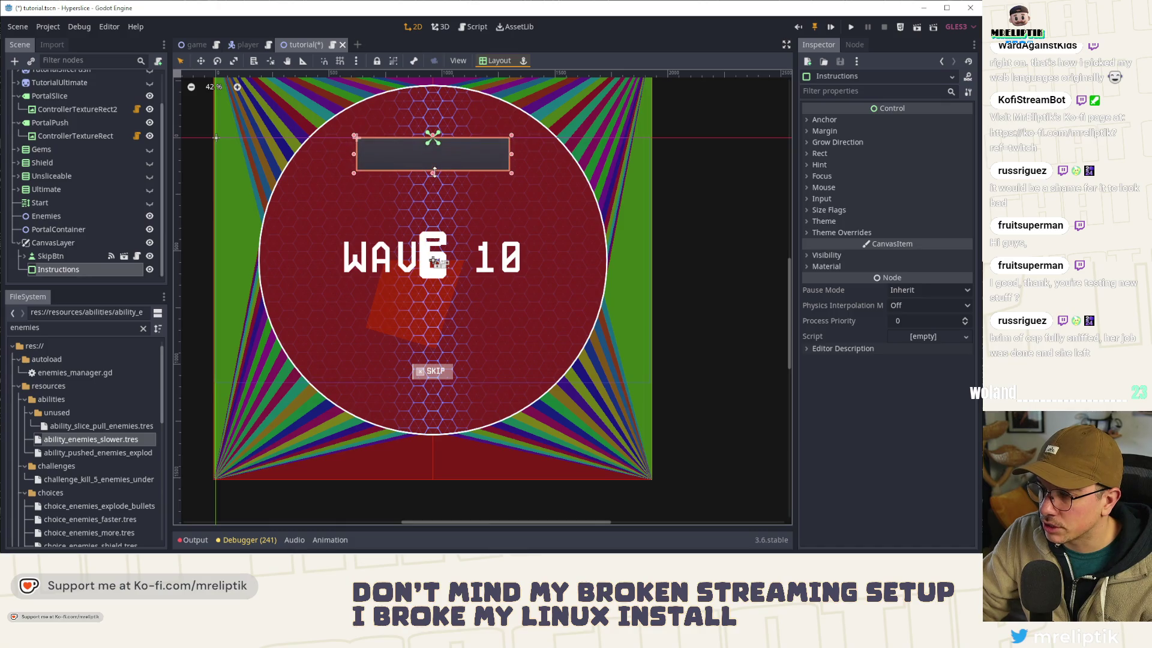
scroll(436, 149, "up", 4)
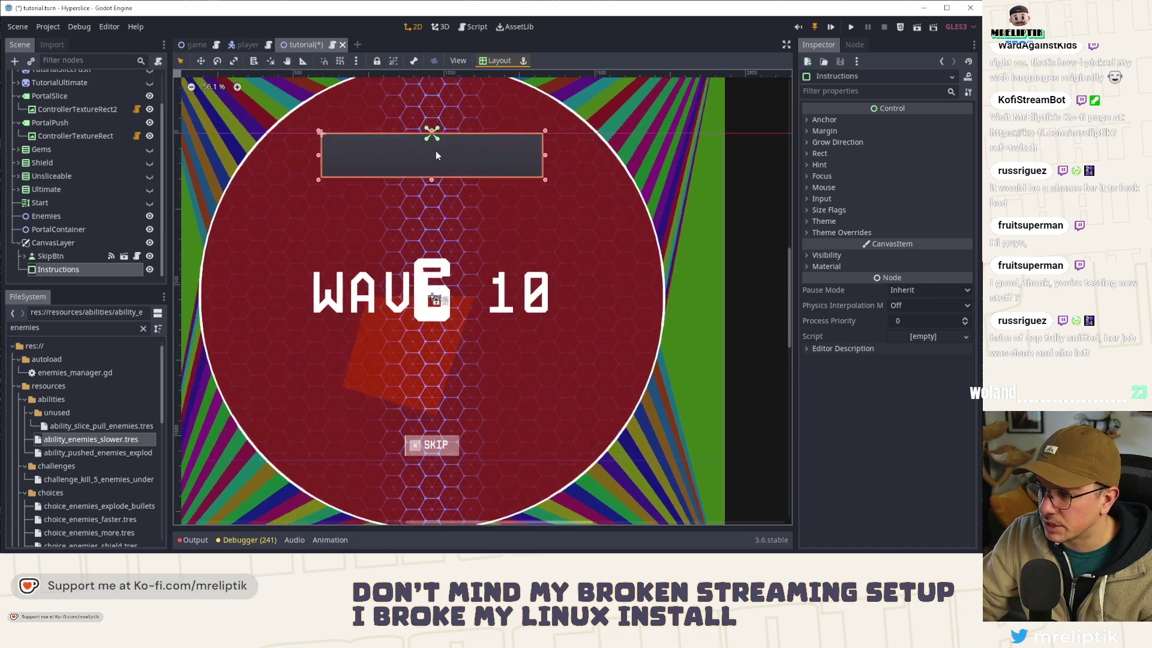
left_click_drag(436, 151, 438, 173)
key("ctrl+s")
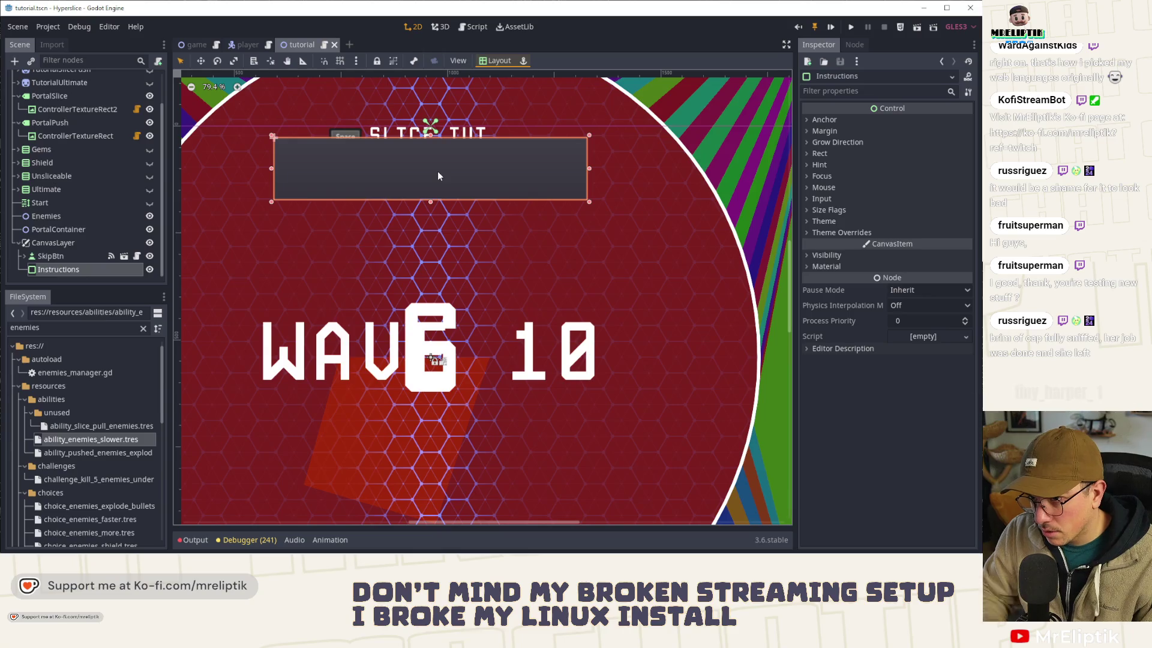
Step: Give the panel a StyleBoxFlat style override with background colour 1c2328 at alpha 210
left_click(825, 268)
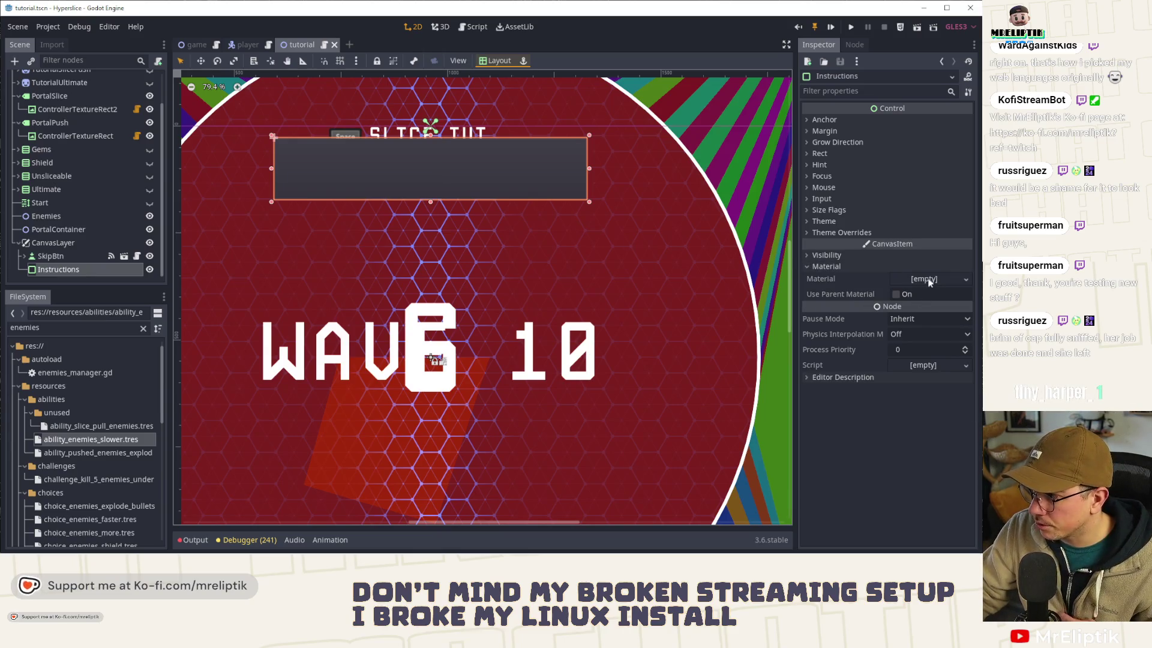
left_click(840, 234)
left_click(825, 244)
left_click(907, 255)
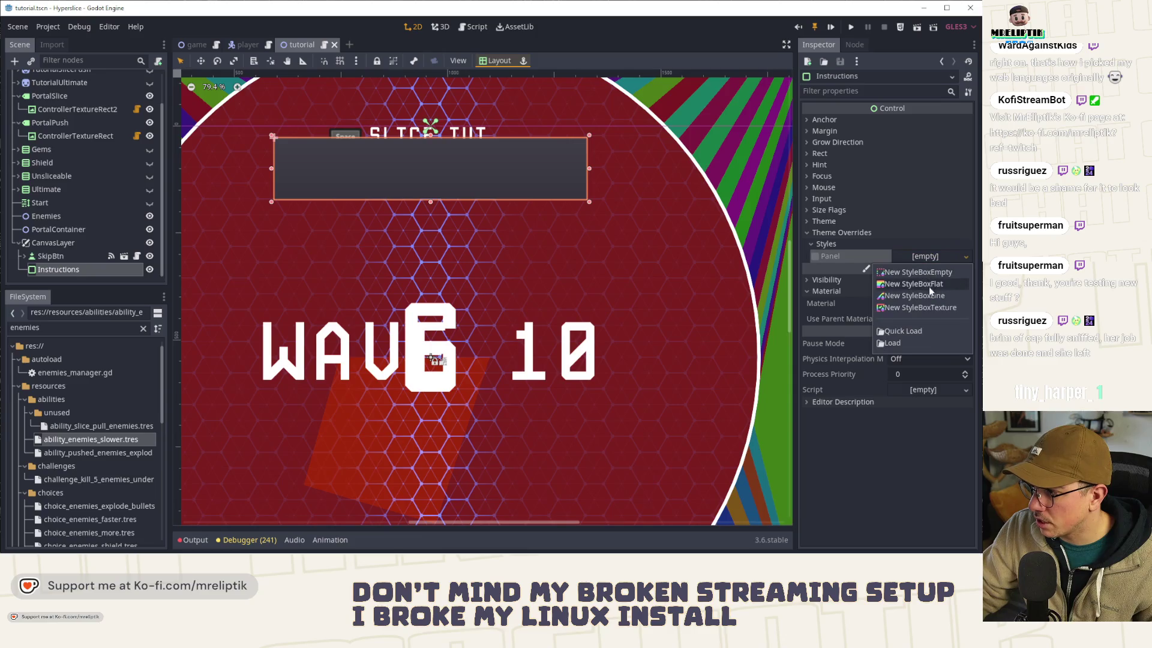
left_click(918, 284)
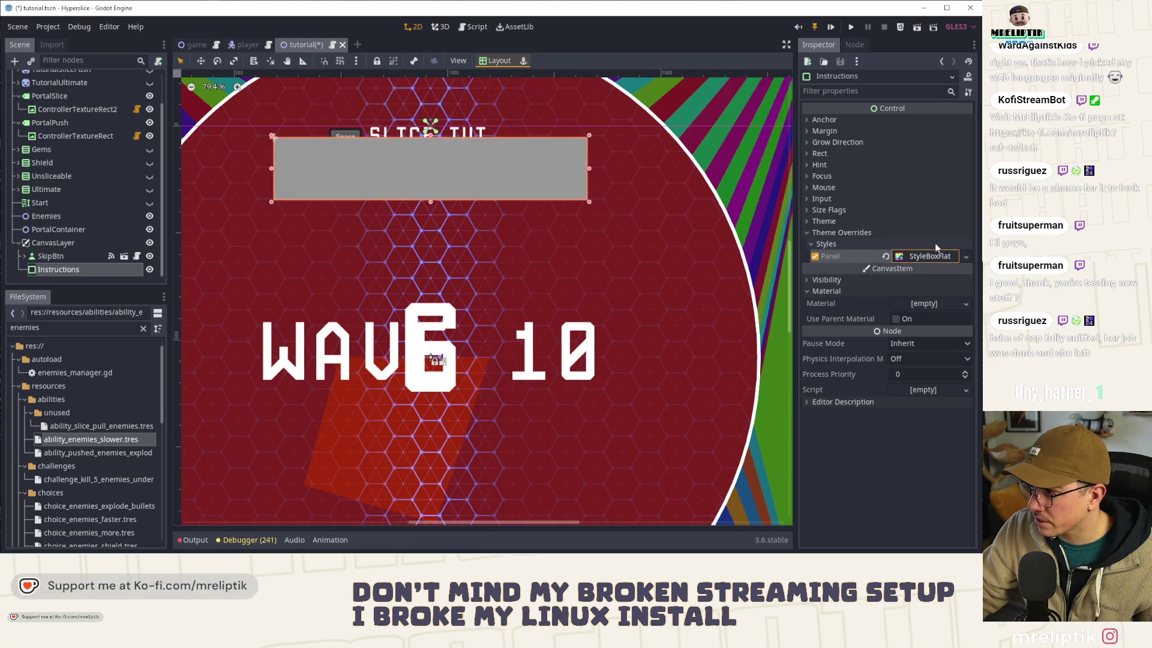
left_click(926, 256)
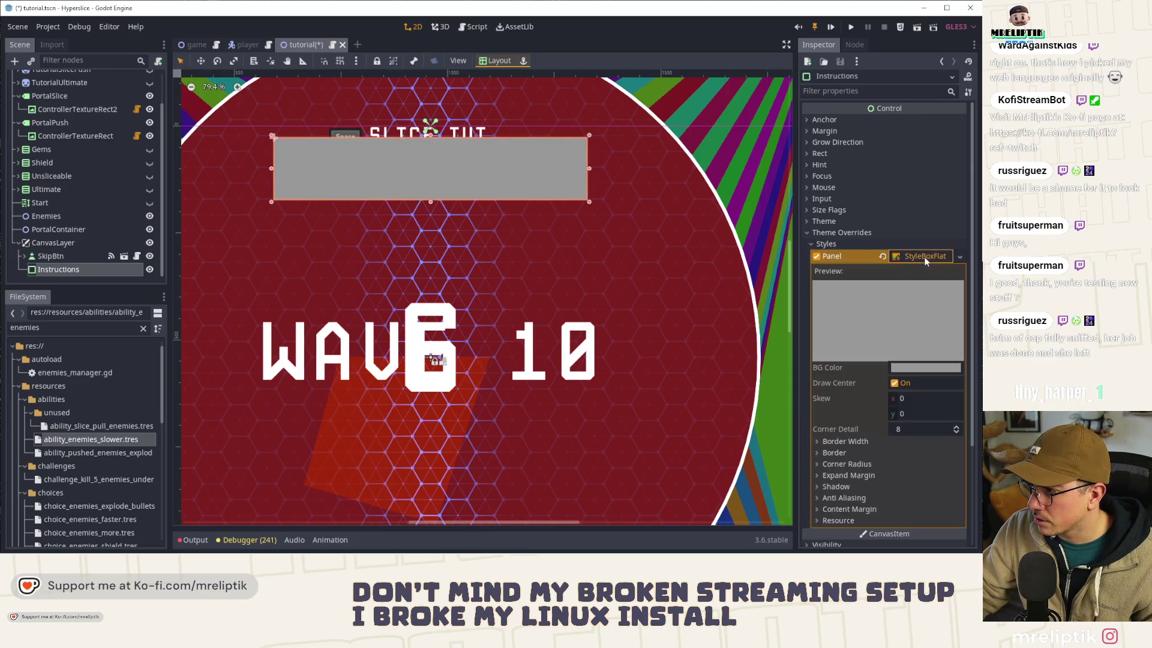
left_click(906, 365)
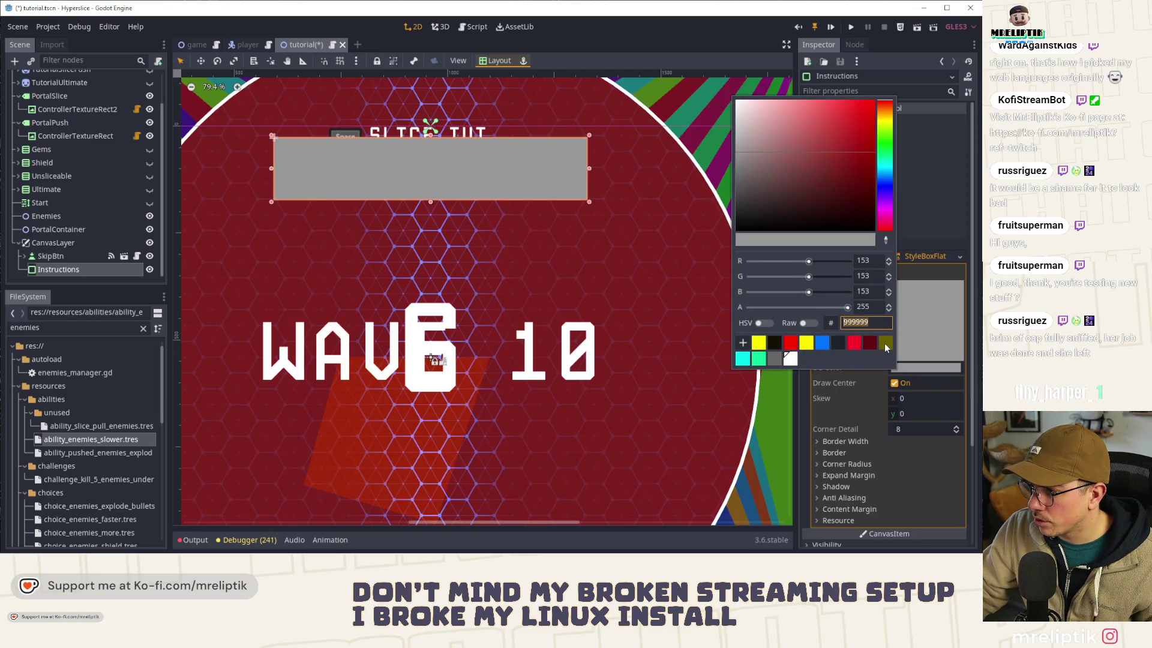
left_click(837, 342)
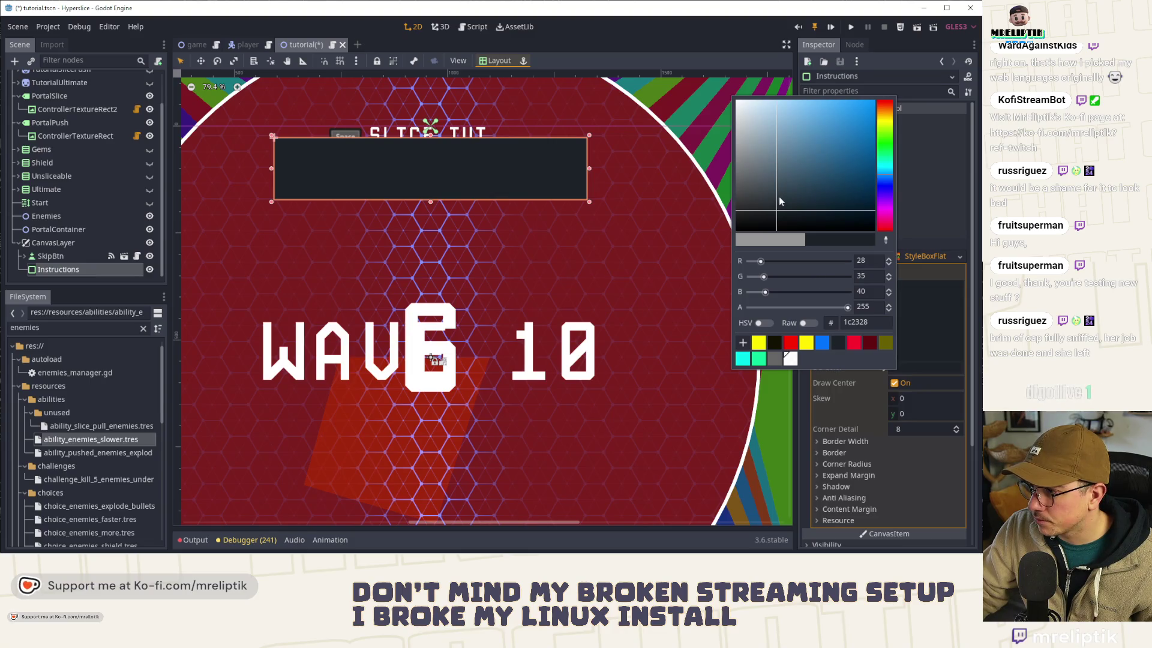
left_click_drag(850, 309, 832, 309)
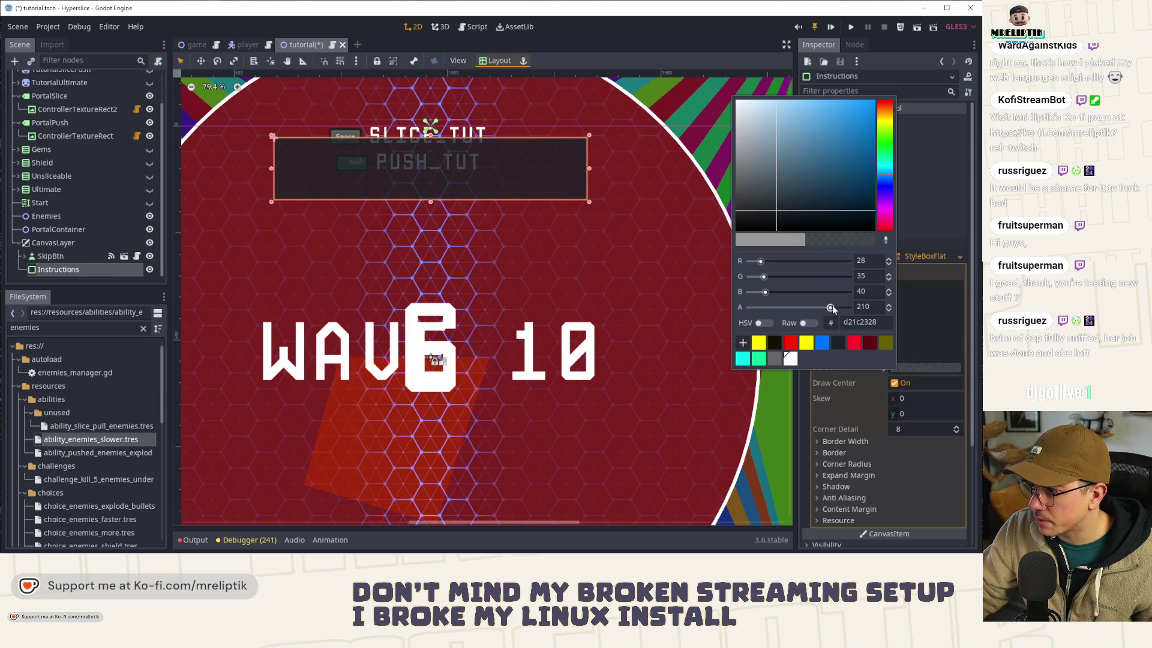
left_click(804, 396)
scroll(458, 138, "up", 1)
scroll(424, 160, "up", 1)
scroll(424, 160, "down", 2)
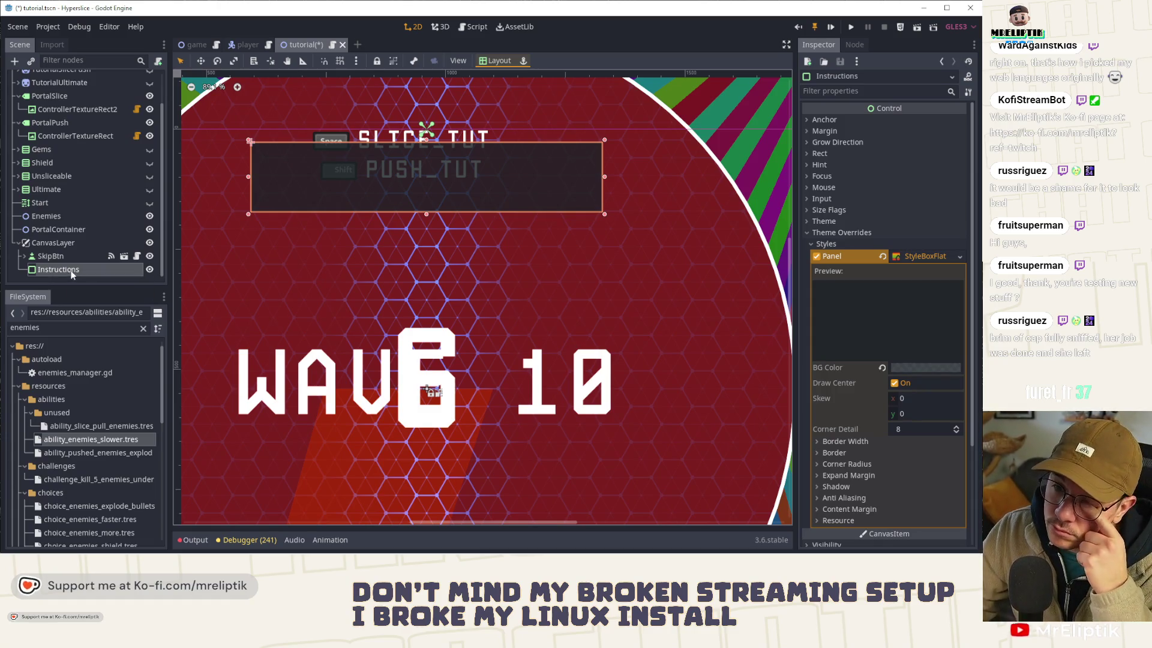
Step: Add a MarginContainer under Instructions with a VBoxContainer inside it
right_click(72, 273)
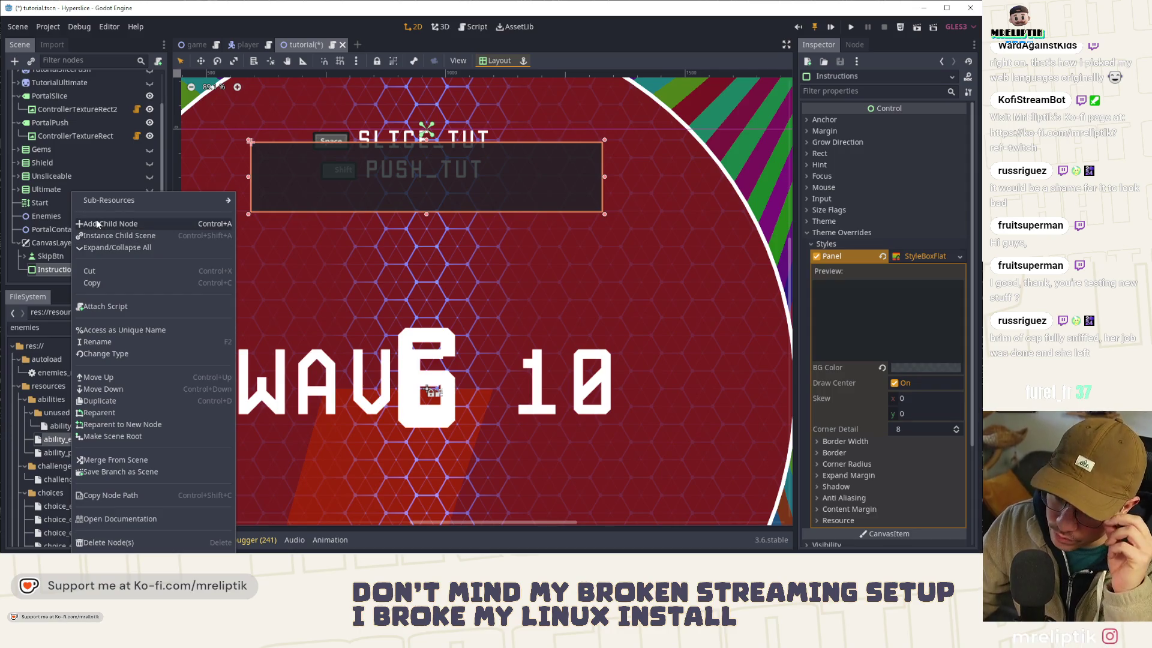
left_click(113, 224)
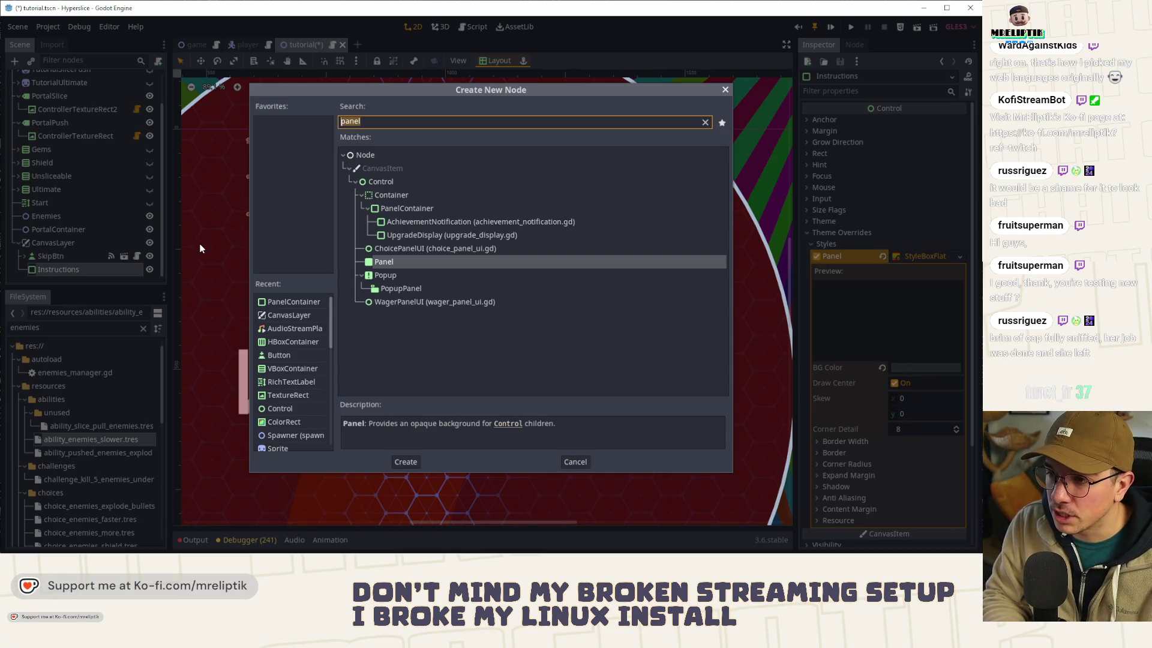
type("margin")
key("Return")
key("ctrl+a")
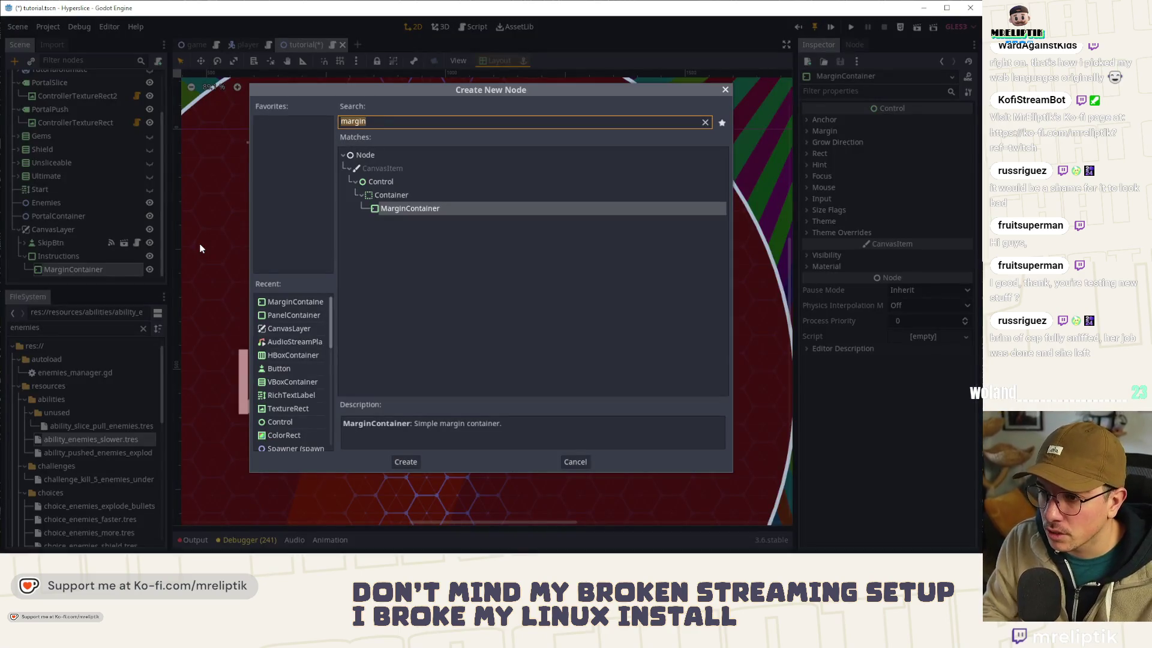
type("vbox")
key("Return")
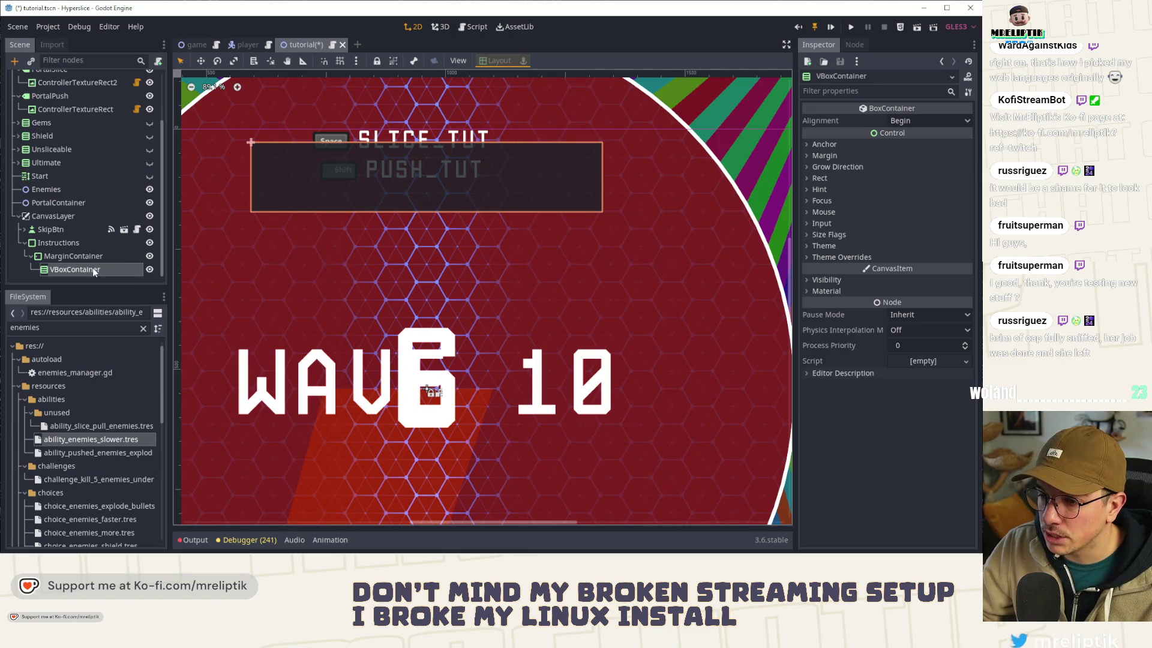
Step: Add a Label to the VBoxContainer and drag the Gembox label into it
right_click(76, 270)
left_click(118, 225)
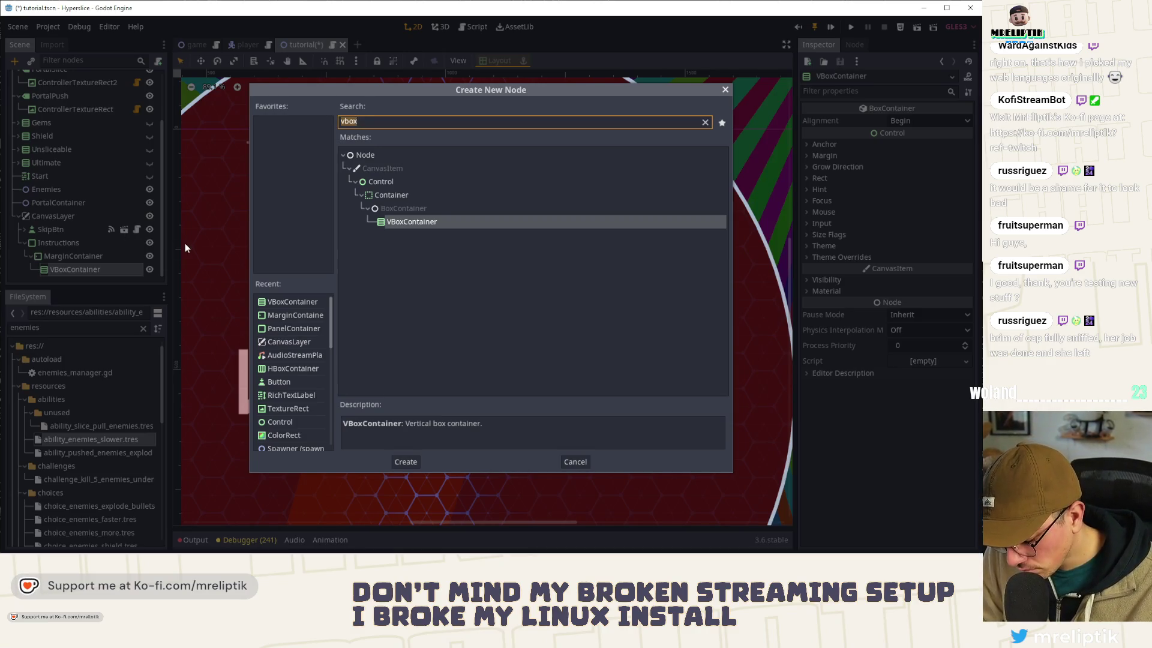
type("lab erl")
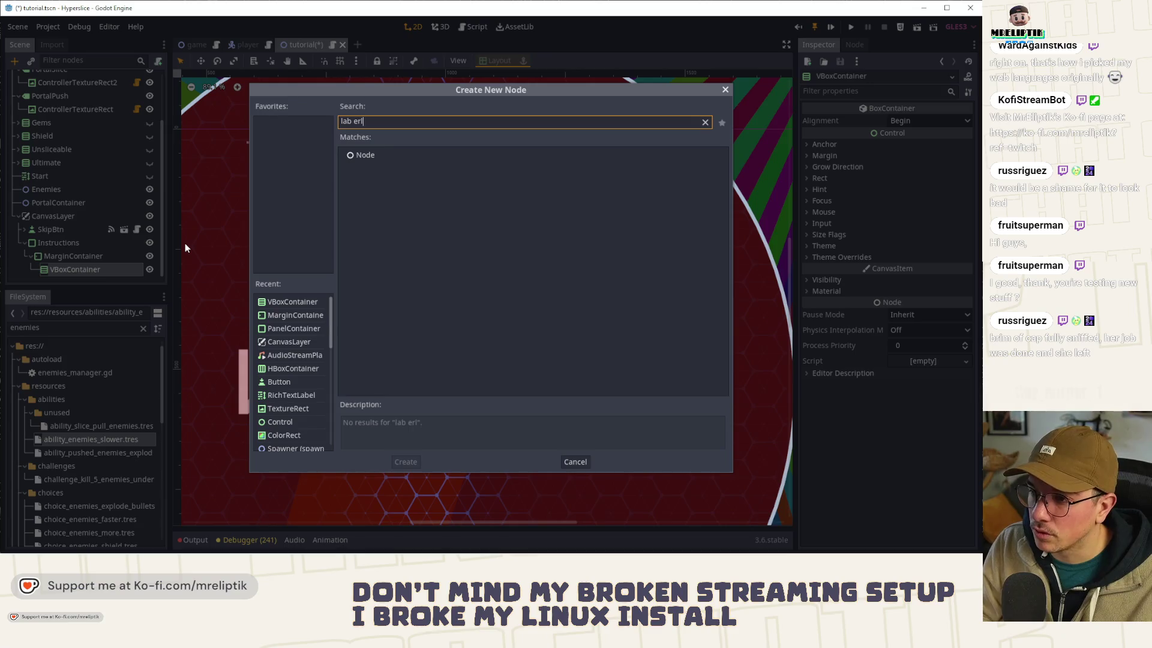
key("BackSpace")
key("BackSpace")
key("BackSpace")
key("BackSpace")
type("el")
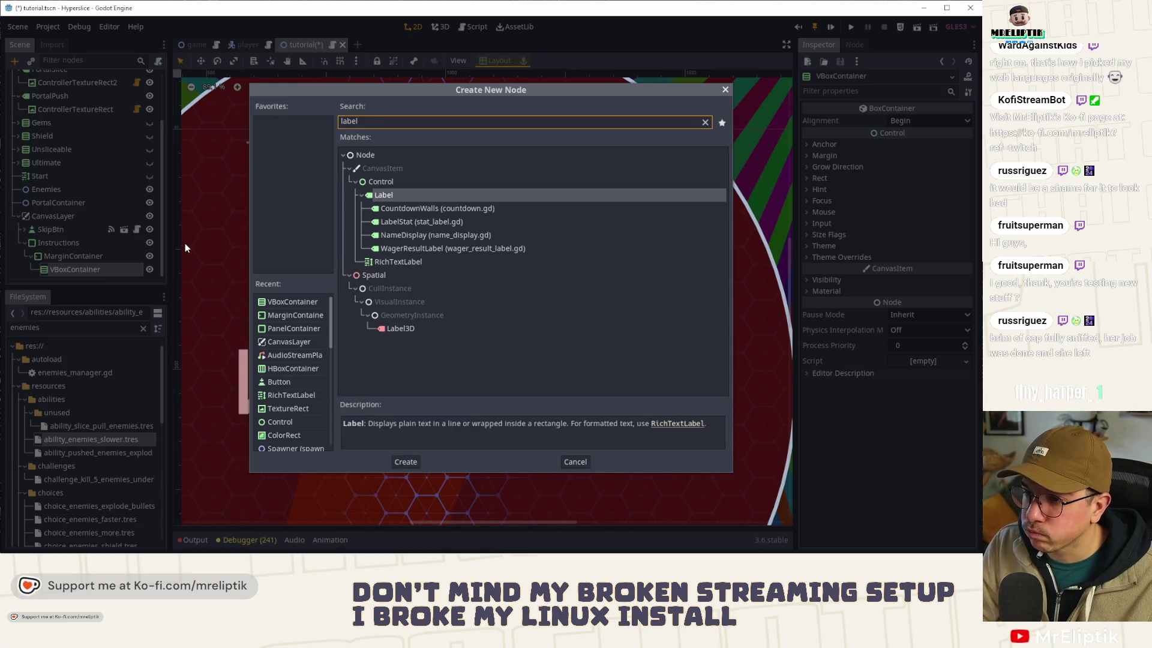
key("Return")
key("ctrl+z")
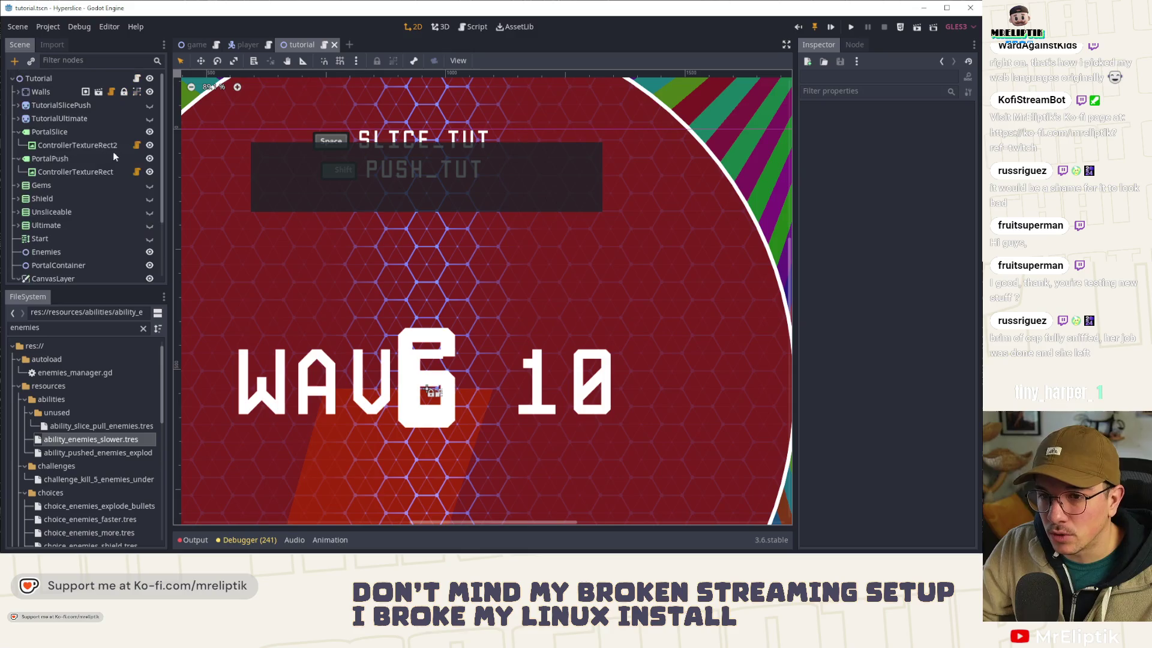
mouse_move(53, 198)
left_mouse_down()
mouse_move(113, 225)
mouse_move(90, 267)
mouse_move(75, 259)
left_mouse_up()
left_click(66, 255)
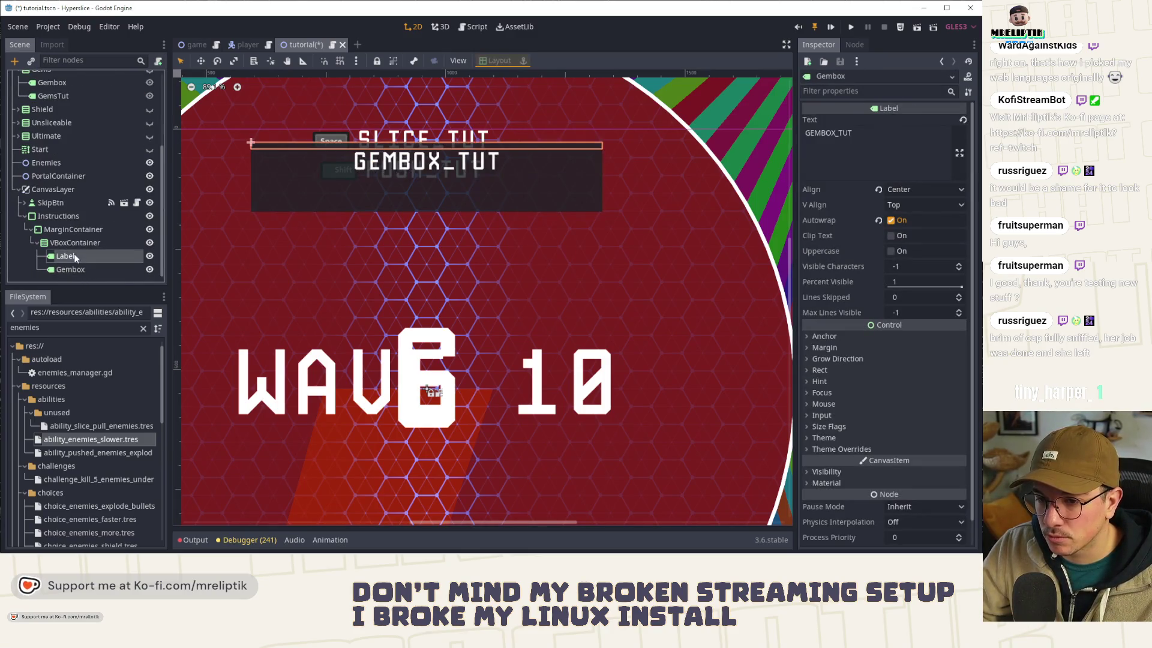
Step: Delete the unused Label, rename the Gembox label to Title, and save the scene
key("Delete")
key("Return")
double_click(96, 270)
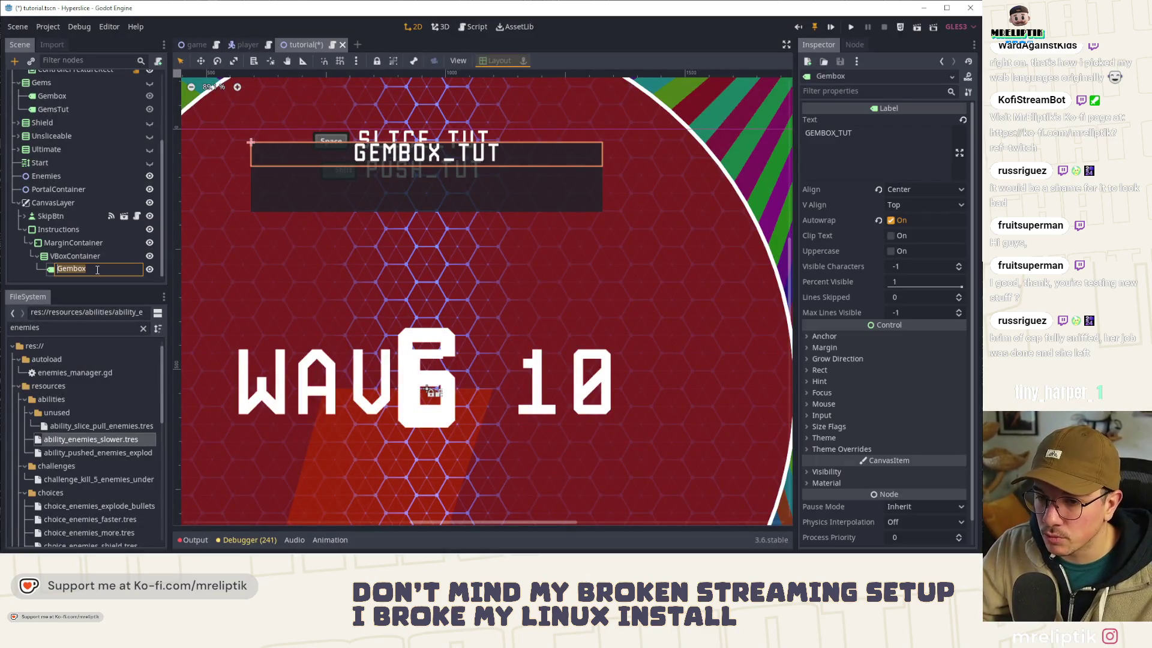
type("Title")
key("Return")
key("ctrl+s")
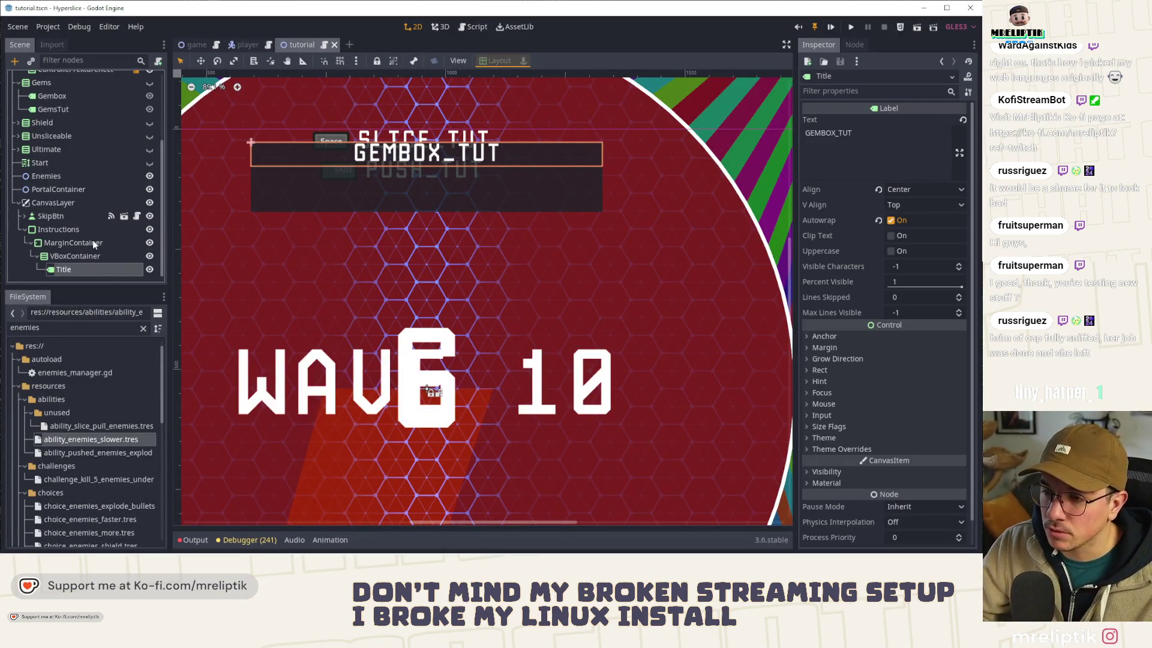
Step: Expand the Title's theme overrides down to its Font override settings
scroll(435, 167, "up", 5)
scroll(837, 336, "down", 1)
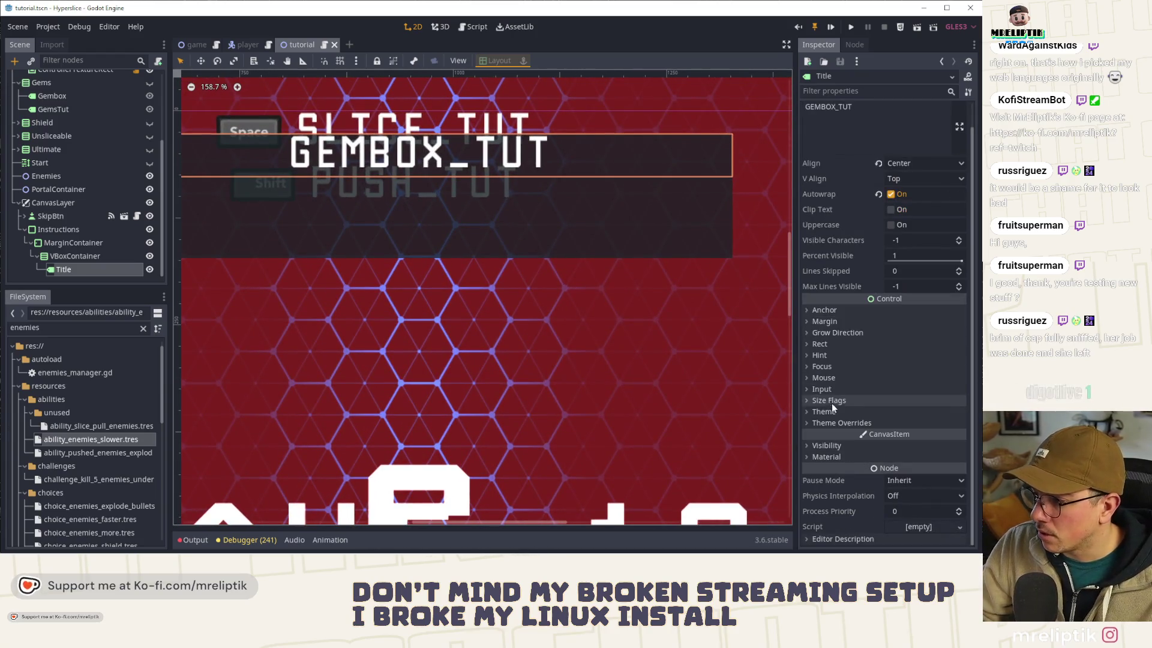
left_click(814, 423)
left_click(815, 474)
left_click(815, 474)
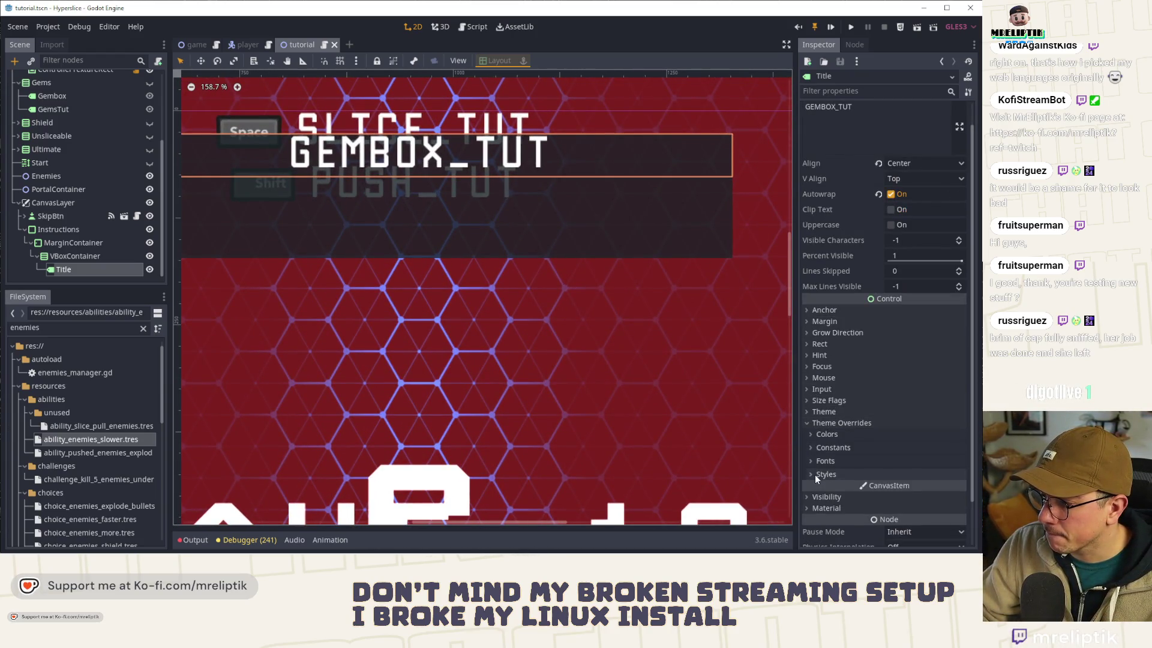
left_click(818, 463)
left_click(921, 489)
scroll(858, 450, "down", 5)
left_click(829, 397)
left_click(829, 397)
left_click(829, 397)
left_click(835, 374)
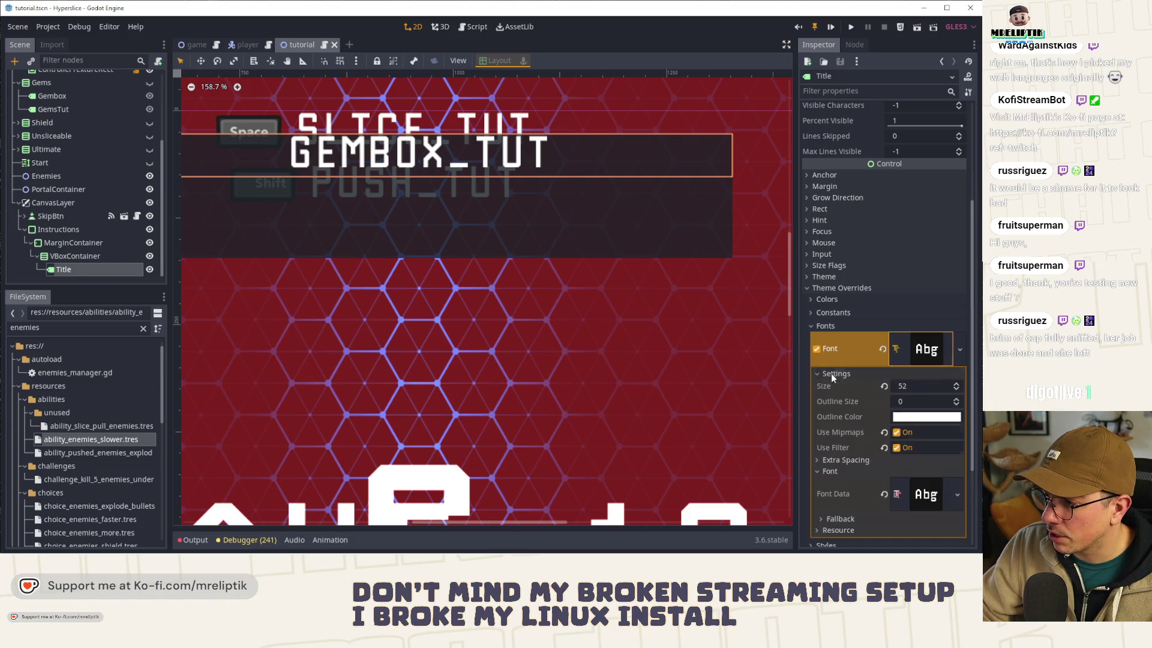
scroll(468, 294, "down", 4)
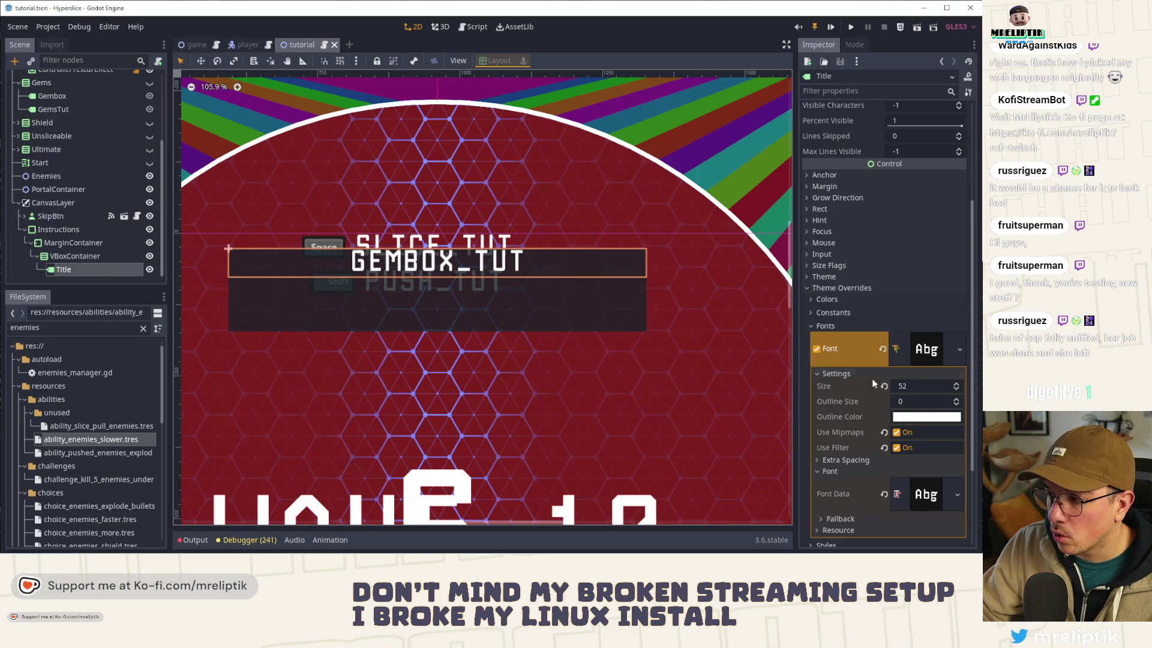
Step: Quick-load manolo_48.tres as the Title's font
left_click(959, 349)
left_click(906, 409)
scroll(424, 318, "down", 5)
double_click(398, 301)
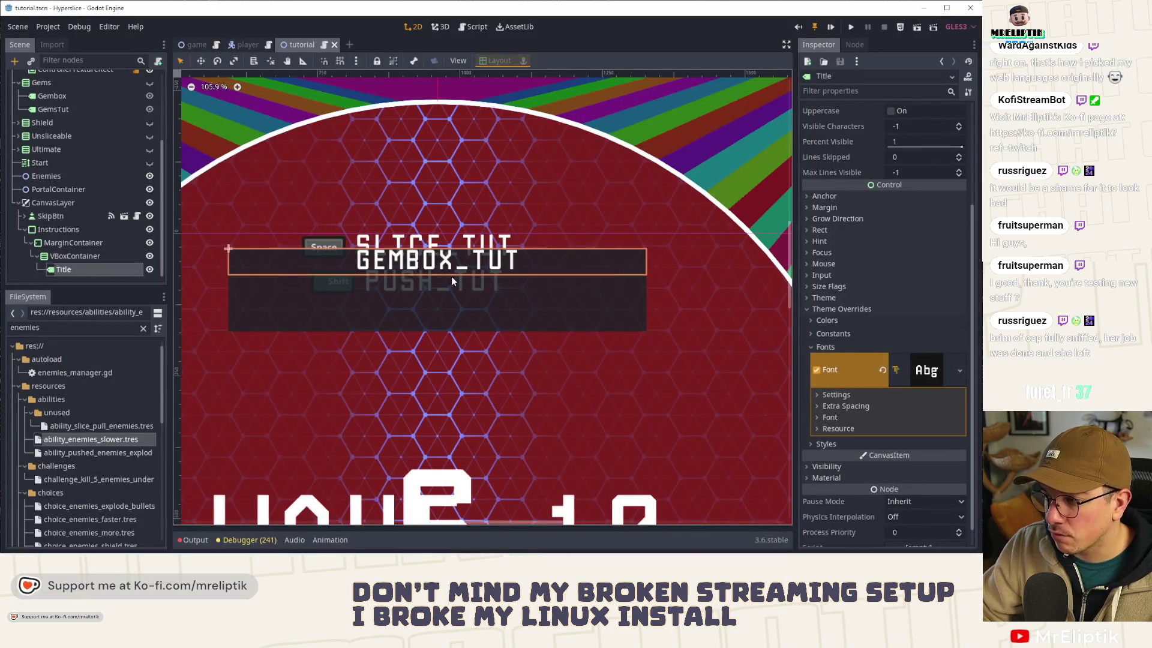
left_click(84, 257)
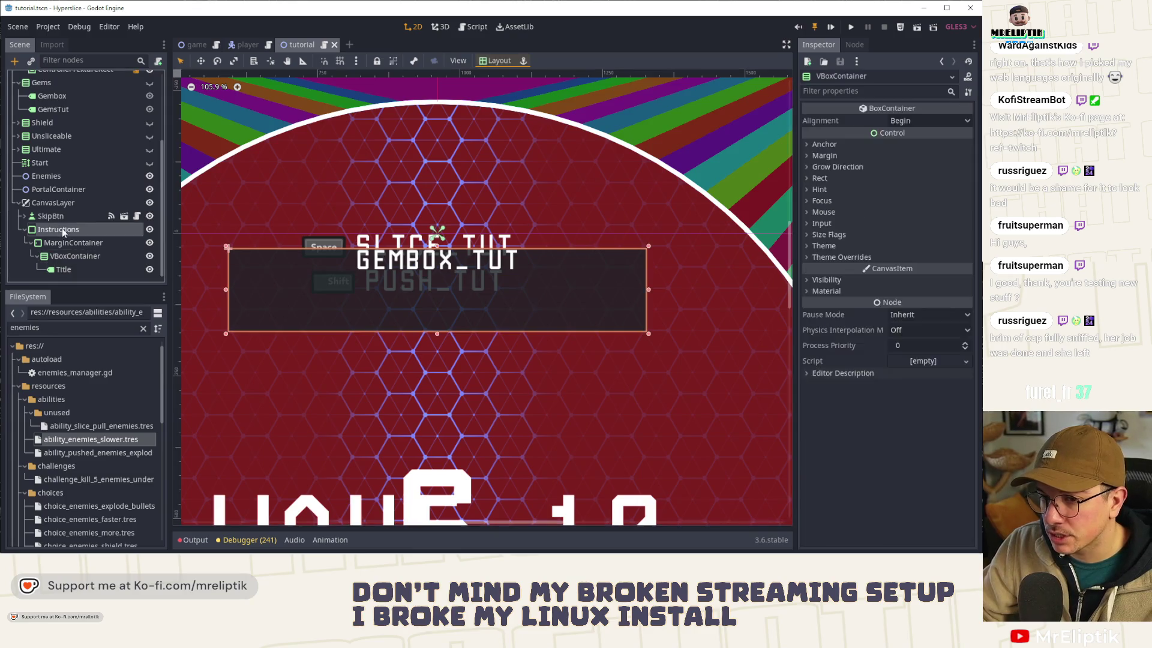
Step: Select the MarginContainer and expand its Theme Overrides > Constants
scroll(447, 278, "up", 2)
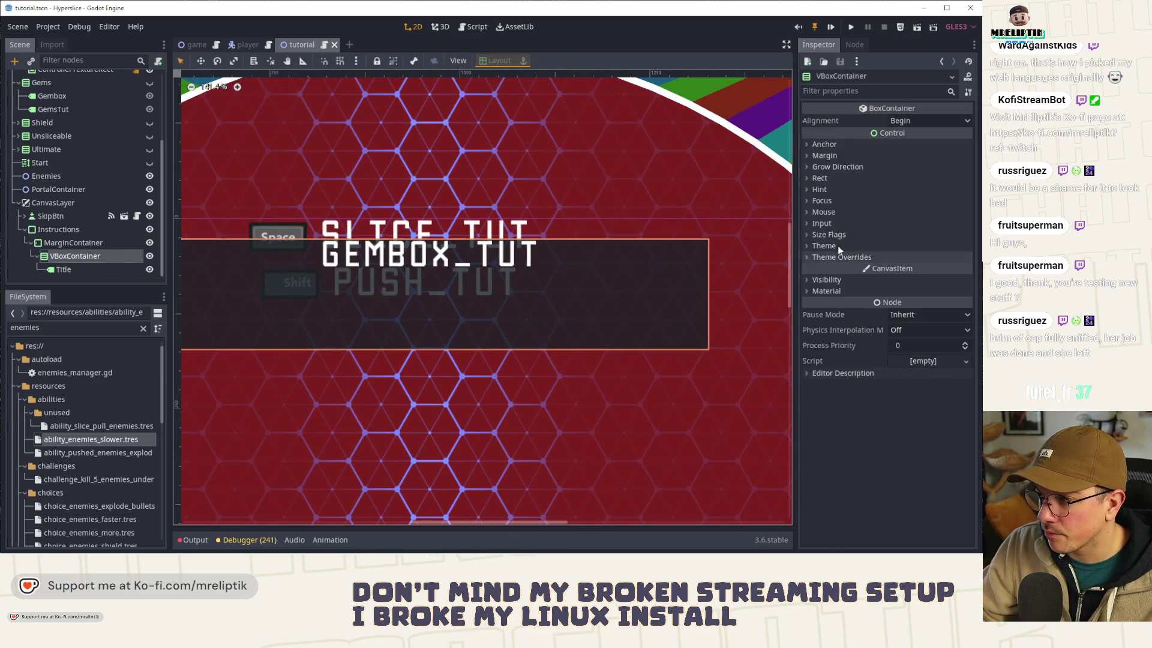
left_click(817, 257)
left_click(813, 268)
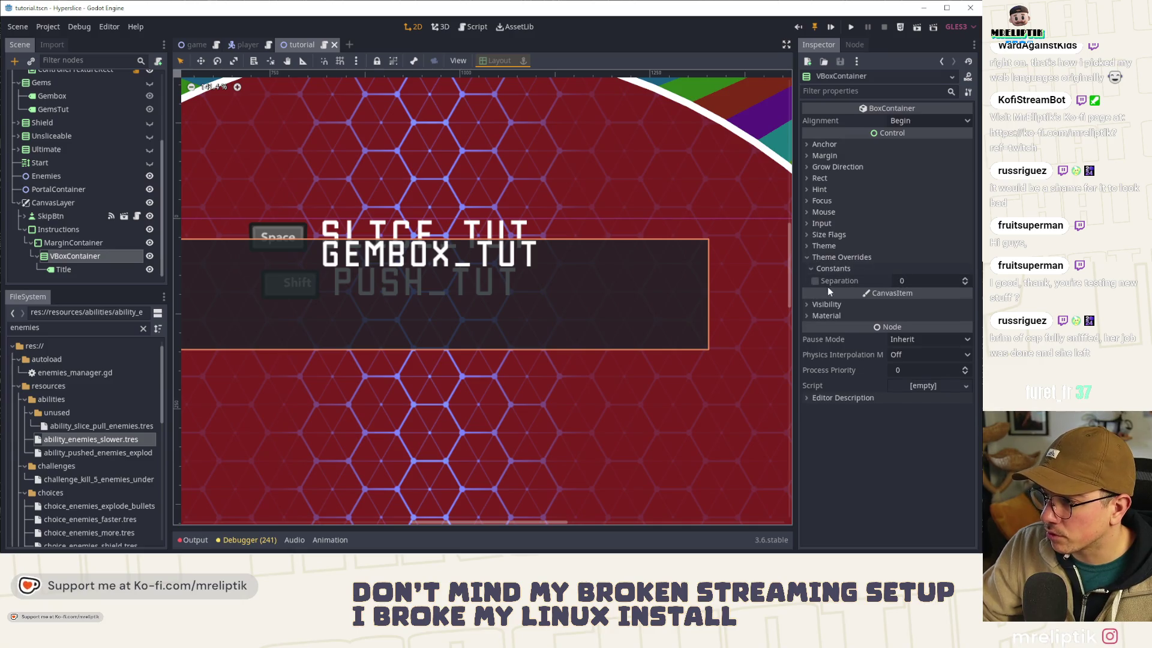
left_click(64, 244)
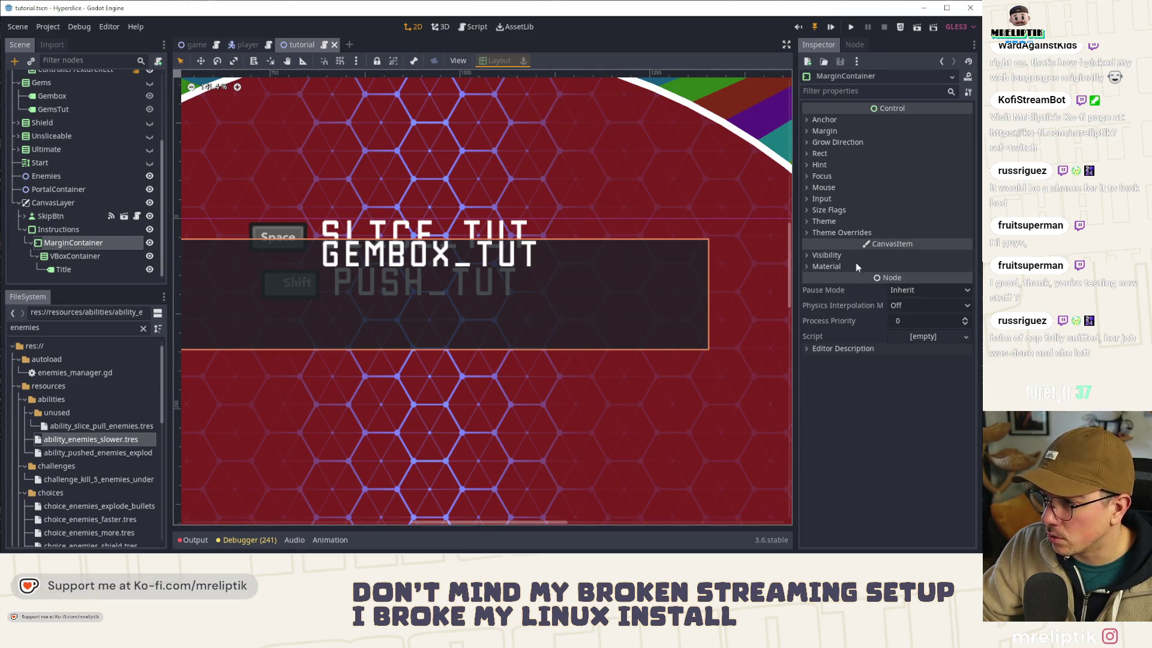
left_click(838, 232)
left_click(836, 244)
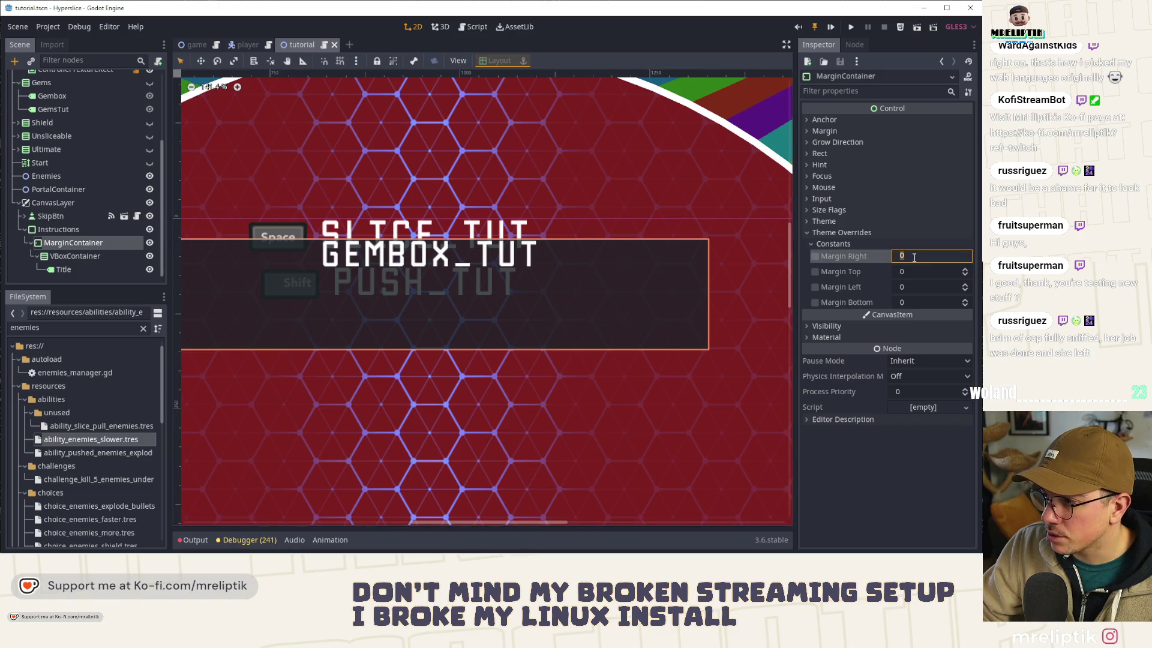
Step: Set margins Right 15, Top 10, Left 15, Bottom 10, and save the scene
left_click(916, 263)
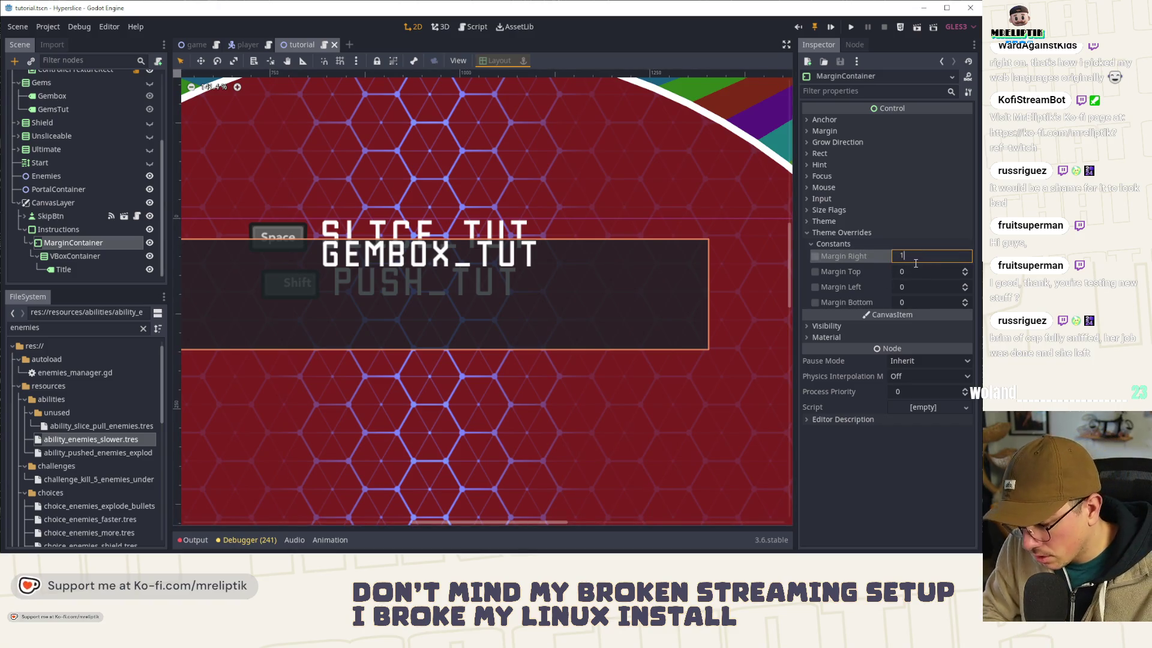
type("15")
key("Tab")
type("10")
key("Return")
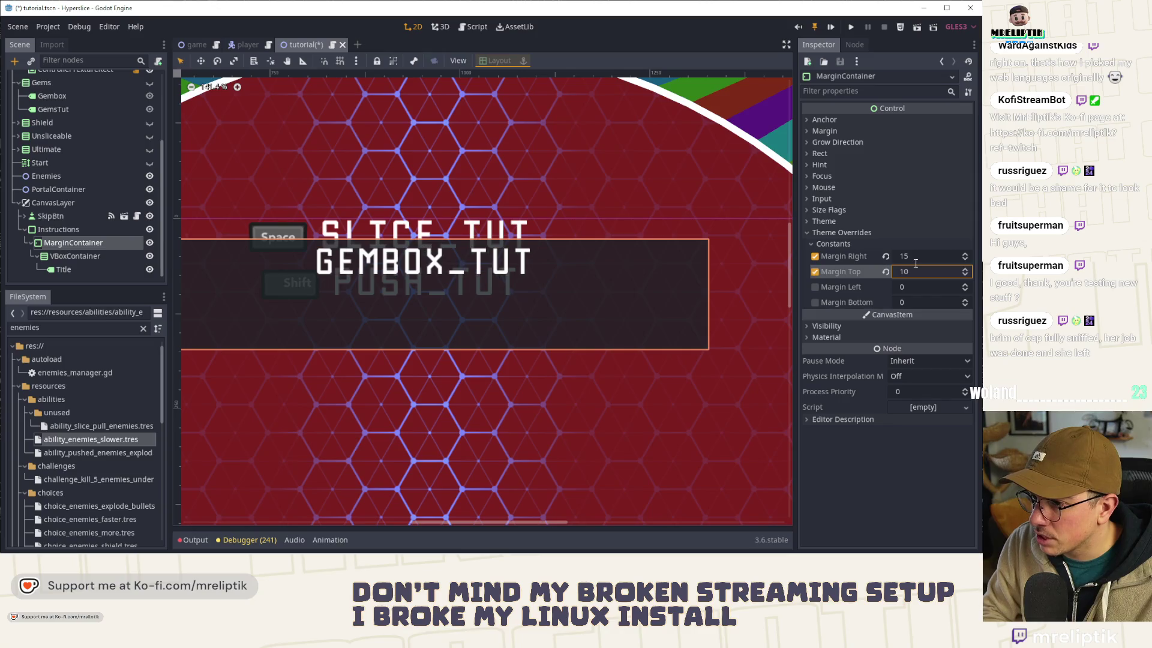
key("Tab")
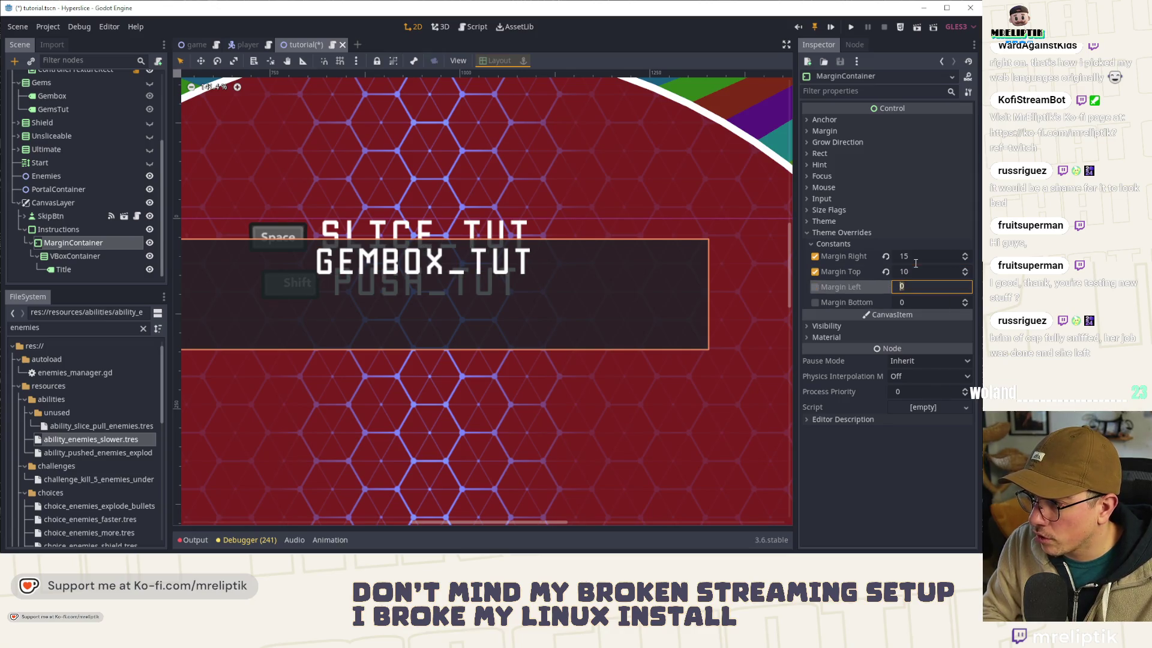
type("15")
key("Tab")
type("10")
key("ctrl+s")
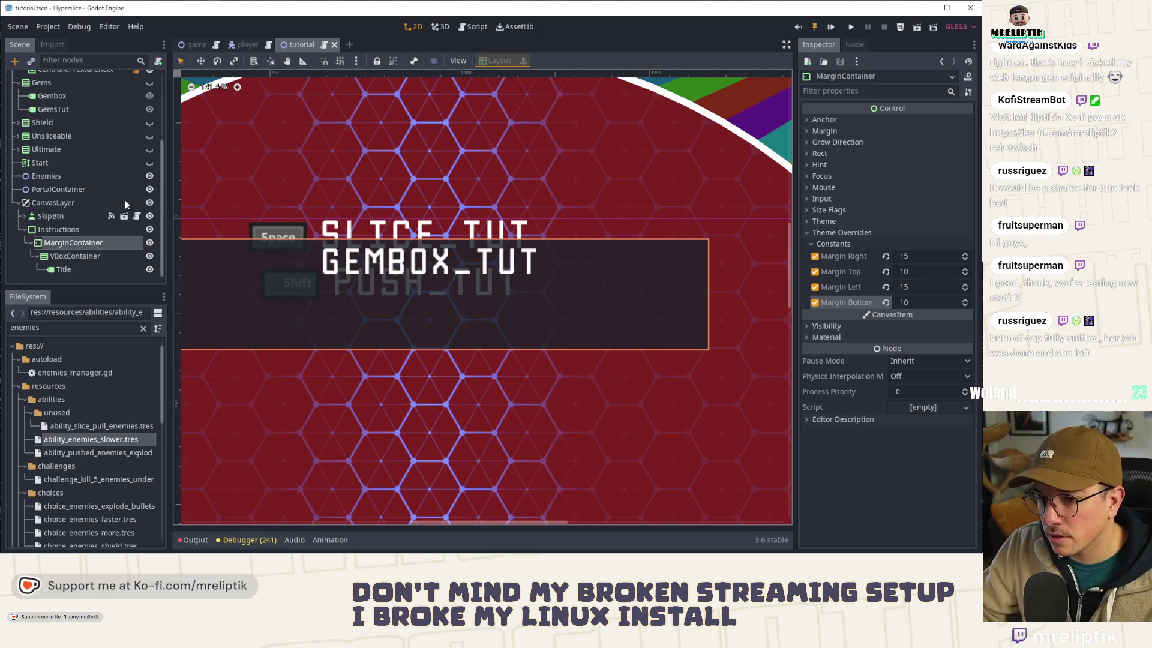
Step: Select the Title label node in the Scene tree
left_click(89, 266)
scroll(443, 285, "down", 2)
scroll(449, 279, "up", 2)
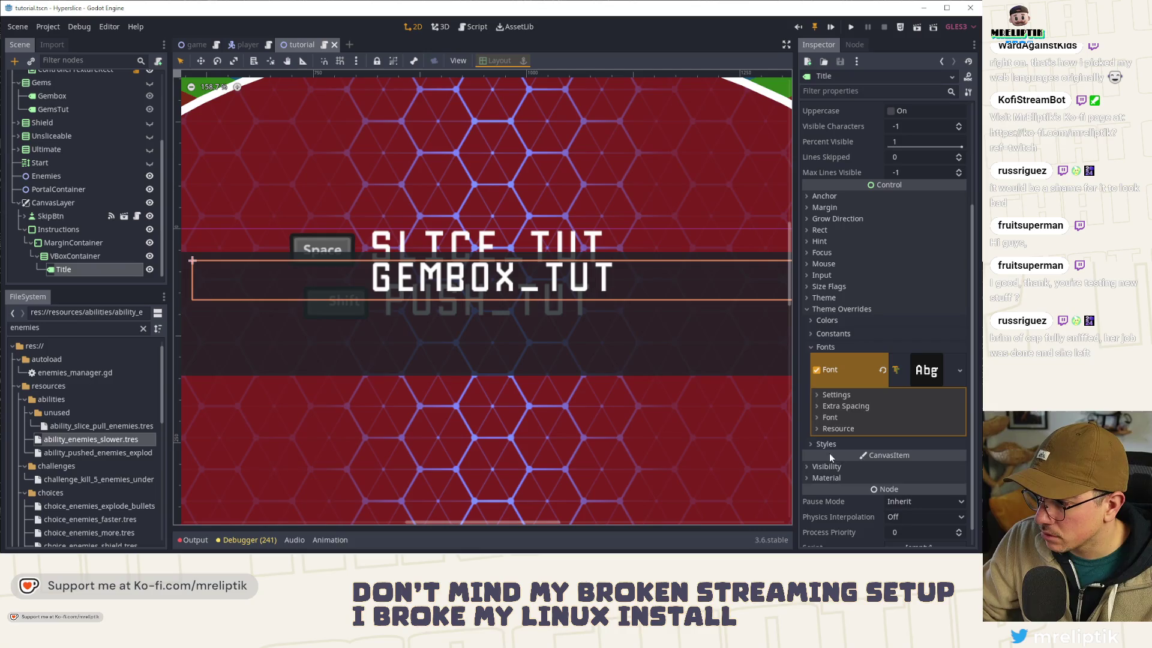
Step: Give the Title's Normal style a new StyleBoxFlat with a yellow background colour
left_click(827, 445)
left_click(930, 456)
left_click(920, 483)
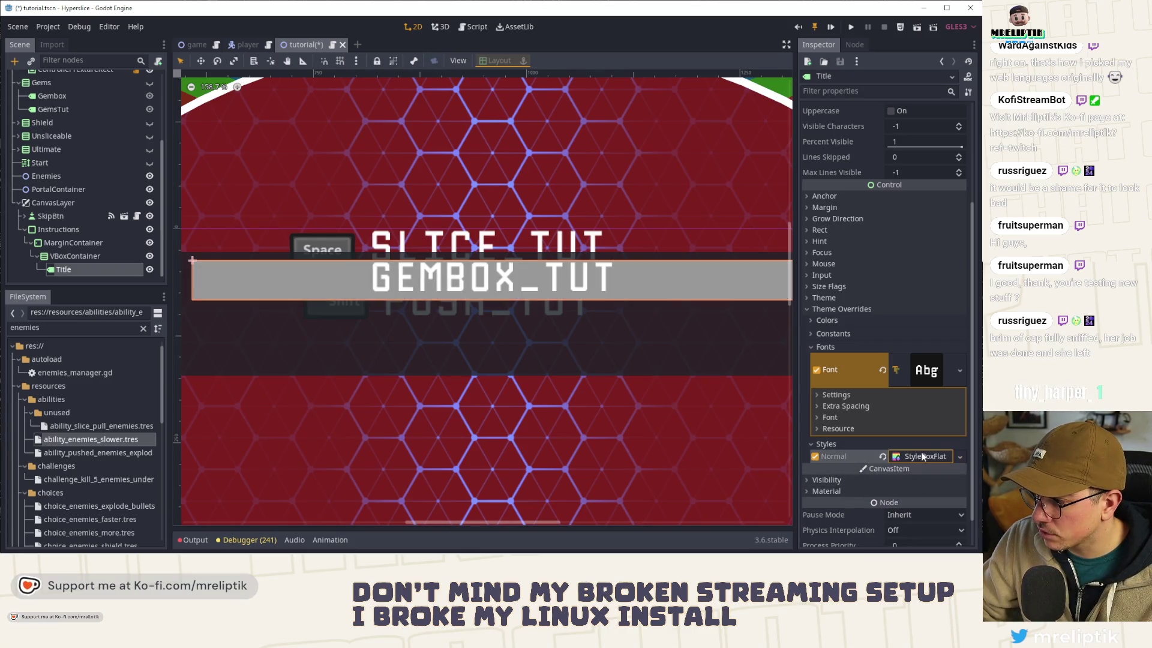
left_click(927, 458)
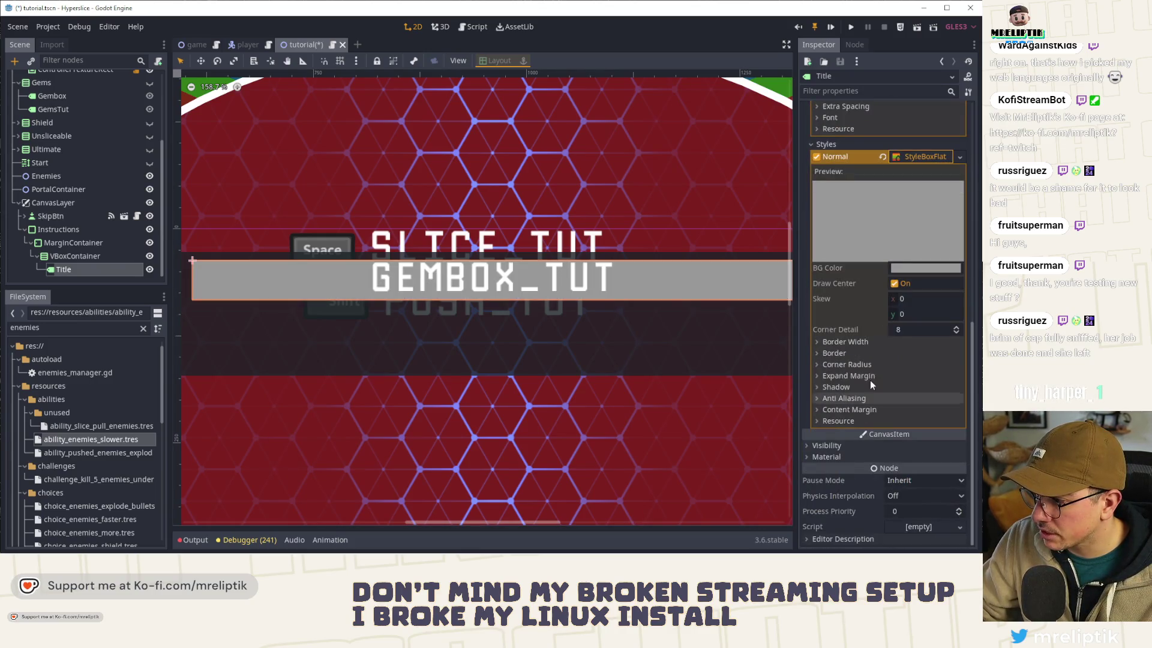
left_click(909, 267)
left_click(759, 263)
left_click(842, 326)
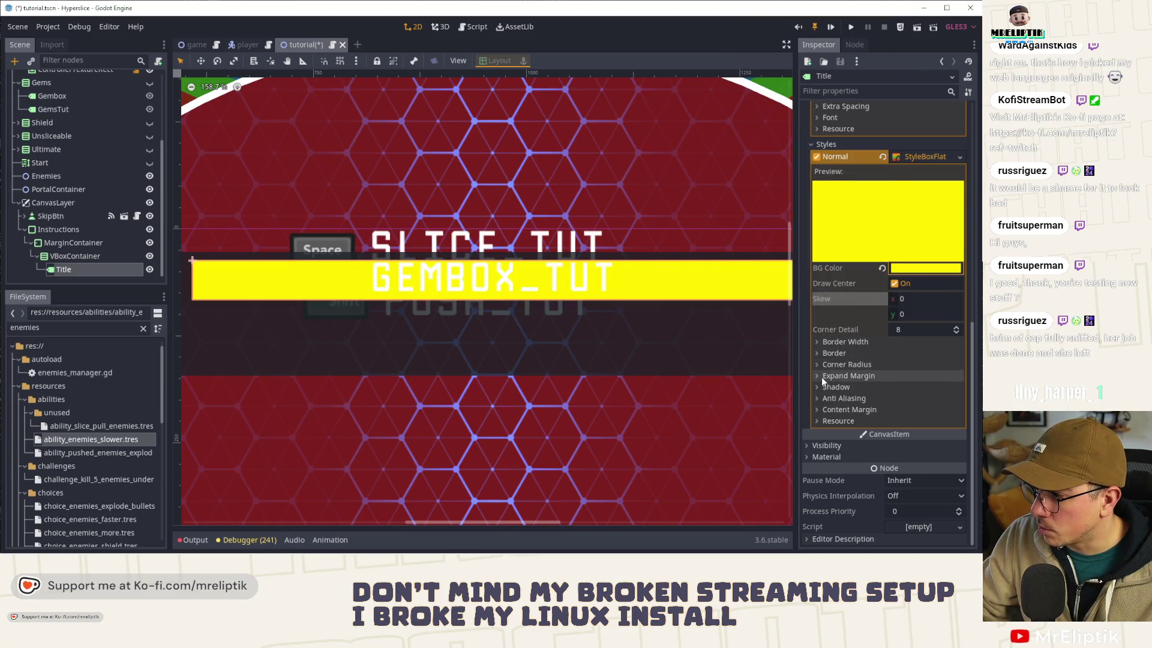
Step: Set the style box's Expand Margins to Left 15, Right 15, Top 10, Bottom 5, and save
left_click(822, 376)
left_click(916, 388)
type("15")
key("Tab")
type("15")
key("Tab")
type("10")
key("Return")
scroll(601, 364, "down", 2)
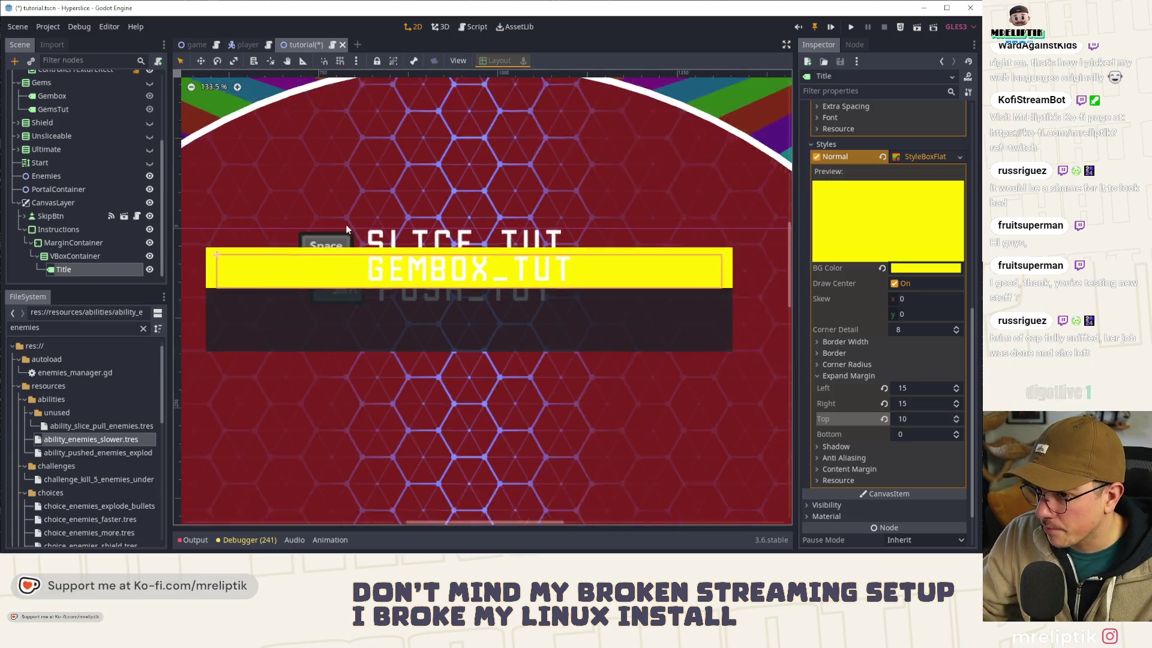
scroll(601, 365, "up", 1)
left_click(916, 434)
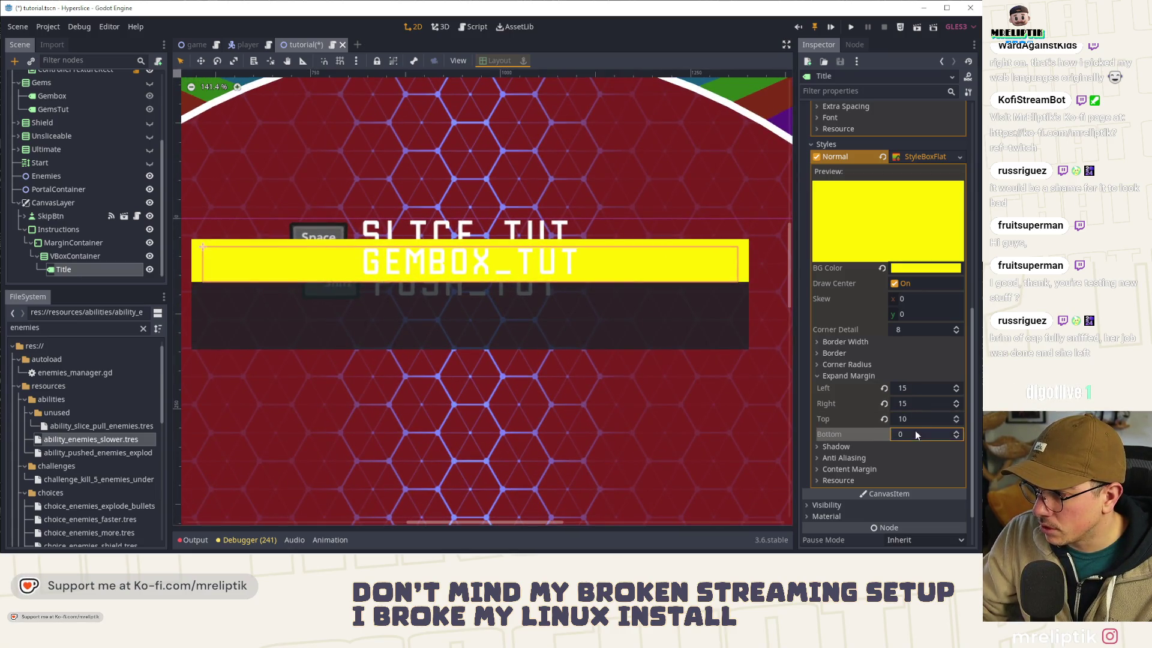
type("5")
key("Return")
key("ctrl+s")
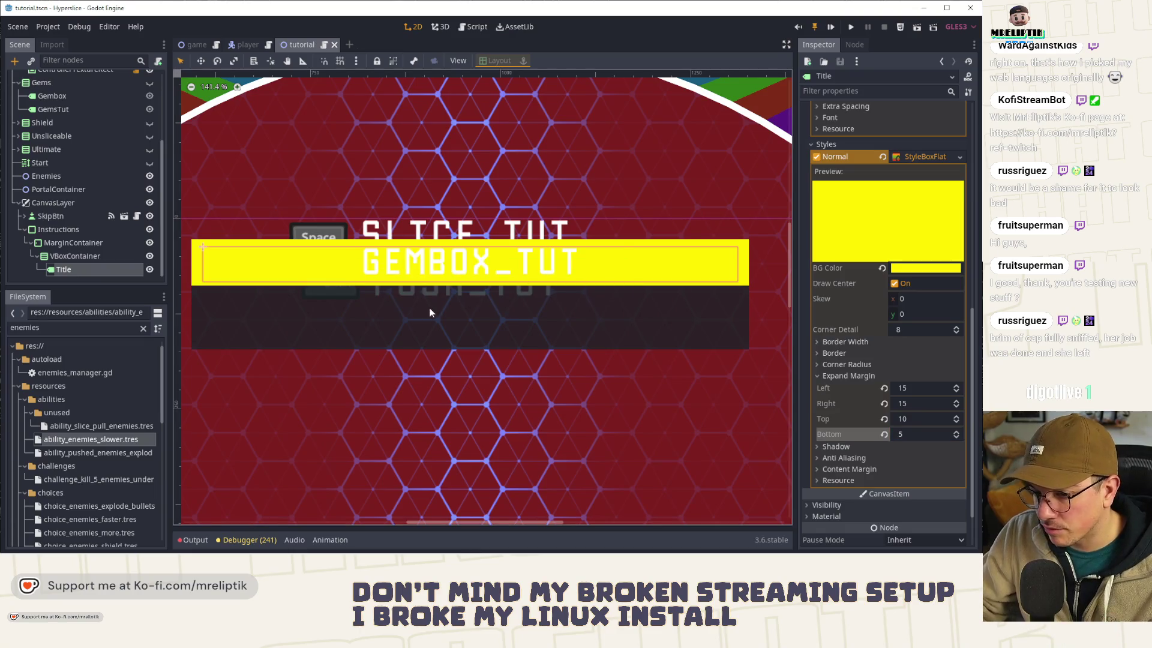
left_click(82, 243)
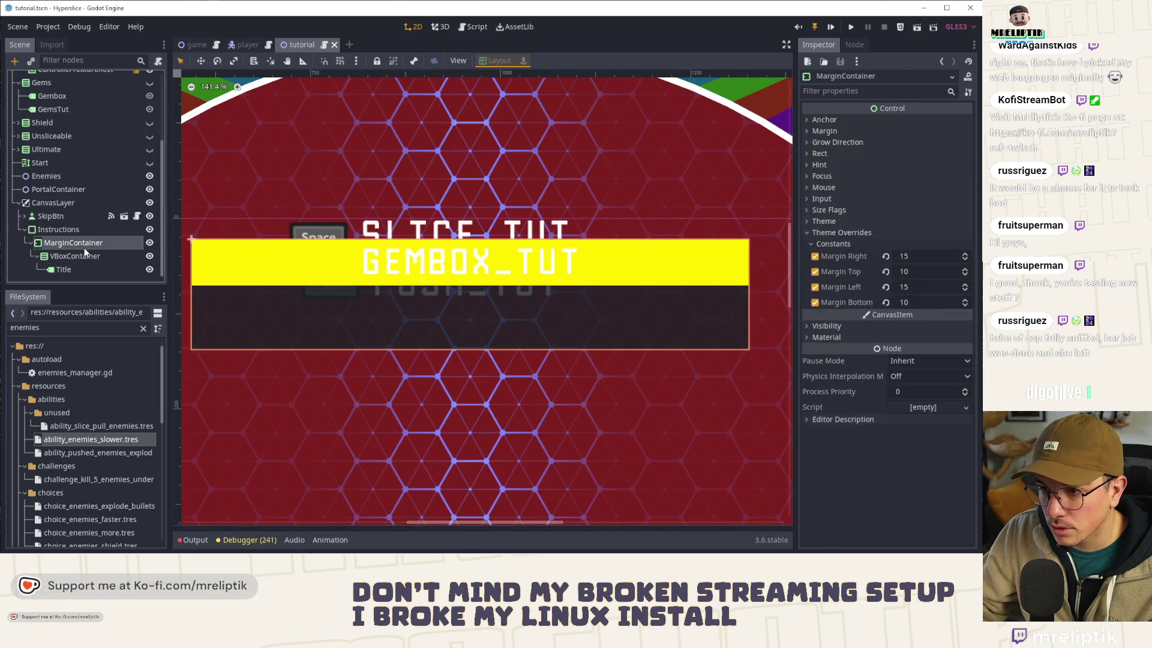
Step: Select the VBoxContainer and bring up the description of its Separation constant
left_click(78, 257)
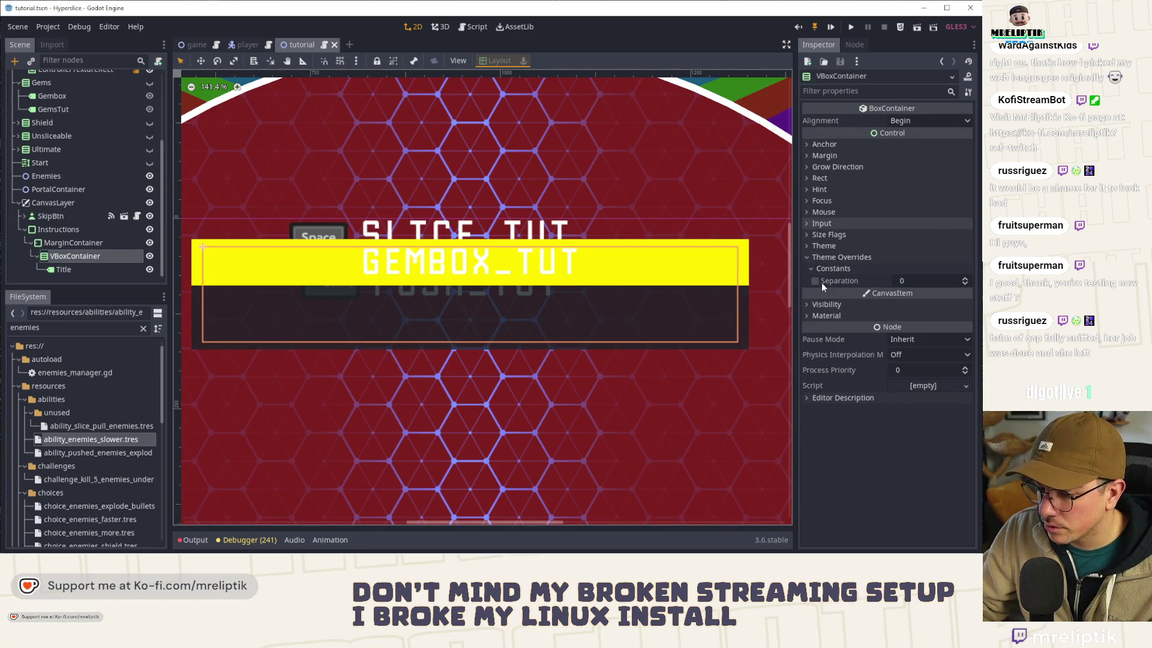
mouse_move(822, 282)
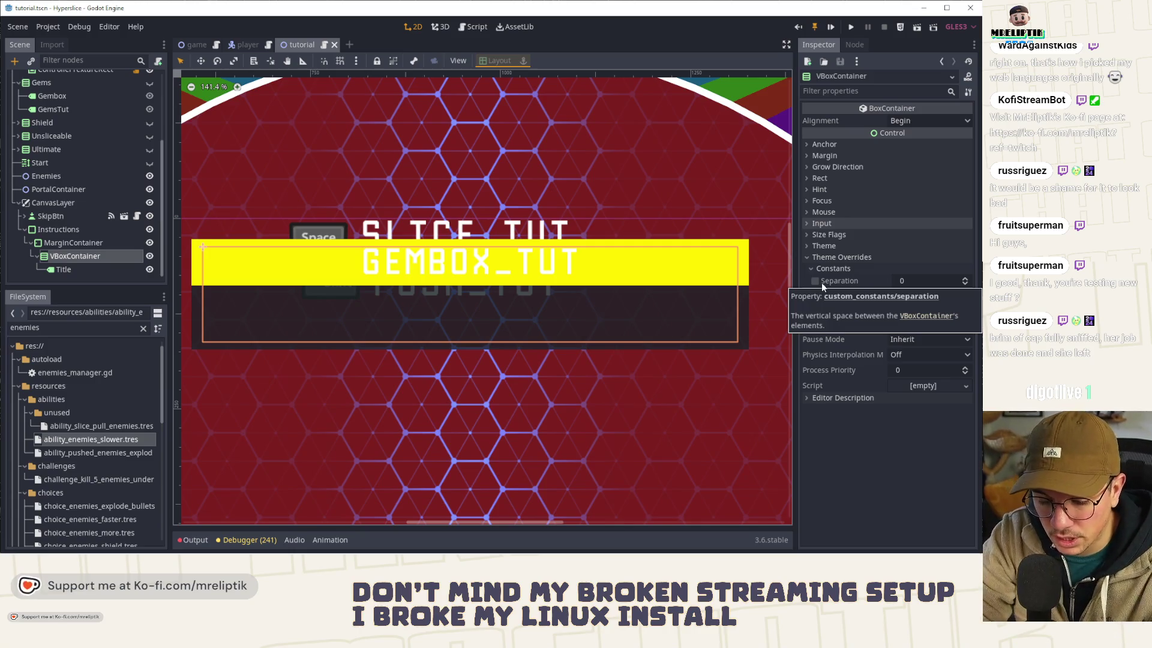
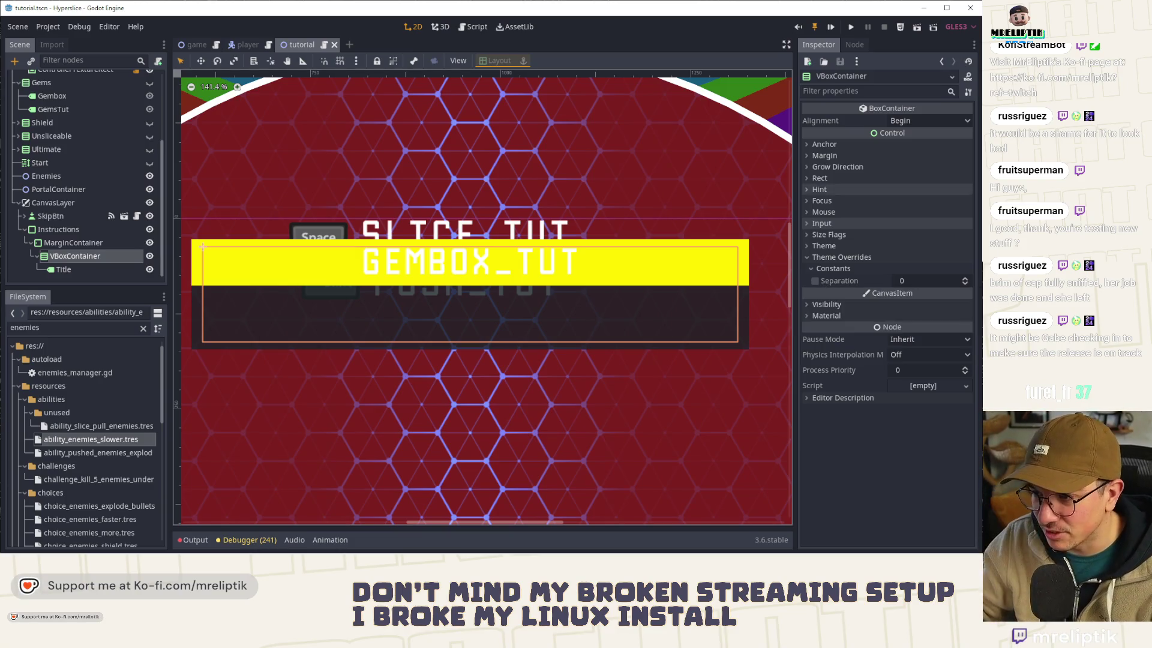
Step: Inspect the Title label's yellow Normal stylebox with expand margins 15, 15, 10 and 5
left_click(419, 264)
scroll(418, 264, "up", 3)
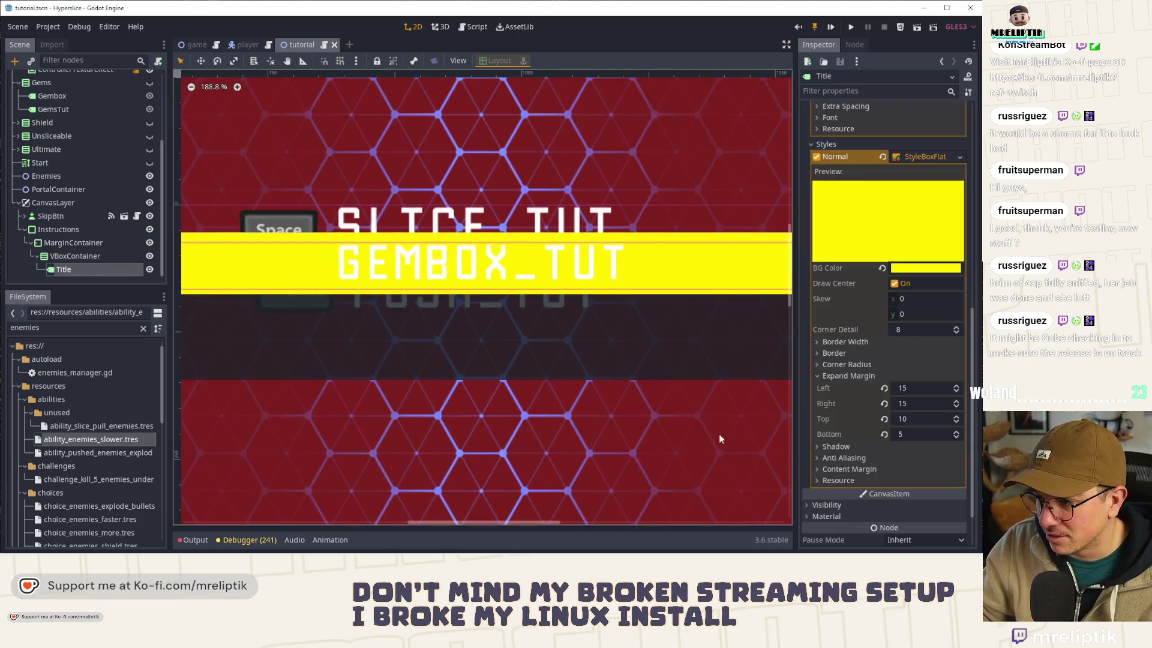
scroll(841, 464, "down", 2)
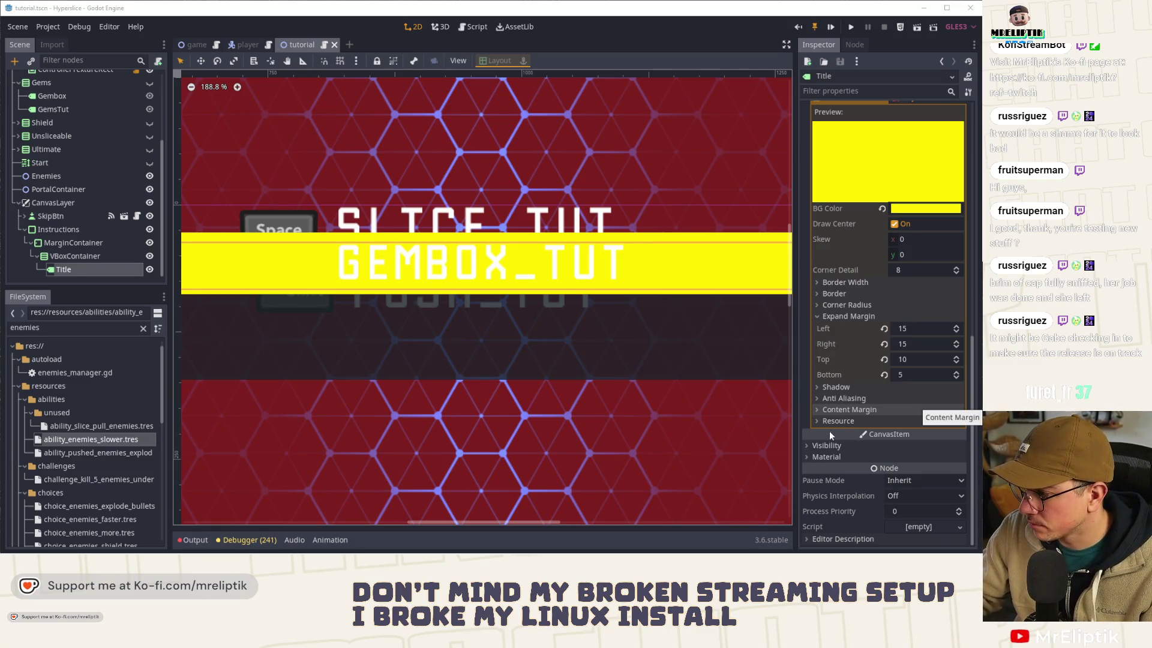
Step: Try an olive tint on the Title label, then revert it
left_click(826, 445)
left_click(922, 473)
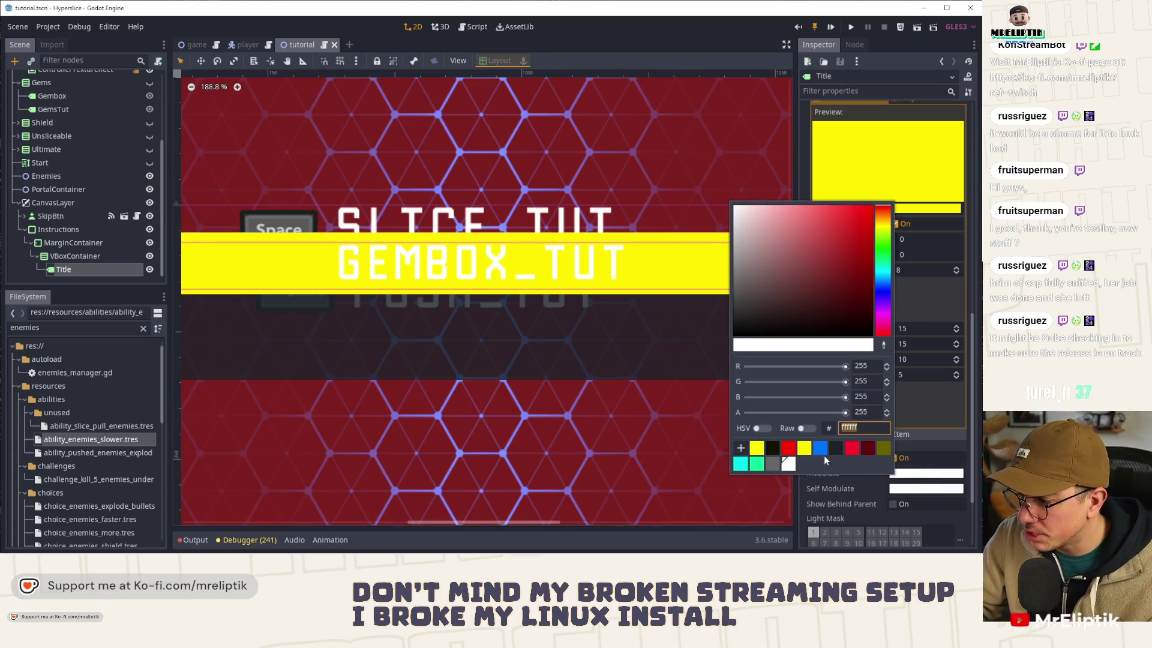
left_click(883, 448)
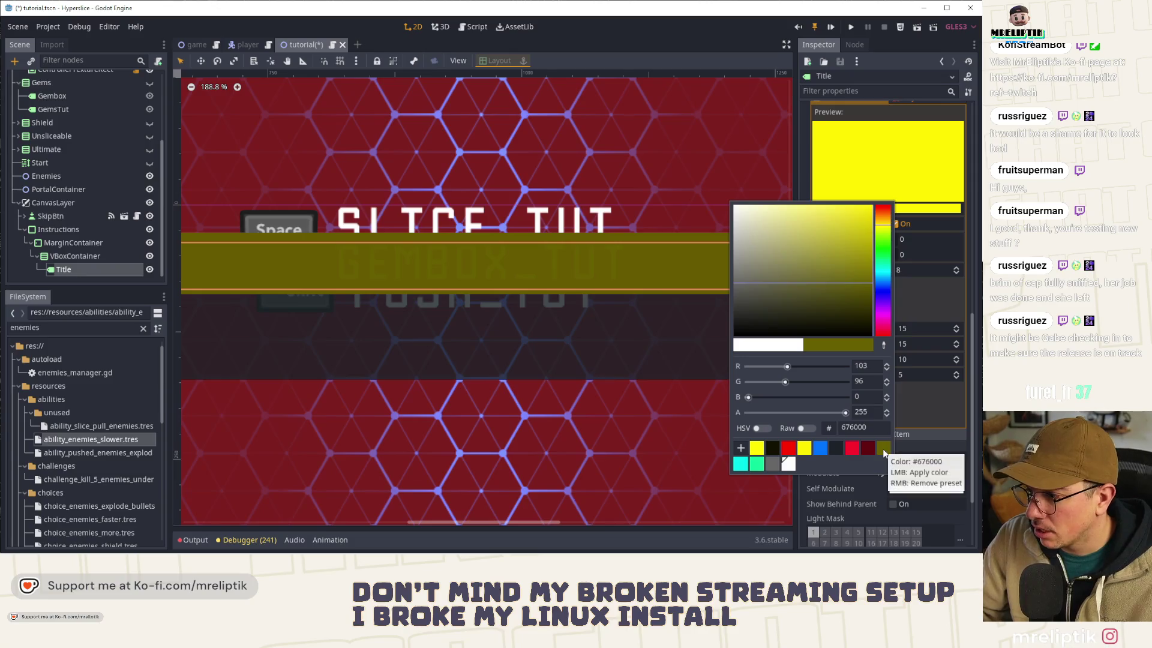
left_click(788, 463)
left_click(807, 502)
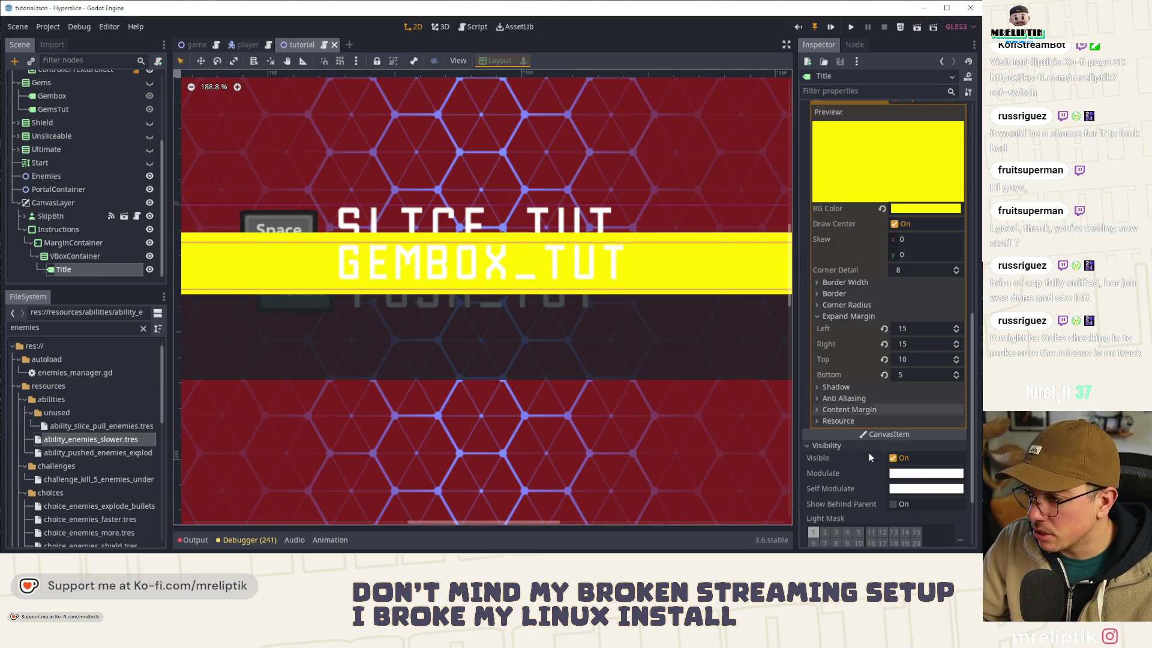
scroll(855, 458, "up", 5)
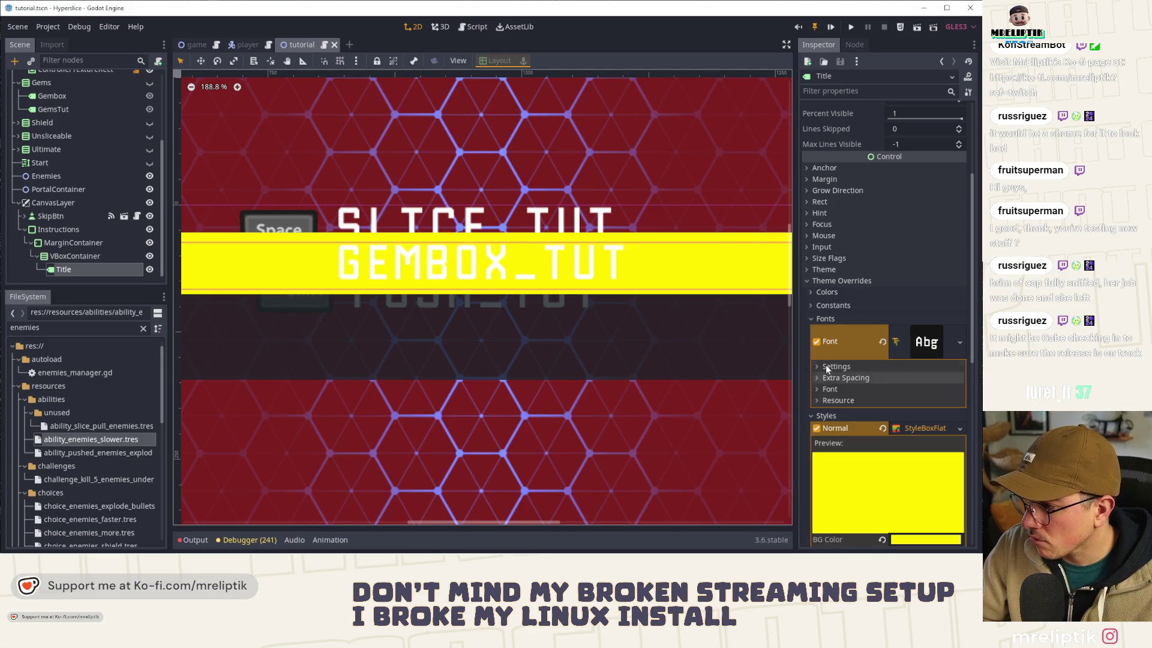
Step: Enable a Font Color override on Title and set it to olive 676000
left_click(827, 292)
left_click(815, 304)
left_click(915, 304)
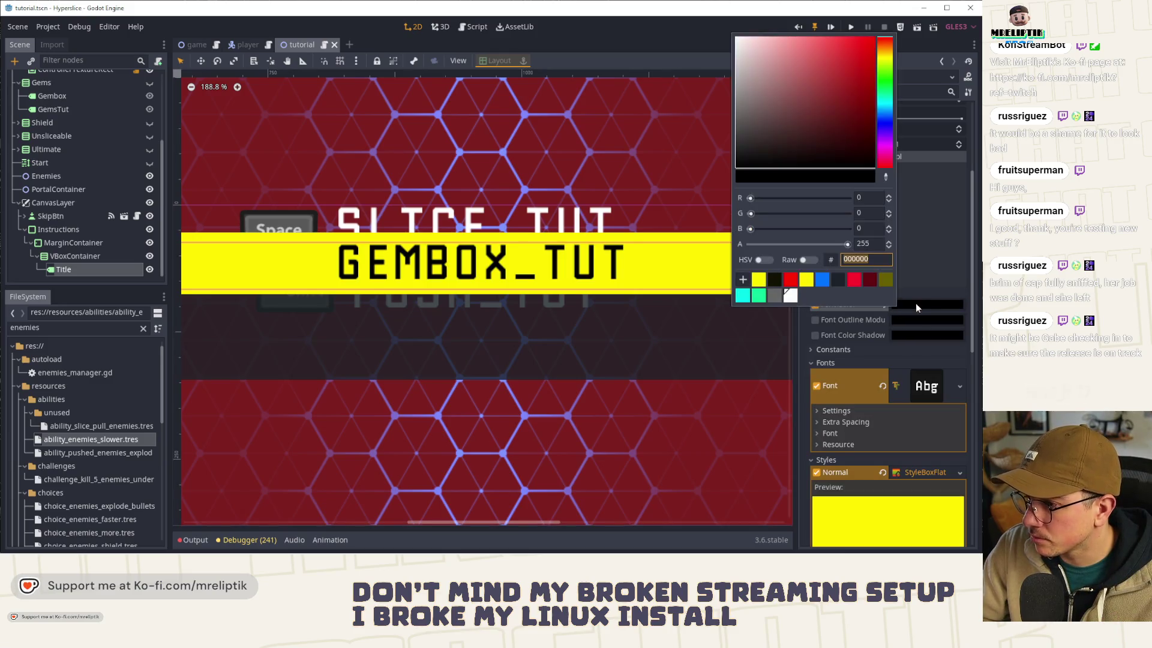
left_click(841, 279)
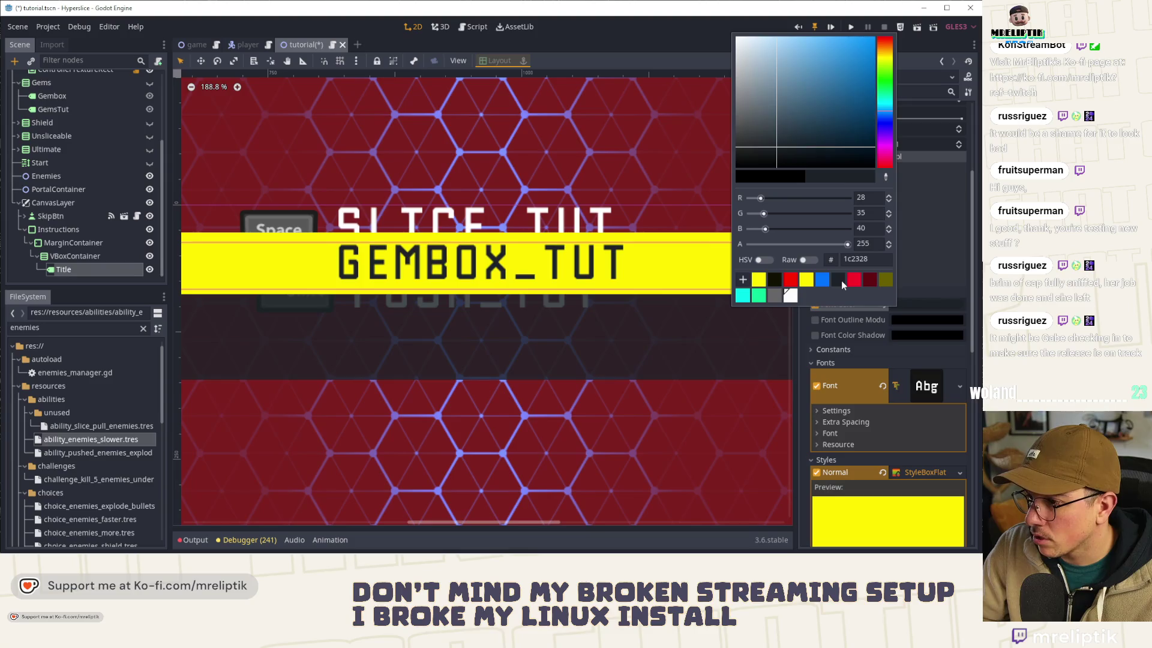
left_click(887, 281)
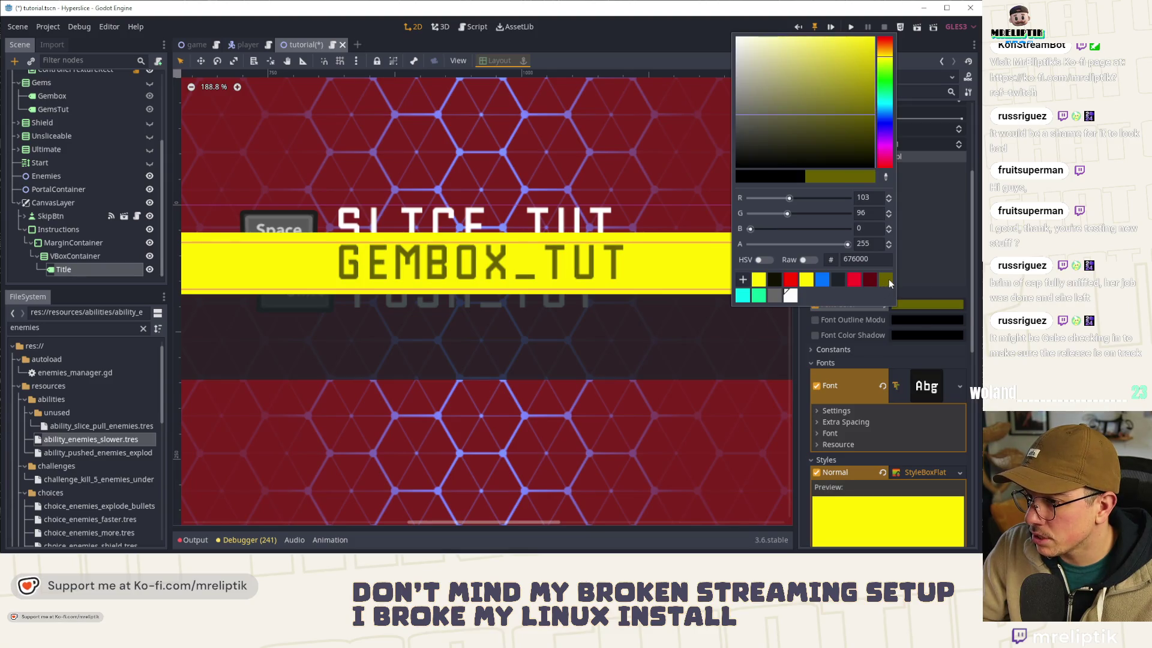
left_click(398, 242)
scroll(399, 242, "down", 5)
scroll(399, 242, "down", 2)
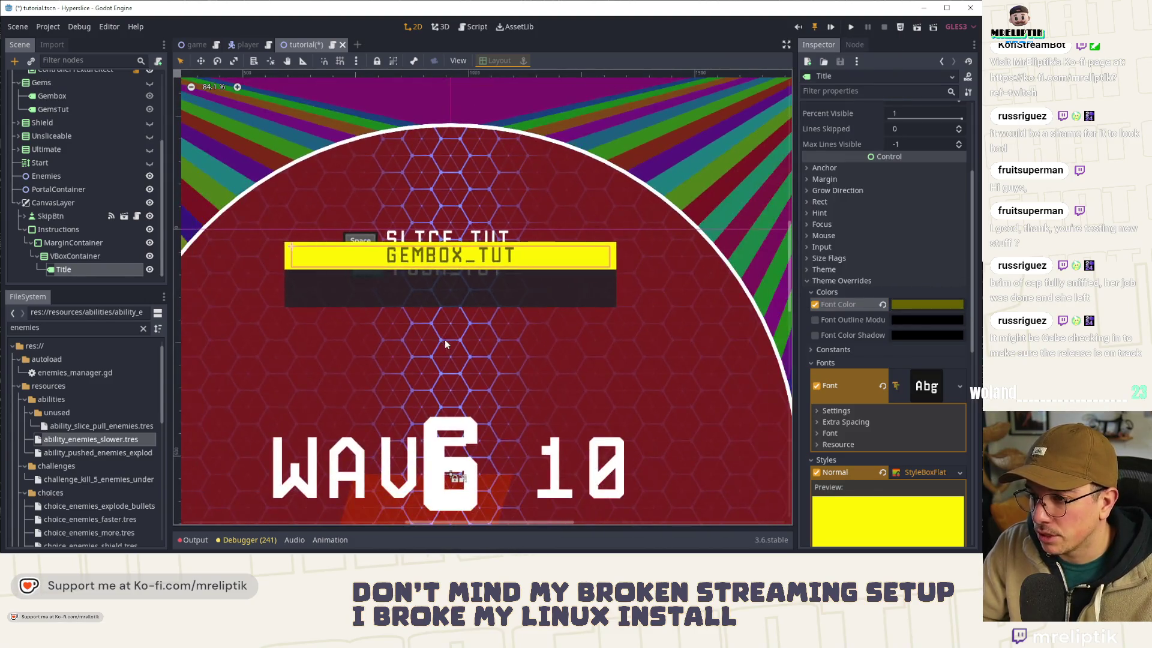
Step: Save tutorial.tscn and reselect the Title label
left_click(444, 334)
key("ctrl+s")
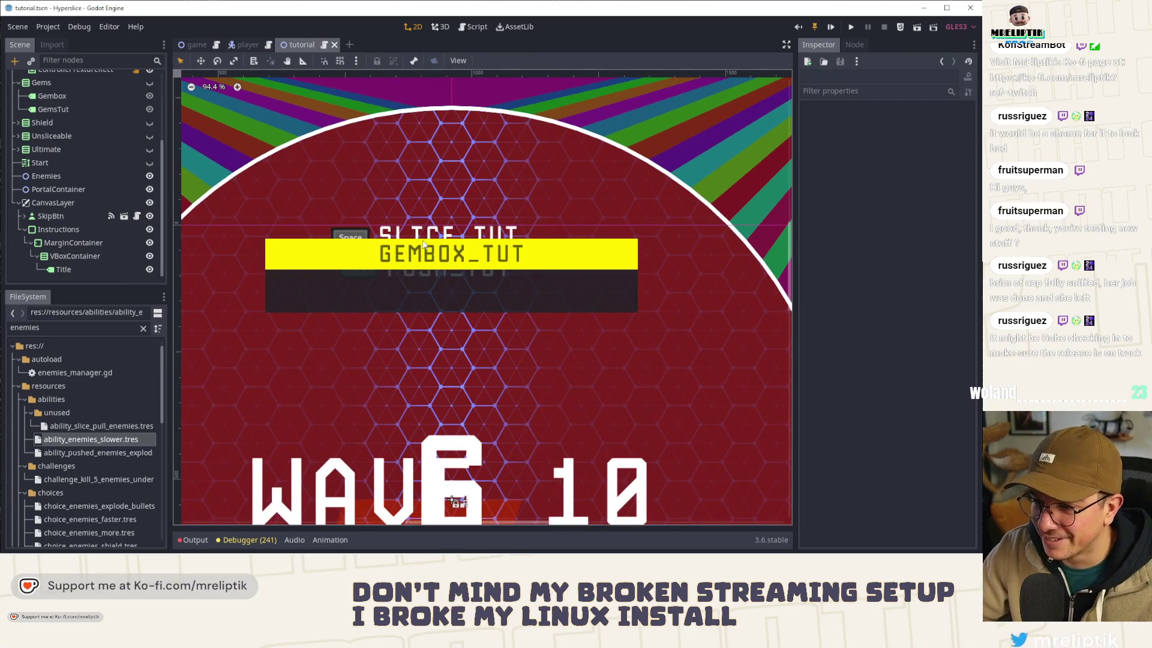
scroll(423, 243, "up", 2)
left_click(359, 277)
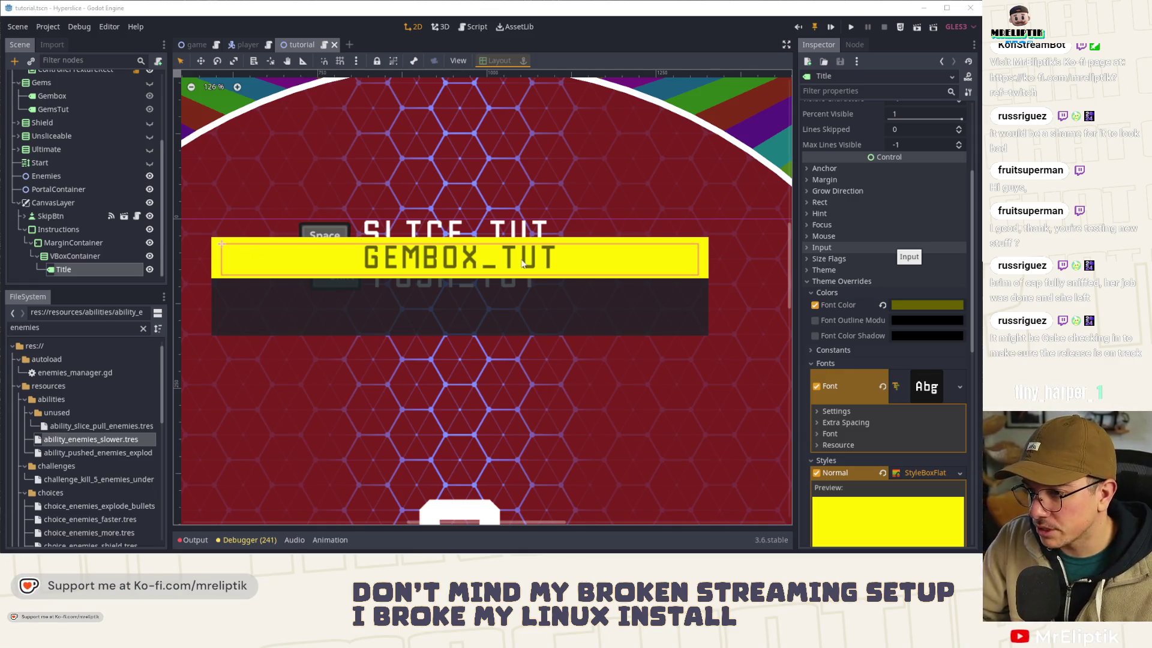
Step: Replace the Title text GEMBOX_TUT with TUT_STAGE and save tutorial.tscn
scroll(882, 275, "up", 5)
left_click(877, 148)
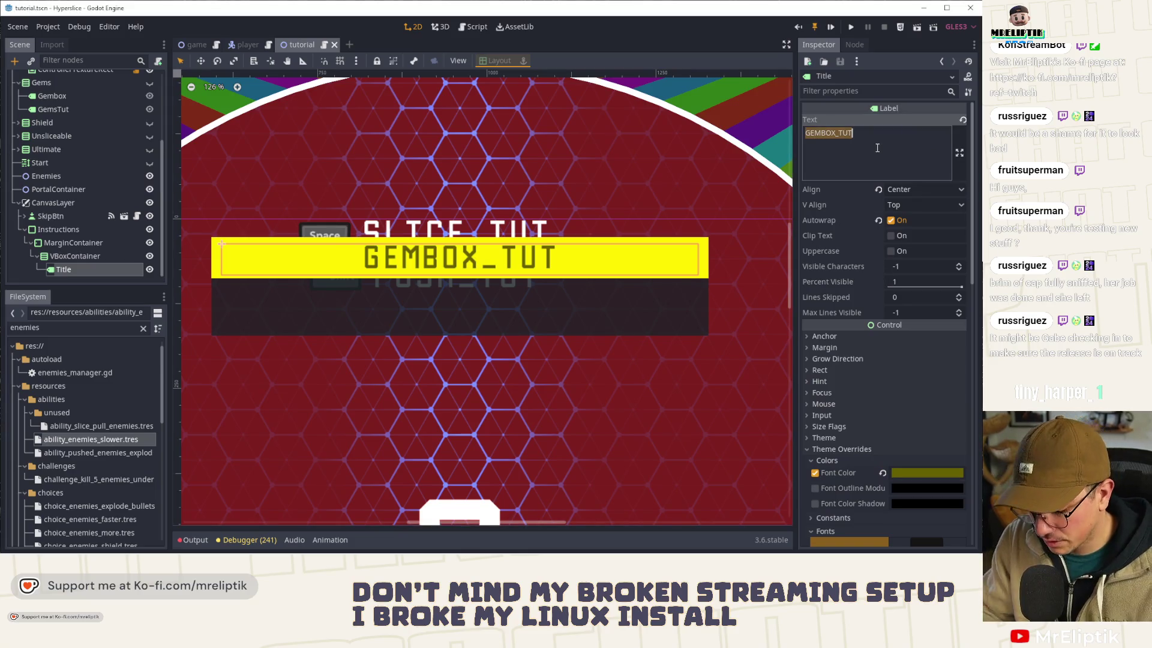
type("TUT_ST")
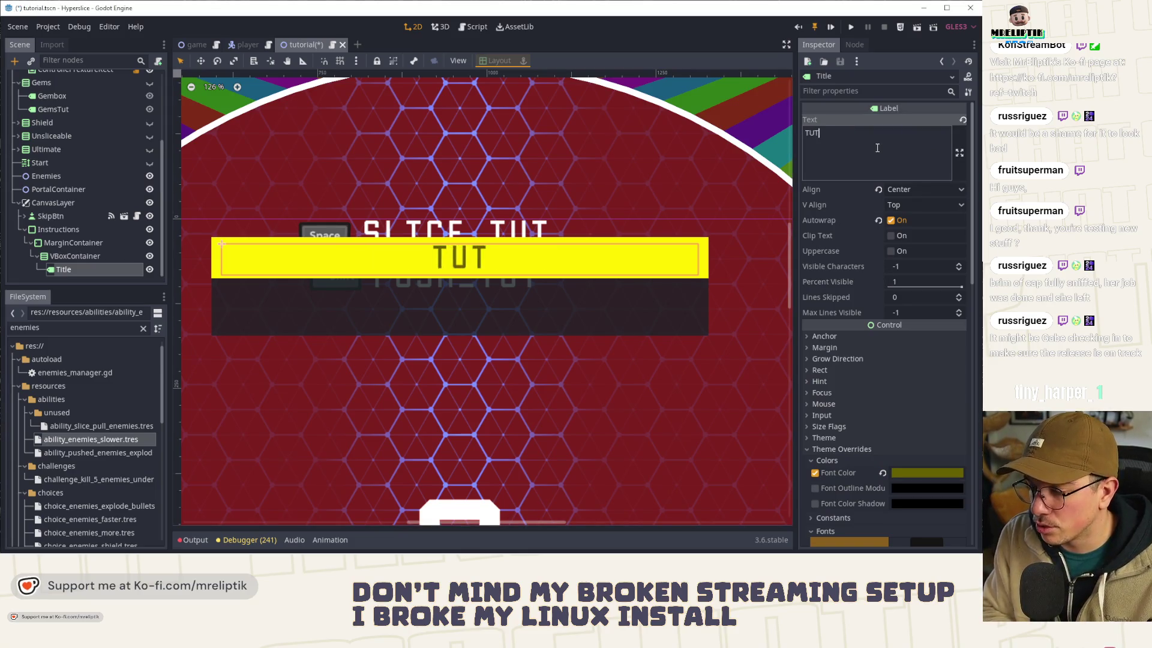
type("AGE")
key("ctrl+s")
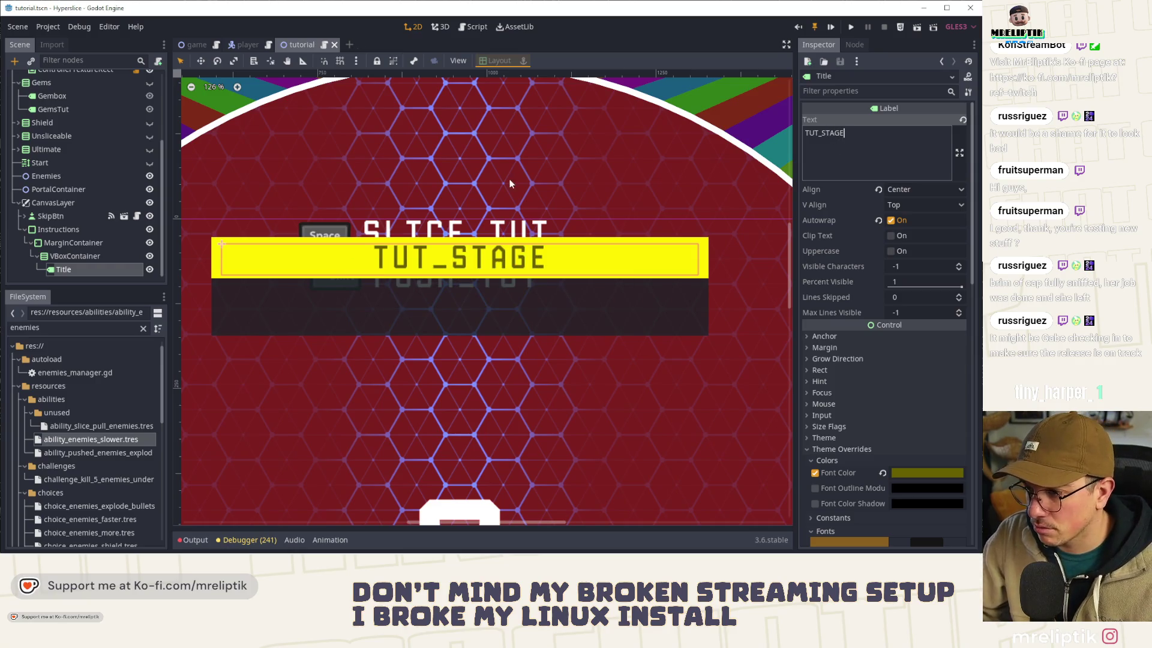
left_click(84, 271)
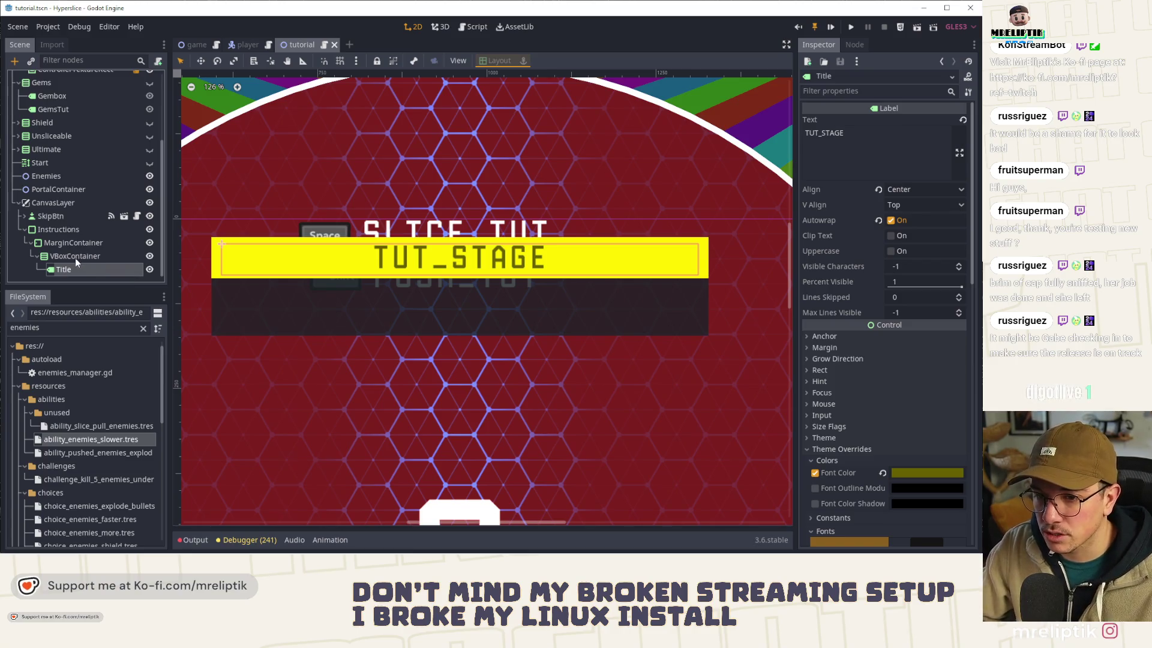
left_click(75, 257)
Step: Review the Title, PortalSlice and PortalPush labels in the Scene dock
scroll(386, 278, "down", 1)
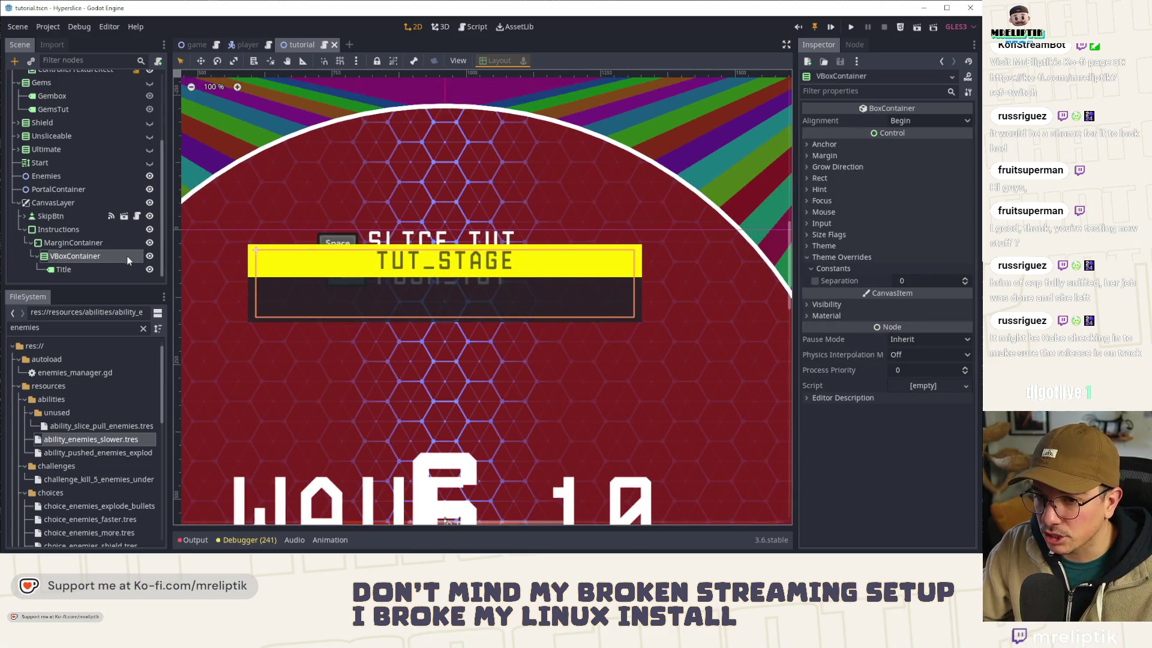
left_click(78, 268)
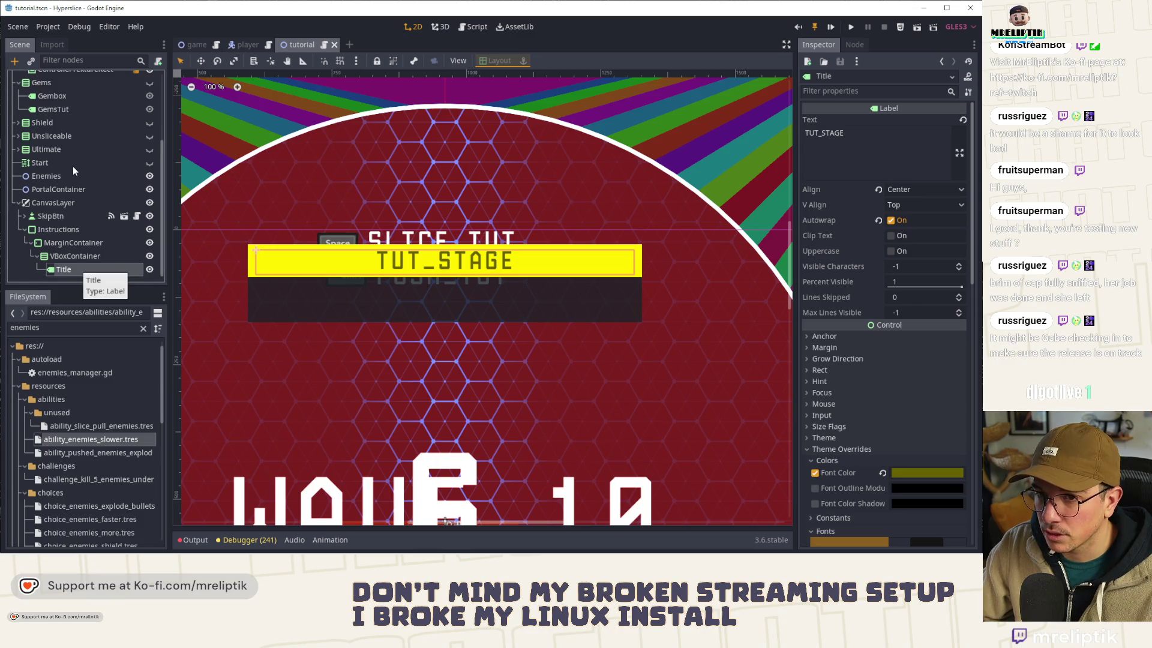
scroll(73, 167, "up", 5)
left_click(59, 132)
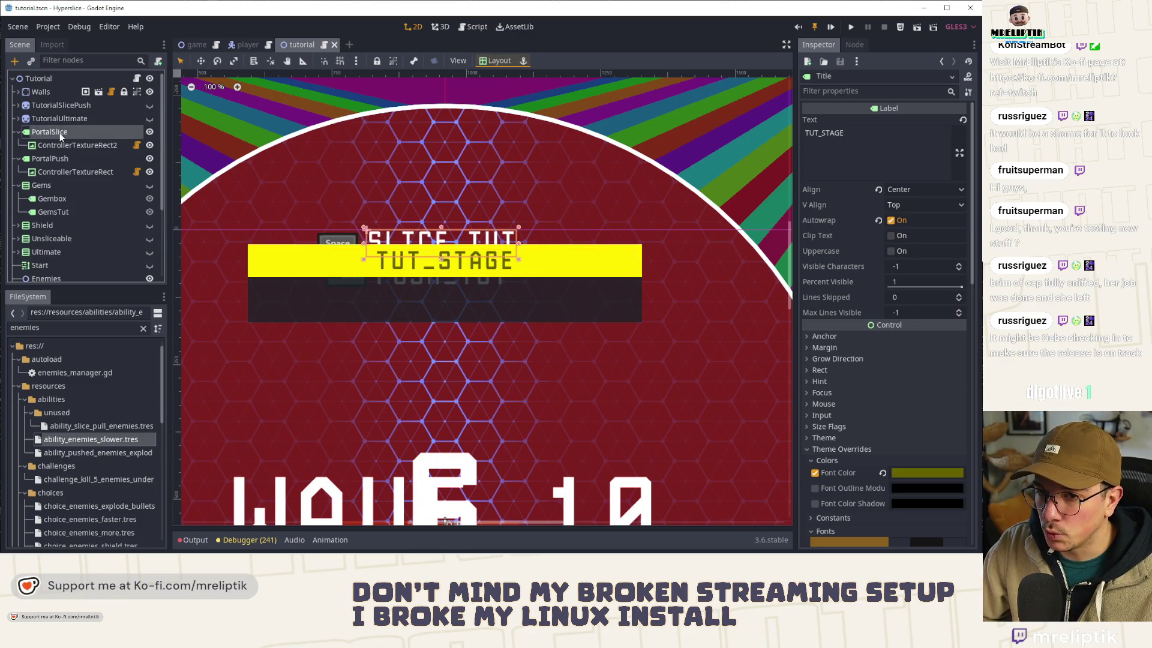
left_click(71, 159)
scroll(73, 159, "down", 3)
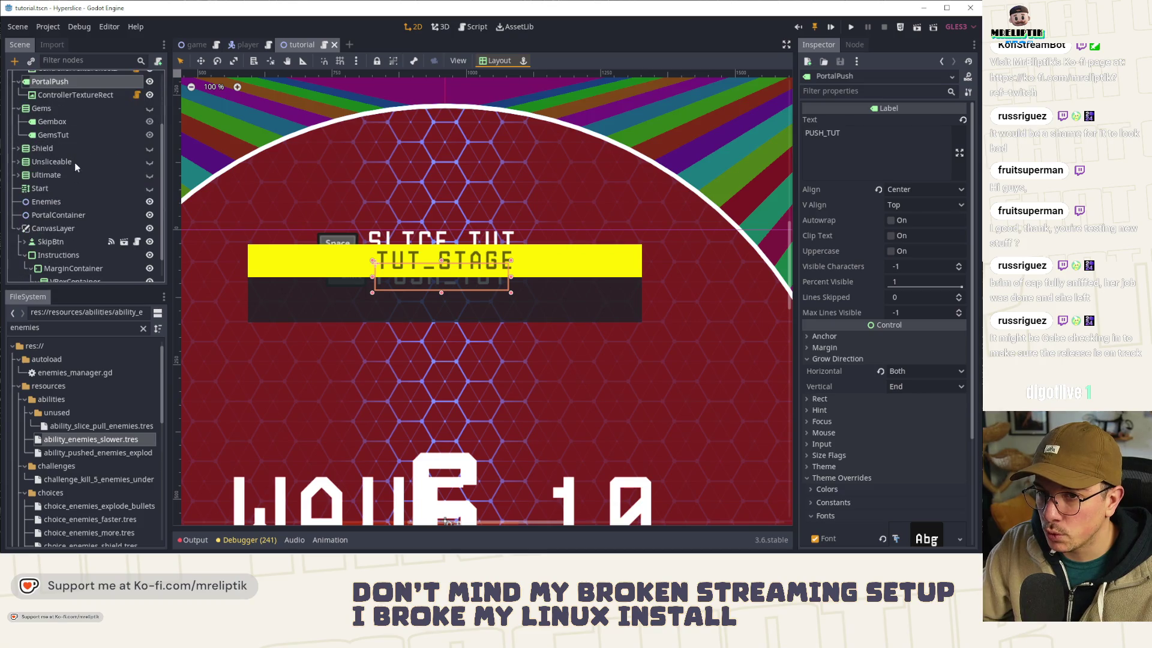
scroll(74, 167, "down", 1)
Step: Begin adding a child node to VBoxContainer, then cancel it
right_click(64, 257)
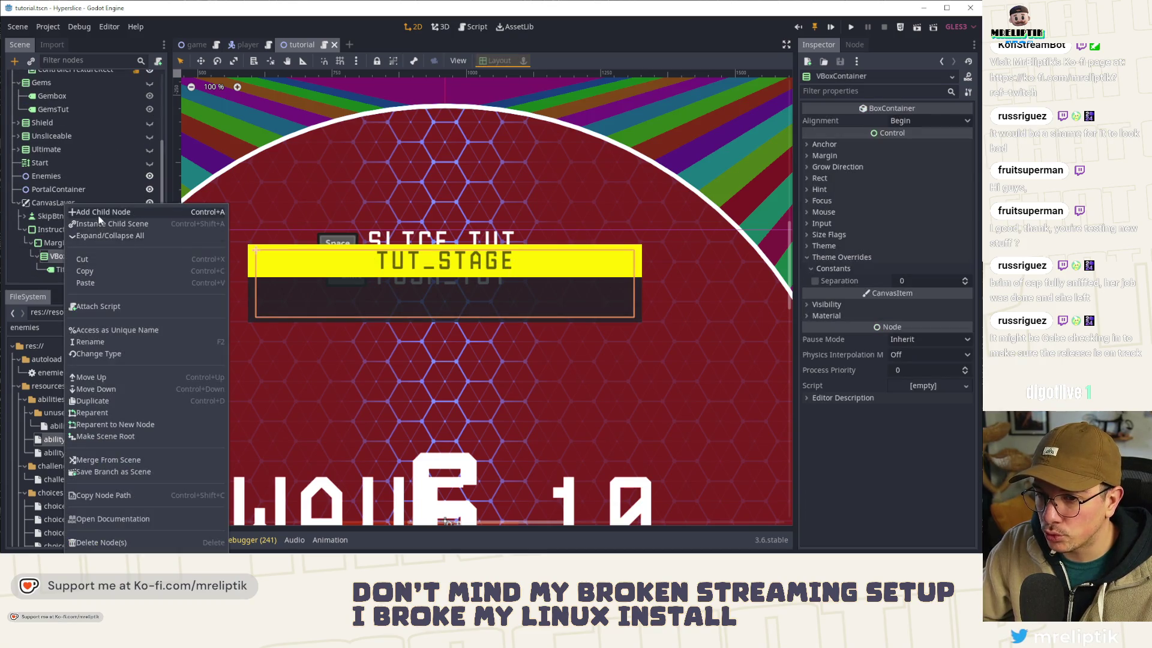
left_click(99, 216)
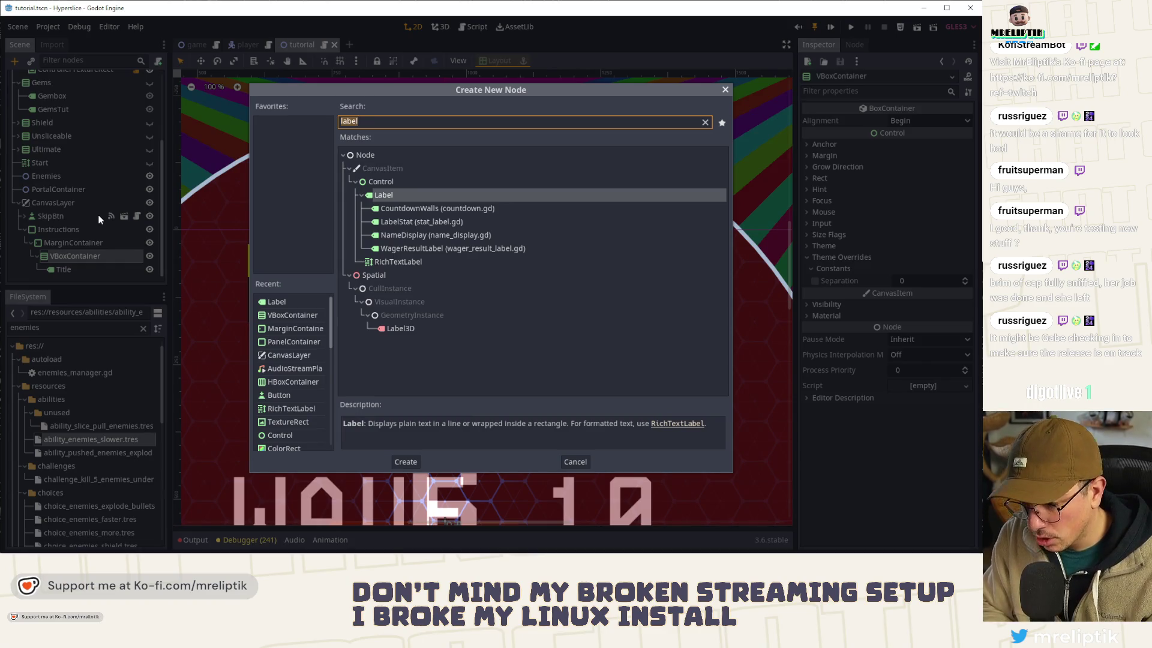
type("vbno")
key("Escape")
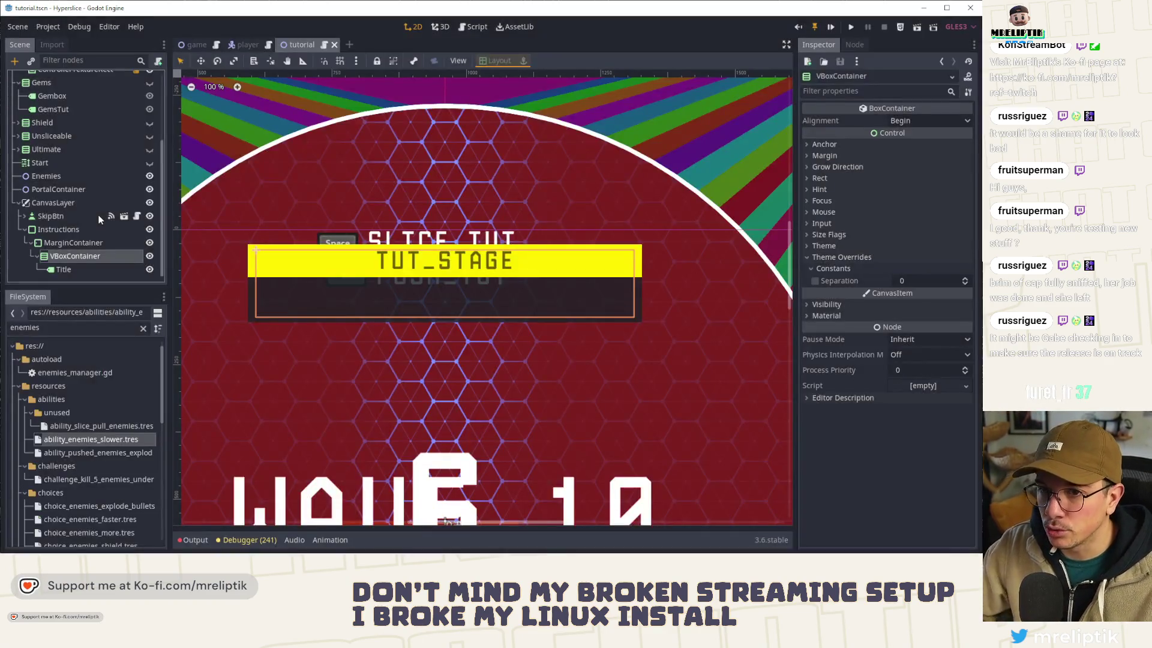
scroll(60, 127, "up", 2)
Step: Move Gems, Shield, Unsliceable, Ultimate and Start under VBoxContainer
left_click(53, 137)
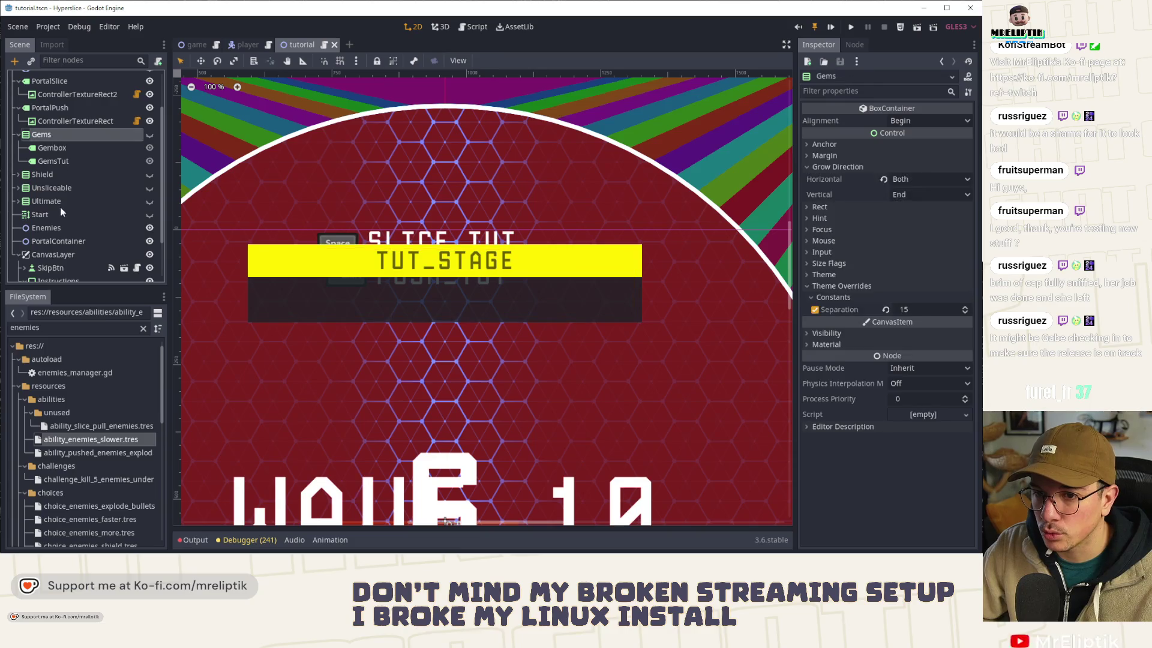
left_click(102, 202, "shift")
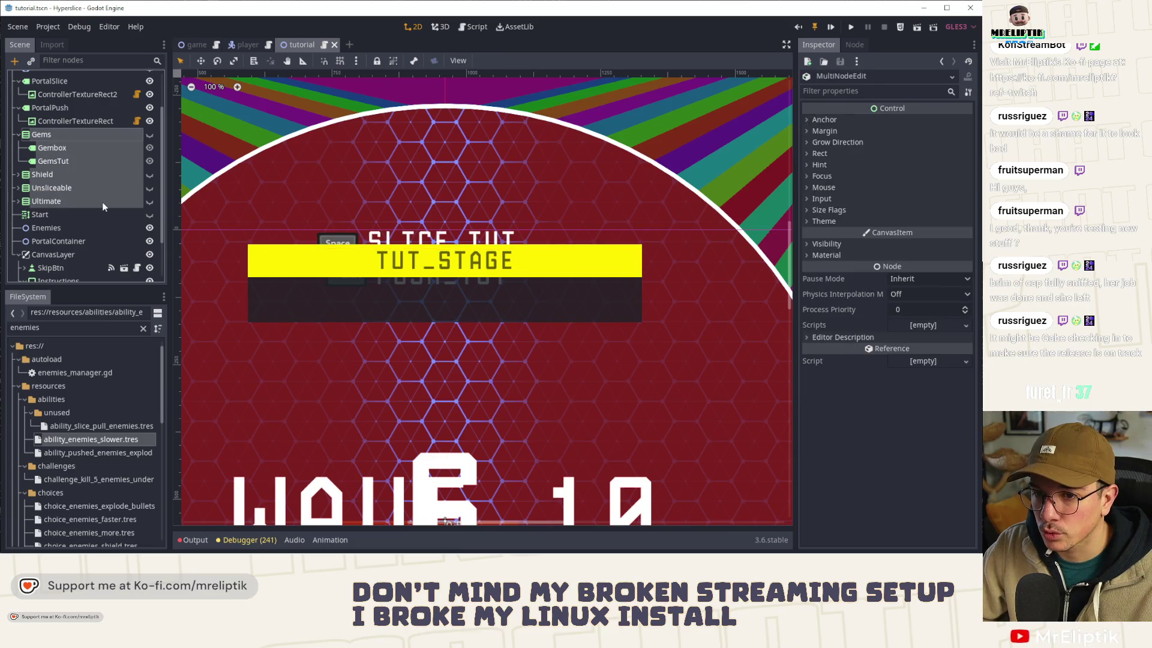
left_click(66, 218)
left_click(51, 138)
left_click(53, 214, "shift")
scroll(73, 217, "down", 2)
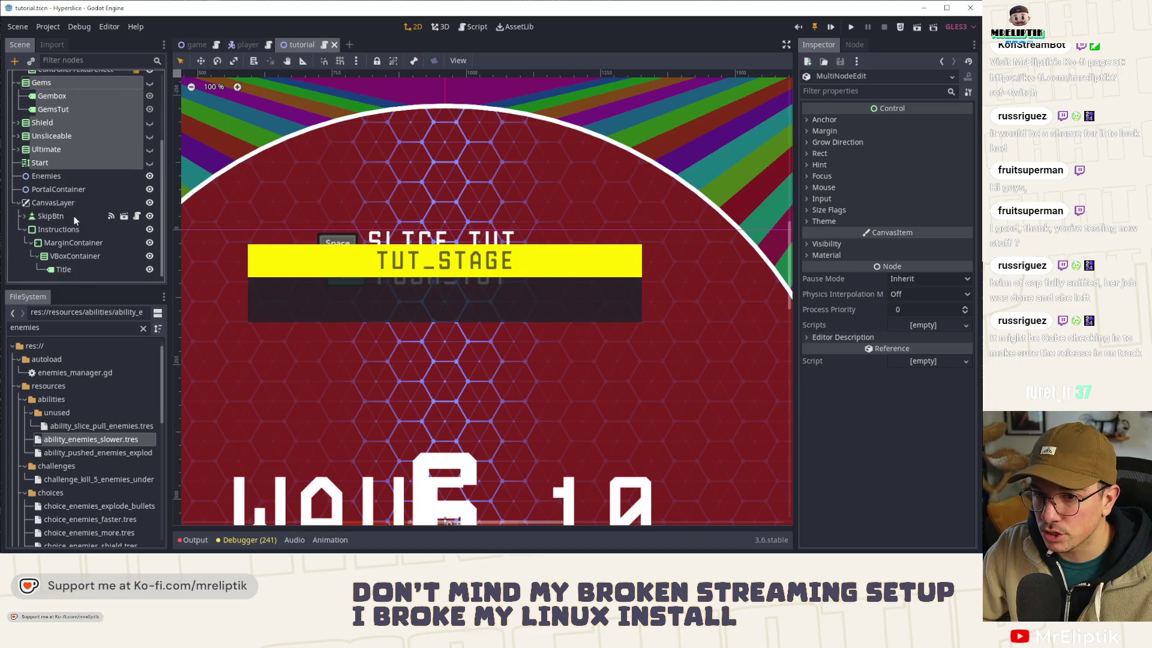
left_click(60, 256)
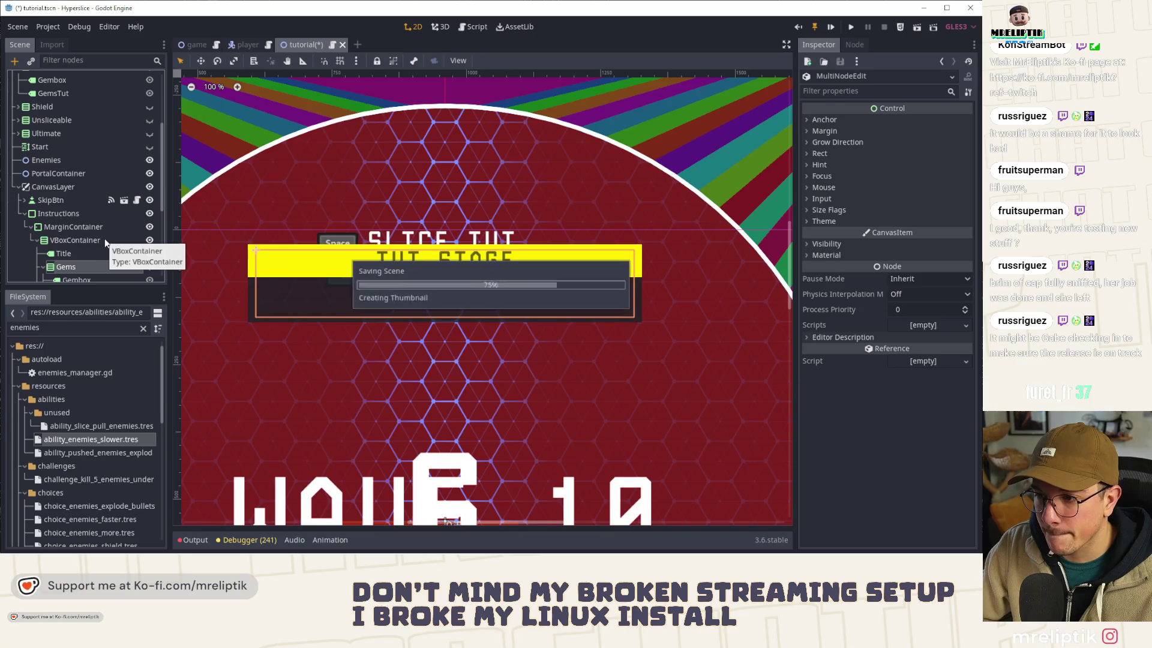
left_click_drag(104, 239, 96, 242)
Step: Collapse the Unsliceable, Ultimate, Shield and Gems branches
scroll(96, 242, "down", 4)
left_click(42, 179)
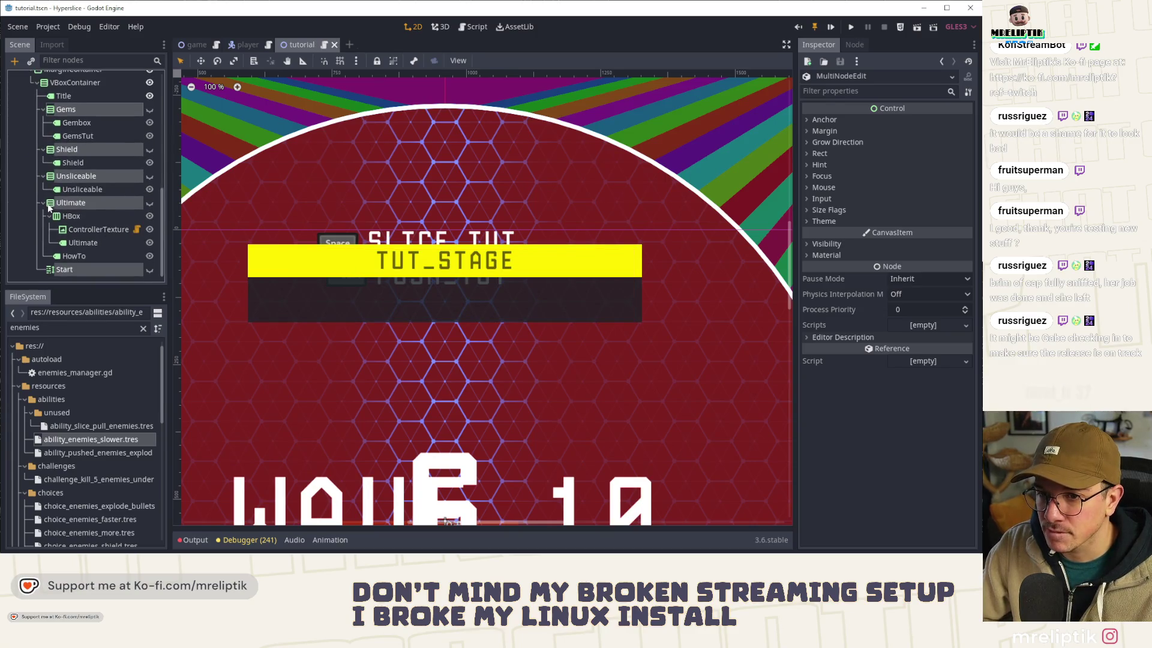
left_click(43, 205)
left_click(43, 217)
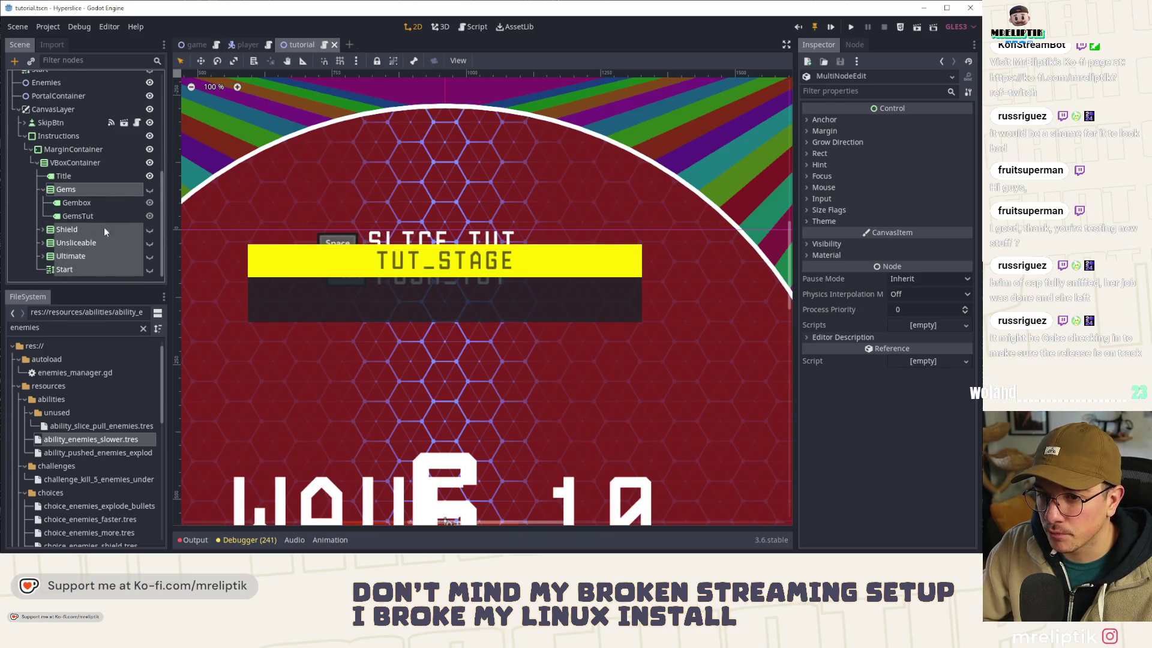
left_click(44, 193)
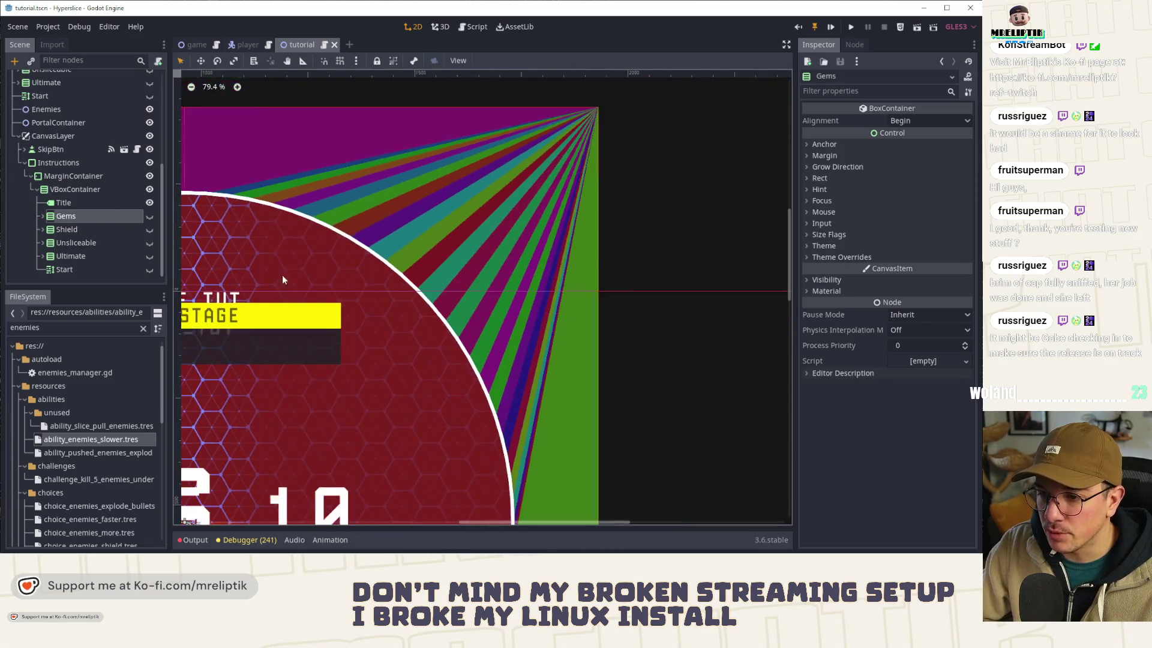
Step: Make the Gems instruction group visible on the canvas
scroll(367, 245, "down", 1)
scroll(367, 245, "up", 1)
left_click(149, 217)
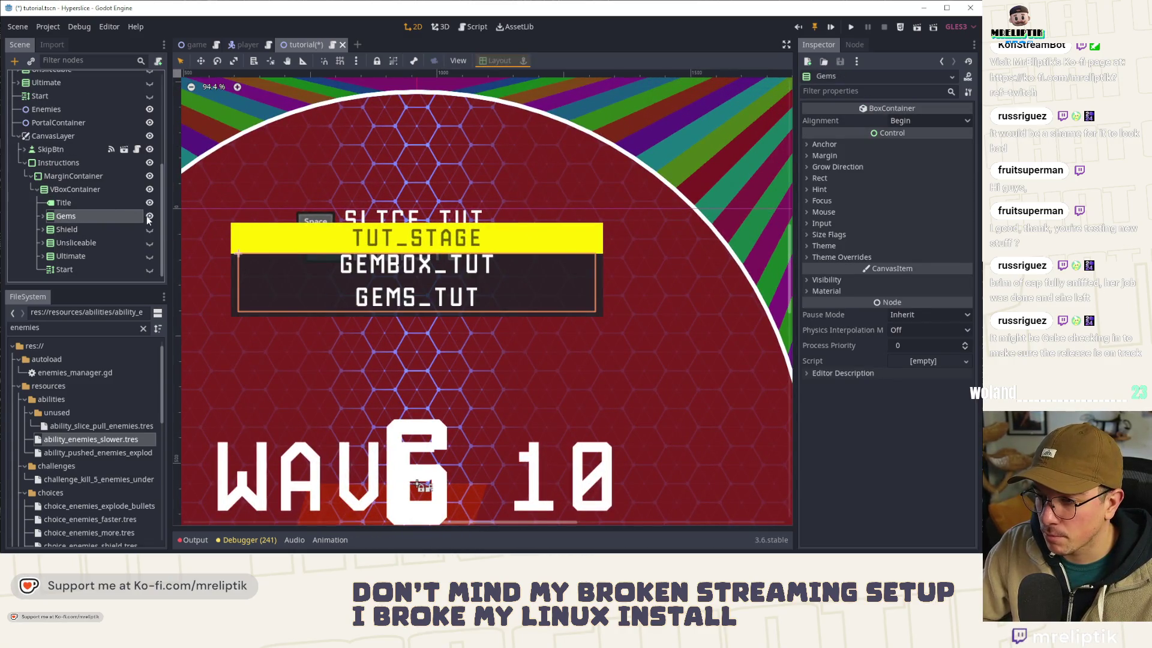
Step: Give VBoxContainer a separation override of 15 and save the scene
left_click(60, 189)
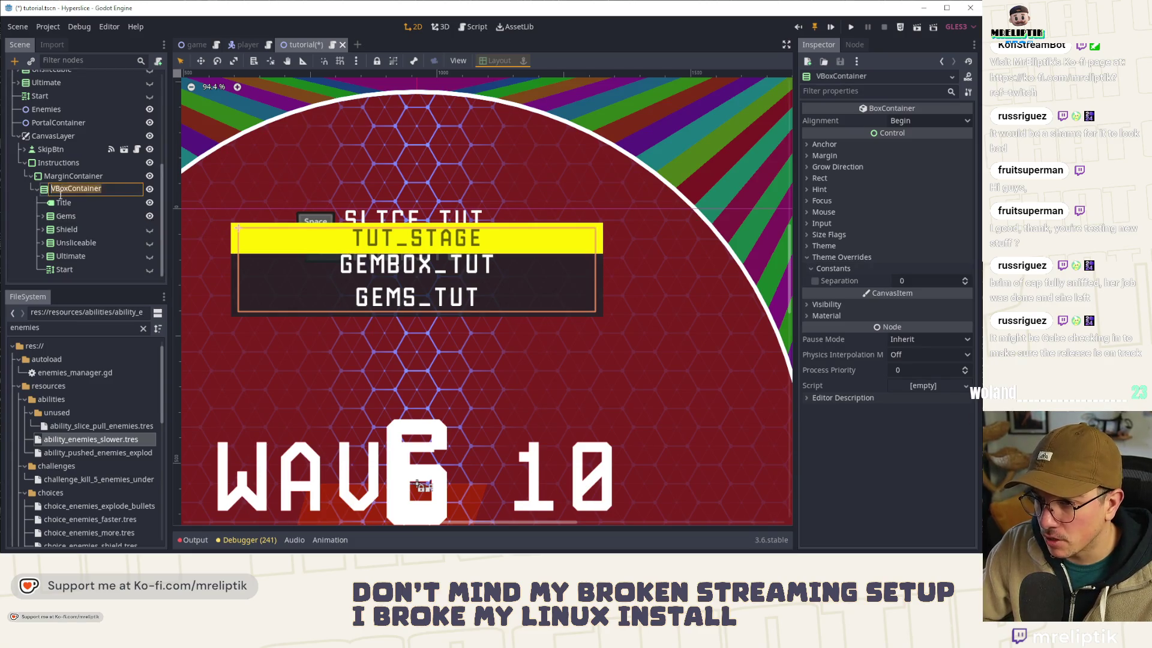
left_click(912, 280)
type("10")
key("Return")
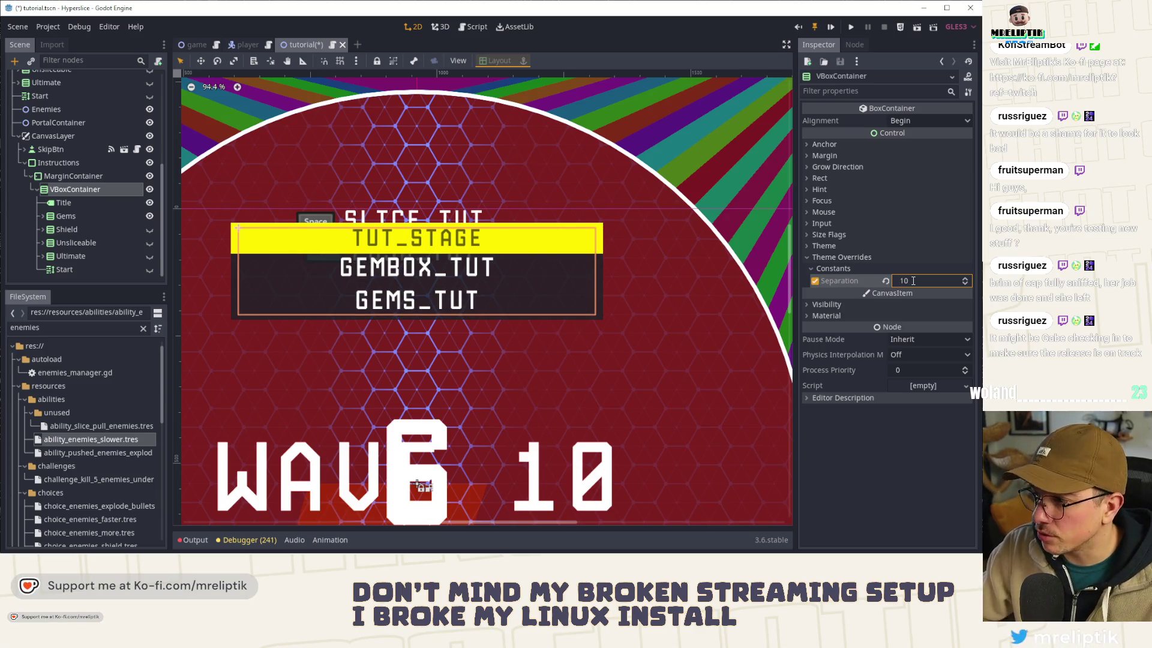
type("5")
key("Return")
key("ctrl+s")
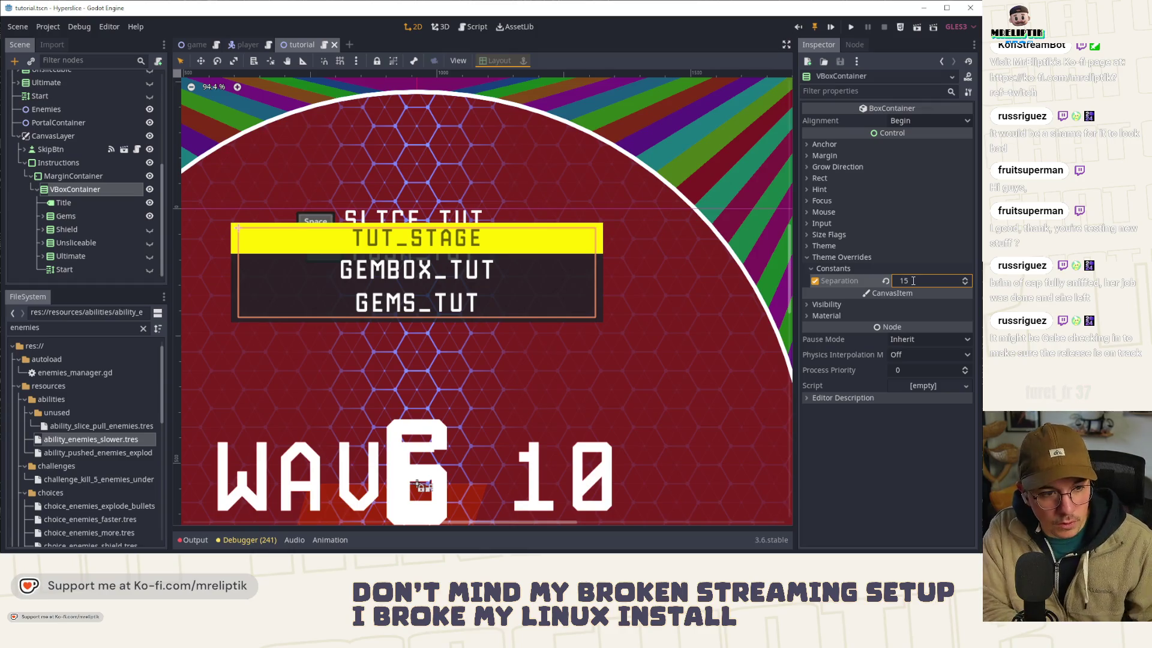
Step: Hide the Gems instructions and show the Unsliceable instructions instead
left_click(428, 261)
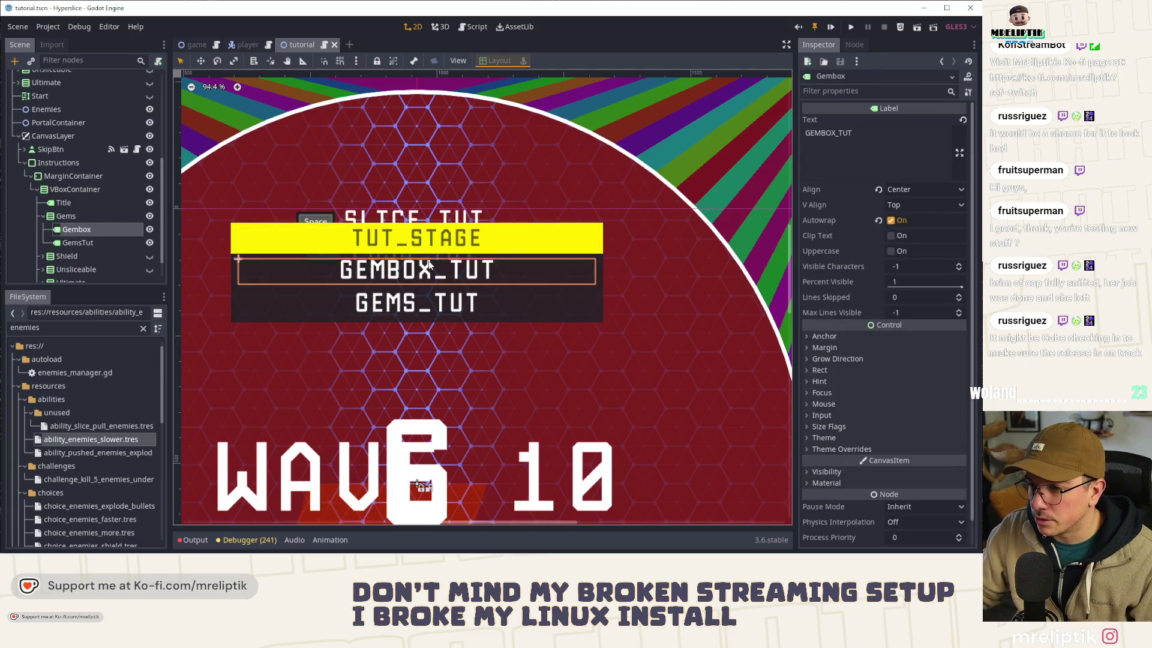
left_click(81, 220)
left_click(129, 220)
left_click(150, 216)
left_click(150, 255)
left_click(149, 256)
left_click(150, 269)
left_click(339, 273)
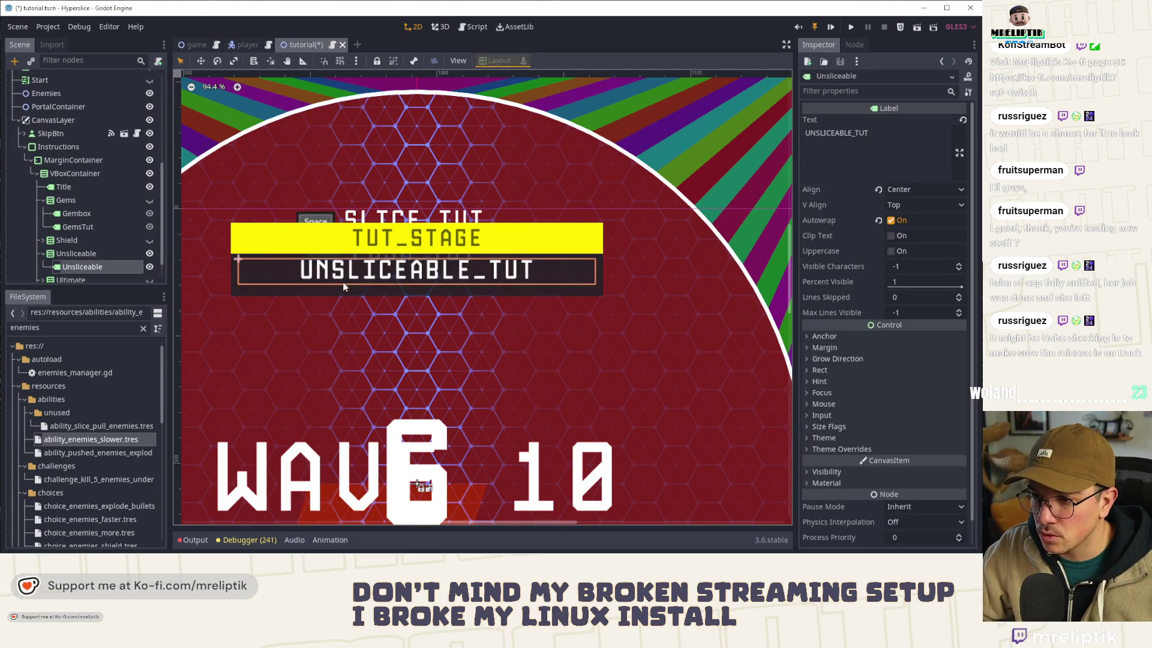
Step: Set MarginContainer's bottom margin to 5, save, and shrink the Instructions panel
scroll(95, 250, "down", 1)
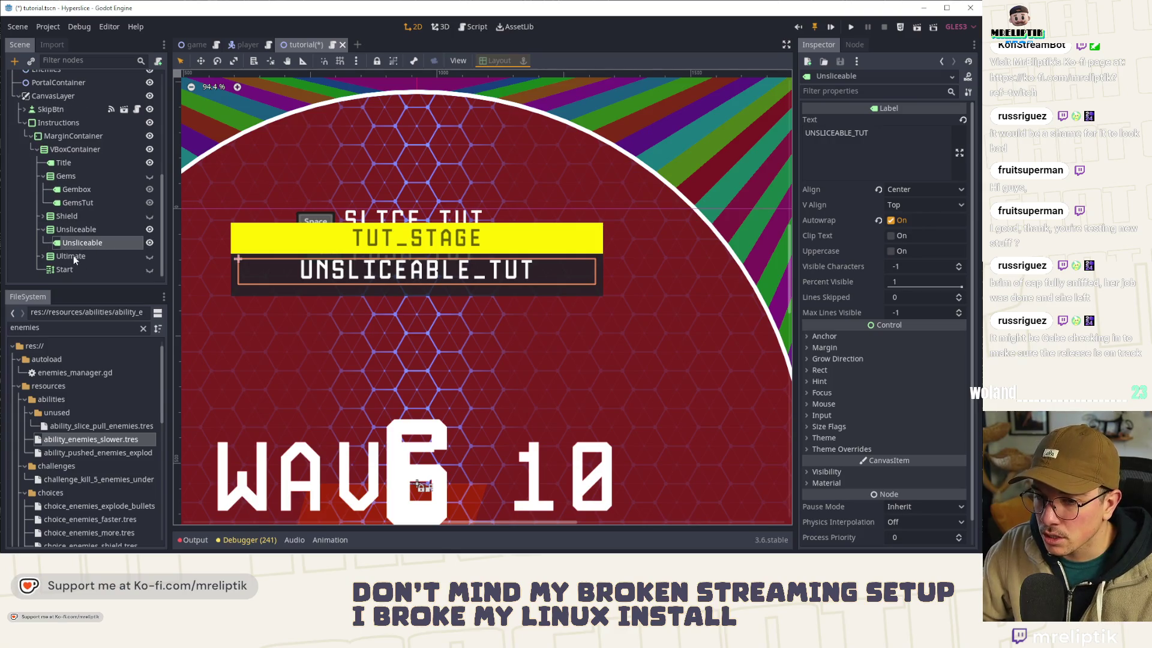
left_click(68, 137)
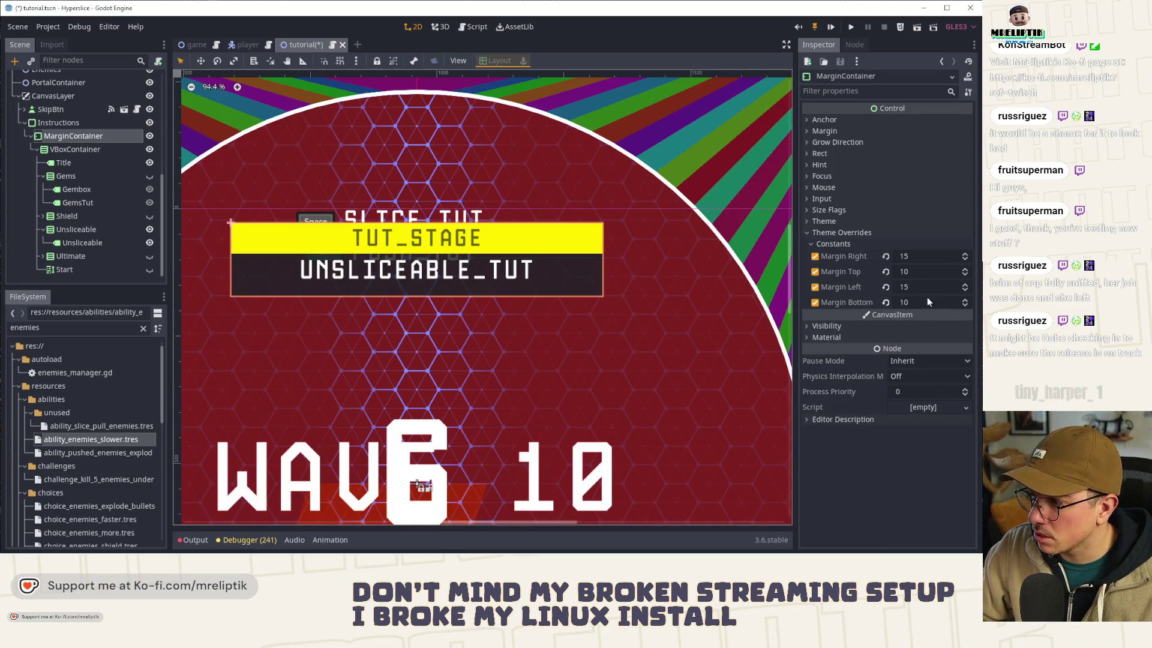
left_click(916, 301)
type("5")
key("Return")
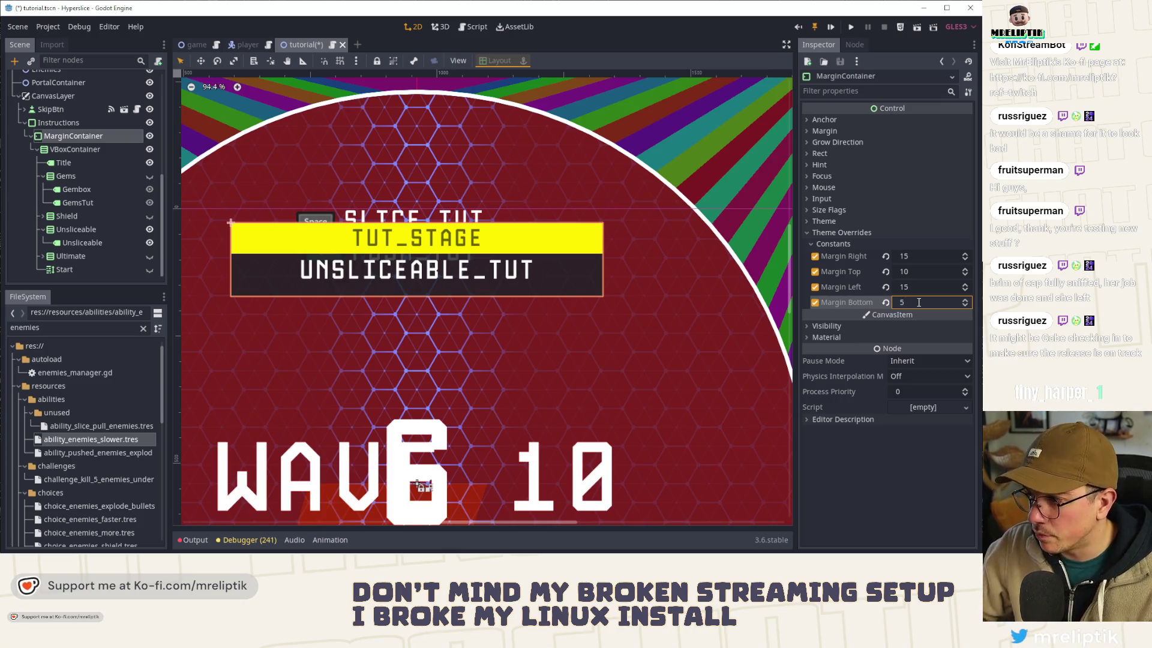
key("ctrl+s")
left_click(66, 121)
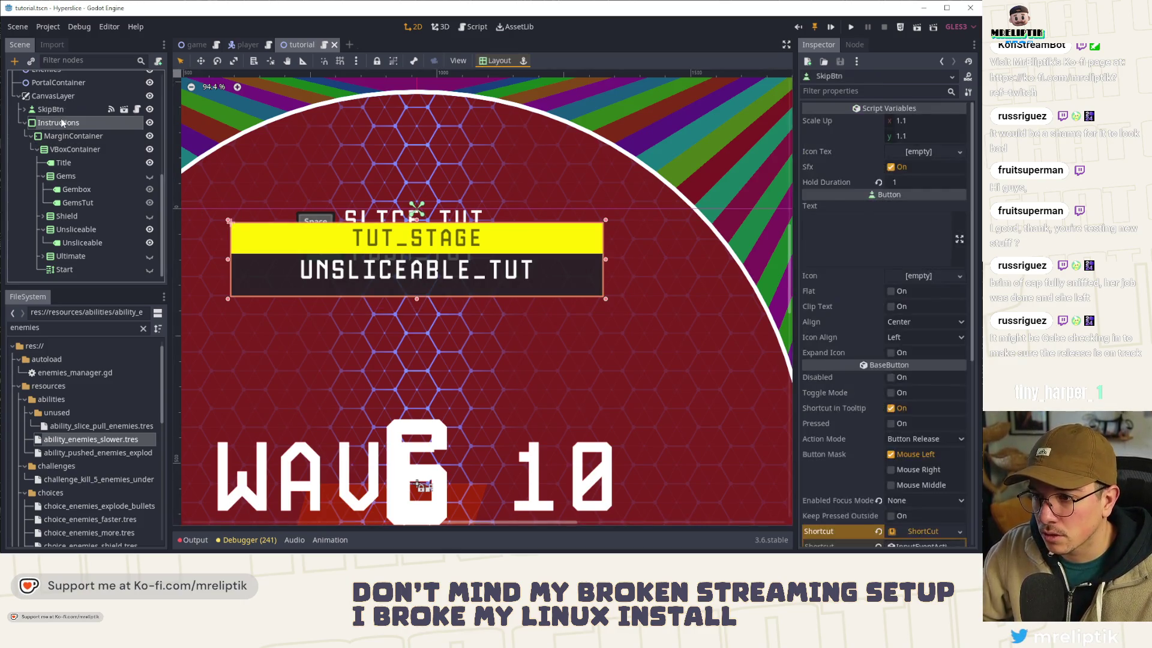
left_click_drag(415, 293, 416, 283)
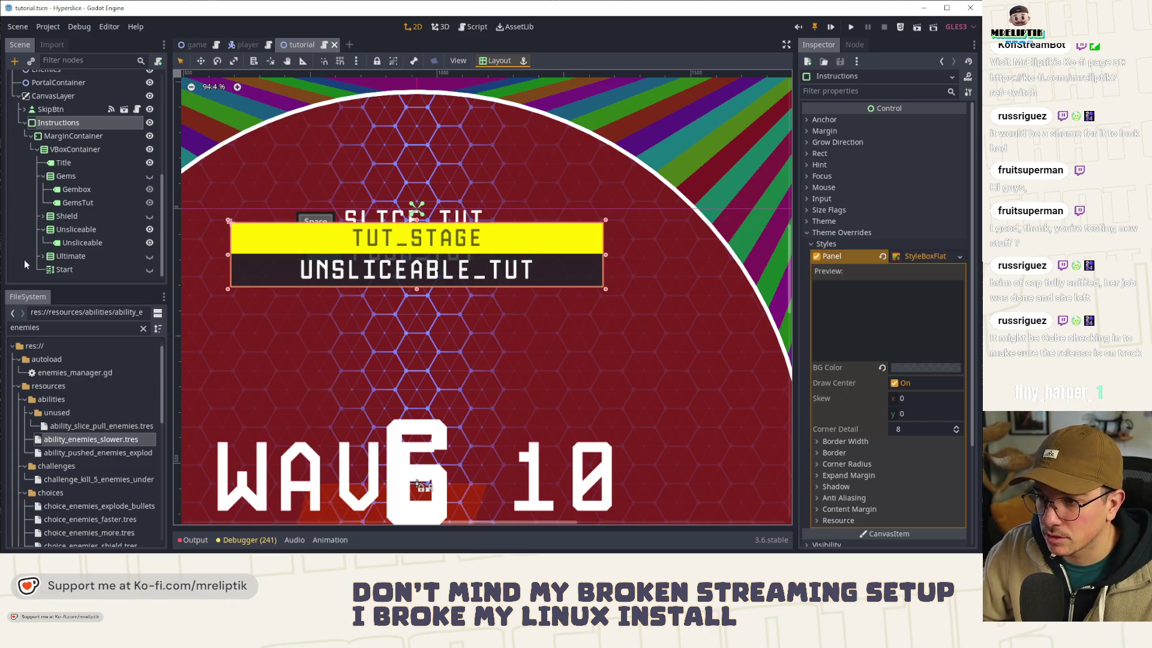
Step: Change the MarginContainer's bottom margin to 10
left_click(73, 136)
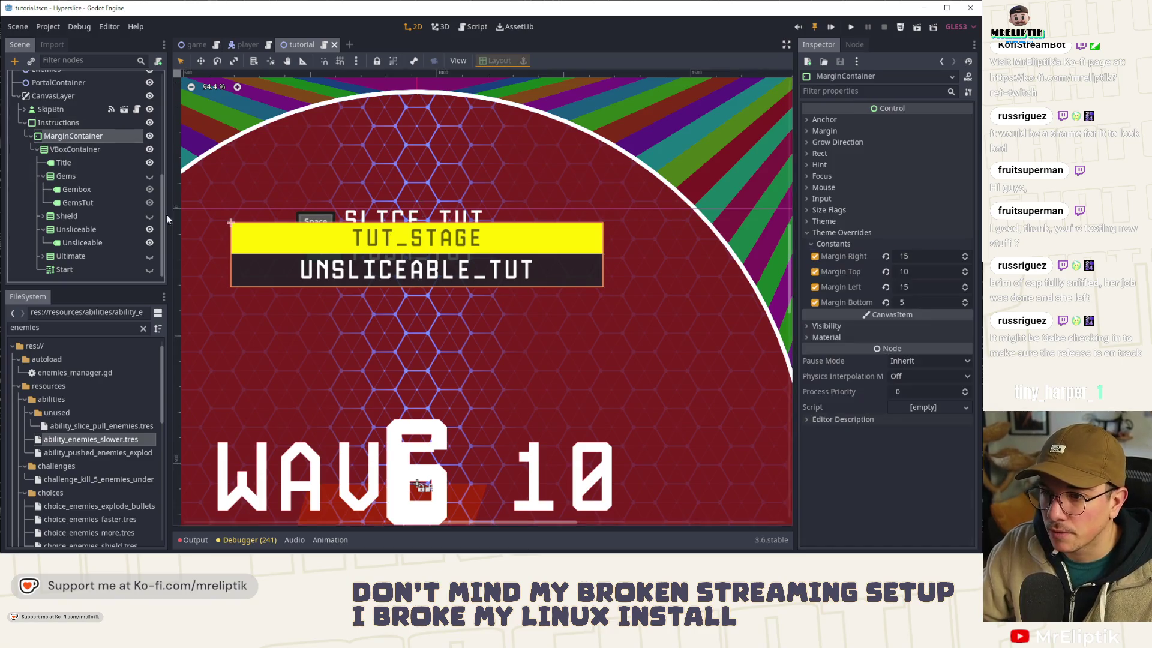
left_click(919, 302)
key("BackSpace")
type("1")
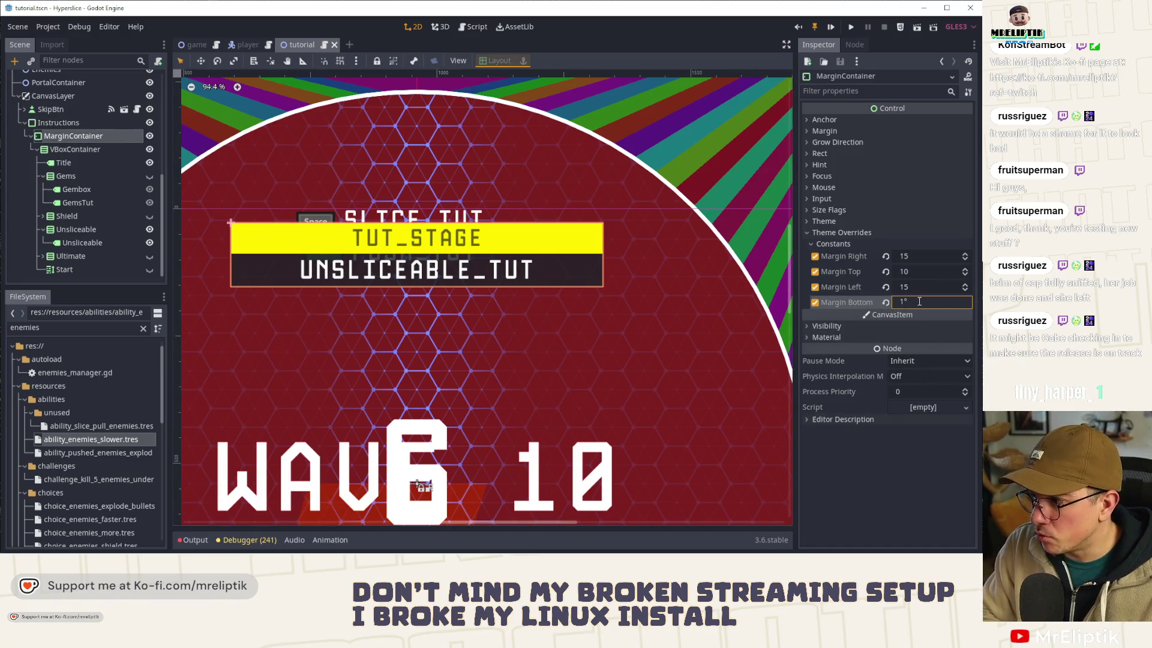
type("0")
key("Return")
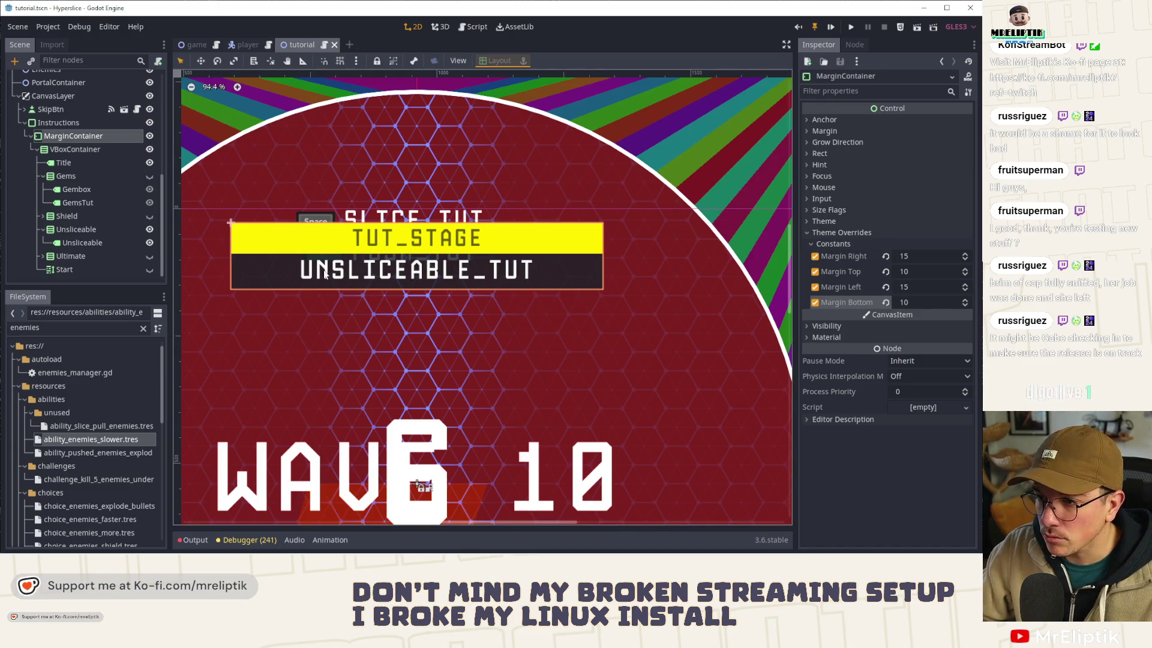
Step: Set the VBoxContainer separation to 20
left_click(72, 150)
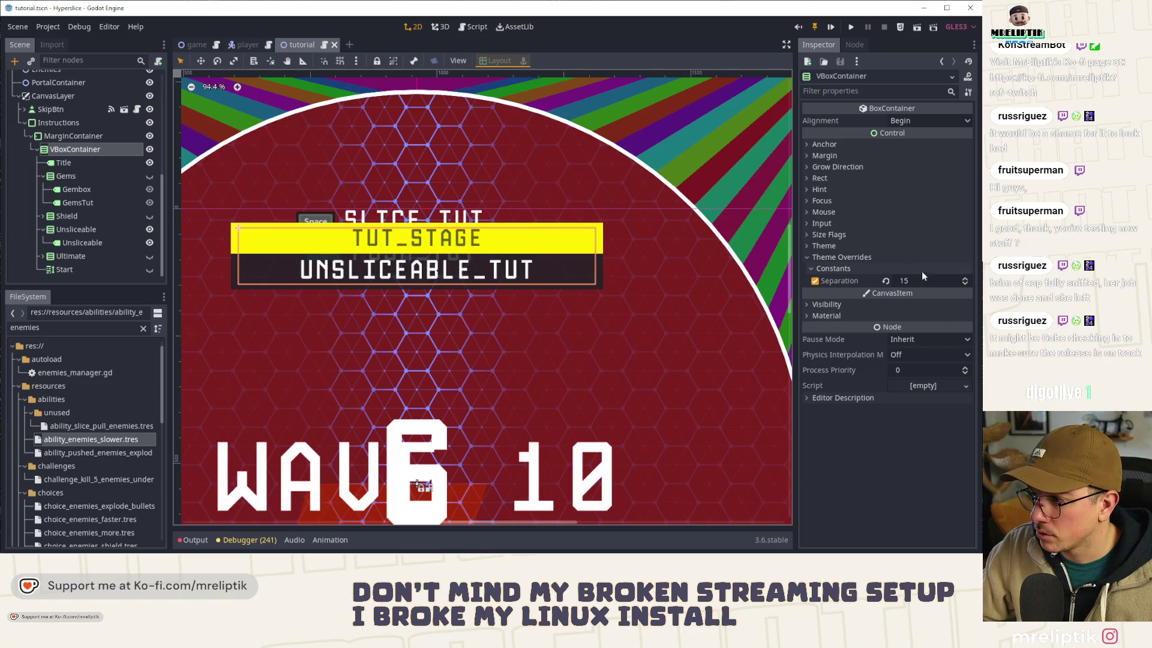
left_click(920, 280)
type("20")
key("Return")
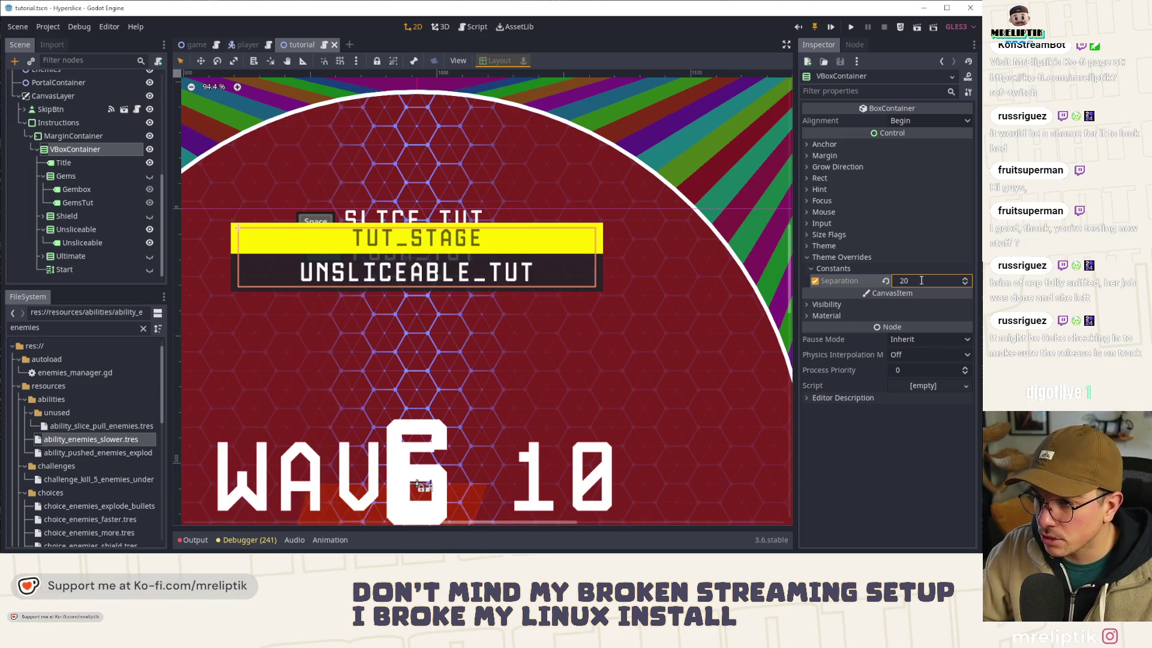
left_click(471, 309)
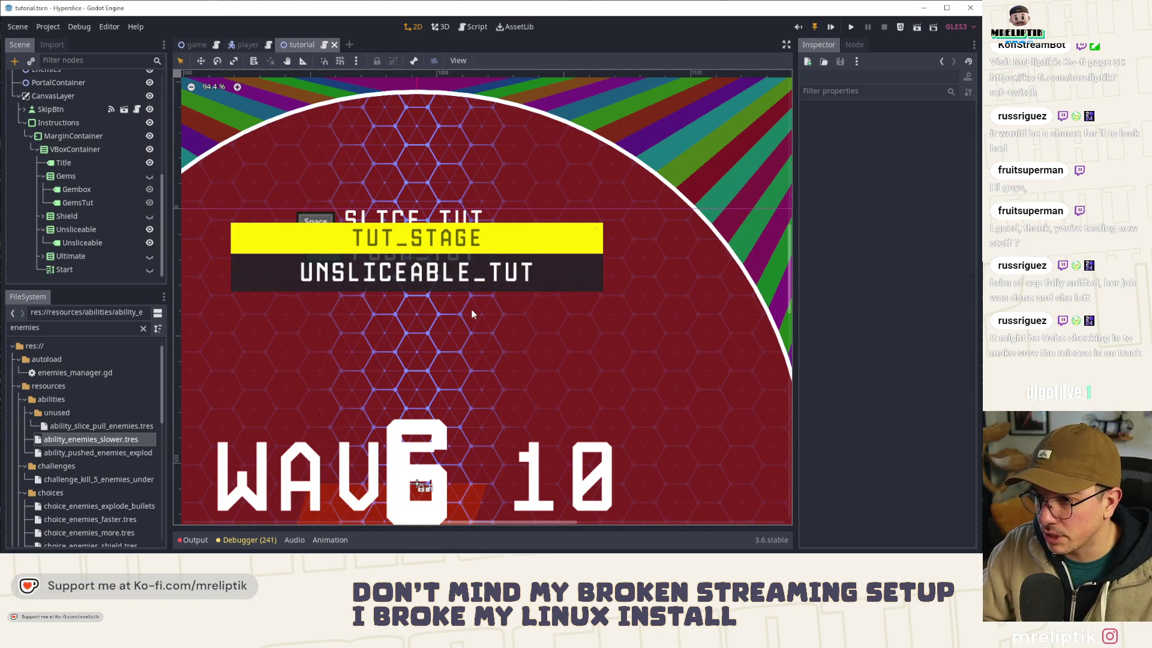
Step: Multi-select the Gembox, GemsTut, Shield, Unsliceable and HowTo labels
left_click(423, 279)
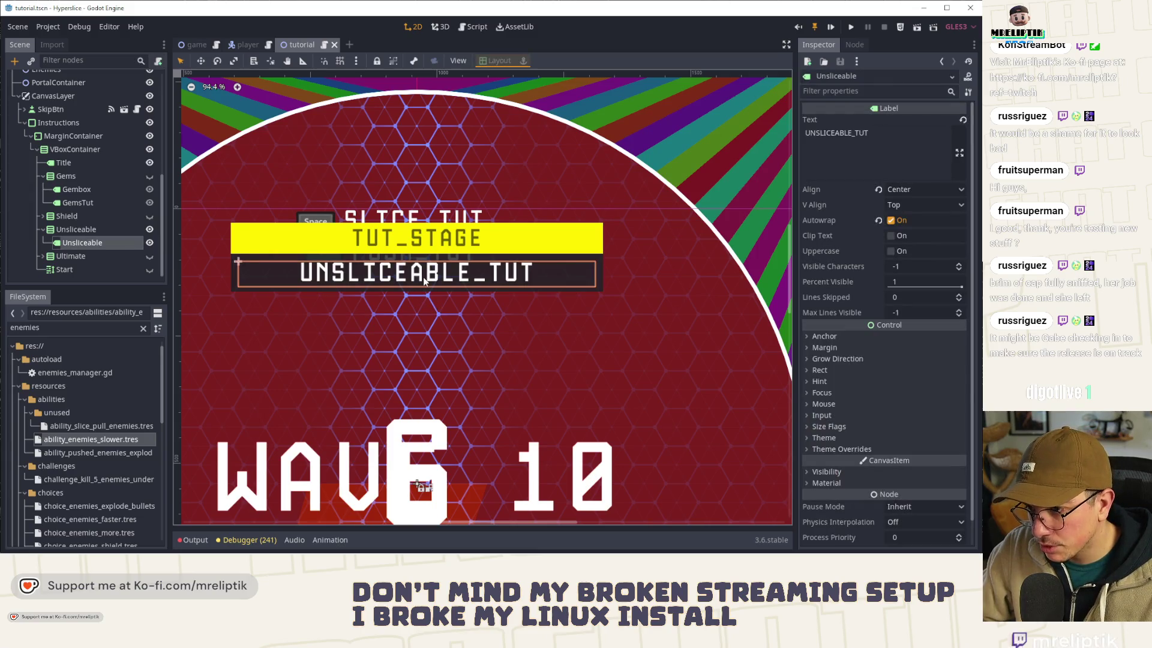
left_click(42, 216)
left_click(81, 190)
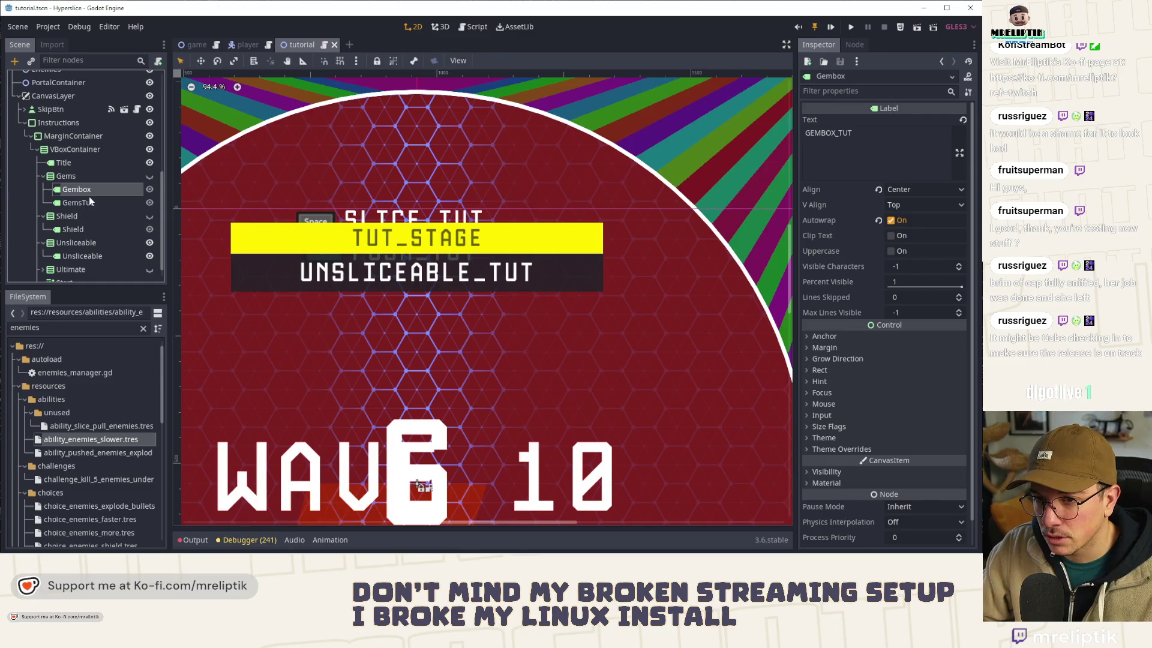
left_click(78, 202, "ctrl")
left_click(72, 229, "ctrl")
left_click(82, 256, "ctrl")
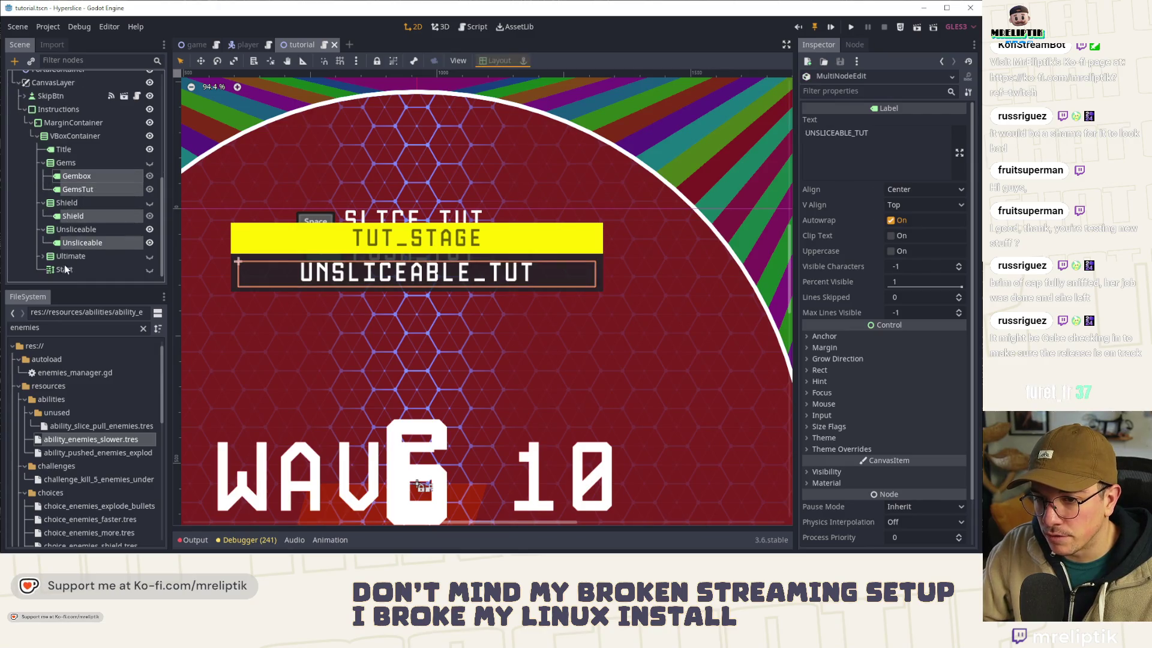
scroll(43, 254, "down", 2)
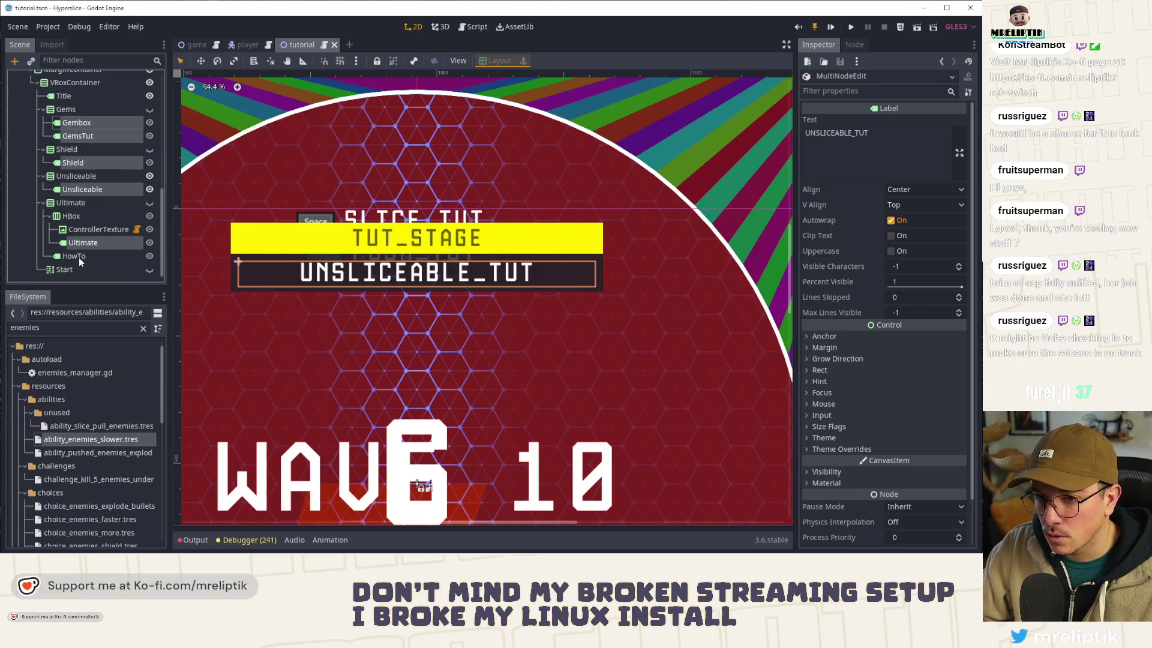
left_click(150, 204)
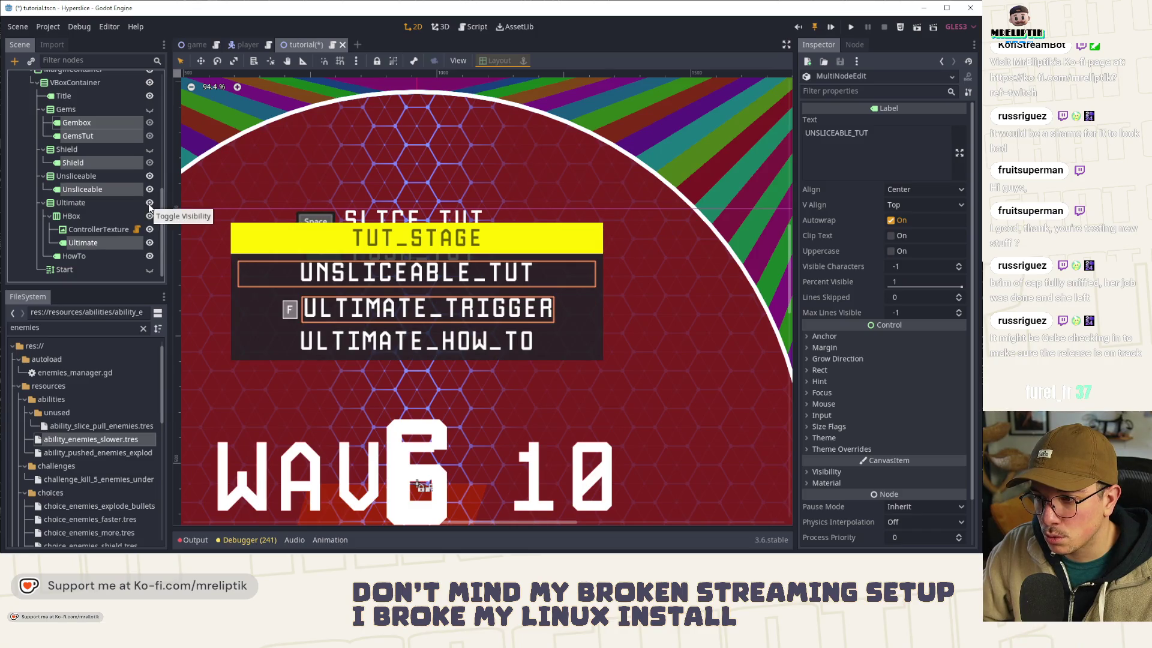
left_click(149, 204)
left_click(81, 252, "ctrl")
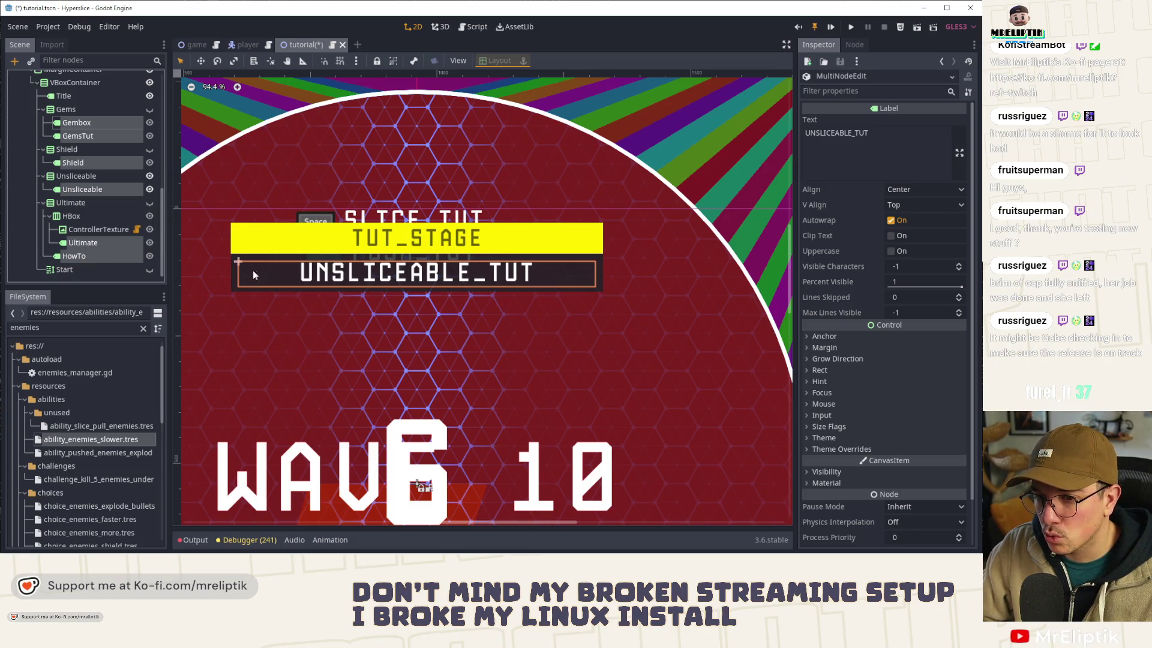
Step: Apply the shared/fonts/manolo_38.tres font override to the selected labels and save
left_click(818, 398)
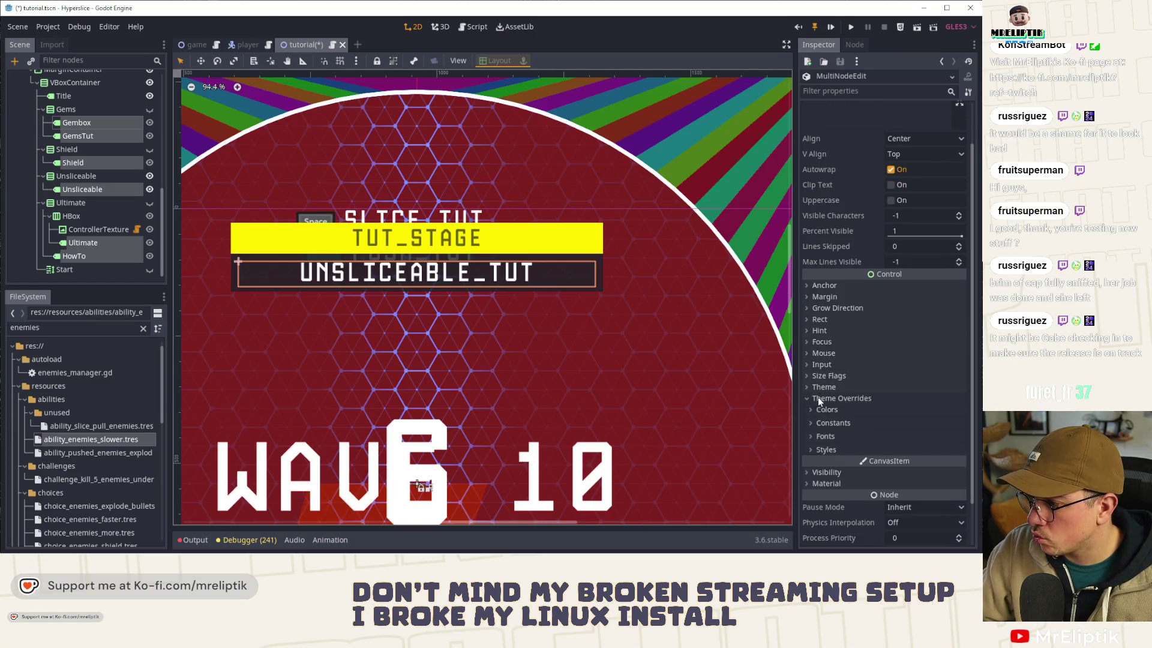
left_click(832, 437)
left_click(960, 459)
left_click(902, 438)
scroll(416, 316, "down", 5)
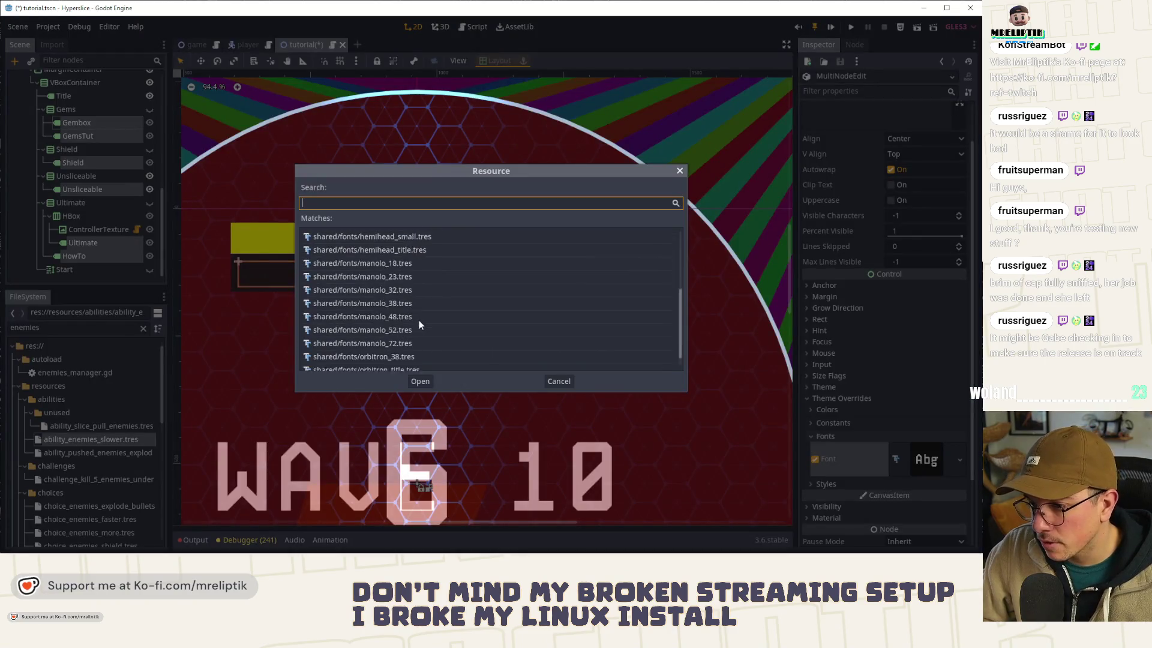
double_click(408, 289)
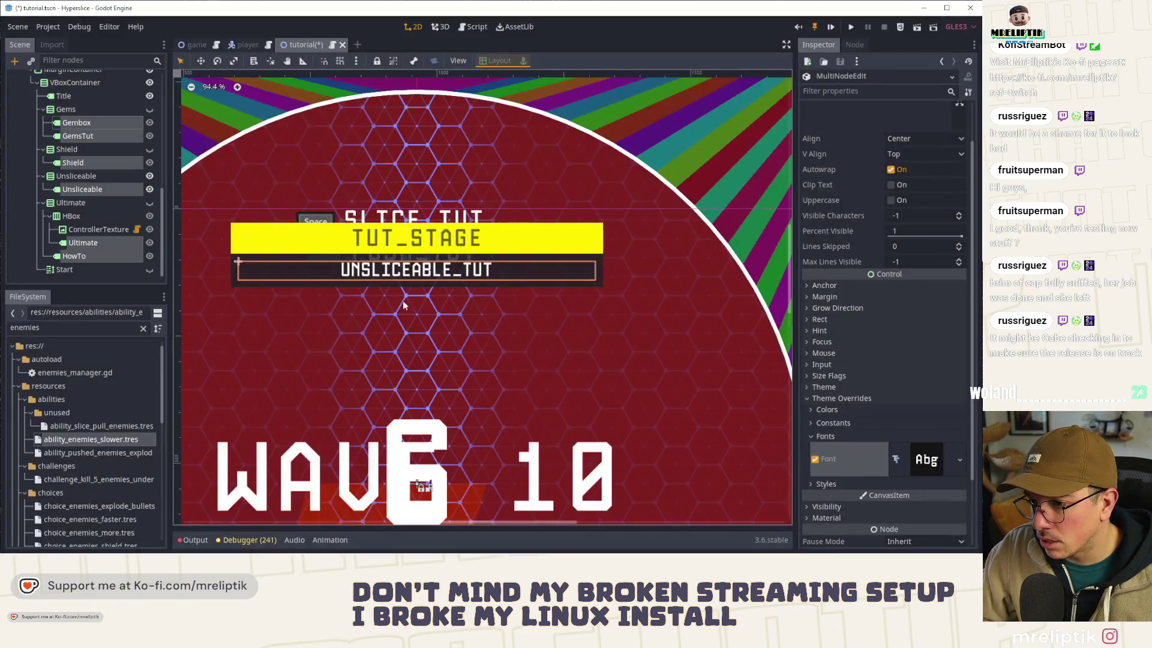
key("Escape")
scroll(429, 276, "up", 1)
key("ctrl+s")
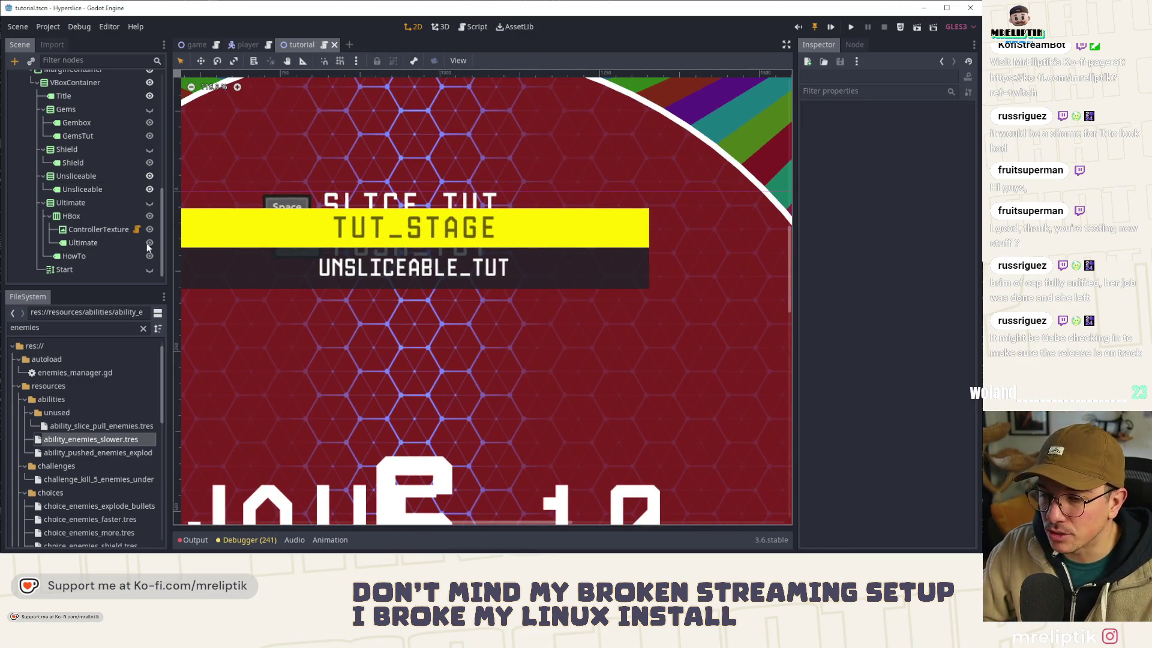
Step: Hide the Unsliceable instructions and collapse the Unsliceable and Ultimate groups
scroll(110, 217, "up", 3)
scroll(93, 195, "down", 3)
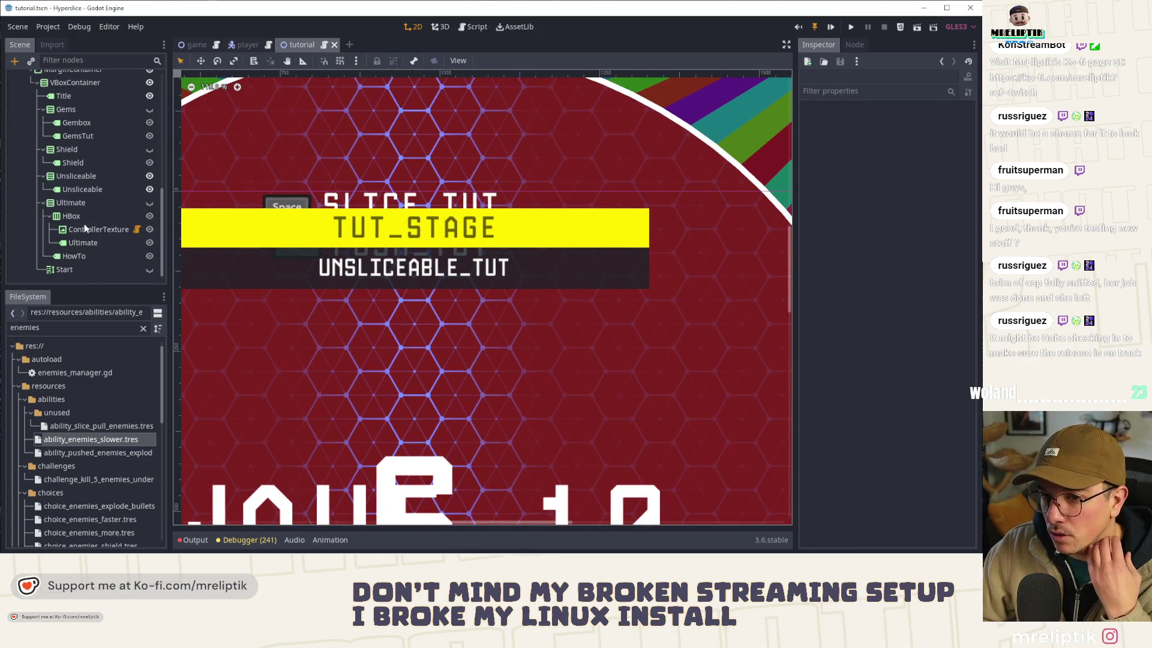
left_click(149, 203)
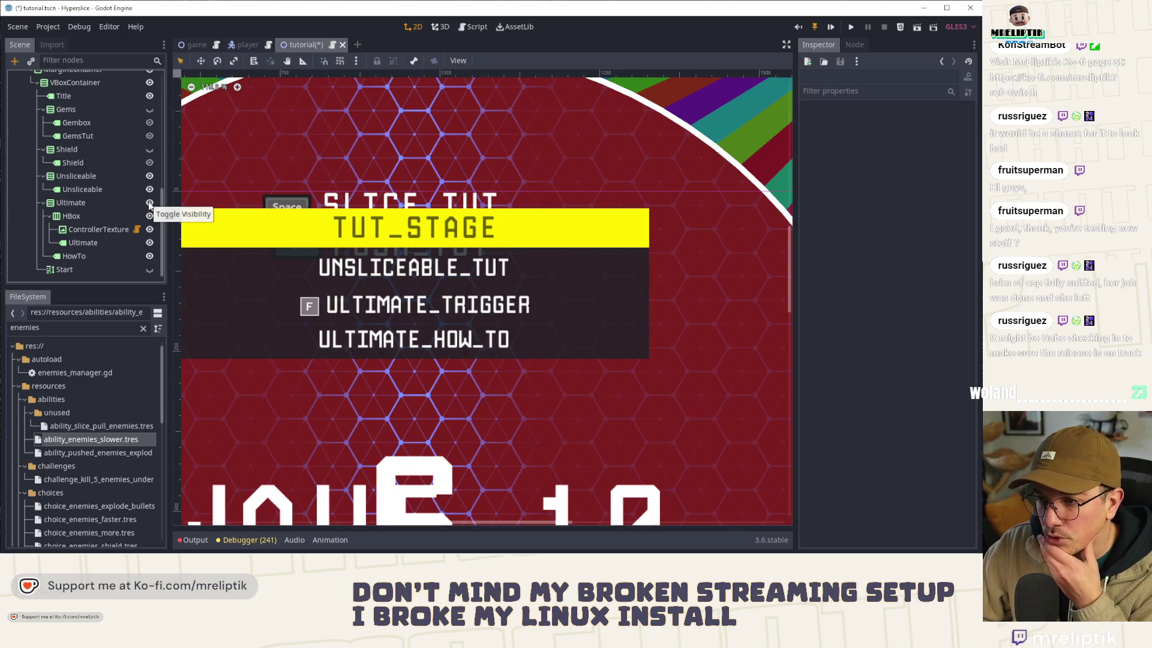
left_click(150, 203)
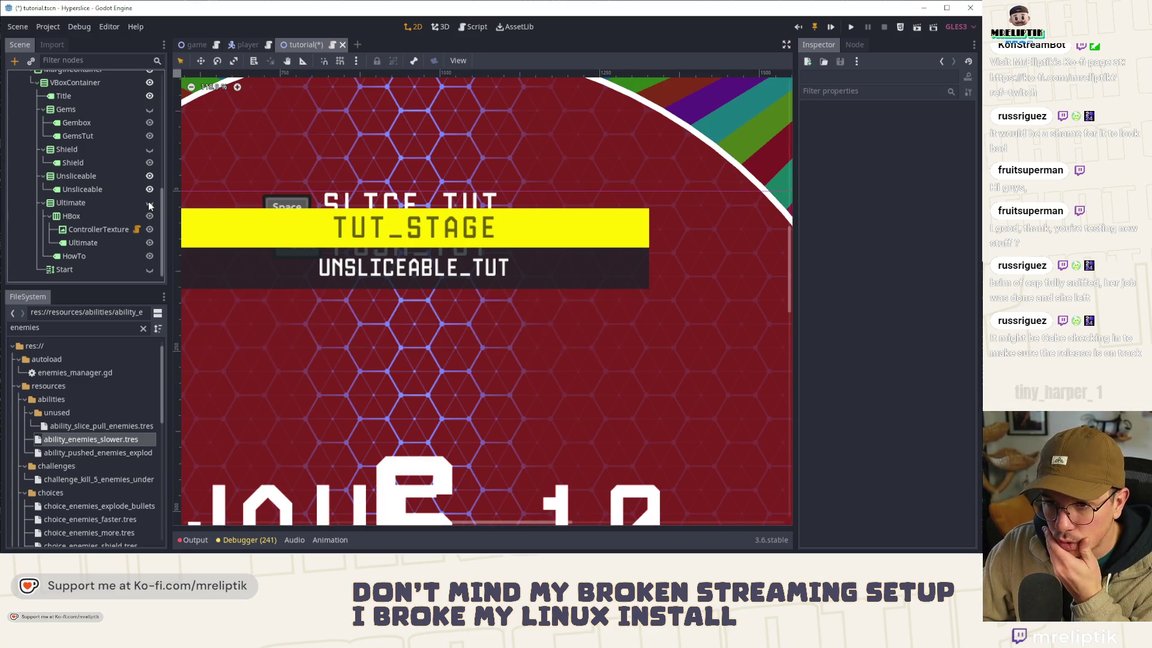
left_click(149, 176)
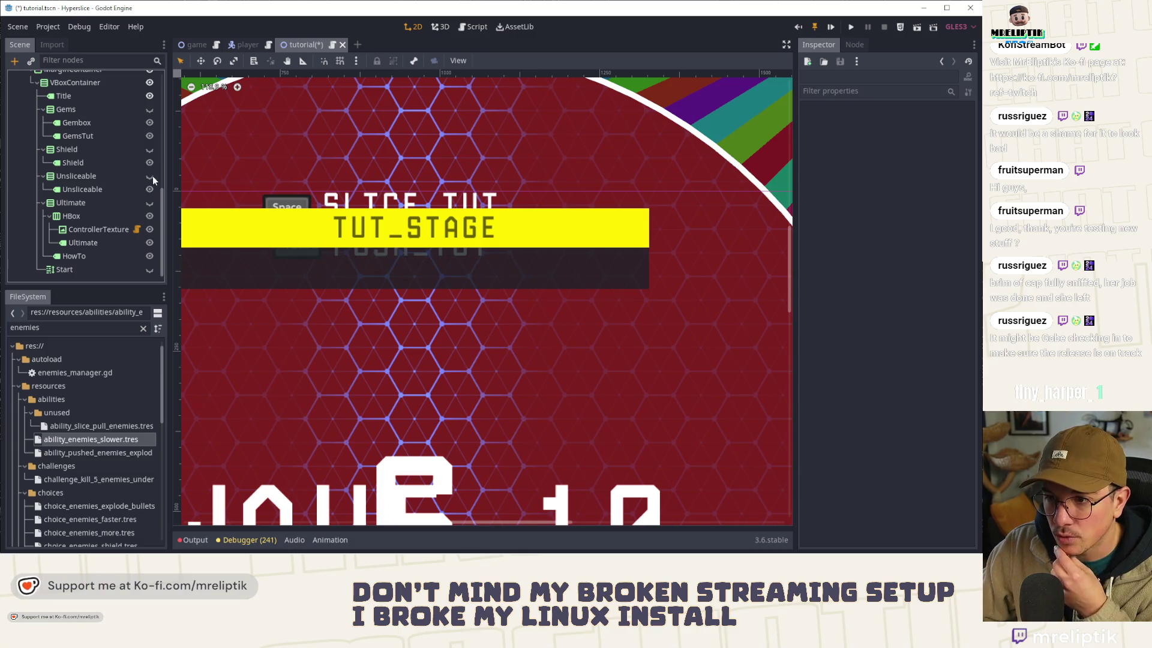
left_click(43, 176)
left_click(43, 202)
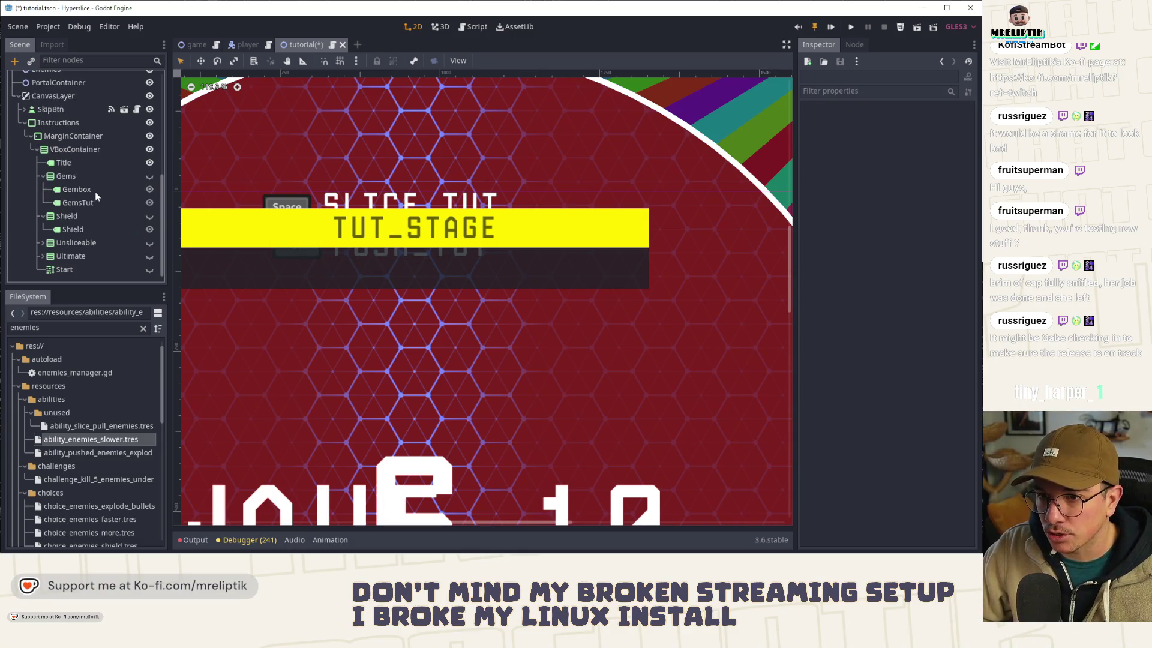
Step: Frame the Instructions panel in the view and save the scene
left_click(360, 274)
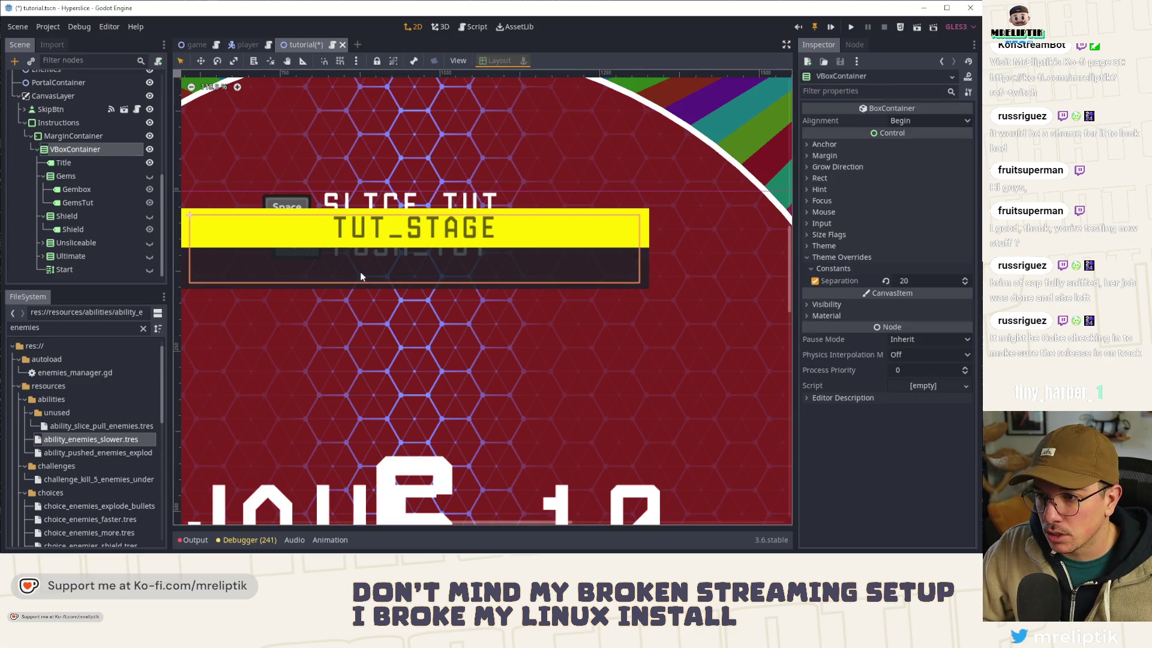
left_click(63, 122)
key("f")
key("ctrl+s")
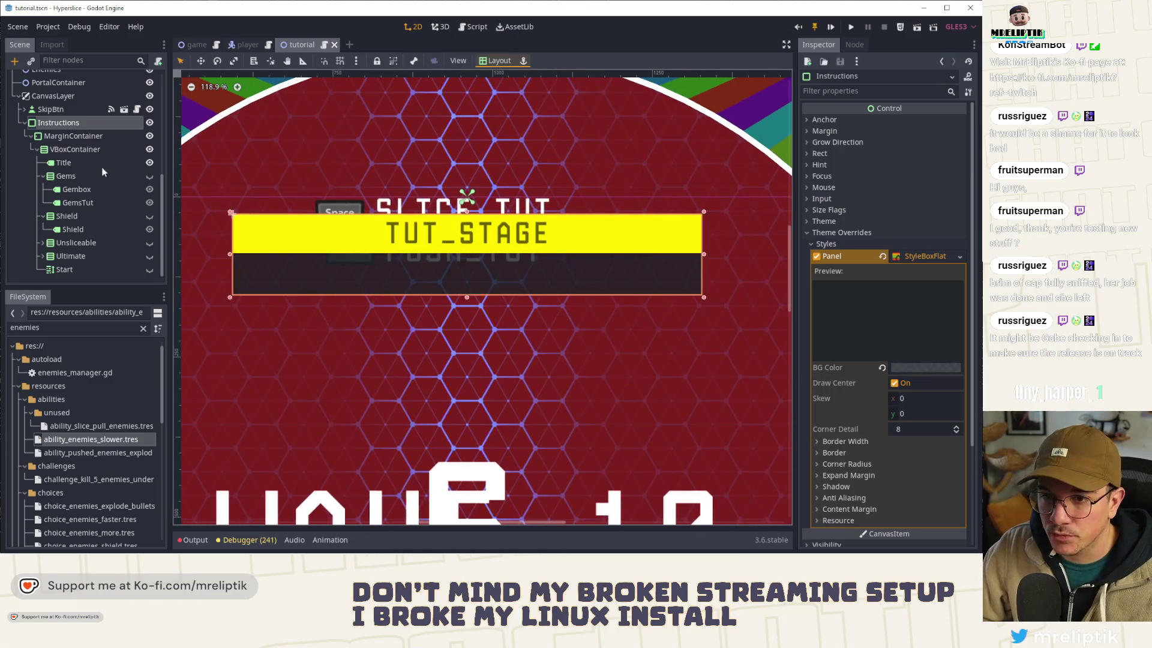
Step: Keep the Gems row hidden, save again, and collapse the Gems node
left_click(150, 176)
left_click(150, 177)
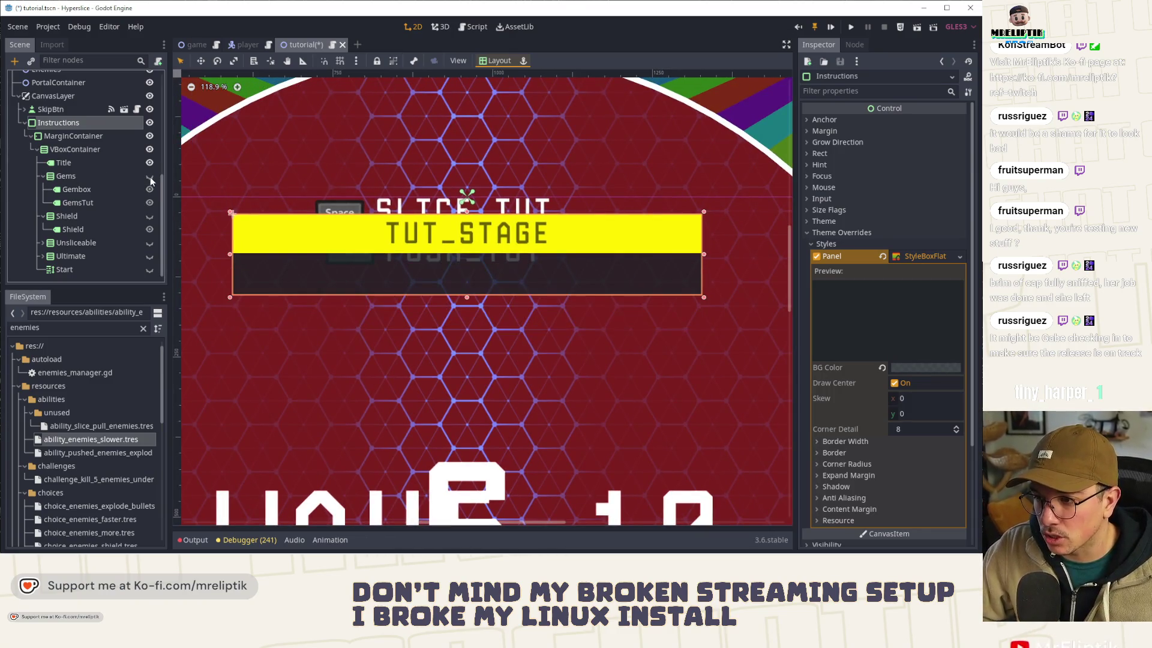
key("ctrl+s")
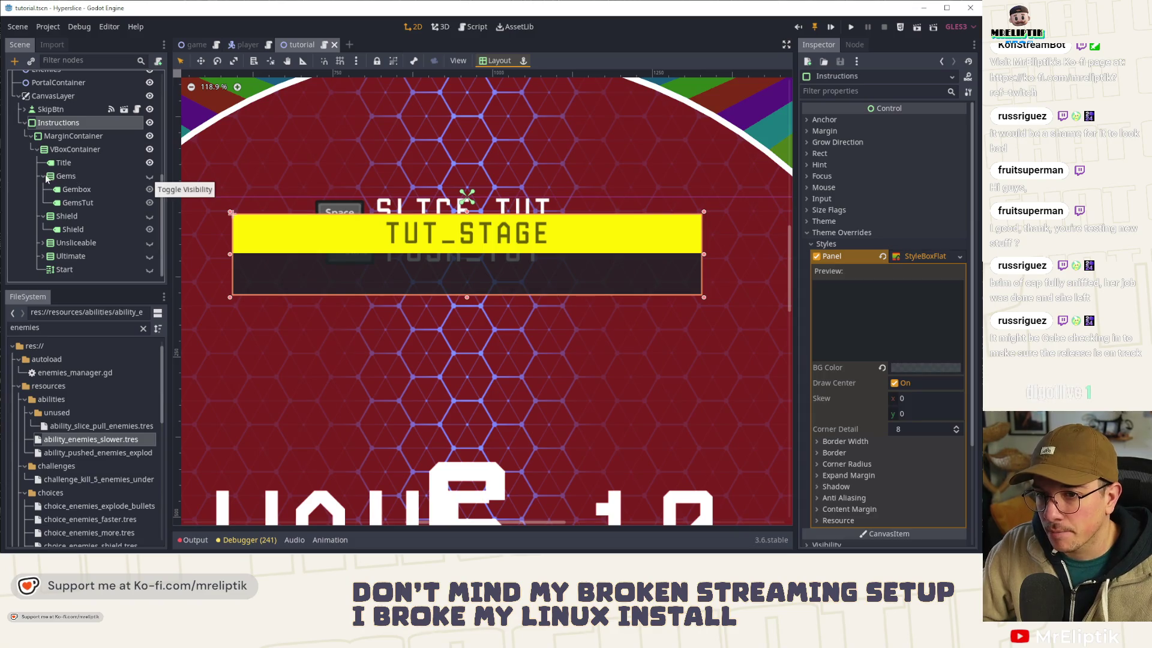
left_click(43, 176)
right_click(66, 203)
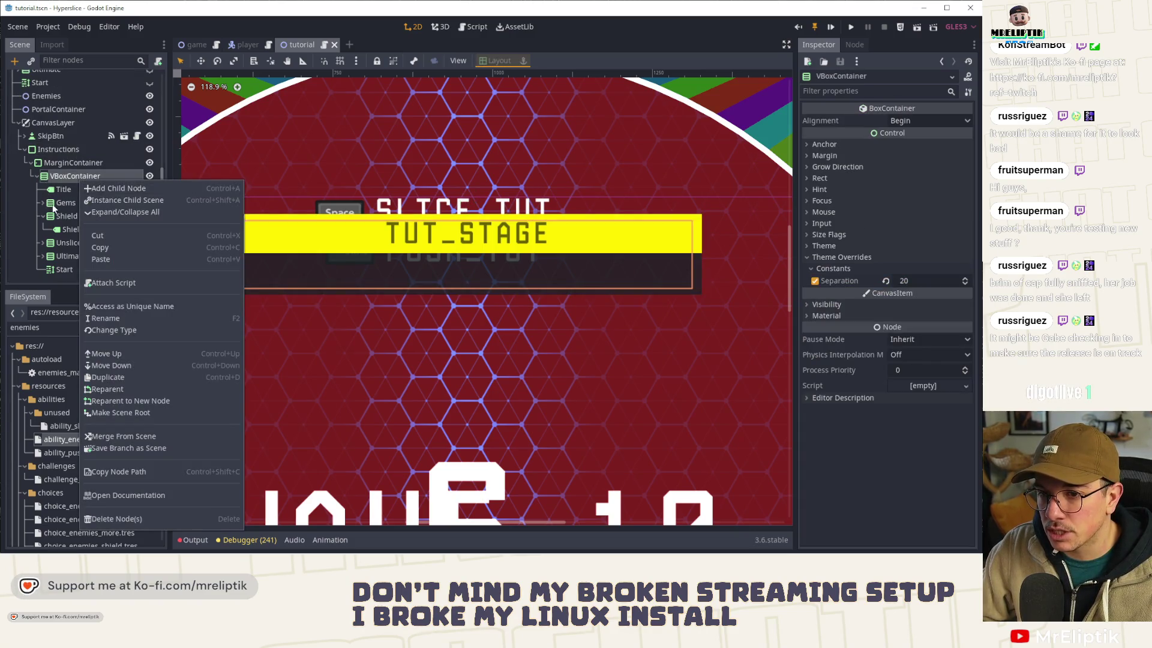
Step: Inspect the Gems container's separation theme override
key("Escape")
left_click(848, 246)
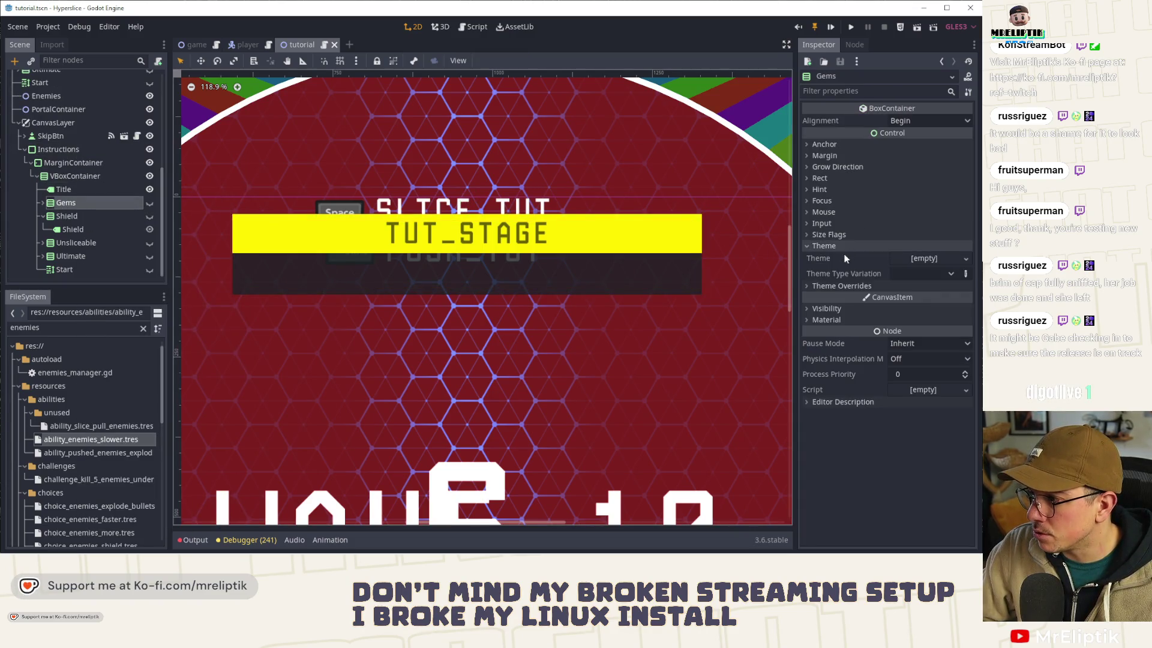
left_click(830, 286)
left_click(826, 297)
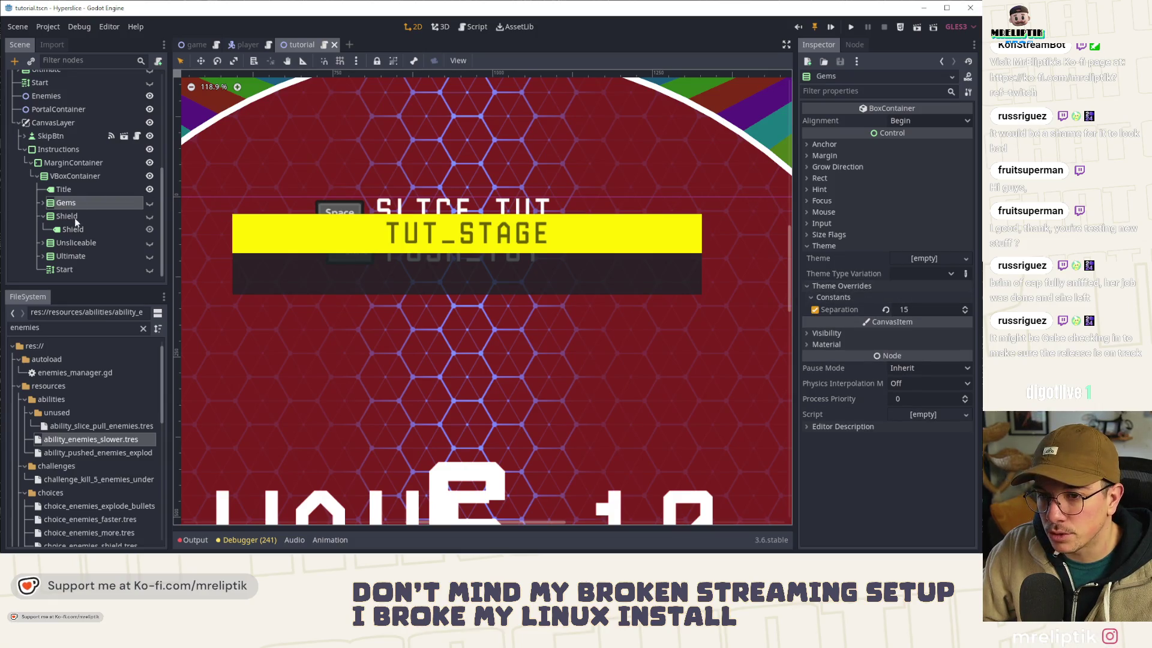
Step: Duplicate Gems, place the copy above it, rename it Slice and make it visible
key("ctrl+d")
left_click_drag(88, 217, 81, 201)
double_click(83, 202)
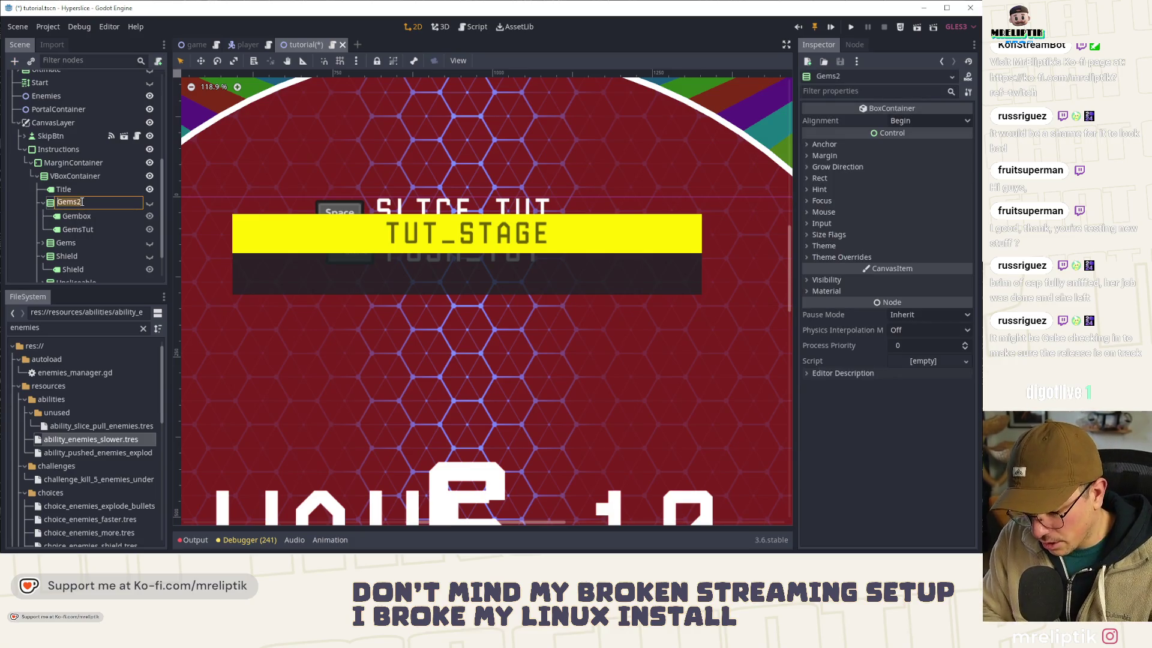
type("Slice")
key("Return")
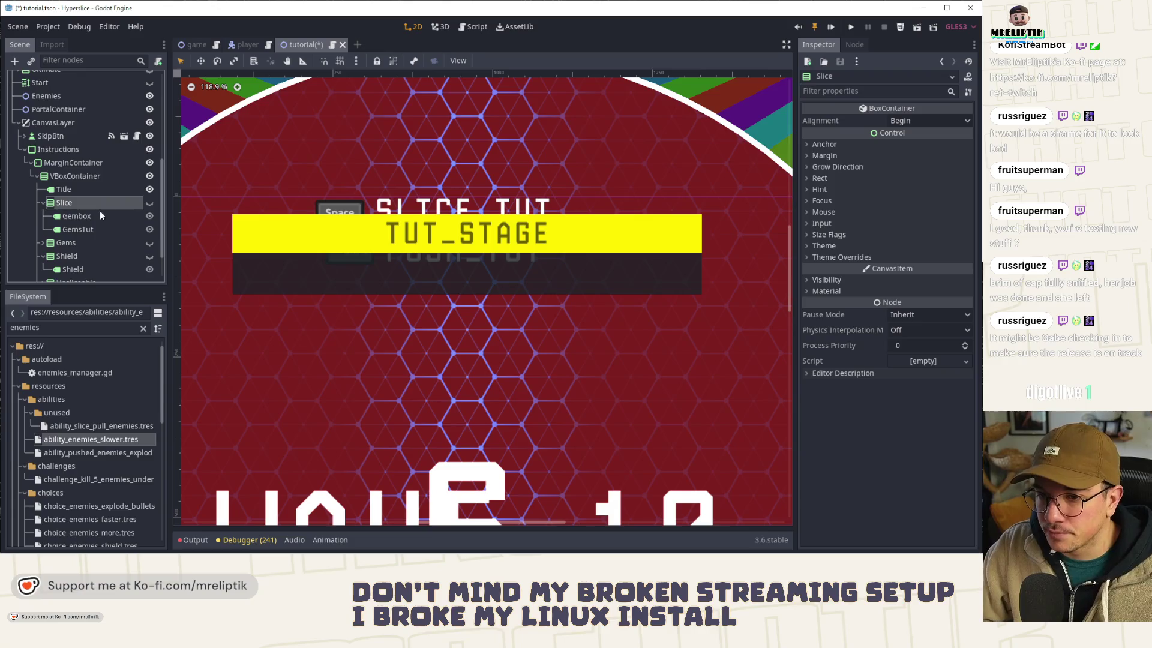
left_click(149, 203)
Step: Drag Gembox and GemsTut out of Slice and save the scene
left_click(90, 215)
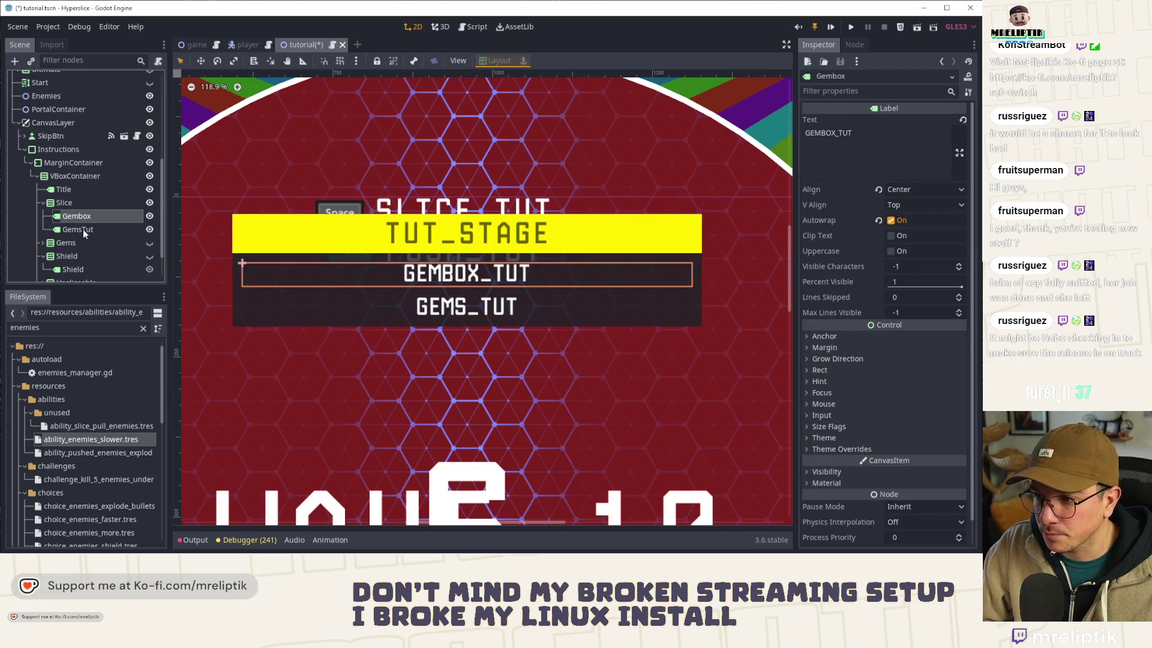
left_click(83, 229, "shift")
left_click_drag(83, 232, 66, 242)
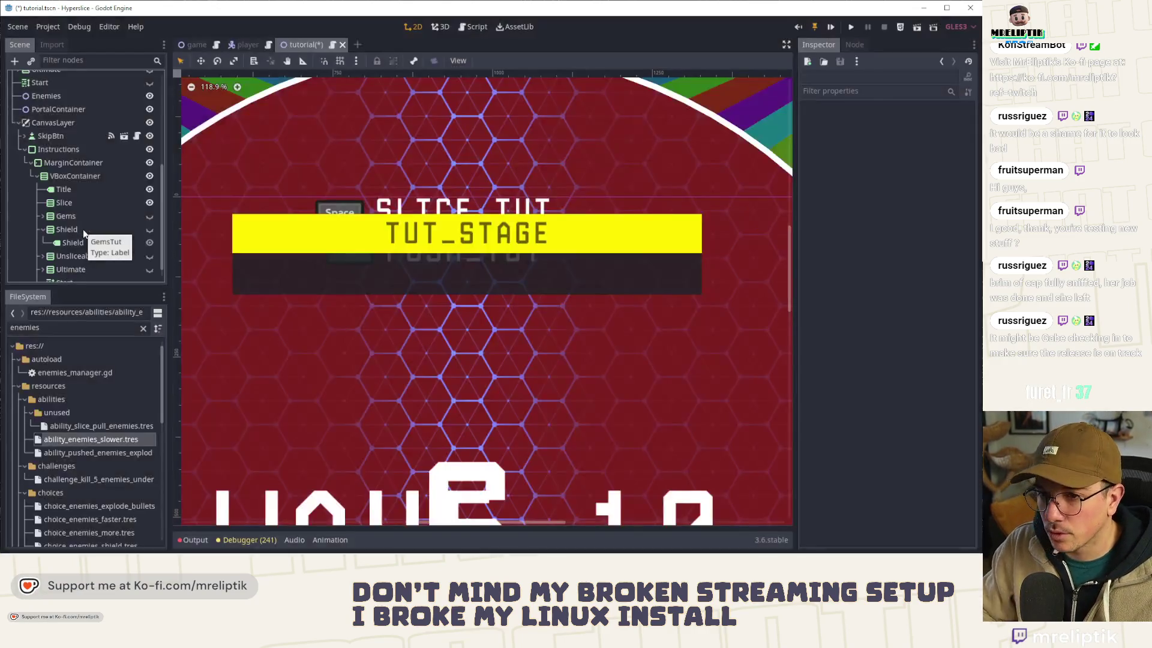
key("ctrl+s")
scroll(97, 177, "up", 5)
scroll(51, 138, "up", 2)
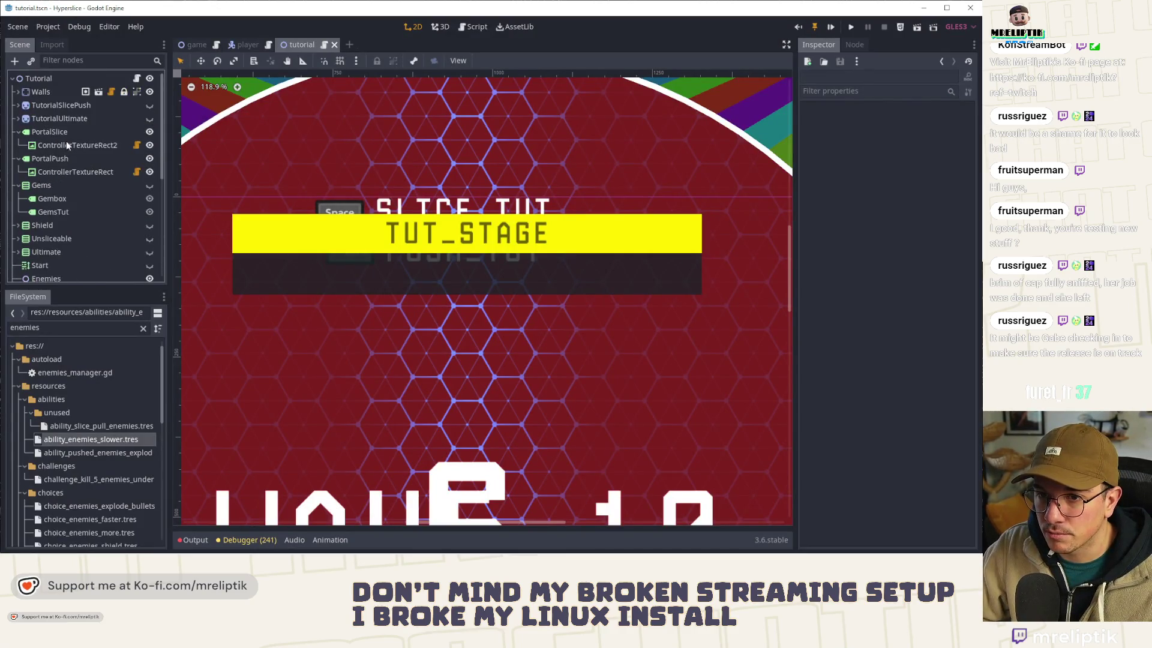
Step: Select the PortalSlice and PortalPush labels with their textures, undoing an accidental deletion
left_click(58, 132)
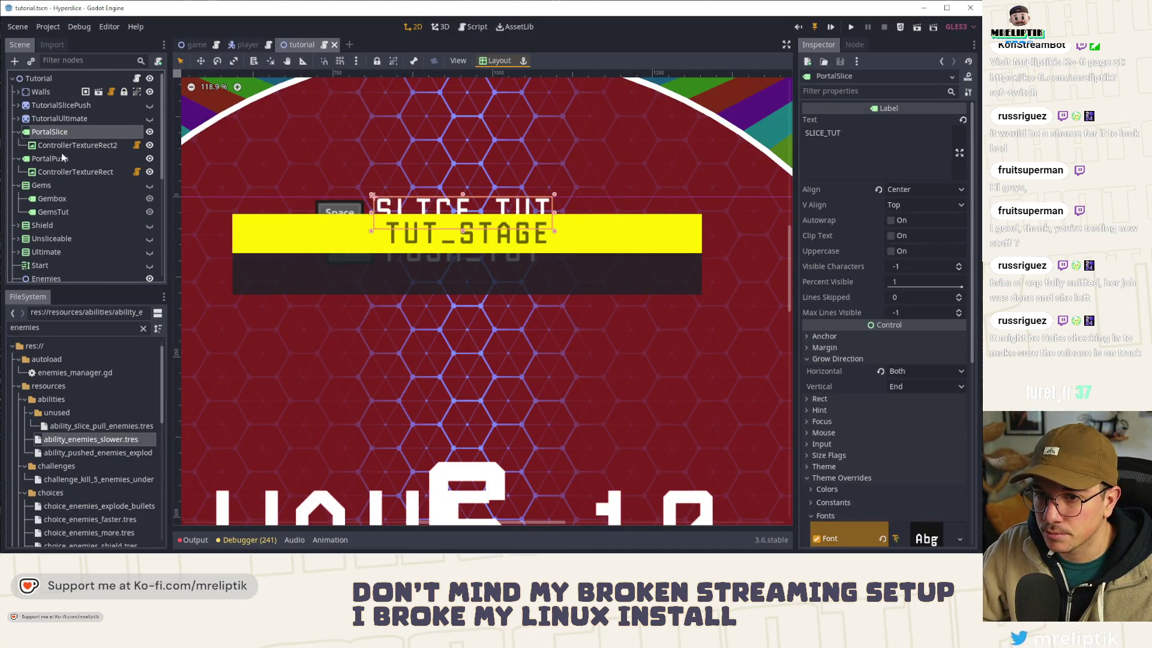
left_click(62, 171, "ctrl")
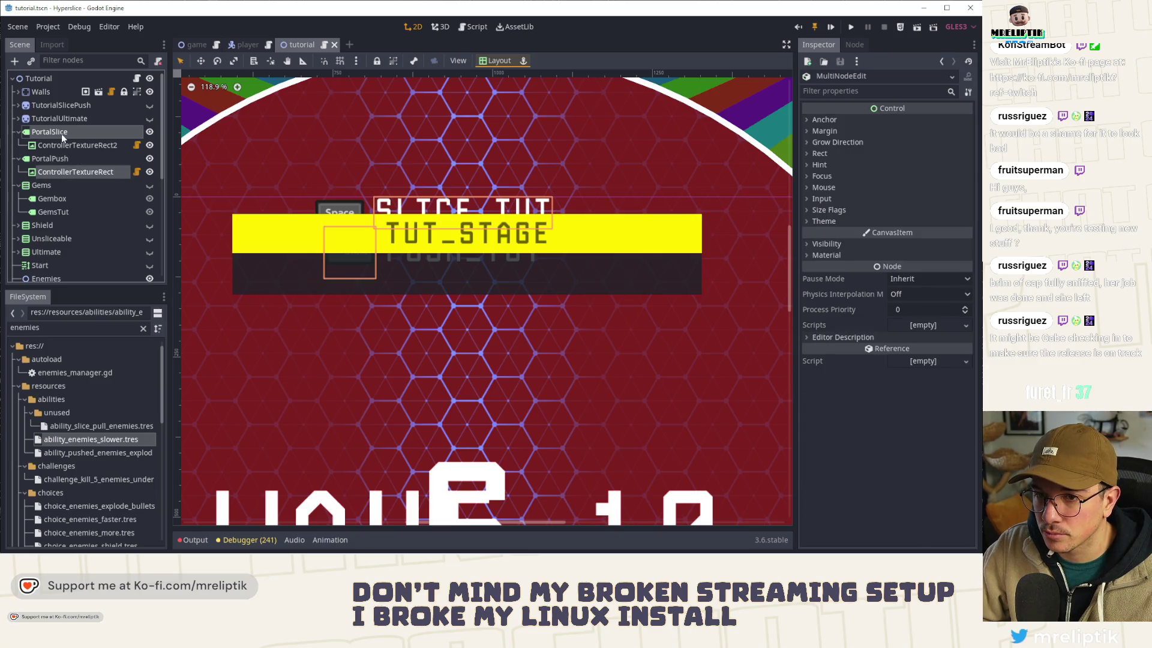
left_click(61, 134)
left_click(55, 159)
left_click(56, 132)
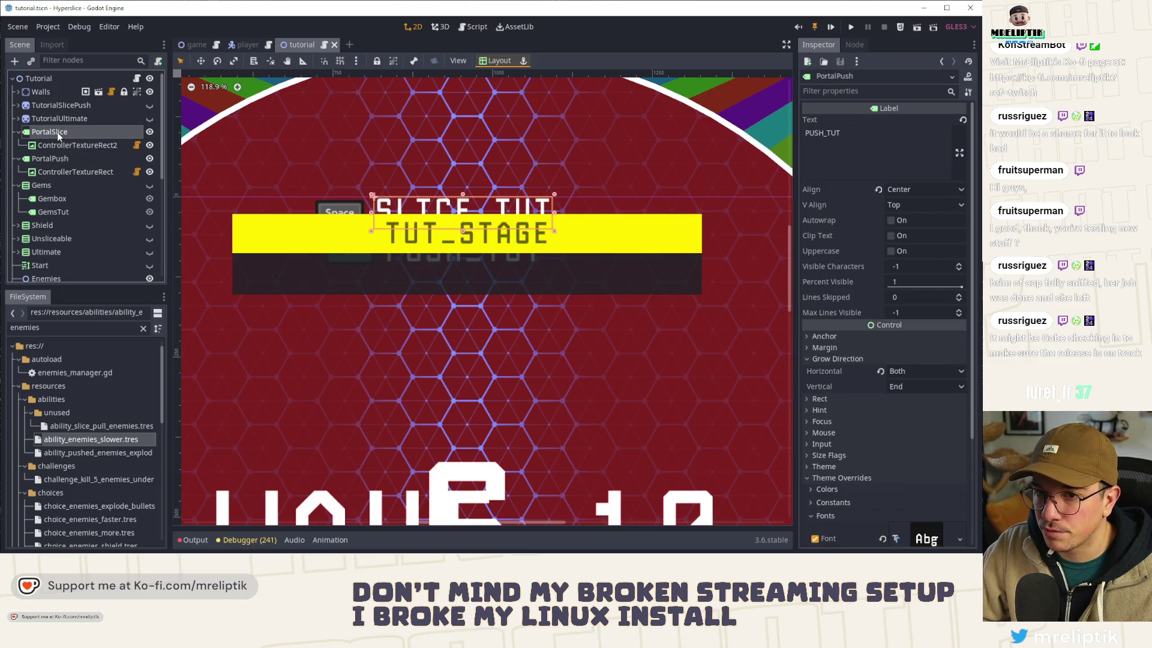
left_click(63, 172, "shift")
key("Delete")
scroll(65, 198, "down", 3)
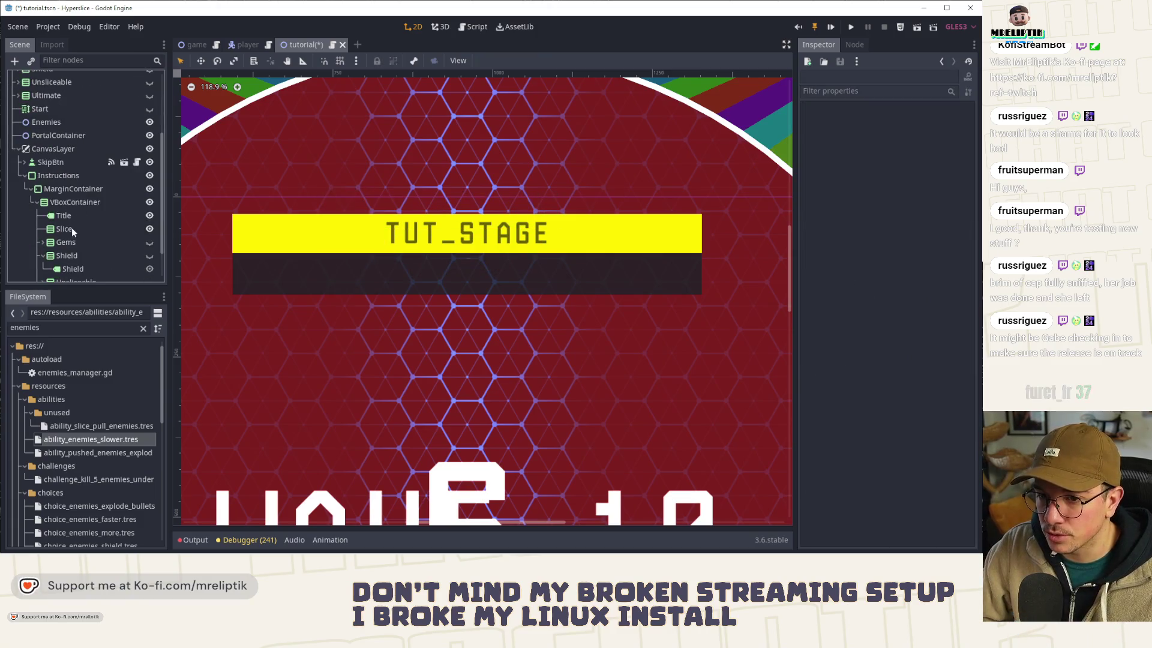
key("ctrl+z")
Step: Quick Load a saved font into the PortalSlice and PortalPush Theme Overrides > Fonts
left_click(89, 246)
left_click(80, 269, "ctrl")
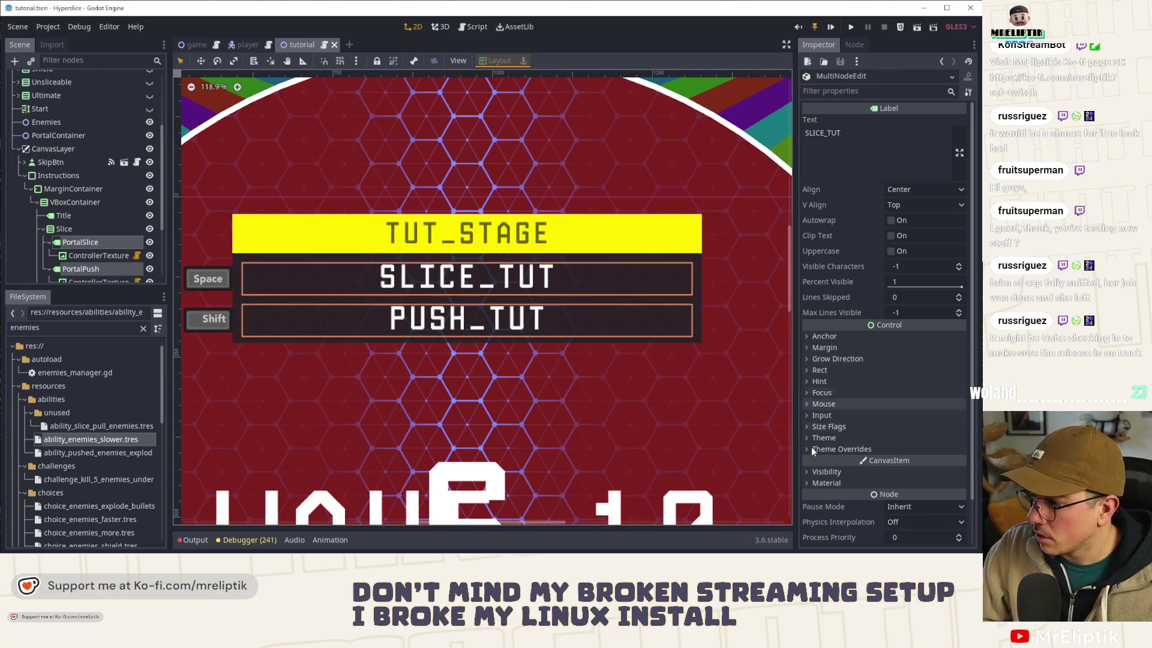
left_click(827, 449)
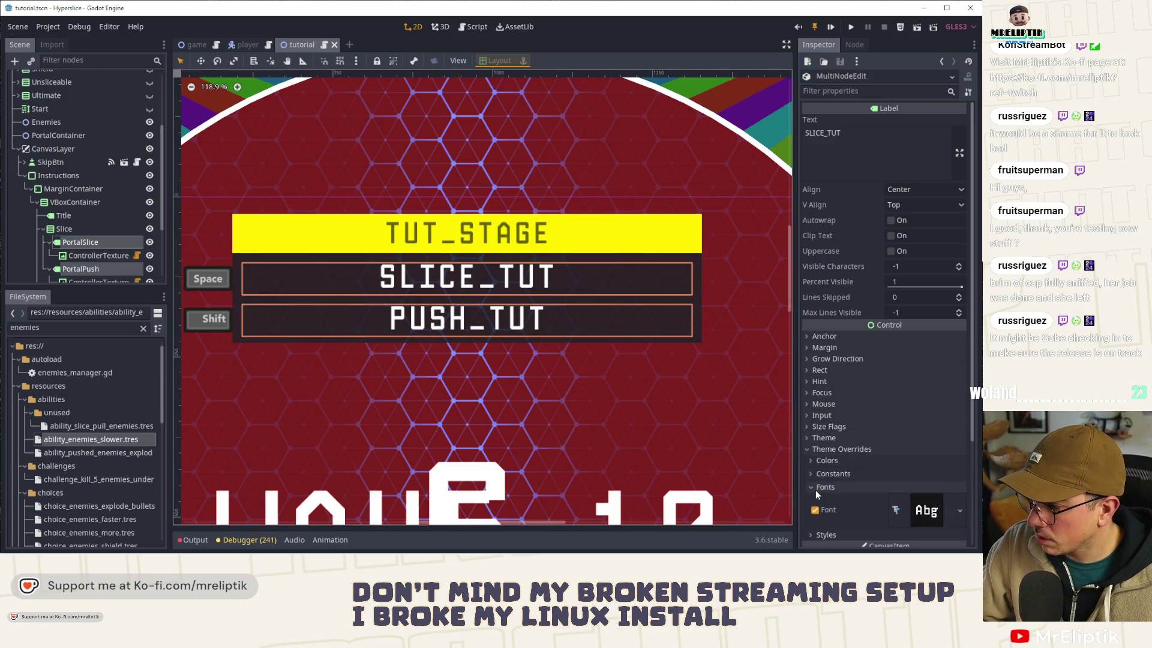
left_click(815, 500)
left_click(814, 486)
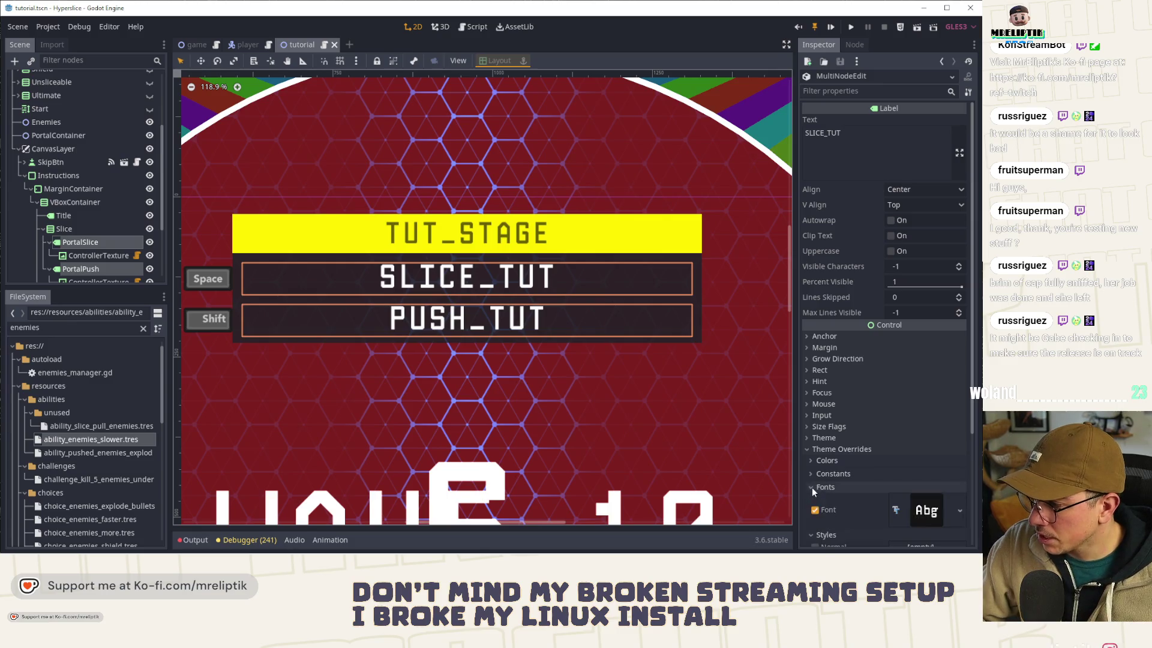
left_click(960, 510)
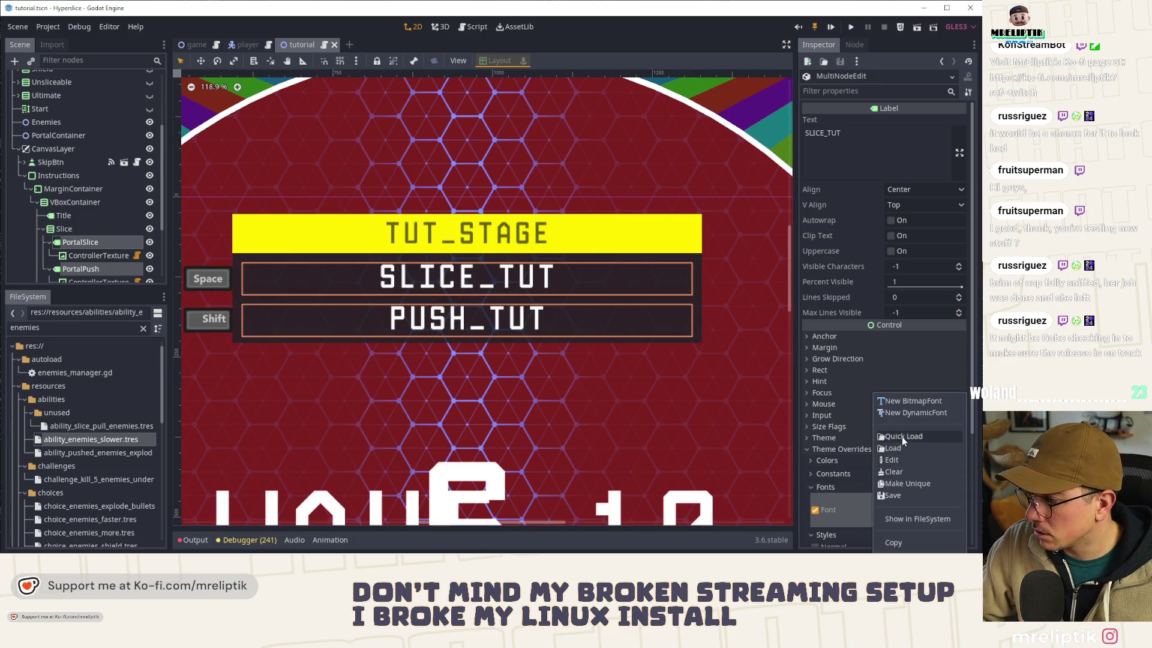
left_click(902, 437)
double_click(397, 353)
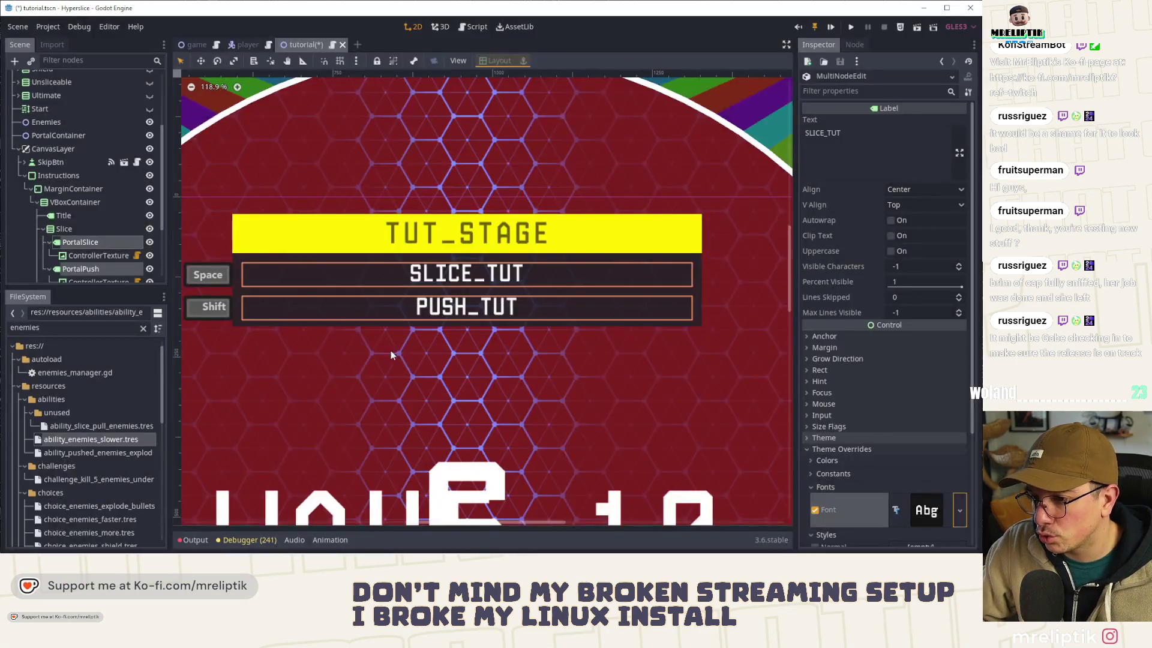
Step: Hide the Slice row in the scene tree
left_click(87, 228)
scroll(88, 228, "down", 2)
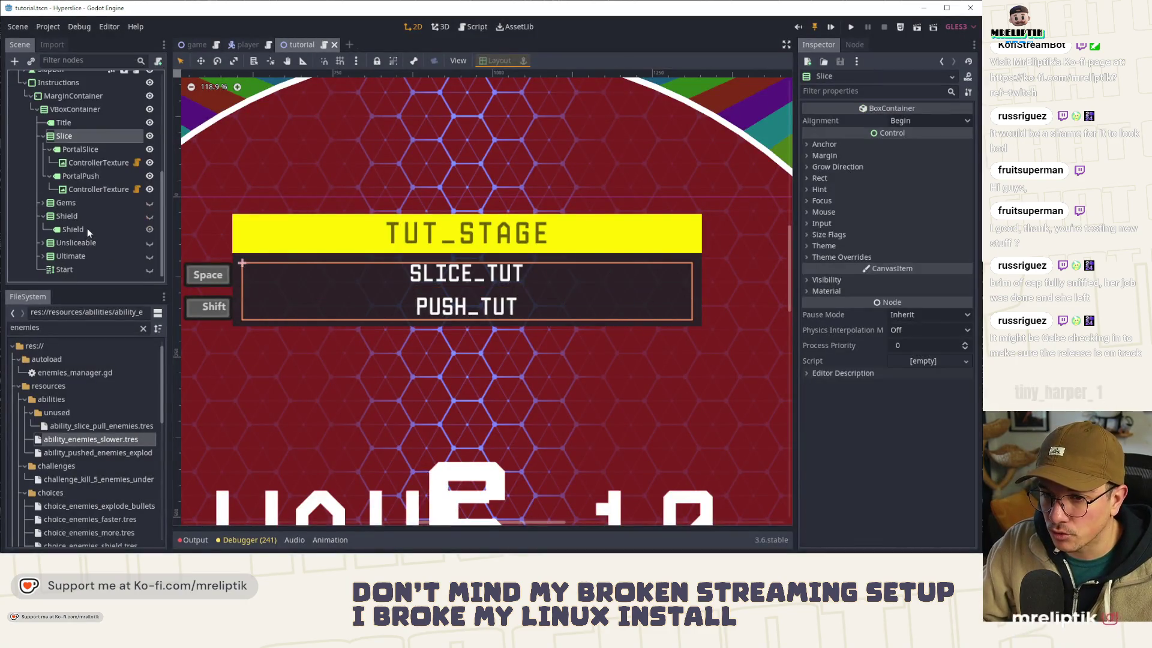
left_click(150, 188)
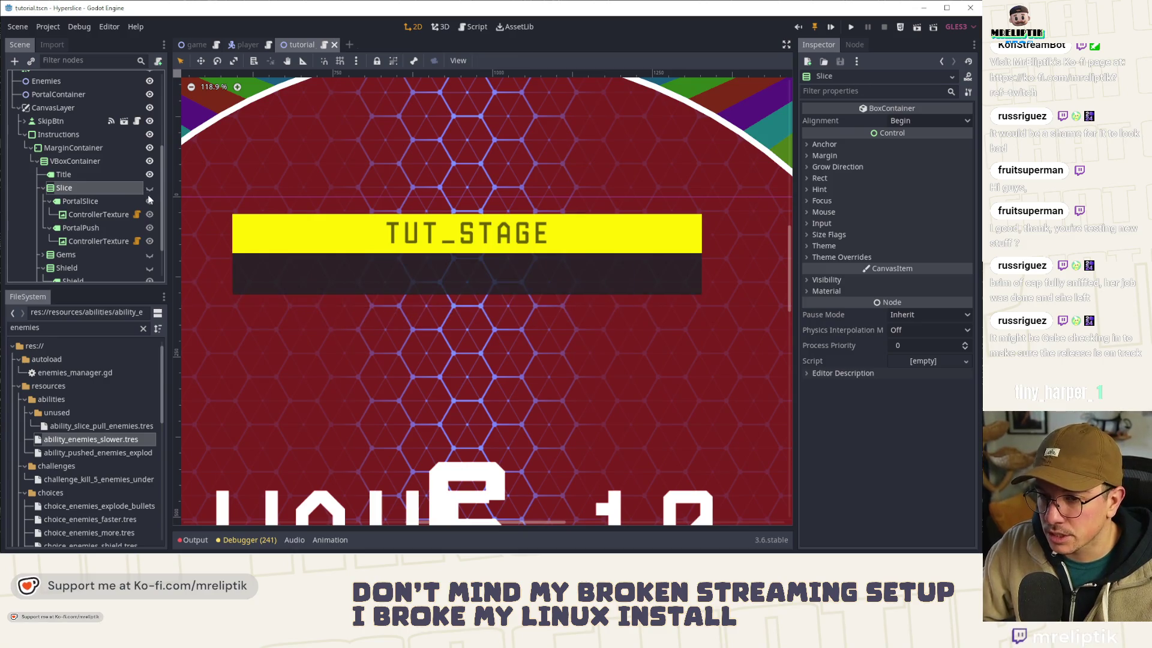
scroll(94, 247, "up", 7)
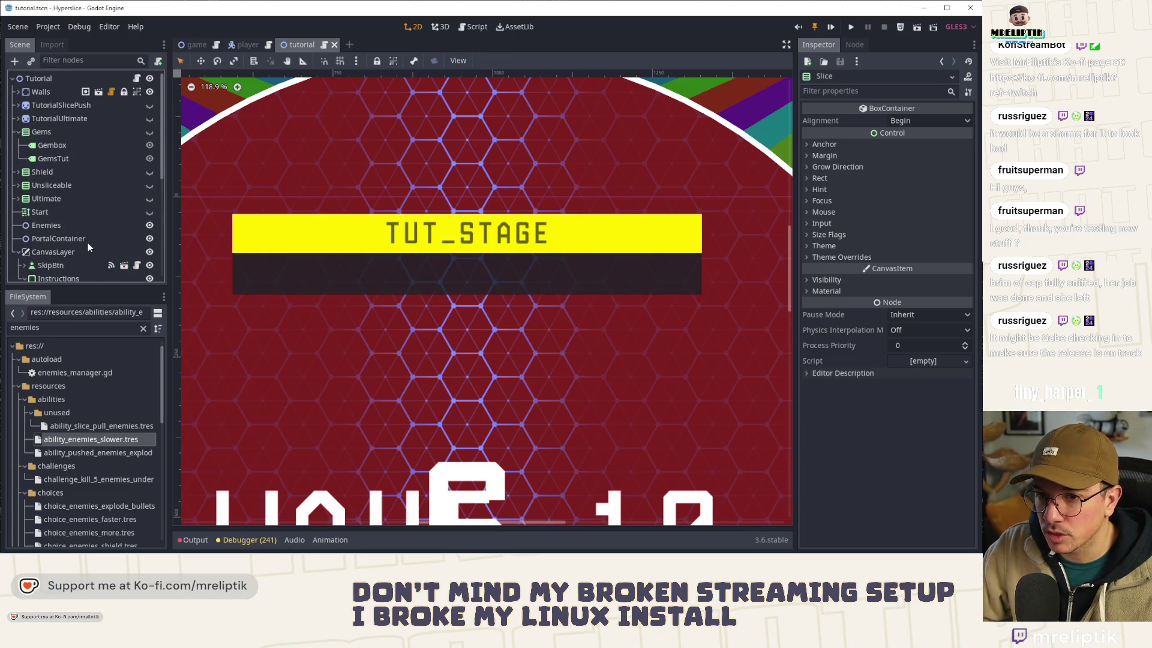
Step: Move the Gems through Ultimate groups under the VBoxContainer, then select the Instructions panel
left_click(56, 132)
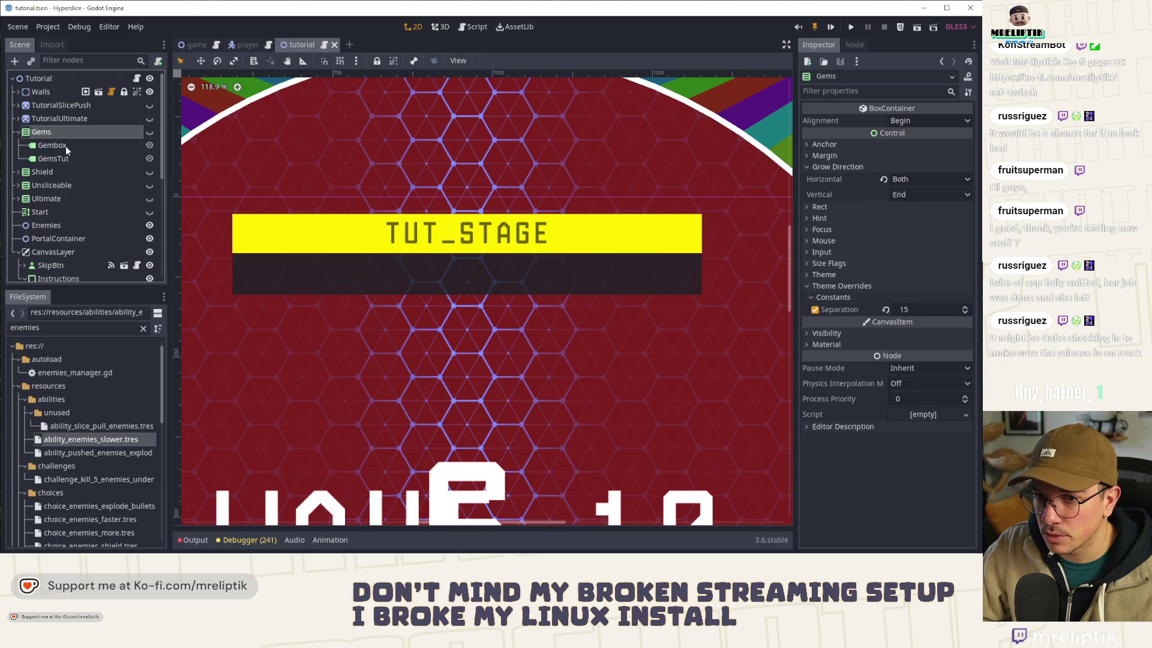
left_click(63, 212, "shift")
left_click_drag(63, 210, 66, 264)
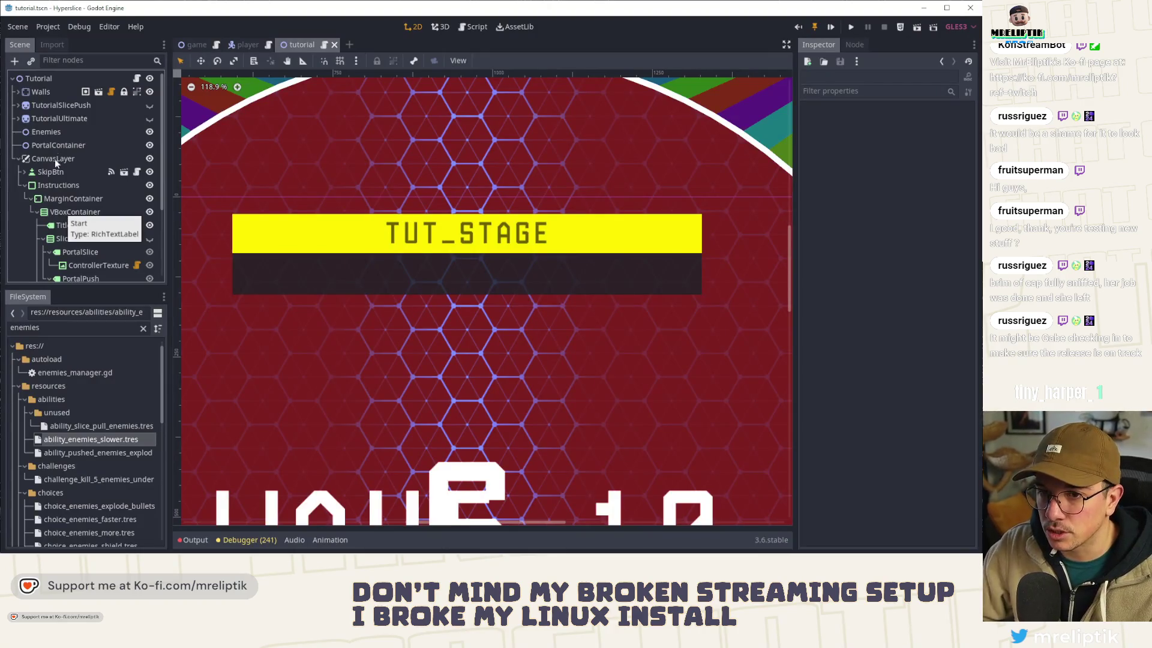
scroll(79, 184, "down", 3)
left_click(72, 108)
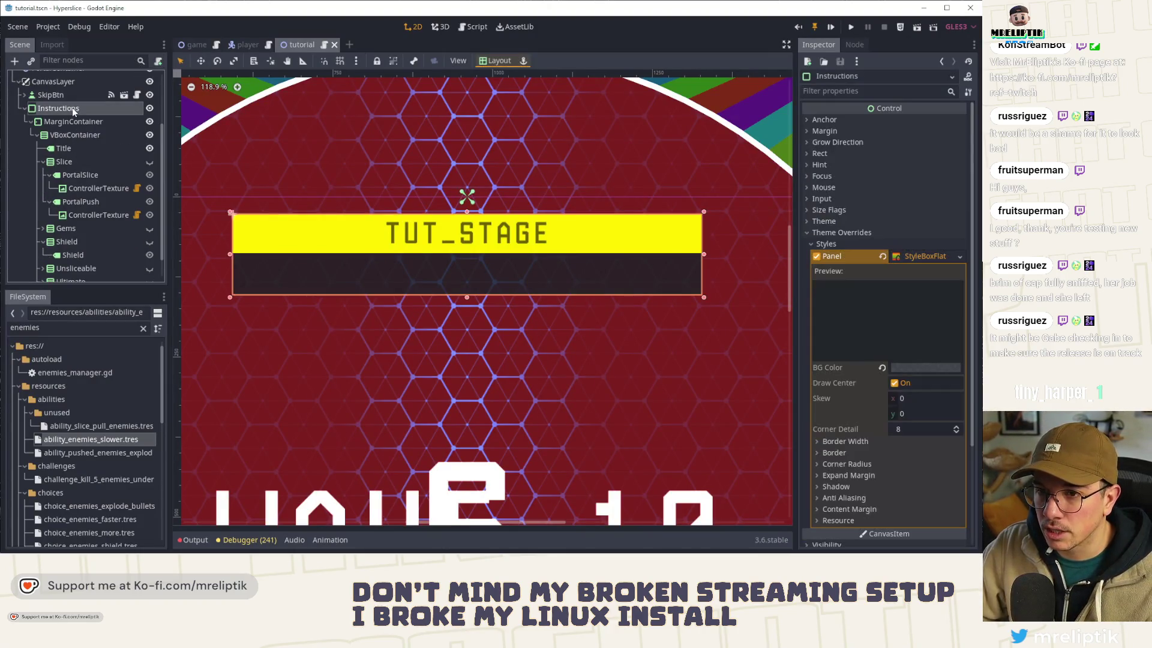
right_click(72, 107)
Step: Attach a new script instructions_ui.gd from the scripts folder to the Instructions panel
left_click(118, 234)
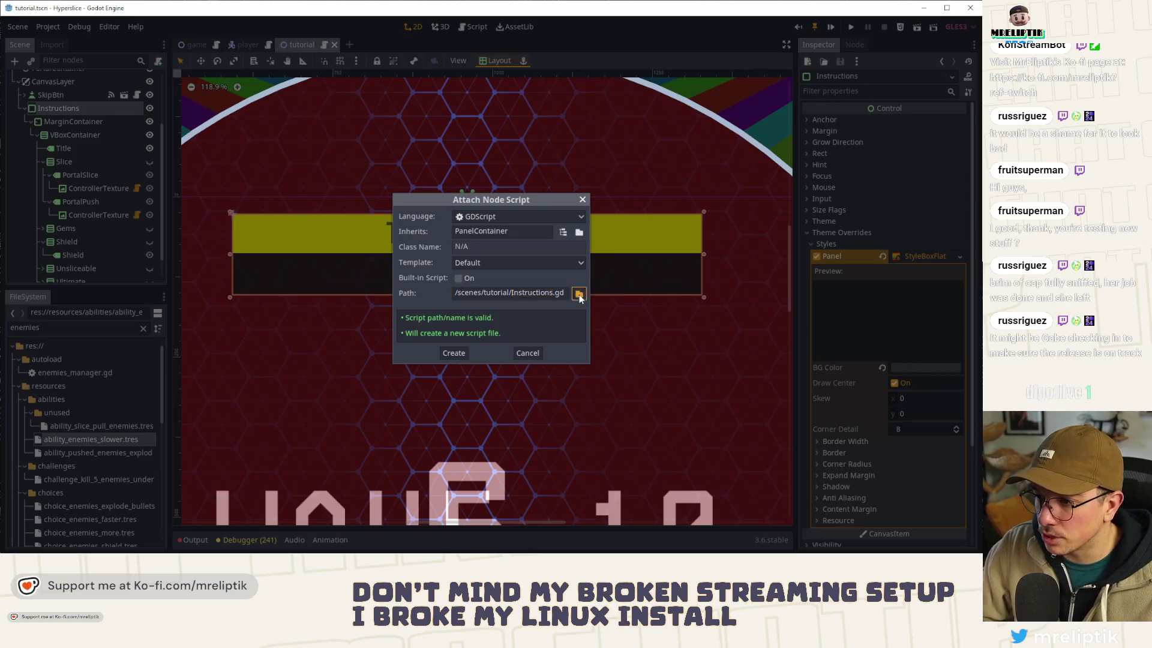
left_click(580, 294)
double_click(253, 141)
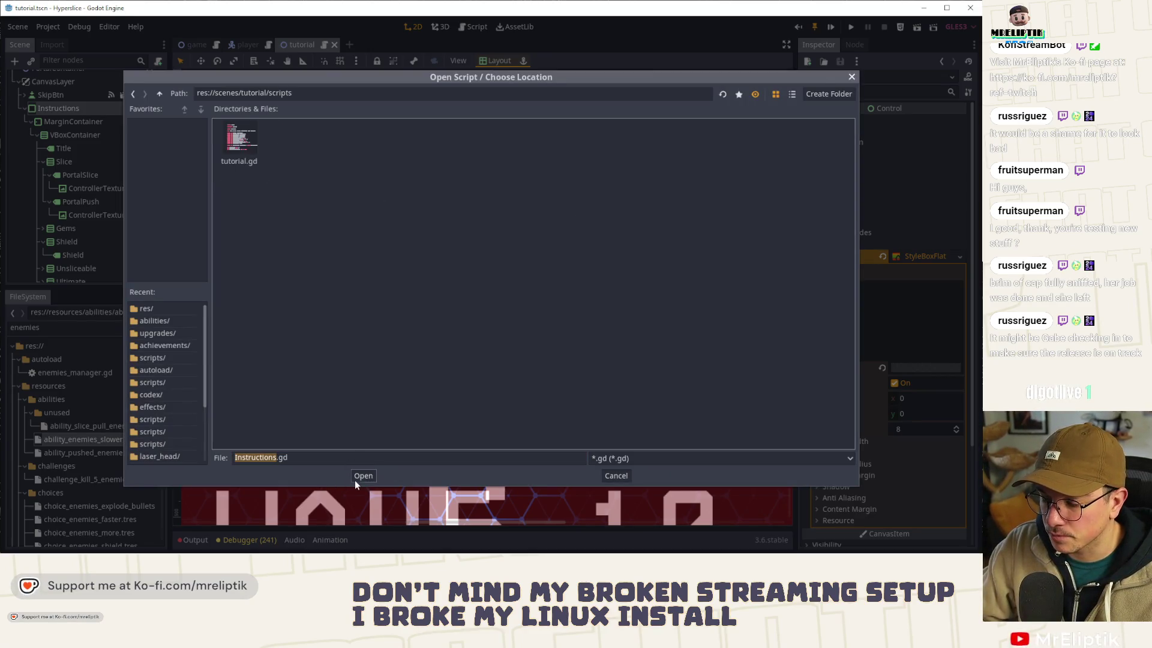
left_click(243, 457)
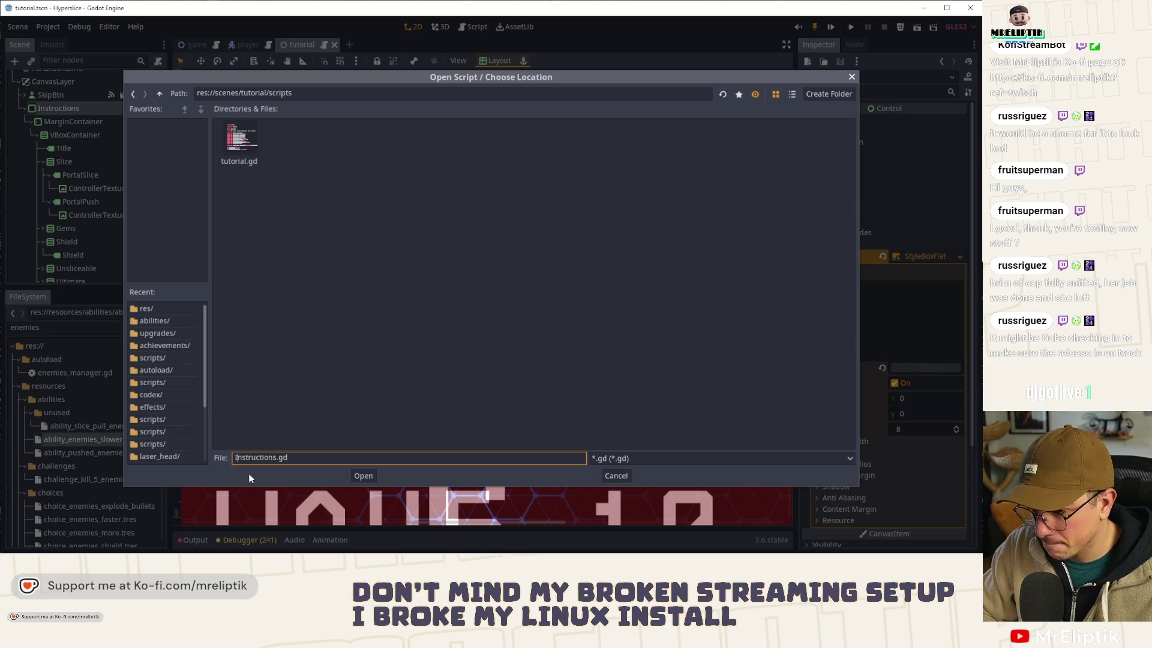
type("i")
key("Right")
key("Right")
key("Right")
type("_ui")
key("Return")
left_click(453, 355)
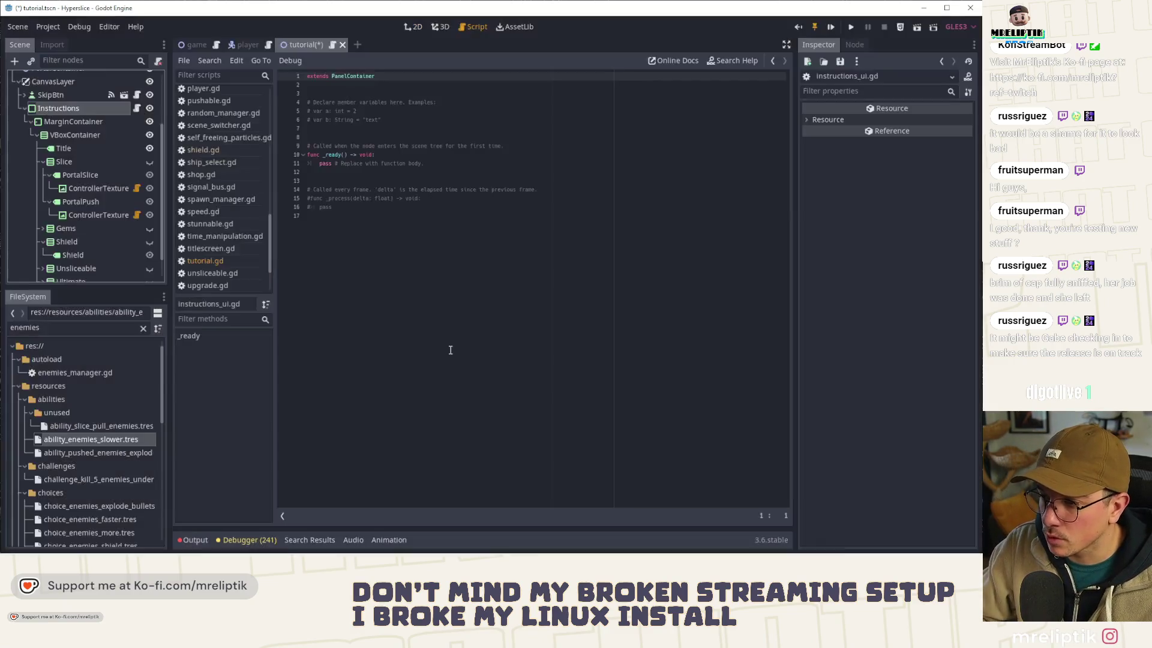
Step: Delete the template comments and the commented _process block from the new script
left_click_drag(348, 209, 308, 189)
key("BackSpace")
left_click_drag(530, 138, 307, 84)
key("BackSpace")
triple_click(327, 99)
key("BackSpace")
left_click(334, 137)
key("BackSpace")
key("BackSpace")
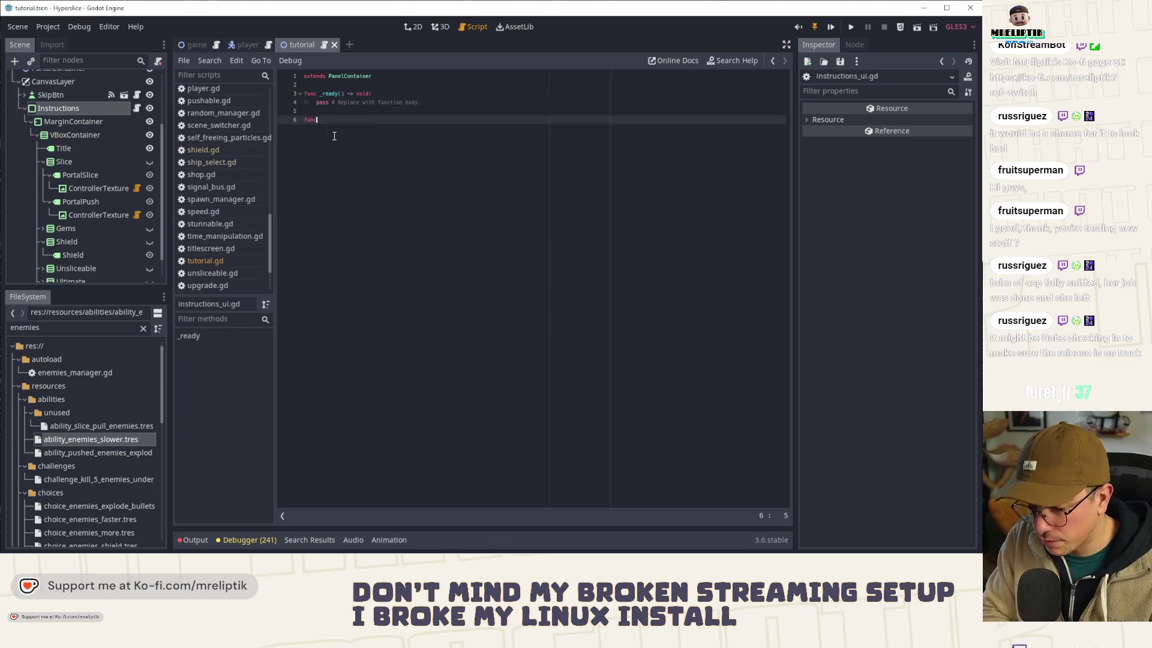
Step: Write an empty set_stage() function with pass, save, and return to tutorial.gd
type(" set_stage() ->")
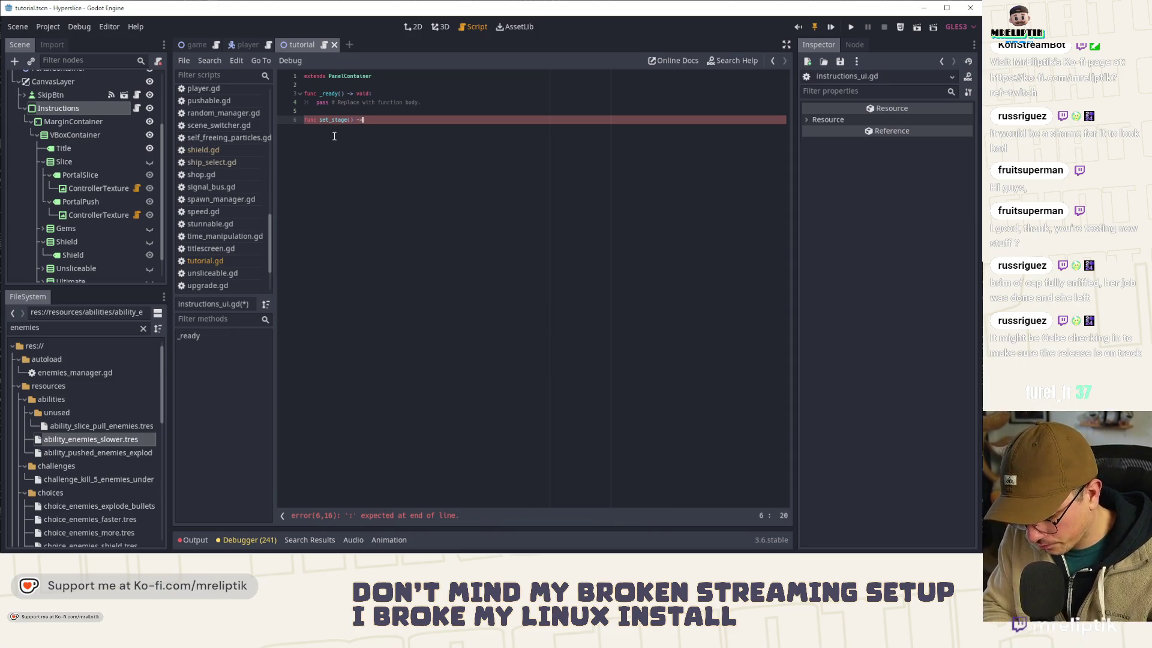
type(" void:")
key("Return")
type("pass")
key("ctrl+s")
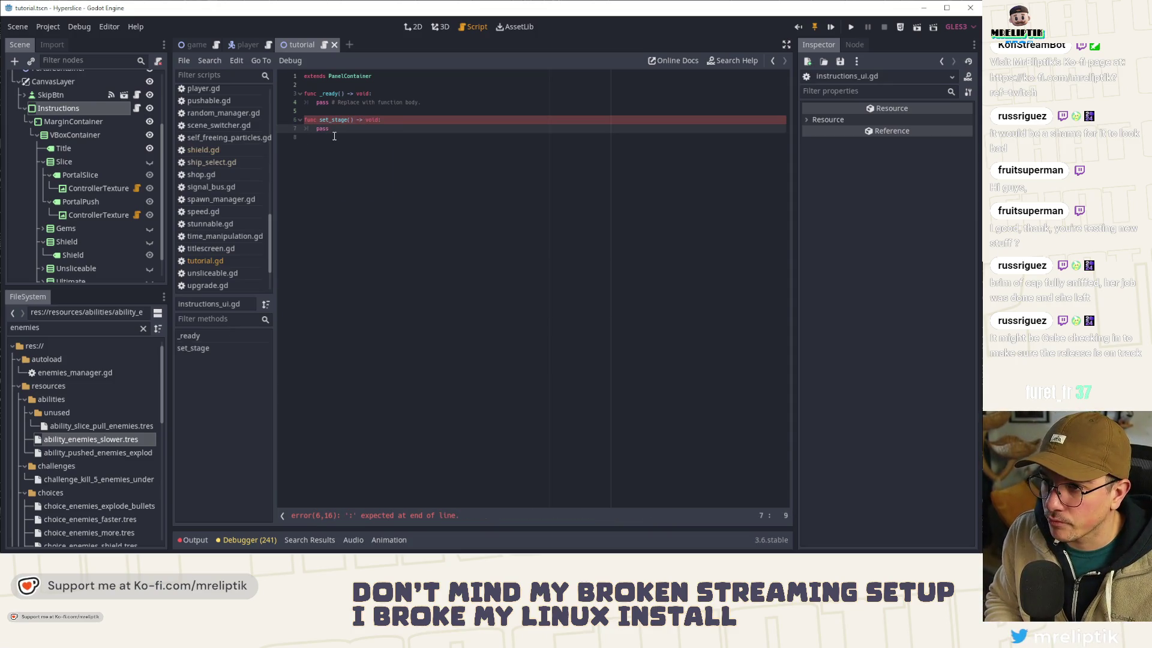
key("alt+Left")
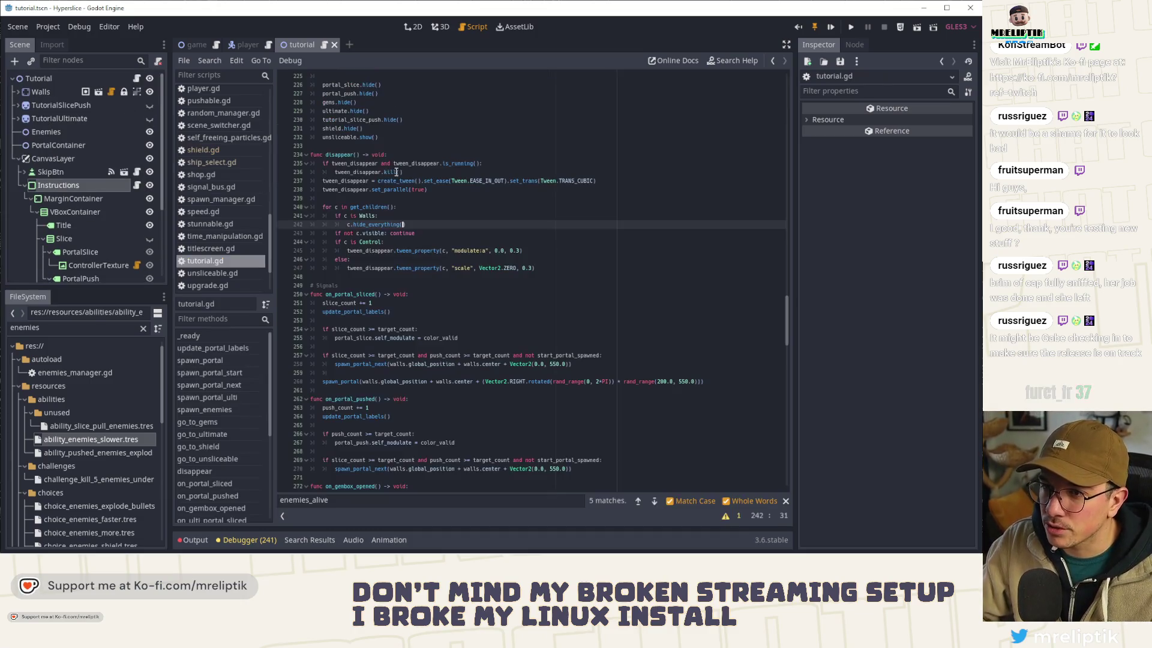
Step: Copy the STAGE enum from tutorial.gd and paste it below extends in instructions_ui.gd
scroll(774, 286, "up", 6)
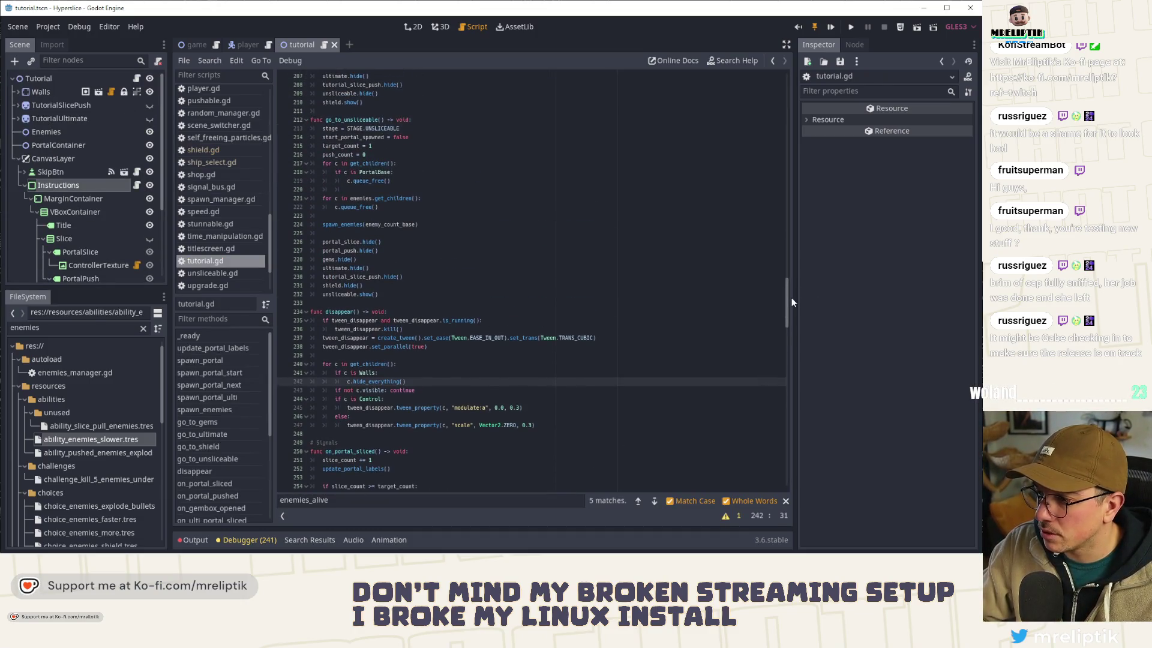
left_click_drag(787, 303, 689, 103)
left_click(485, 121)
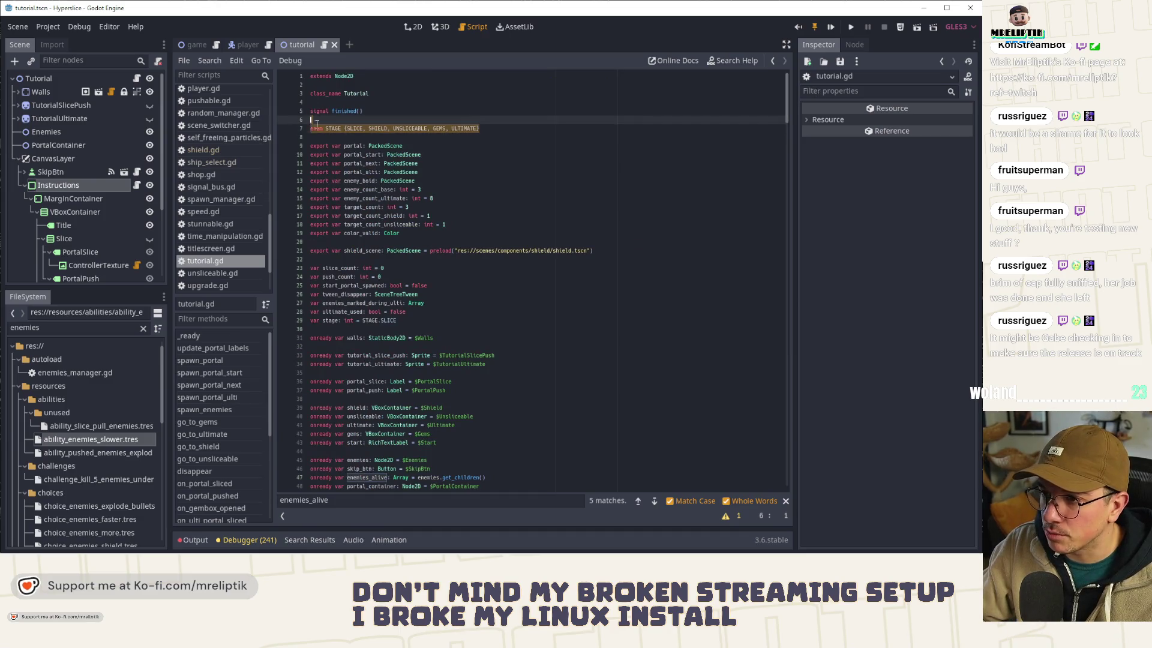
left_click(138, 184)
left_click(333, 86)
key("Return")
key("ctrl+v")
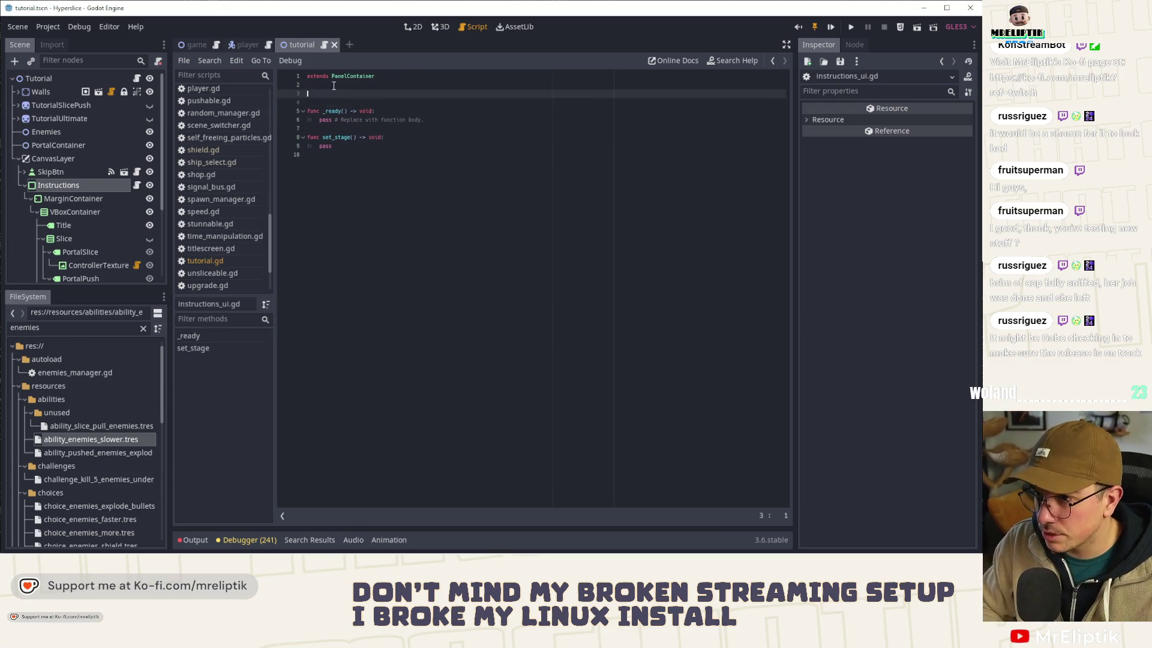
Step: Declare class_name InstructionsUI at the top of instructions_ui.gd
left_click(333, 86)
key("Delete")
key("Up")
type("class_name InstructionsUI")
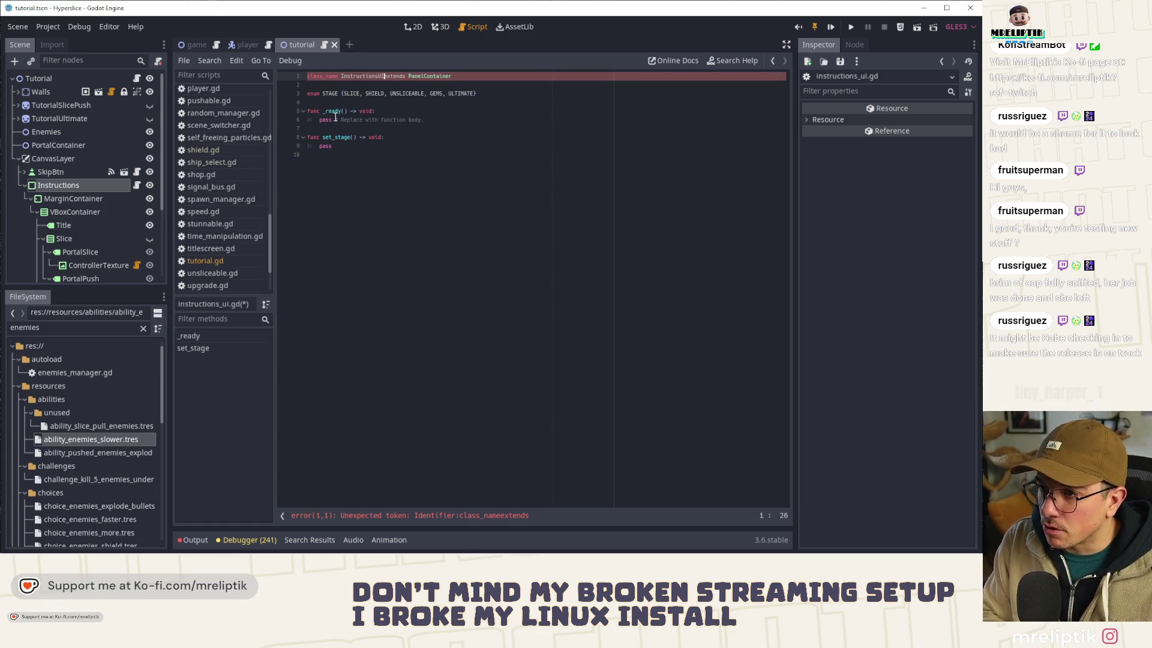
Step: Give set_stage a new_stage: int parameter and save
left_click(337, 146)
double_click(337, 146)
left_click(352, 137)
type("new_stage:")
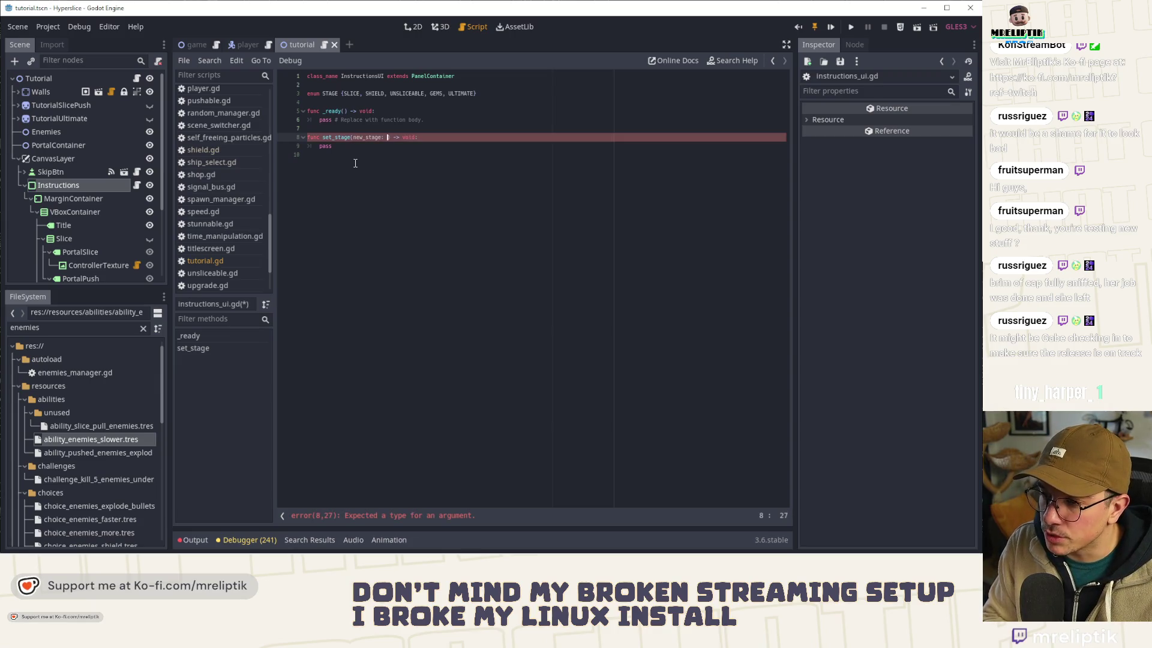
type("int")
key("ctrl+s")
Step: Add a match STAGE: block with pass in set_stage, save, and insert blank lines above it
key("Down")
type("match")
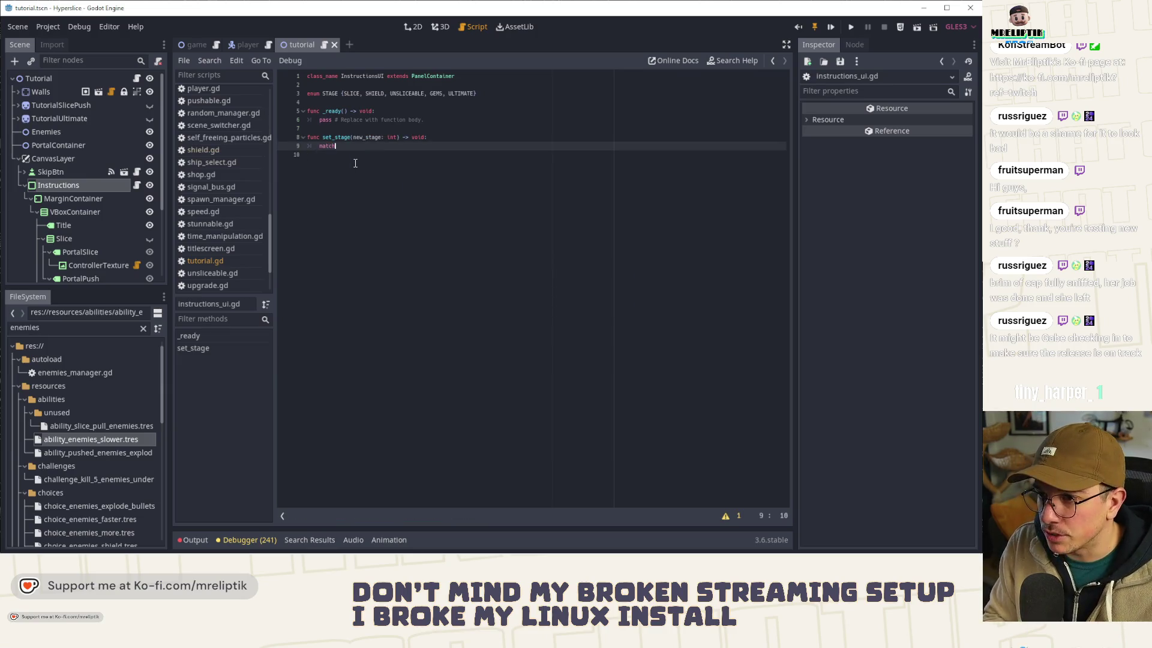
type(" STAGE:")
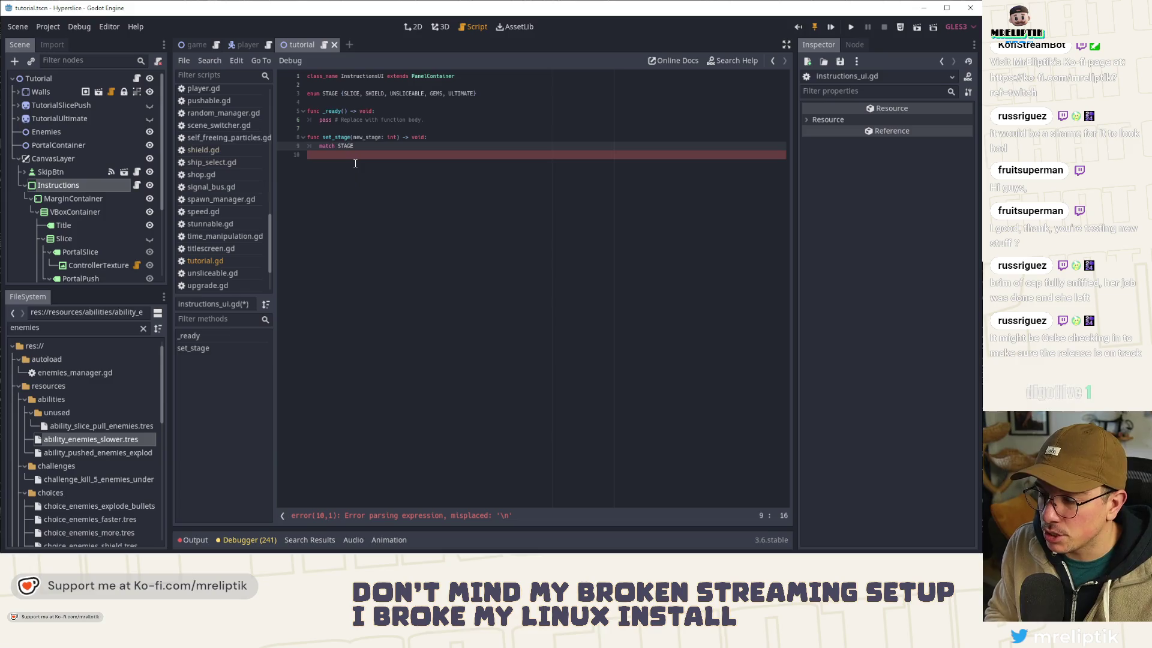
key("Return")
type("pass")
key("ctrl+s")
left_click(454, 132)
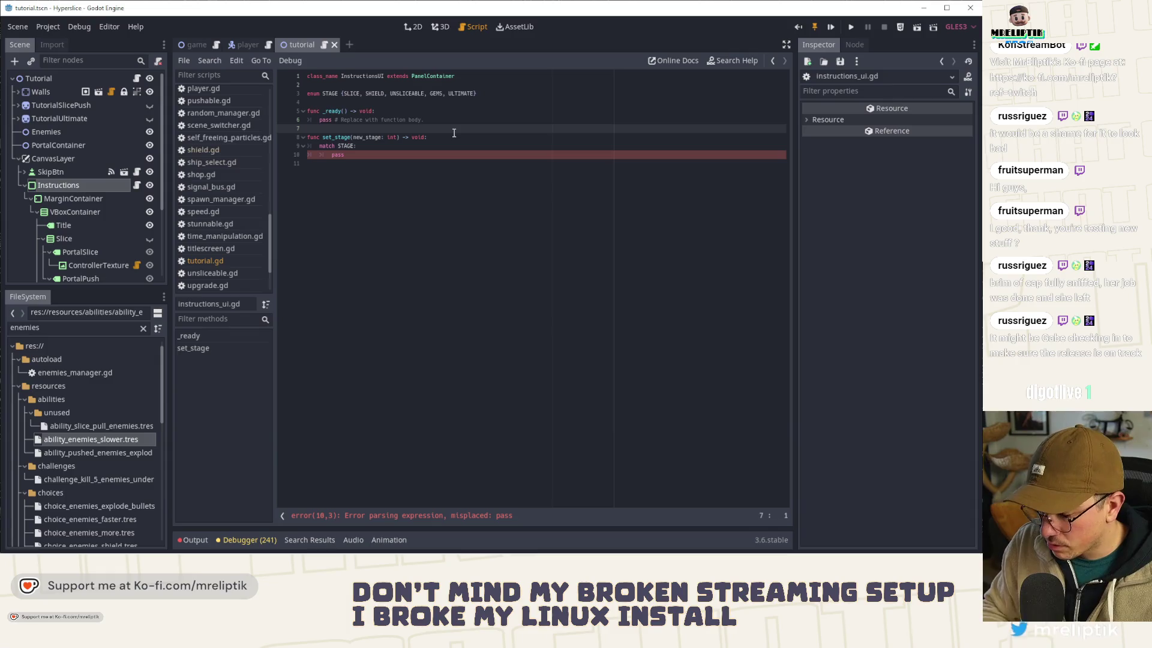
left_click(447, 144)
key("Up")
key("Return")
key("Return")
key("Up")
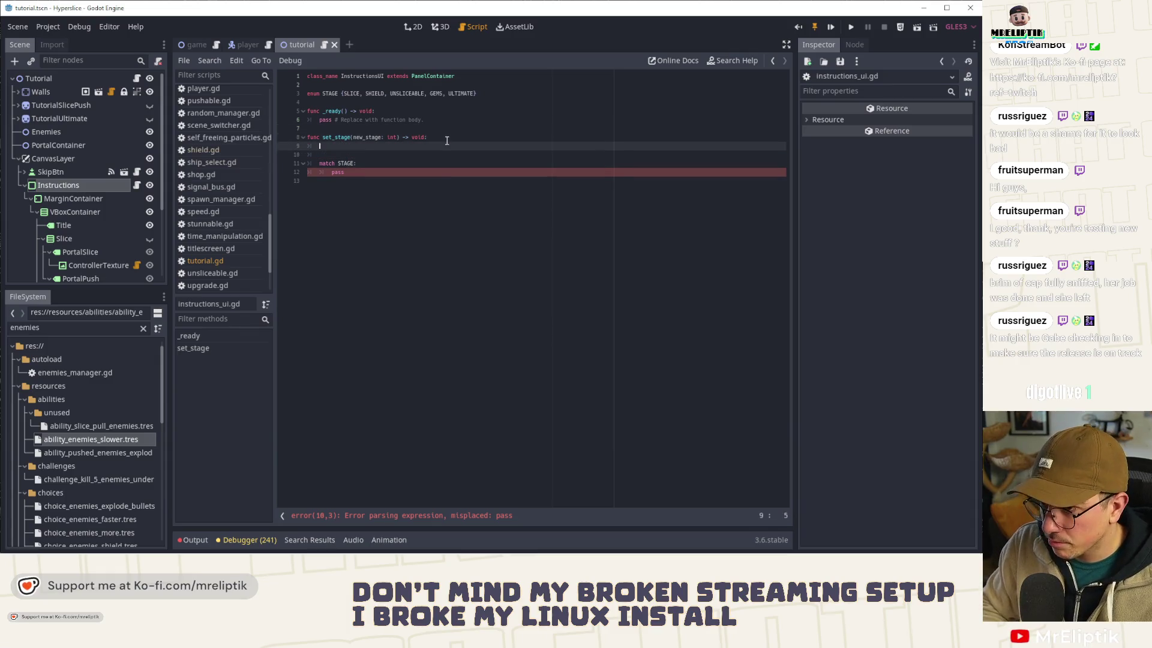
scroll(68, 223, "down", 4)
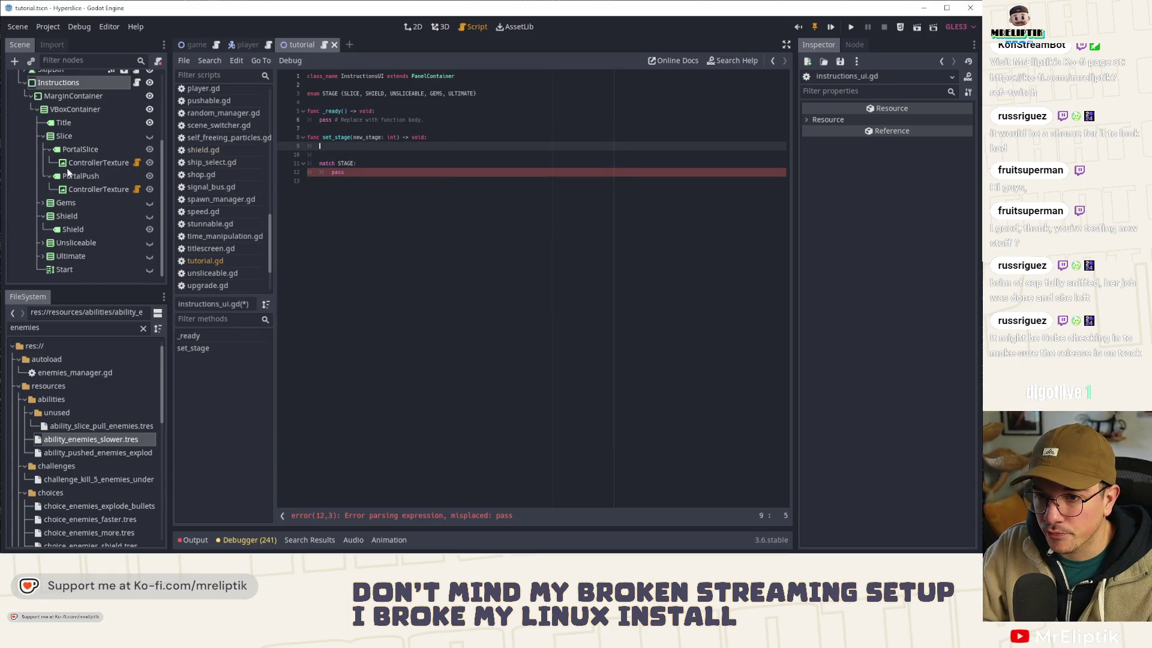
Step: Insert onready variables for Slice, Gems, Shield, Unsliceable, Ultimate and Start below the enum
left_click(41, 138)
left_click(41, 215)
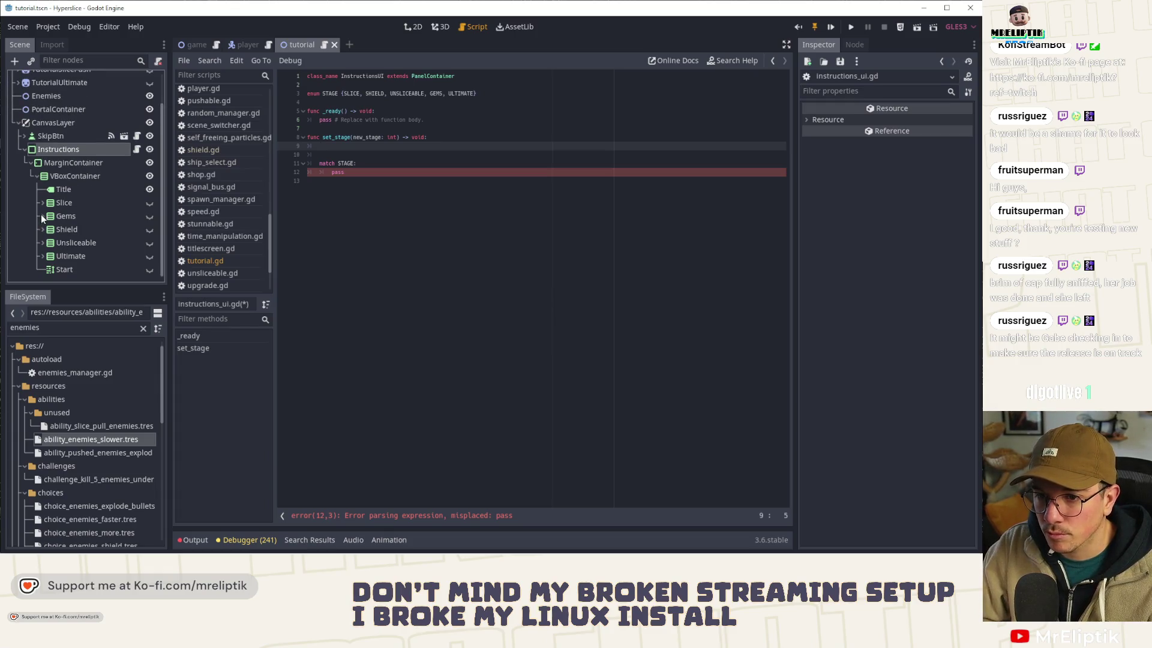
left_click(71, 203)
left_click(71, 216, "ctrl")
left_click(70, 229, "ctrl")
left_click(69, 243, "ctrl")
left_click(66, 256, "ctrl")
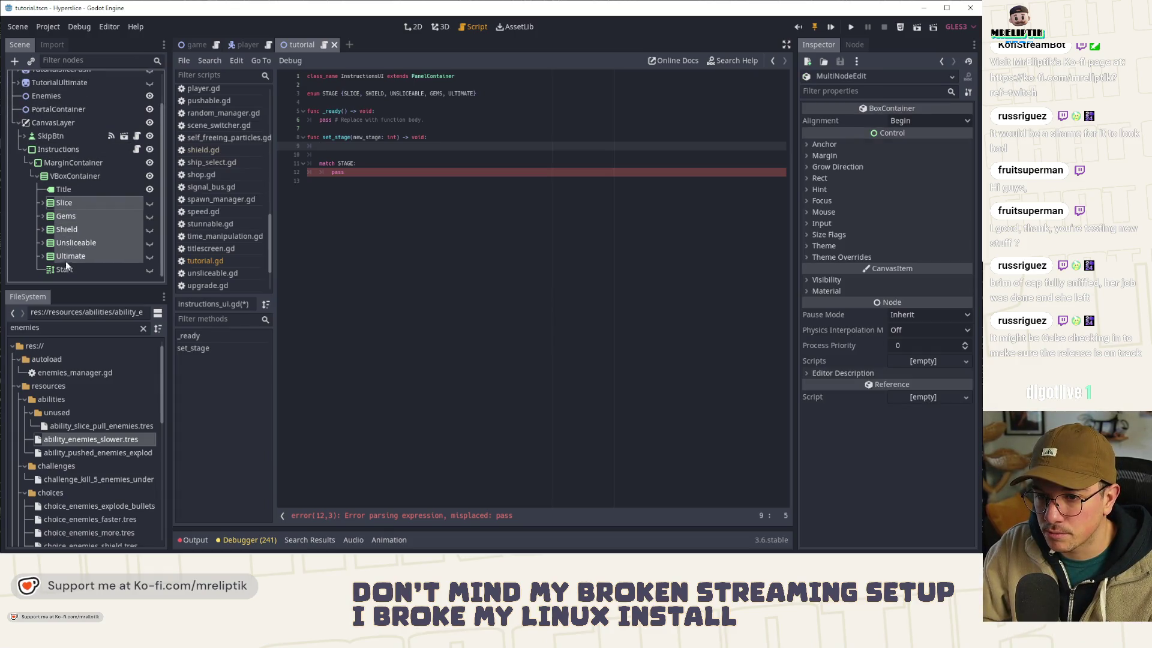
left_click(66, 269, "ctrl")
mouse_move(70, 211)
left_mouse_down()
mouse_move(357, 123)
mouse_move(344, 102)
left_mouse_up()
left_click(490, 87)
left_click(484, 93)
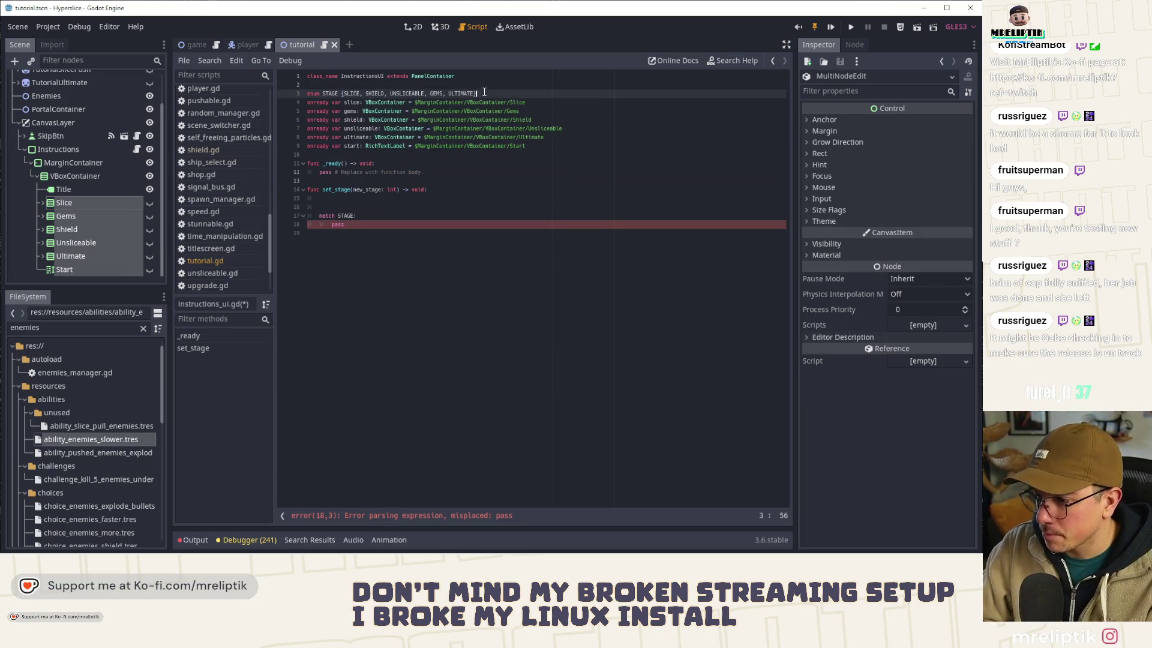
key("Return")
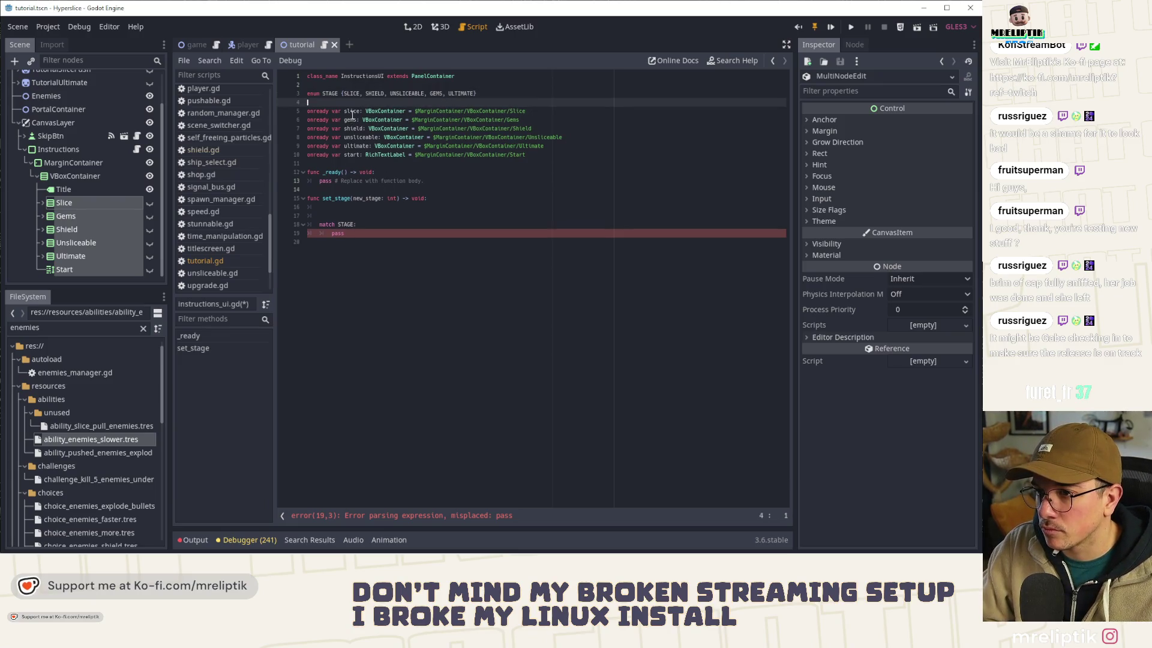
Step: Write slice.hide(), gems.hide() and shield.hide() at the start of set_stage
left_click(365, 206)
type("sl")
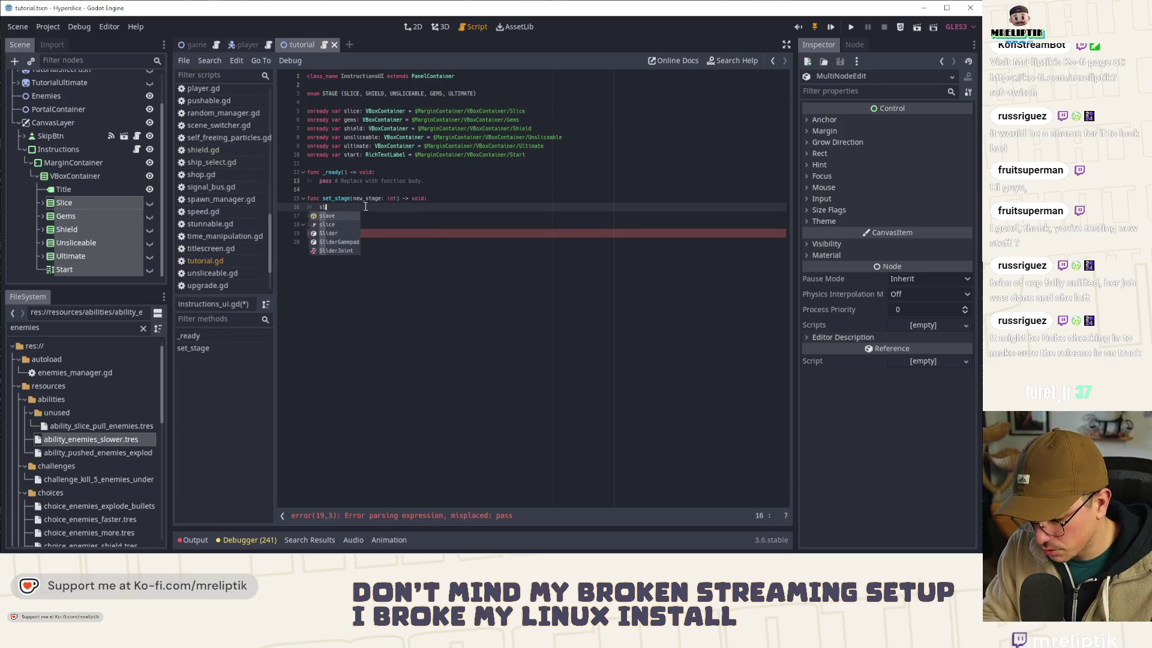
type("ice.hide(")
key("ctrl+b")
key("ctrl+b")
key("ctrl+b")
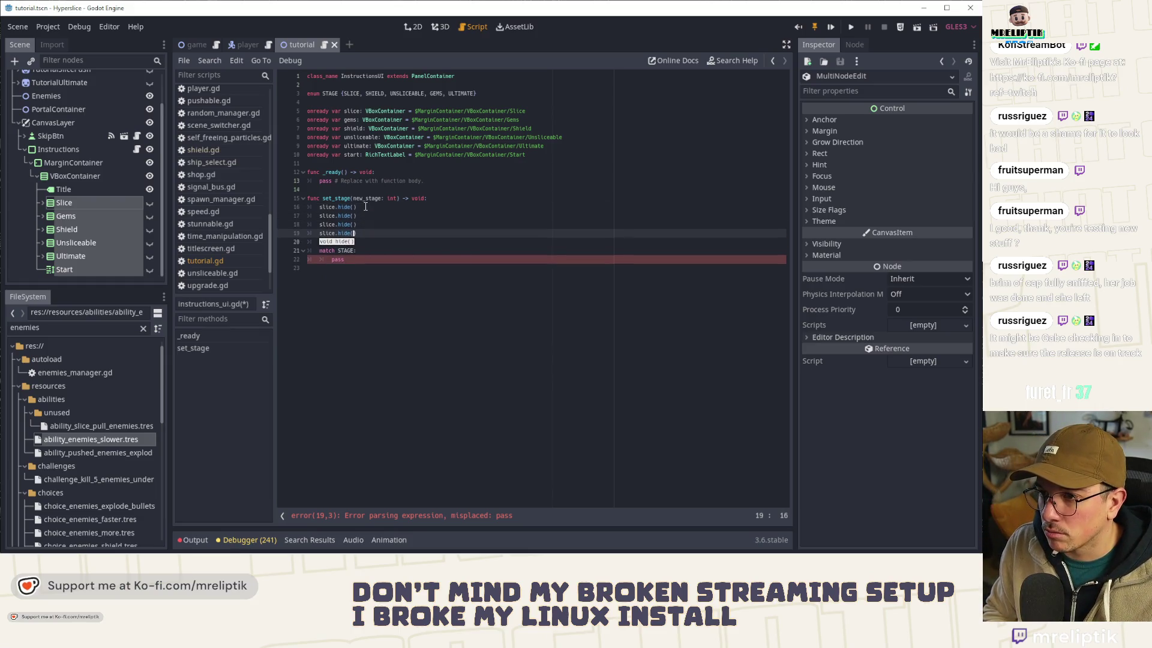
key("ctrl+b")
double_click(327, 215)
type("gems")
double_click(329, 224)
type("shield")
Step: Add unsliceable, ultimate and start hide() lines, then begin a STAGE.SLICE: match case
double_click(361, 137)
key("ctrl+c")
double_click(327, 232)
key("ctrl+v")
left_click(357, 145)
double_click(357, 145)
key("ctrl+c")
double_click(327, 242)
key("ctrl+v")
key("ctrl+b")
double_click(355, 154)
key("ctrl+c")
double_click(330, 251)
key("ctrl+v")
double_click(352, 277)
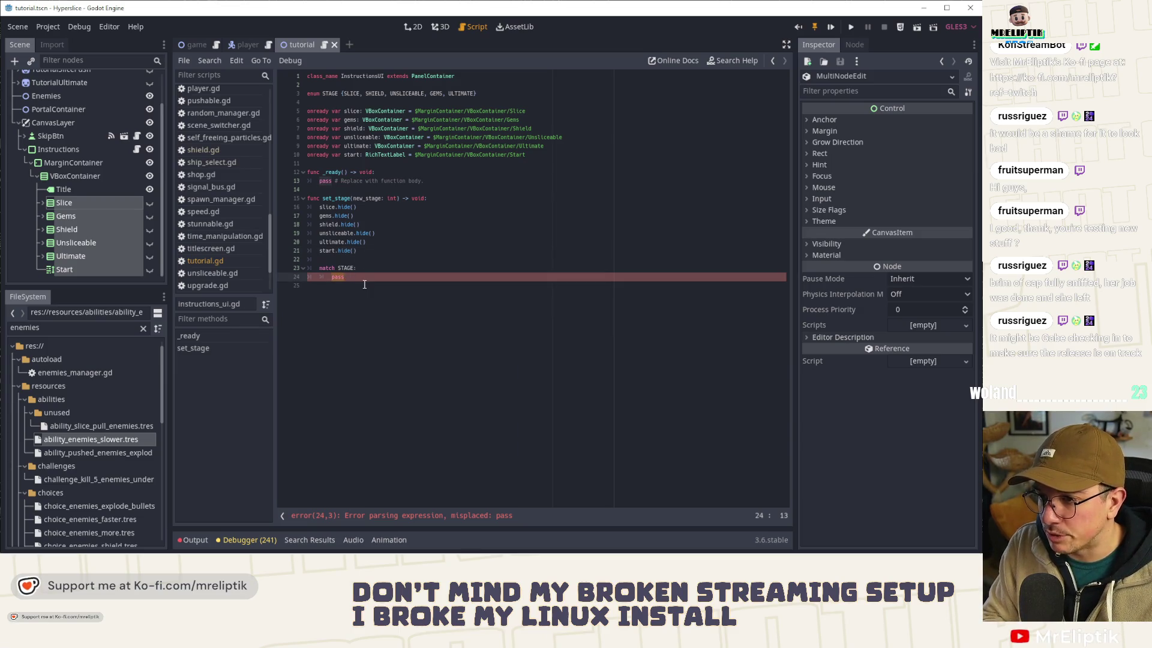
type("ST")
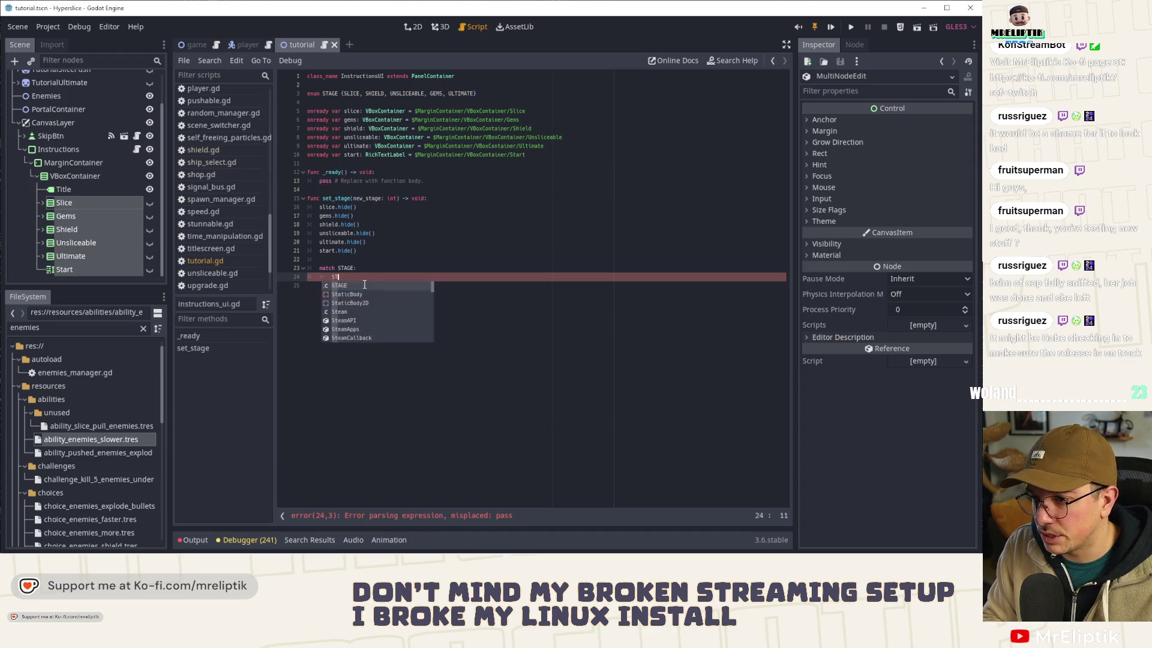
type("AGE.SLICE:")
Step: Give the SLICE branch a slice.show() body and add a SHIELD branch calling shield.show()
key("Return")
type("slice.show(")
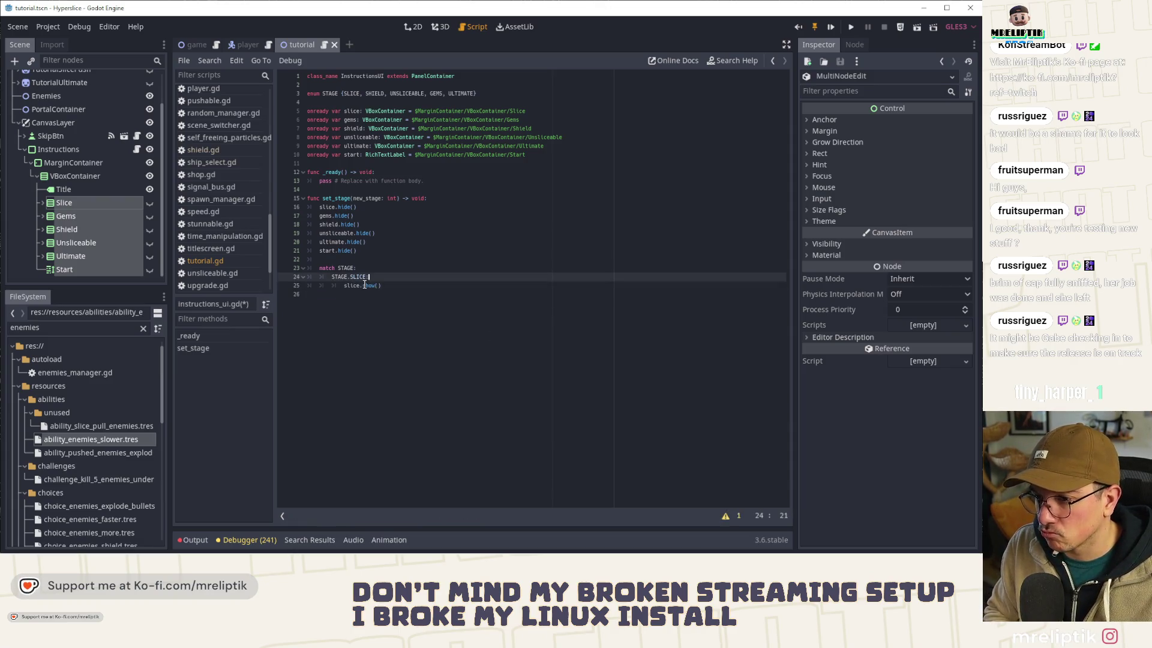
key("shift+Up")
key("ctrl+d")
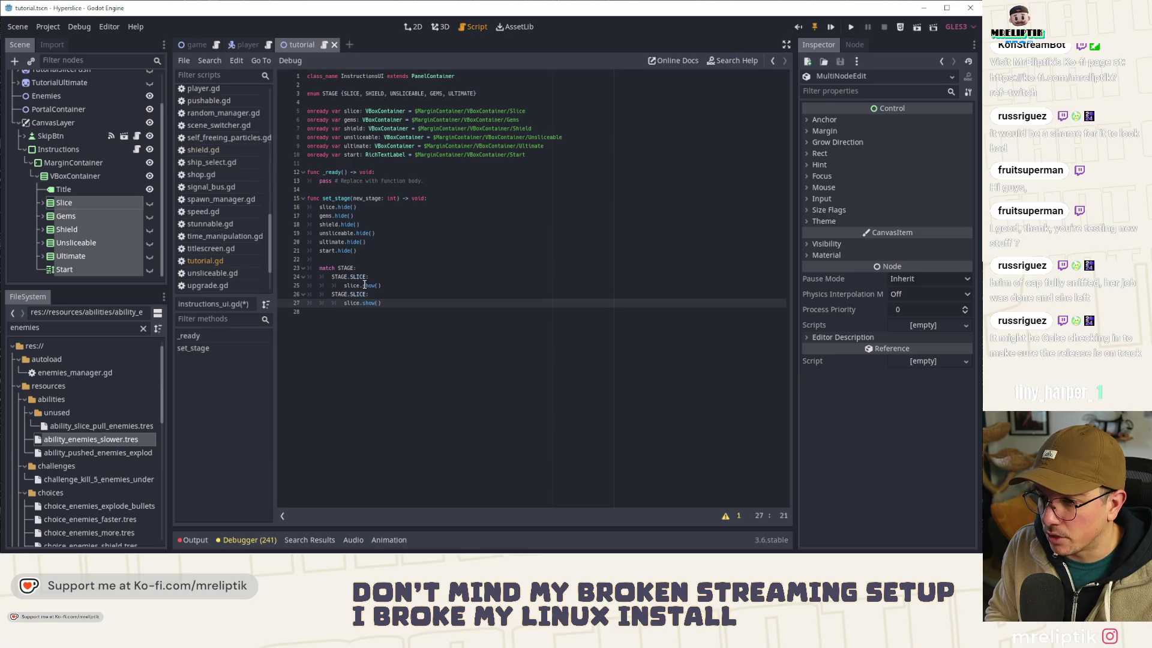
key("ctrl+d")
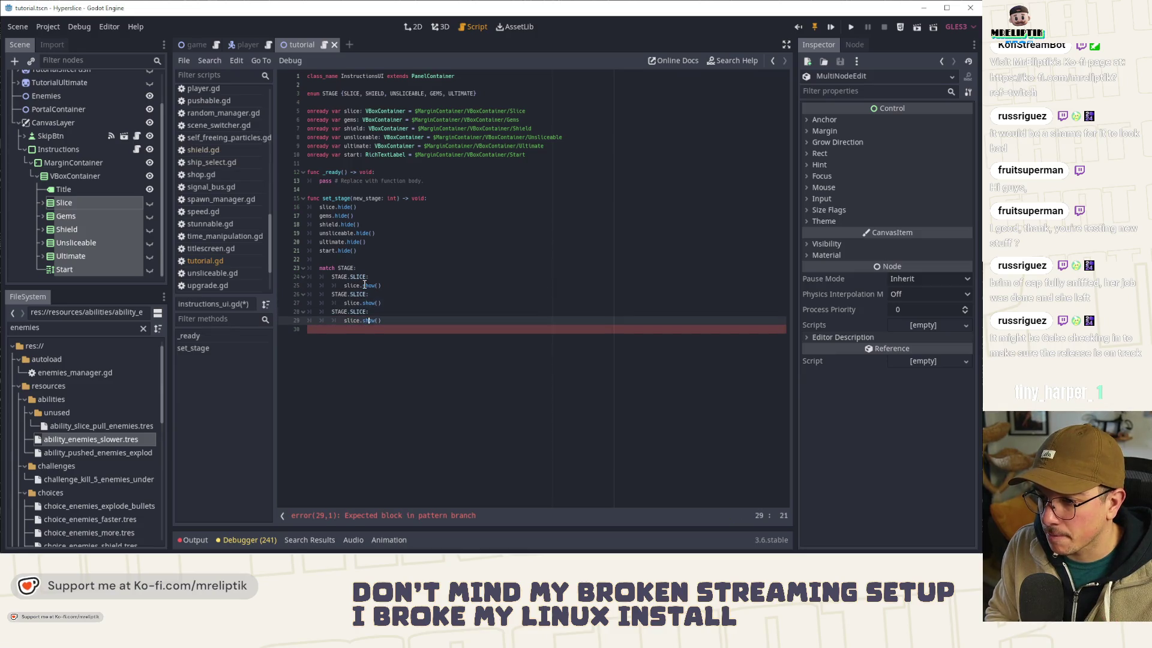
key("ctrl+d")
key("alt+Down")
key("Up")
key("Up")
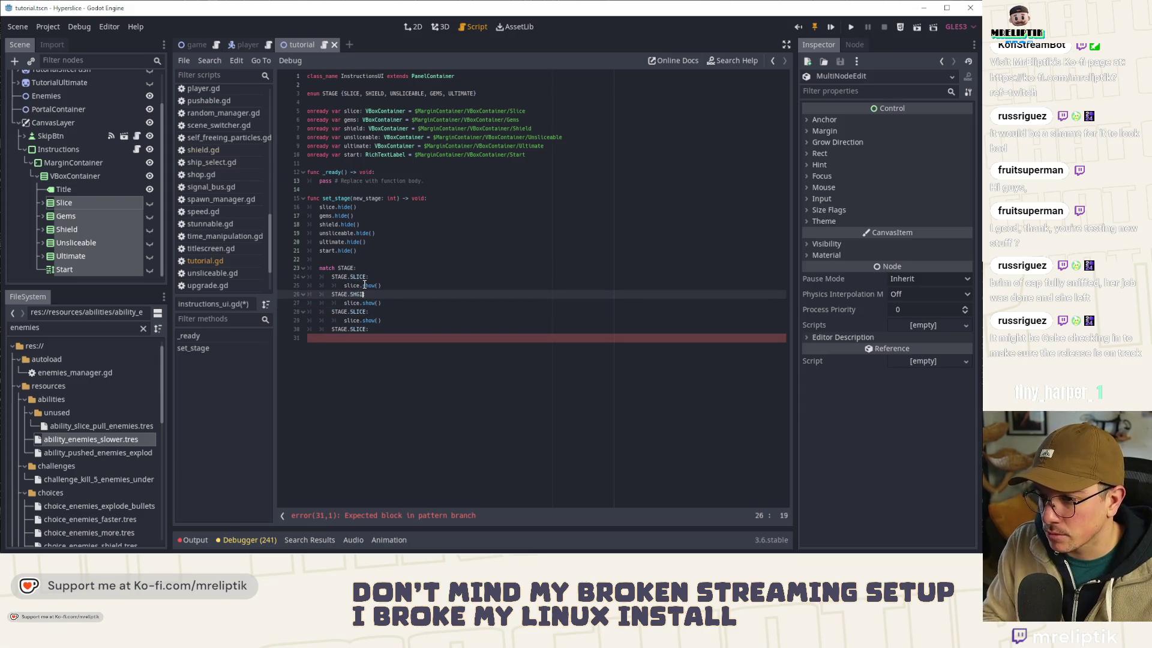
key("Return")
key("Down")
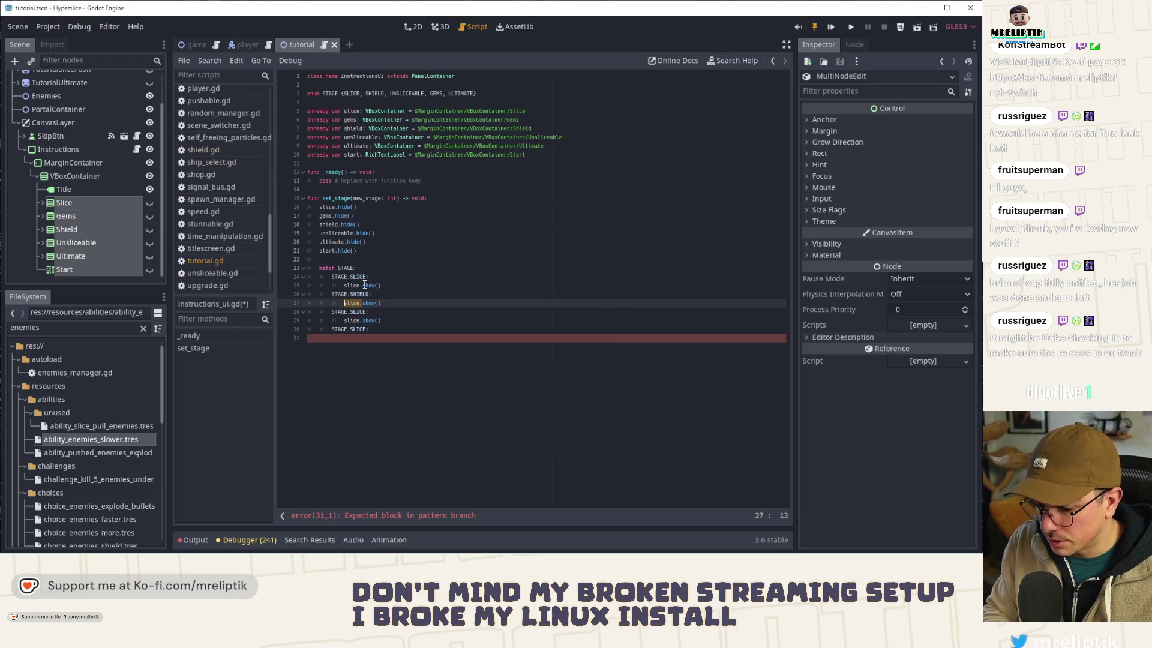
type("SHI")
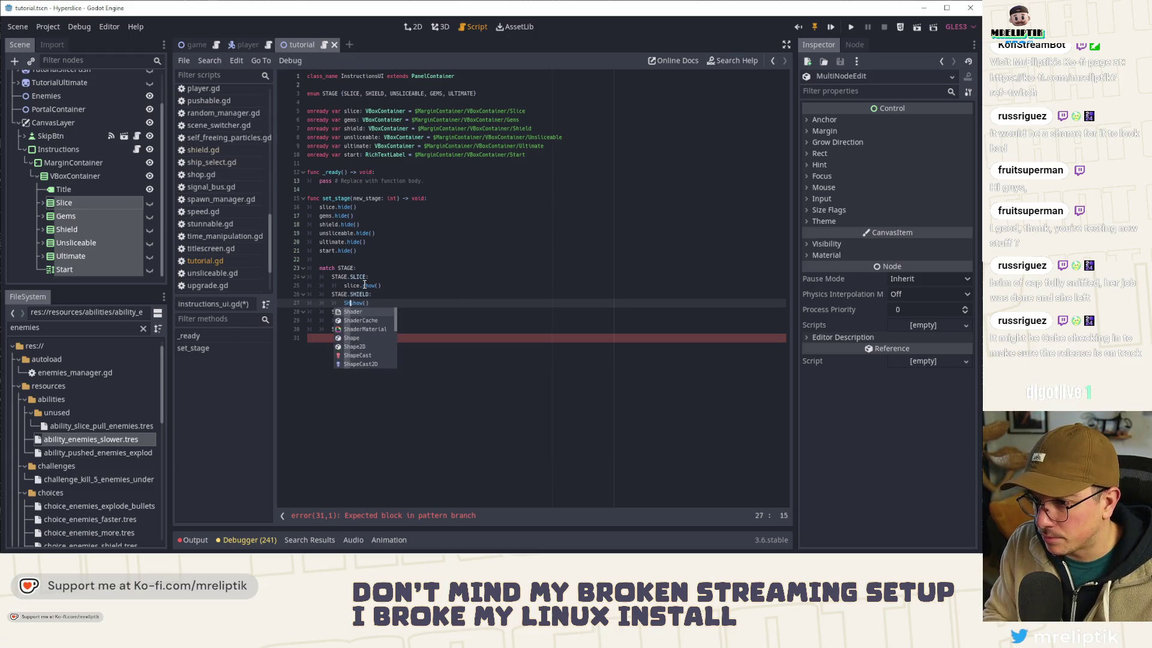
key("Return")
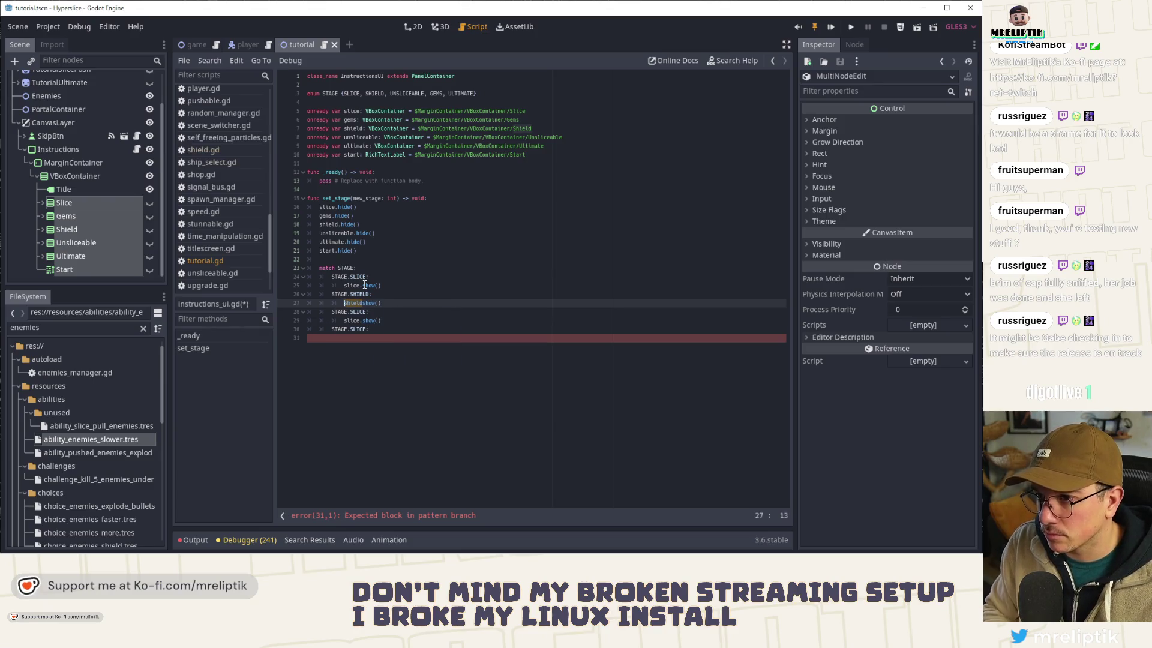
key("BackSpace")
key("BackSpace")
key("BackSpace")
type("shield.")
key("ctrl+s")
Step: Add a STAGE.GEMS branch whose body calls gems.show()
key("Down")
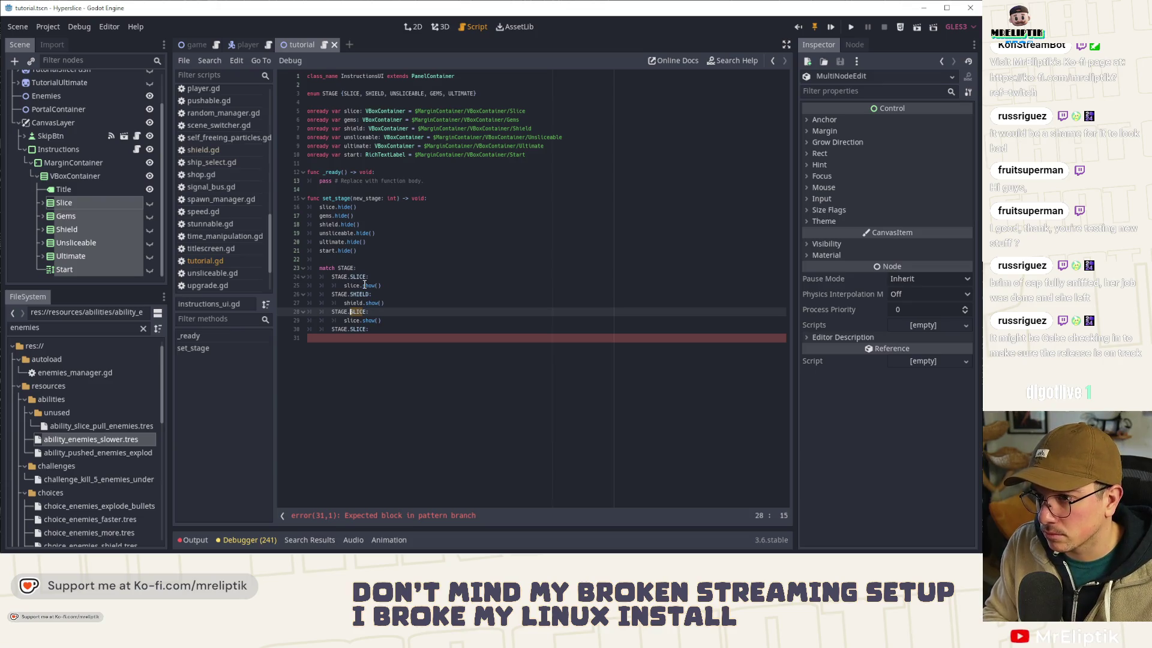
key("BackSpace")
key("Up")
key("Up")
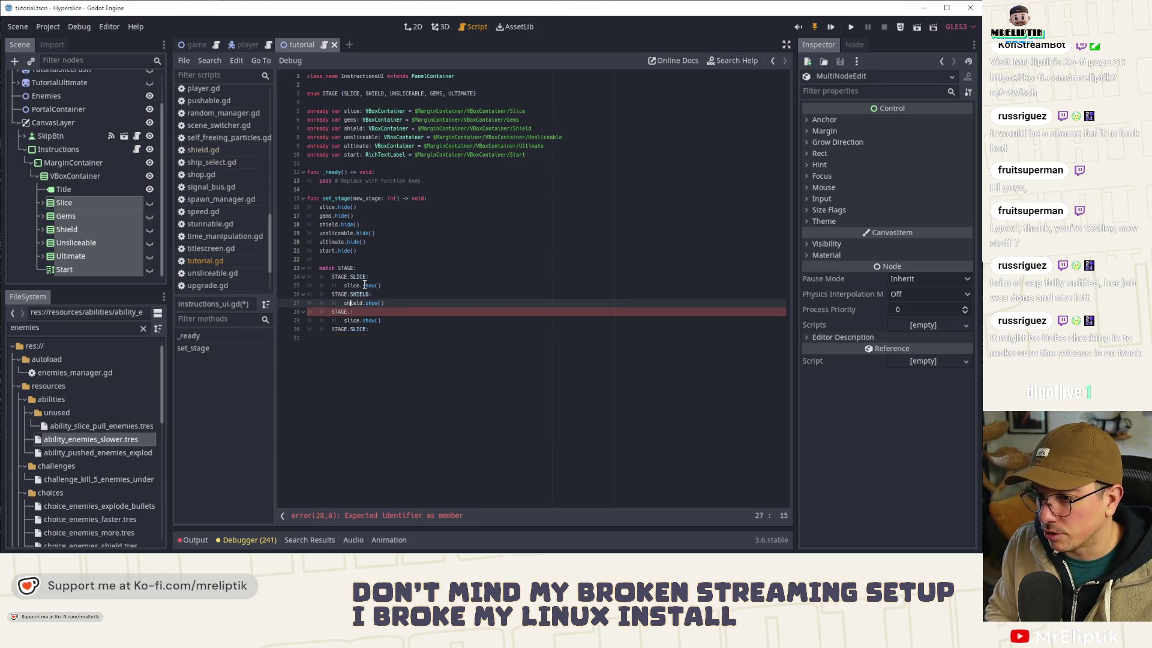
key("ctrl+d")
key("Up")
key("ctrl+shift+Right")
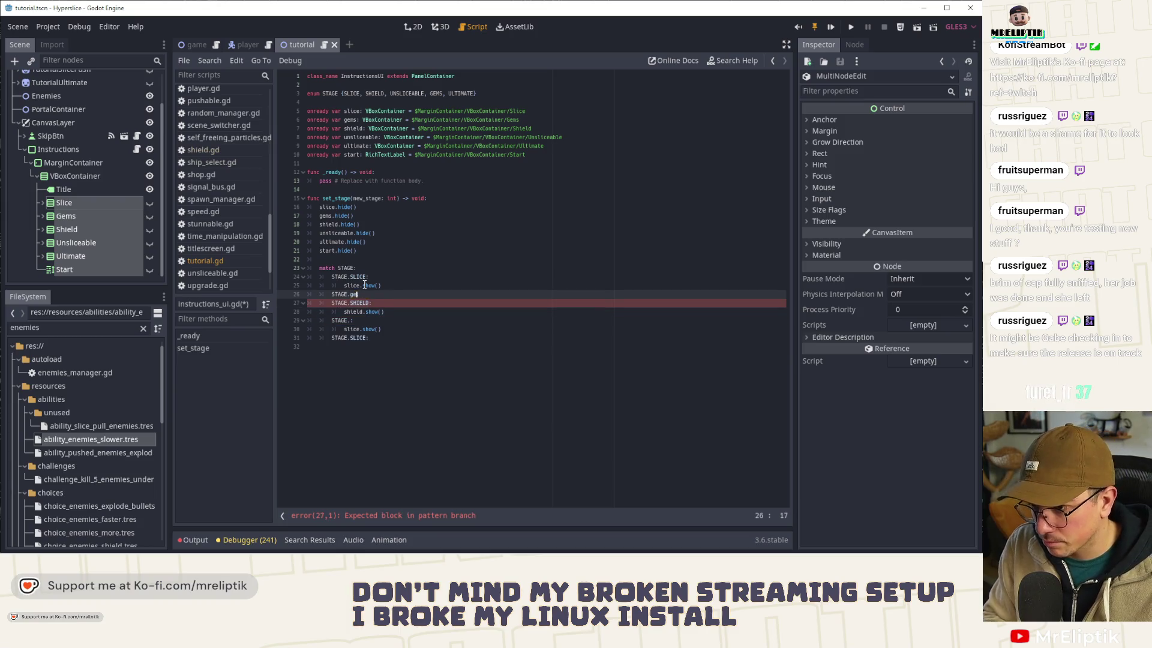
key("Up")
key("ctrl+d")
key("alt+Down")
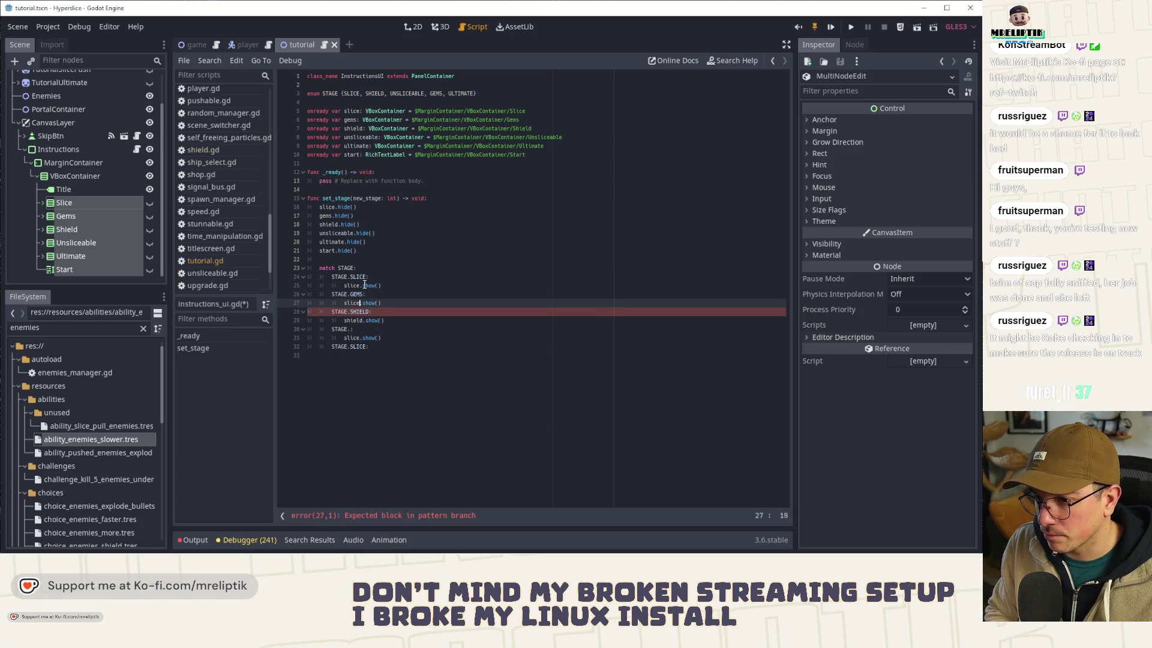
key("ctrl+BackSpace")
type("ge")
key("Return")
Step: Add a STAGE.UNSLICEABLE branch whose body calls unsliceable.show()
key("Down")
key("Down")
key("Down")
type("UN")
key("Return")
type(":")
key("ctrl+s")
key("Down")
key("BackSpace")
key("BackSpace")
key("BackSpace")
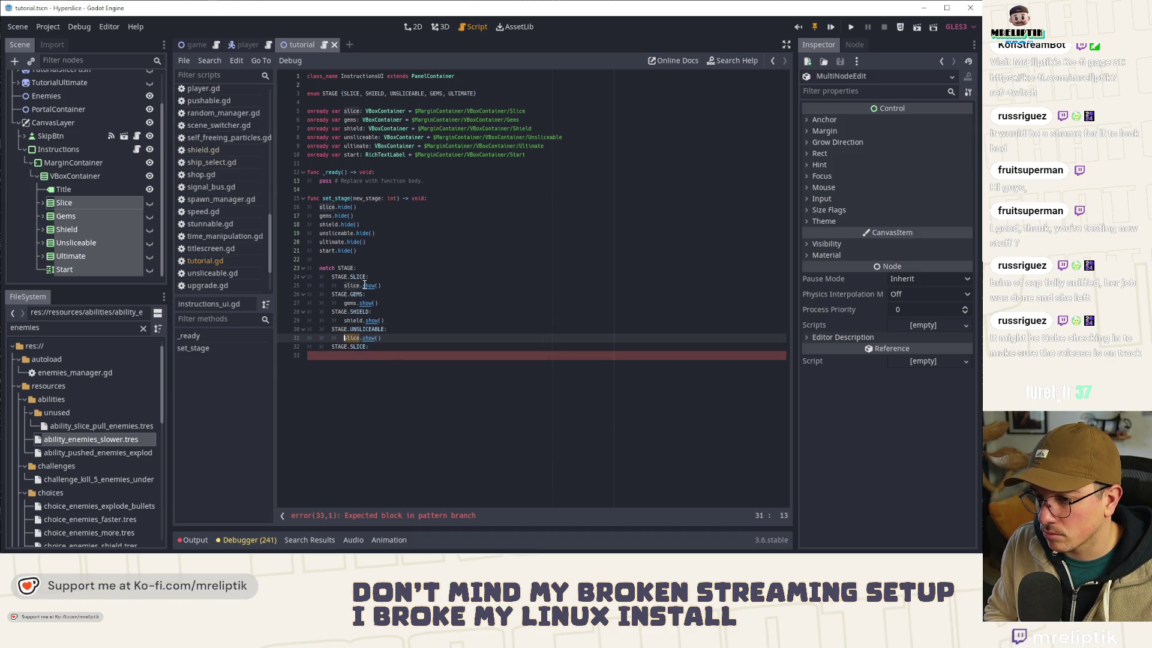
type("uns")
key("Return")
key("Down")
key("Down")
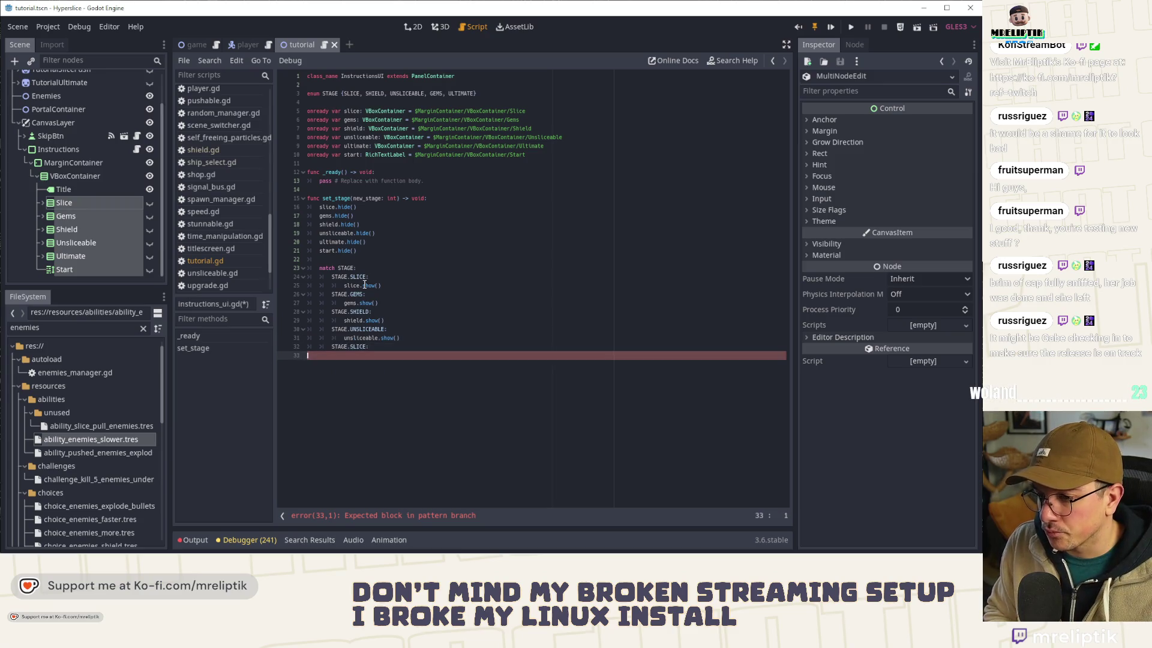
Step: Add a STAGE.ULTIMATE case that calls ultimate.show()
key("Up")
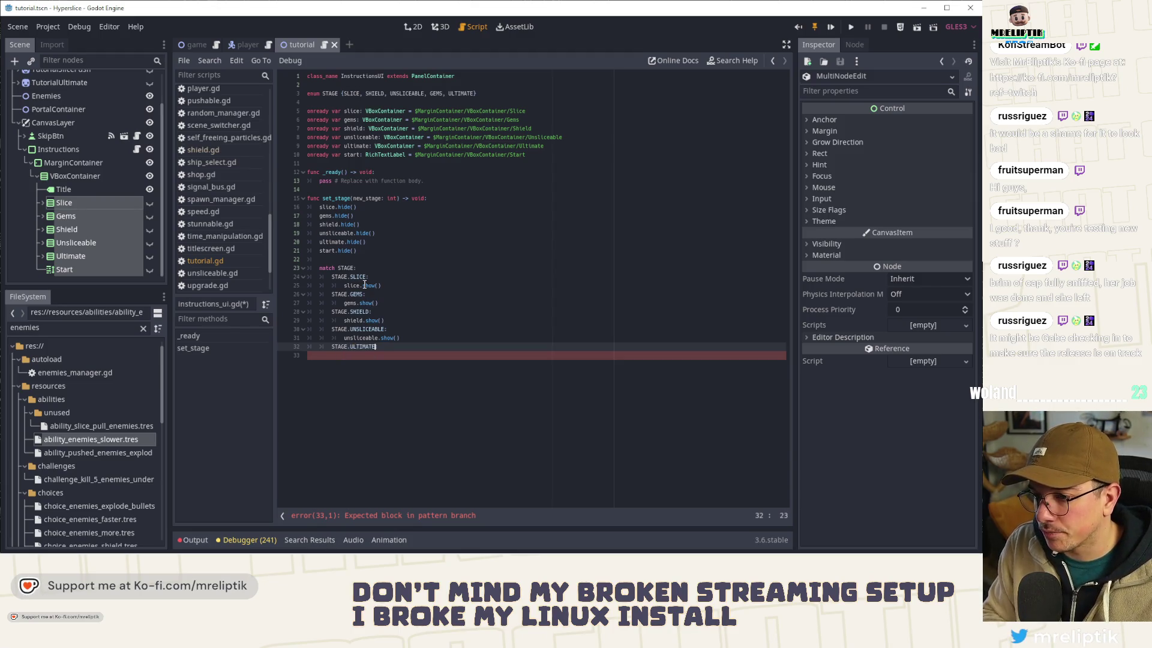
key("Return")
type(":")
key("Return")
type("unsliceable.show()")
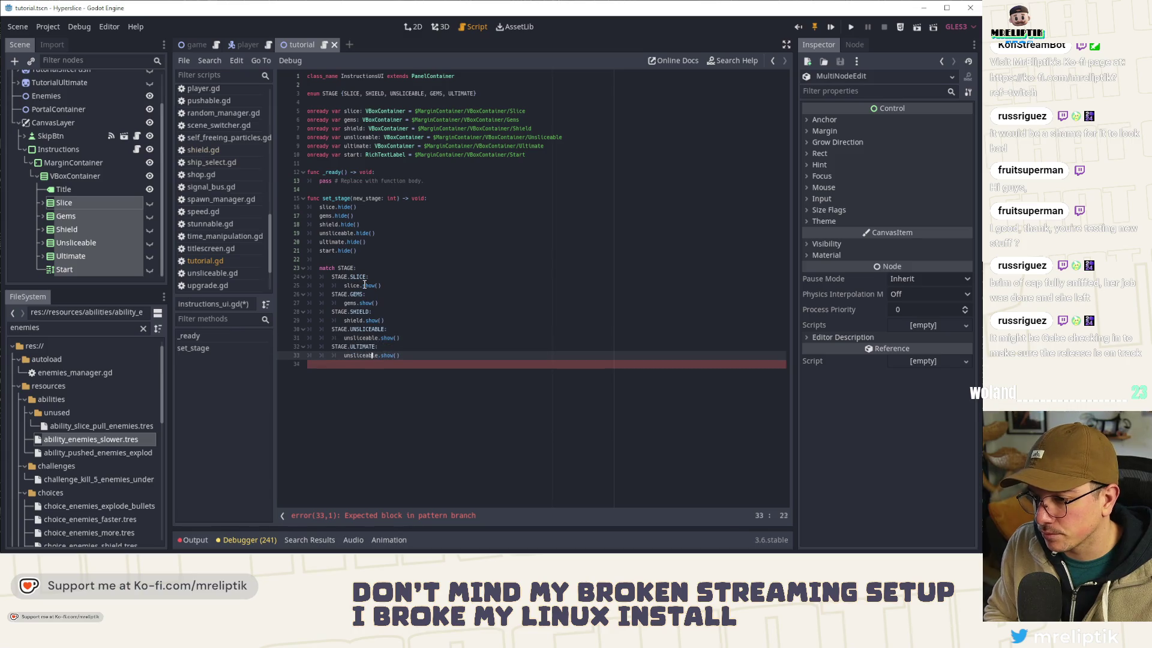
key("Home")
key("ctrl+Delete")
type("ult")
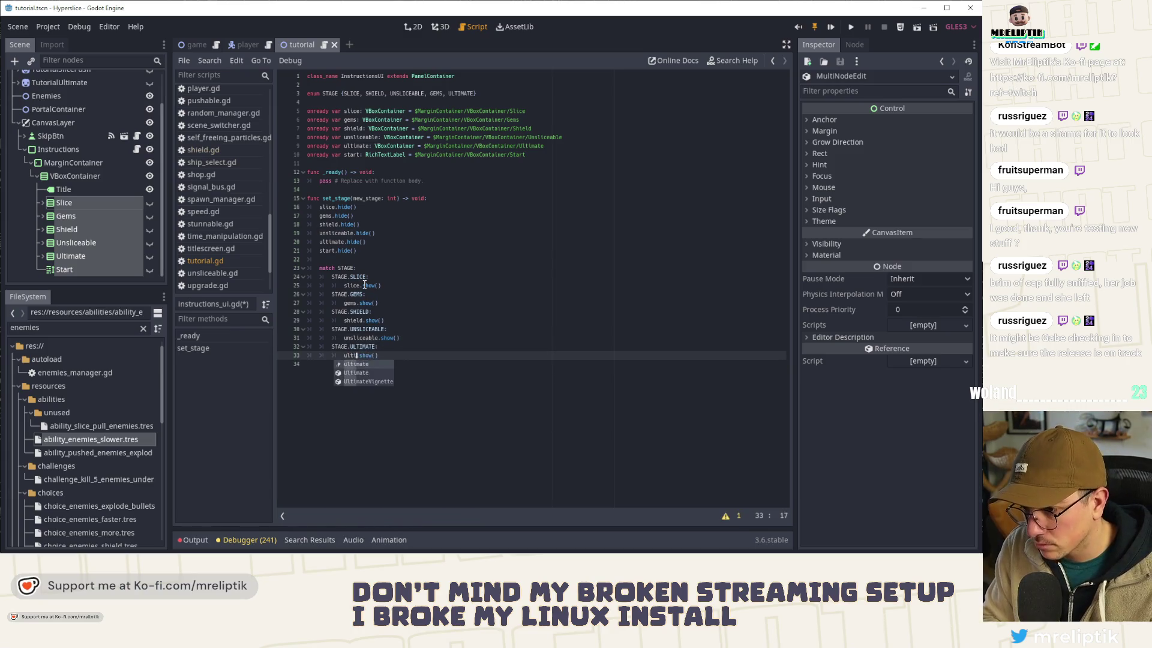
key("Return")
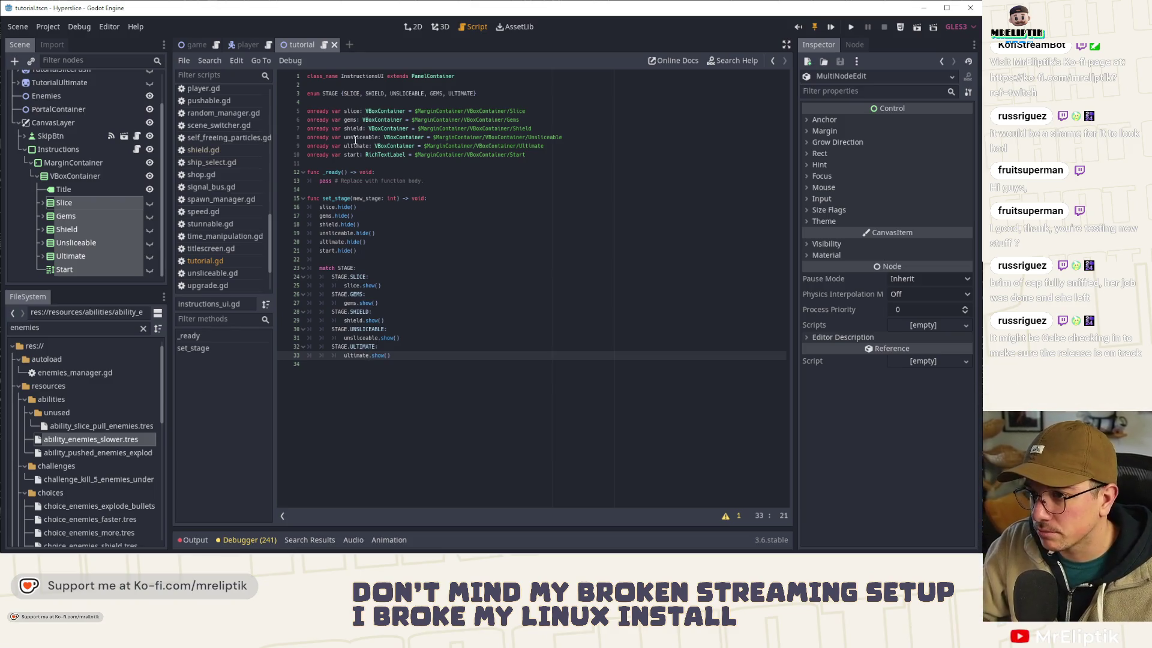
key("End")
key("Return")
key("BackSpace")
type("STAGE.ULTIMATE:")
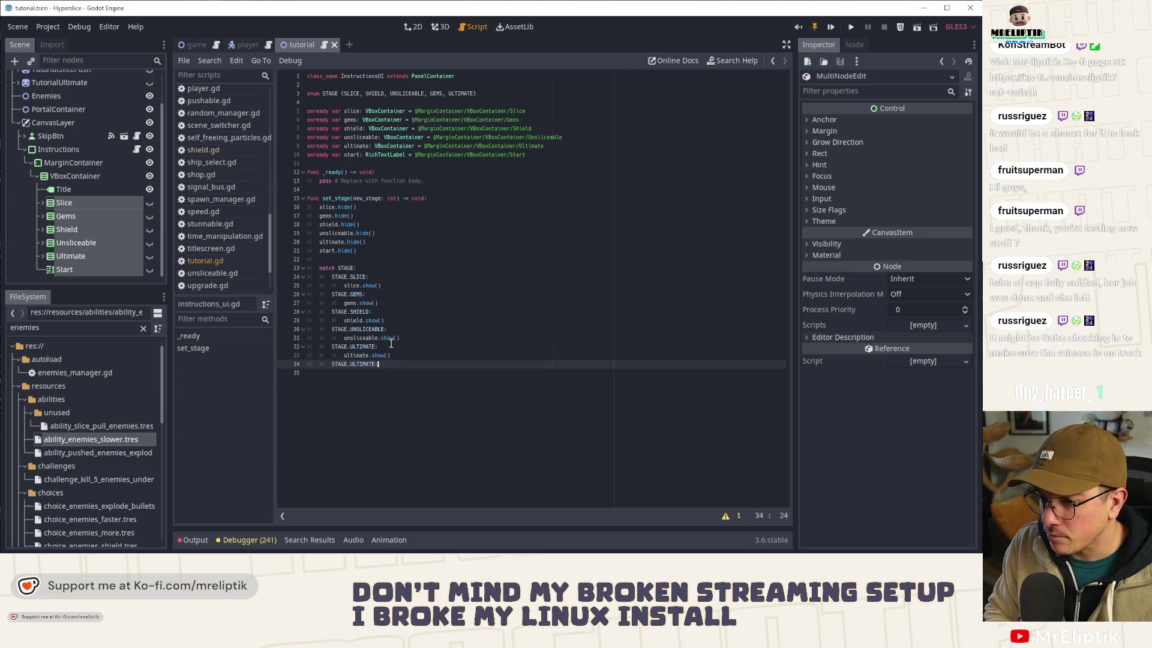
type("ST")
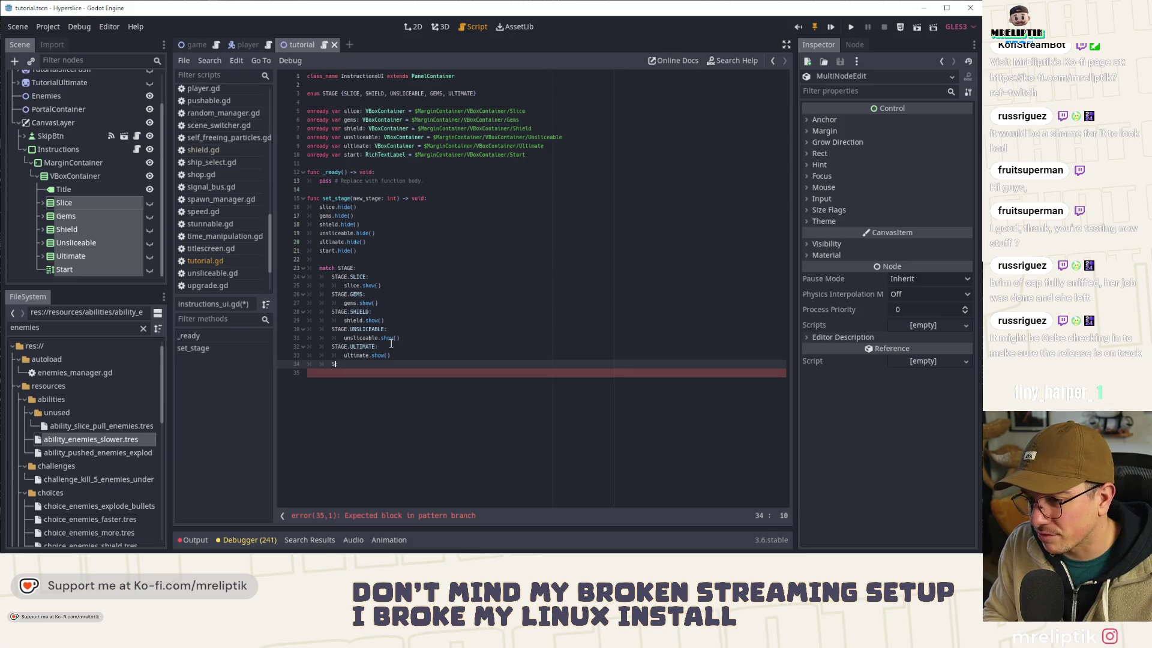
key("BackSpace")
key("BackSpace")
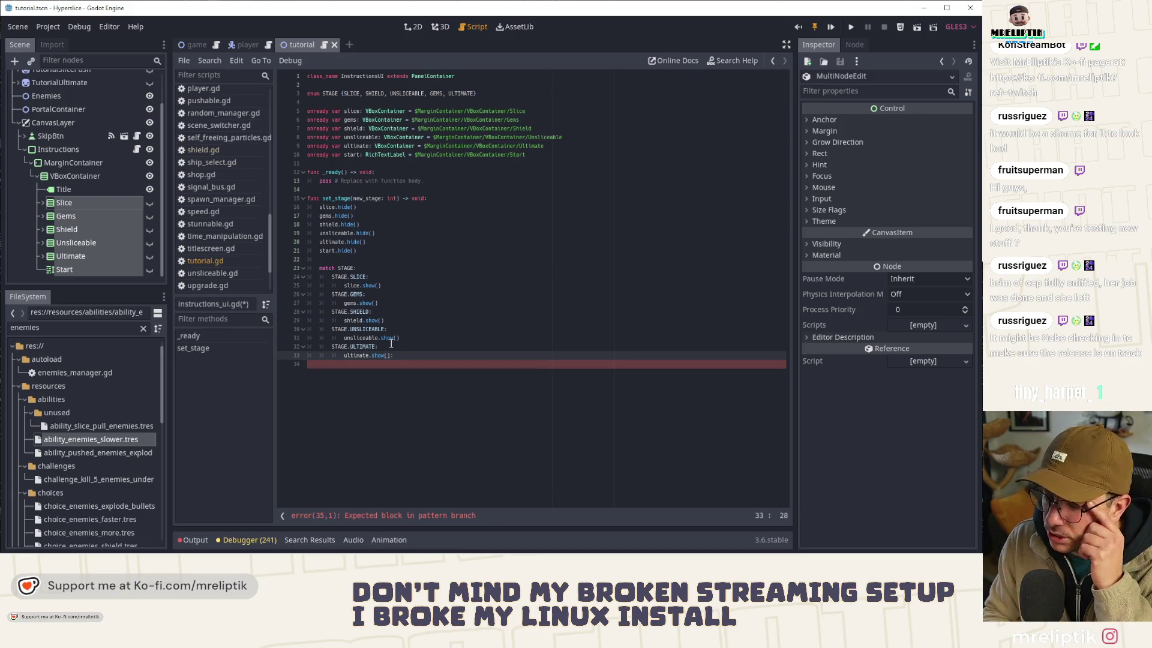
Step: Append START to the STAGE enum in instructions_ui.gd
left_click(473, 94)
key("ctrl+End")
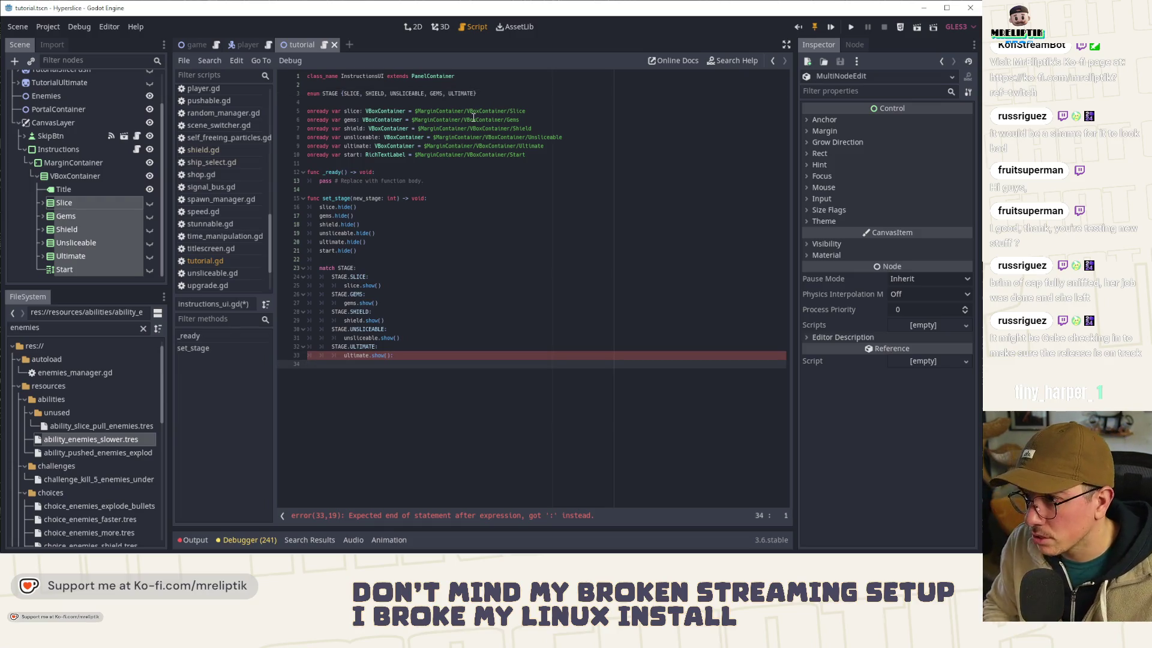
left_click(475, 95)
type(", START")
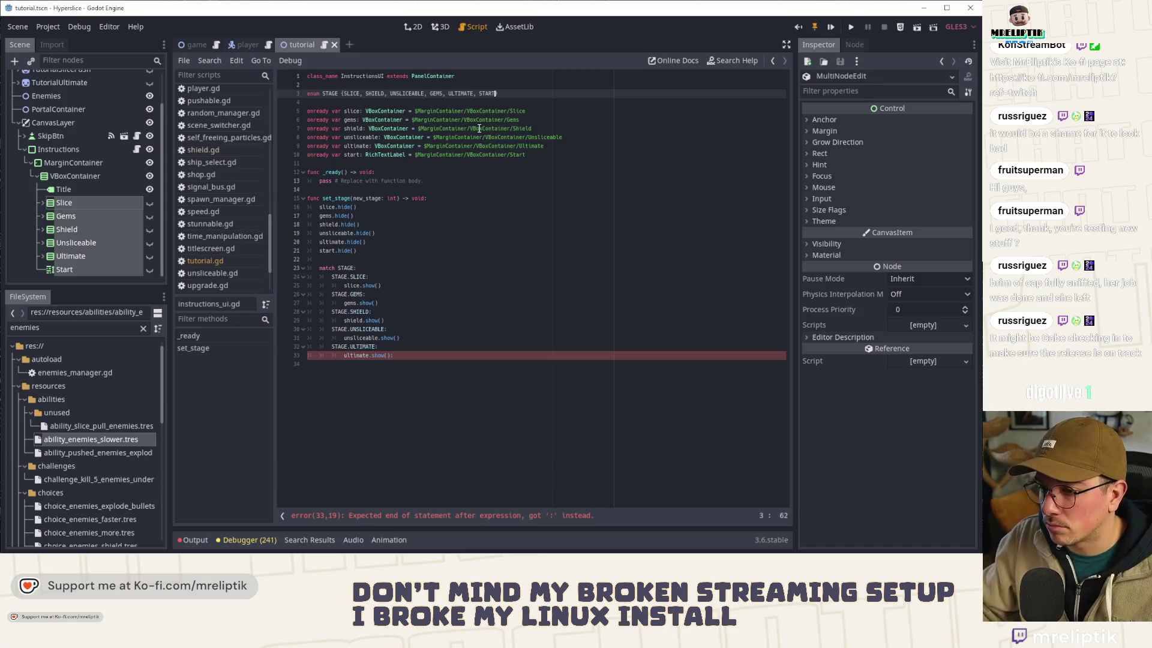
Step: Add a STAGE.START case calling start.show() and remove the stray colon after ultimate.show()
left_click(422, 346)
key("ctrl+c")
key("Down")
key("Down")
key("ctrl+v")
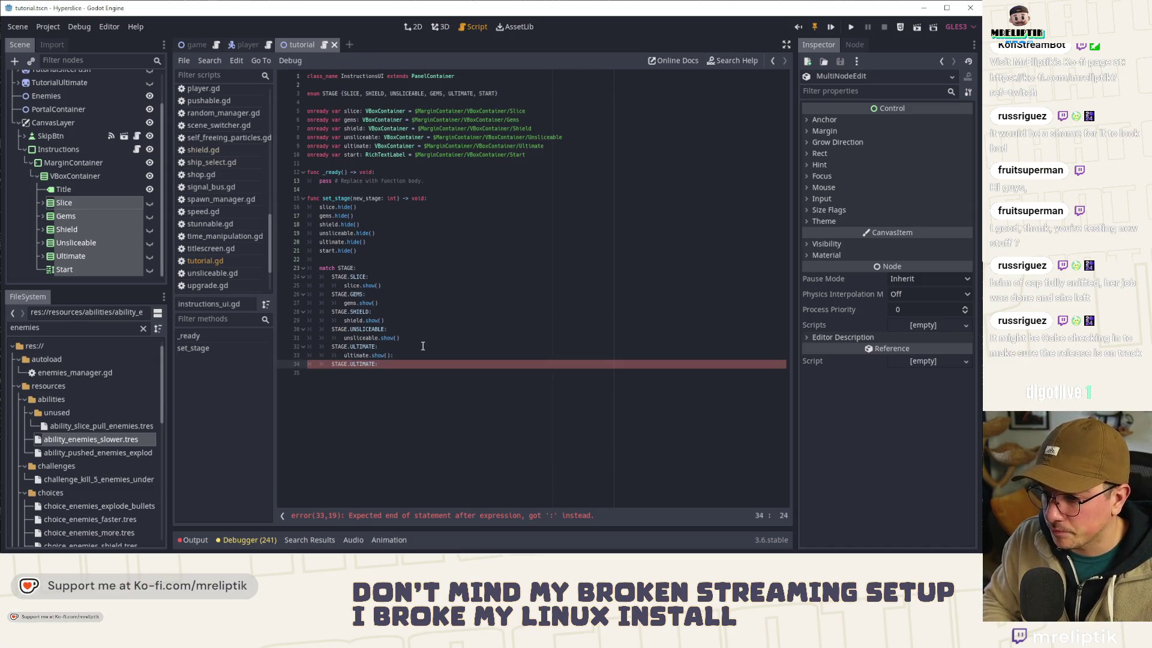
key("ctrl+shift+Left")
type("START:")
key("Return")
key("ctrl+v")
key("Home")
key("ctrl+shift+Right")
type("start.")
key("ctrl+s")
key("Up")
key("Up")
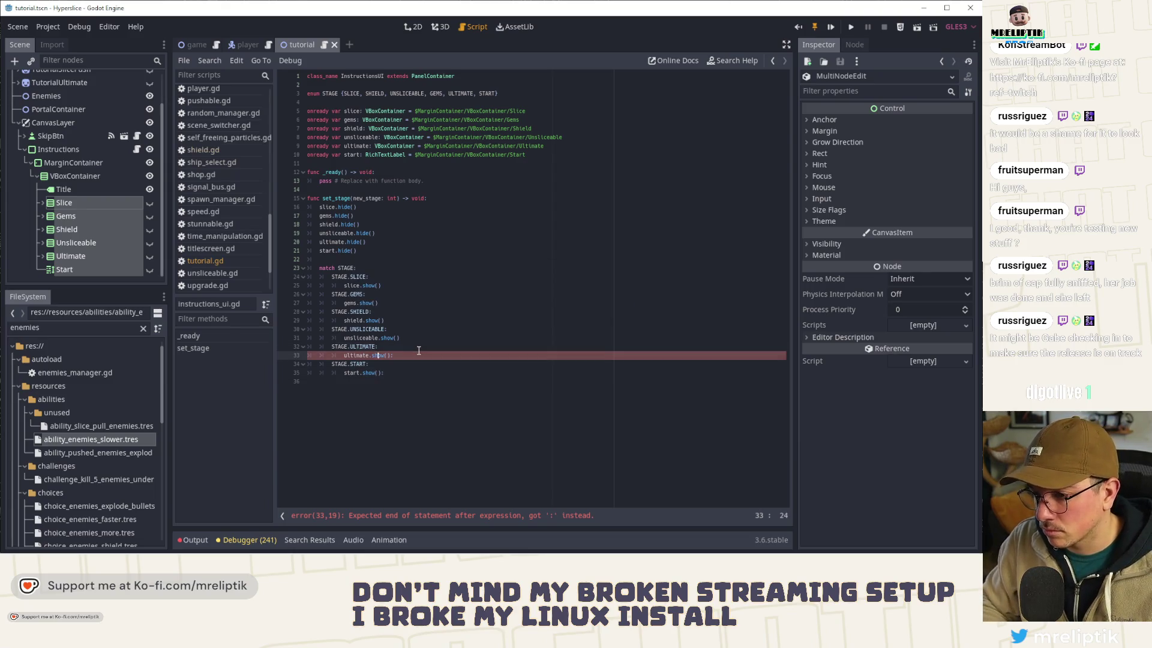
key("End")
key("BackSpace")
key("Down")
key("Down")
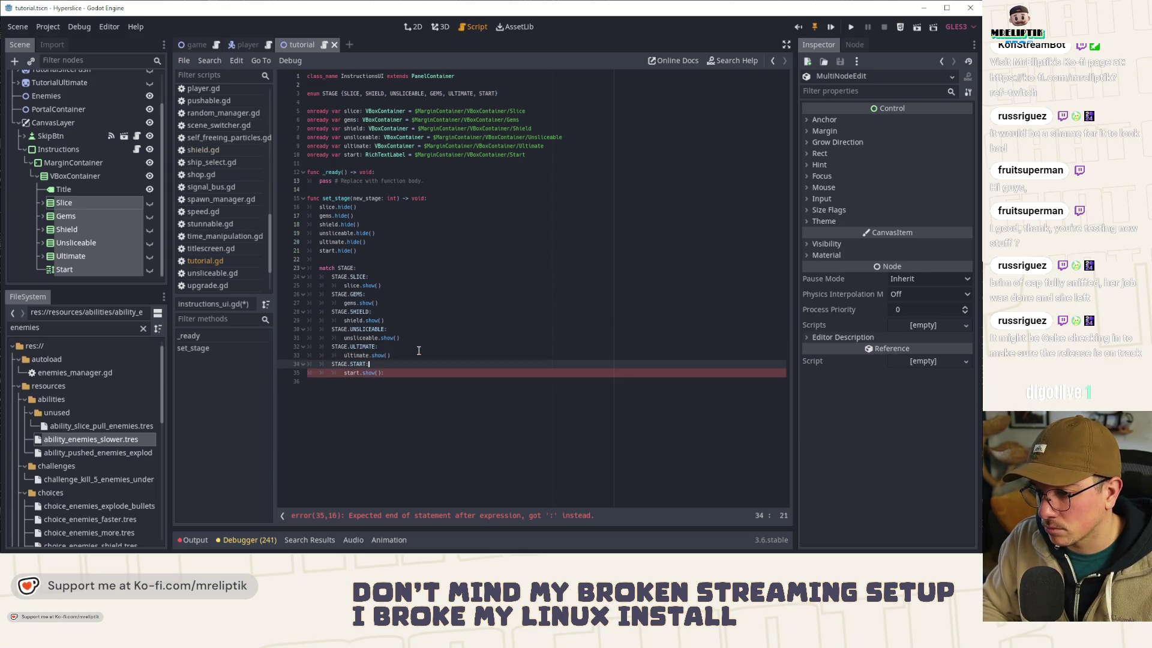
Step: Append START to tutorial.gd's STAGE enum and show the tutorial scene in 2D
scroll(96, 106, "up", 2)
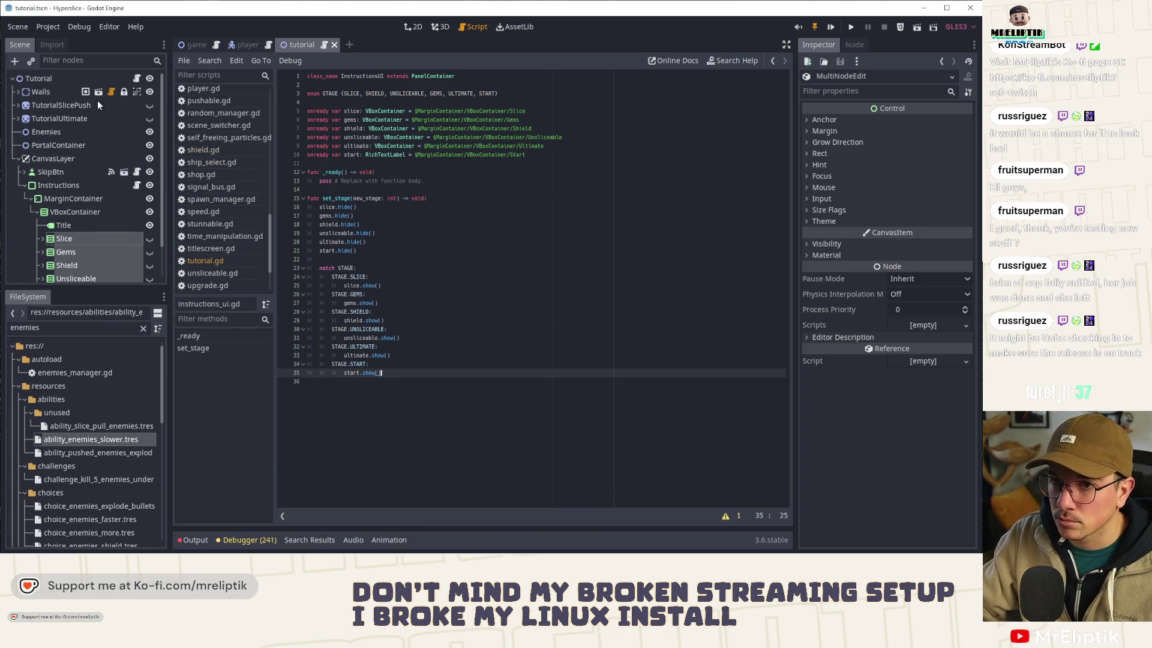
left_click(137, 79)
left_click(475, 129)
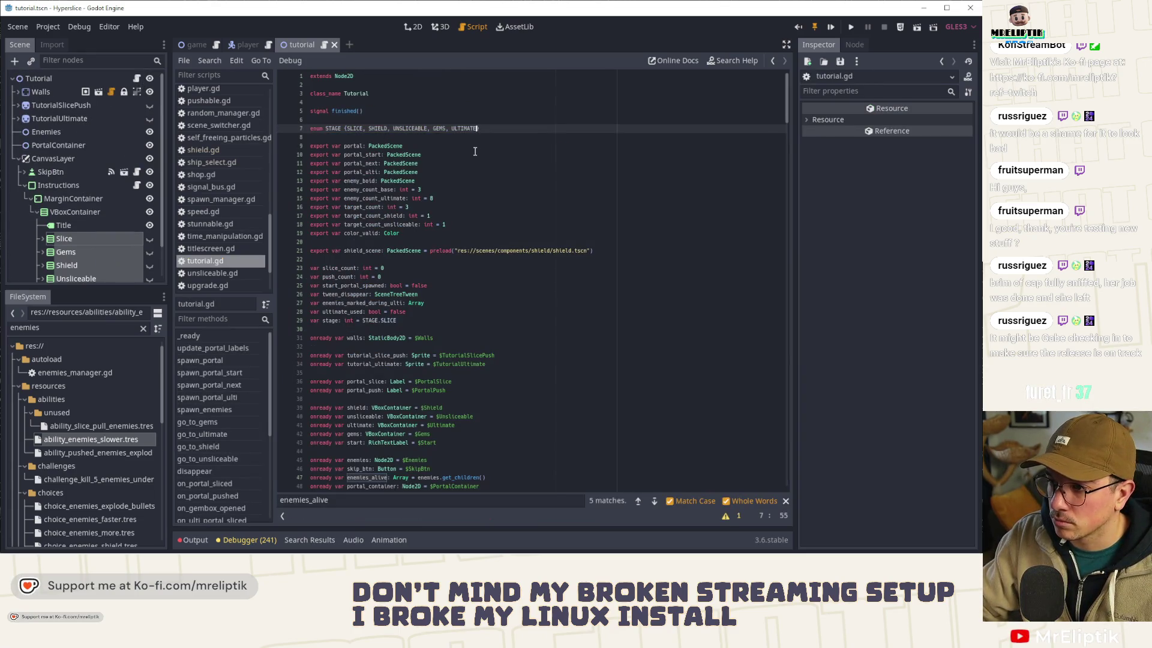
type(", START")
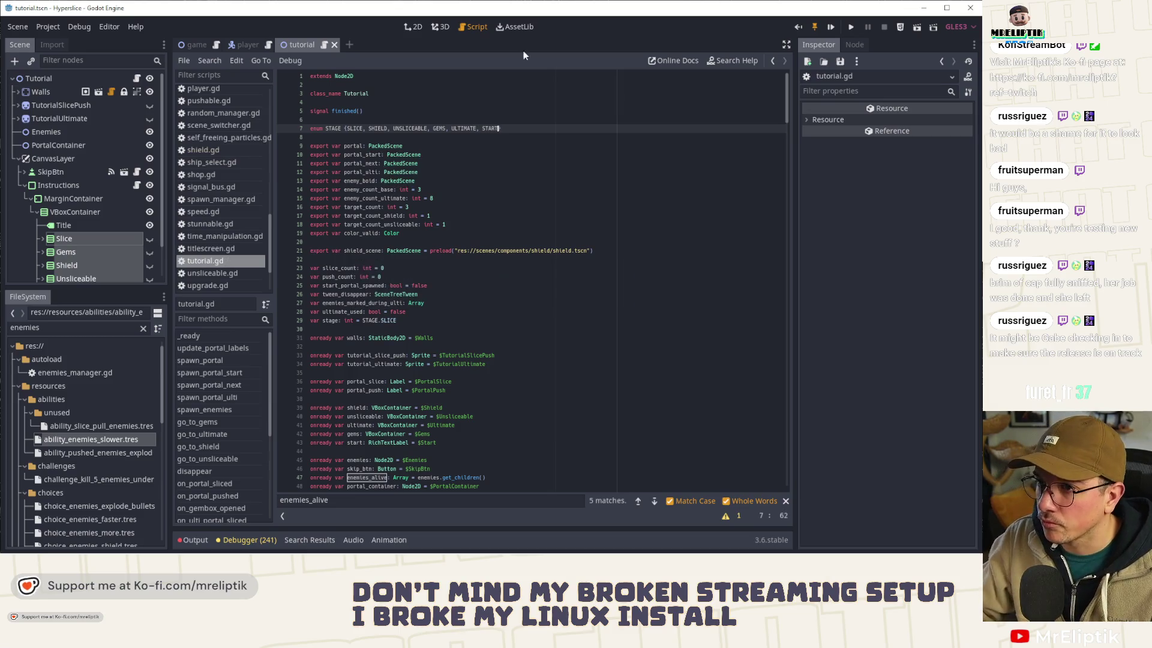
left_click(420, 26)
scroll(350, 184, "down", 6)
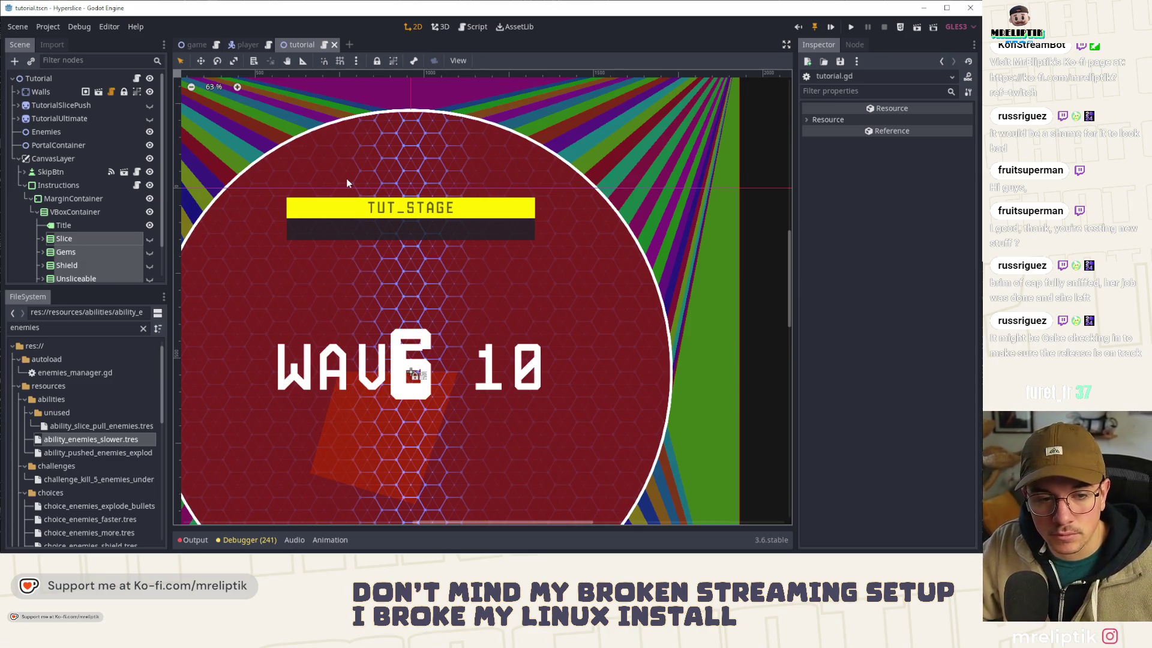
Step: Make the Slice instructions visible, expand Slice, and select its PortalSlice label
scroll(81, 197, "down", 2)
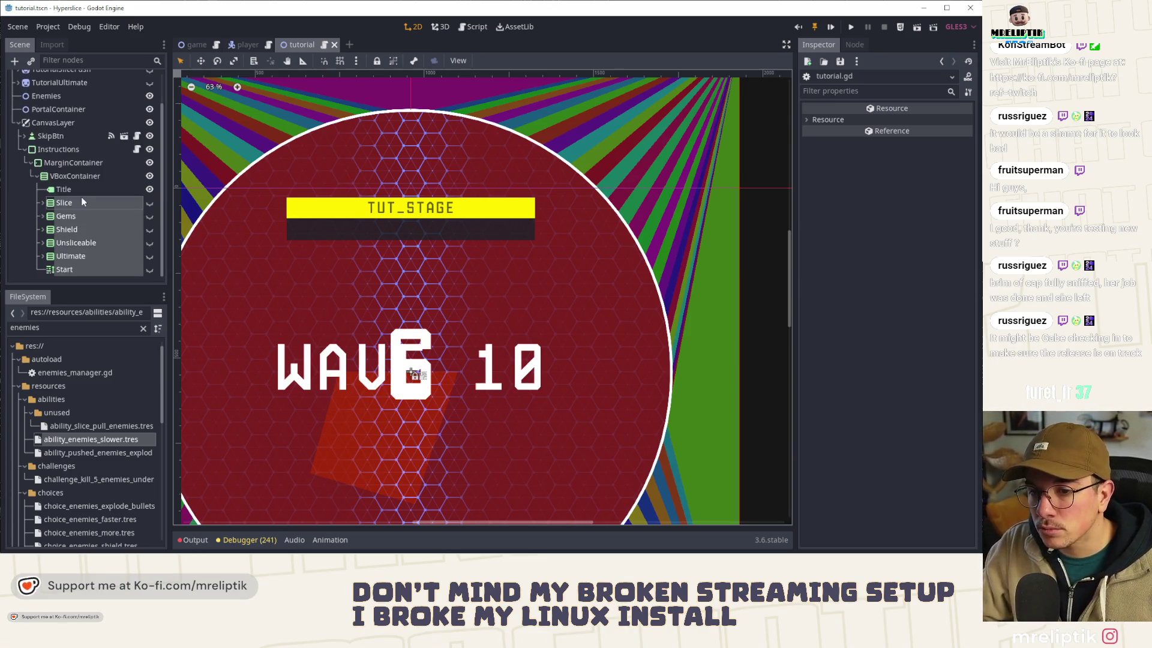
left_click(150, 204)
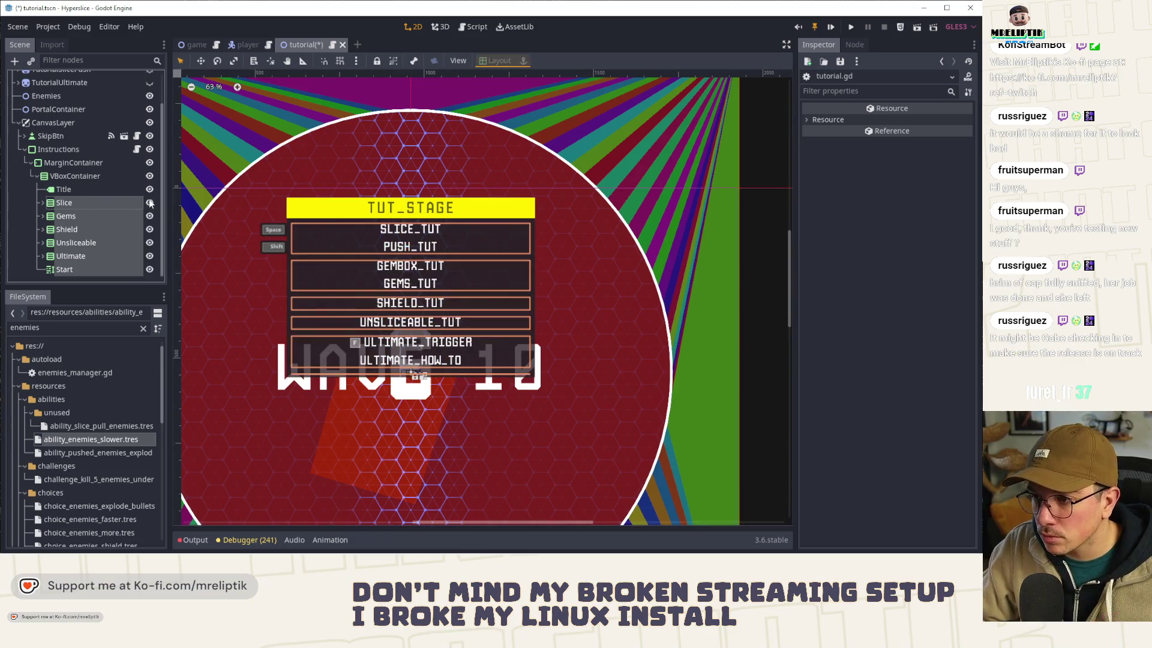
left_click(150, 204)
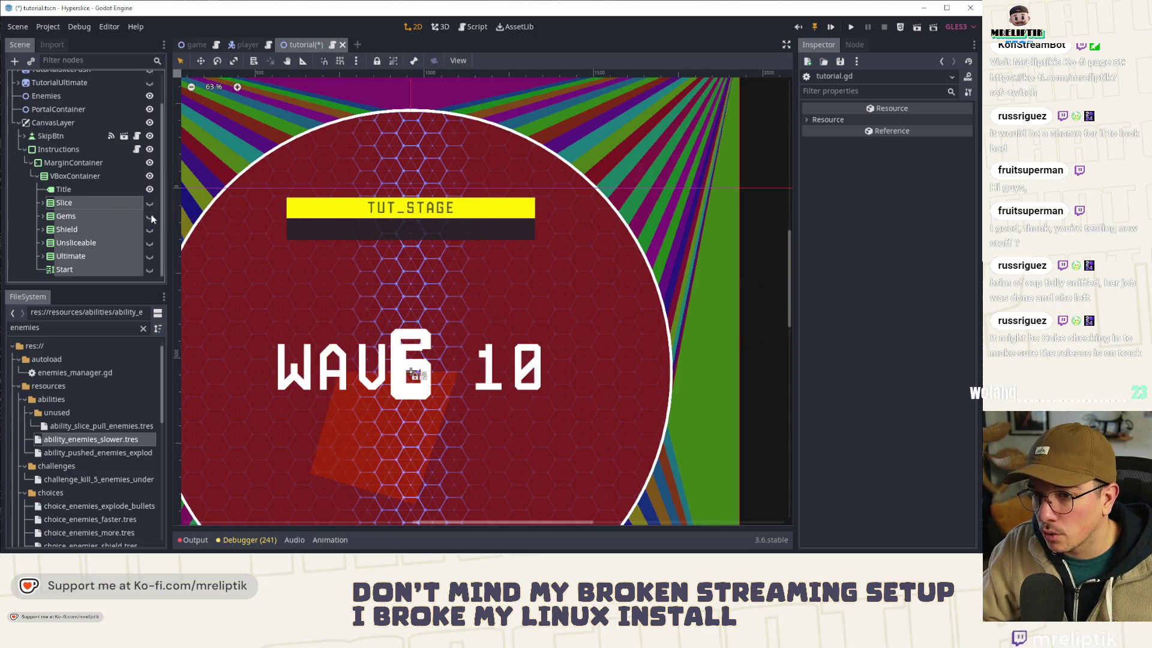
left_click(44, 204)
left_click(90, 203)
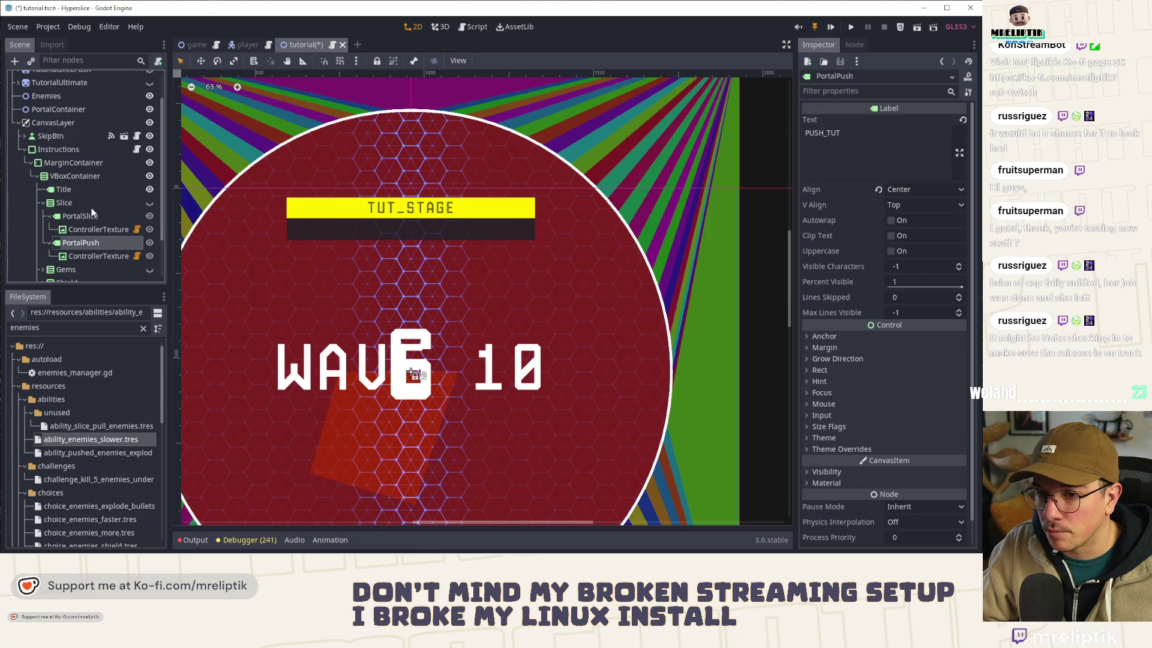
left_click(149, 203)
left_click(97, 218)
scroll(101, 239, "down", 1)
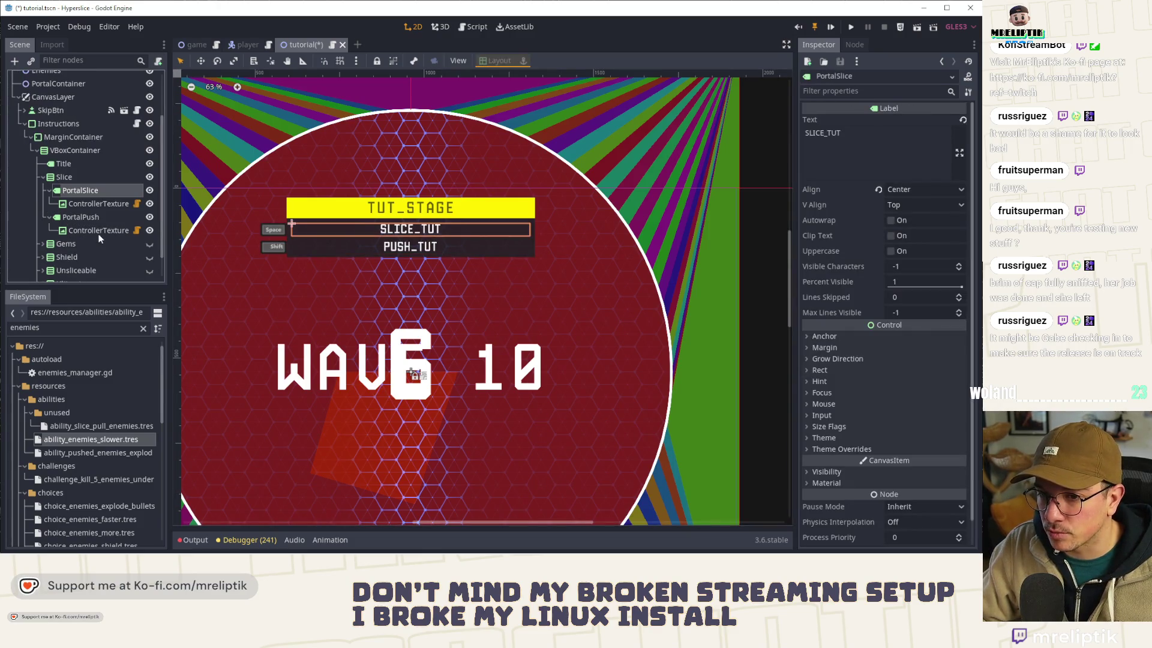
scroll(42, 252, "down", 1)
Step: Inspect the Constants theme overrides of Ultimate's HBox row in the Inspector
left_click(42, 257)
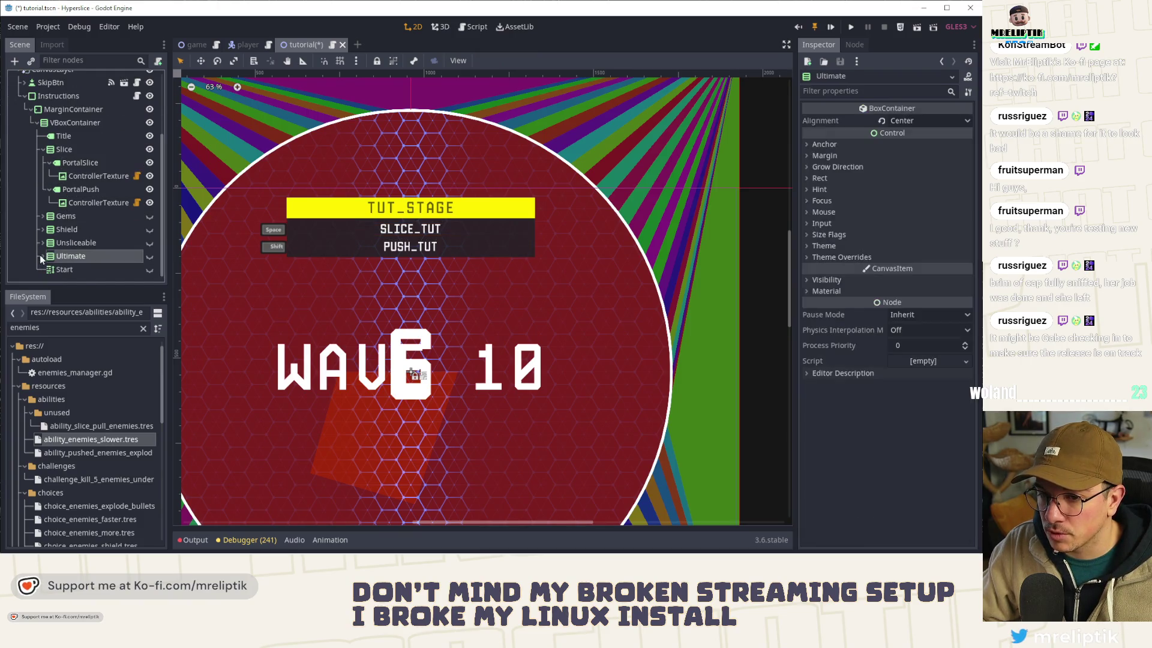
left_click(45, 257)
left_click(45, 207)
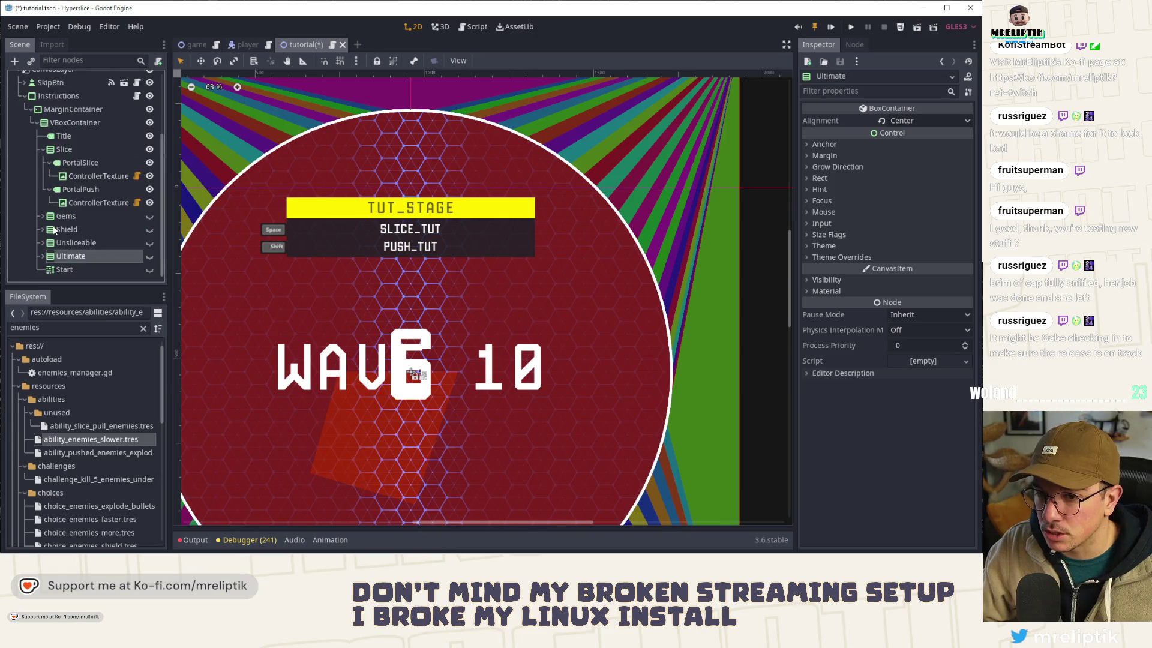
scroll(55, 258, "down", 1)
left_click(80, 243)
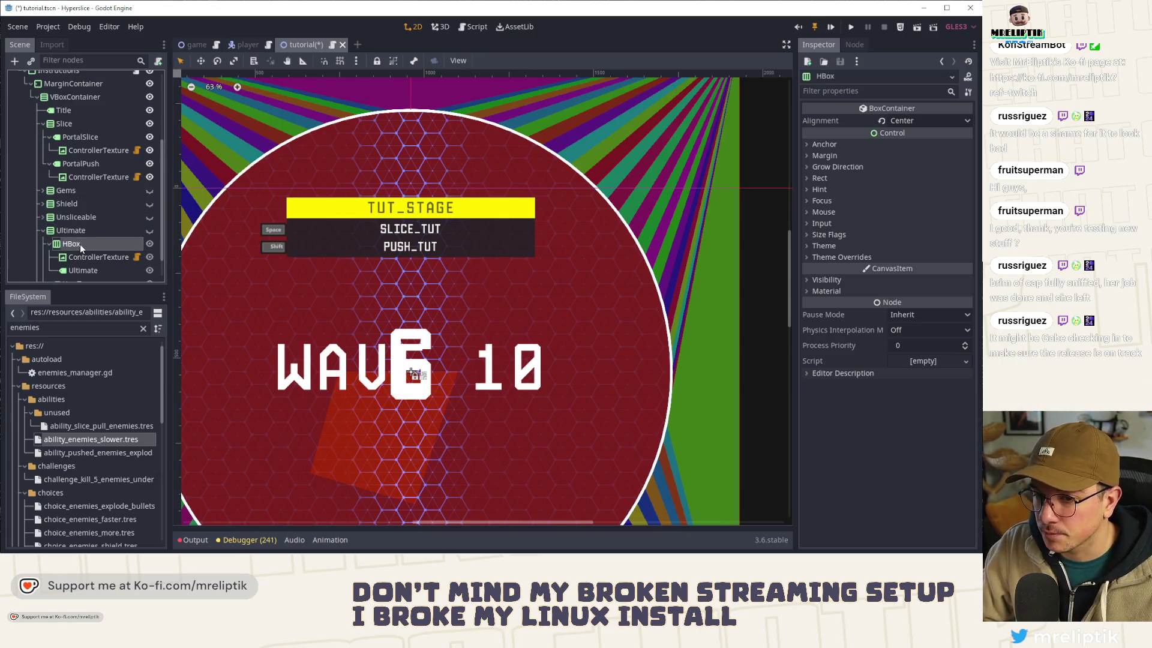
left_click(823, 257)
left_click(811, 269)
scroll(90, 189, "up", 3)
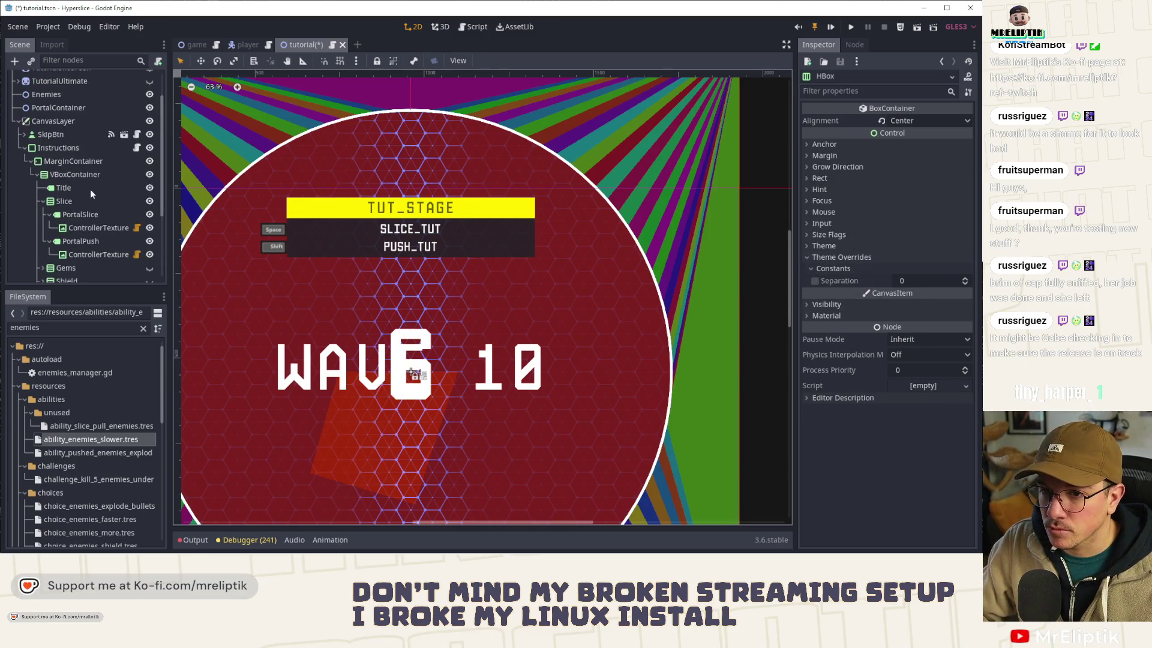
right_click(66, 201)
Step: Add an HBoxContainer at the top of Slice, duplicate it, and save the scene
left_click(96, 209)
type("hbvo")
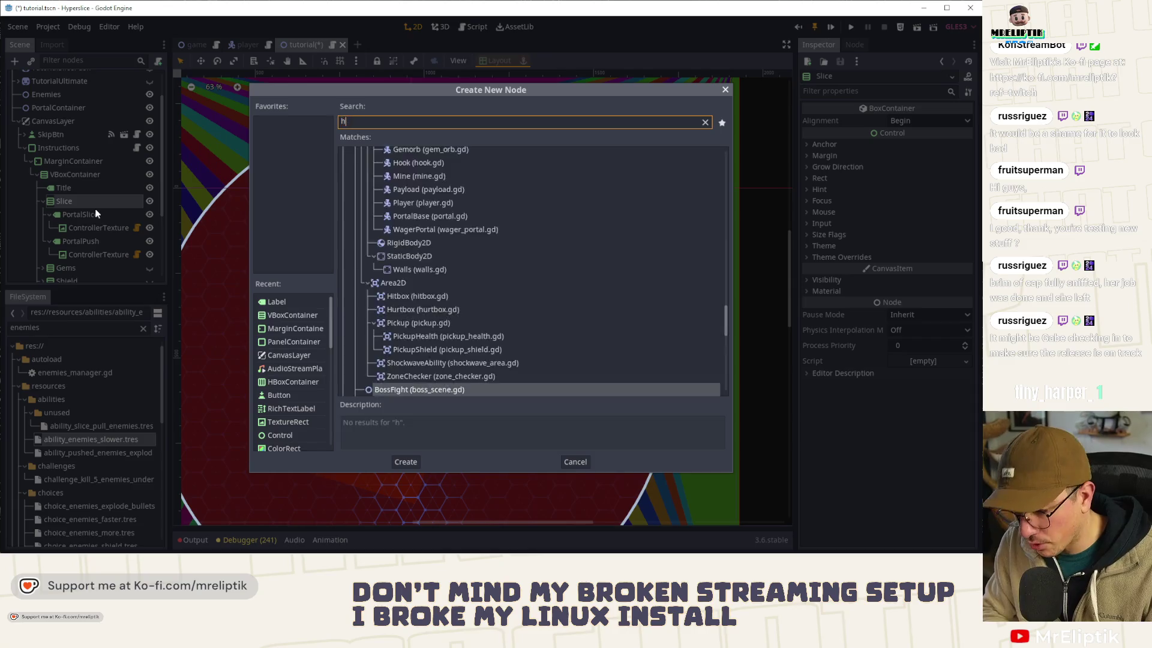
key("BackSpace")
key("BackSpace")
type("ox")
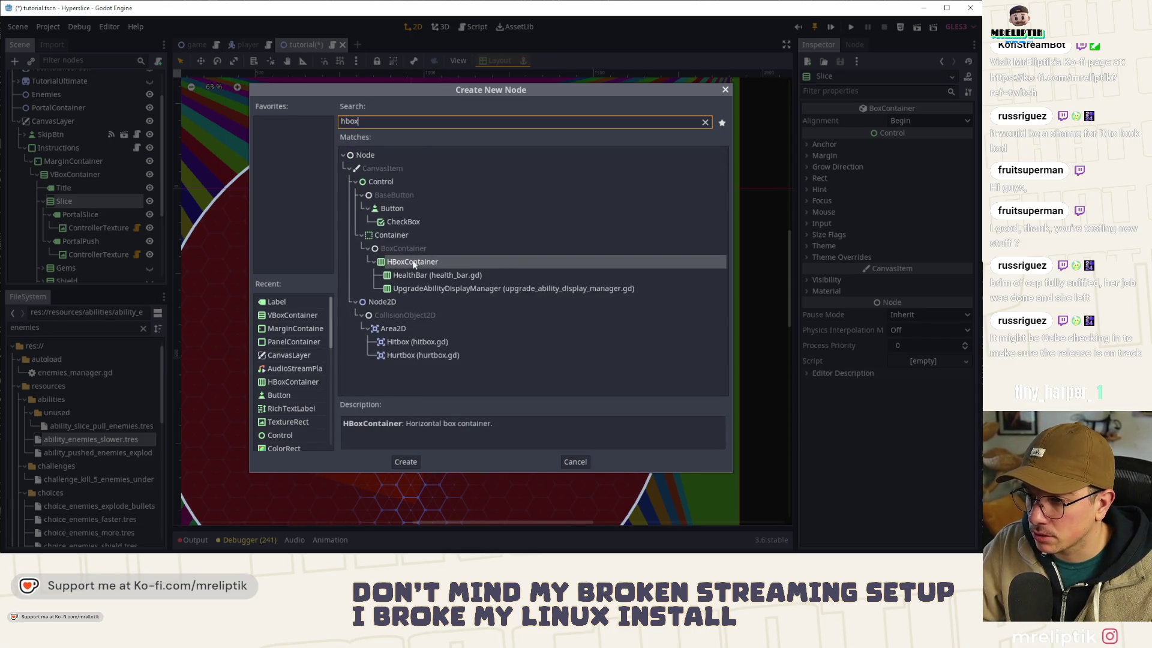
double_click(411, 262)
mouse_move(77, 265)
left_mouse_down()
mouse_move(79, 211)
mouse_move(73, 239)
mouse_move(77, 222)
left_mouse_up()
left_click(84, 213)
key("ctrl+d")
key("ctrl+s")
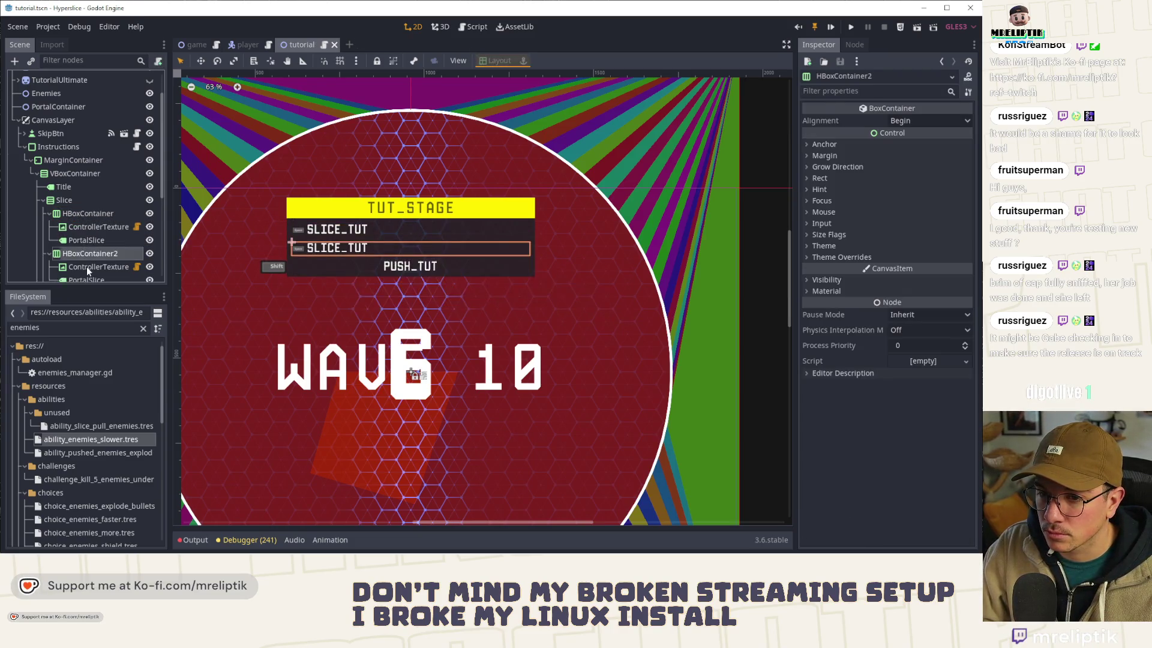
Step: Delete the duplicated children and move ControllerTexture into HBoxContainer2
left_click(84, 191)
key("Delete")
key("Return")
left_click(84, 191)
left_click_drag(84, 204, 77, 177)
key("ctrl+s")
Step: Center-align both HBoxContainer tutorial rows and save the scene
left_click(74, 174)
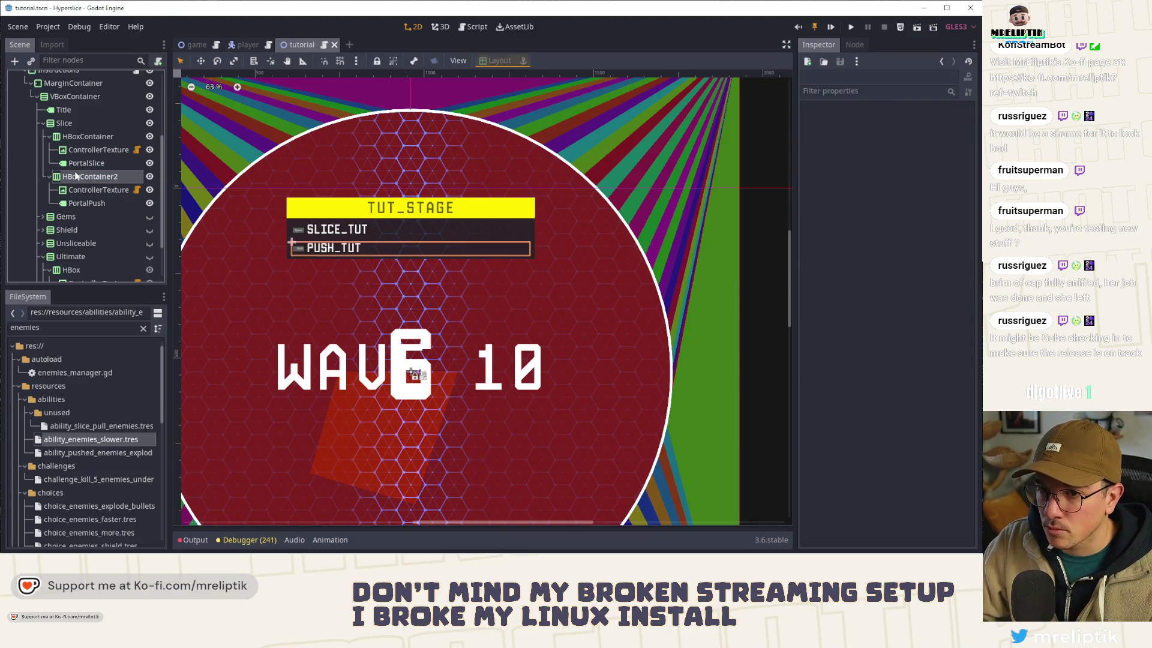
left_click(71, 137, "ctrl")
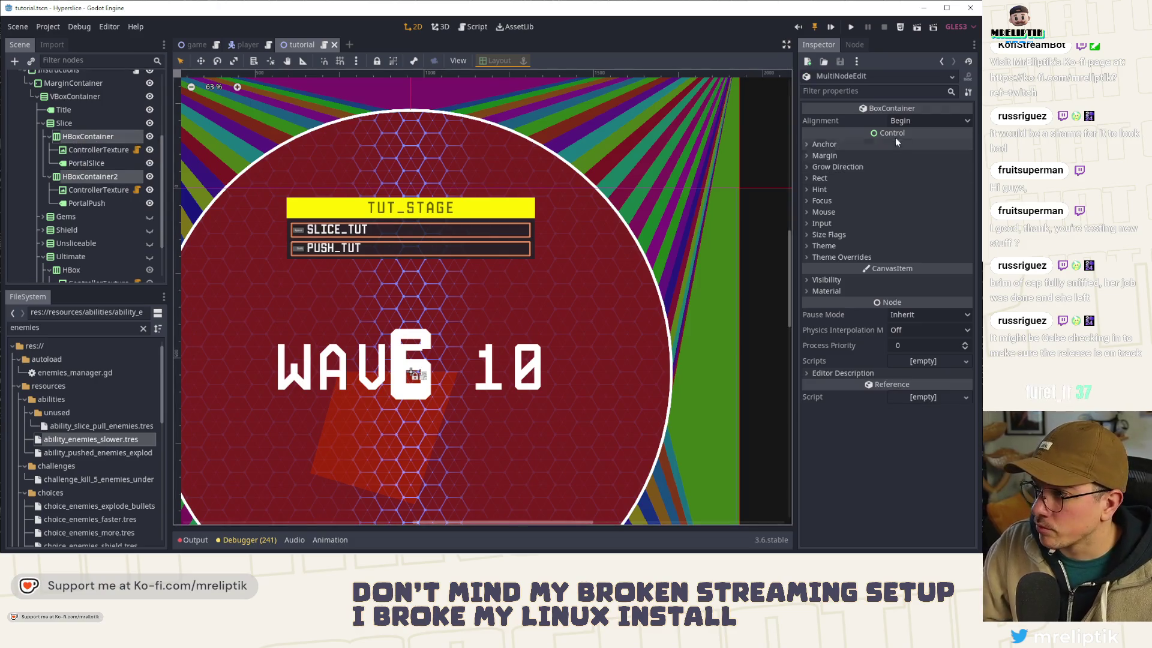
left_click(929, 121)
left_click(906, 143)
left_click(720, 222)
key("ctrl+s")
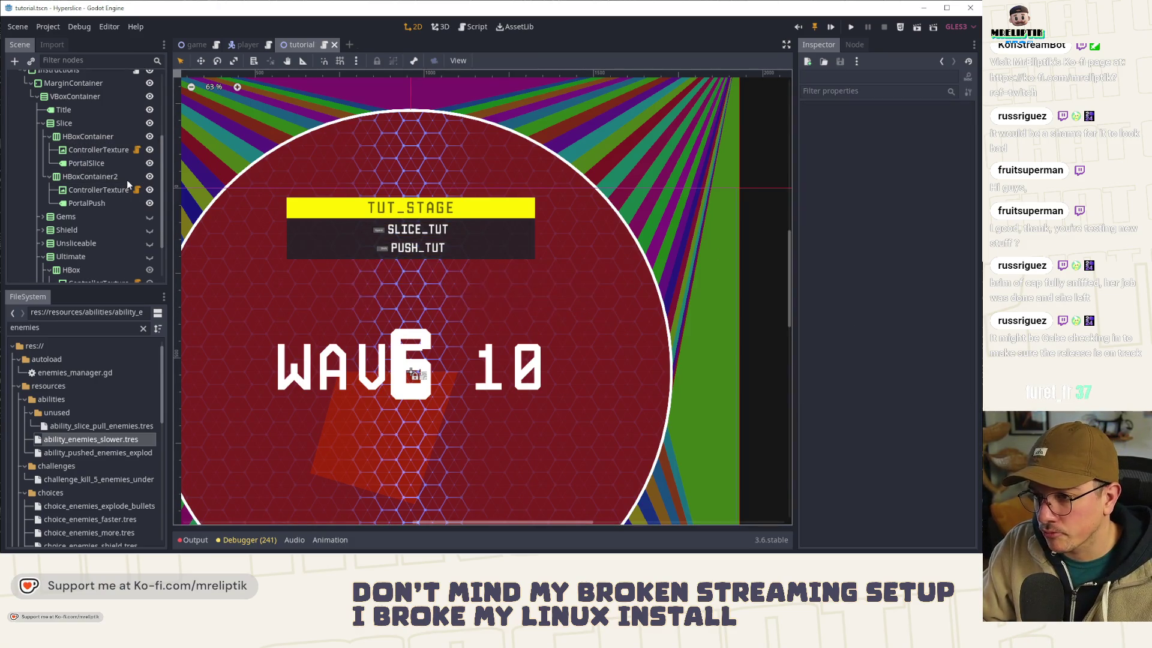
Step: Check the PortalSlice label, then open the Instructions node's script at empty line 14
left_click(370, 249)
scroll(370, 250, "up", 3)
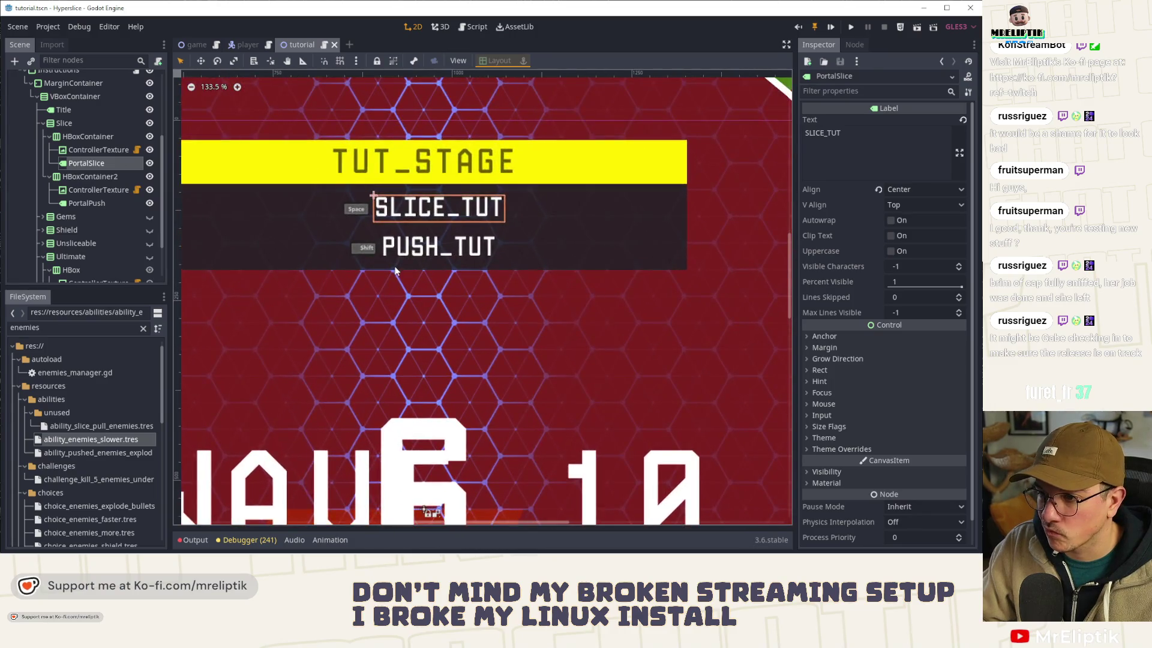
scroll(391, 299, "down", 2)
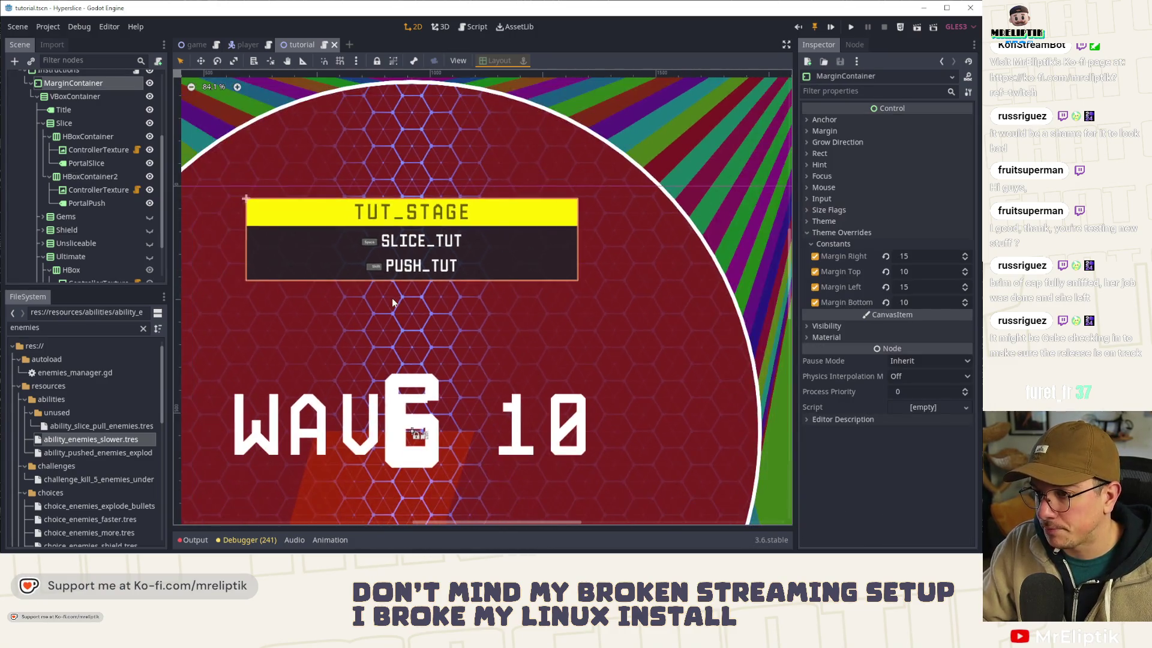
left_click(92, 150)
left_click(86, 162)
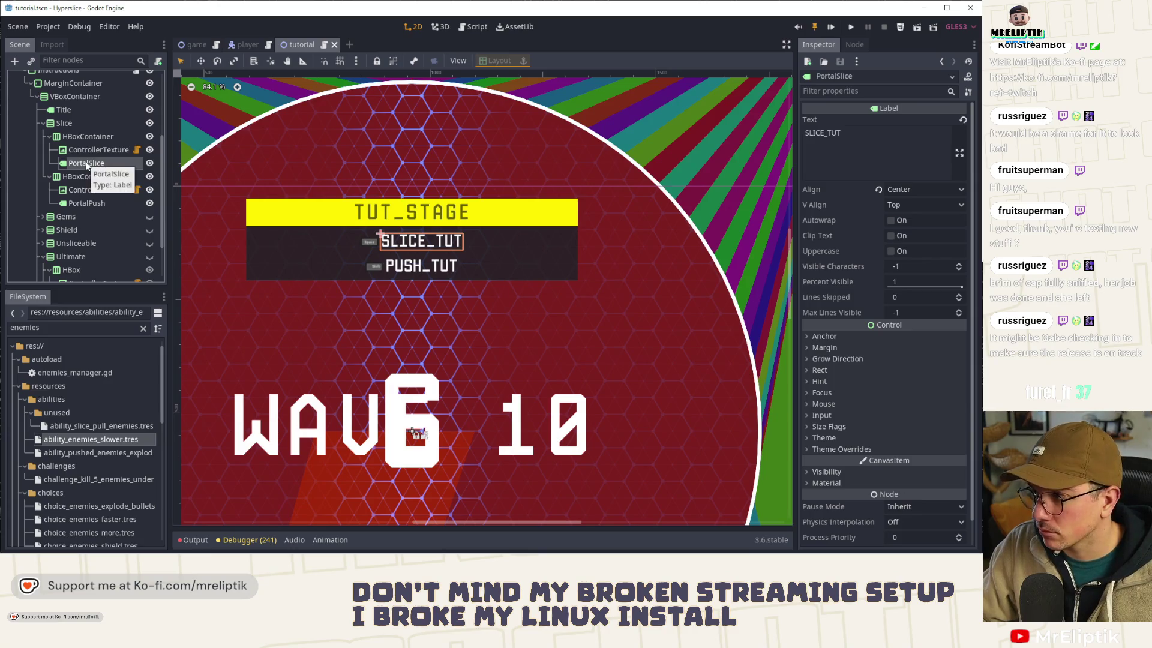
scroll(94, 178, "up", 3)
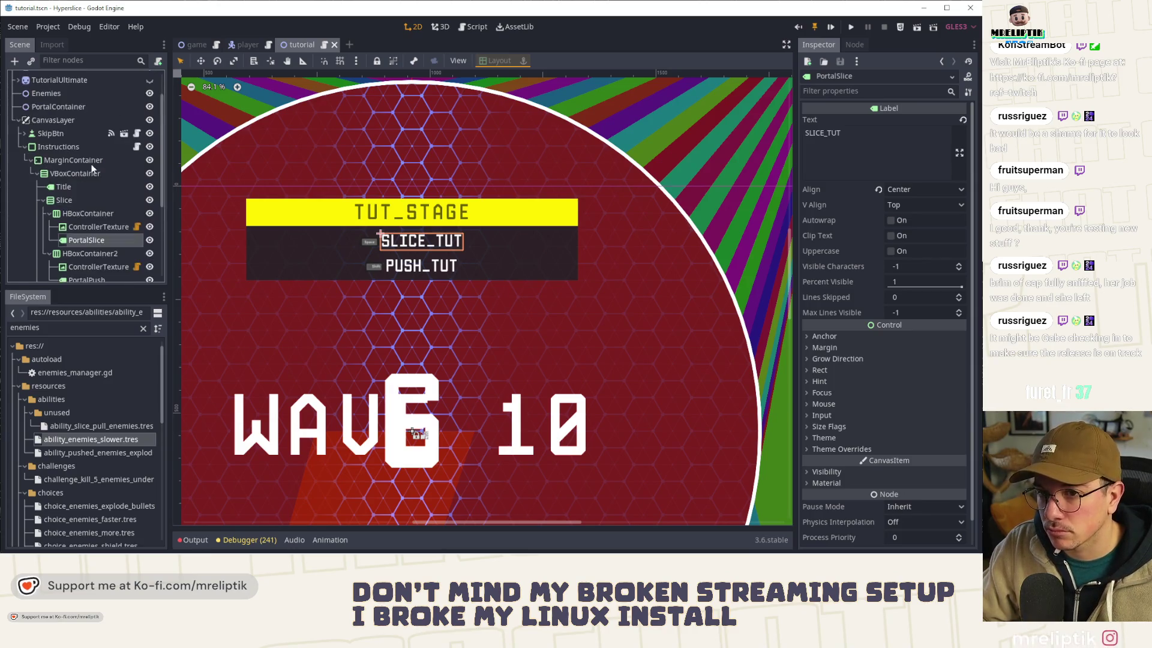
left_click(136, 147)
left_click(356, 191)
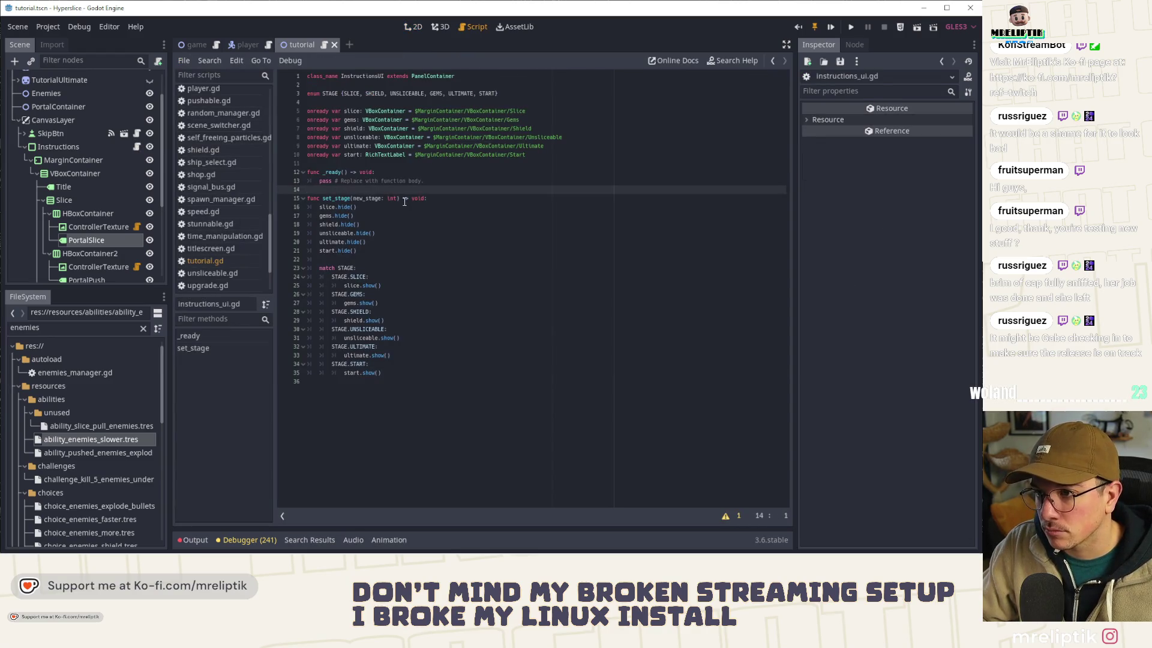
Step: Write func update_slice_push(slice_count: int, push_count: int) -> void: with a pass body
key("Return")
key("Return")
key("Up")
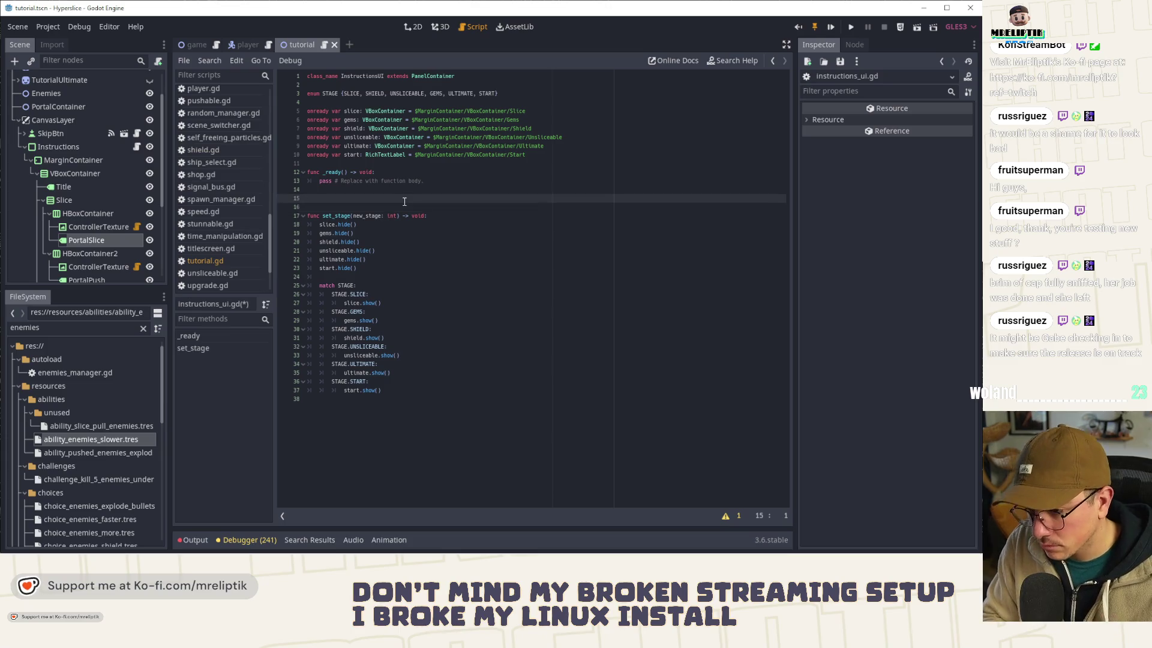
type("func ")
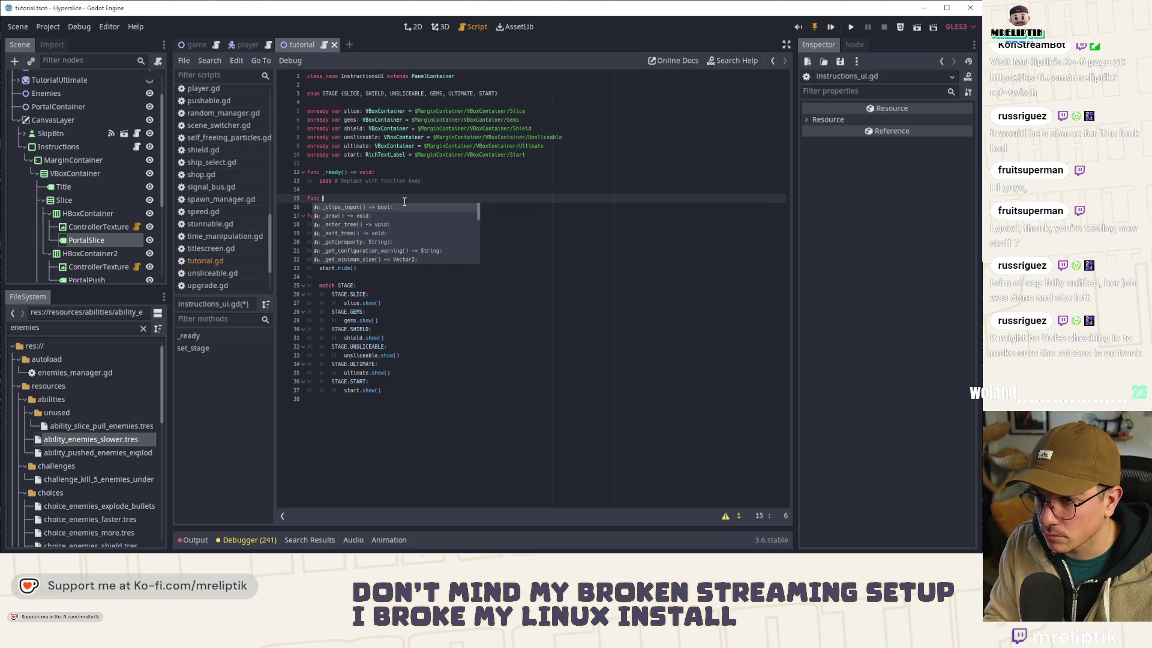
type("update_slices")
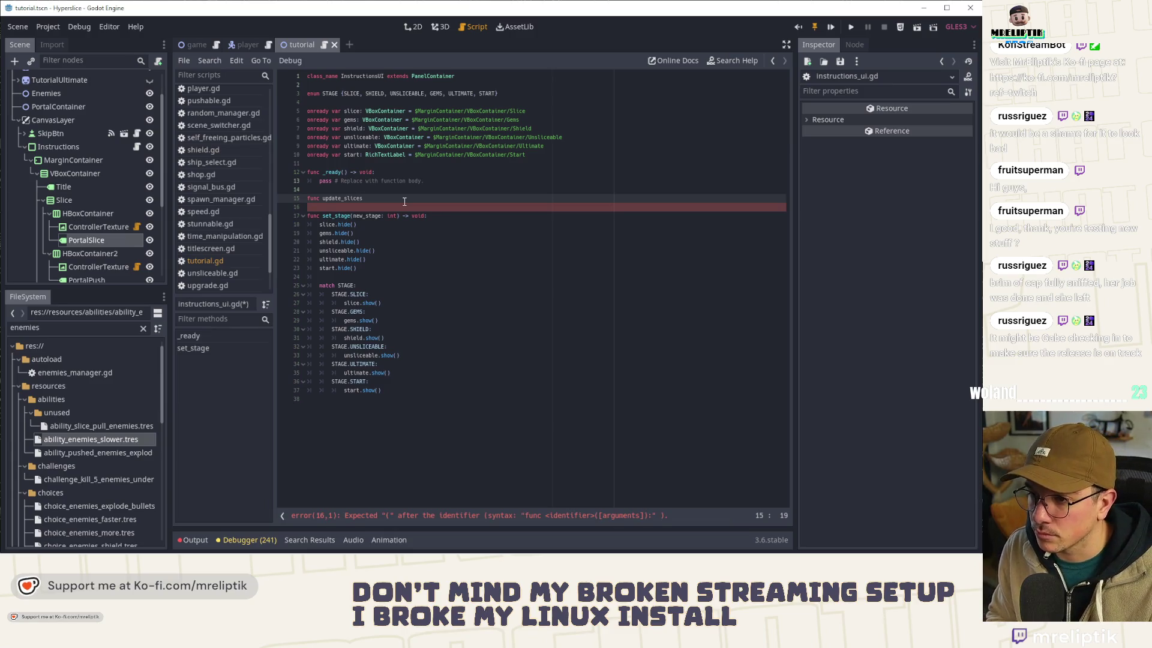
key("BackSpace")
type("_push(")
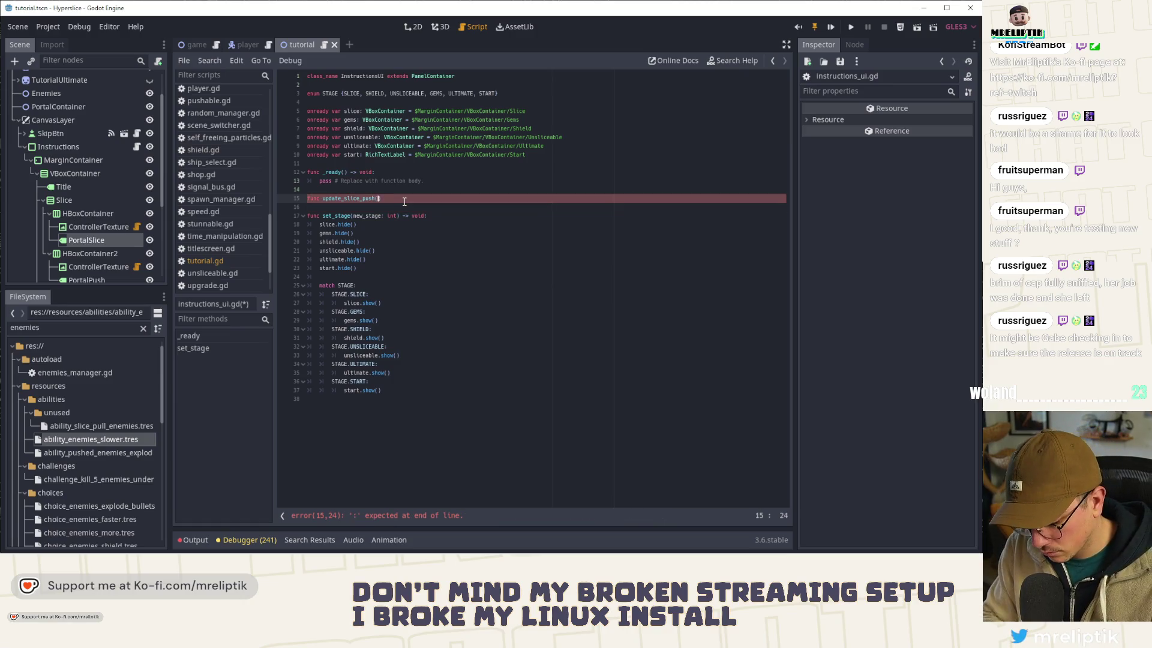
type("slice")
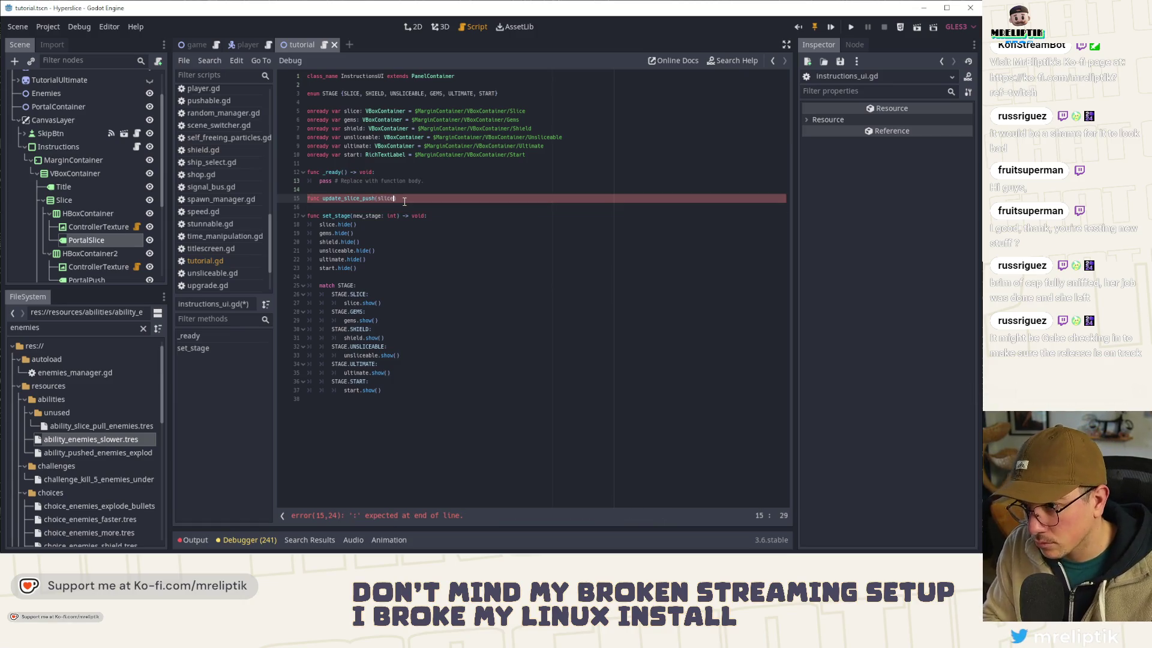
type("_count: int, push_count:")
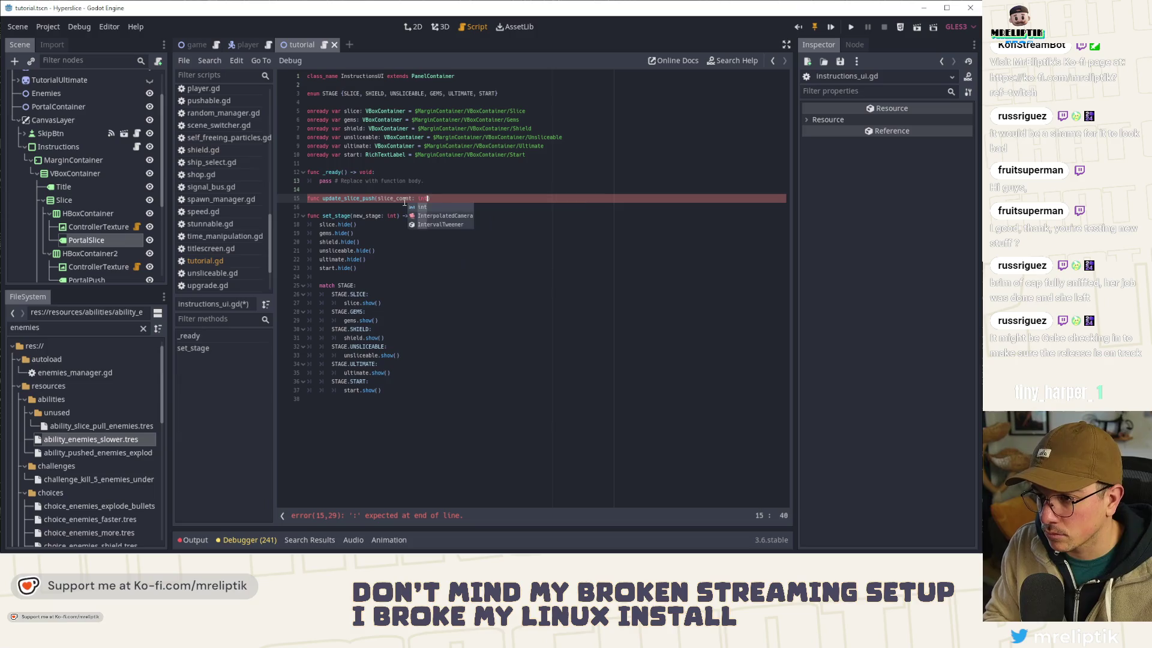
type(" int) ")
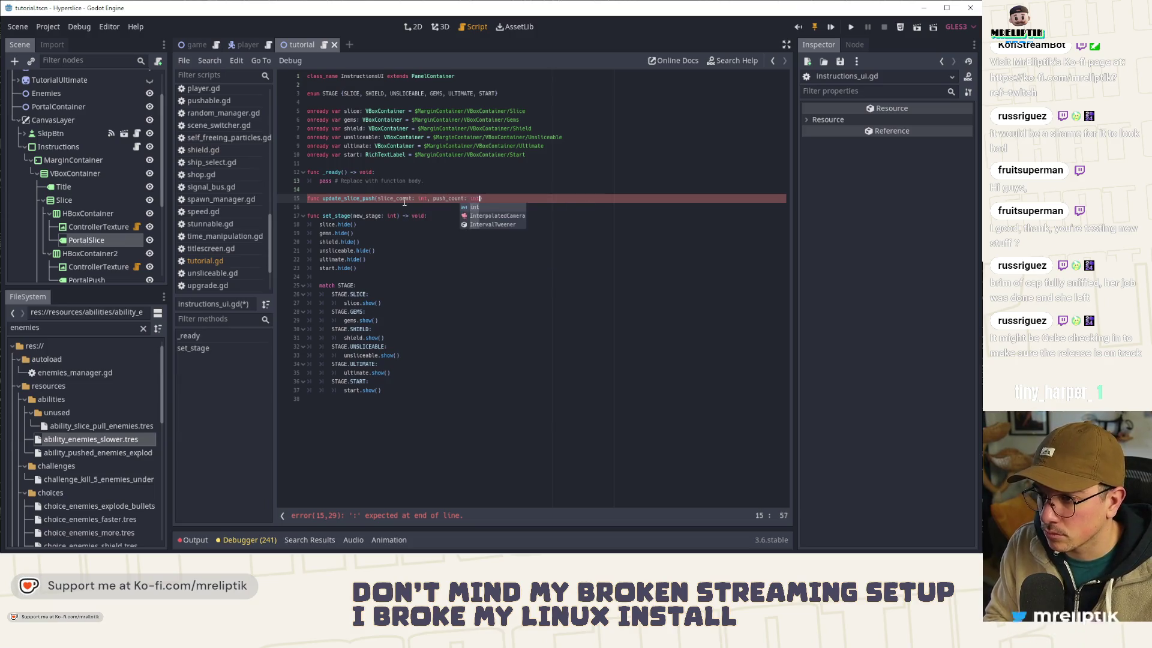
type("-> void:")
key("Return")
type("pass")
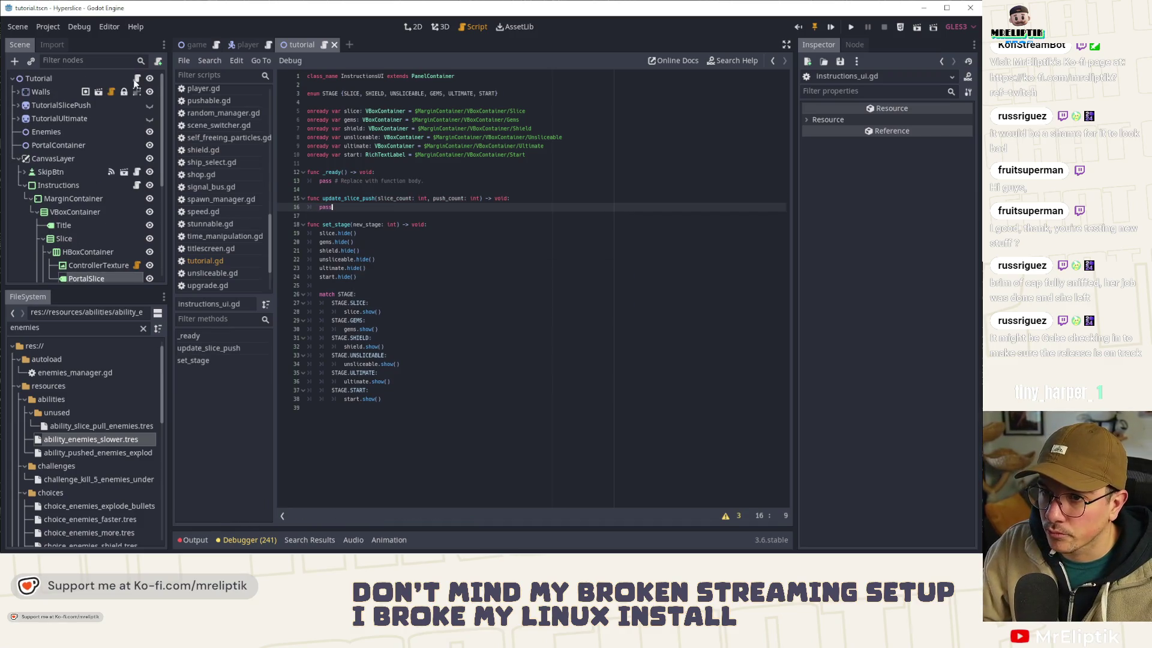
Step: Copy the two portal label text lines from tutorial.gd and paste them over pass
left_click(205, 261)
scroll(482, 306, "down", 15)
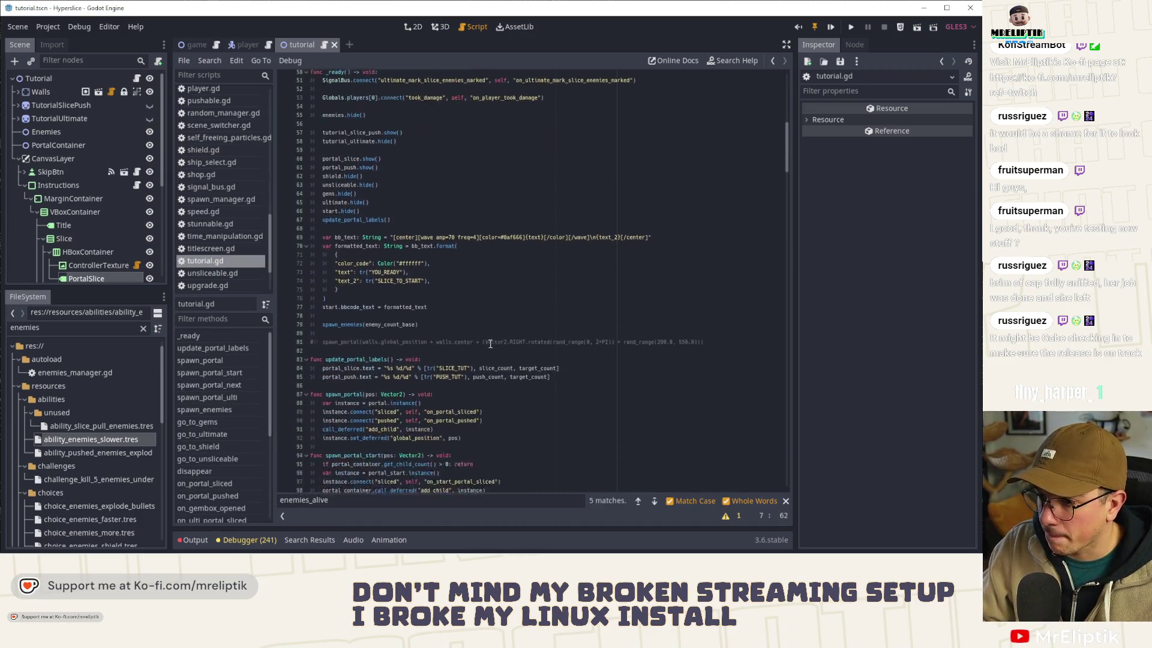
scroll(490, 343, "up", 5)
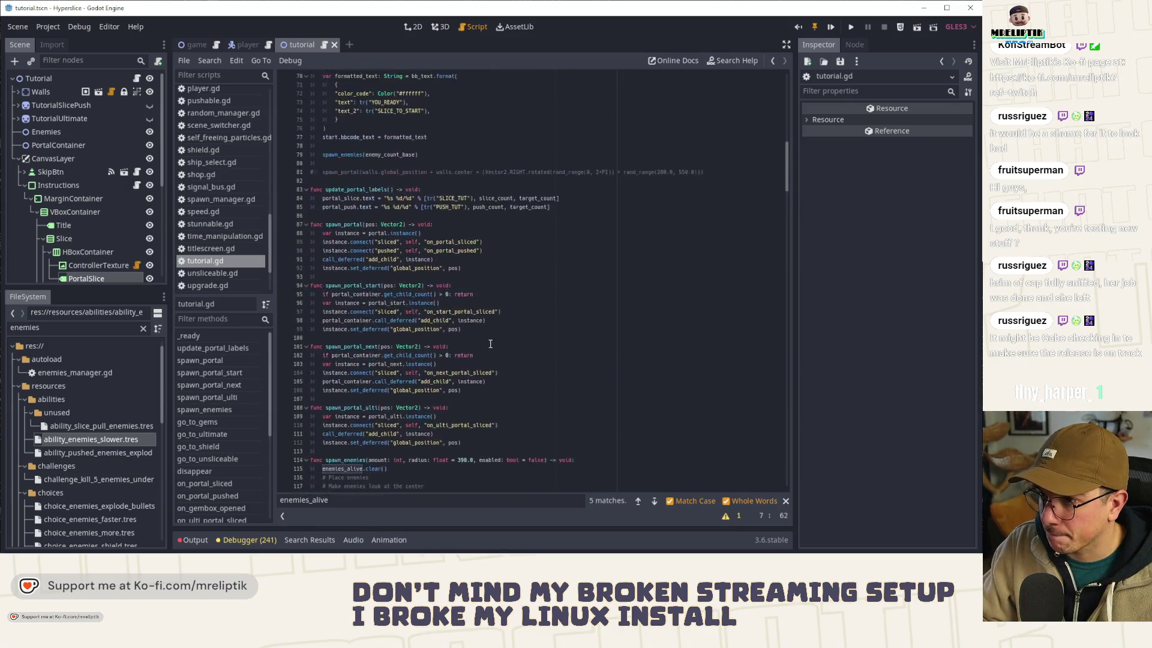
left_click_drag(322, 225, 551, 233)
key("ctrl+c")
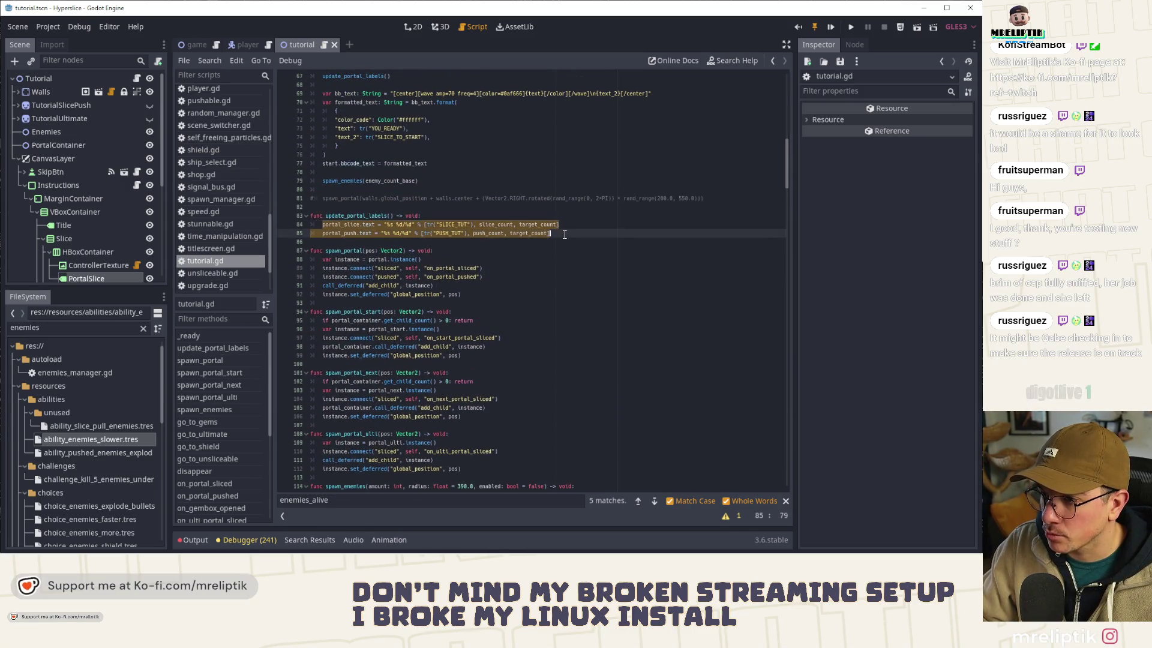
left_click(138, 186)
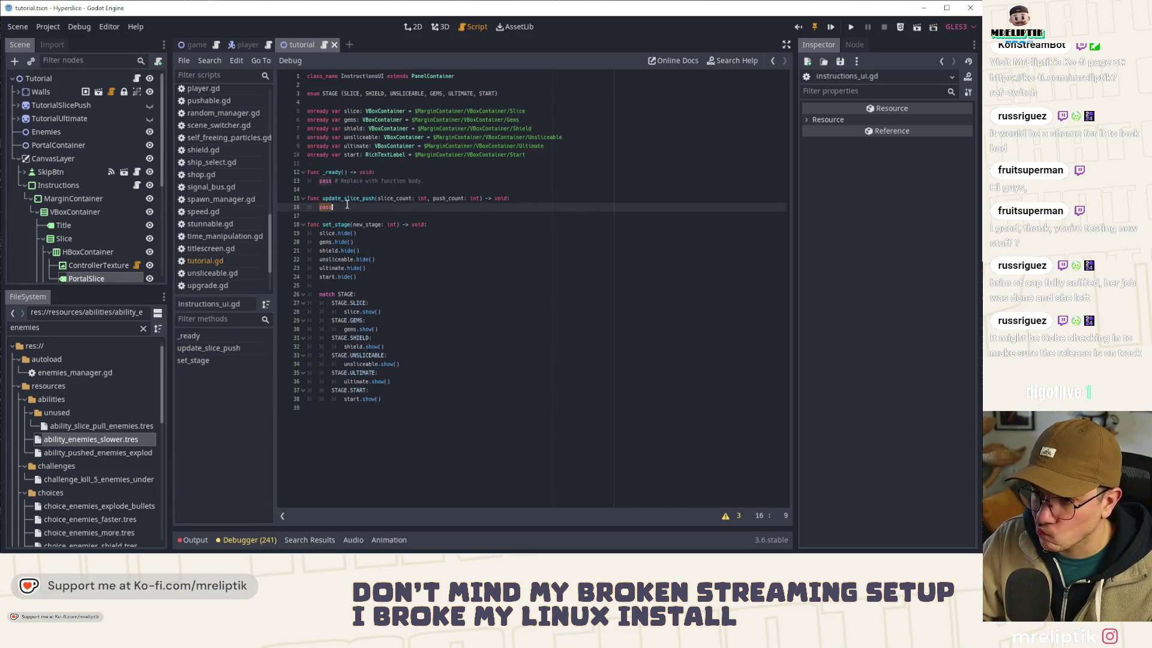
key("ctrl+v")
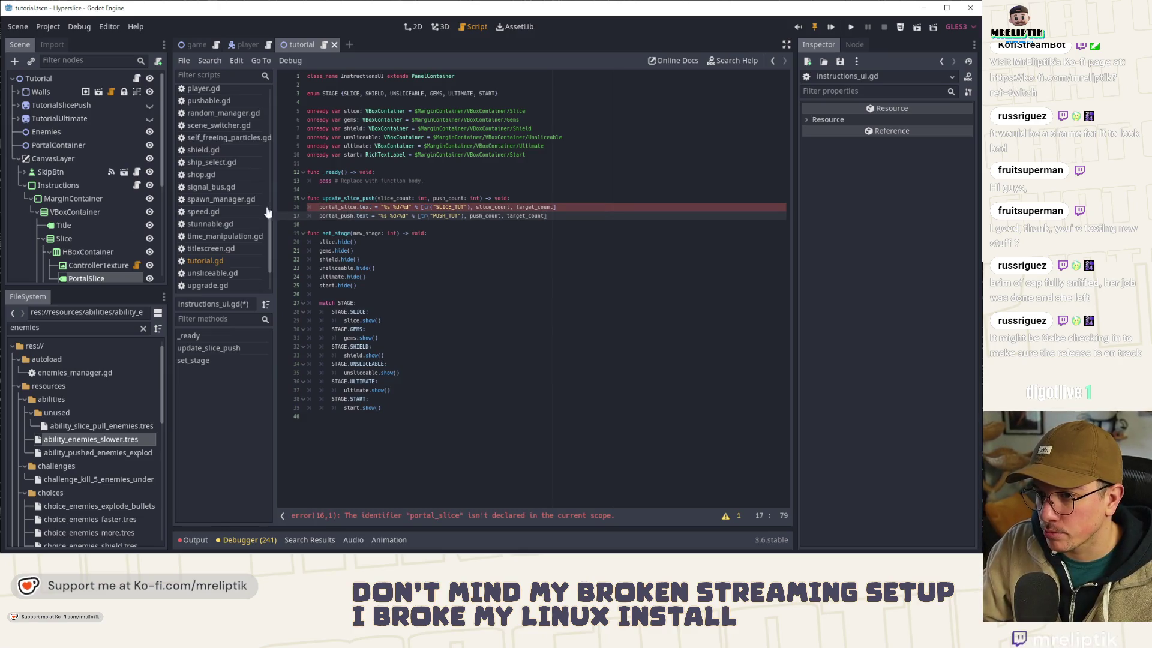
Step: Rename the PortalSlice and PortalPush nodes to Slice and Push, and save the scene
scroll(129, 218, "down", 2)
left_click(96, 228)
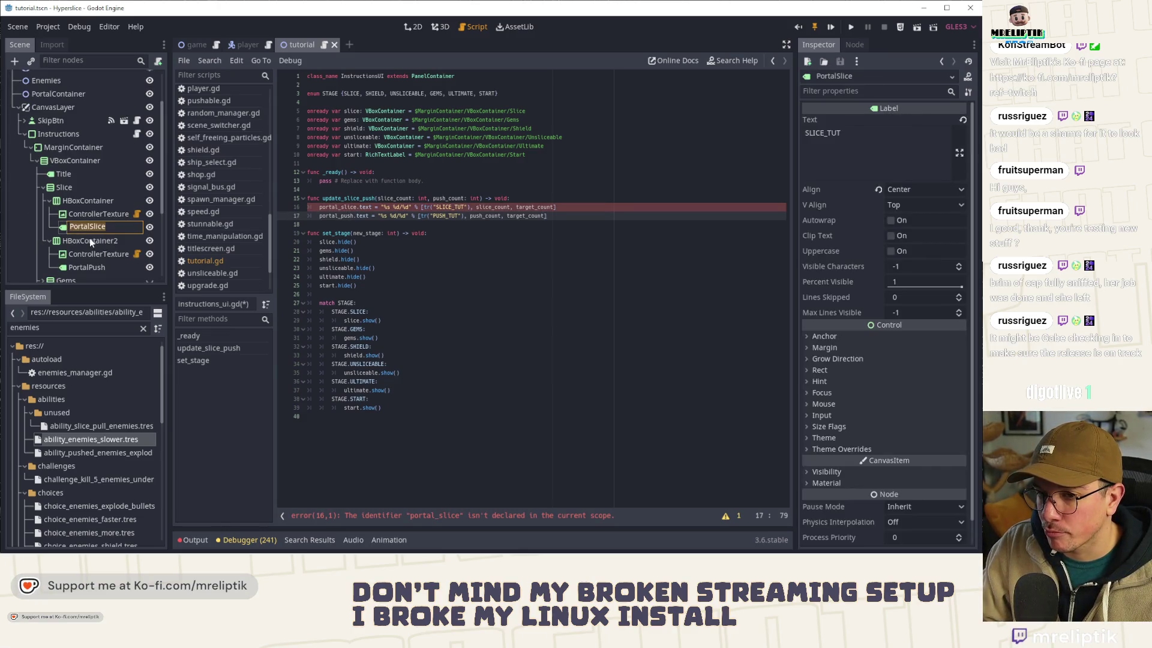
type("Slice")
key("Return")
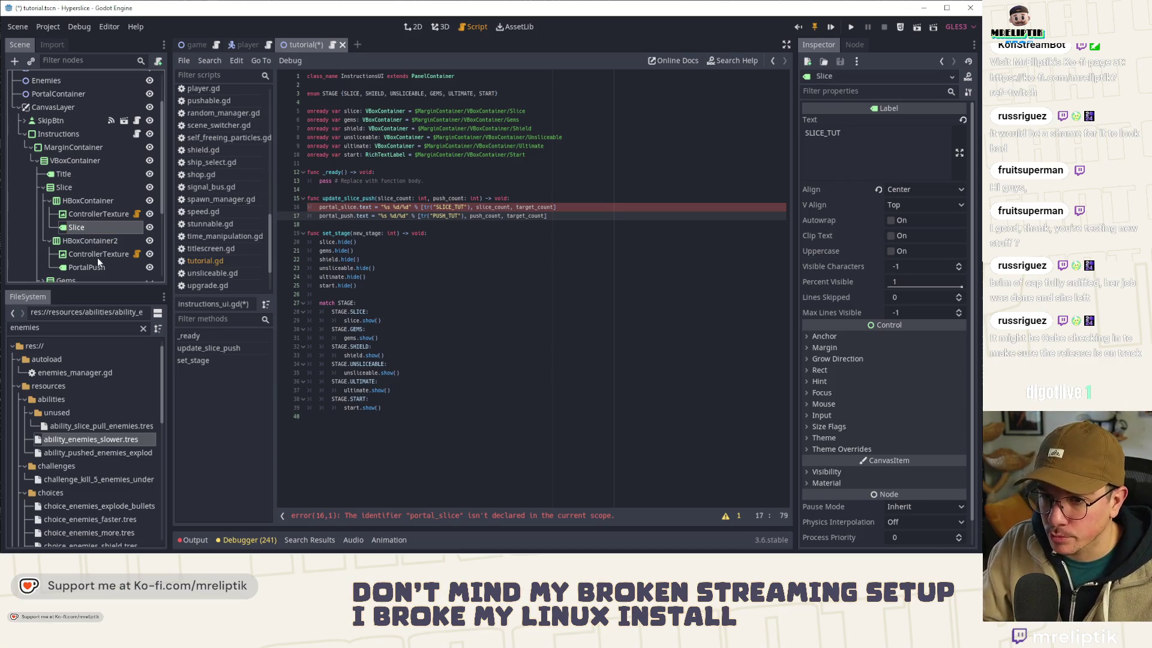
double_click(96, 263)
type("Push")
key("Return")
key("ctrl+s")
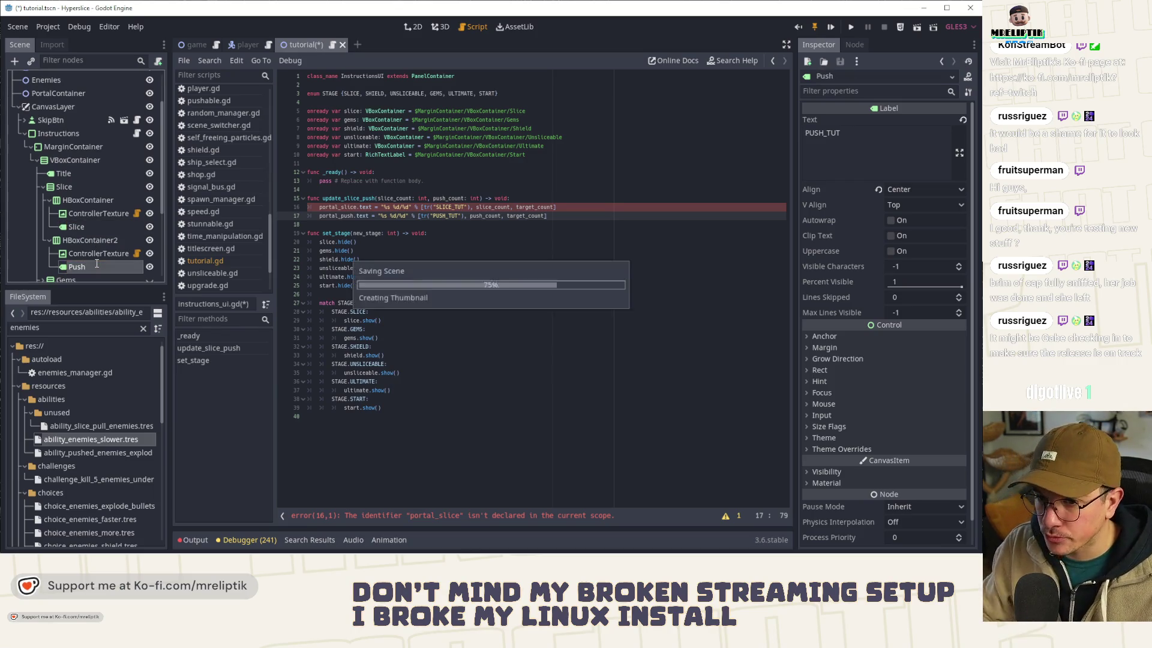
Step: Drag Slice and Push into the script as onready vars named slice_count_lbl and push_count_lbl
left_click(363, 163)
key("Return")
key("Return")
key("Up")
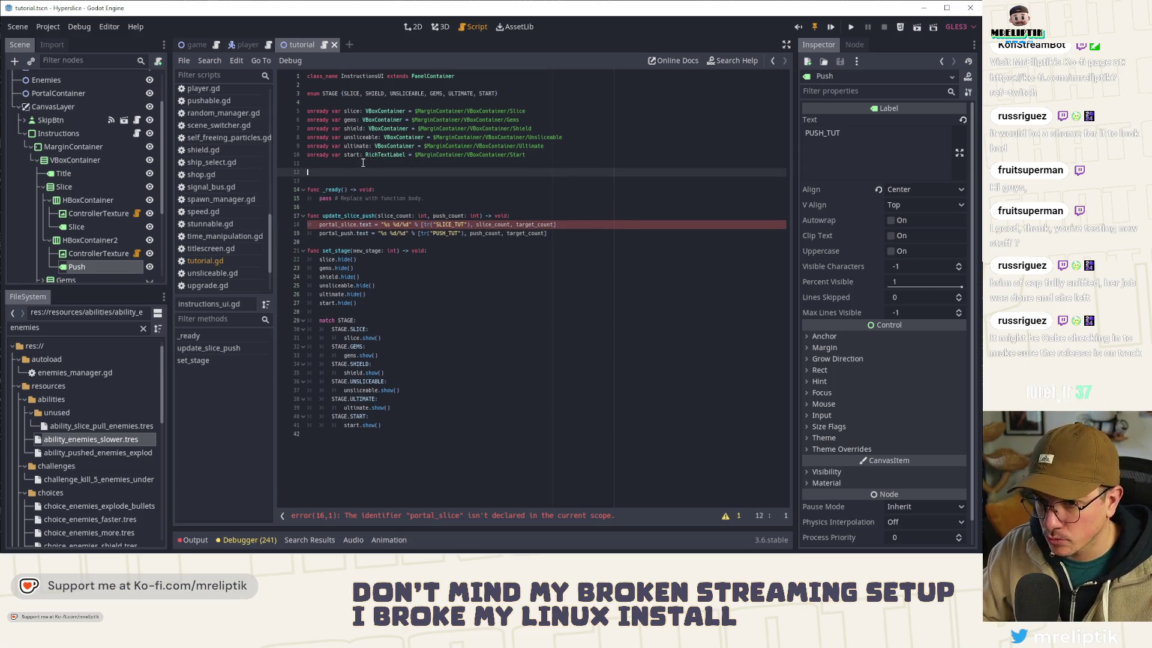
left_click(76, 227)
left_click(77, 266, "ctrl")
mouse_move(77, 266)
left_mouse_down()
mouse_move(89, 246)
mouse_move(387, 194)
mouse_move(347, 174)
left_mouse_up()
double_click(352, 172)
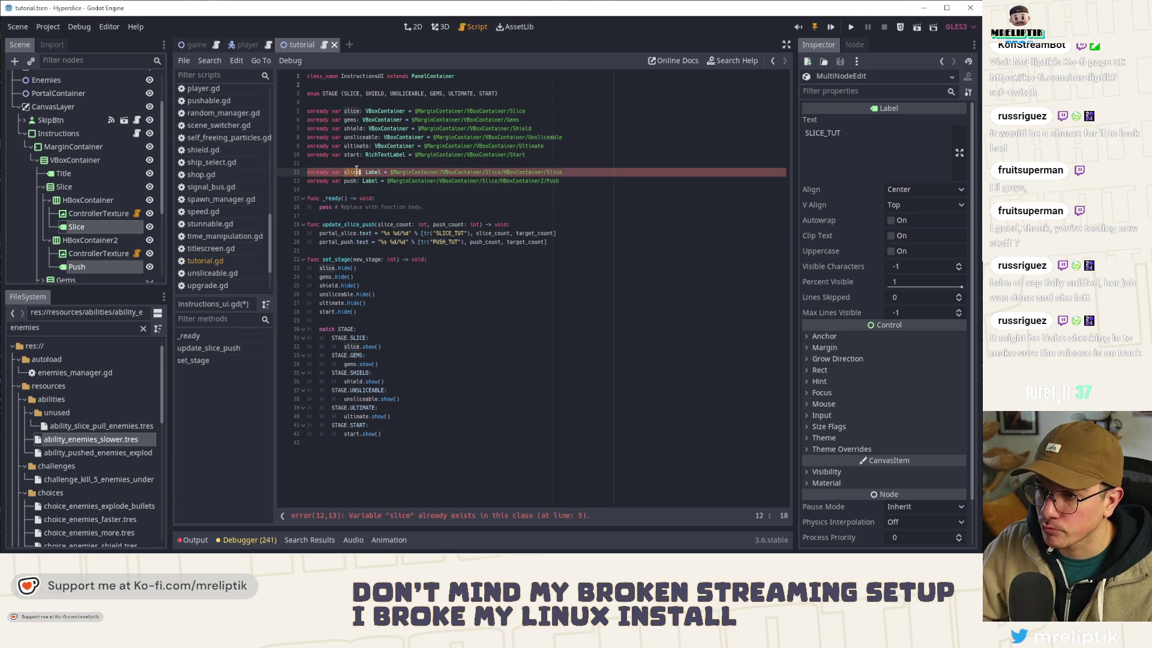
key("Right")
type("_count_lbl")
key("Down")
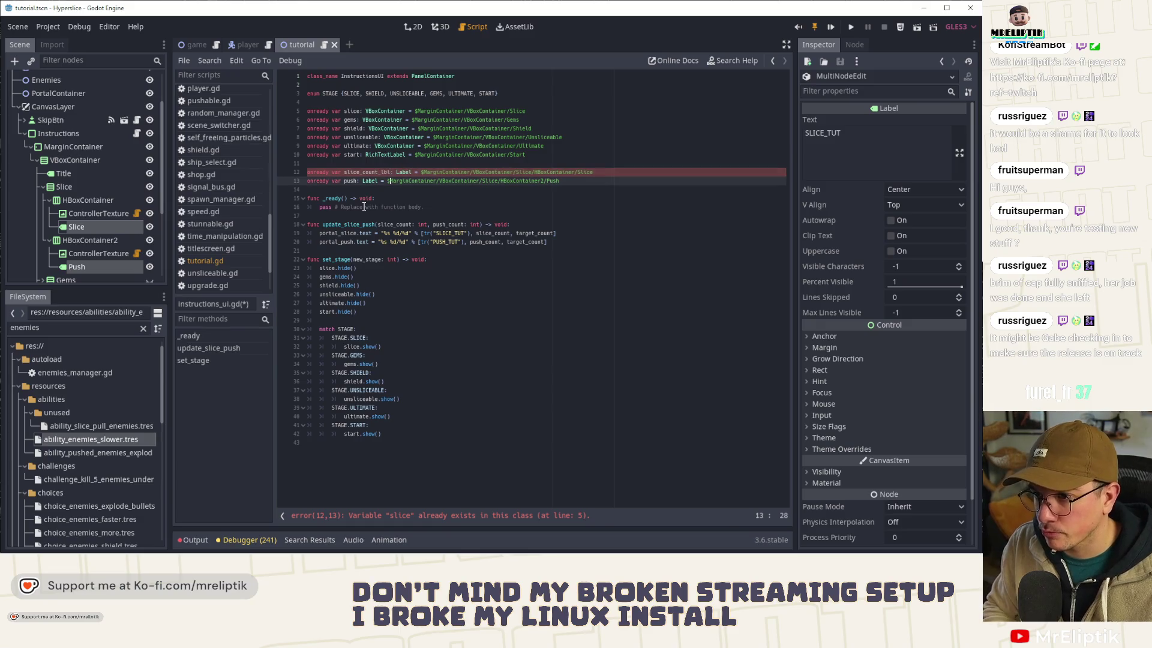
key("ctrl+Left")
key("ctrl+Left")
key("ctrl+Left")
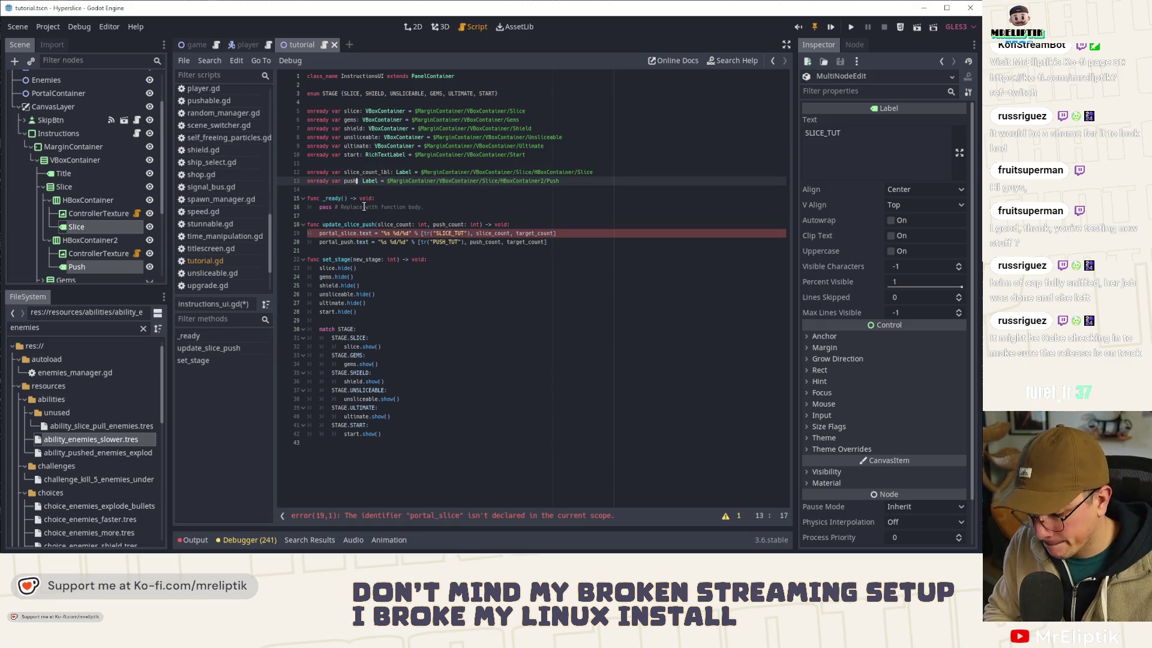
type("_count_lbl")
Step: Replace portal_slice and portal_push in update_slice_push with slice_count_lbl and push_count_lbl
double_click(364, 173)
key("ctrl+c")
double_click(339, 233)
key("ctrl+v")
left_click(363, 181)
double_click(363, 180)
key("ctrl+c")
double_click(336, 242)
key("ctrl+v")
double_click(501, 234)
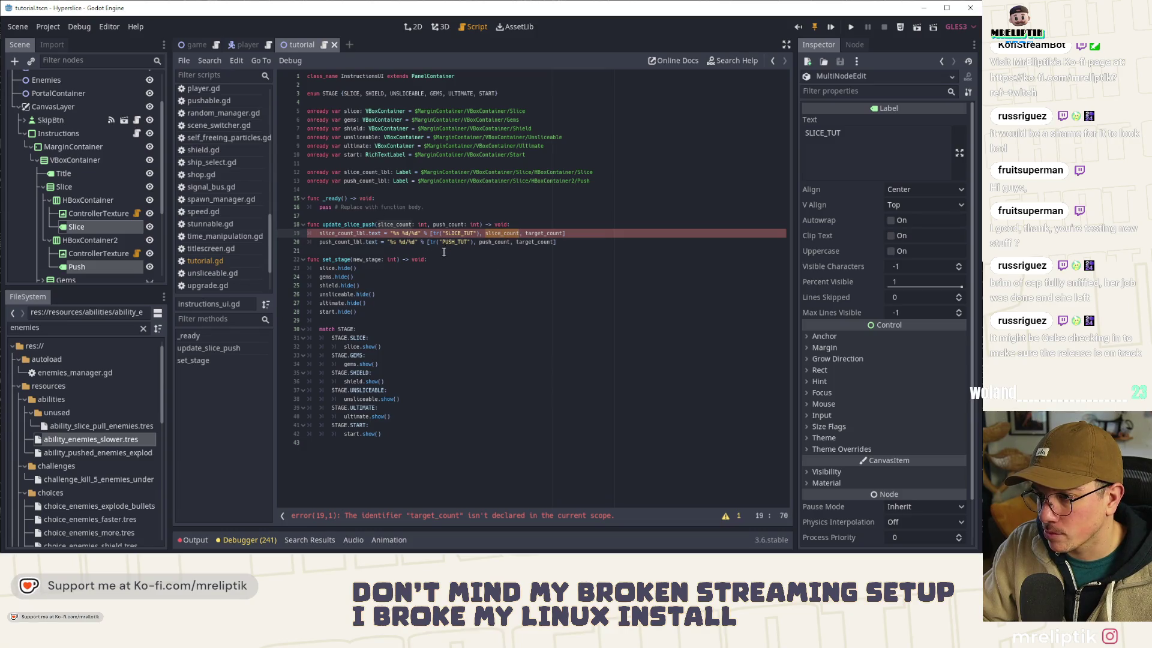
double_click(490, 243)
Step: Add a target_count: int parameter to update_slice_push
left_click(481, 225)
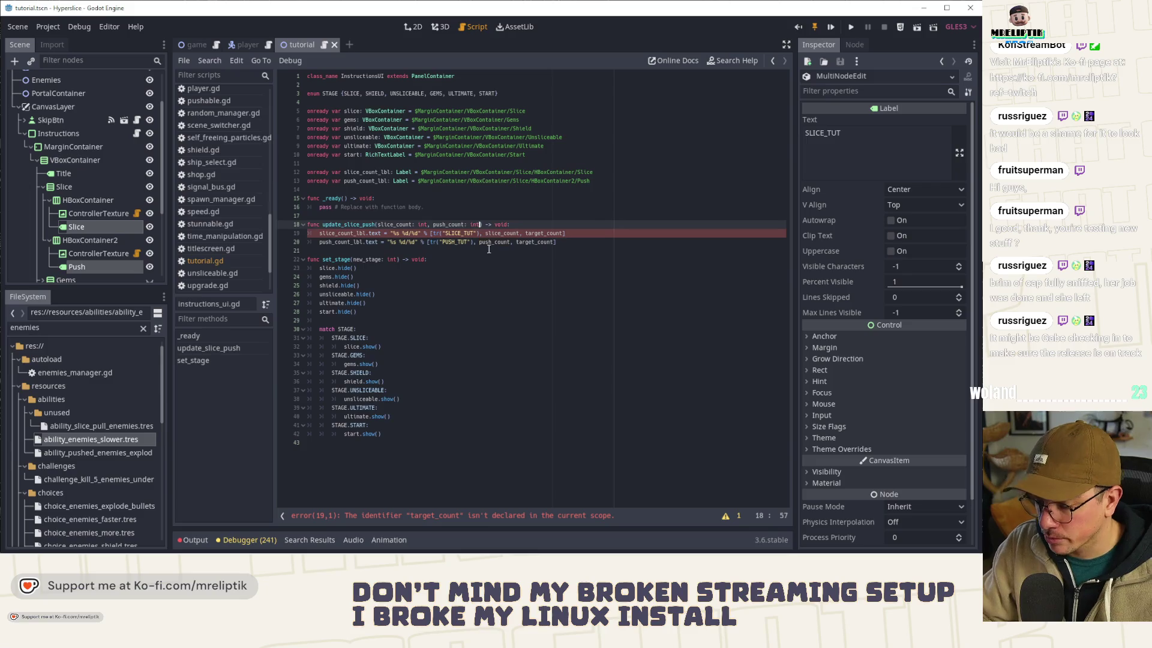
type(",target_count: int")
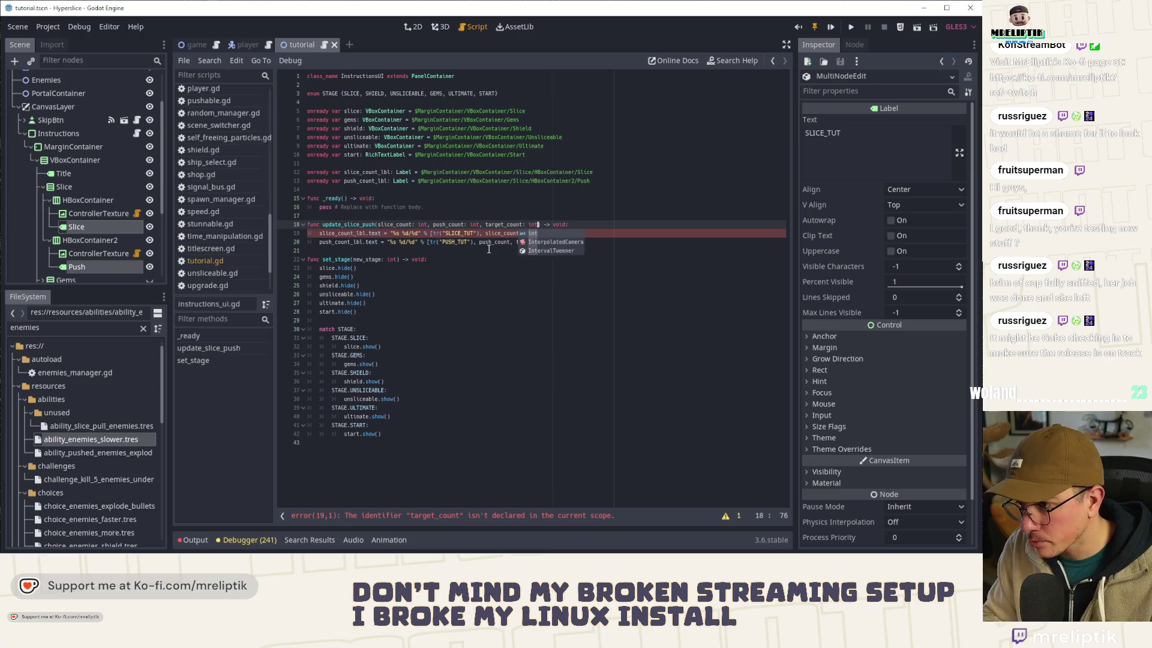
key("Escape")
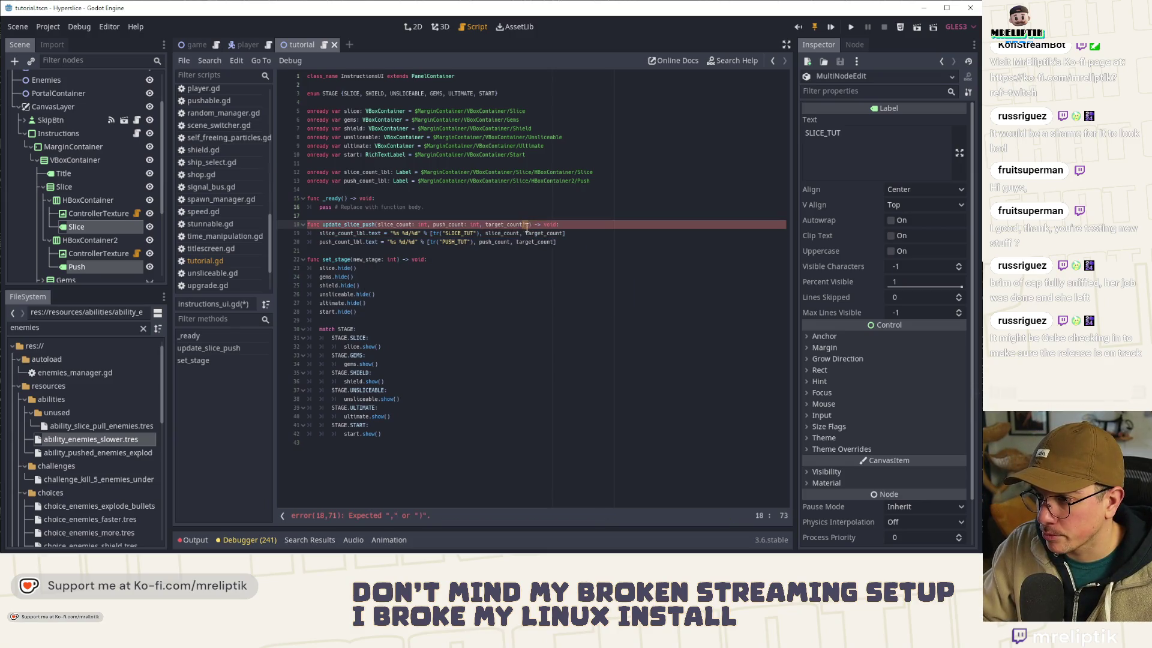
key("Right")
type(": in")
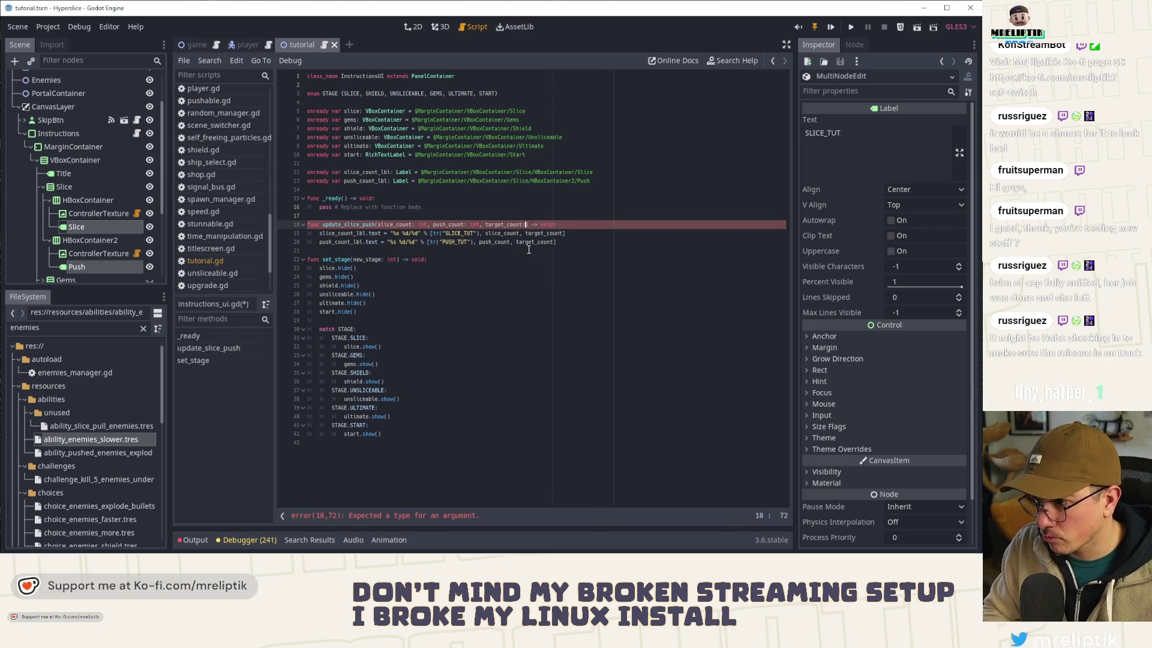
key("Return")
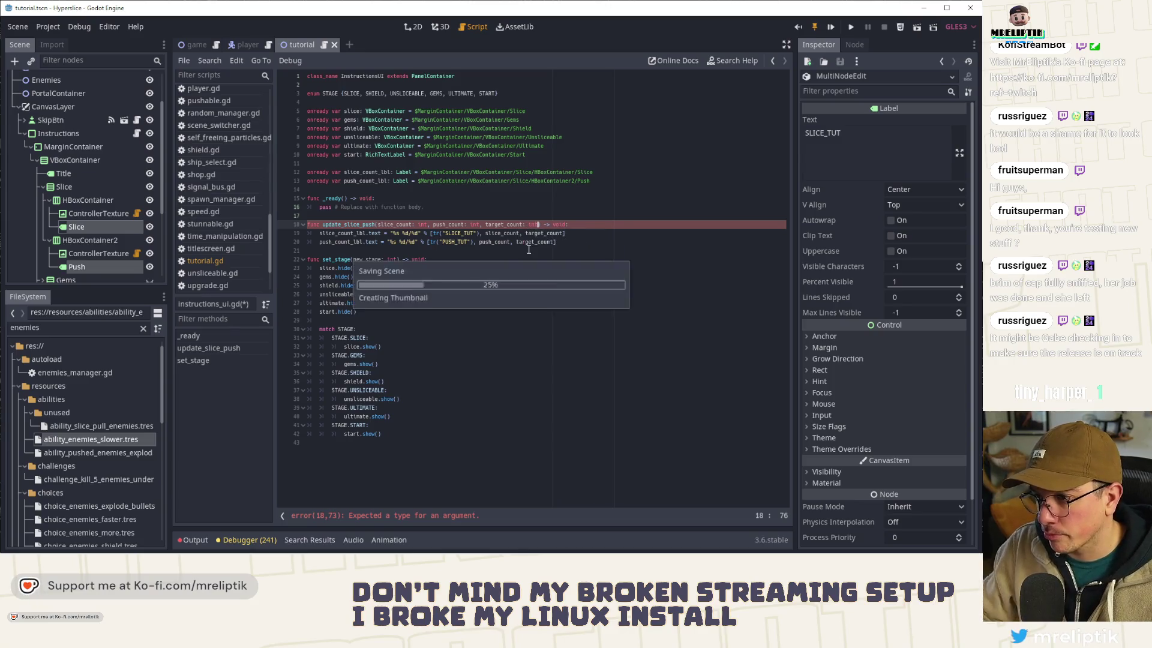
double_click(347, 225)
Step: Return to tutorial.gd and select the update_portal_labels function name
scroll(143, 94, "up", 3)
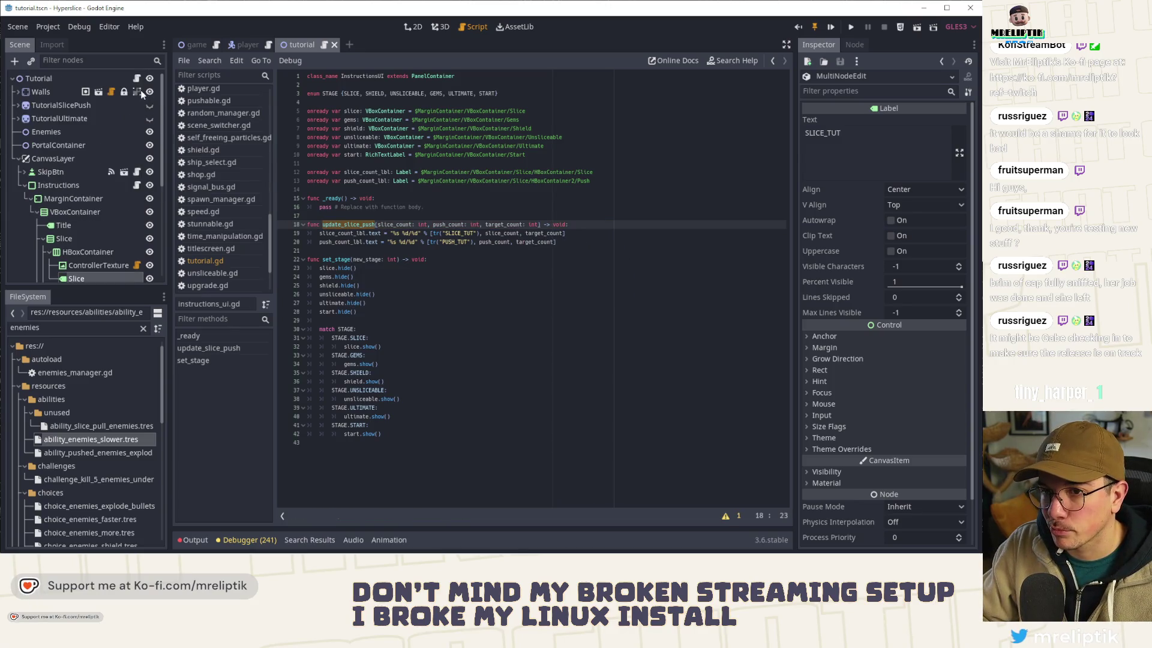
left_click(137, 78)
left_click(383, 242)
left_click(347, 215)
left_click(359, 224)
double_click(362, 216)
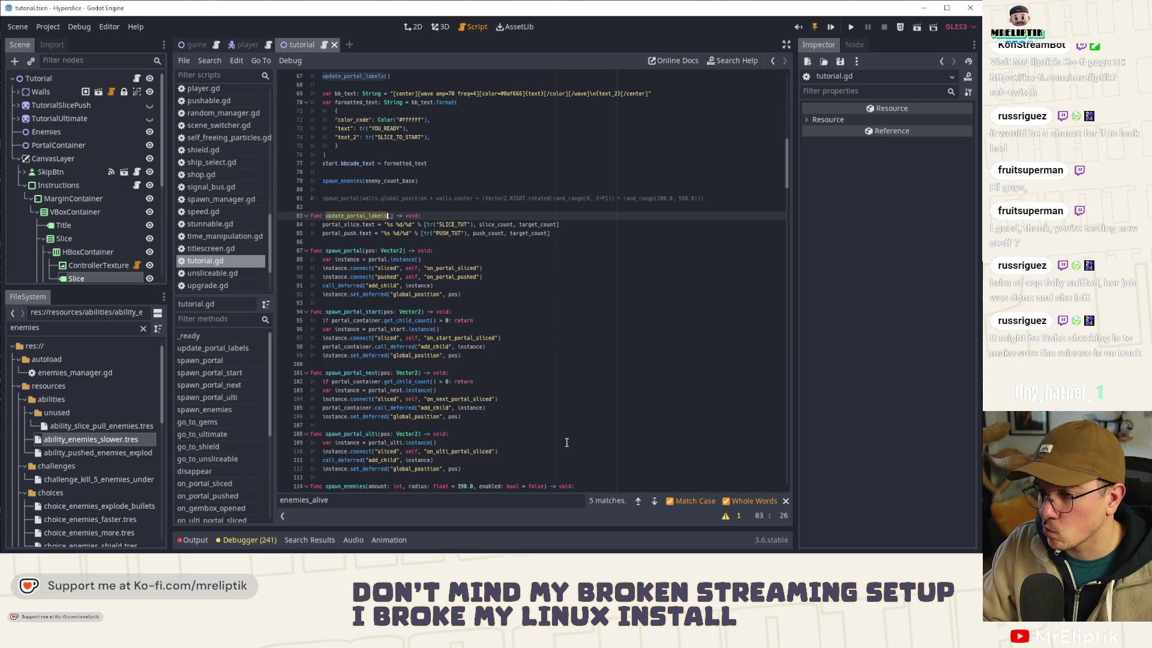
Step: Try adding update_slice_push lines in tutorial.gd, undo them, and switch to the 2D view
left_click(447, 216)
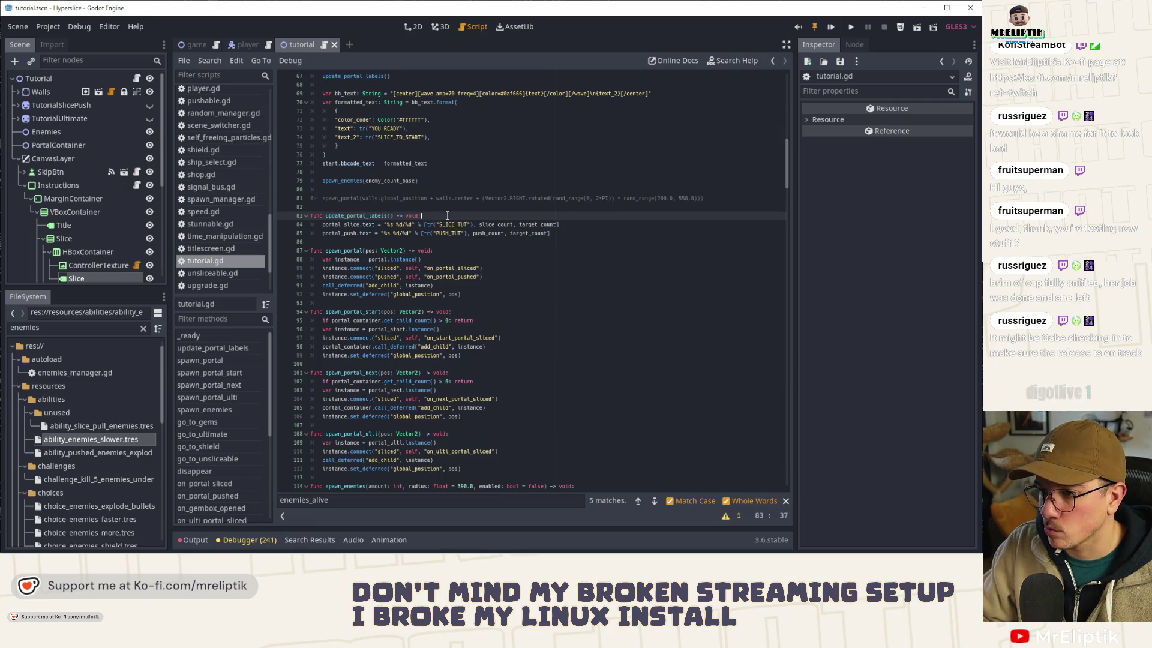
key("Return")
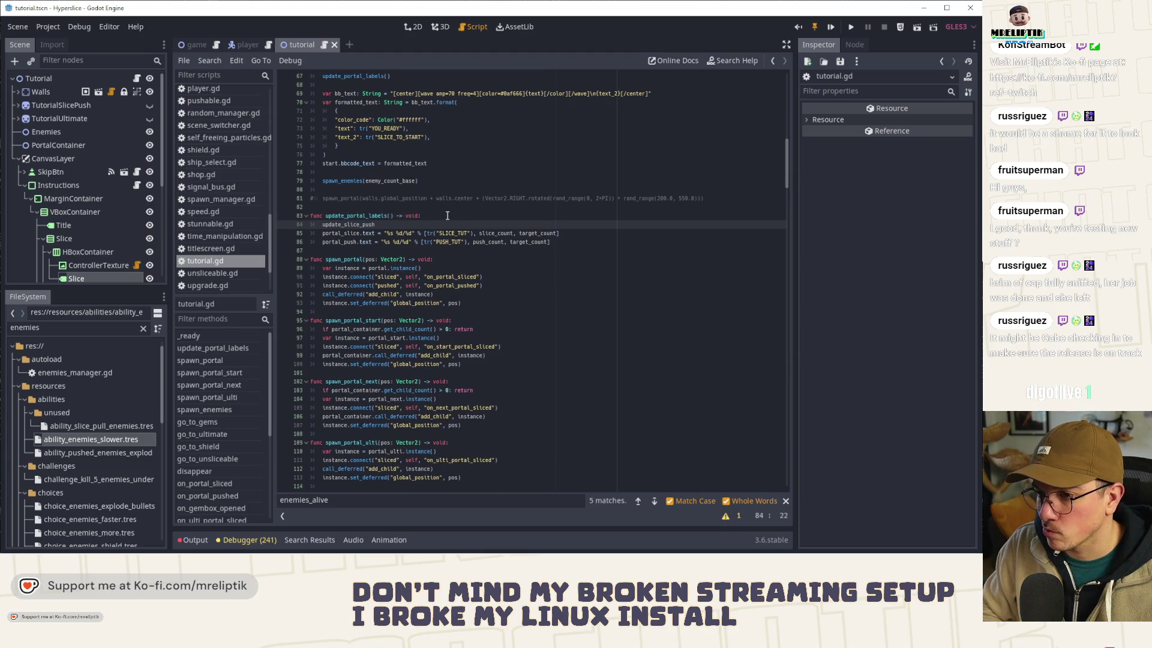
type("(")
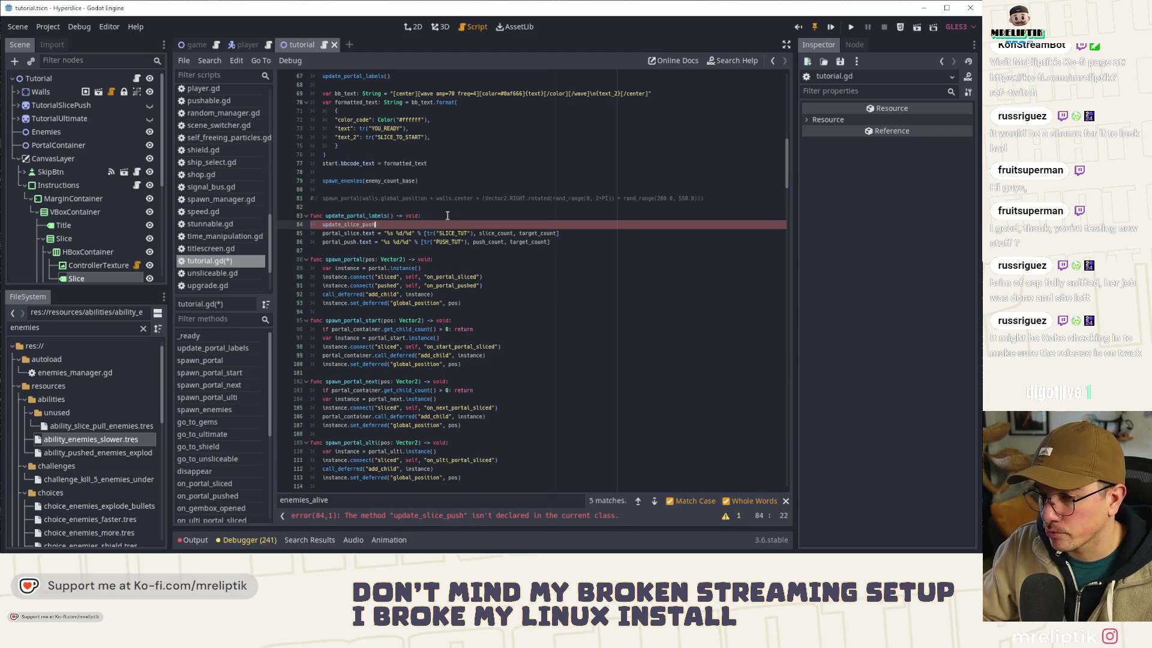
key("ctrl+z")
key("ctrl+z")
key("ctrl+z")
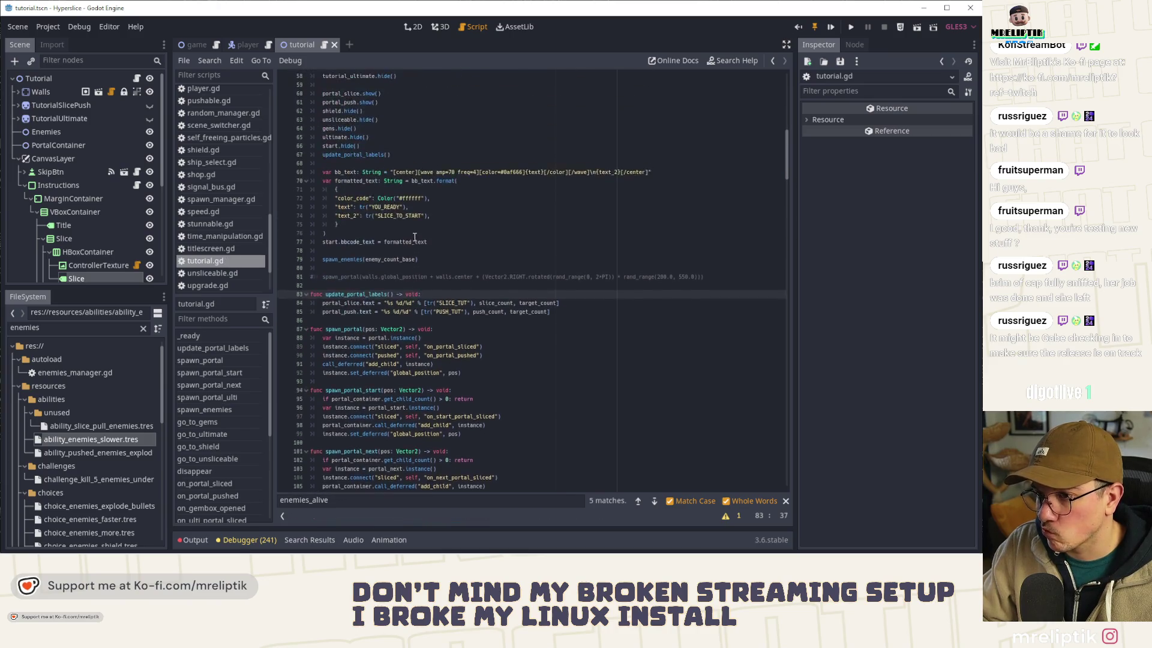
double_click(368, 207)
left_click(420, 207)
key("Return")
type("update_slice_push")
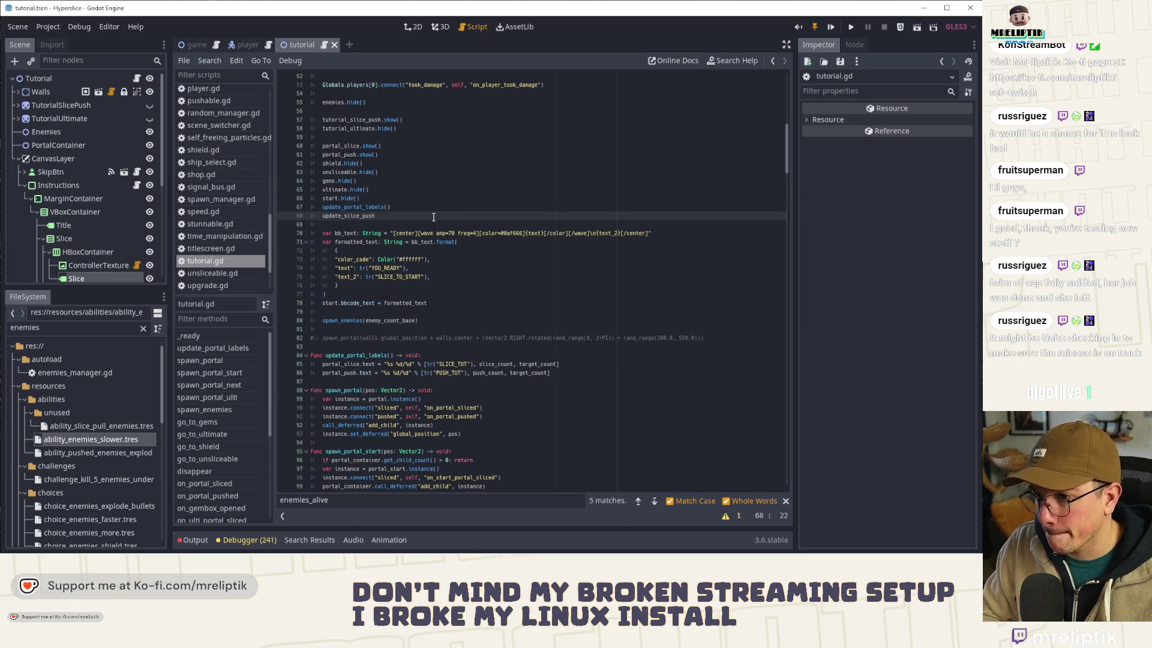
key("ctrl+z")
key("ctrl+z")
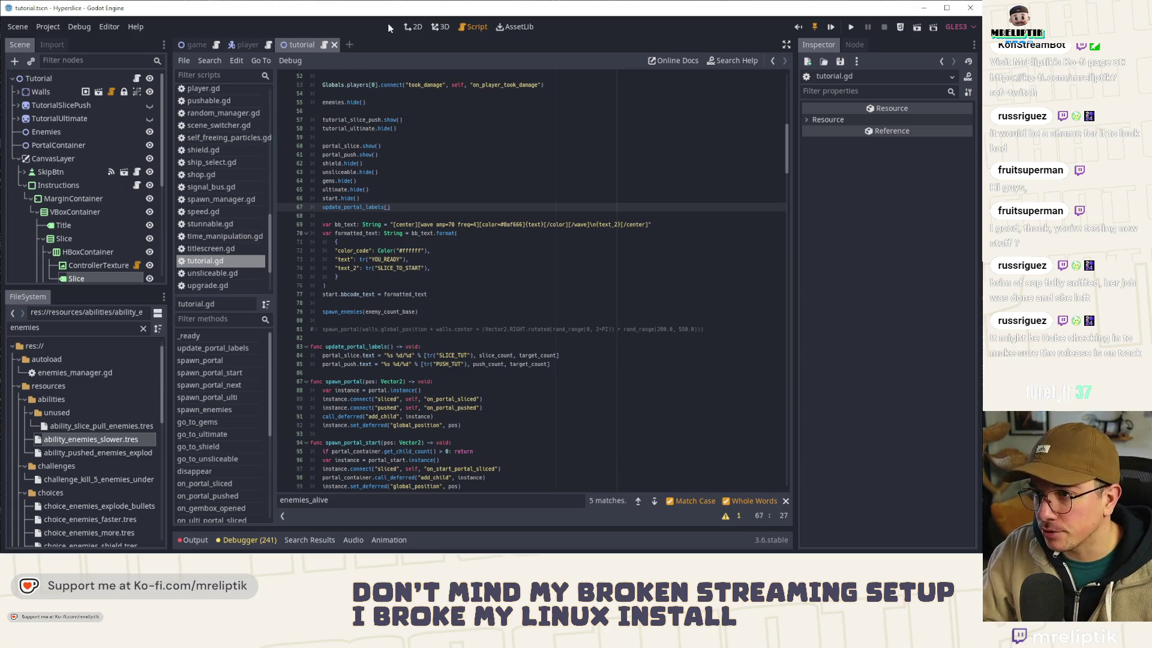
left_click(408, 27)
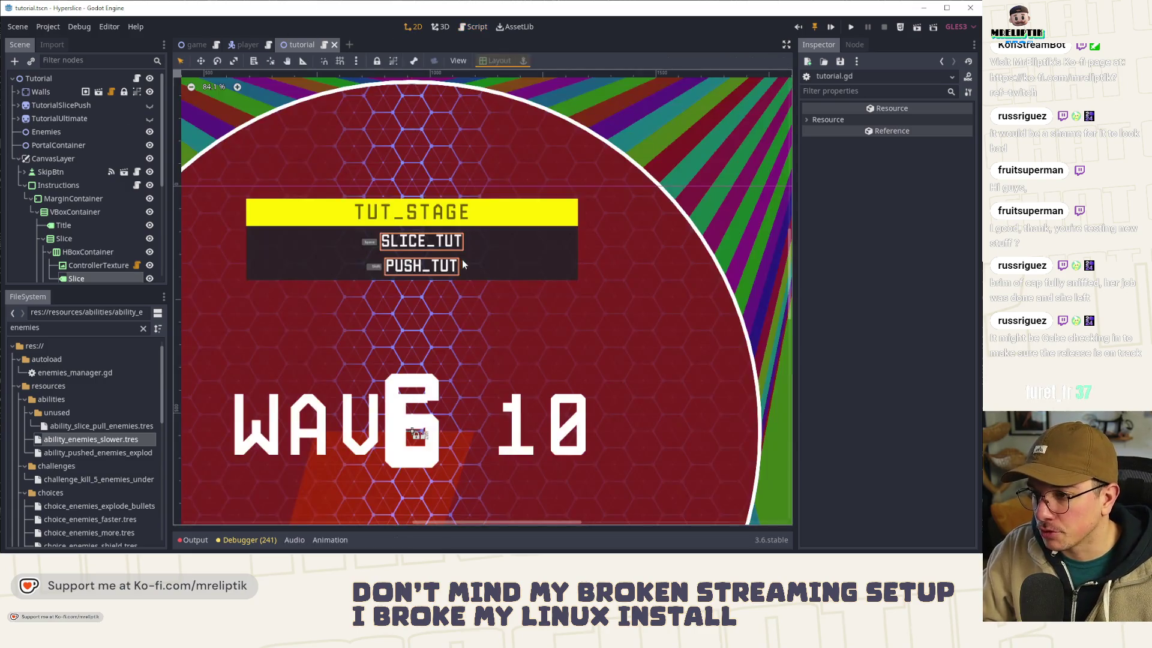
Step: Inspect the Slice row's ControllerTexture, briefly show then hide Gems and Shield, and save
scroll(430, 252, "down", 3)
scroll(430, 252, "up", 2)
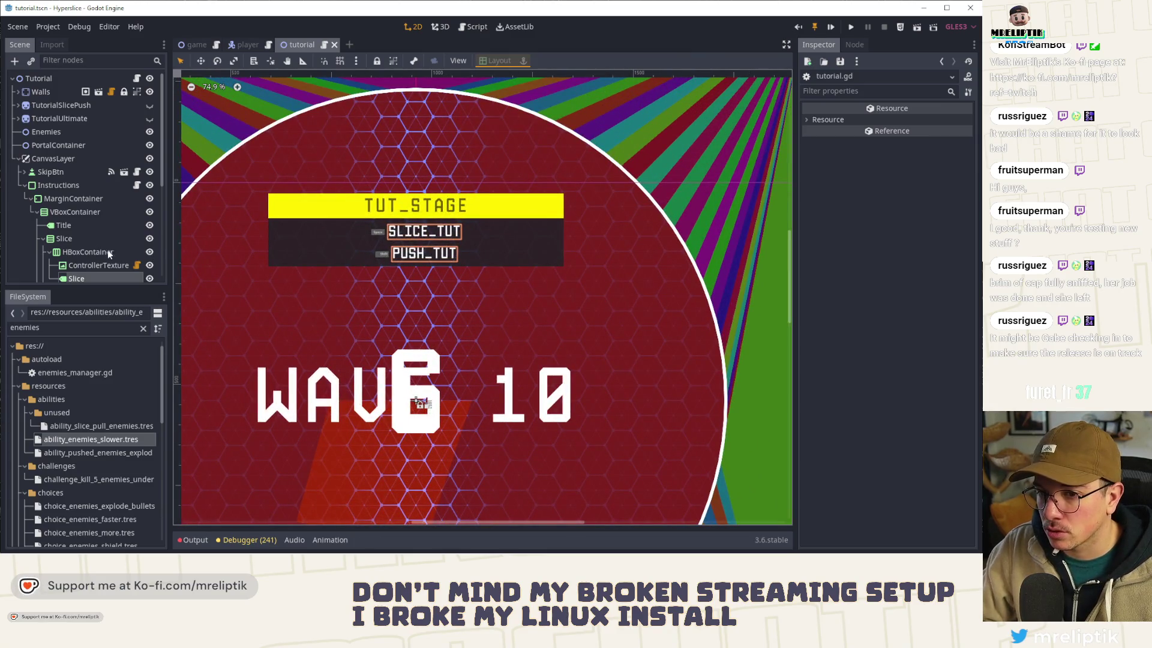
left_click(85, 267)
scroll(86, 257, "down", 3)
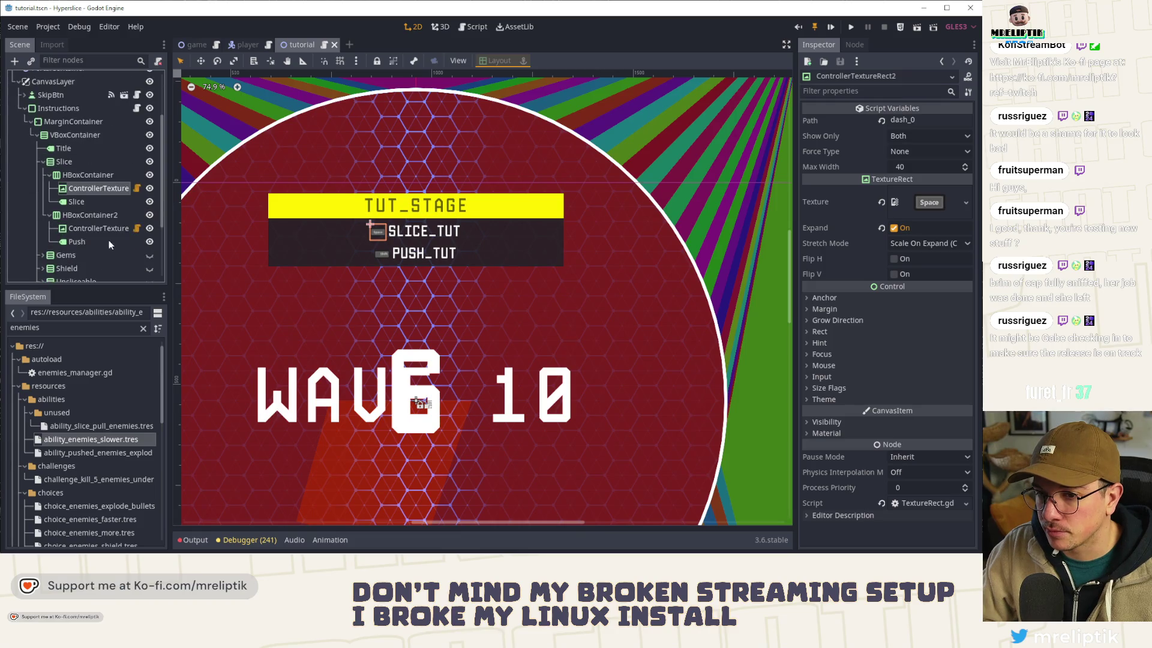
left_click(149, 255)
left_click(150, 255)
left_click(150, 268)
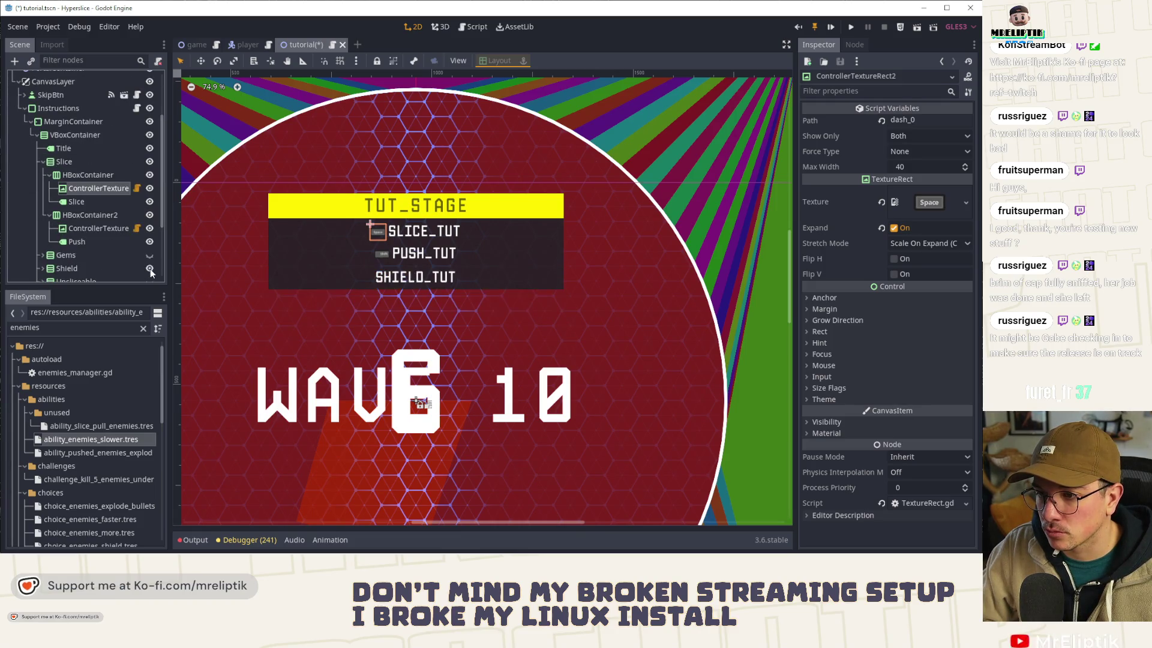
left_click(149, 268)
key("ctrl+s")
Step: Briefly show then hide the Ultimate section, save, and reopen the Tutorial node's script
scroll(113, 240, "down", 4)
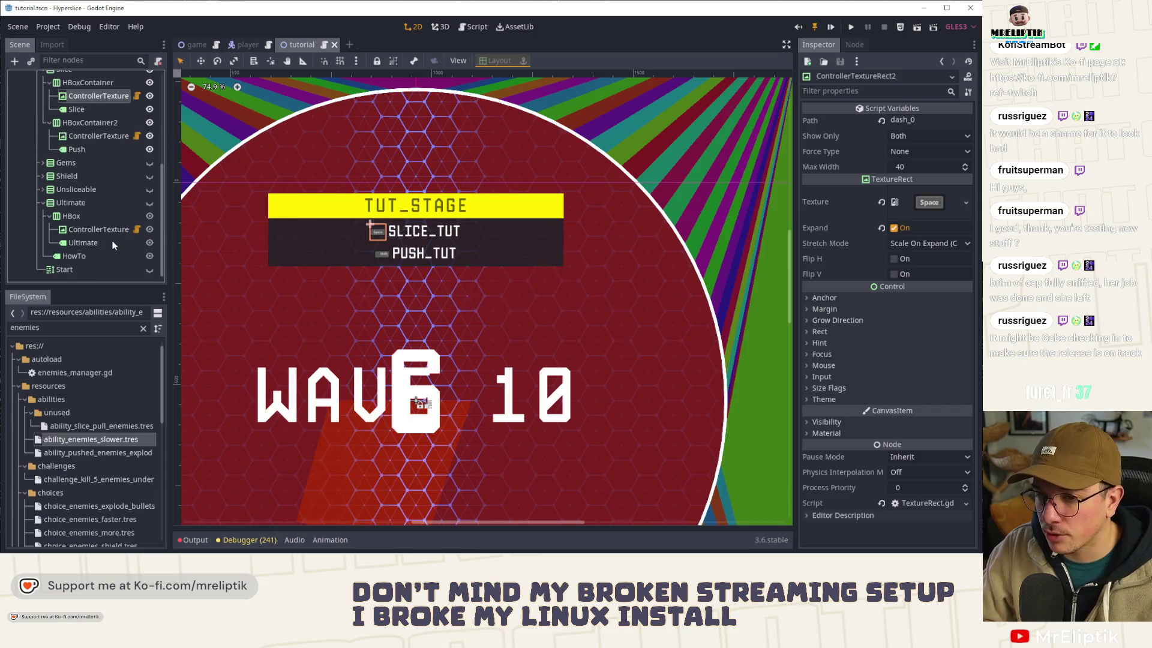
left_click(149, 202)
left_click(149, 203)
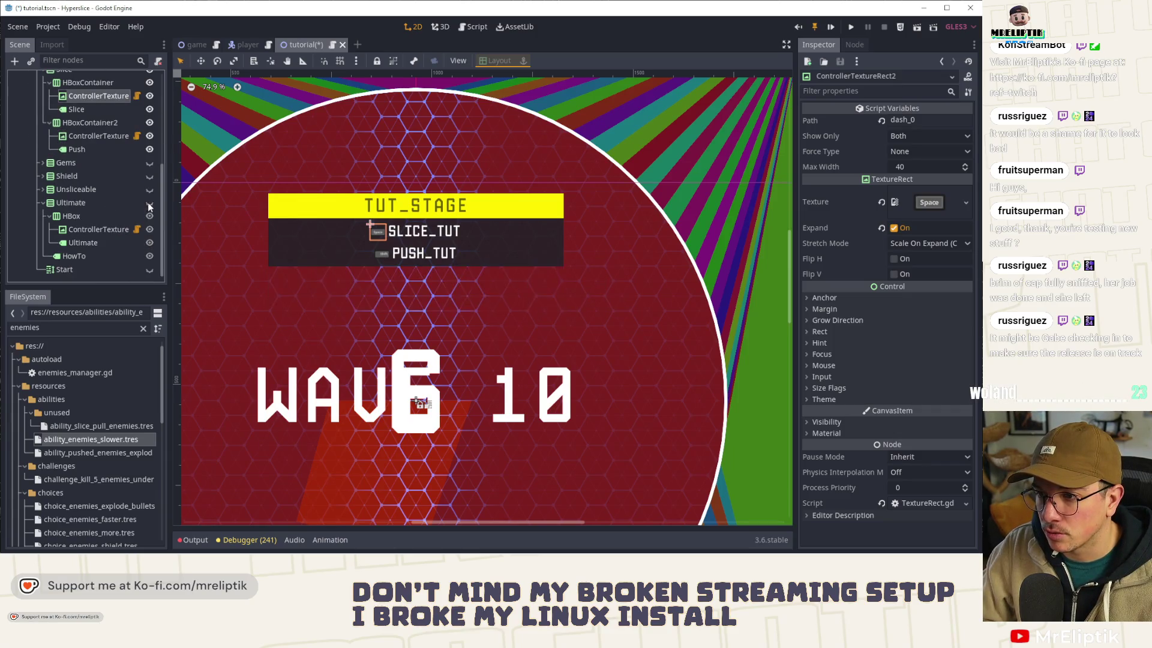
scroll(448, 251, "down", 2)
scroll(449, 250, "down", 1)
scroll(447, 252, "up", 2)
key("ctrl+s")
scroll(444, 254, "down", 2)
scroll(444, 254, "up", 4)
scroll(117, 244, "up", 7)
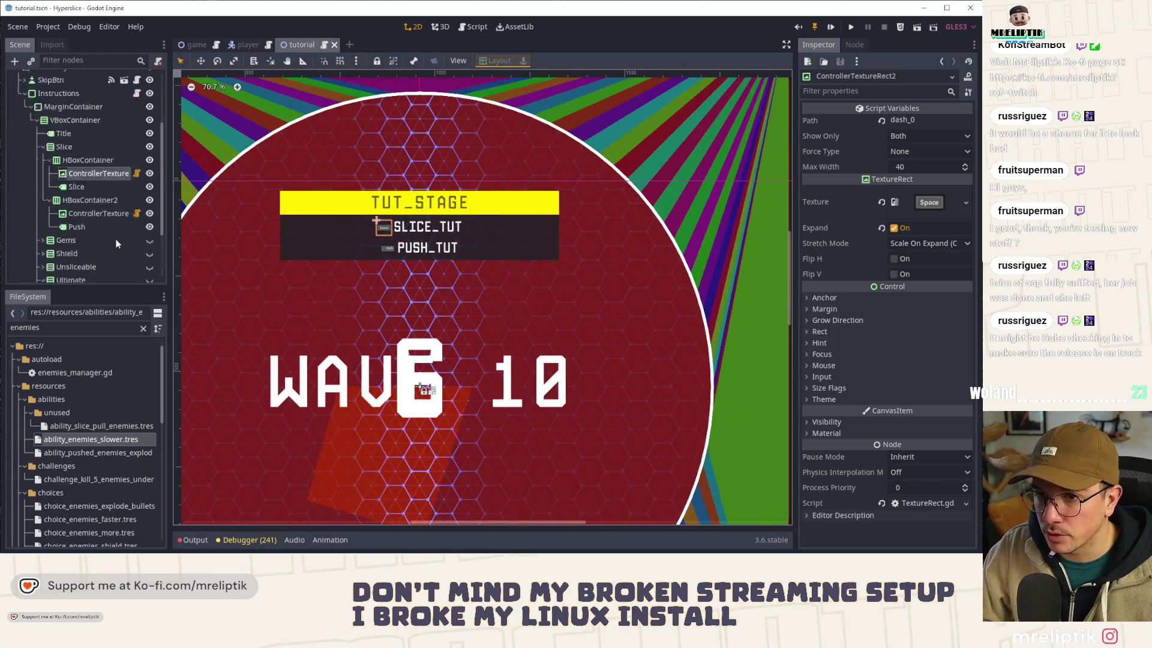
left_click(136, 79)
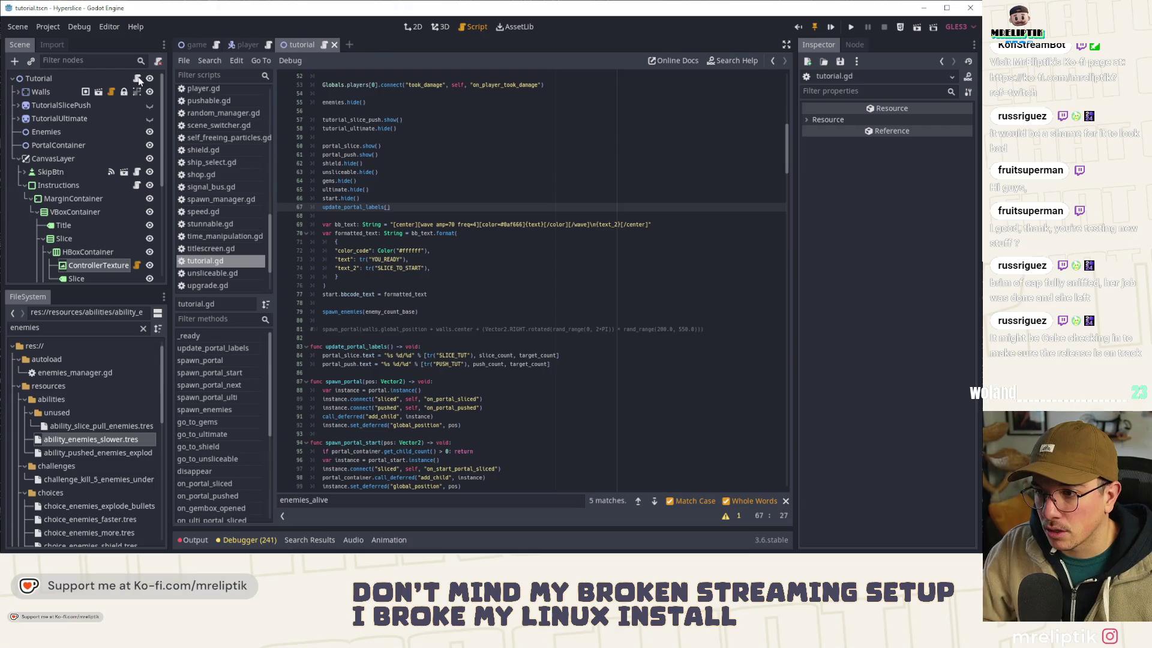
Step: Add an onready instructions variable for the Instructions node, typed InstructionsUI, and save
double_click(348, 206)
scroll(472, 305, "up", 10)
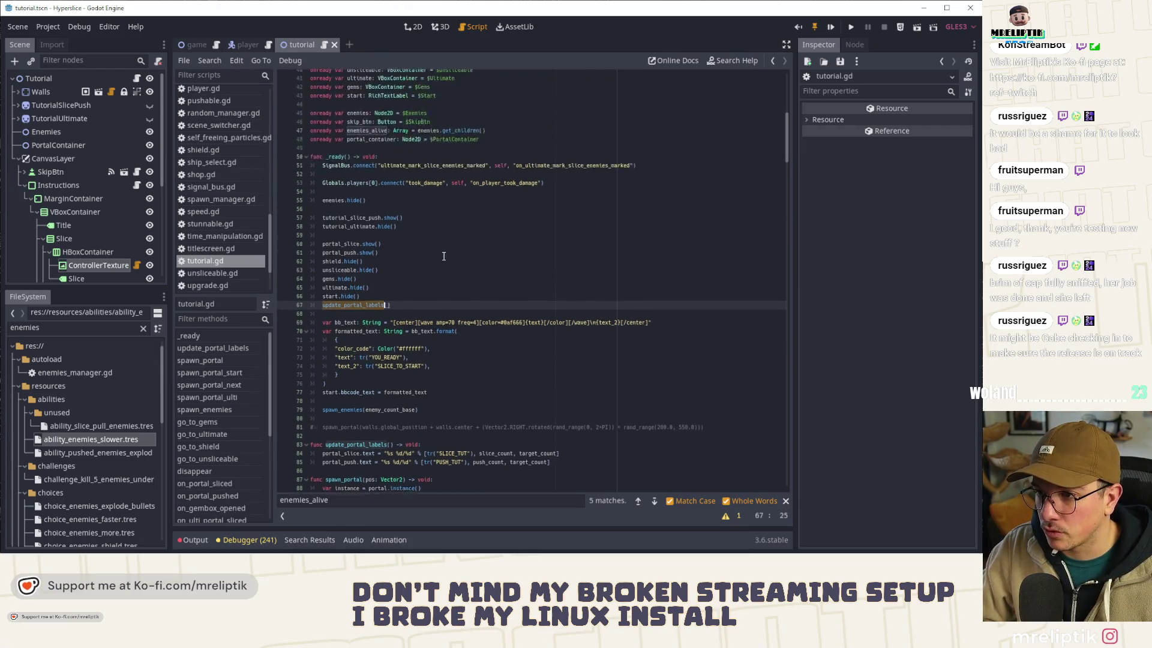
left_click(508, 304)
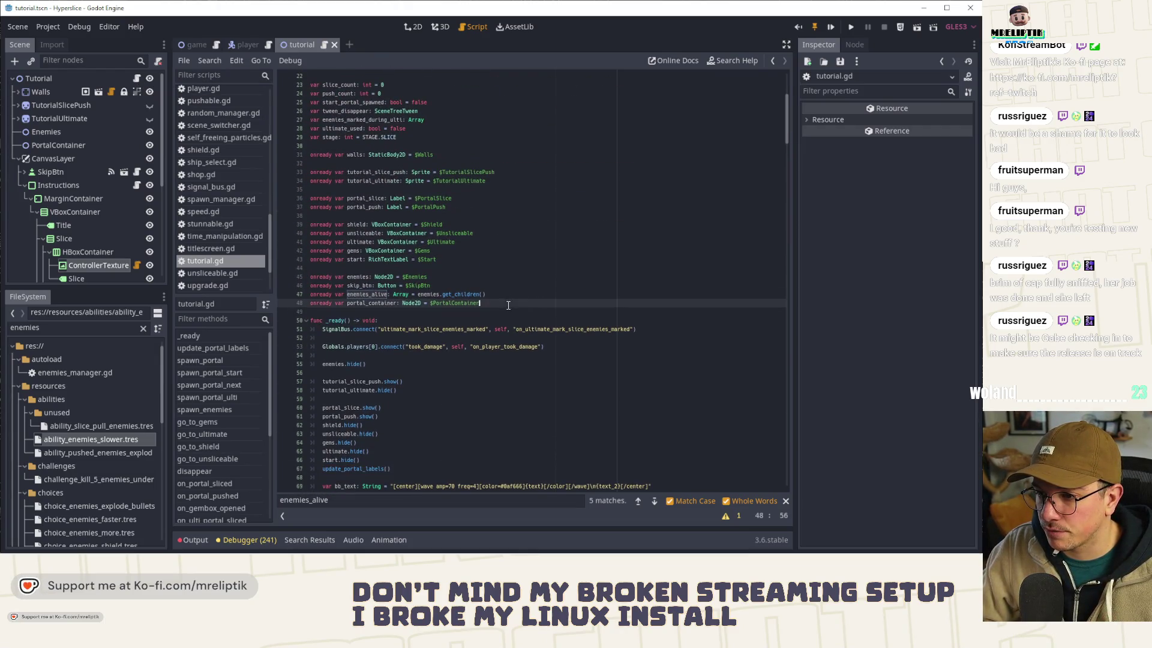
key("Return")
key("Return")
left_click_drag(54, 185, 357, 329)
key("BackSpace")
double_click(415, 322)
type("Insu")
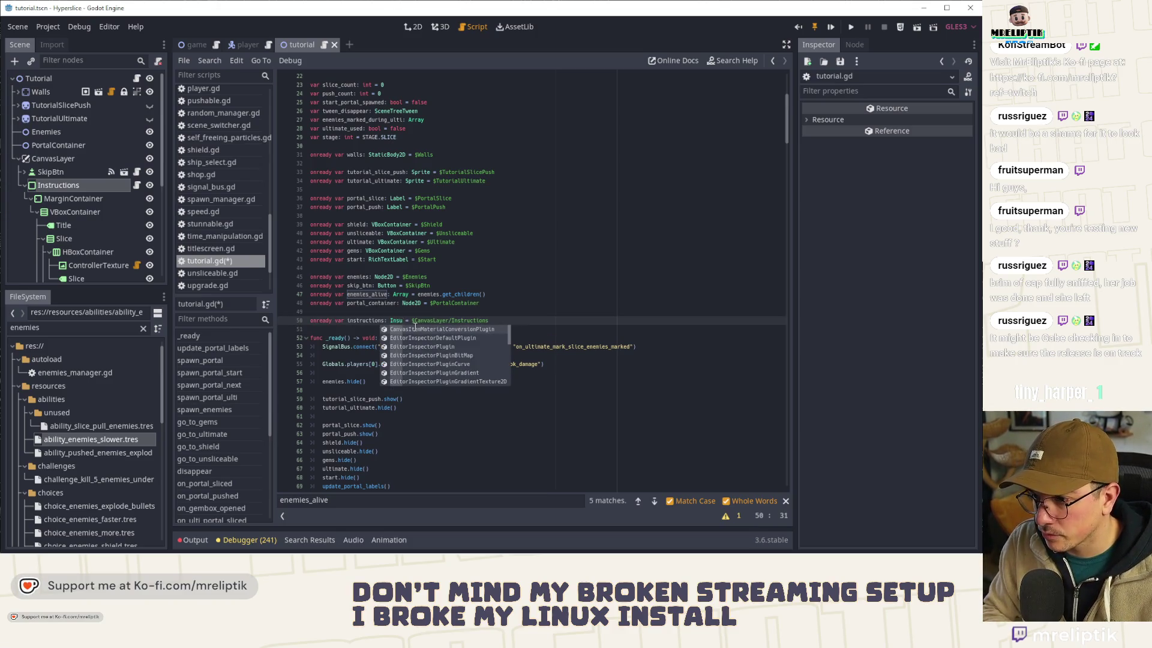
key("BackSpace")
type("tructionsUI")
key("ctrl+s")
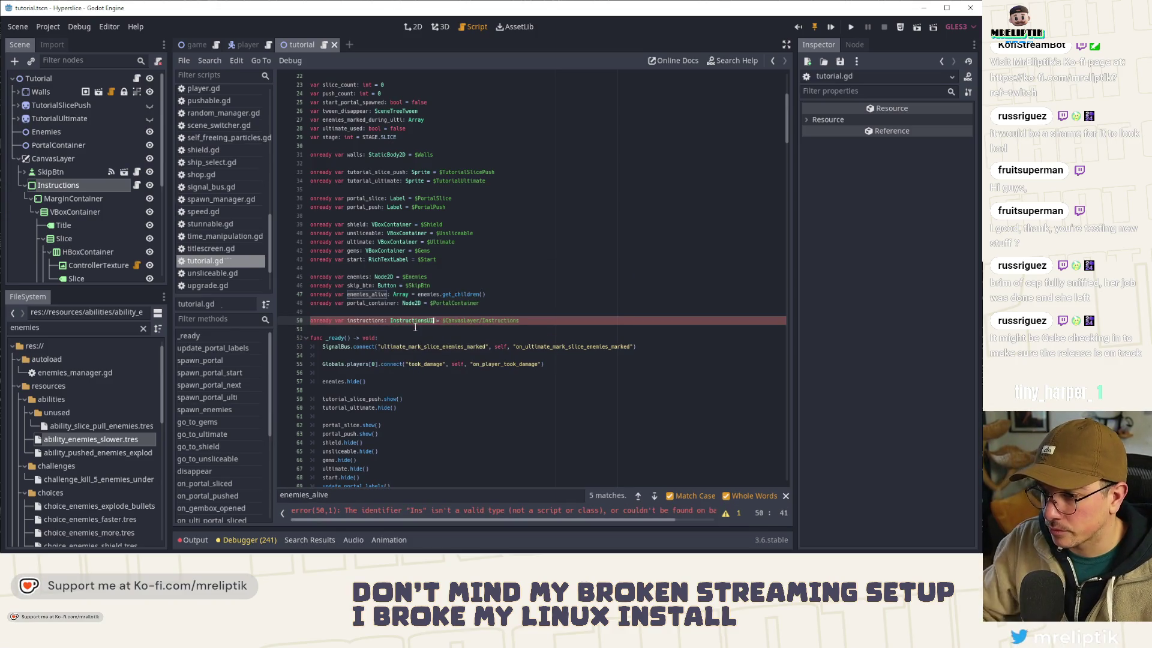
Step: Add instructions.update_slice_push(slice_count, push_count, target_count) to _ready and save
double_click(367, 320)
scroll(436, 418, "down", 4)
left_click(412, 384)
key("Return")
type("instructions.up")
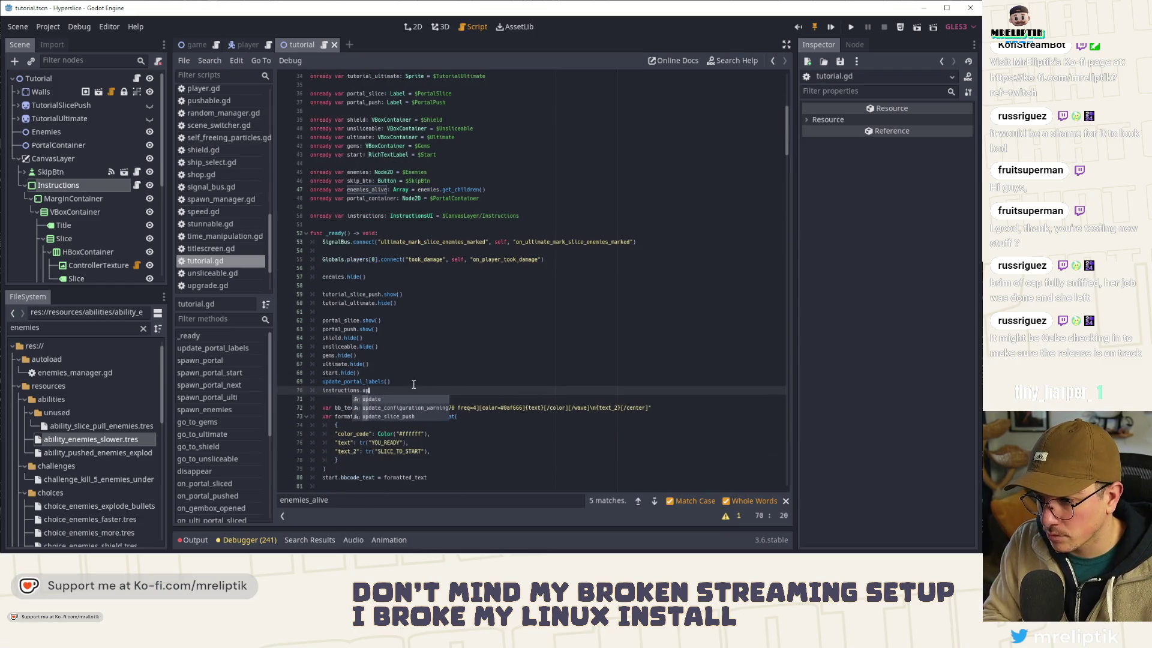
key("Down")
key("Down")
key("Return")
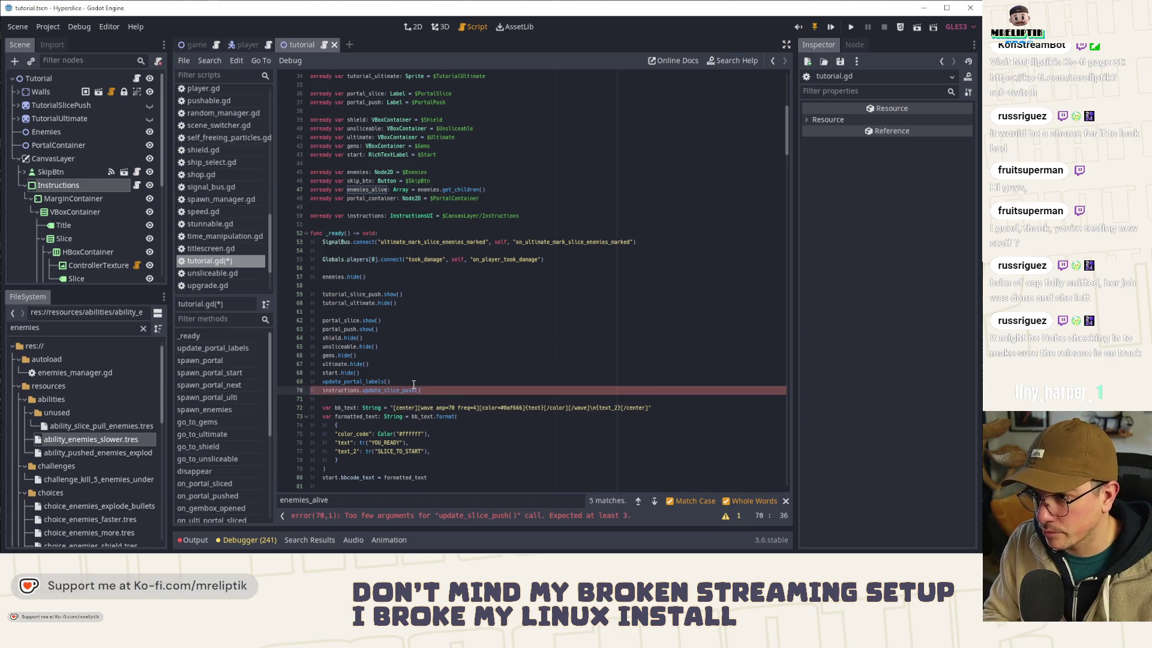
type("sli")
key("Return")
type(", push")
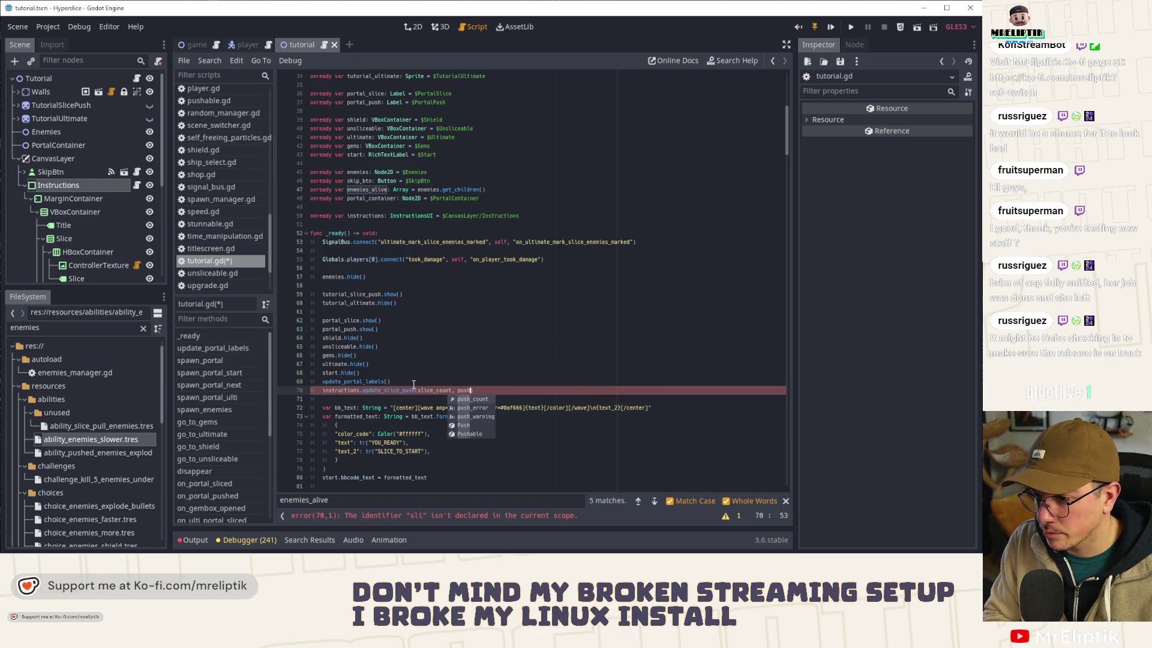
key("Return")
type("targ")
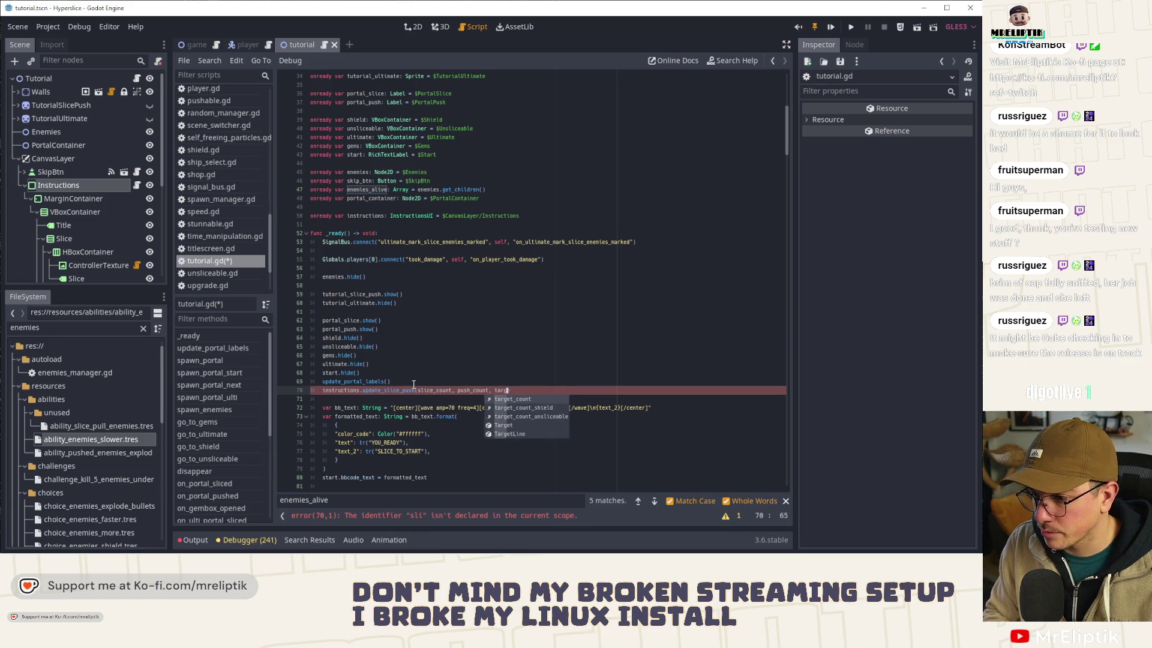
key("Return")
key("ctrl+s")
Step: Delete the old update_portal_labels() call in _ready, then select the obsolete update_portal_labels function
left_click(336, 382)
key("ctrl+shift+k")
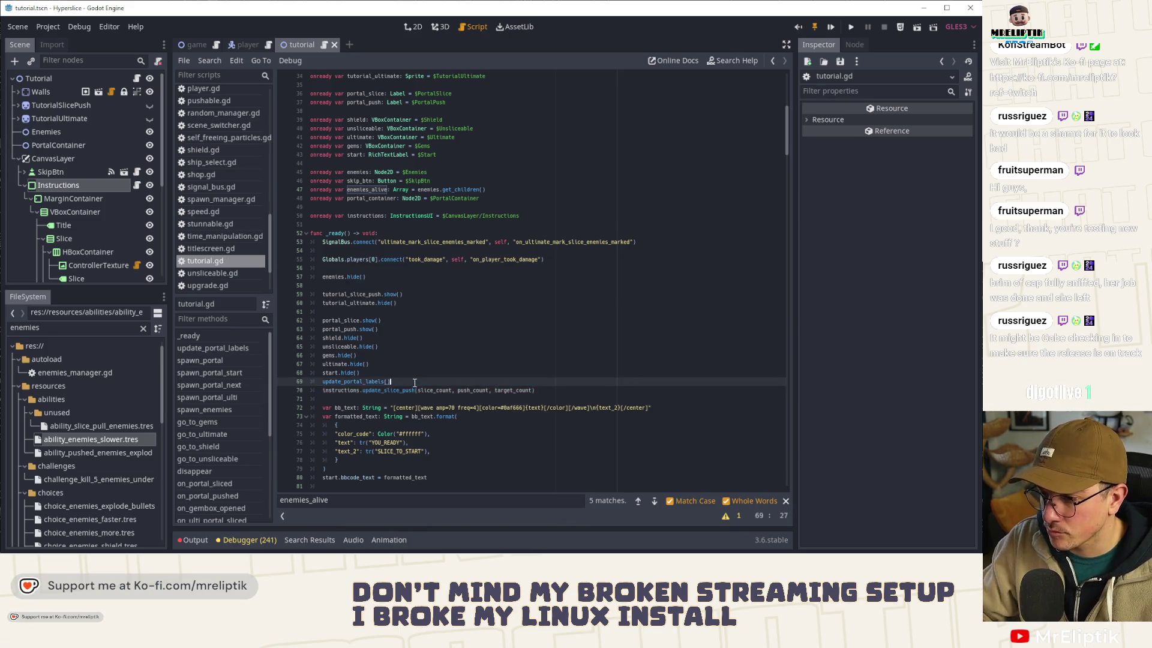
left_click_drag(323, 382, 571, 384)
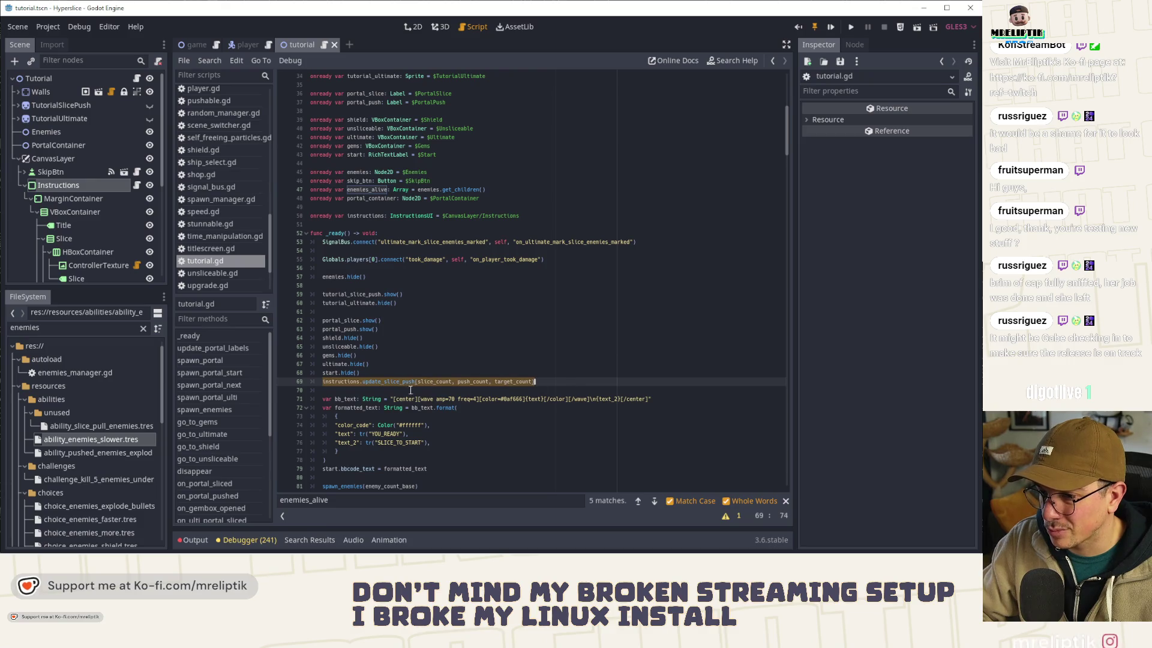
scroll(411, 390, "down", 10)
left_click_drag(552, 285, 261, 264)
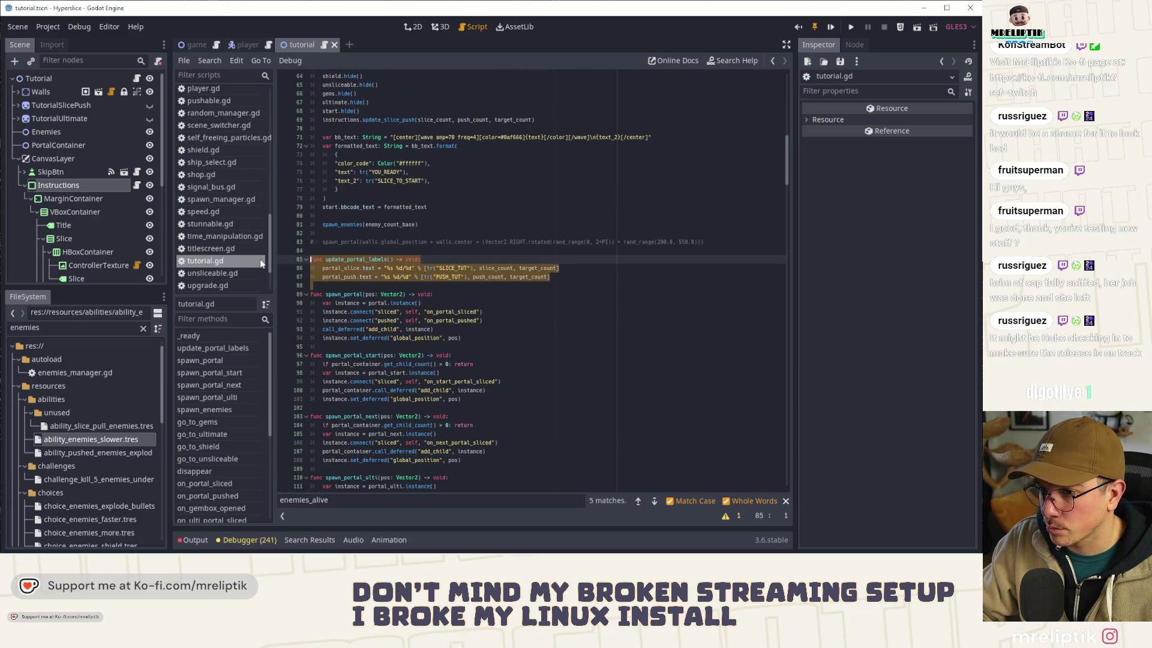
Step: Remove the update_portal_labels function and the commented-out spawn_portal line, then save
key("ctrl+x")
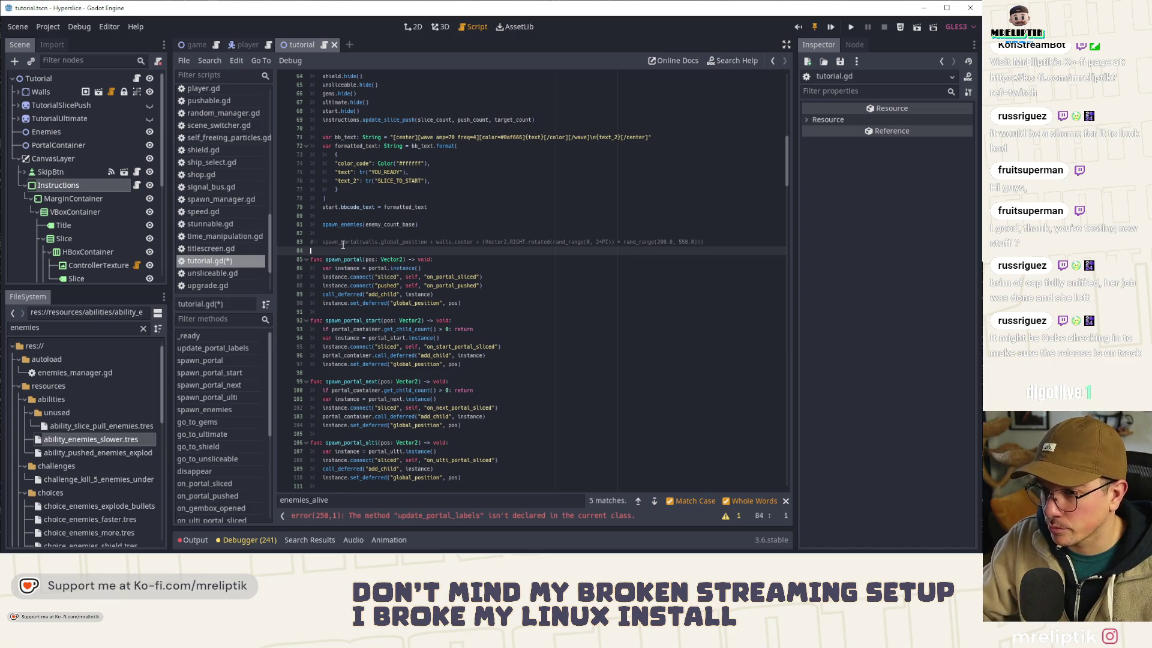
triple_click(313, 244)
key("Delete")
key("ctrl+s")
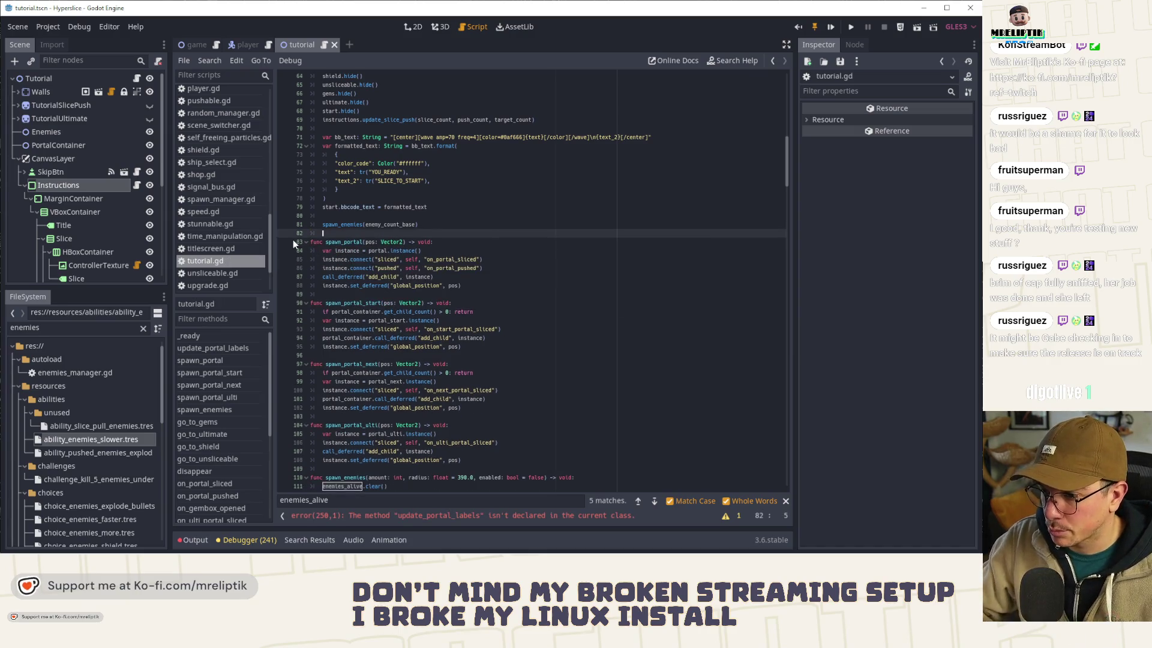
Step: Paste the update_slice_push call at the first error line and delete the old call on line 248
left_click(444, 517)
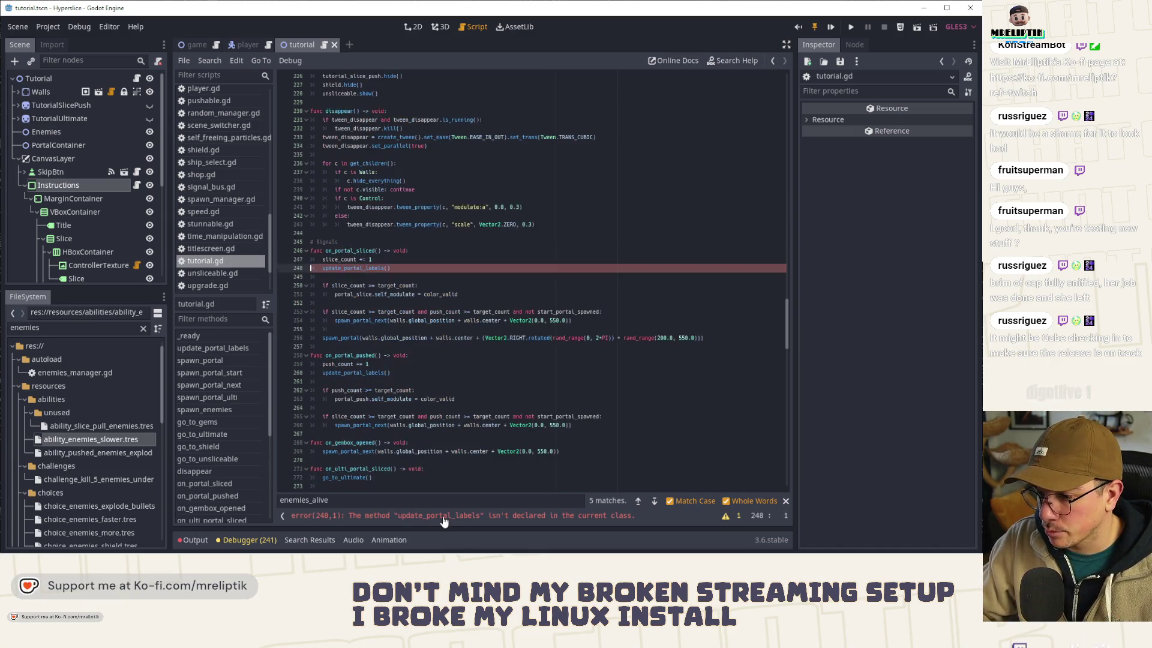
key("End")
key("Return")
key("ctrl+v")
left_click(412, 268)
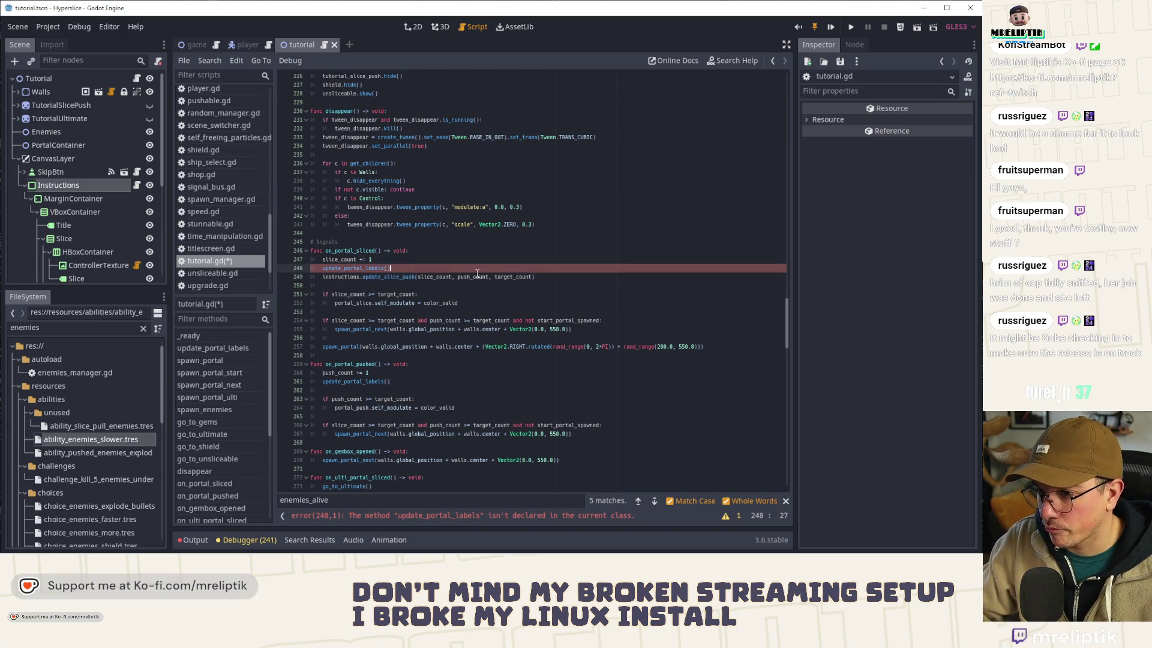
key("ctrl+shift+k")
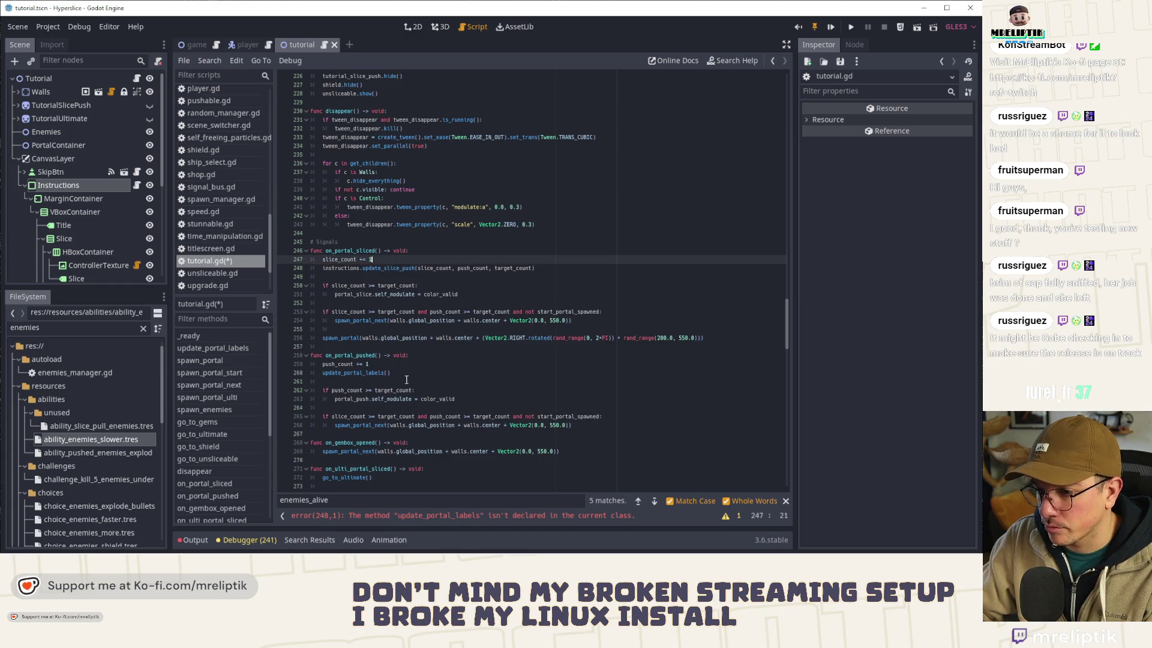
left_click(408, 374)
key("ctrl+s")
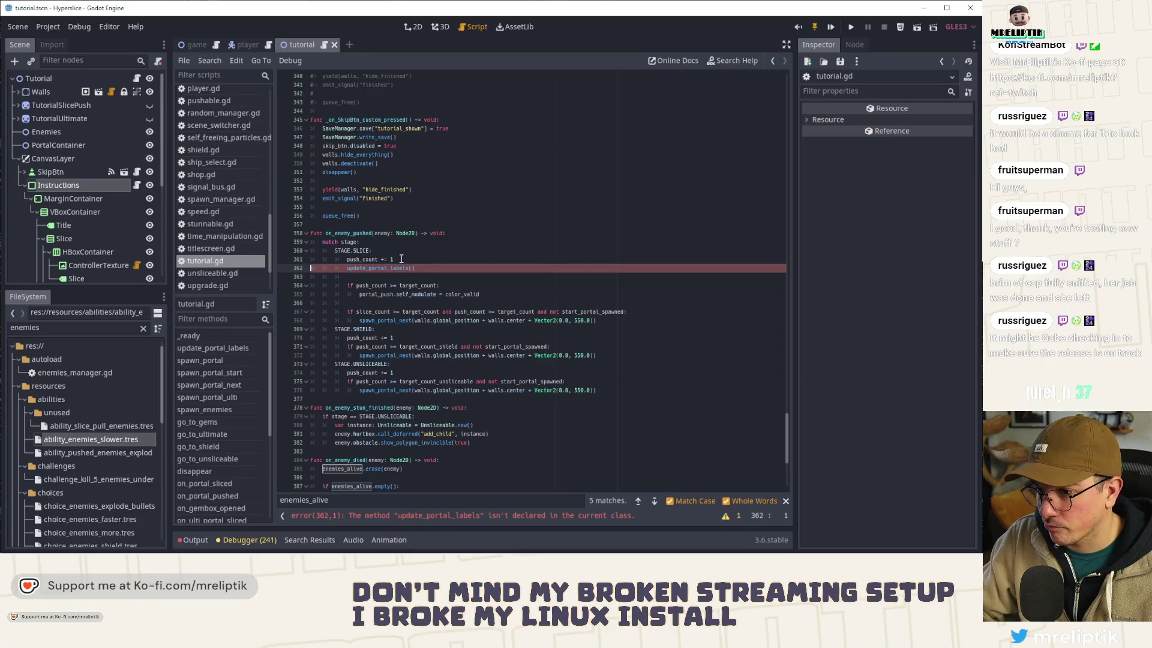
Step: Replace update_portal_labels() with the update_slice_push call in the pushed handler and save
key("End")
key("Return")
key("ctrl+v")
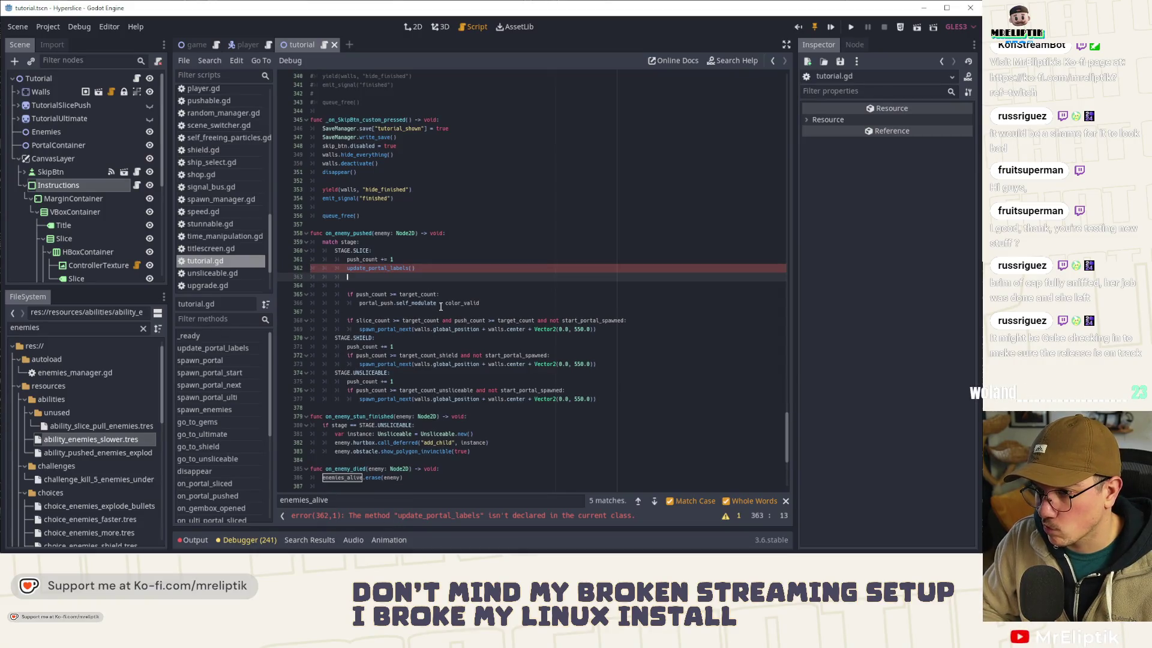
left_click(435, 269)
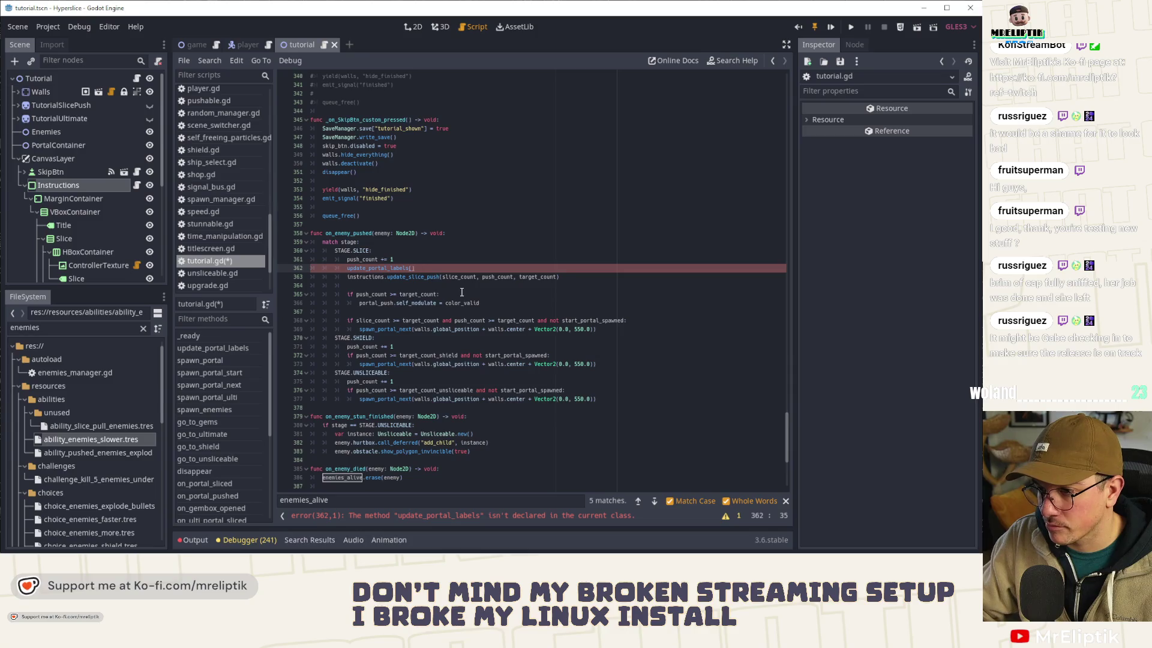
key("ctrl+x")
key("ctrl+s")
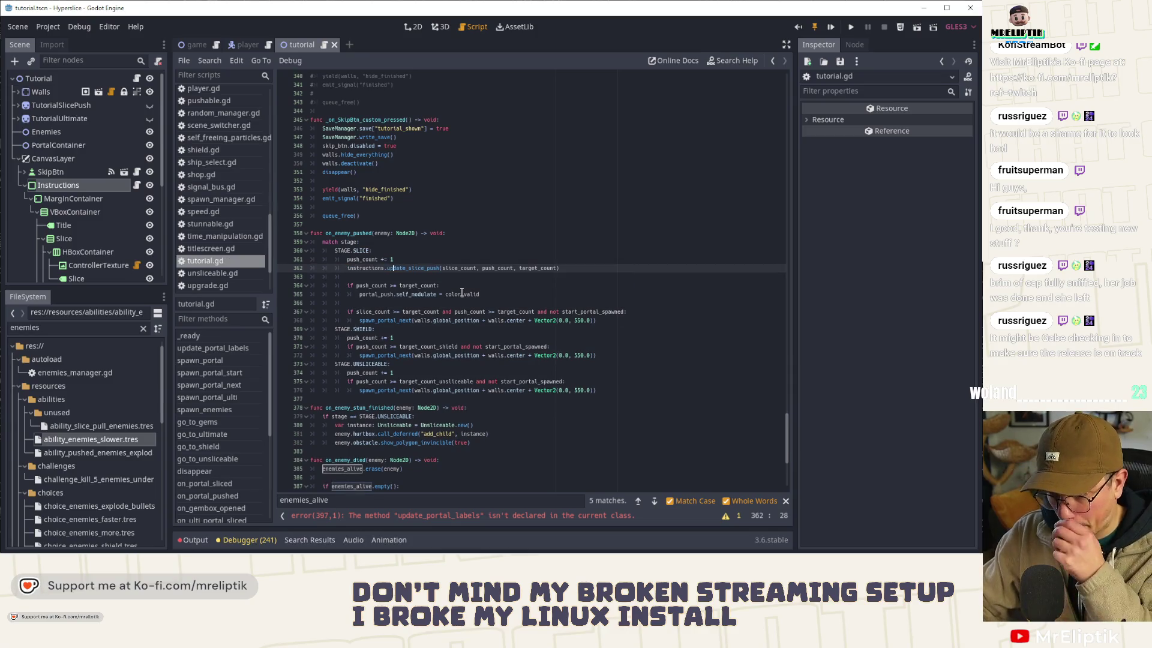
Step: Replace the last remaining update_portal_labels() call with update_slice_push and save
left_click(439, 516)
key("Return")
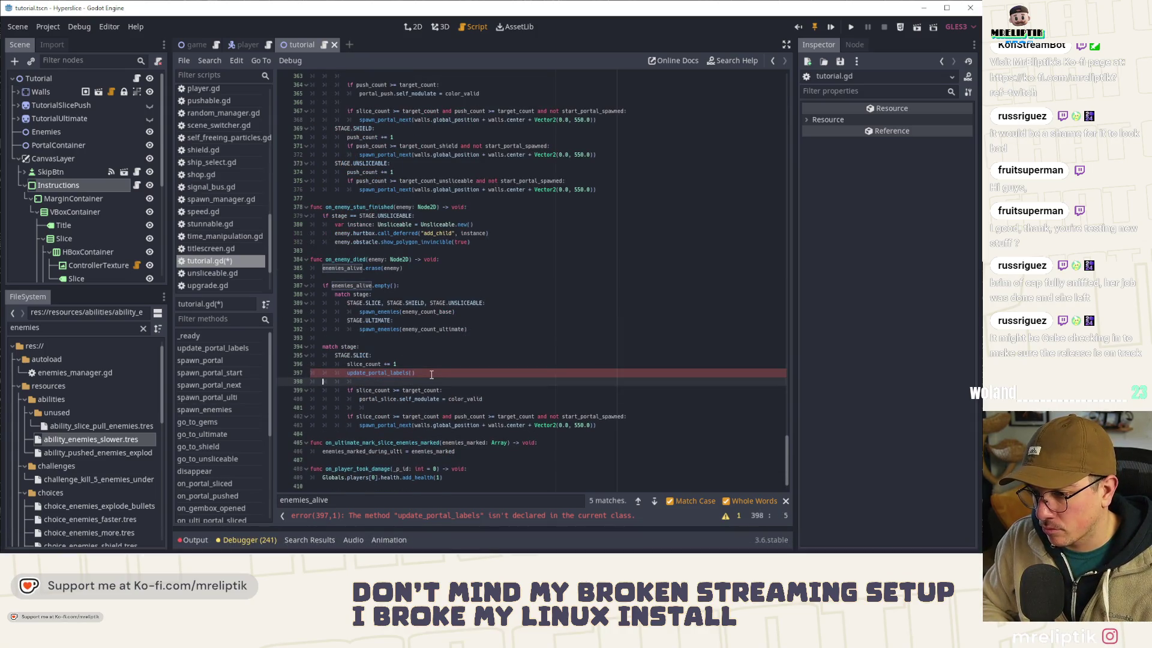
key("super+v")
key("Down")
key("Return")
key("Up")
key("ctrl+shift+k")
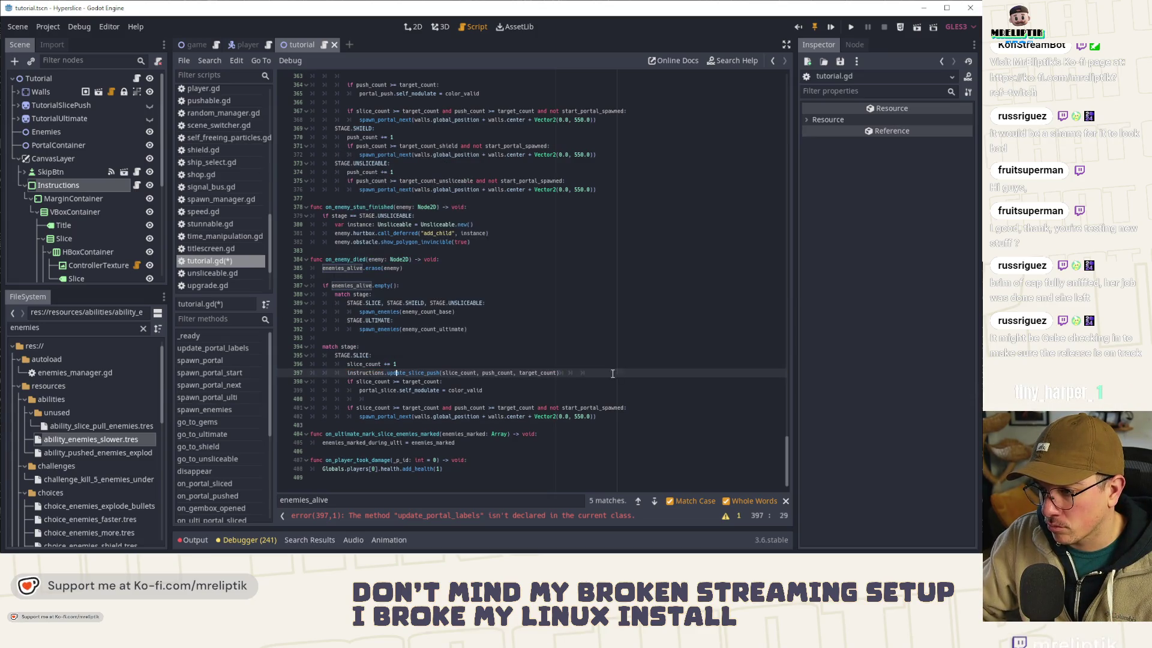
key("ctrl+s")
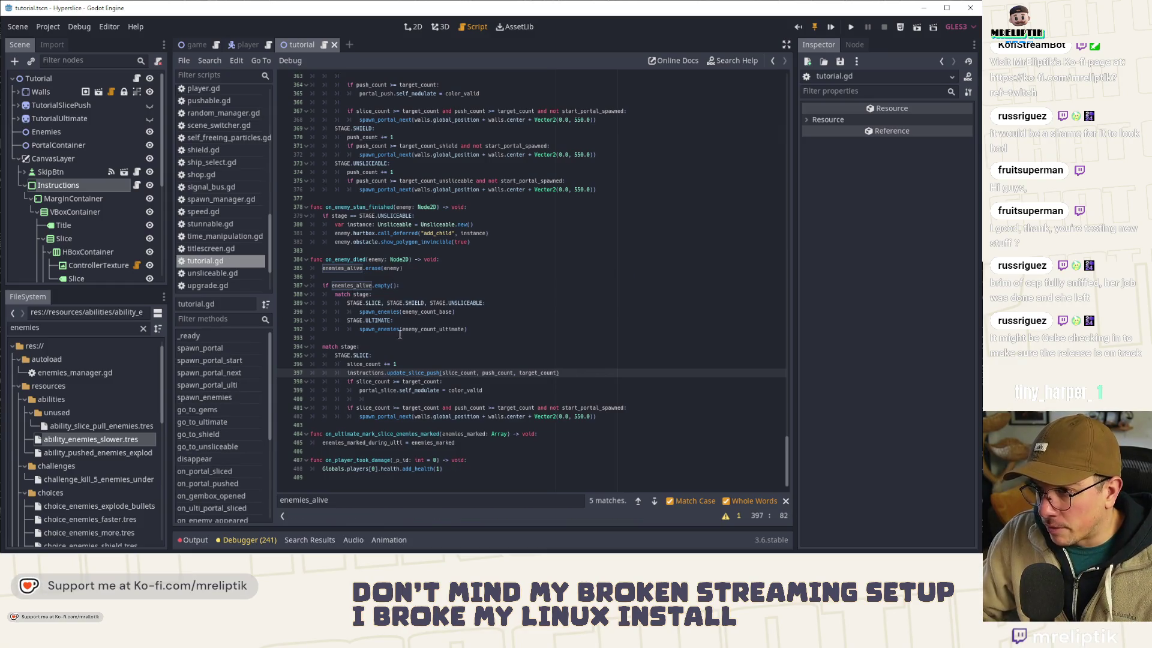
Step: Replace the label hide/show lines in go_to_gems, starting an instructions.set_stage call
scroll(402, 336, "up", 10)
scroll(411, 375, "up", 15)
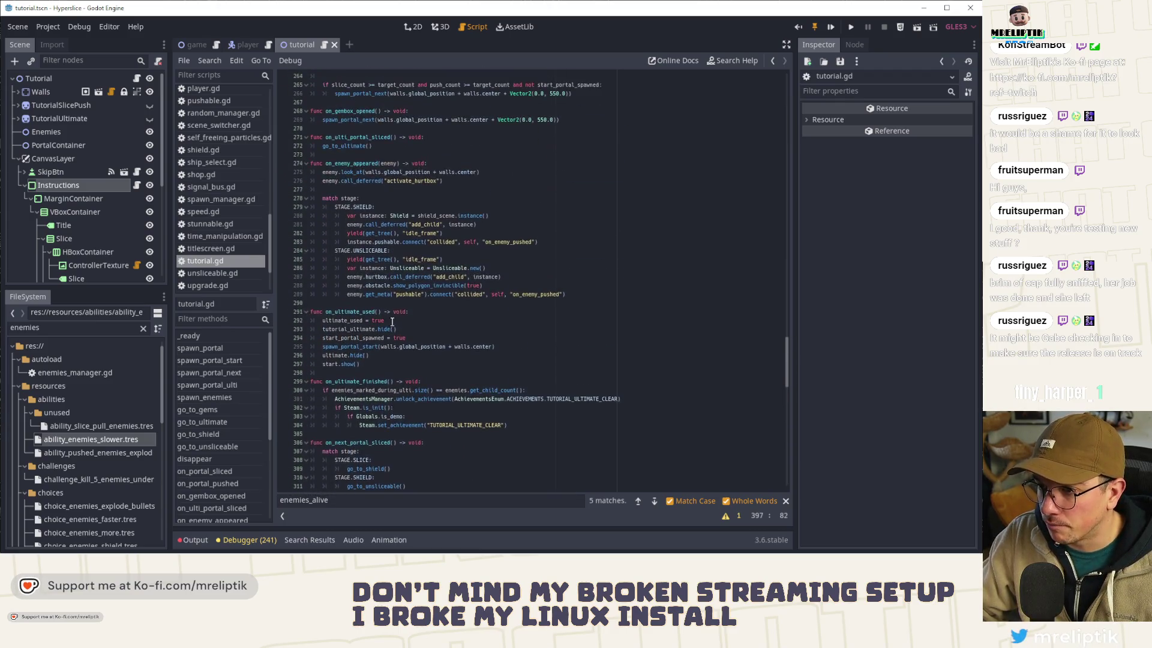
scroll(393, 327, "up", 6)
left_click(207, 410)
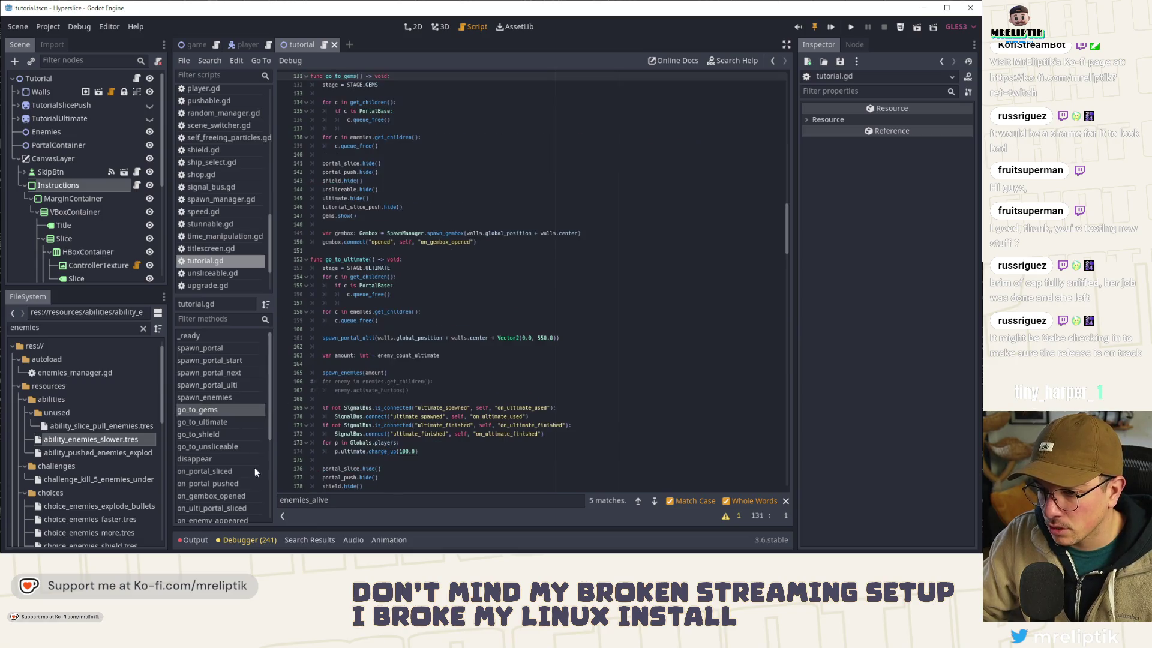
scroll(408, 198, "up", 4)
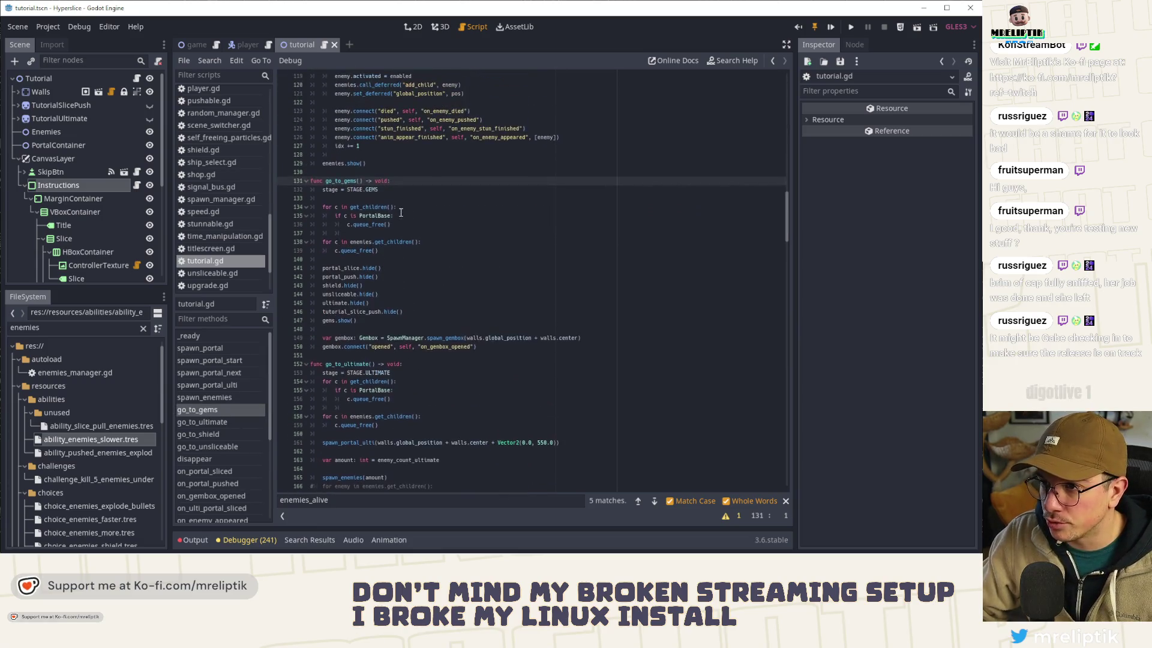
mouse_move(368, 320)
left_mouse_down()
mouse_move(324, 259)
mouse_move(322, 271)
left_mouse_up()
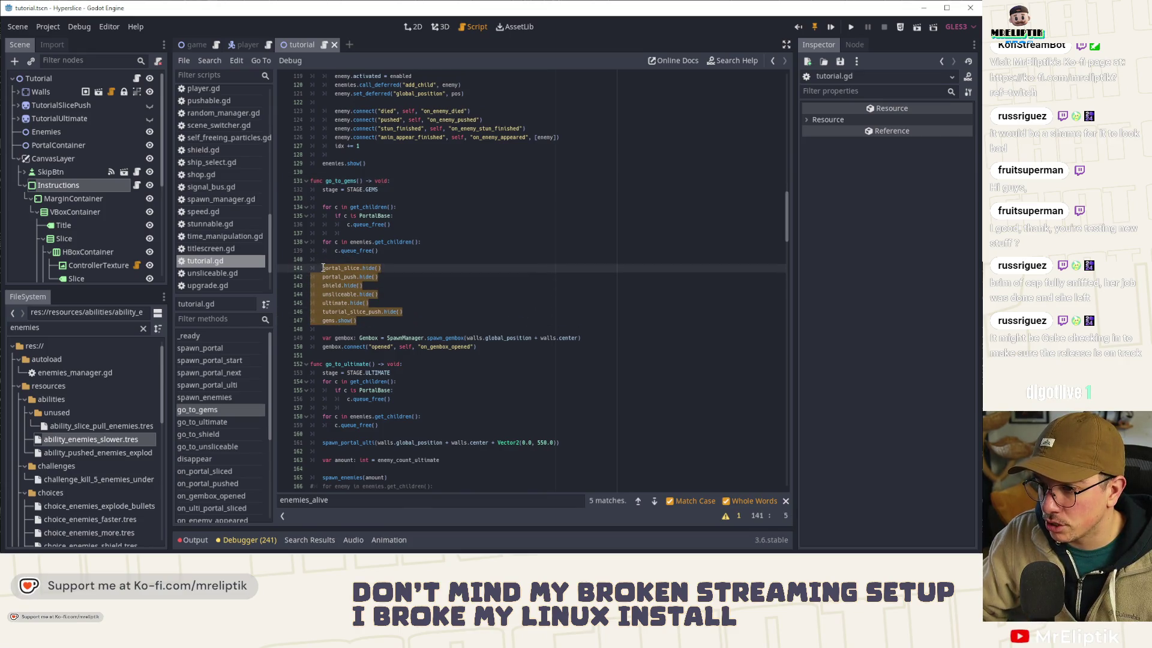
type("in")
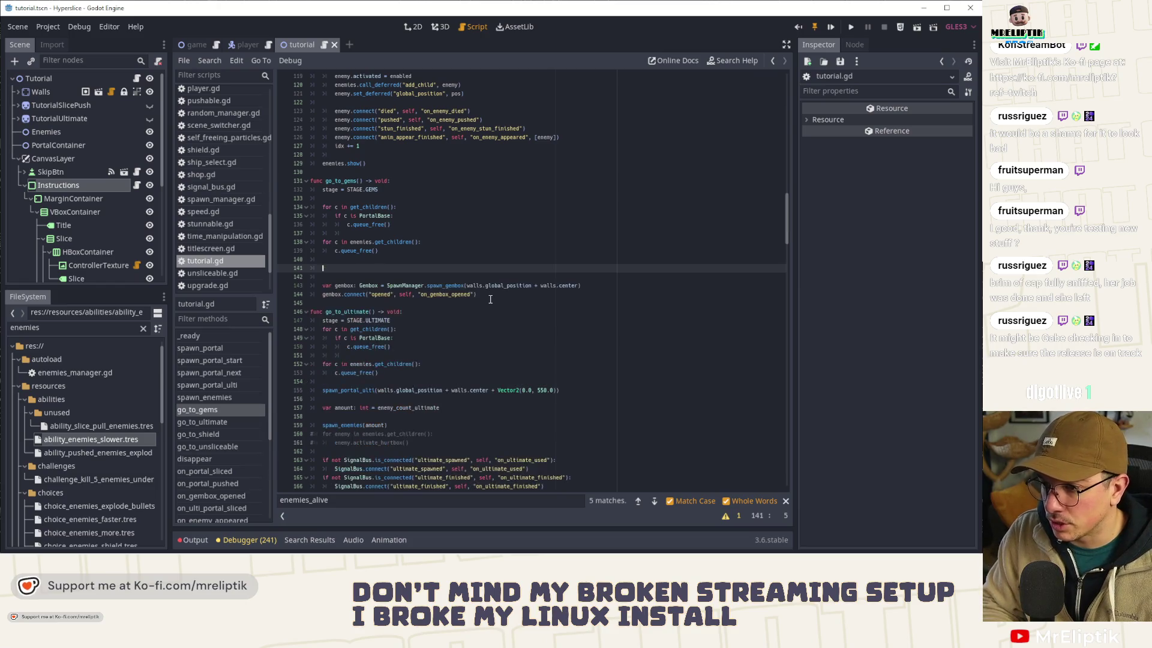
type("str")
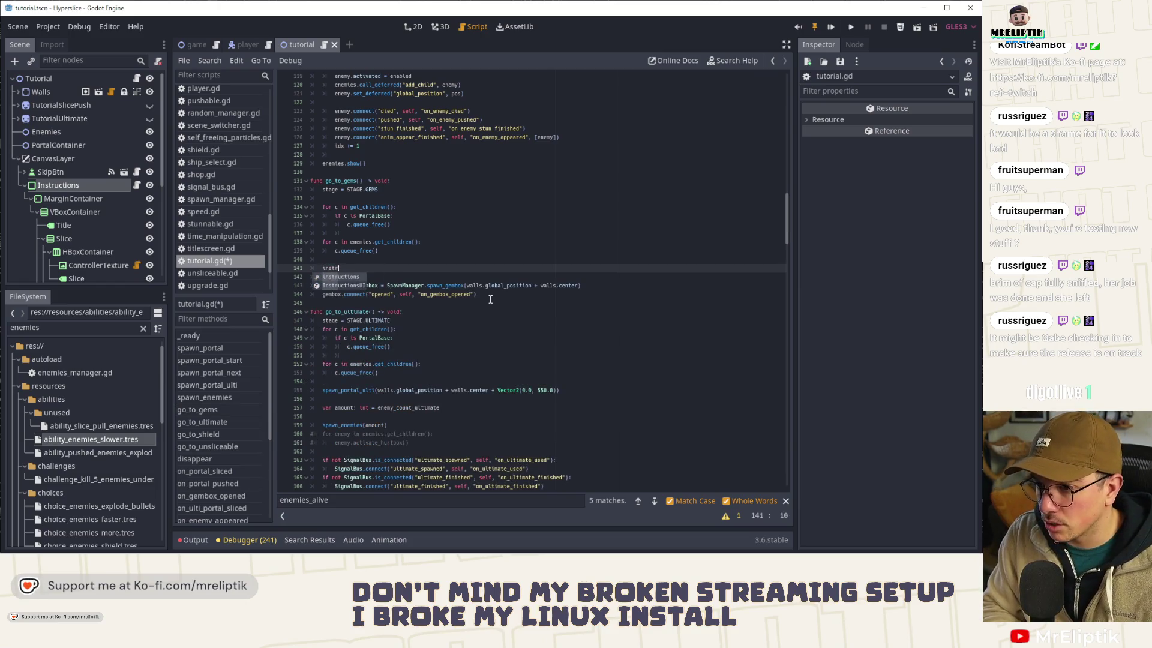
type("uctions.set_s")
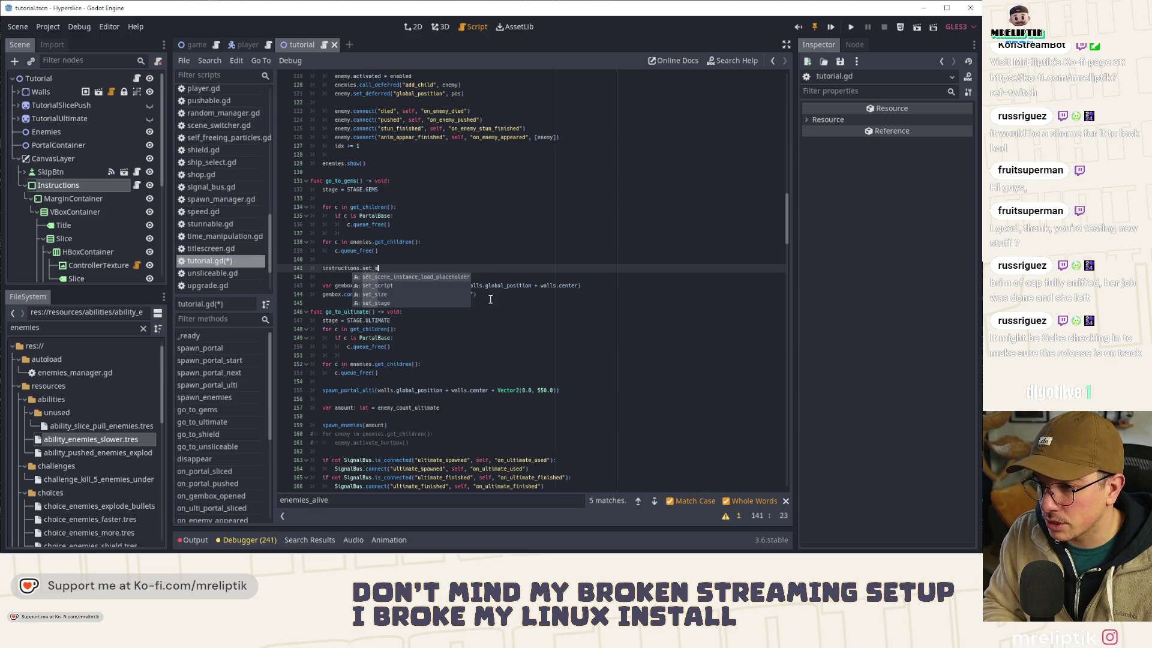
Step: Complete instructions.set_stage(stage) in go_to_gems, move it under the stage assignment, and save
key("Down")
key("Down")
key("Down")
key("Return")
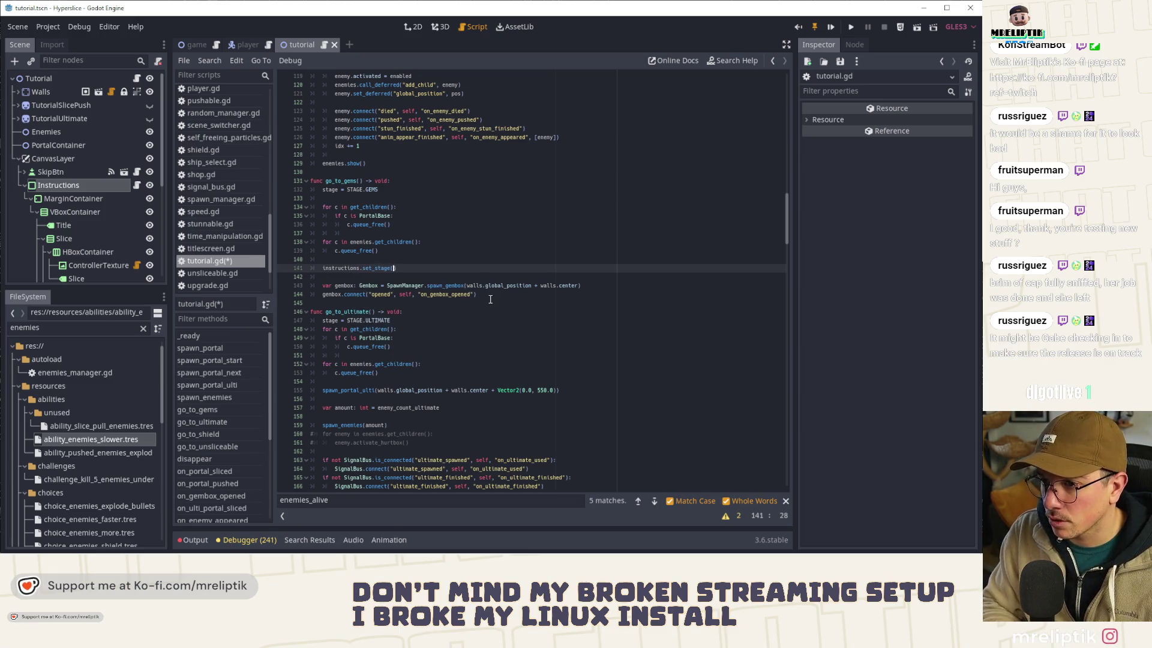
type("stage")
key("alt+Up")
key("alt+Up")
key("alt+Up")
key("alt+Up")
key("alt+Up")
key("alt+Up")
left_click(379, 268)
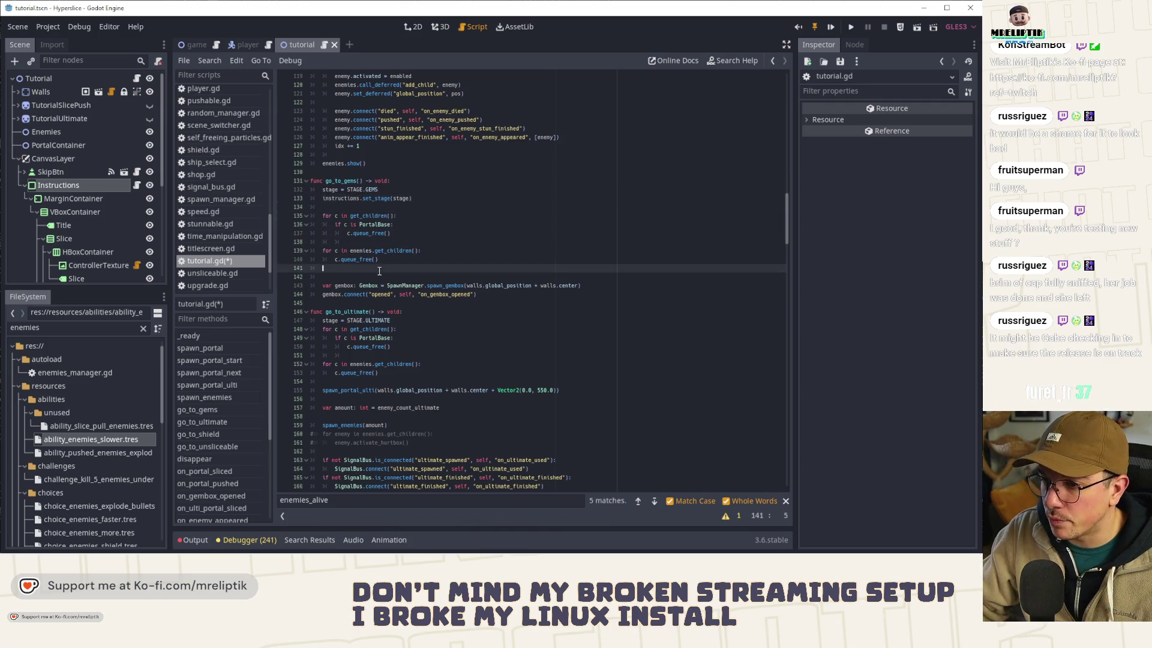
key("BackSpace")
key("ctrl+s")
Step: Copy the set_stage line and paste it after the stage assignment in go_to_ultimate
left_click_drag(412, 198, 319, 200)
key("ctrl+c")
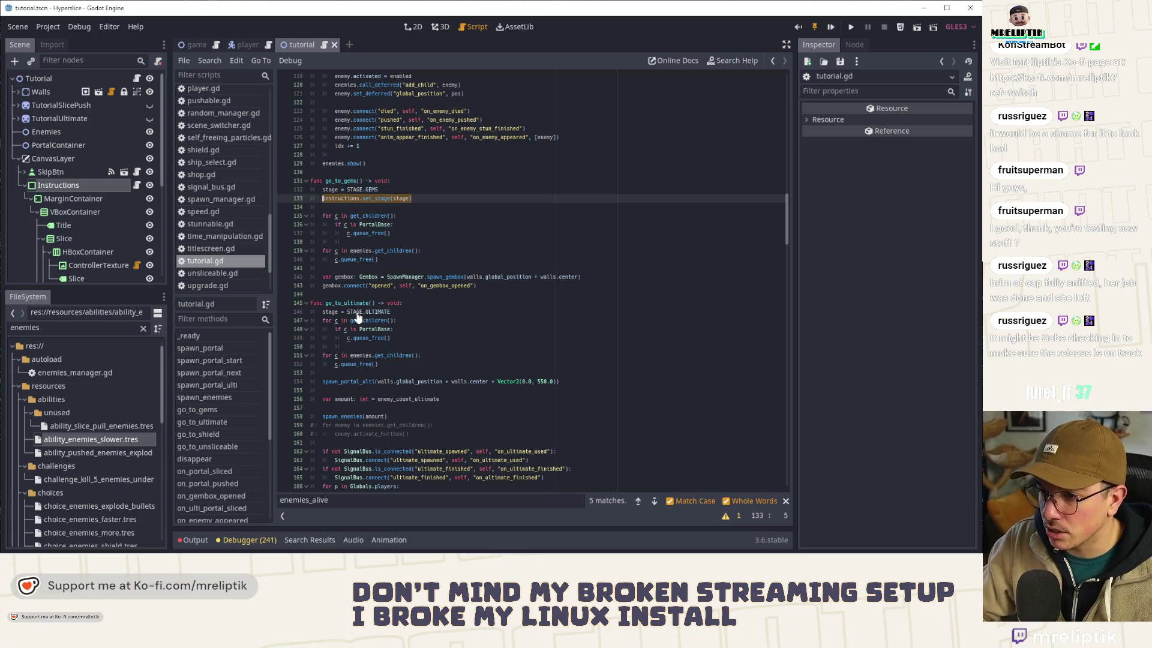
left_click(413, 310)
key("Return")
key("ctrl+v")
key("Return")
scroll(410, 384, "down", 4)
scroll(410, 384, "down", 4)
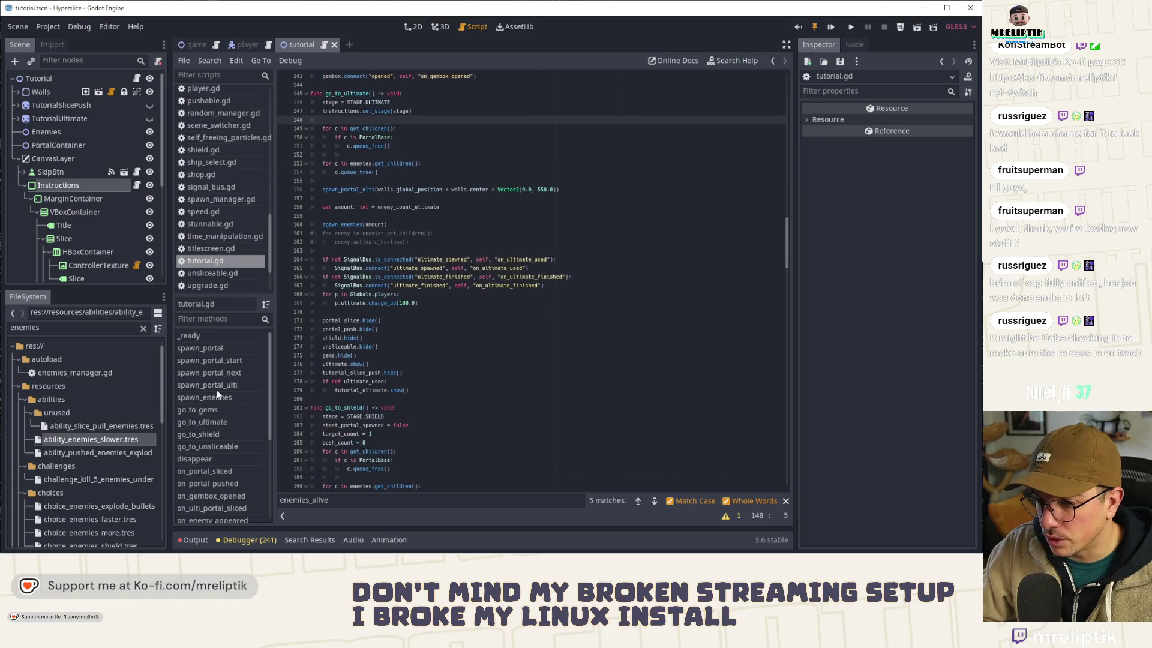
left_click(200, 409)
left_click(210, 422)
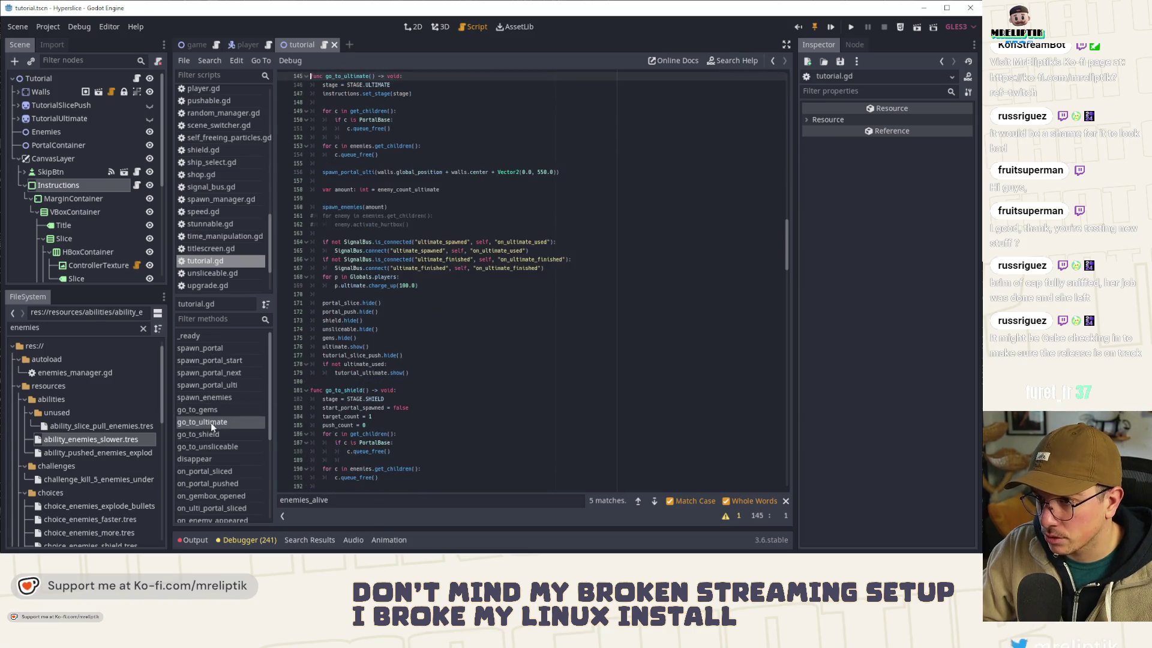
Step: Paste instructions.set_stage(stage) after the stage assignment in go_to_shield and go_to_unsliceable
left_click(203, 431)
left_click(403, 84)
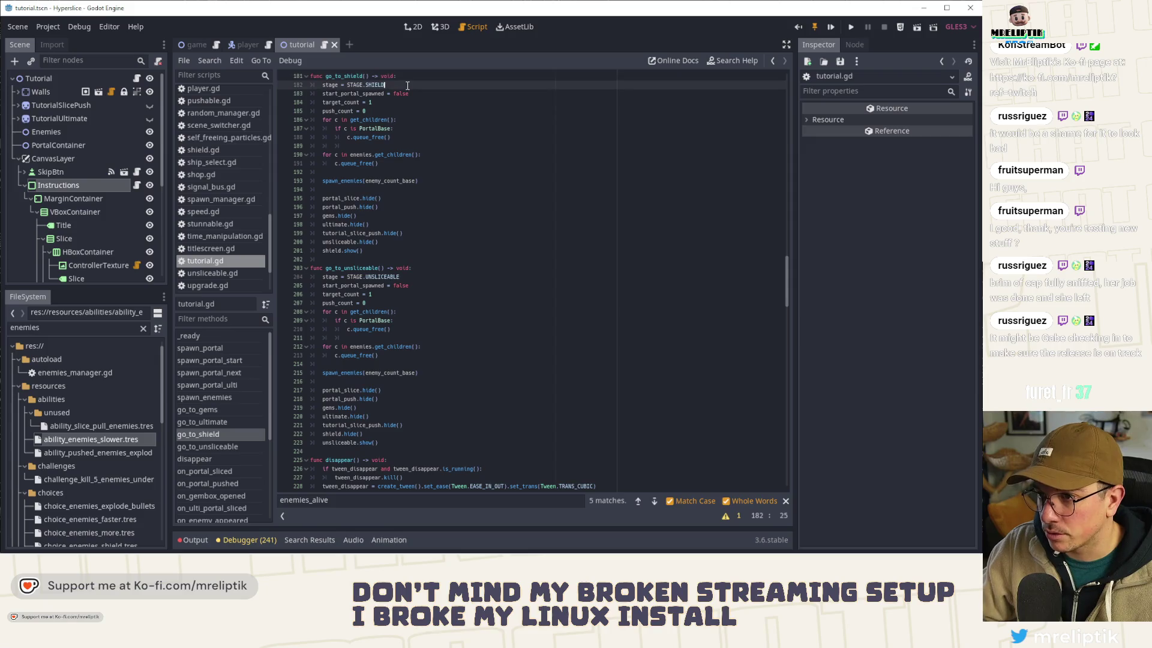
key("Return")
key("ctrl+v")
left_click(212, 444)
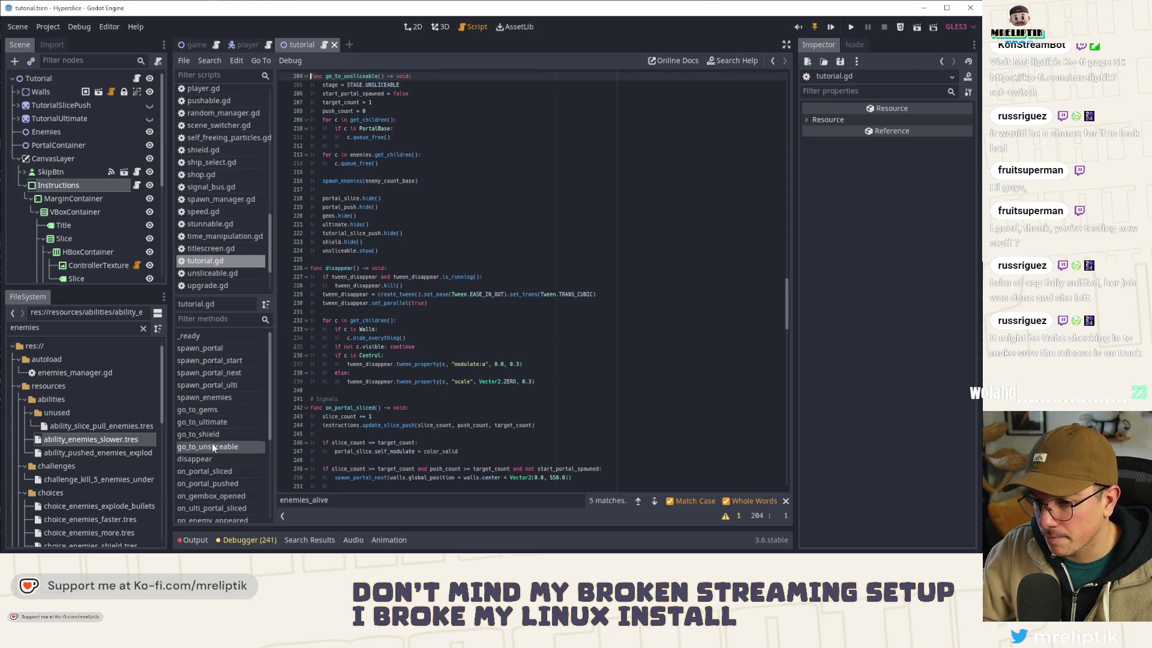
left_click(413, 84)
key("Return")
key("ctrl+v")
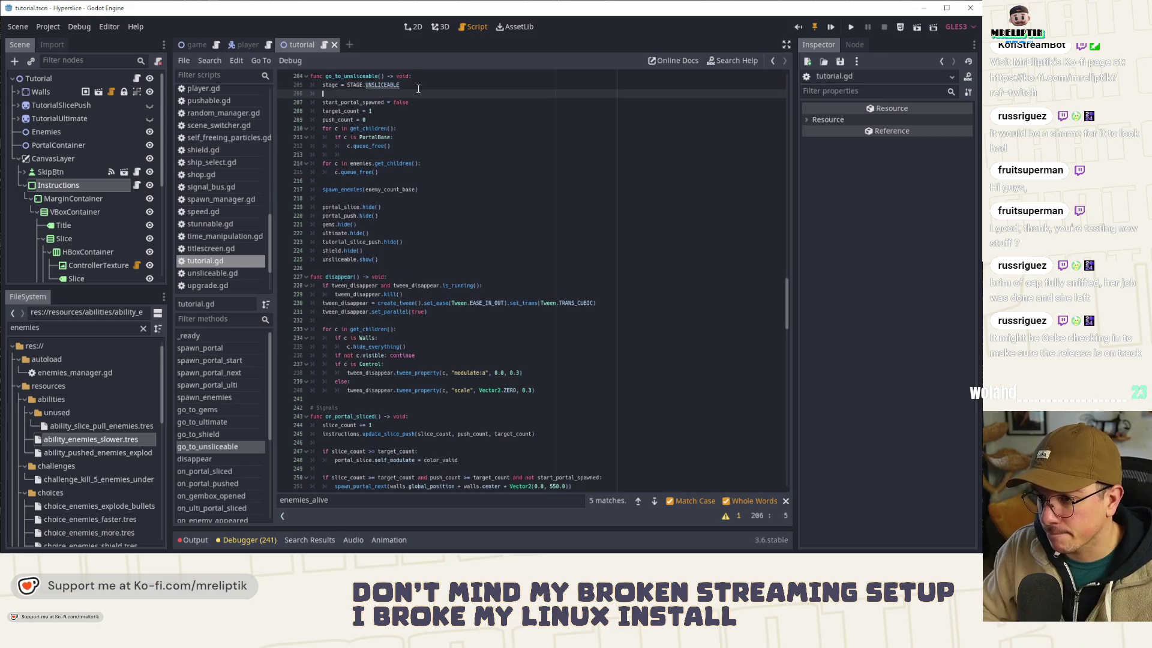
scroll(487, 377, "down", 15)
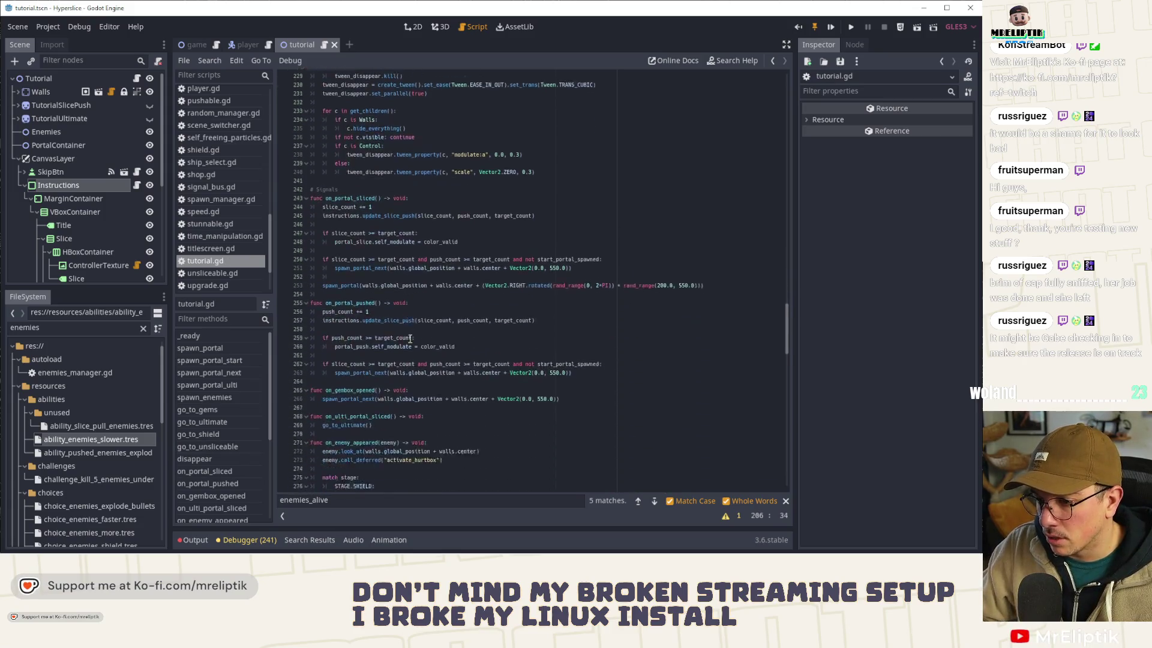
key("ctrl+f")
type("start")
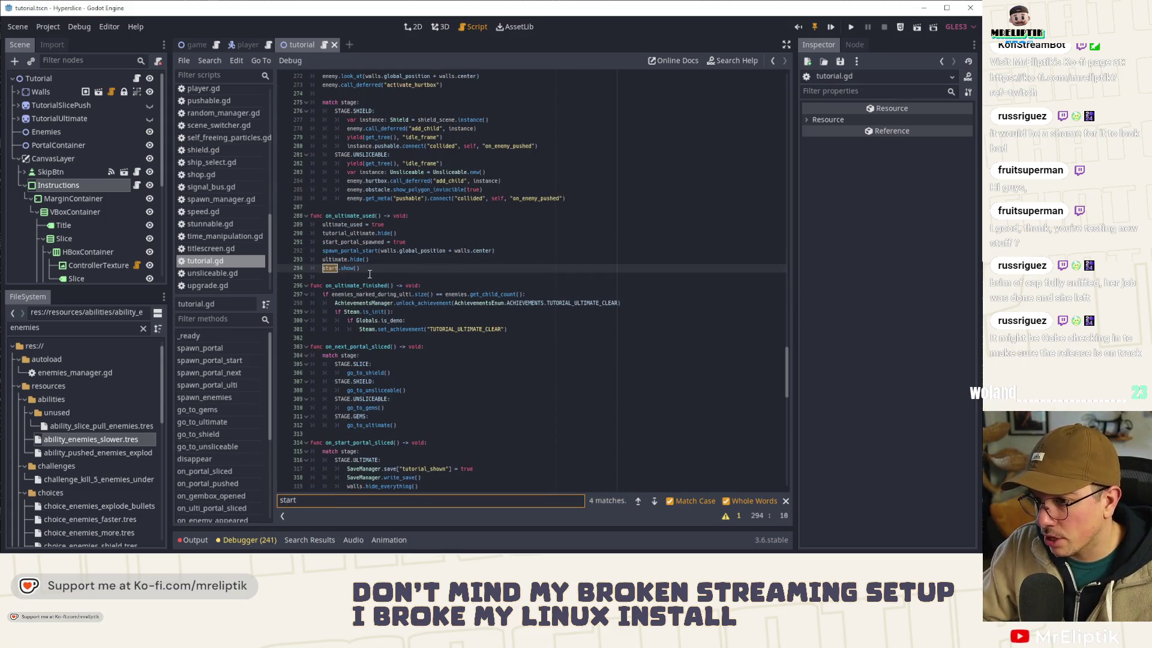
Step: Add instructions.set_stage(STAGE.START) after start.show() in on_ultimate_used
left_click(391, 270)
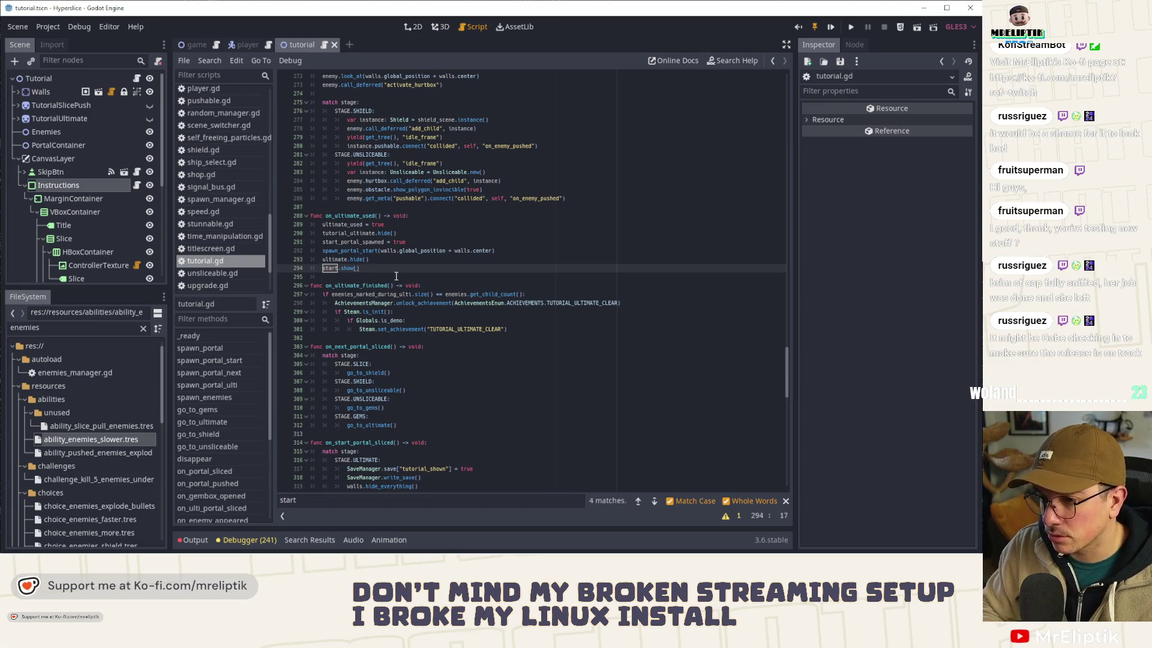
key("Return")
key("ctrl+v")
left_click(395, 277)
type("STAGE.ST")
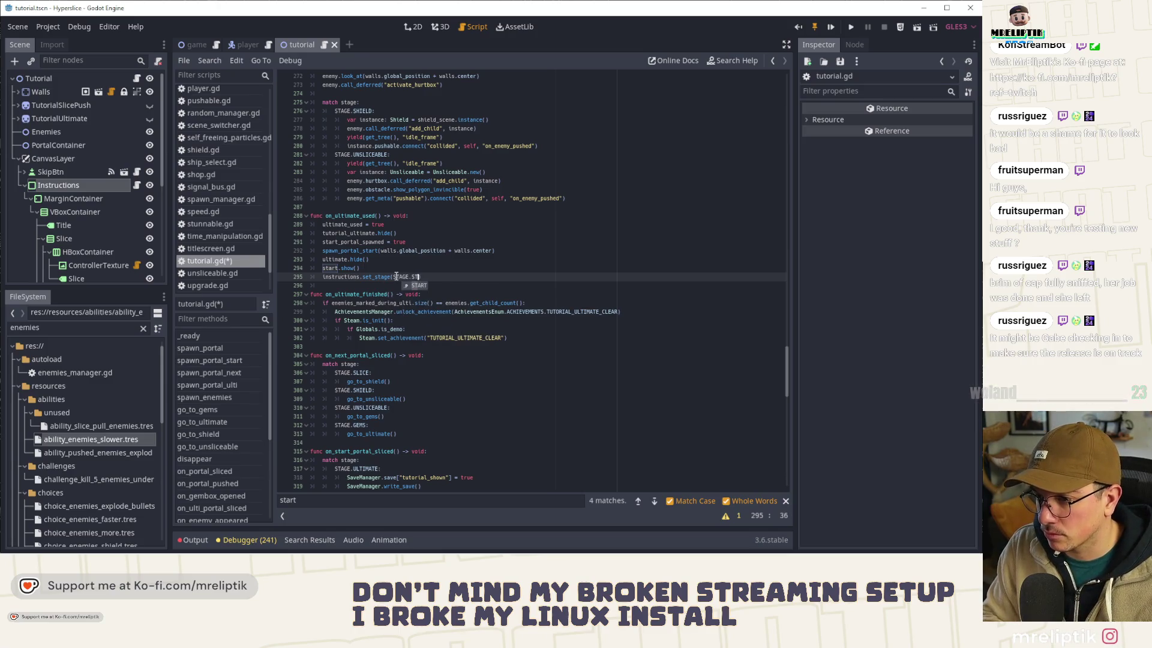
key("Return")
Step: Delete the old start.show() line in on_ultimate_used, keeping the ultimate hide line
left_click(388, 270)
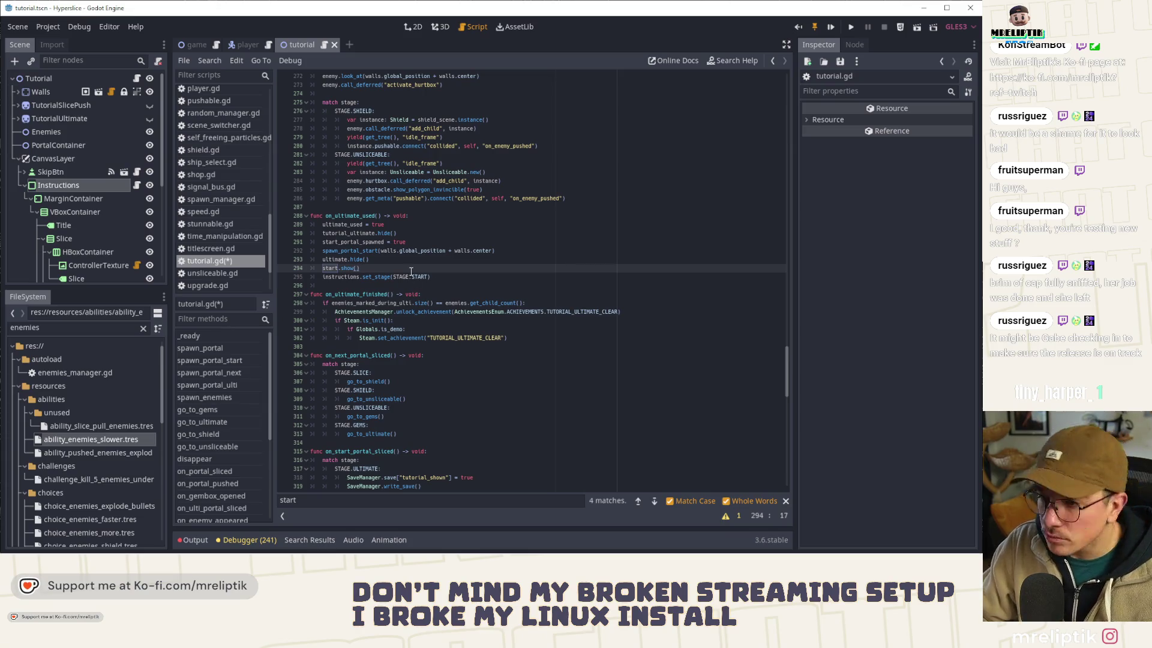
key("ctrl+shift+k")
key("ctrl+shift+k")
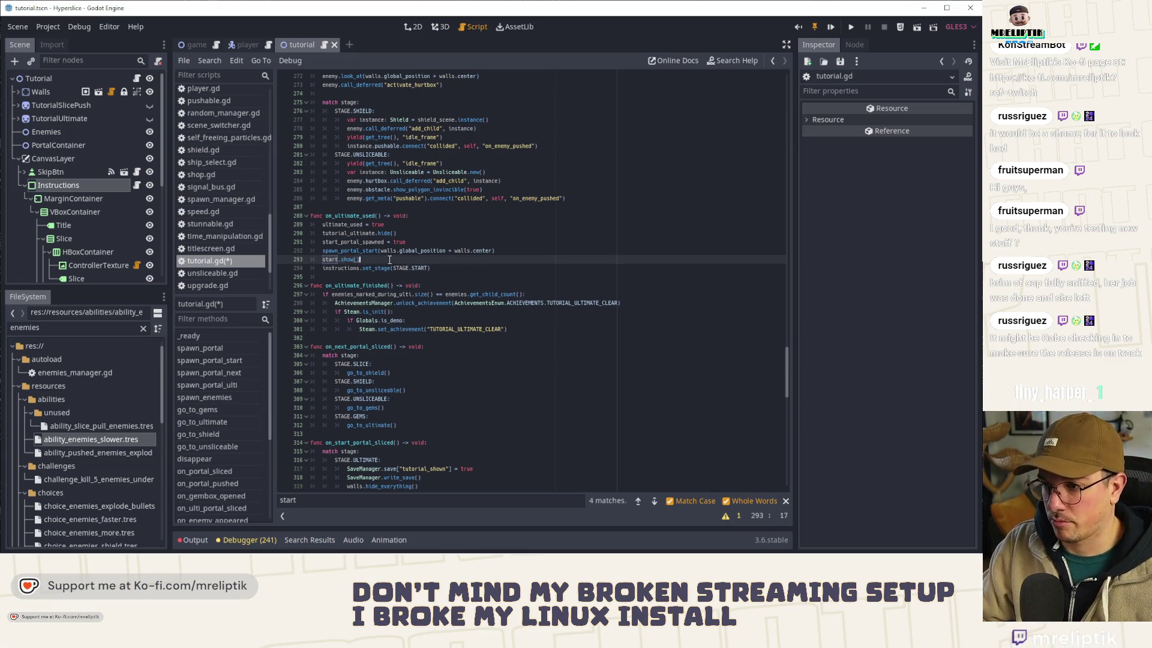
key("ctrl+s")
key("ctrl+z")
key("ctrl+z")
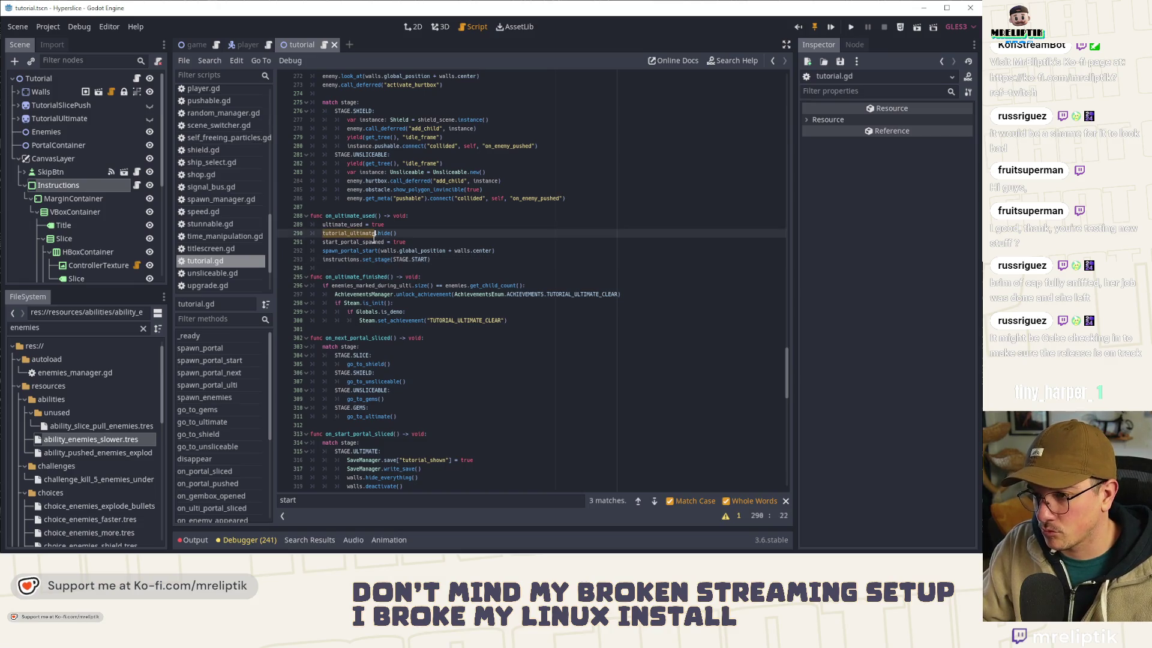
double_click(335, 259)
key("ctrl+s")
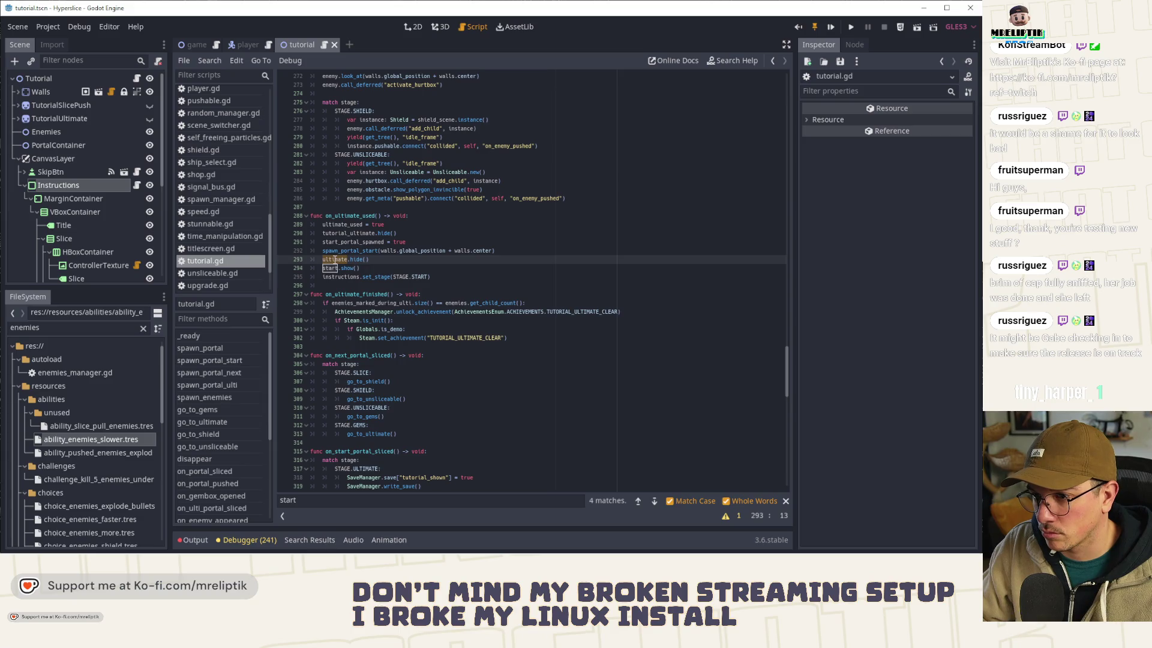
left_click(351, 234)
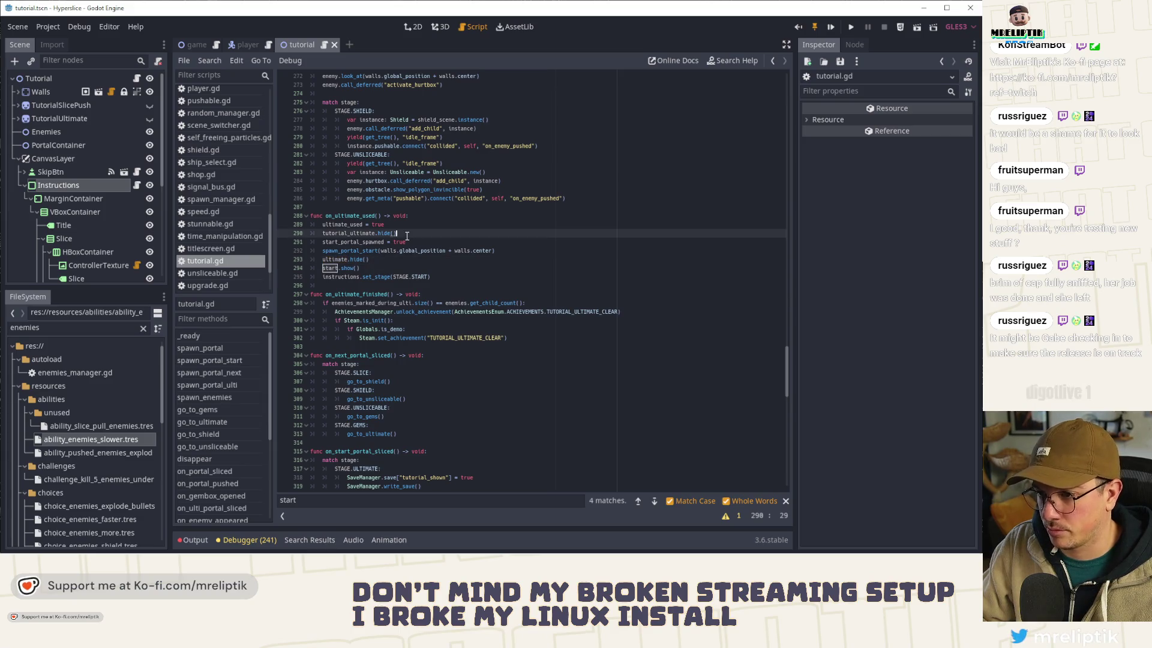
double_click(351, 234)
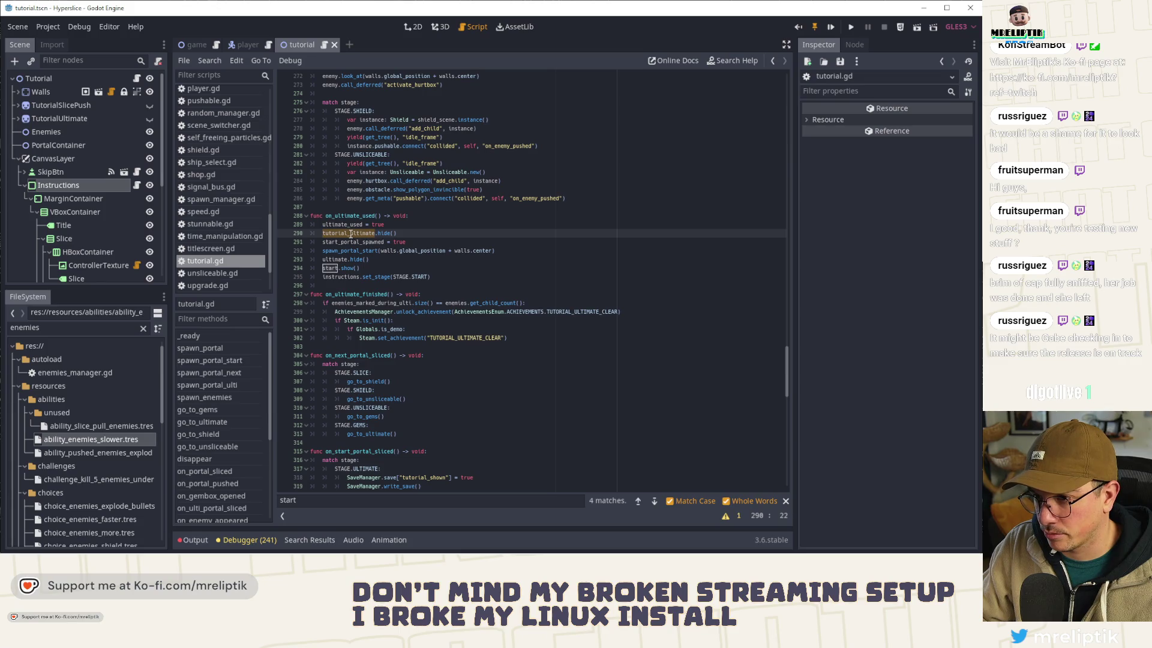
left_click(374, 269)
key("ctrl+shift+k")
Step: Step through 'start' matches and select the old show/hide lines 62–68 in _ready
double_click(359, 233)
left_click(358, 233, "ctrl")
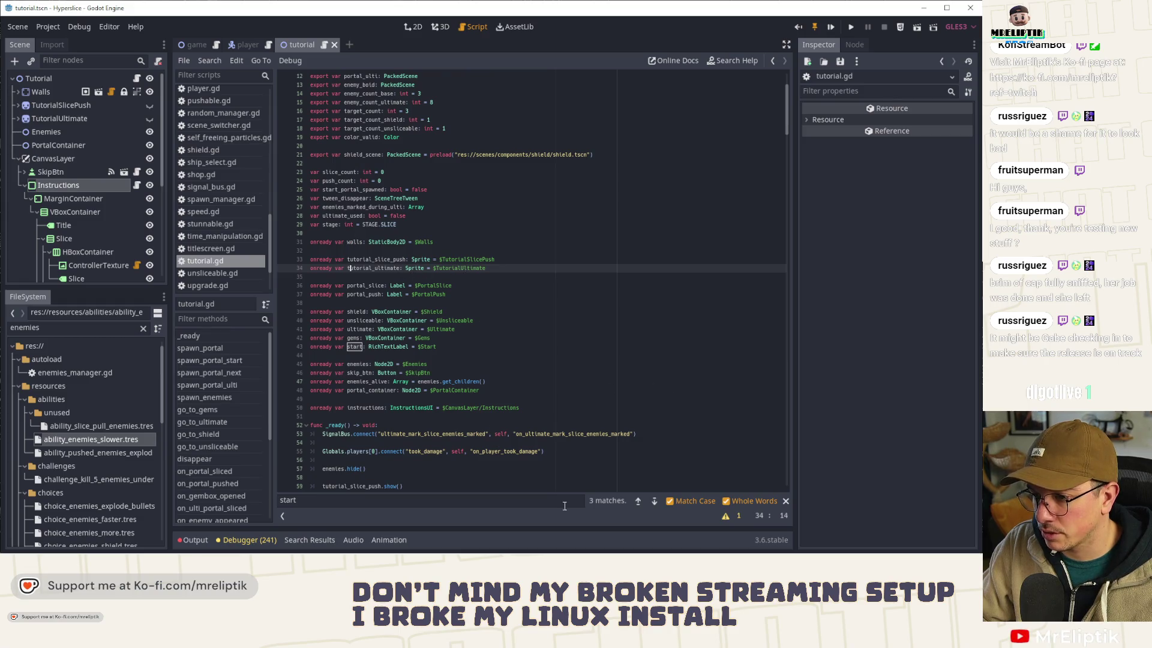
left_click(656, 501)
left_click(656, 501)
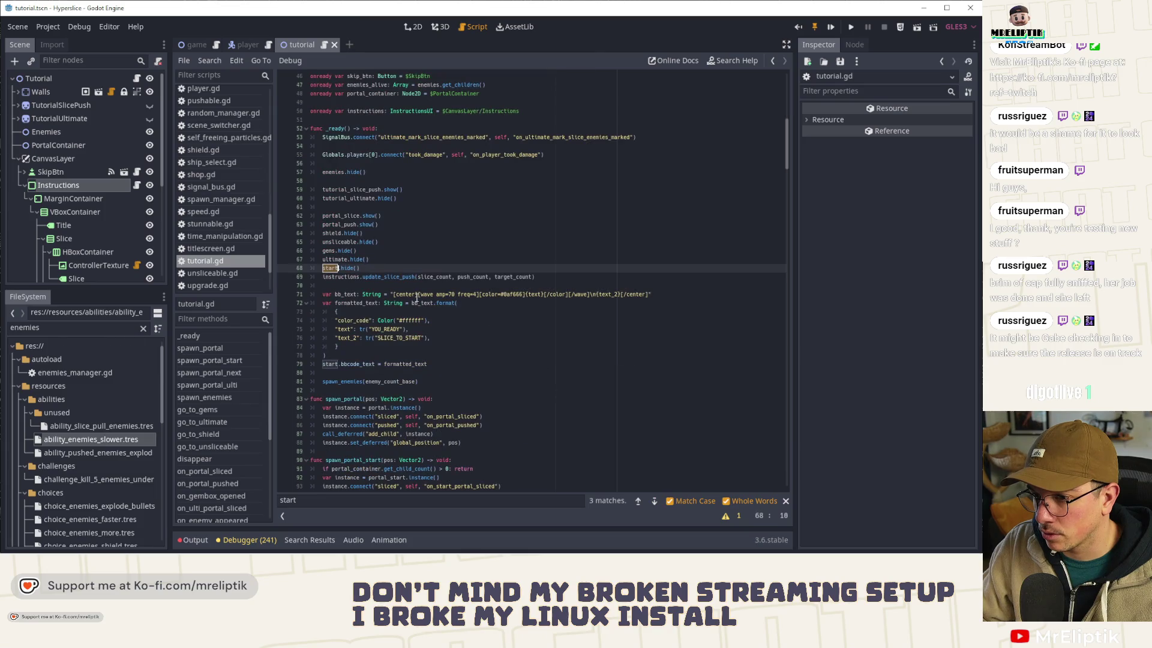
left_click(382, 260)
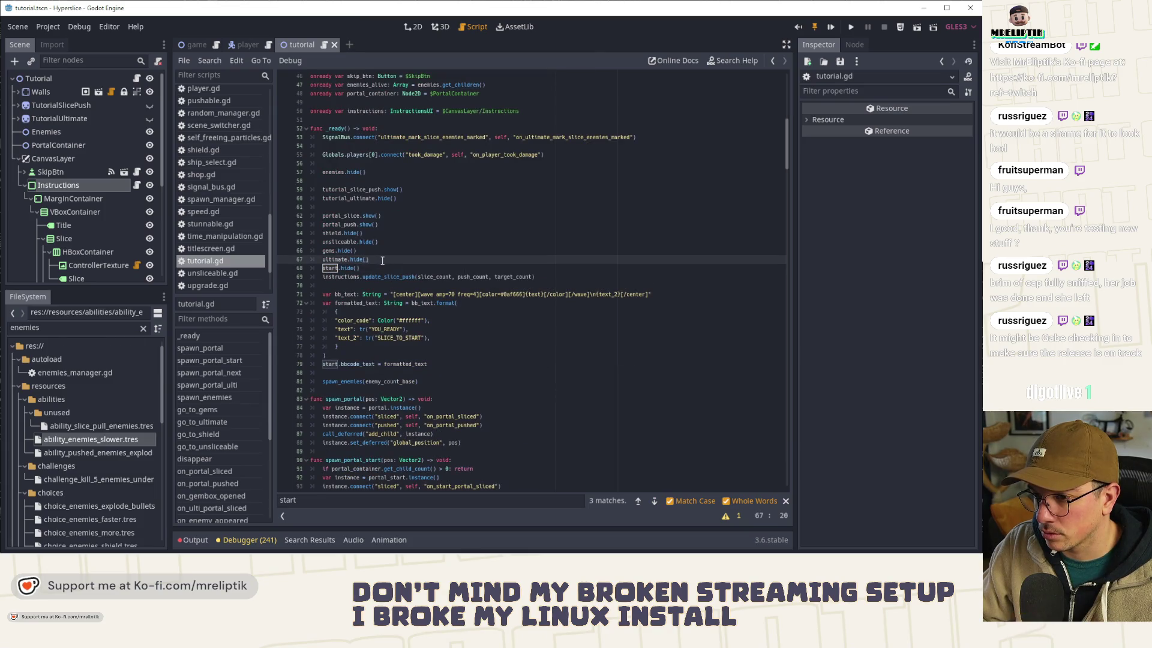
mouse_move(376, 267)
left_mouse_down()
mouse_move(311, 268)
mouse_move(304, 217)
left_mouse_up()
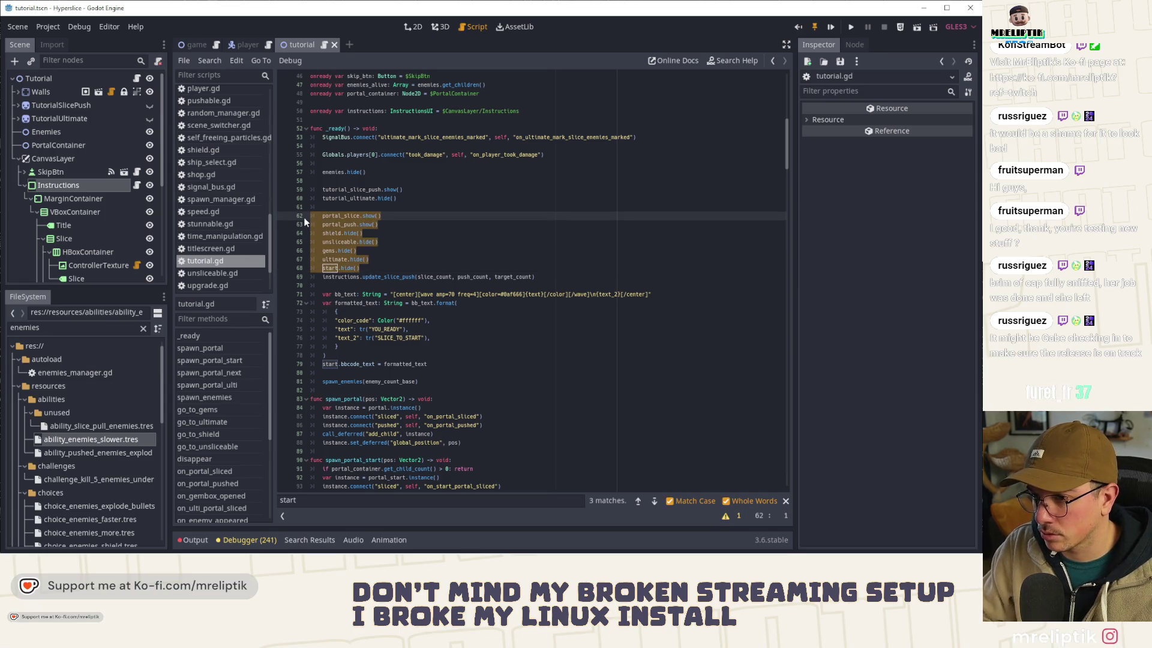
Step: Delete the old show/hide lines 62–68 from _ready
left_click(367, 259)
left_click_drag(373, 271, 289, 219)
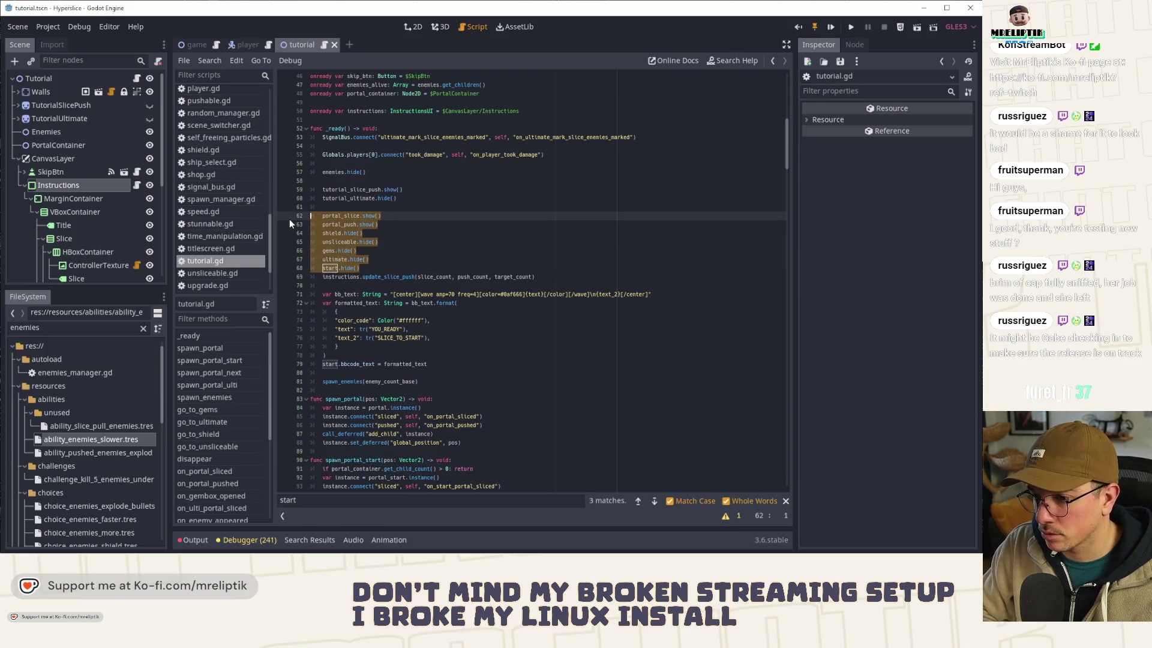
key("Delete")
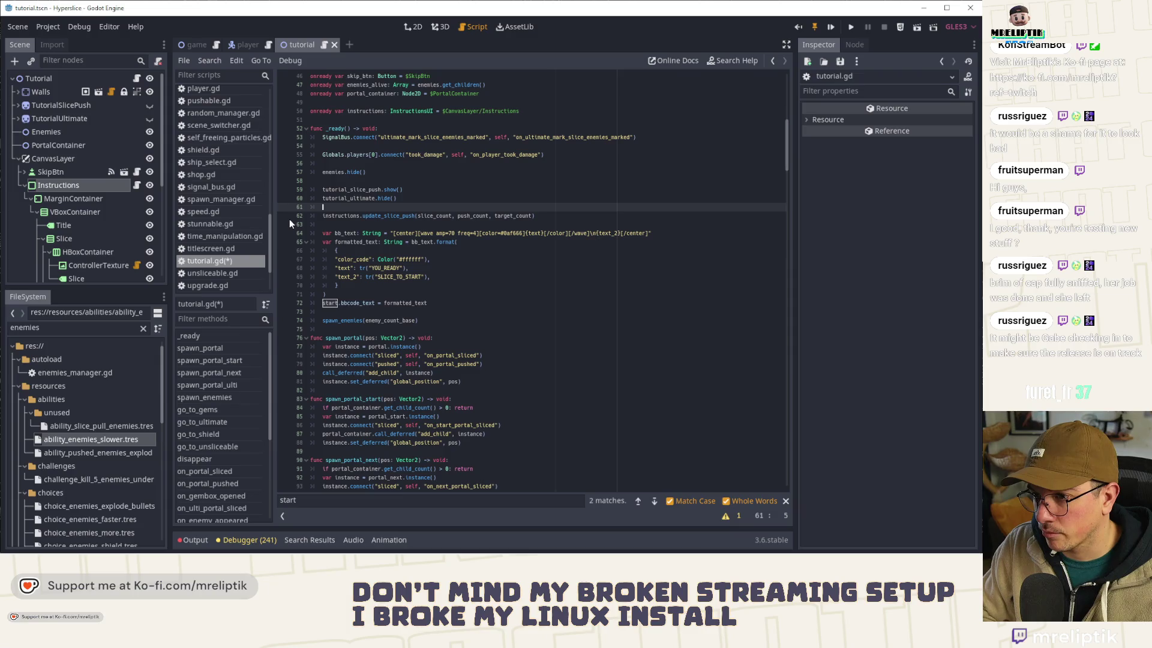
key("Return")
key("BackSpace")
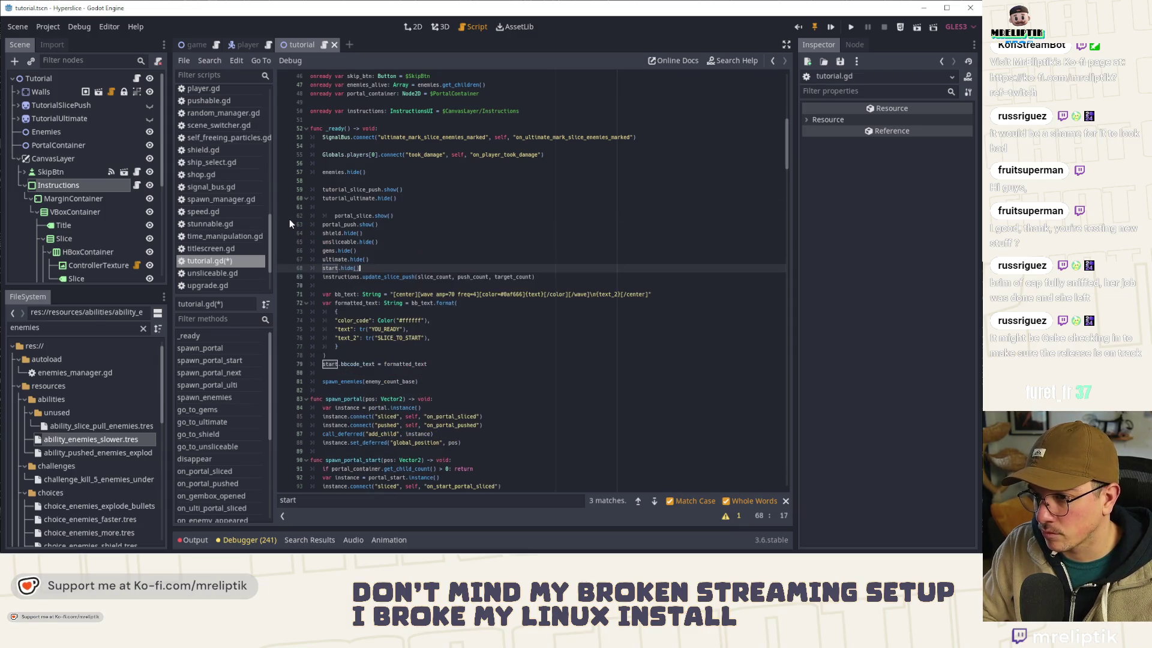
Step: Write instructions.set_stage(stage) on line 62 in place of the removed lines
type("ins")
key("Return")
type("isntru")
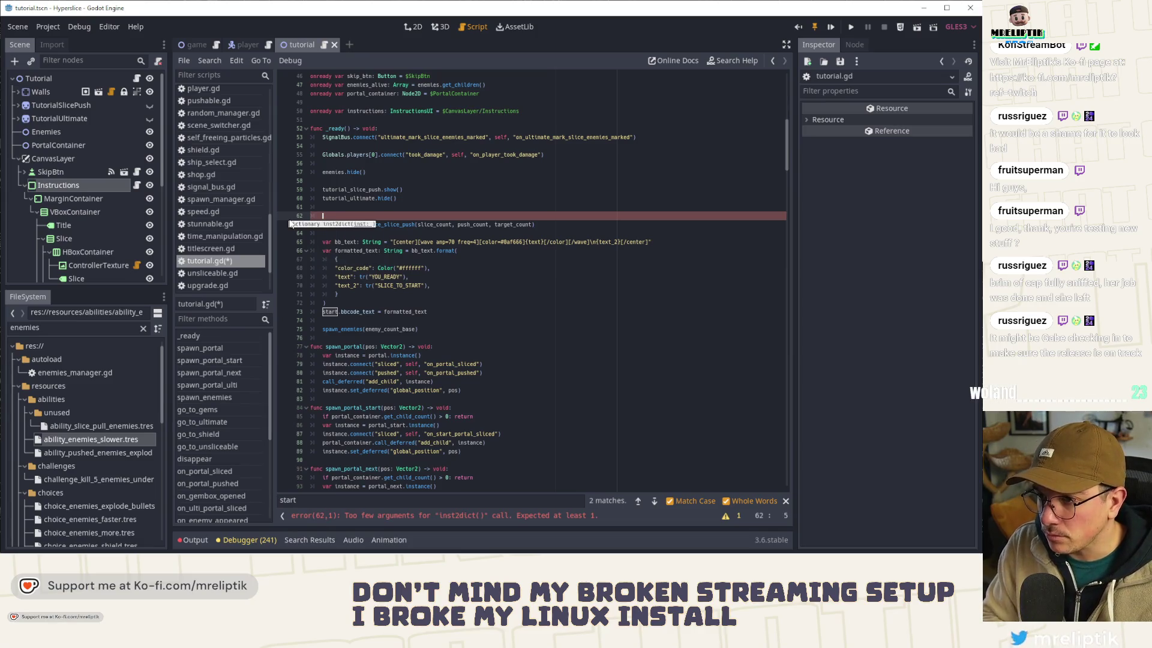
key("BackSpace")
type("ns")
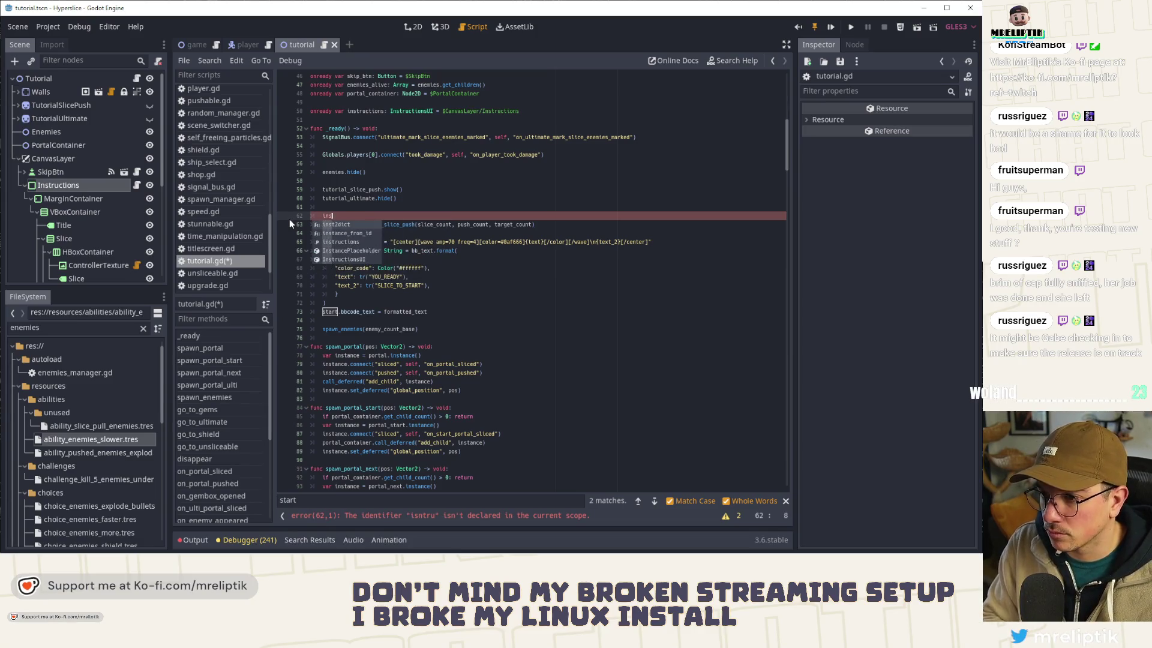
type("tructions.set_st")
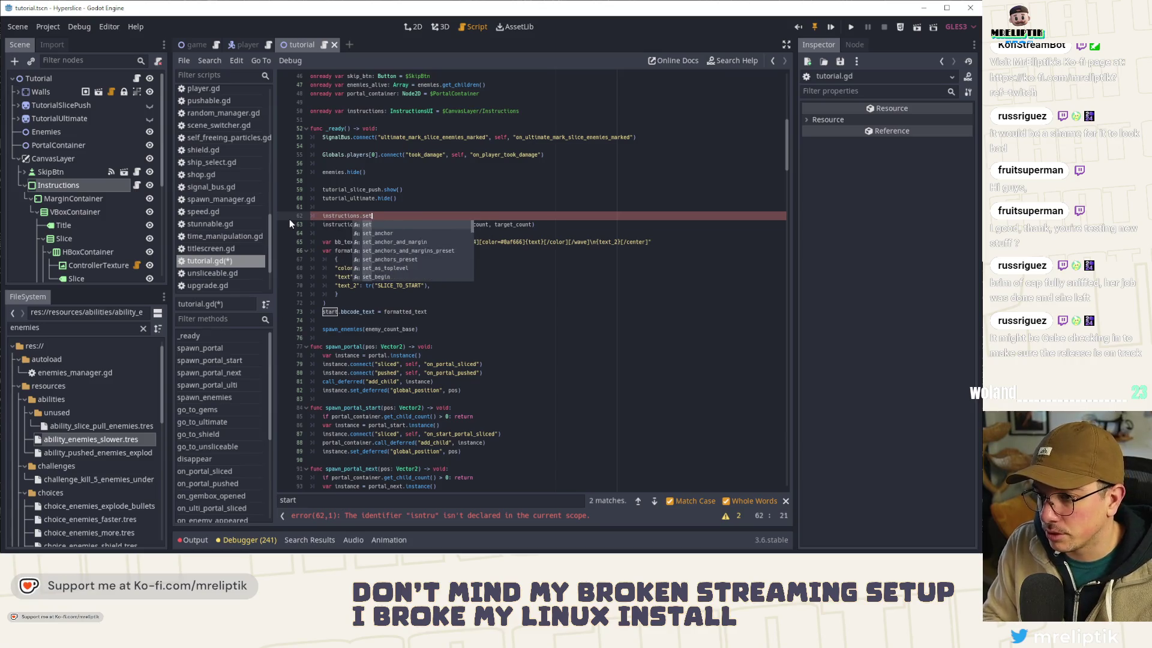
key("Return")
type("STAGE.")
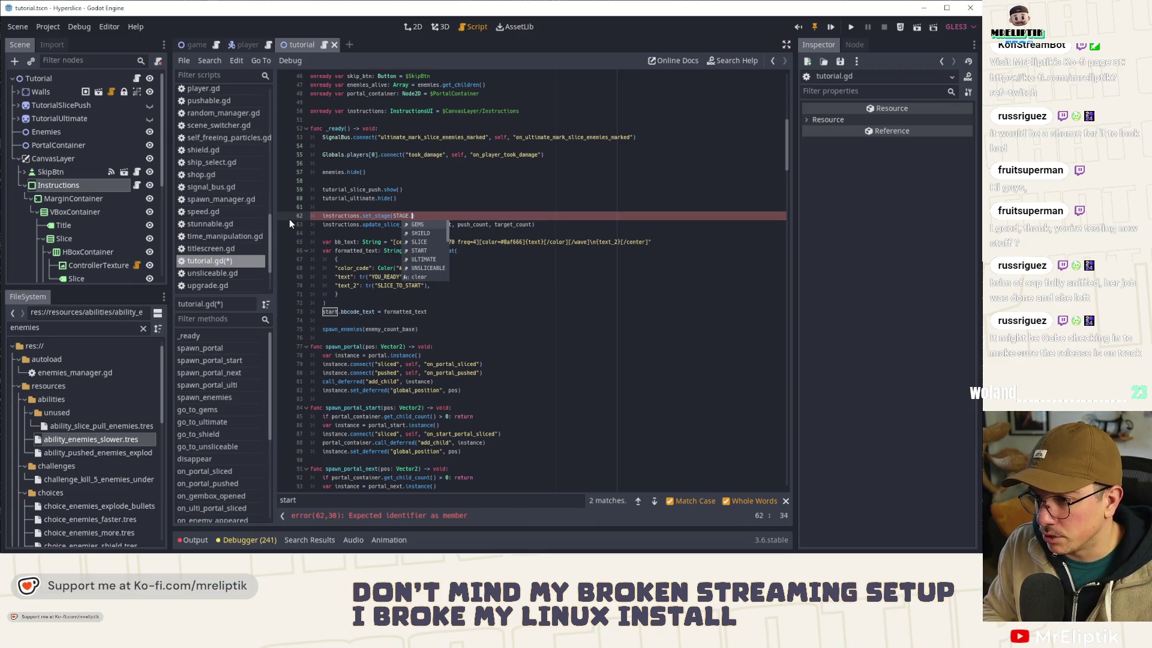
key("BackSpace")
key("BackSpace")
key("BackSpace")
type("stage")
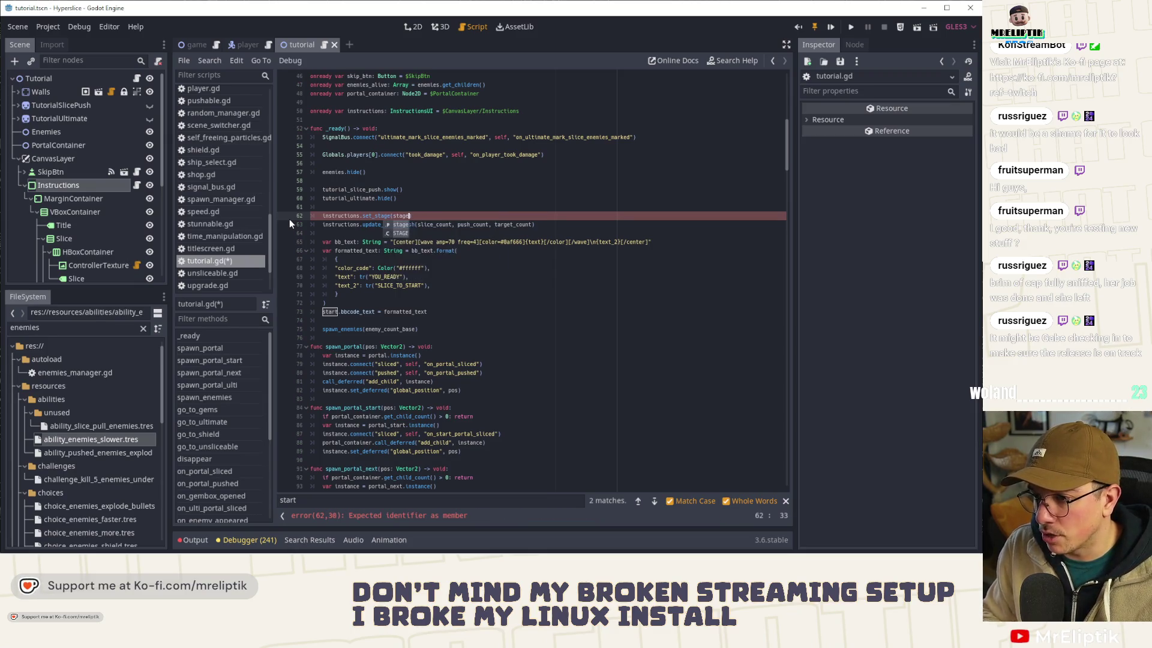
Step: Search for set_stage and step to the match at line 288
double_click(372, 216)
key("ctrl+f")
left_click(654, 502)
left_click(653, 501)
left_click(653, 502)
left_click(654, 501)
left_click(654, 501)
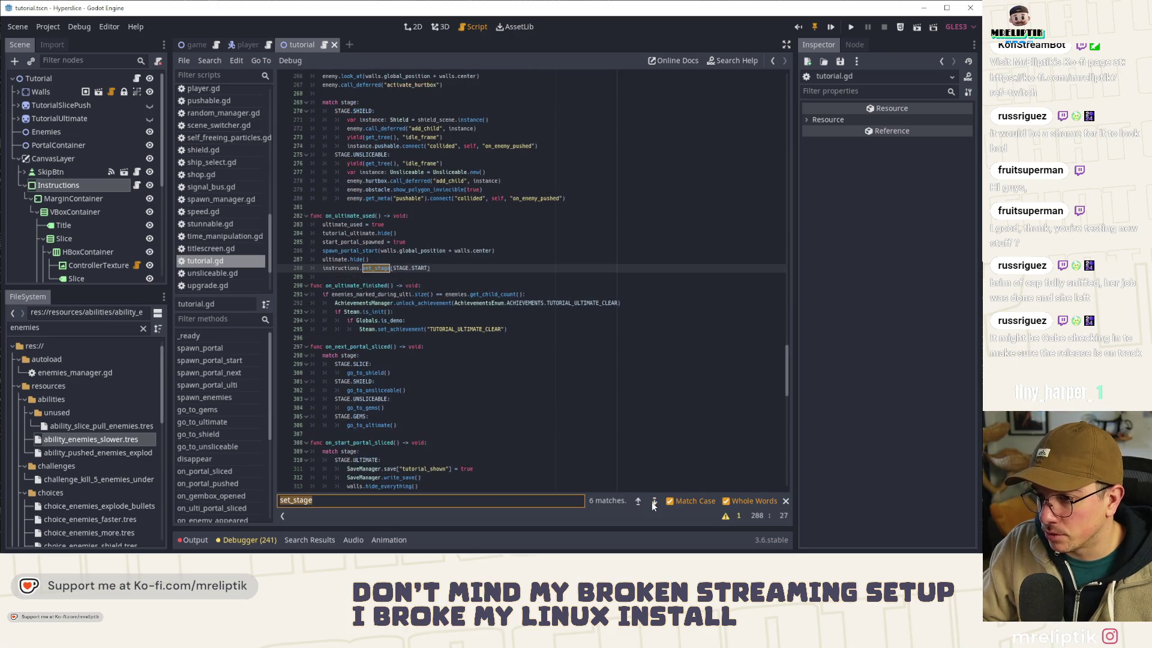
Step: Remove ultimate.hide(), place set_stage below tutorial_ultimate.hide(), save, and run the game
left_click(379, 261)
key("ctrl+shift+k")
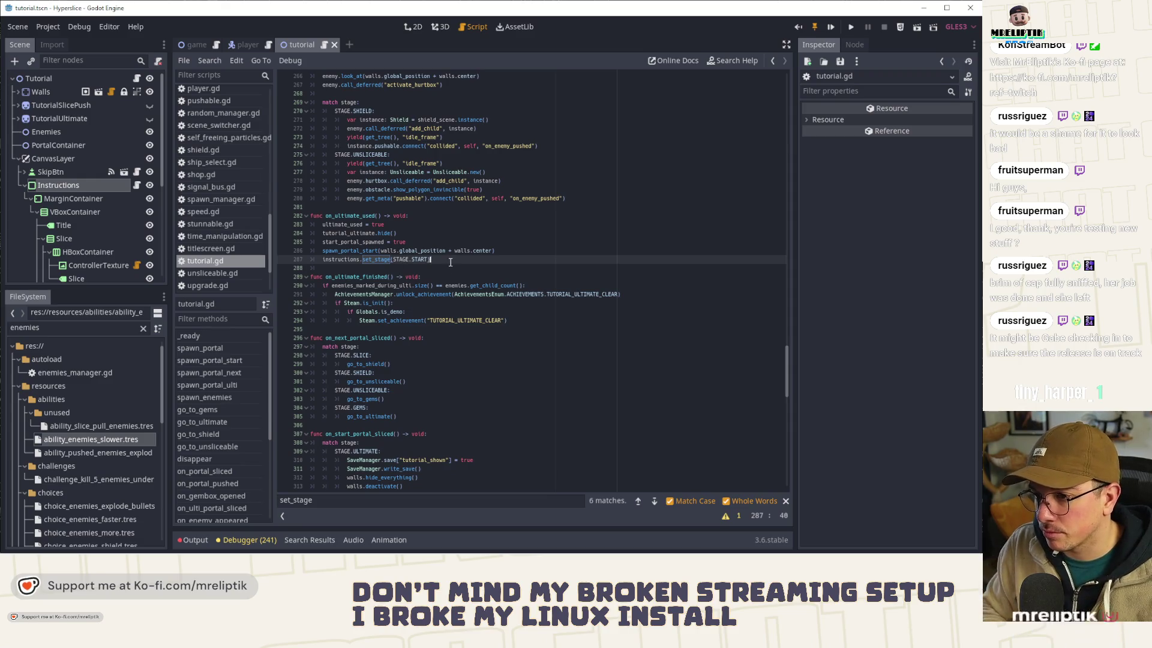
key("alt+Up")
key("alt+Up")
key("alt+Up")
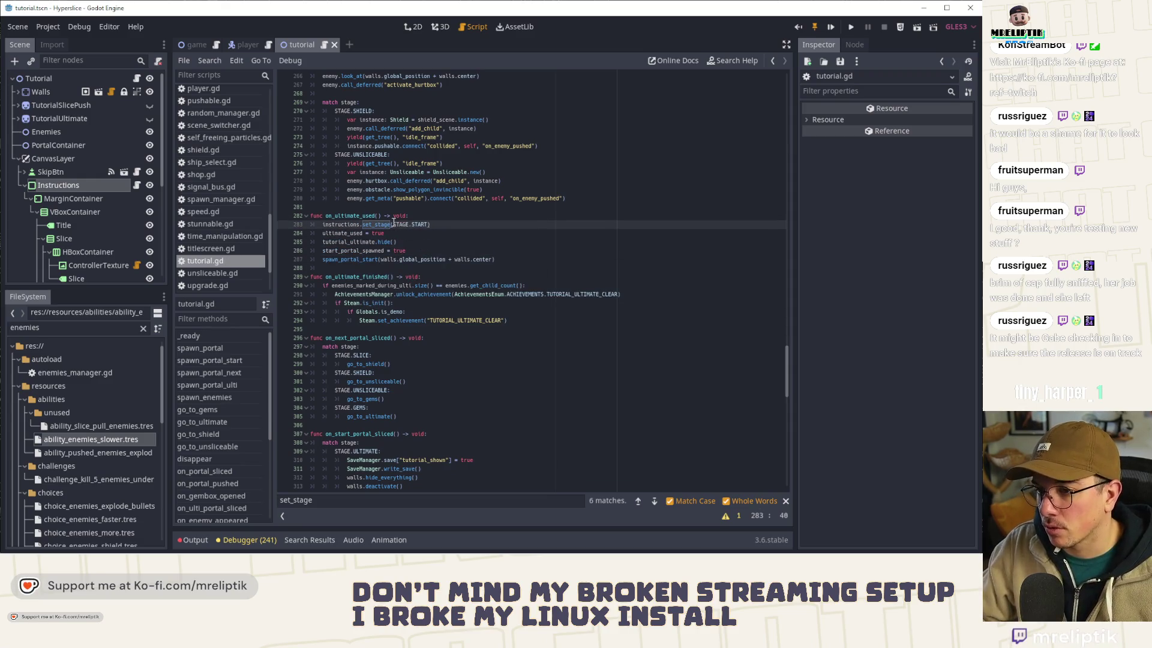
key("alt+Down")
key("alt+Down")
key("ctrl+s")
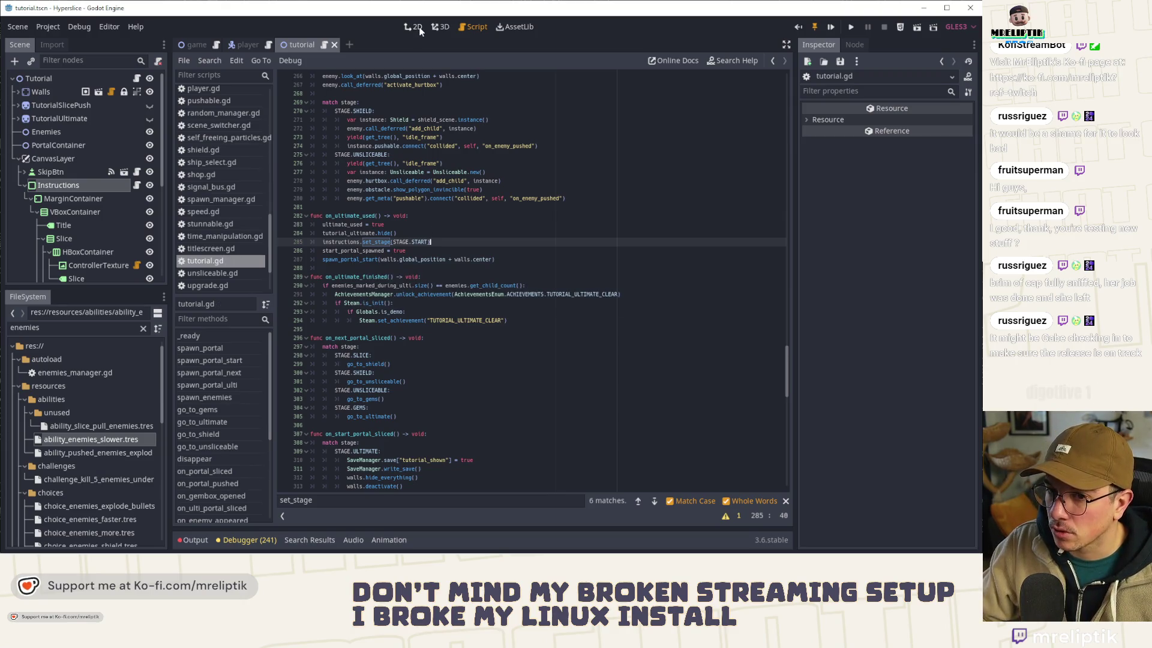
key("F5")
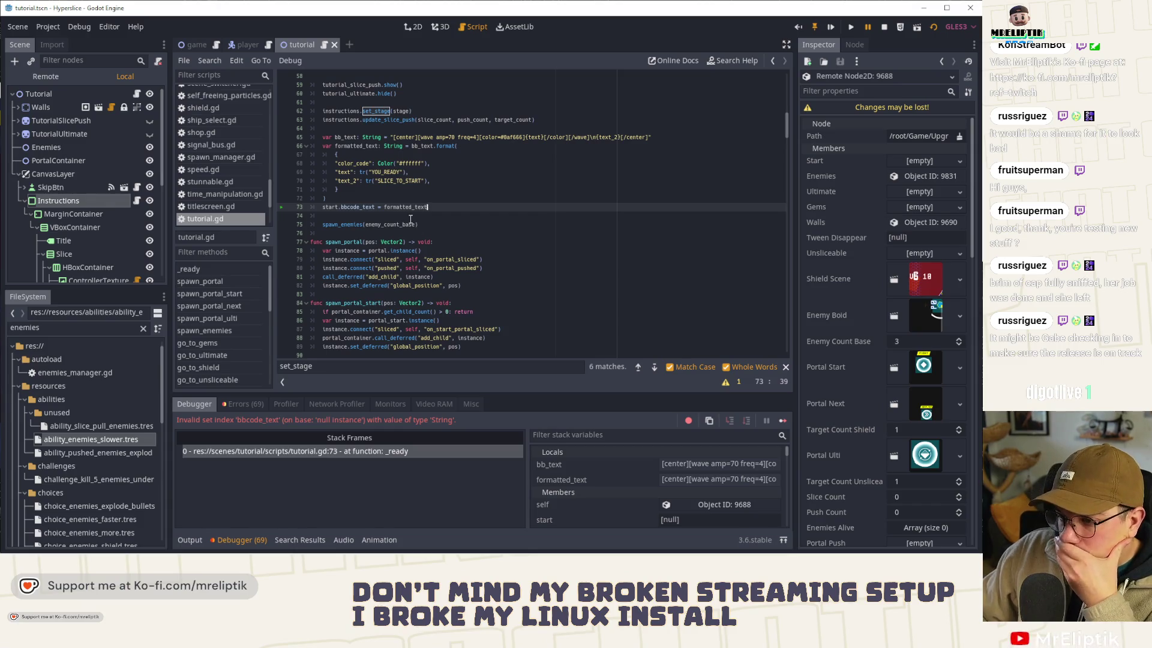
Step: Stop the game and cut the bb_text/formatted_text block out of tutorial.gd
left_click(882, 27)
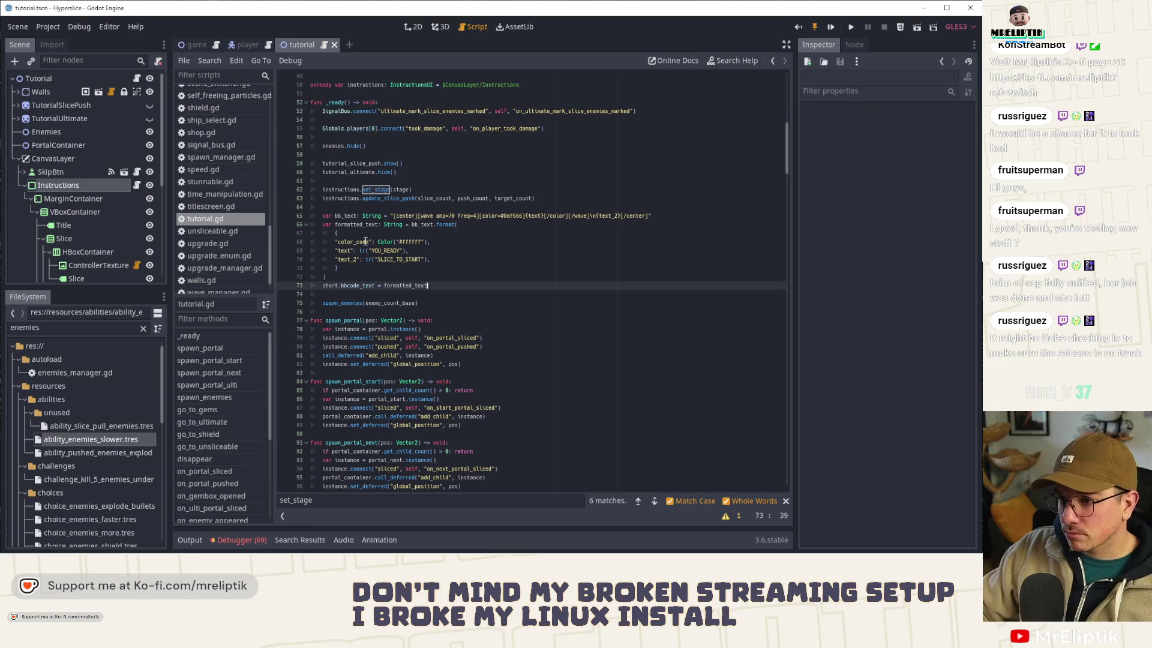
double_click(357, 225)
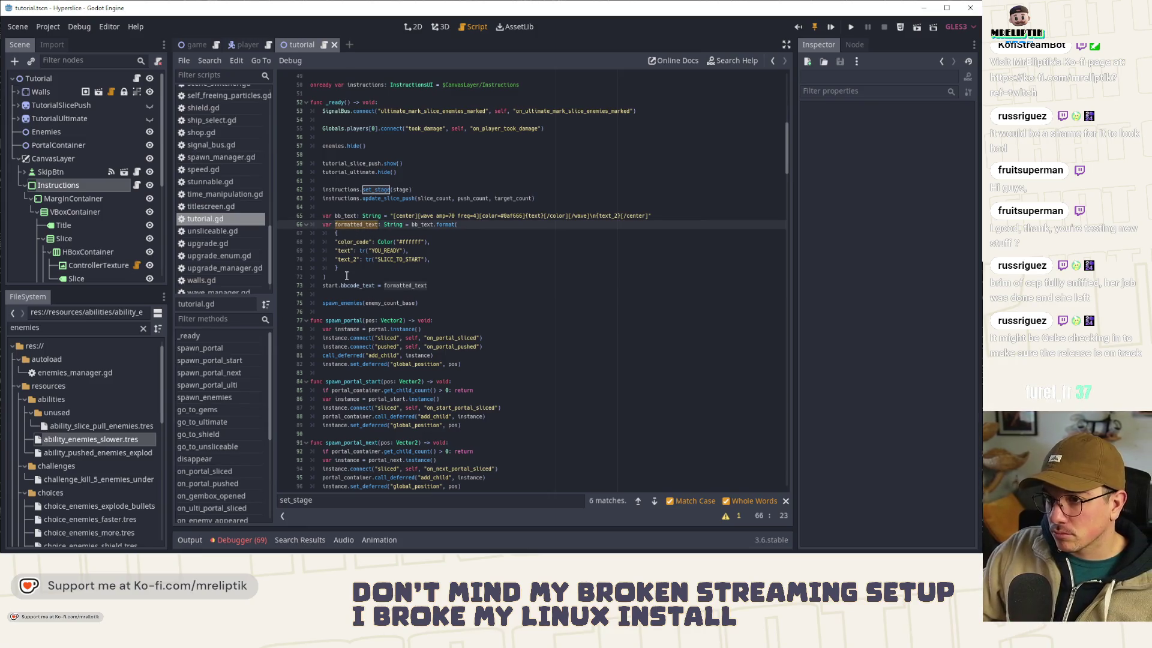
scroll(346, 275, "up", 2)
mouse_move(406, 334)
left_mouse_down()
mouse_move(311, 268)
mouse_move(427, 338)
mouse_move(235, 269)
left_mouse_up()
key("ctrl+c")
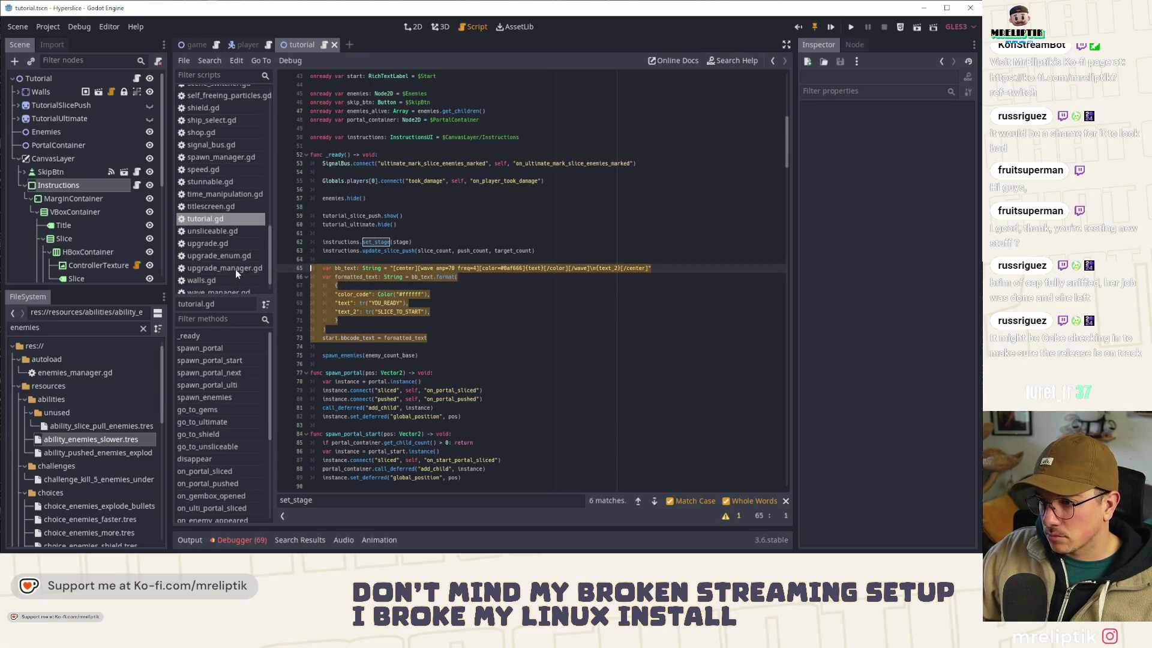
key("BackSpace")
key("BackSpace")
key("BackSpace")
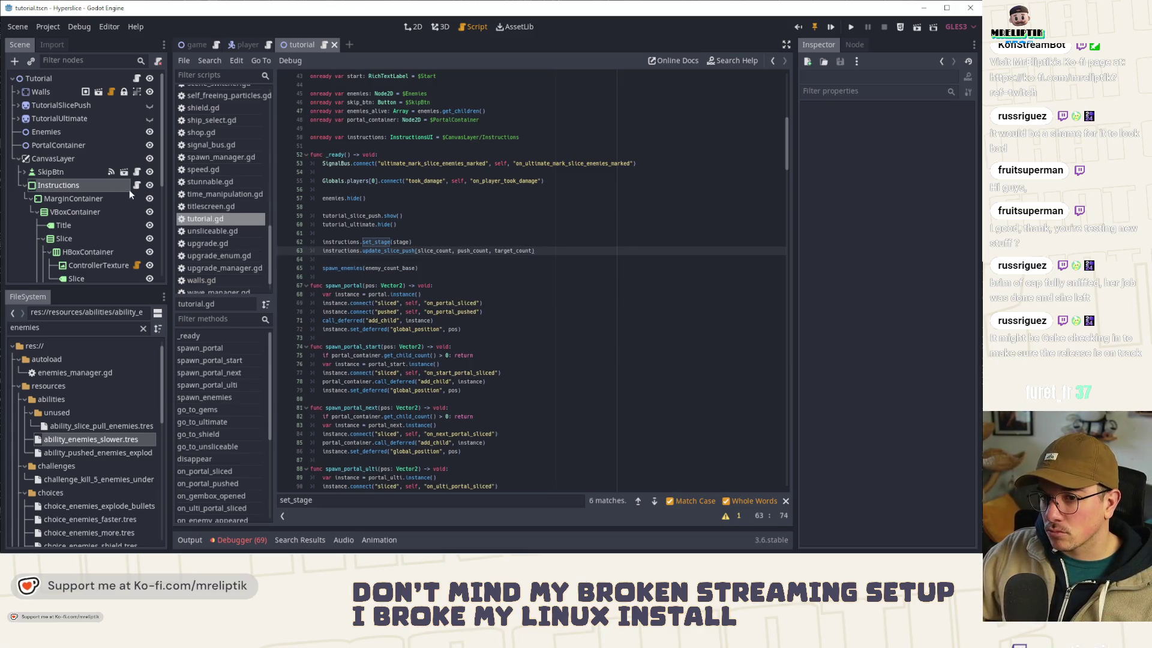
Step: Paste the block over 'pass' in instructions_ui.gd's _ready, fix its indentation, and rerun
left_click(368, 251, "ctrl")
left_click(353, 207)
key("End")
key("shift+Home")
key("ctrl+v")
left_click(349, 207)
key("shift+Tab")
key("Down")
key("Down")
key("Down")
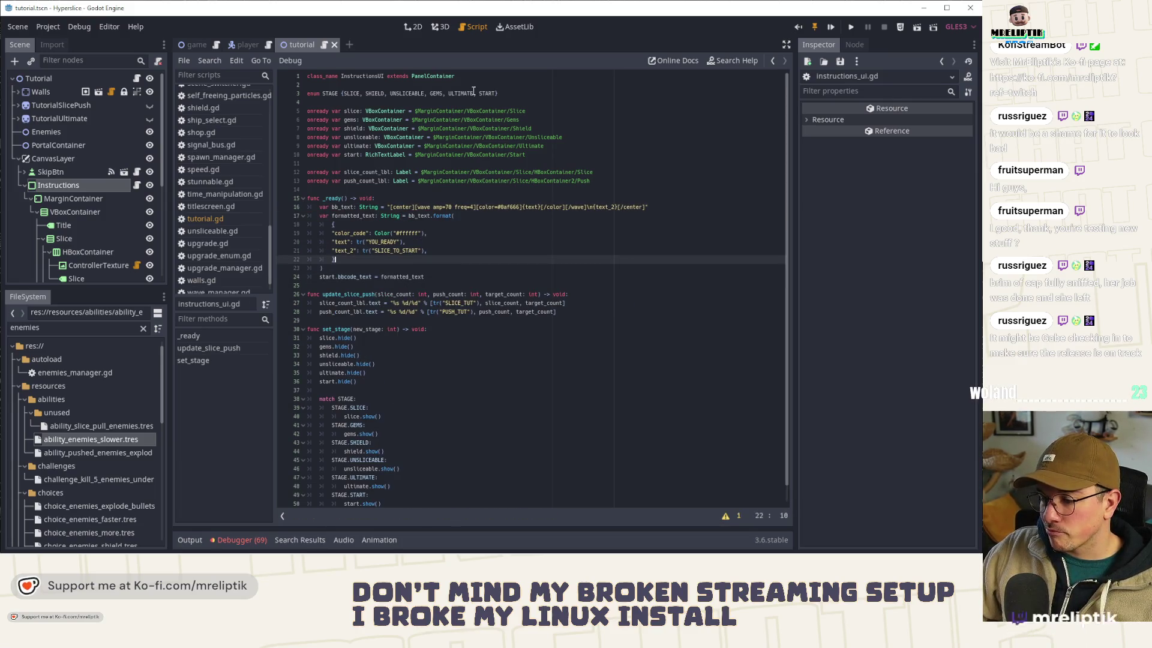
left_click(831, 27)
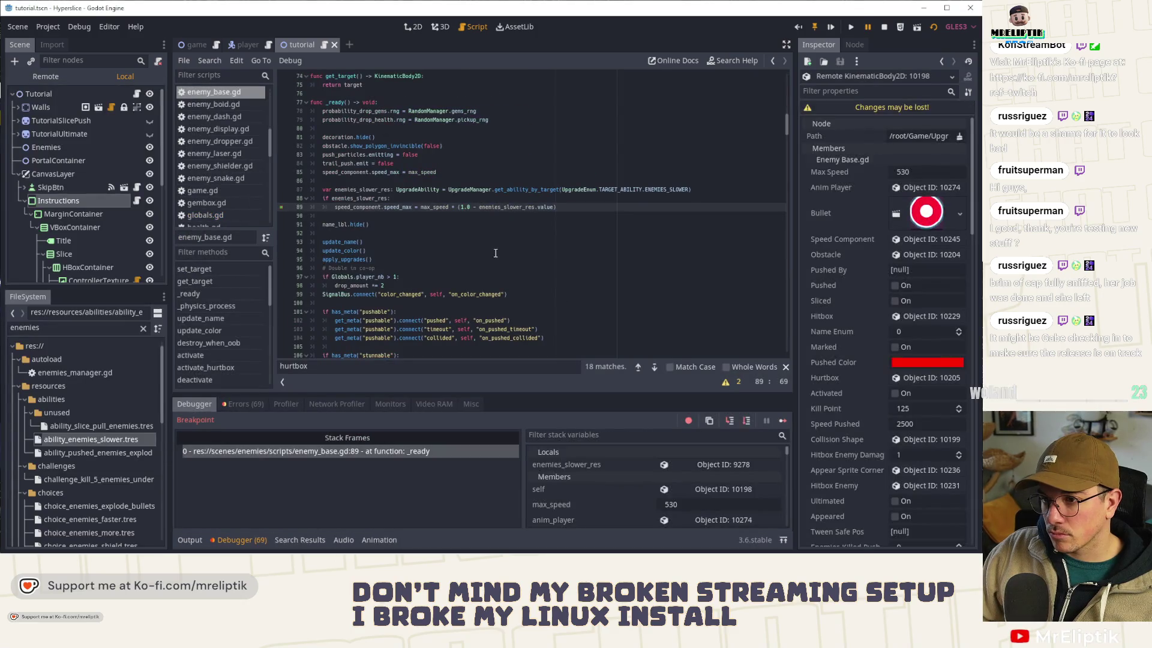
Step: Review the Debugger's get_node not-found errors and select enemies_slower_res on line 88
left_click(241, 404)
scroll(330, 464, "down", 1)
scroll(330, 464, "down", 3)
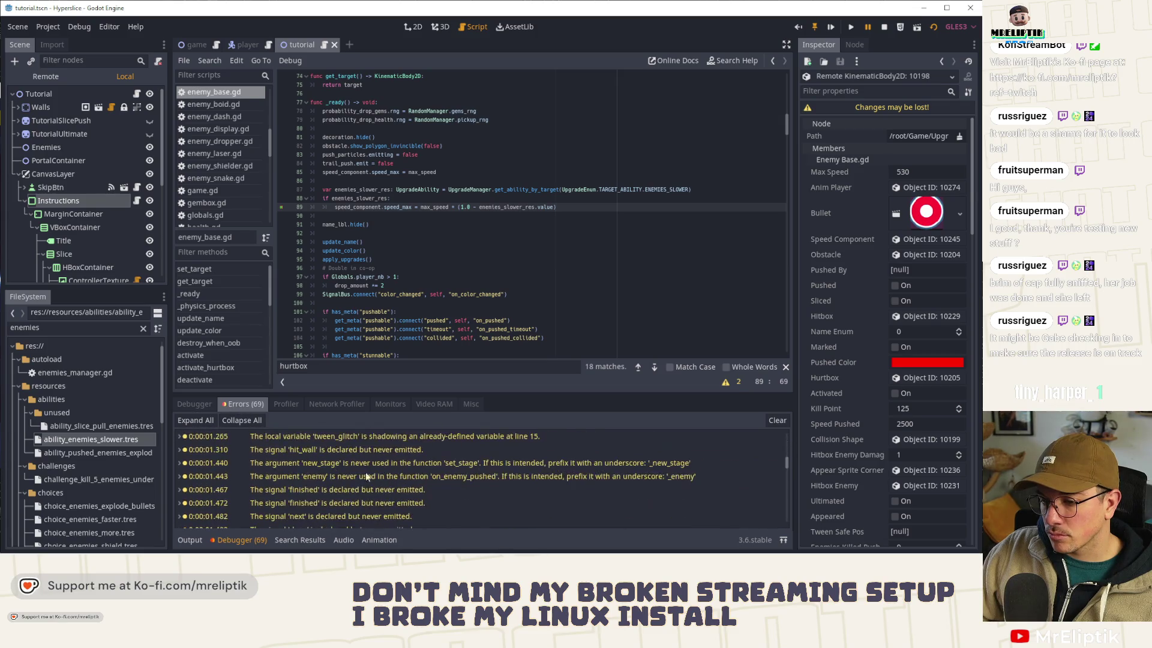
left_click_drag(786, 465, 784, 540)
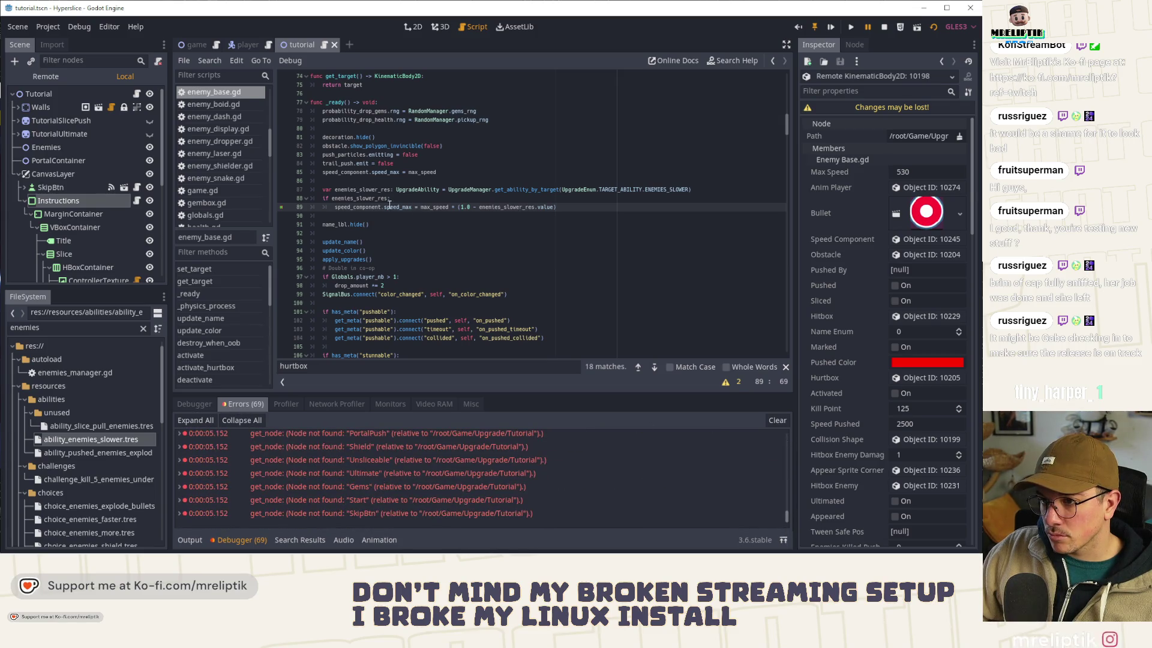
double_click(339, 199)
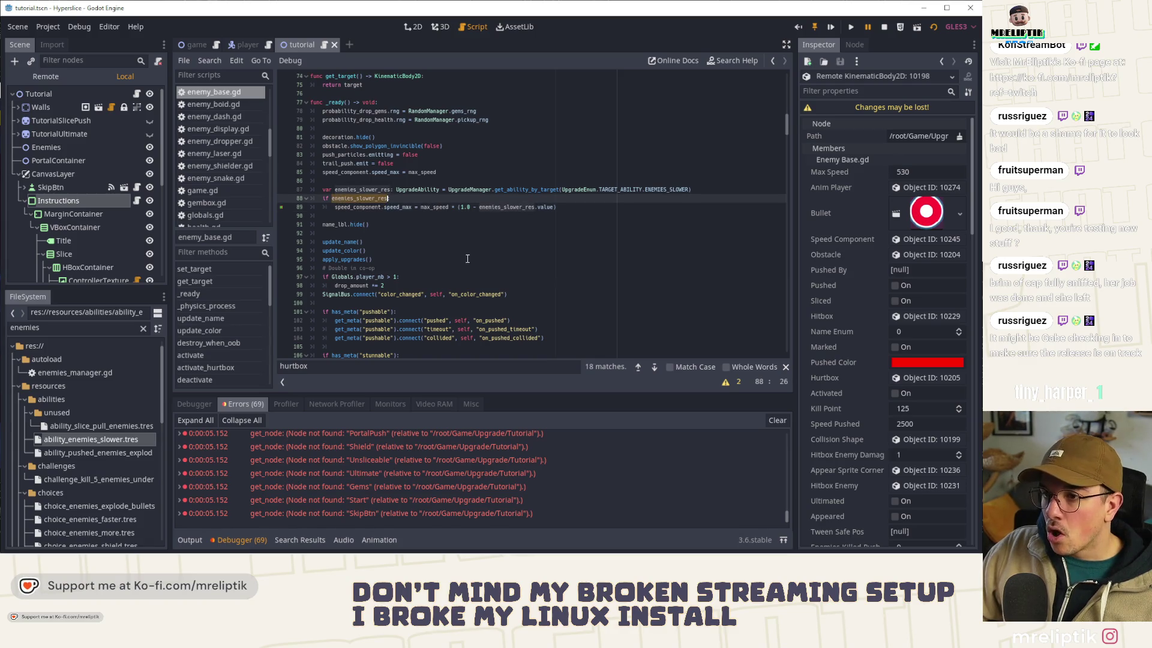
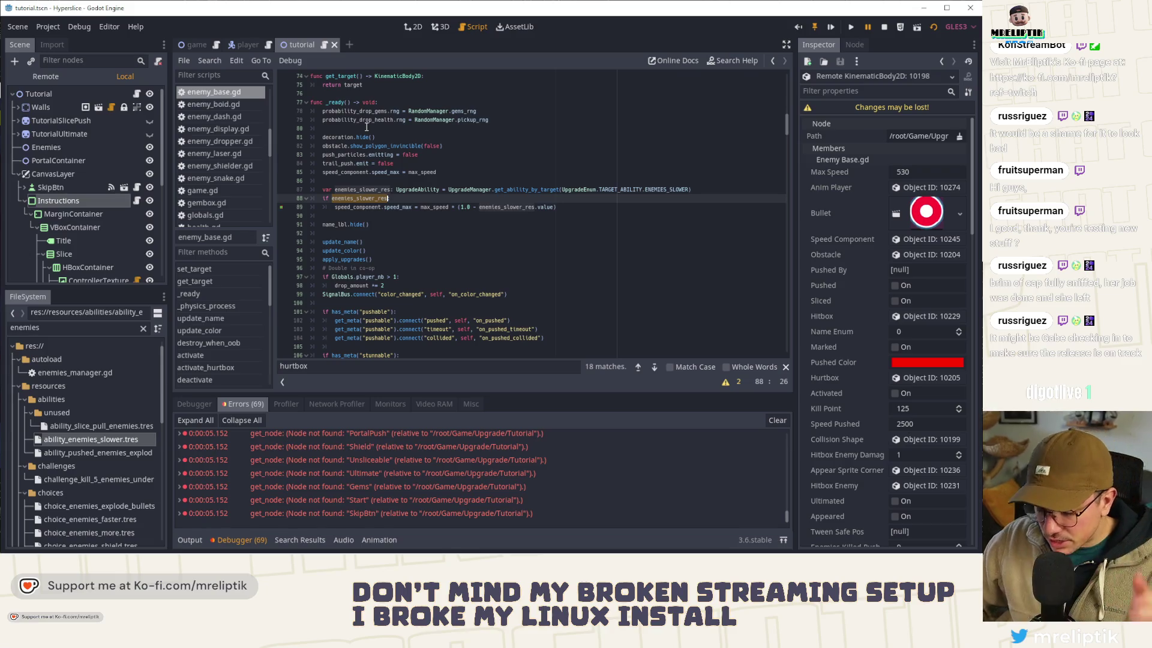
Step: Quick-open the bullet_round scene by searching for 'bullet'
key("ctrl+shift+o")
type("bnulle")
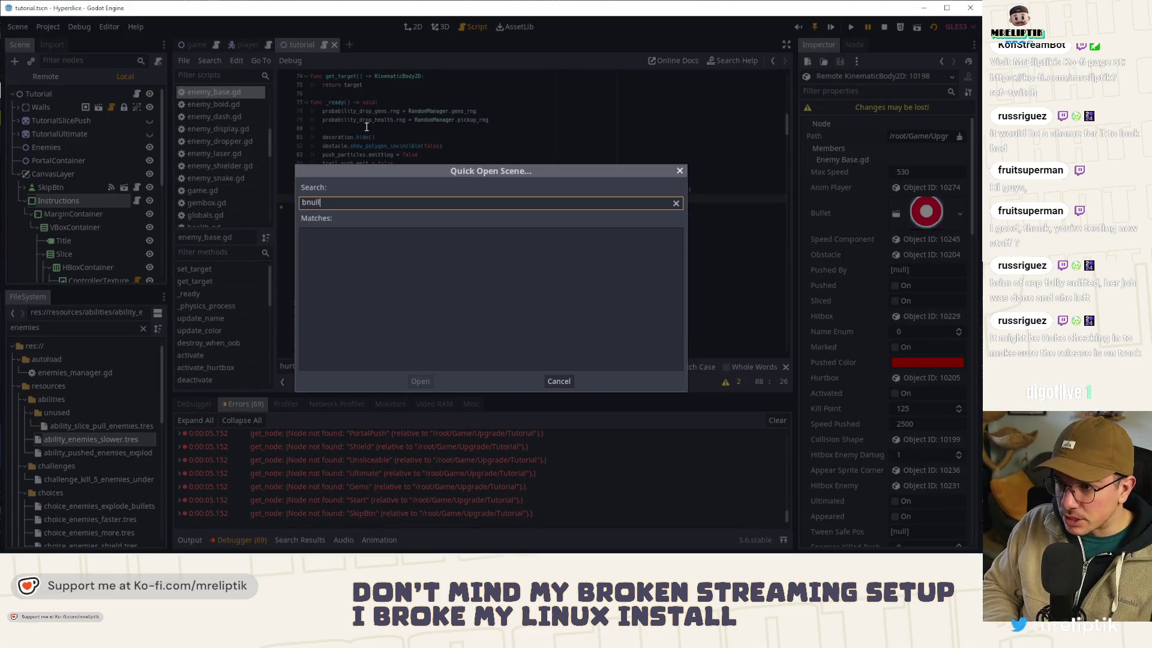
key("BackSpace")
key("BackSpace")
key("BackSpace")
type("ullet")
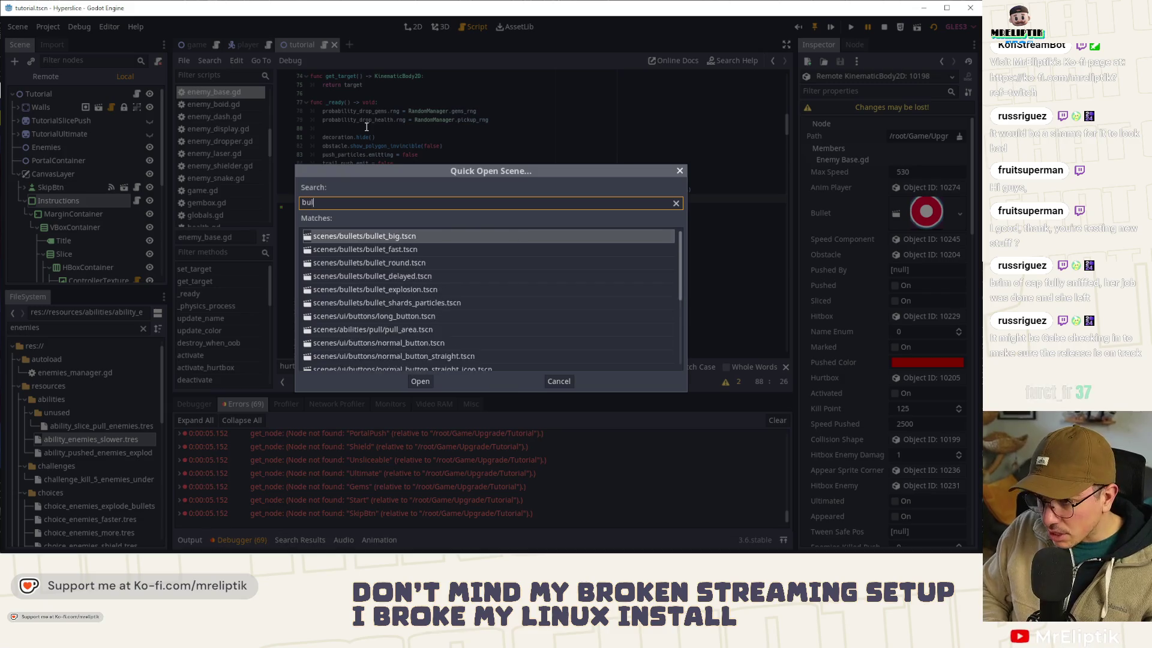
key("Down")
key("Down")
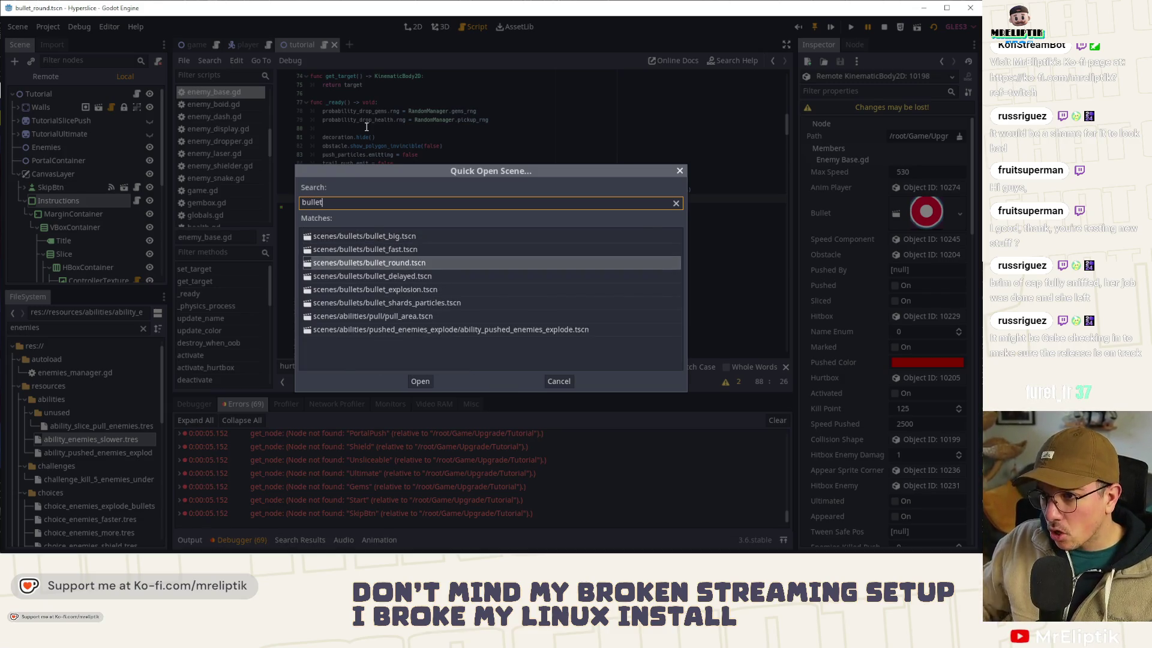
key("Return")
Step: Replace the get_upgrade_by_target call on the slower-bullet line with get_player_upgrade
left_click(480, 268)
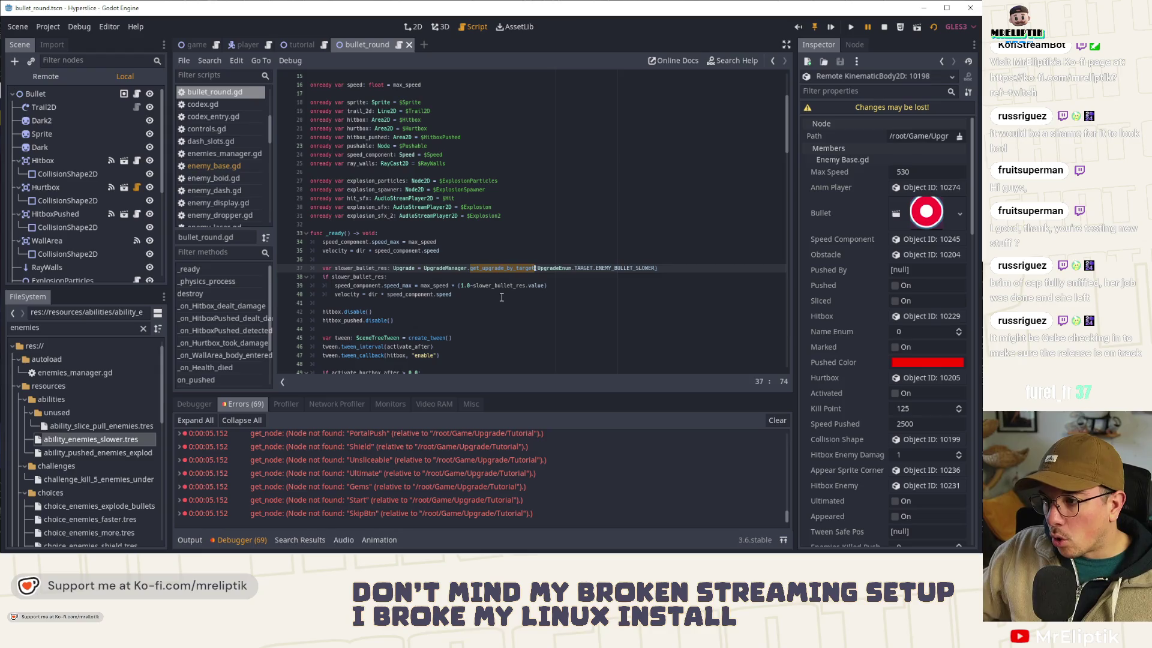
left_click(504, 273)
double_click(505, 269)
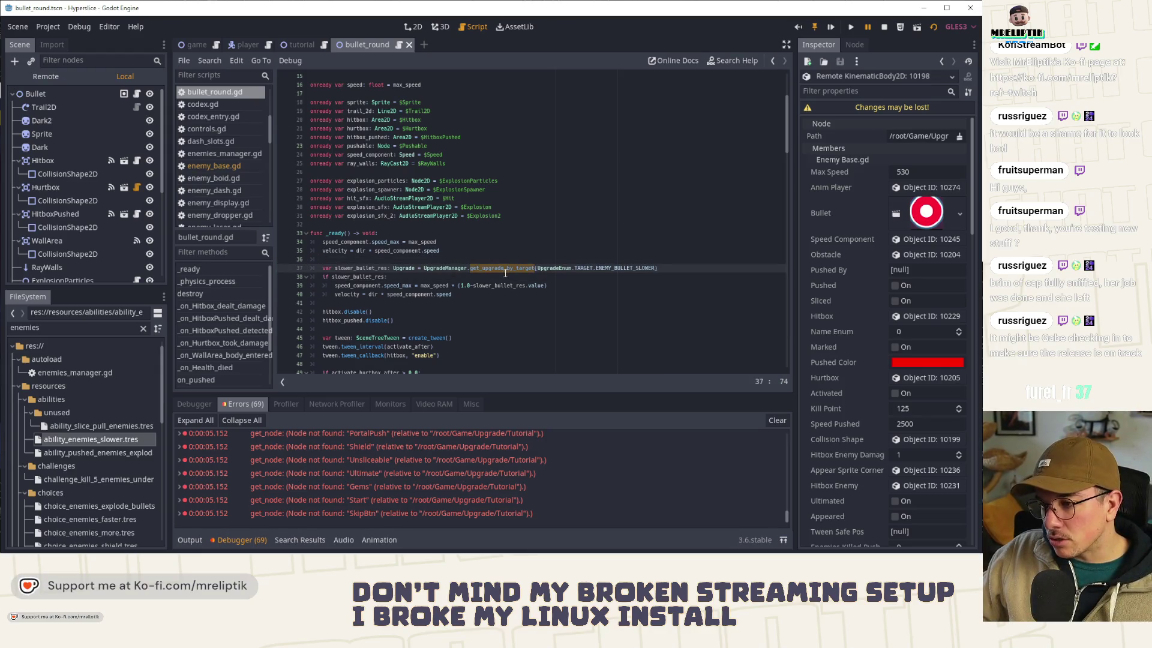
left_click(189, 539)
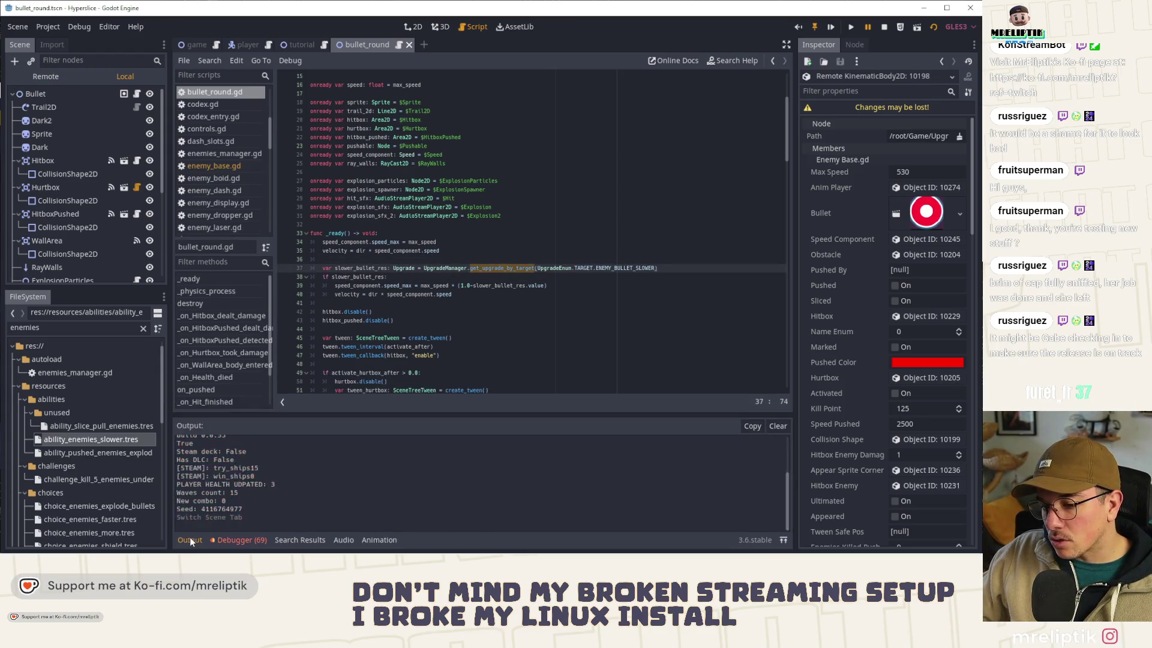
left_click(189, 539)
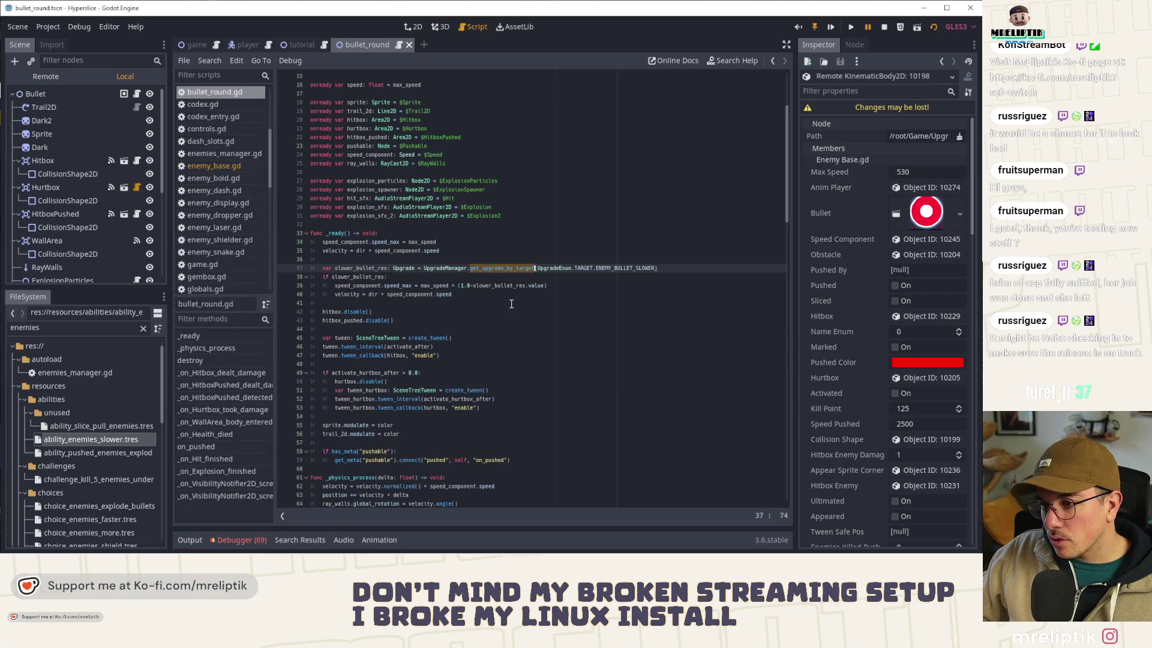
type("get_upg")
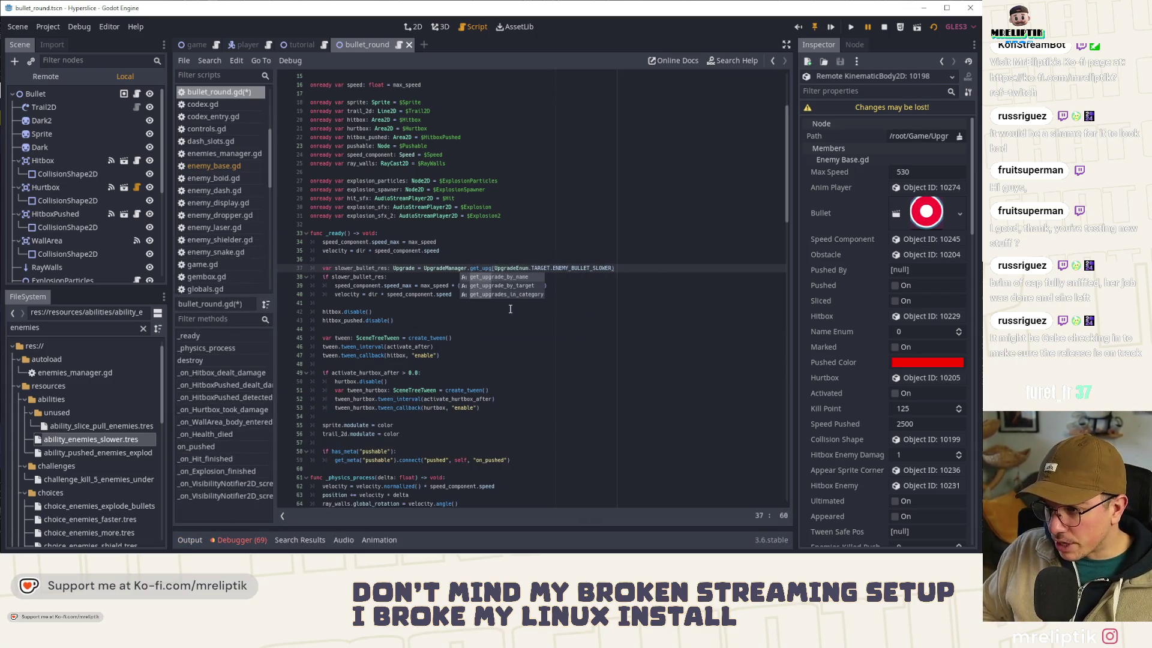
key("BackSpace")
key("BackSpace")
key("BackSpace")
type("pla")
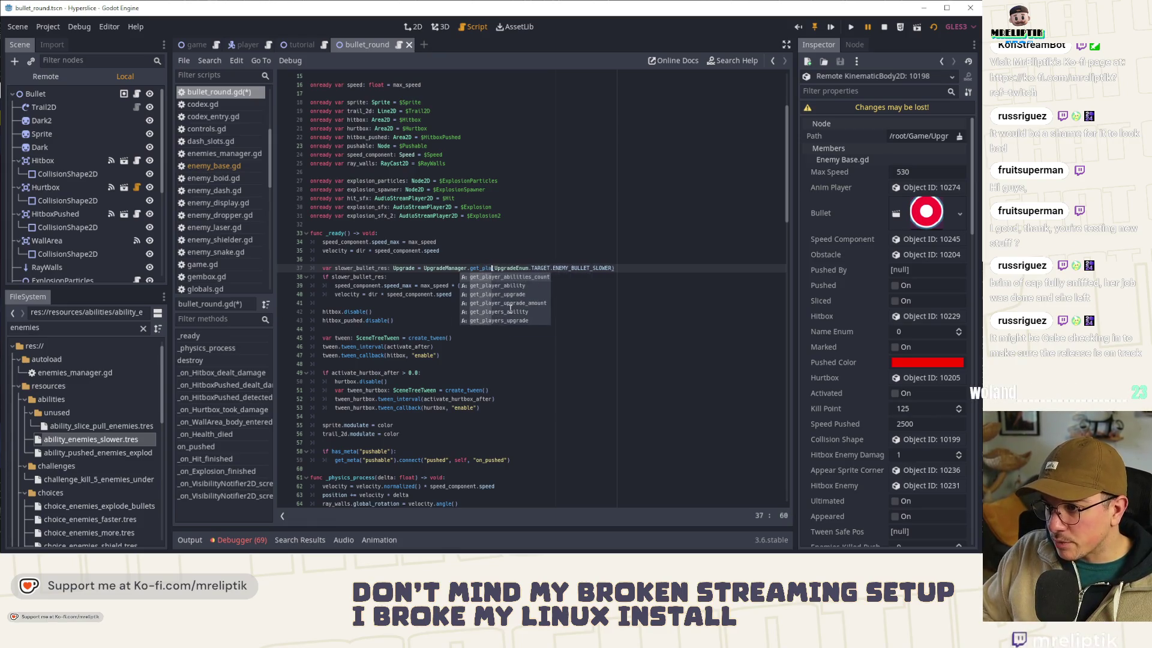
key("Down")
key("Down")
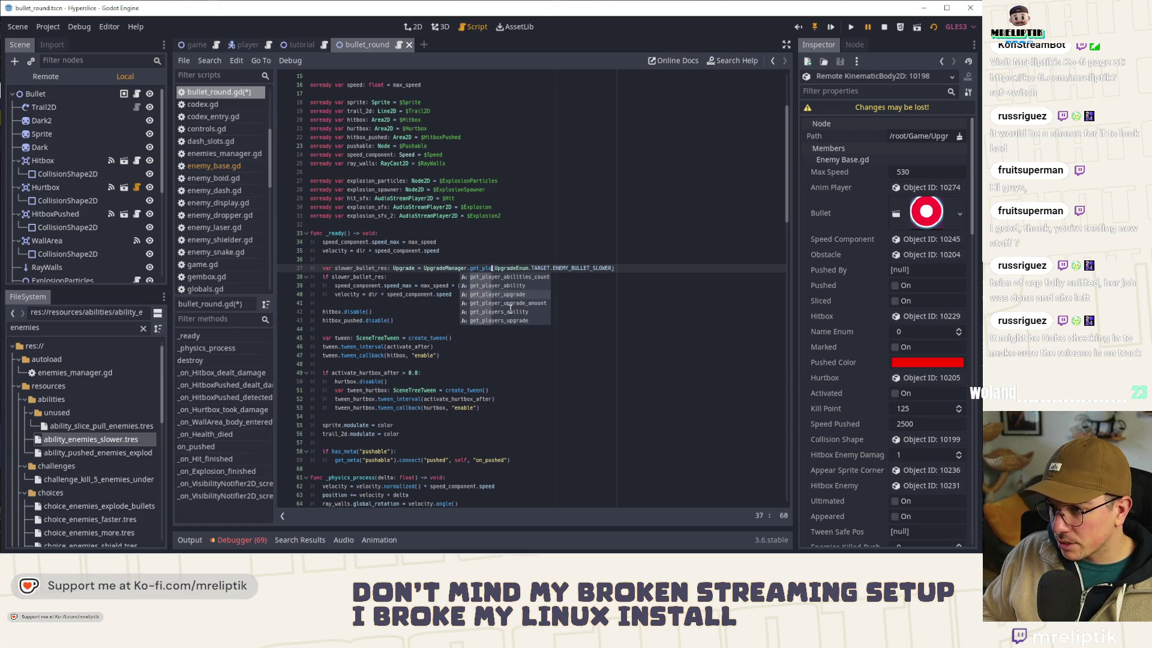
key("Return")
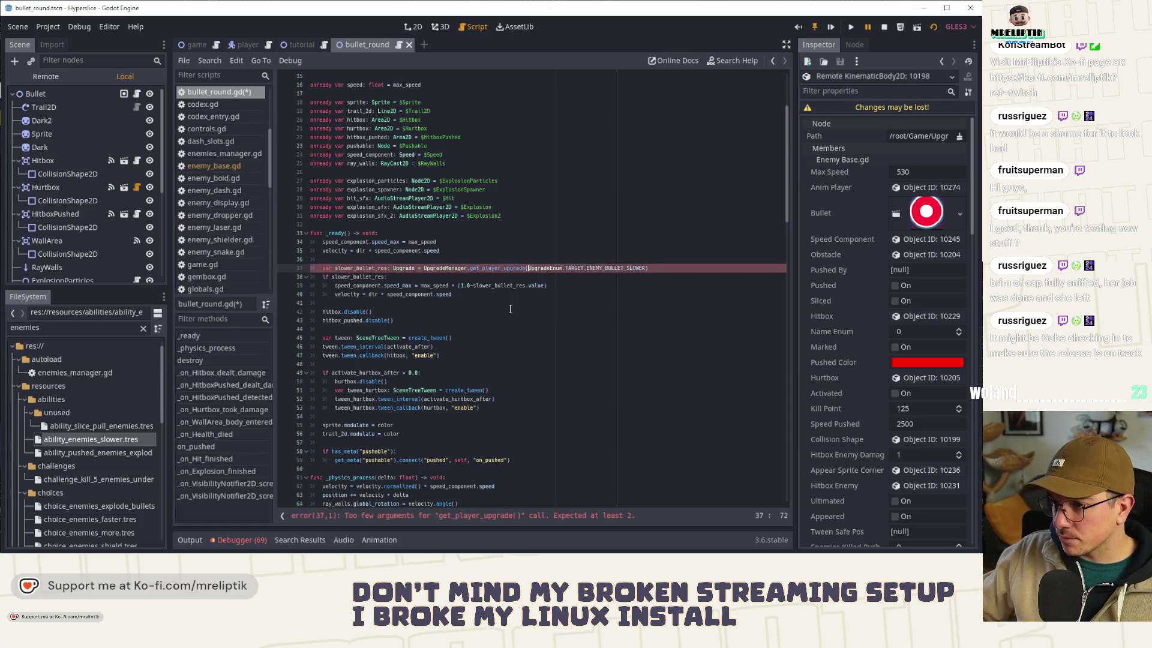
Step: Pass player ID 0 to get_player_upgrade, save bullet_round.gd, and switch to the player tab
left_click(497, 268, "ctrl")
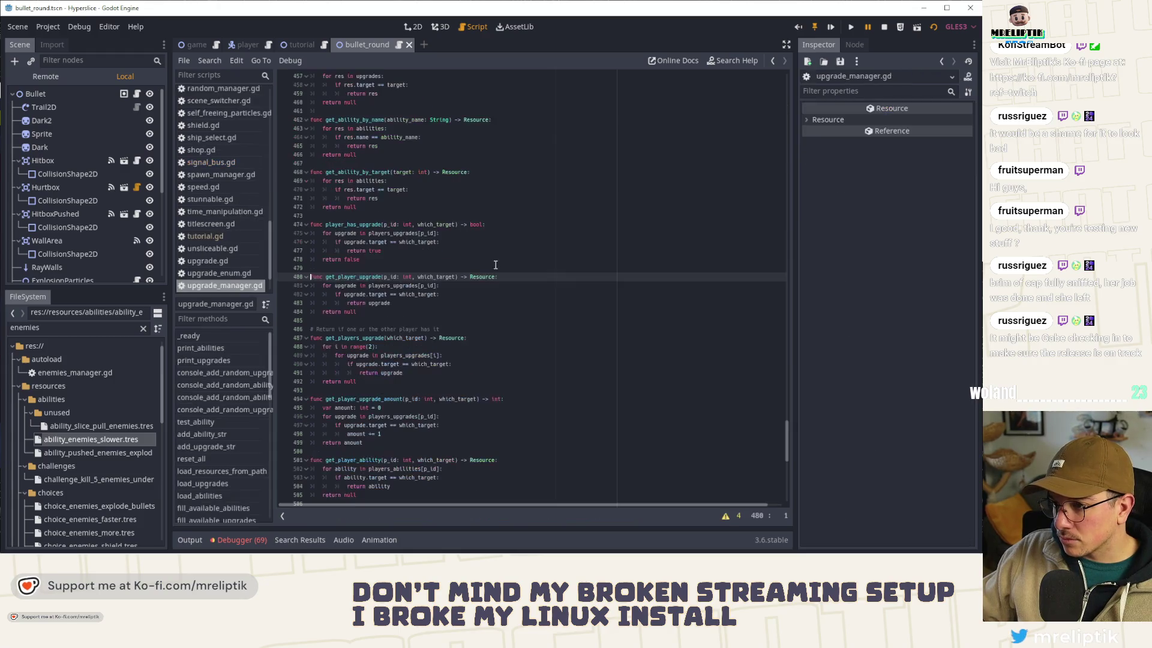
left_click(137, 94)
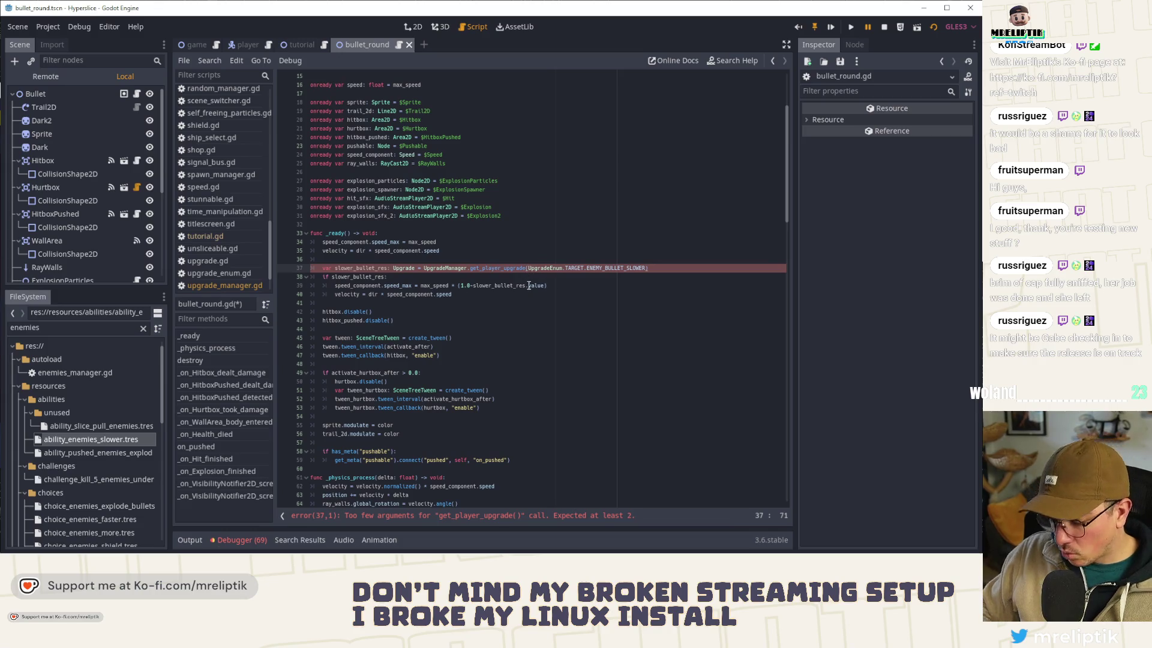
type(", ")
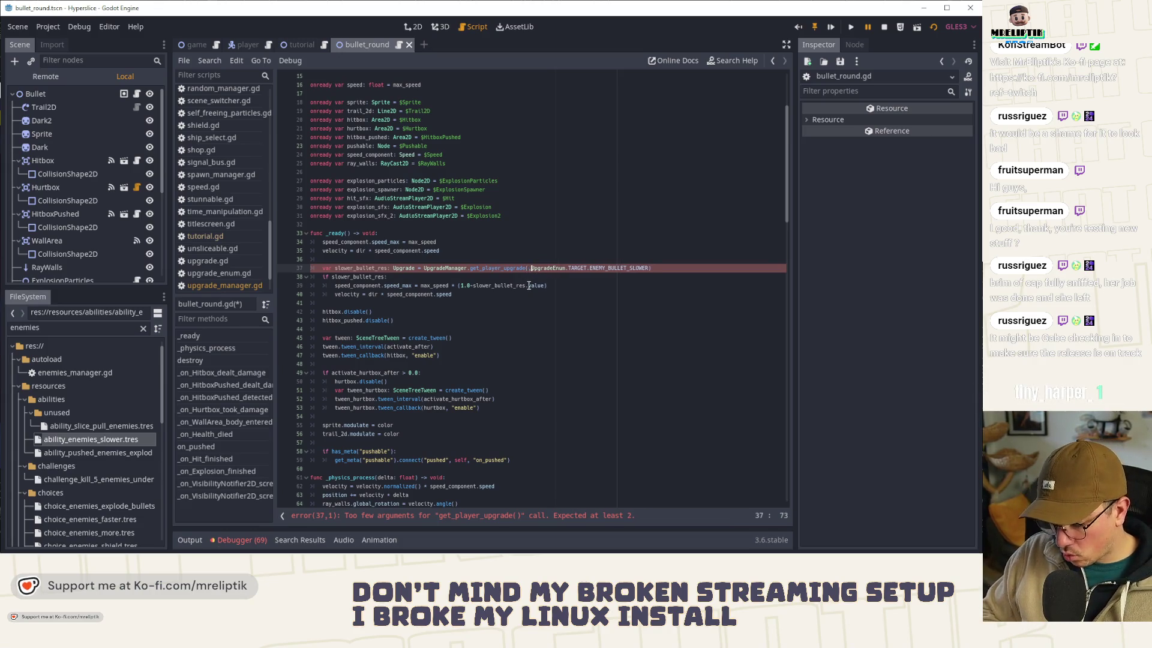
type("0,")
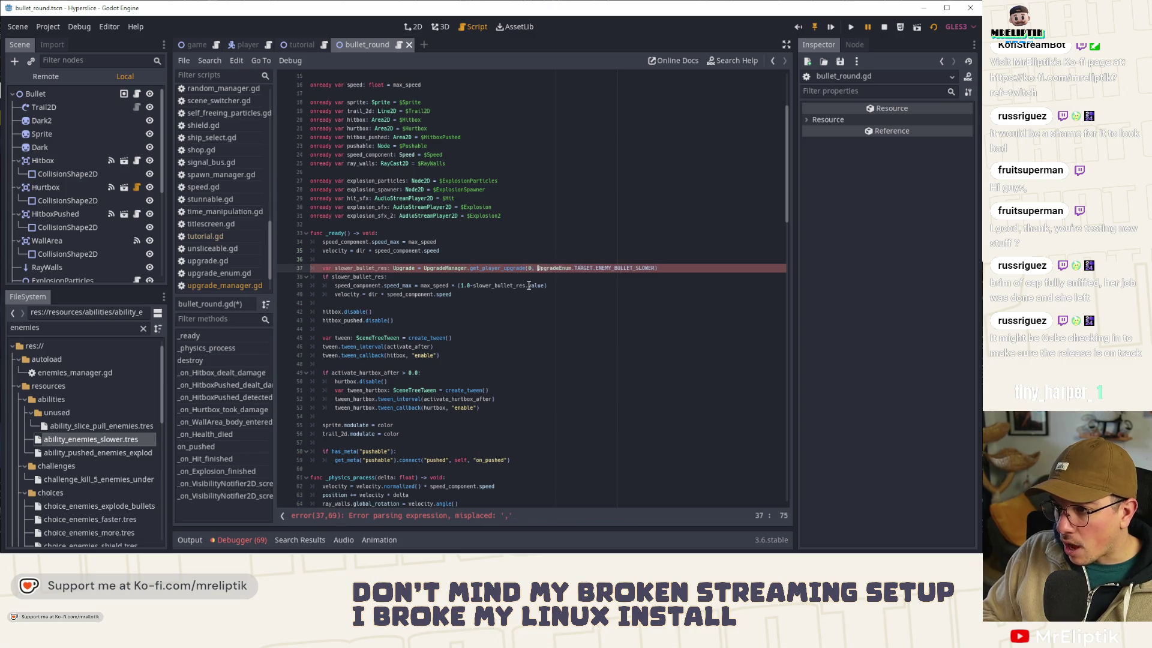
key("ctrl+s")
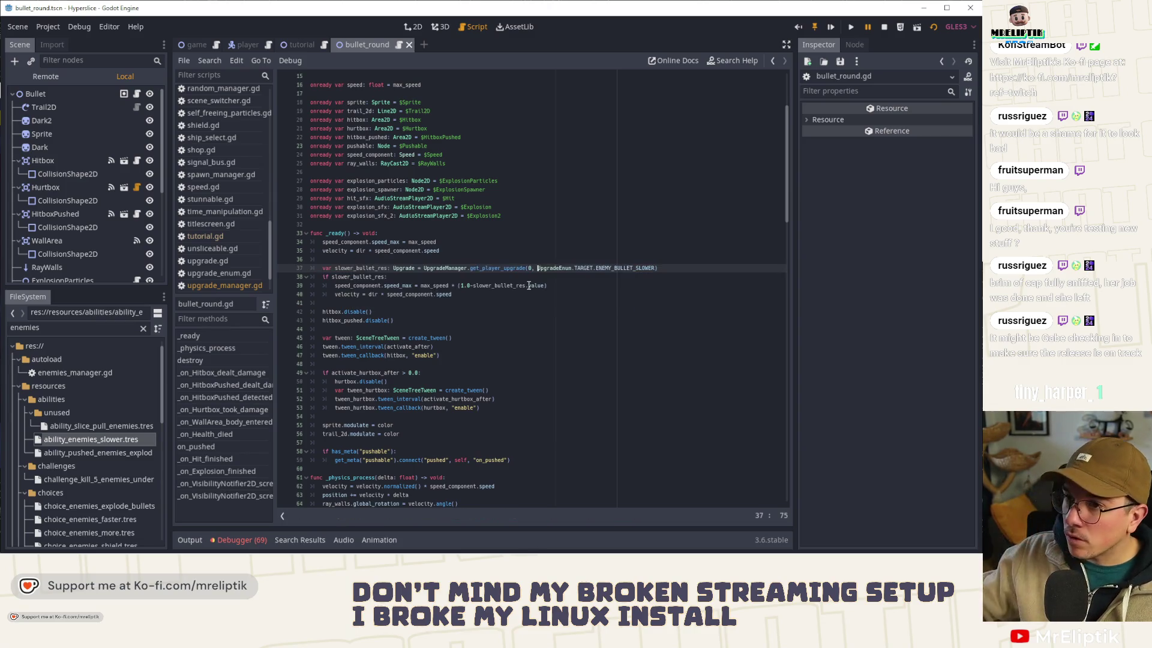
left_click(241, 46)
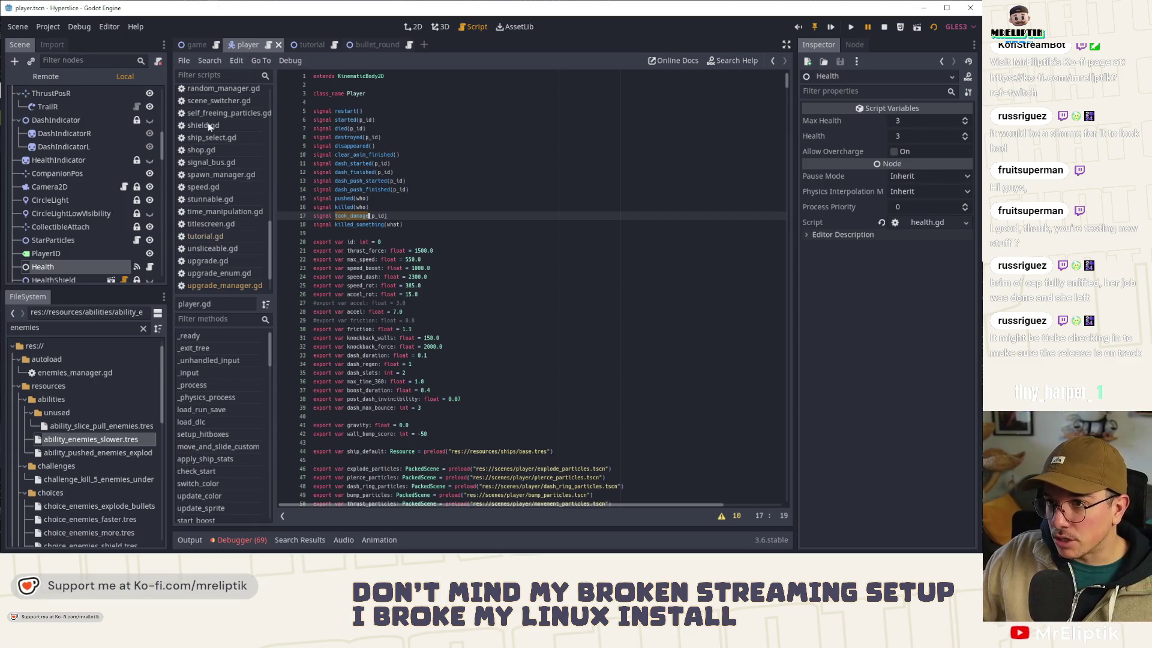
Step: Step through the debugger stack frames back to enemy_base's _ready function
left_click(224, 541)
left_click(189, 541)
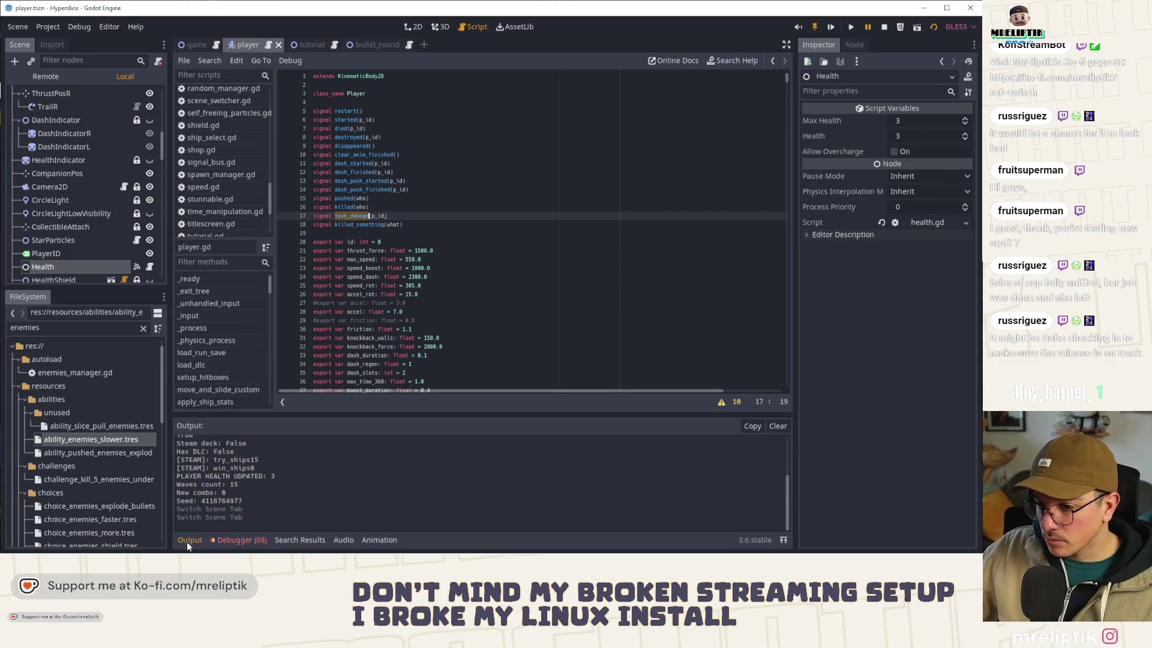
left_click(235, 541)
left_click(208, 404)
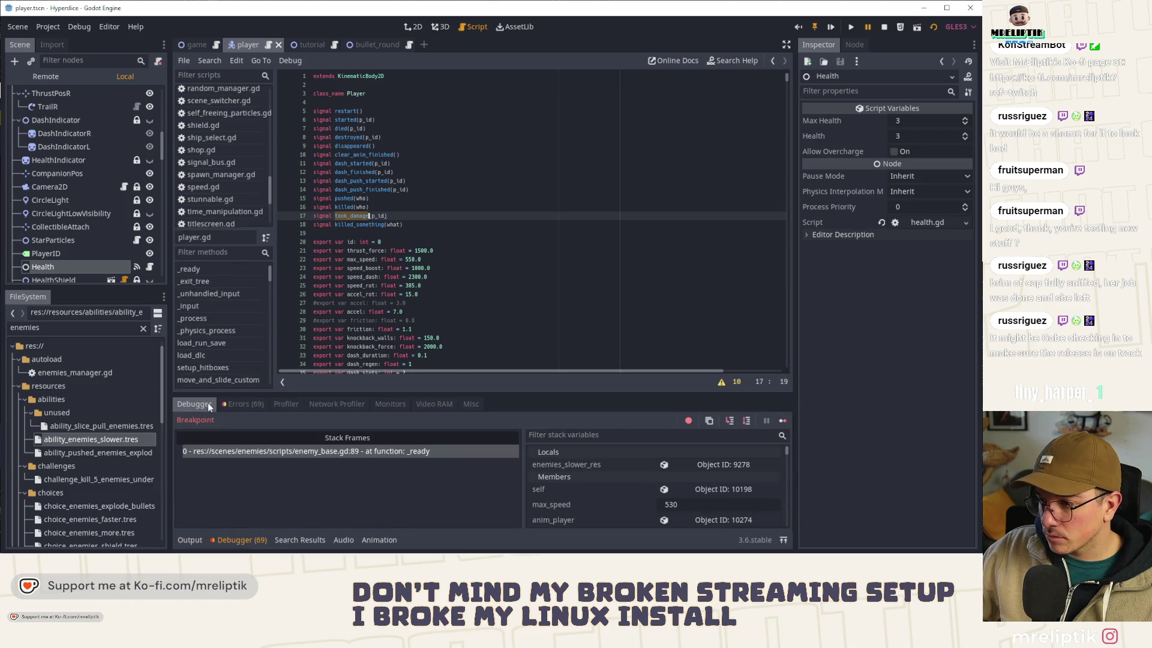
left_click(732, 422)
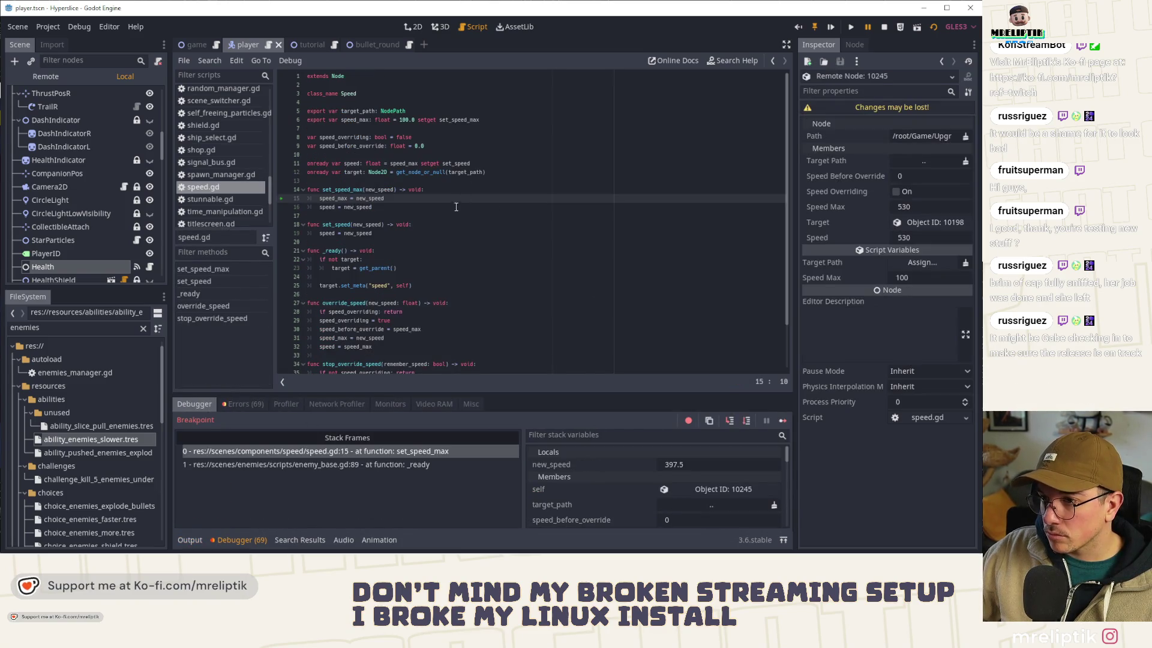
left_click(746, 420)
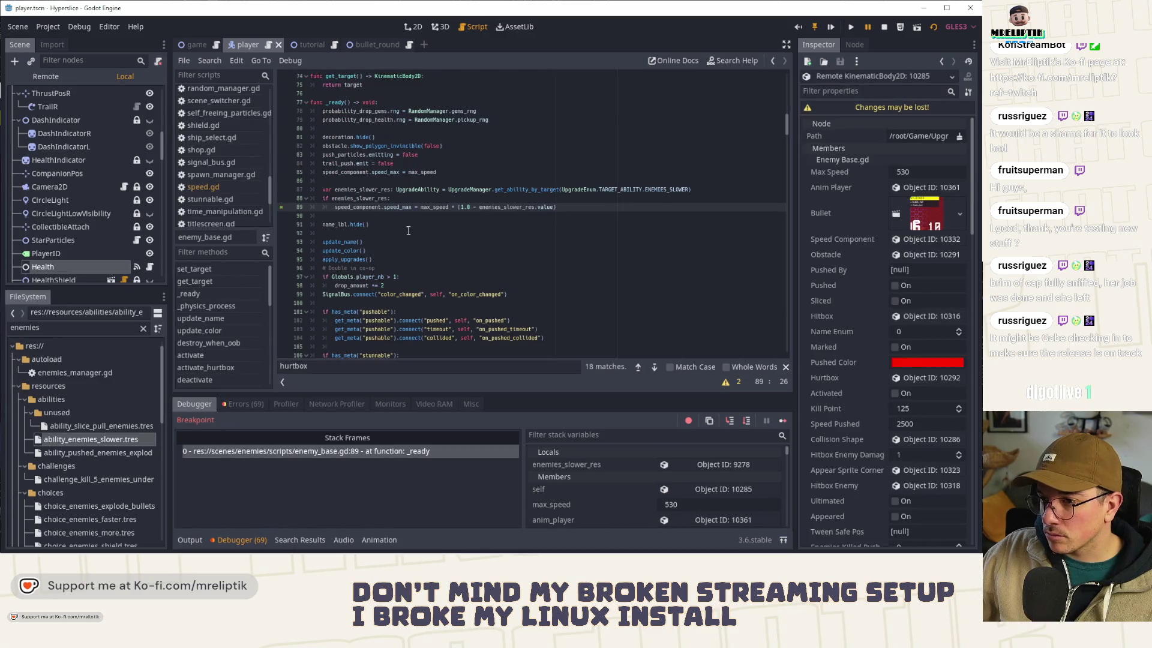
Step: Replace get_ability_by_target with get_player_ability, passing player 0 as the first argument
double_click(528, 191)
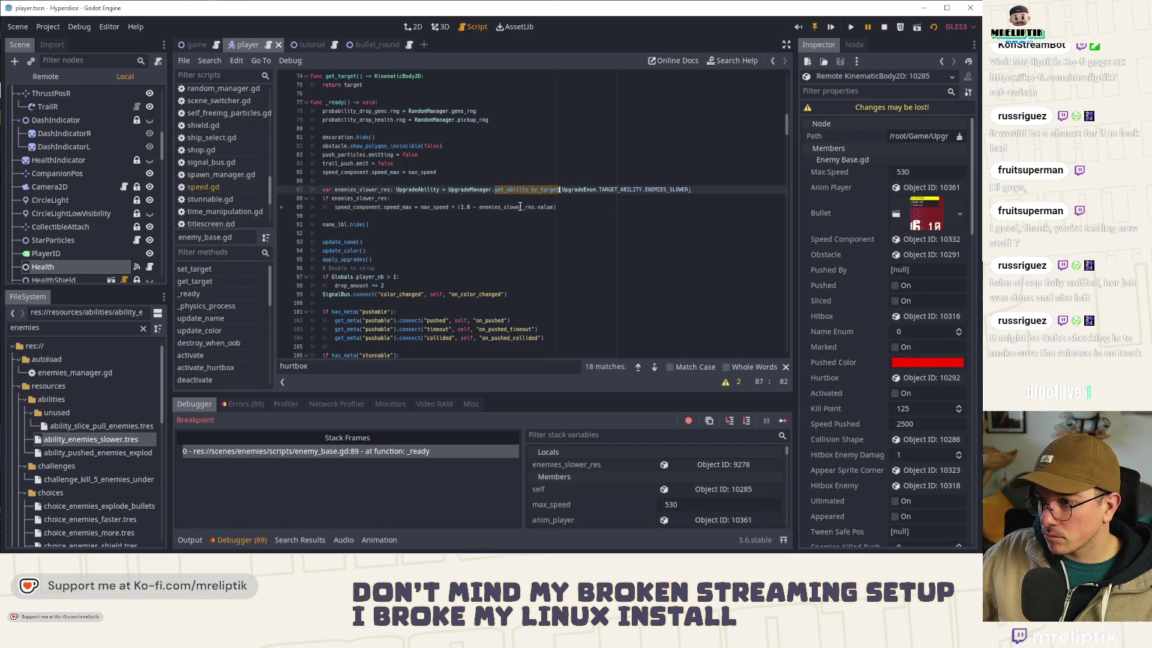
type("get_player_ability")
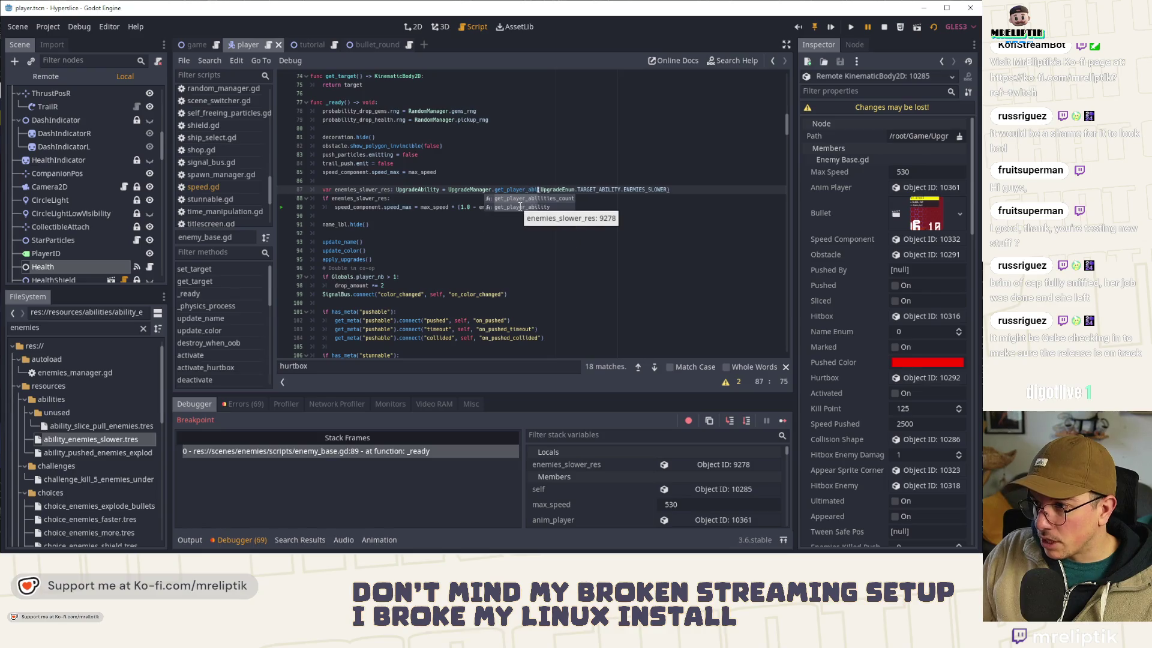
key("Return")
type("0,")
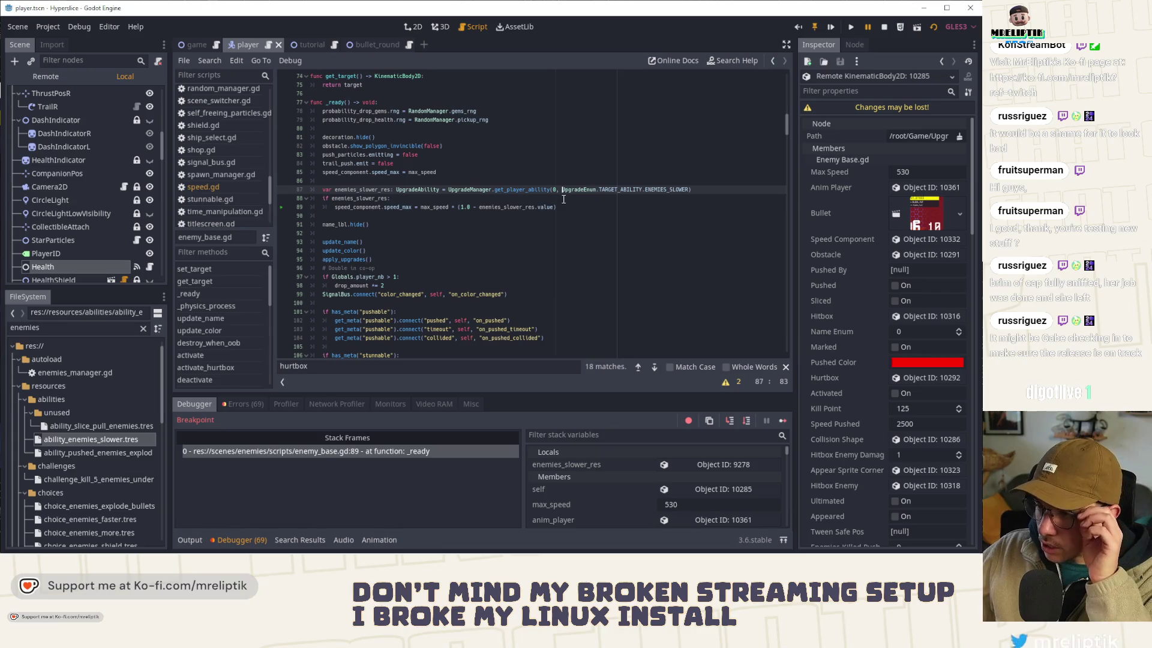
Step: Start a Find in Files search for 'get_upgra' across the project
left_click(508, 223)
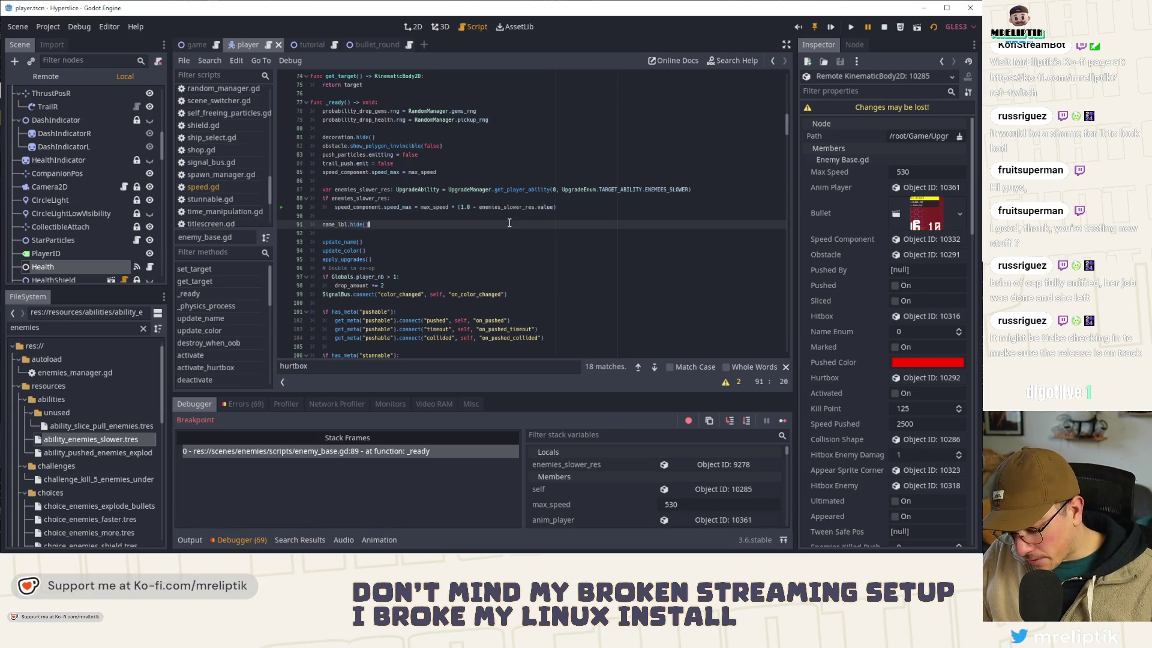
key("ctrl+shift+f")
type("get_upgrade_by_target")
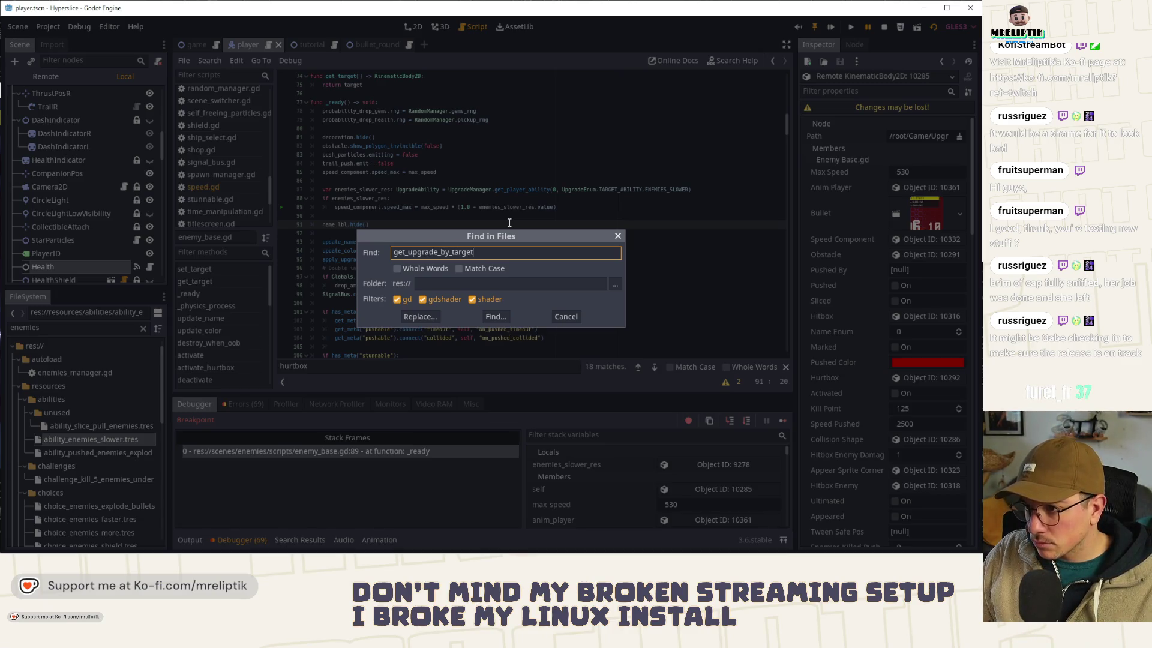
Step: Run the get_upgrade_by_target project search and open each matching script in turn
key("Return")
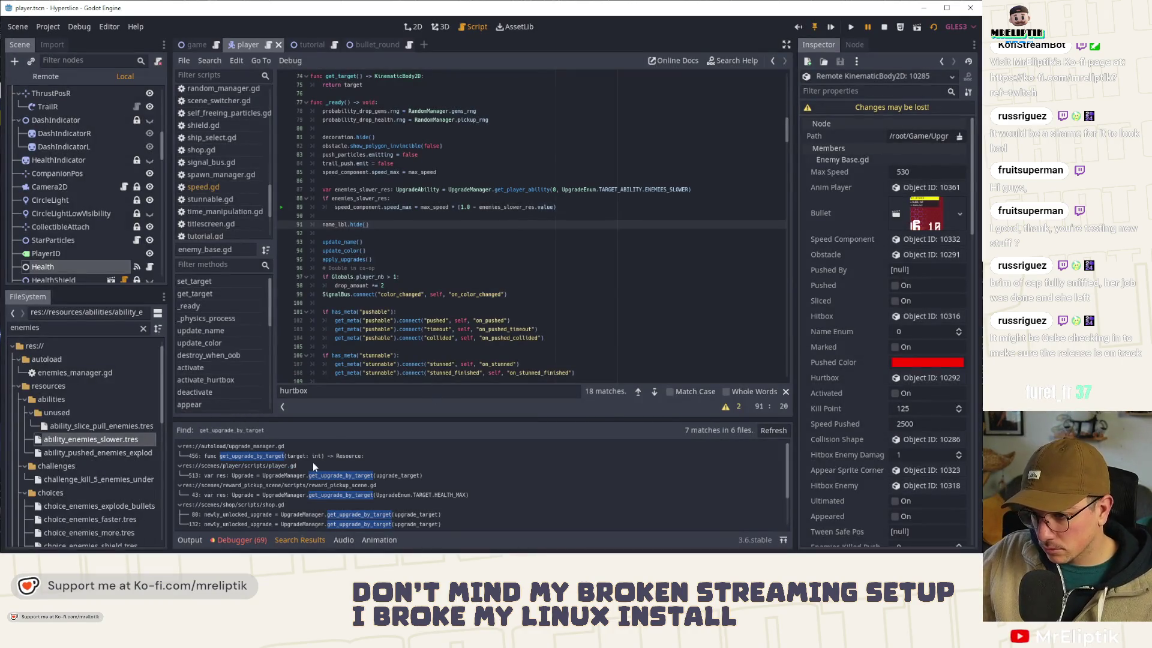
left_click(275, 473)
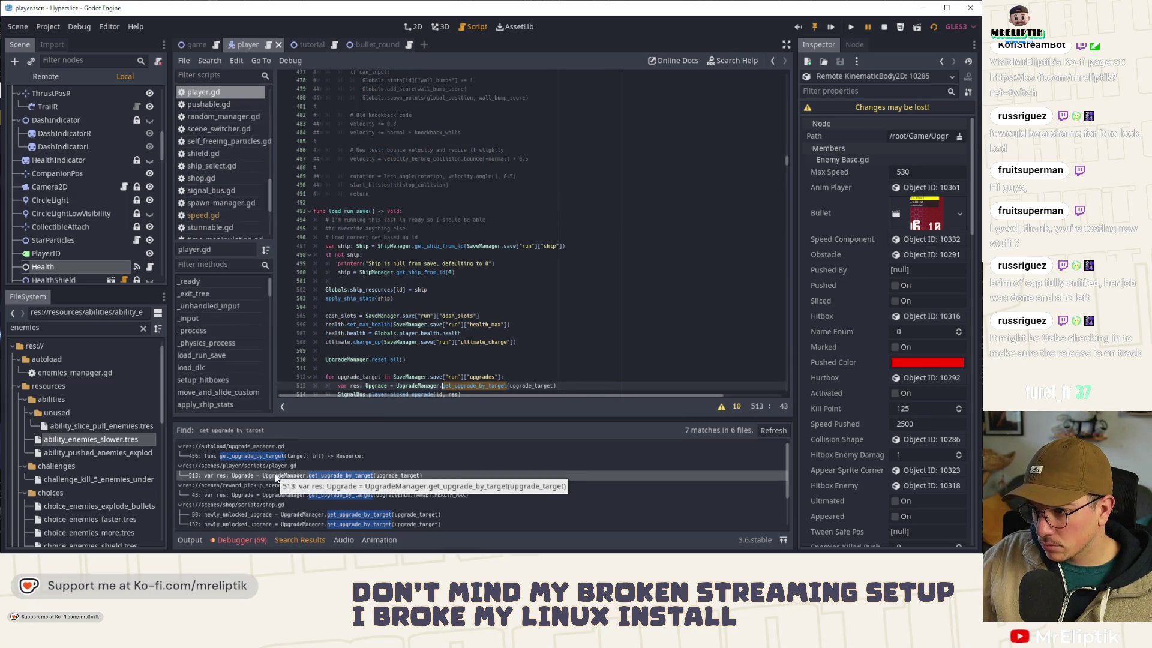
scroll(345, 360, "down", 3)
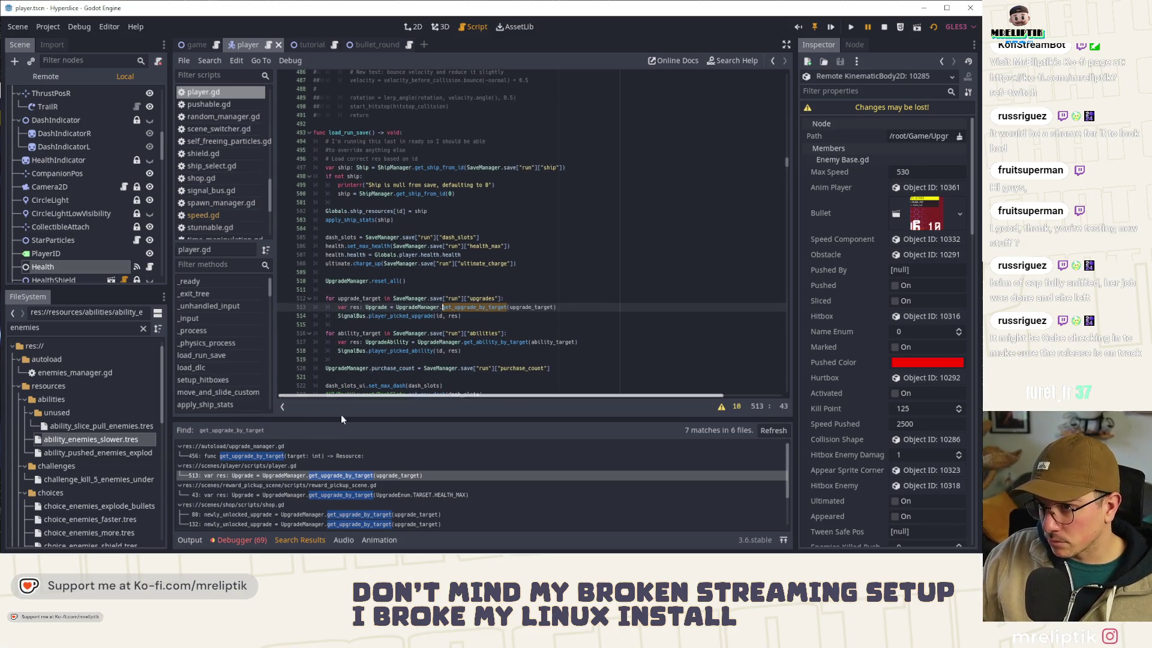
left_click(308, 495)
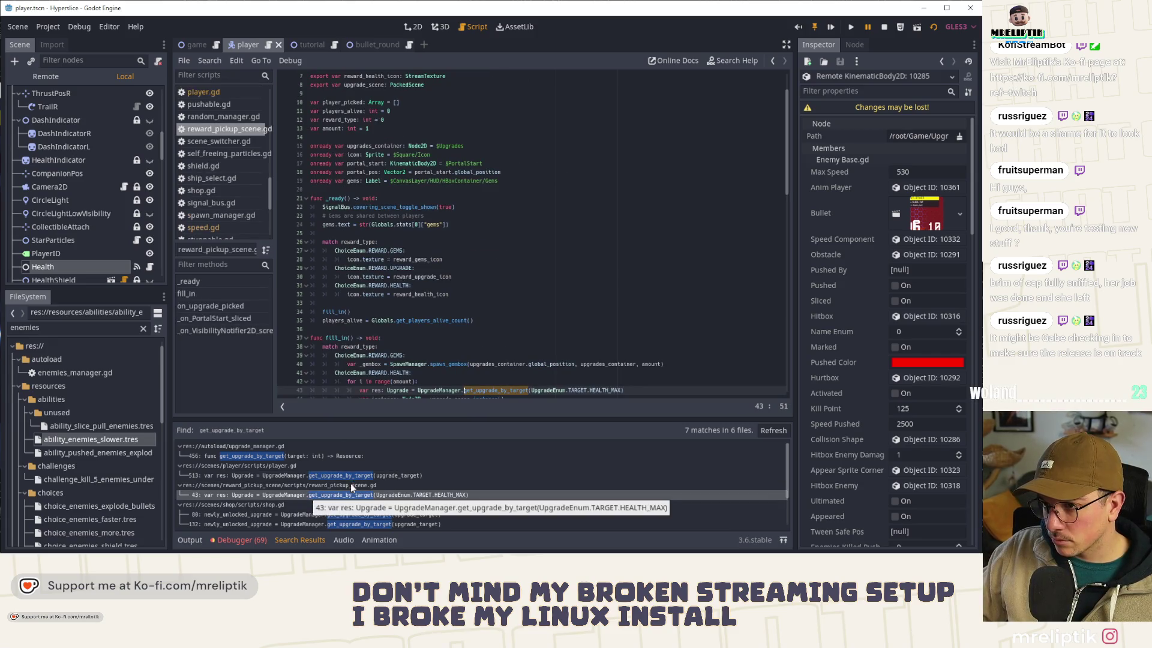
scroll(400, 354, "down", 2)
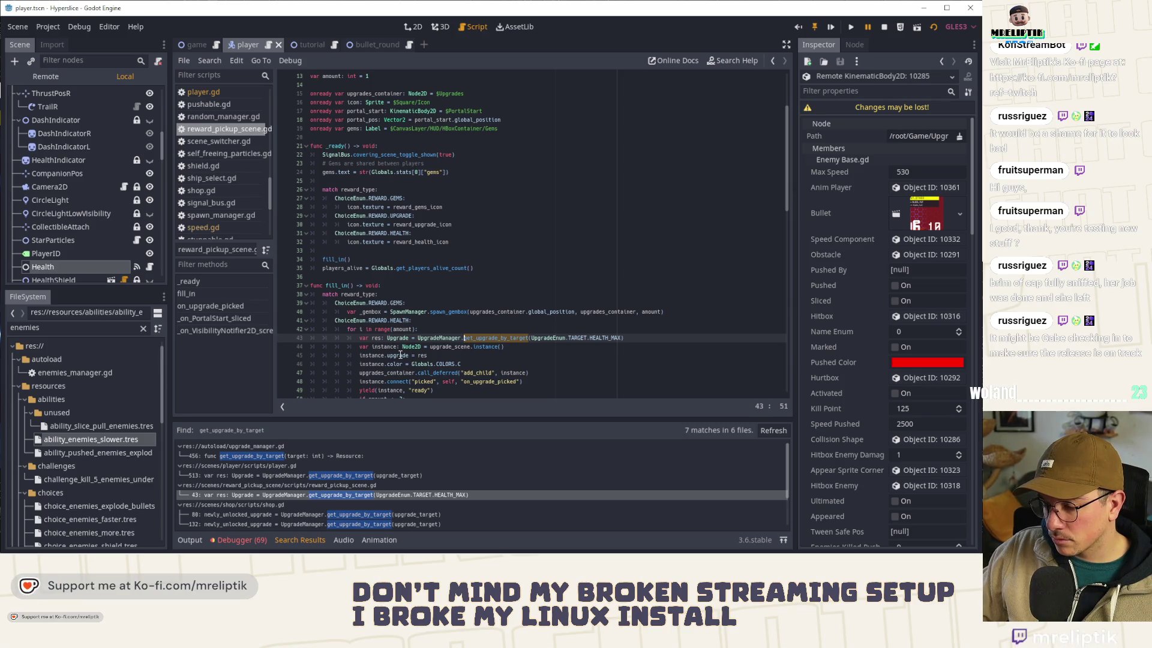
scroll(304, 503, "down", 1)
left_click(300, 493)
scroll(300, 501, "down", 1)
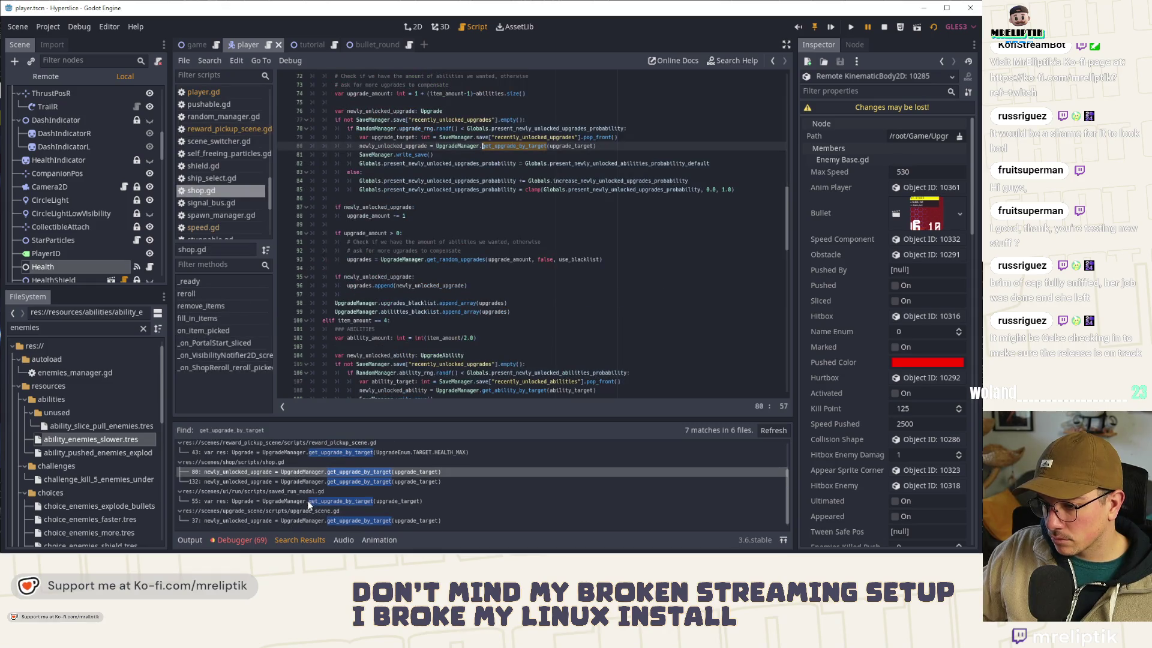
left_click(307, 502)
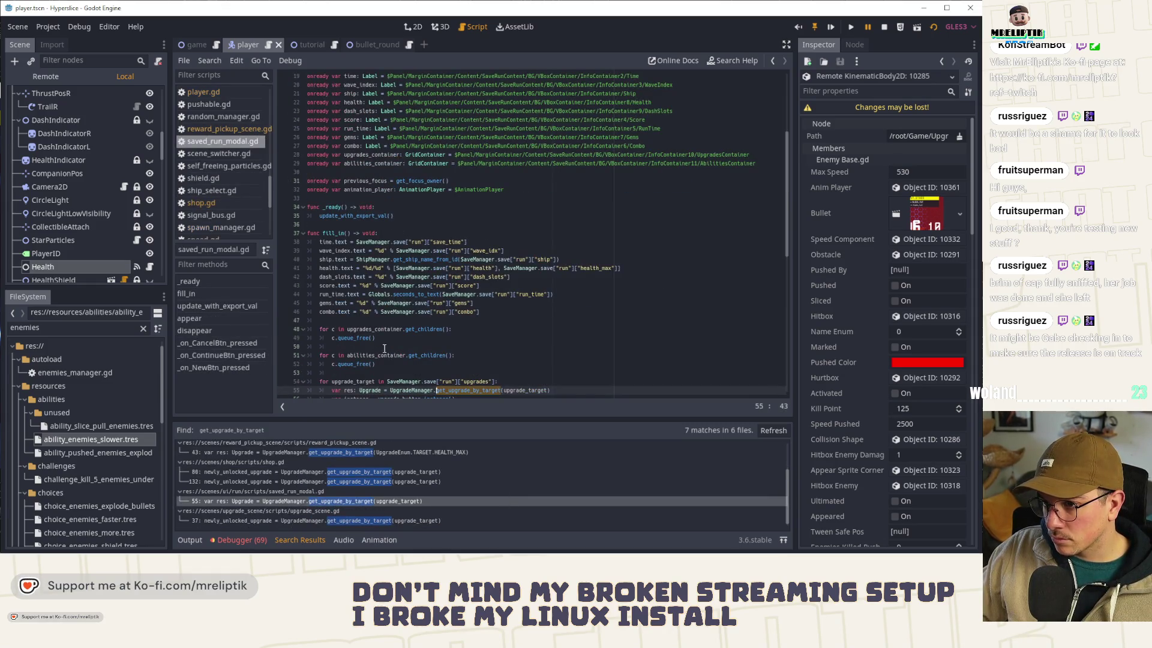
left_click(312, 518)
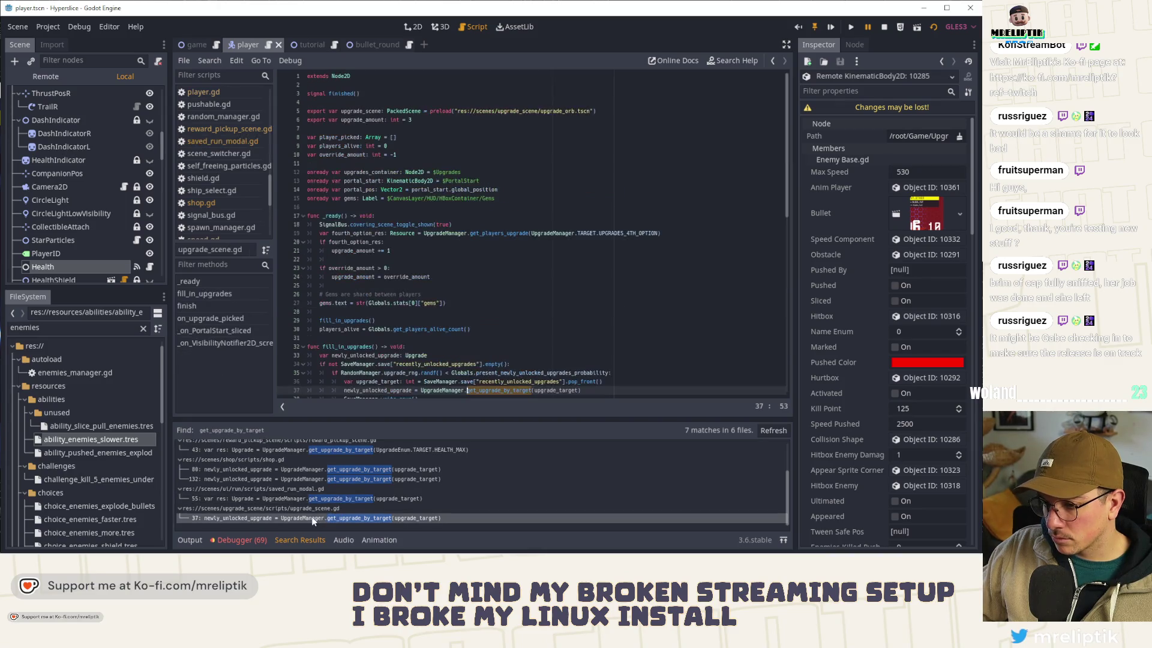
Step: Search the whole project for get_ability_by_target
left_click(505, 259)
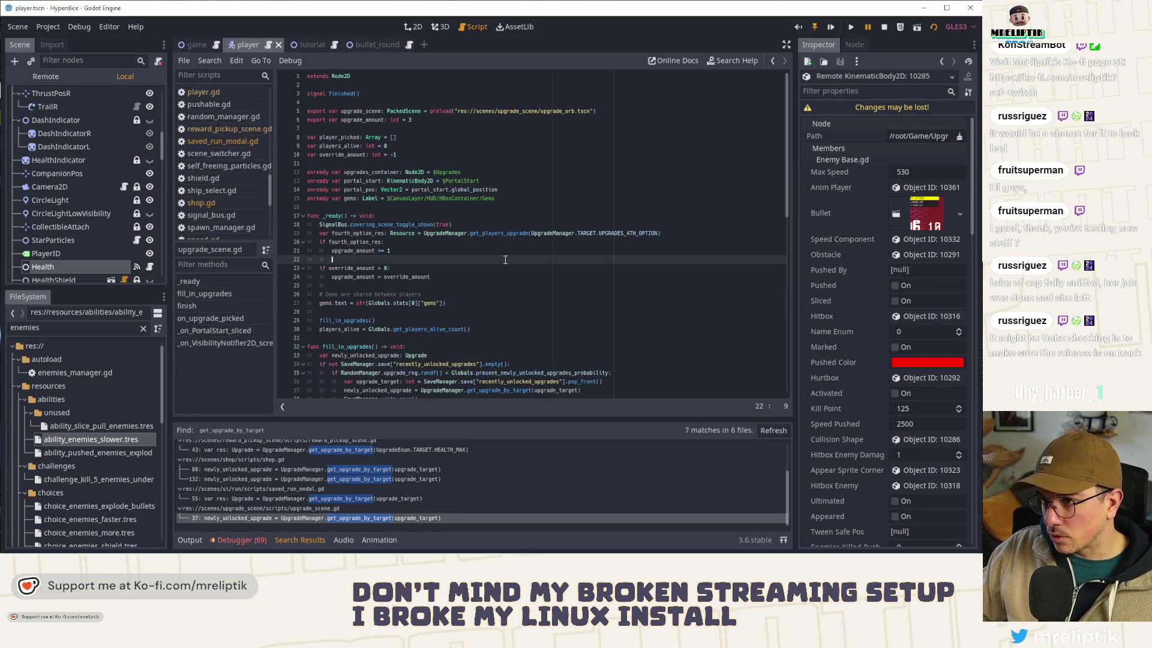
key("ctrl+f")
type("get_abi")
key("Escape")
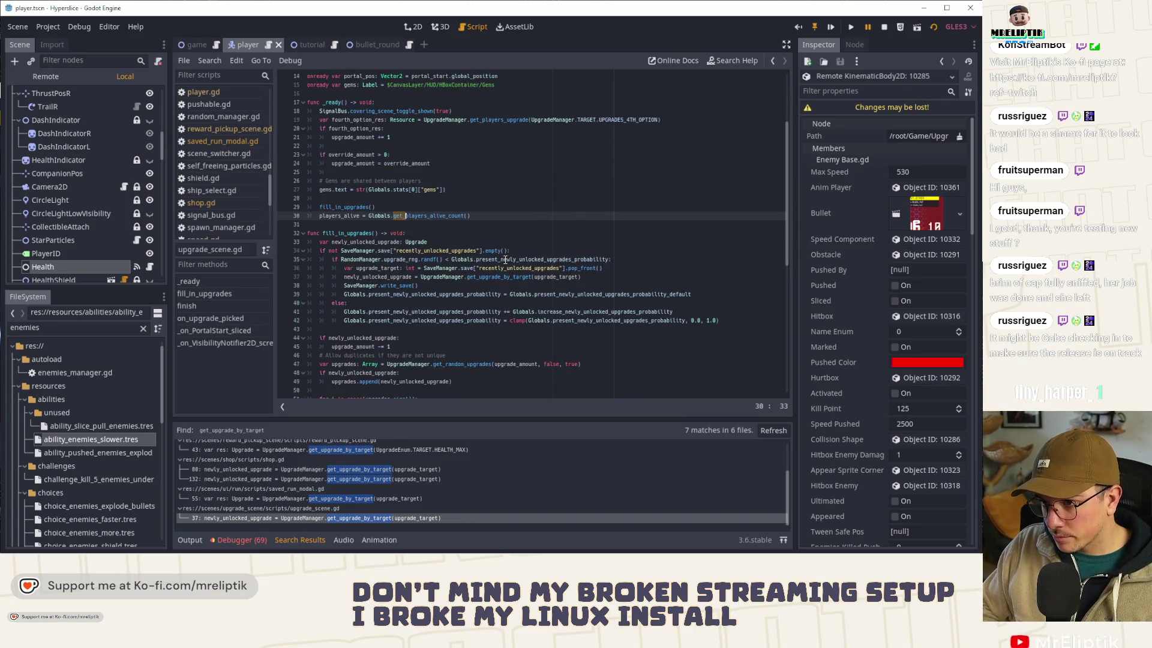
key("ctrl+shift+f")
type("get_ability_by_targ")
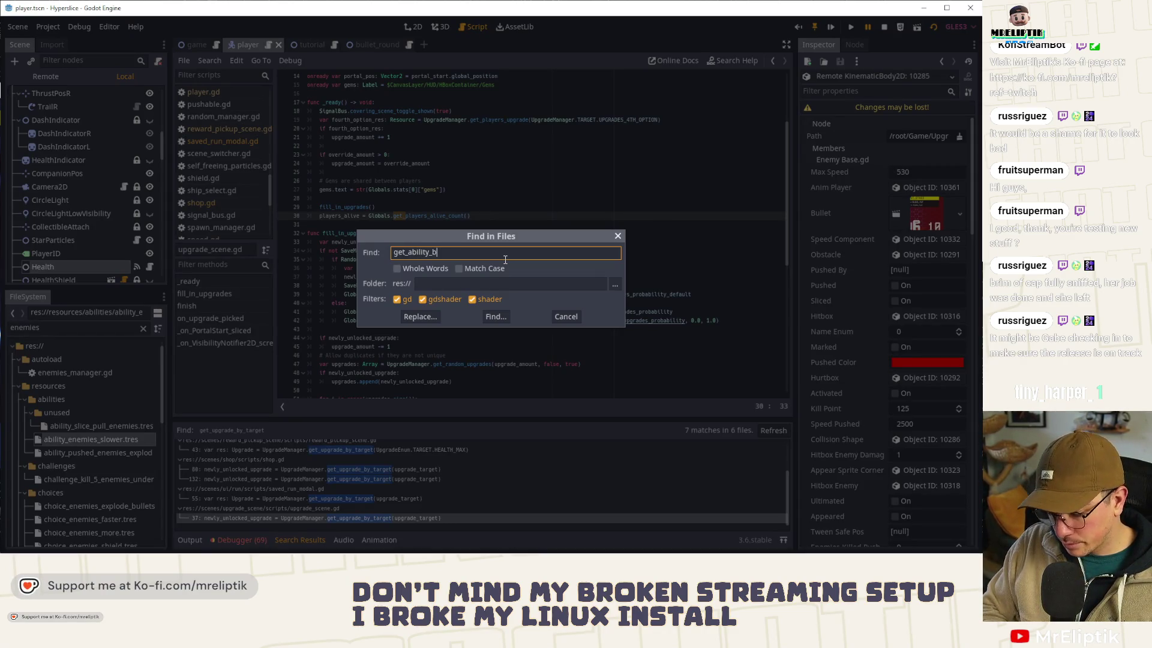
type("et")
key("Return")
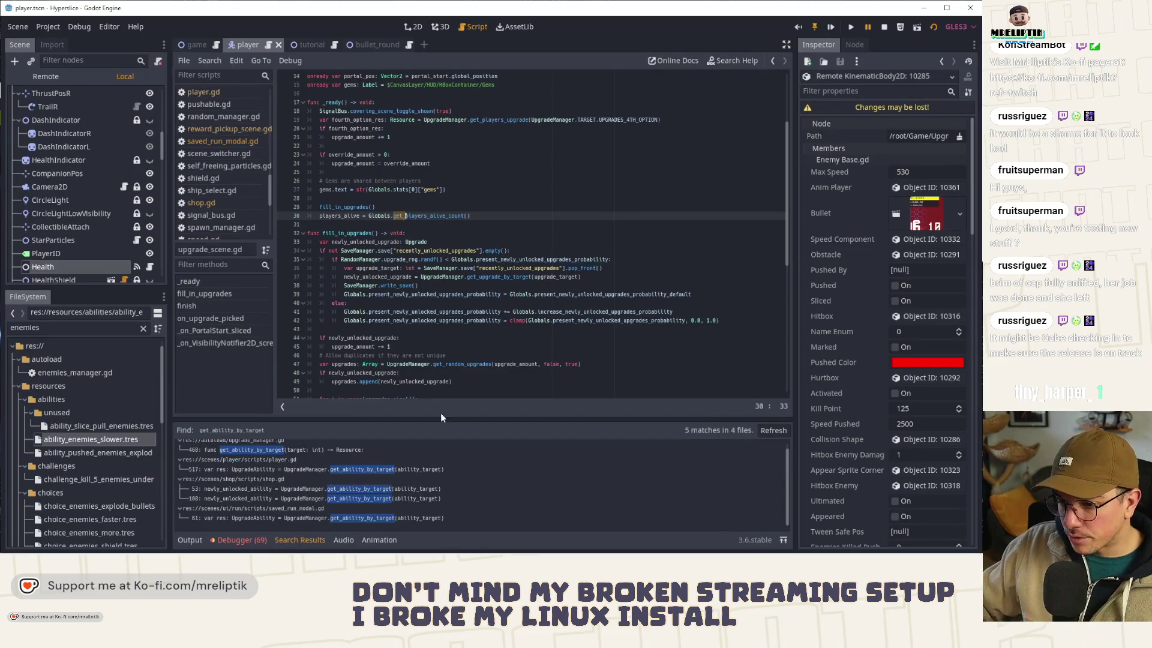
Step: Review the player.gd and saved_run_modal.gd matches, then stop the running game
left_click(330, 476)
scroll(319, 499, "down", 1)
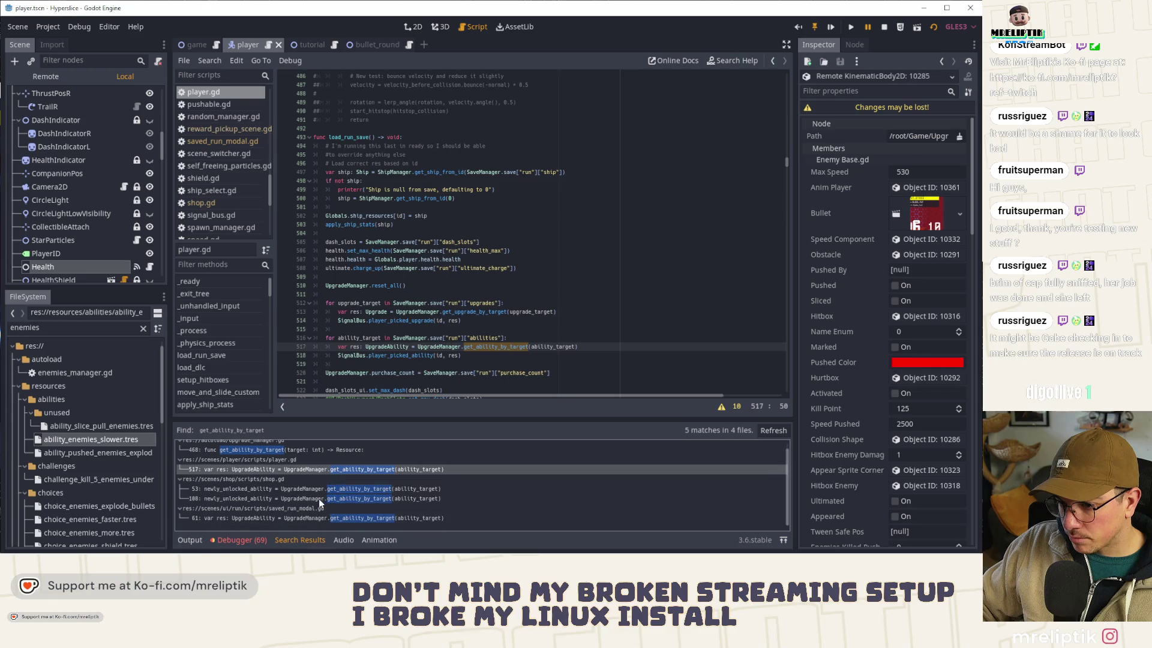
left_click(311, 518)
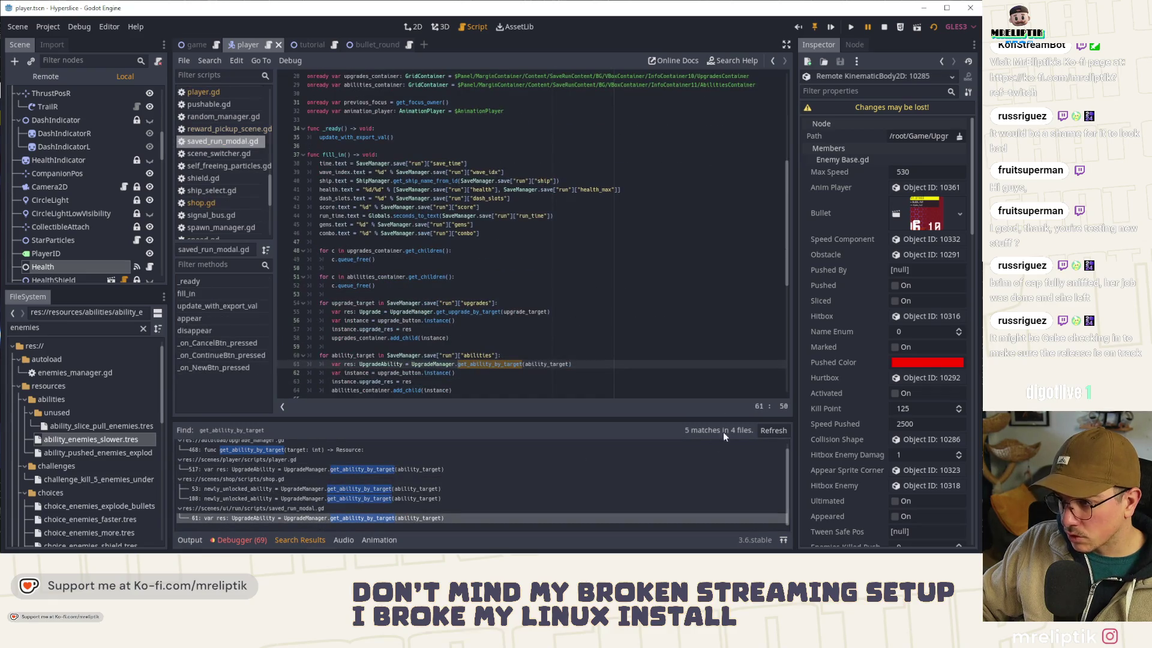
left_click(883, 28)
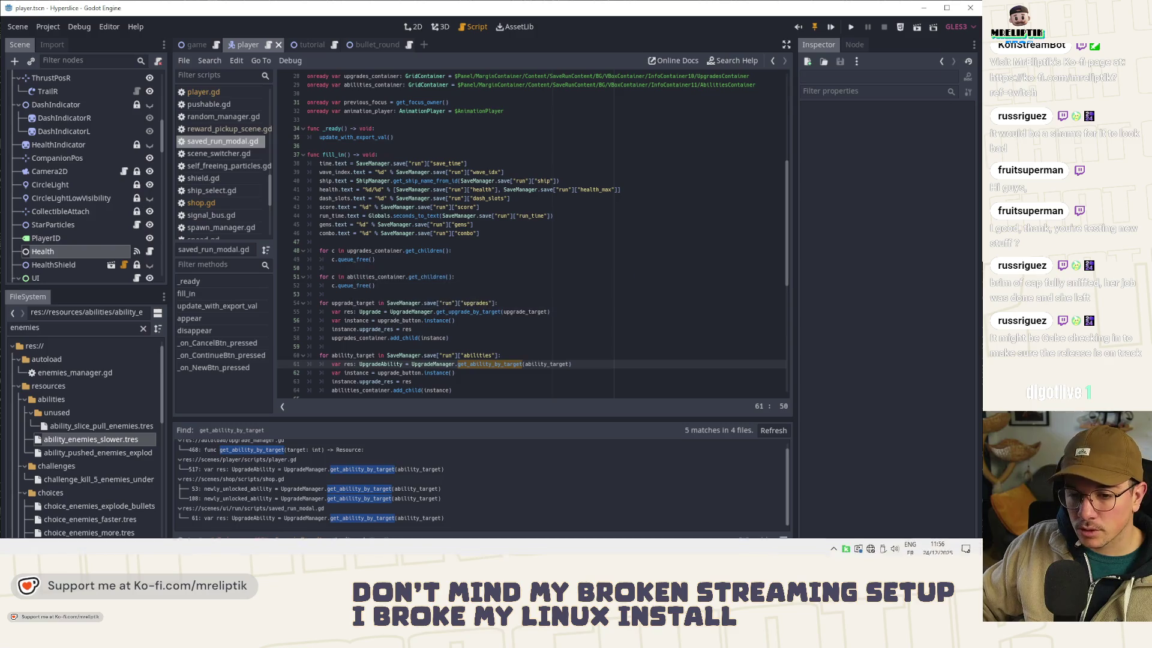
key("alt+Tab")
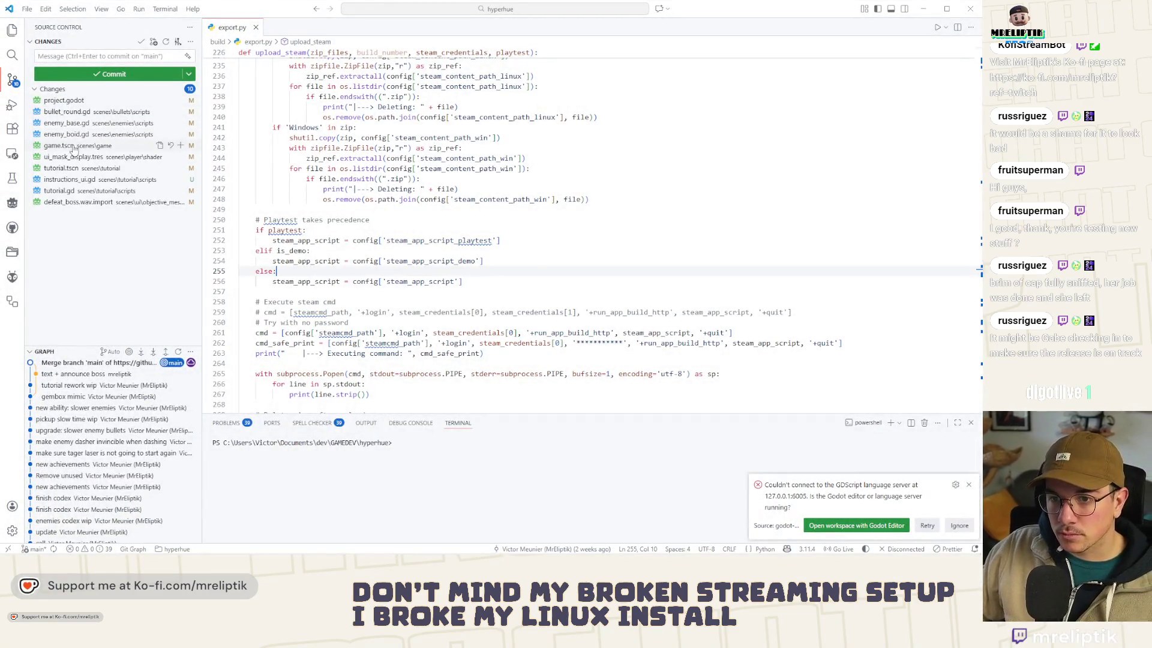
Step: Stage bullet_round.gd and enemy_base.gd after reviewing their diffs
left_click(75, 114)
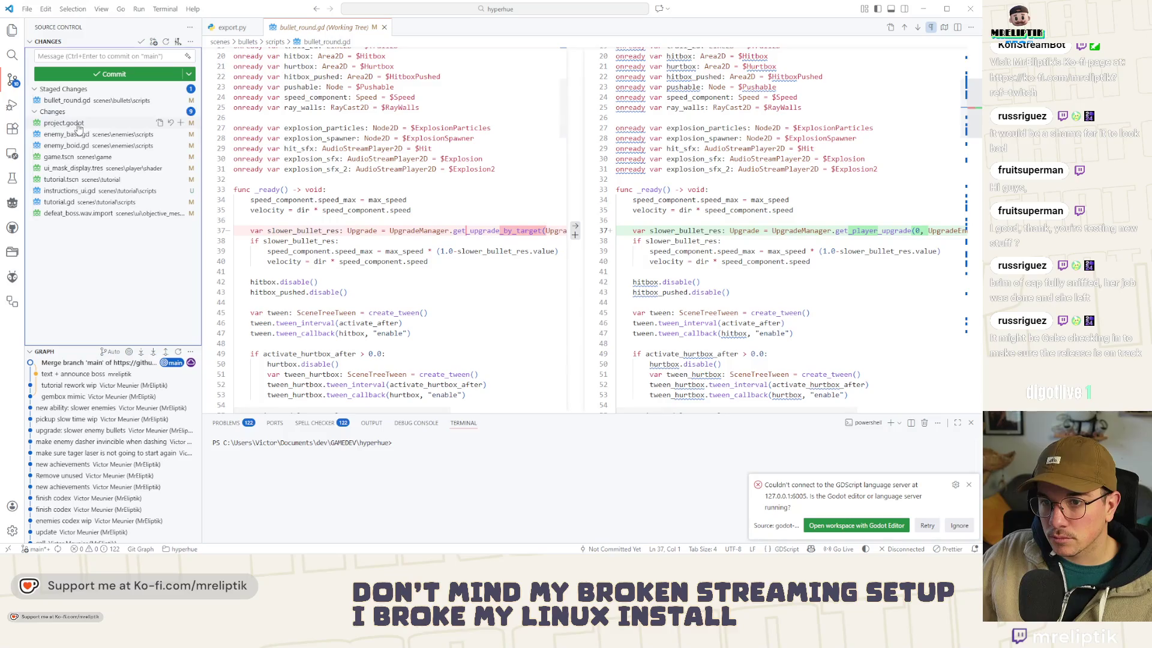
left_click(73, 134)
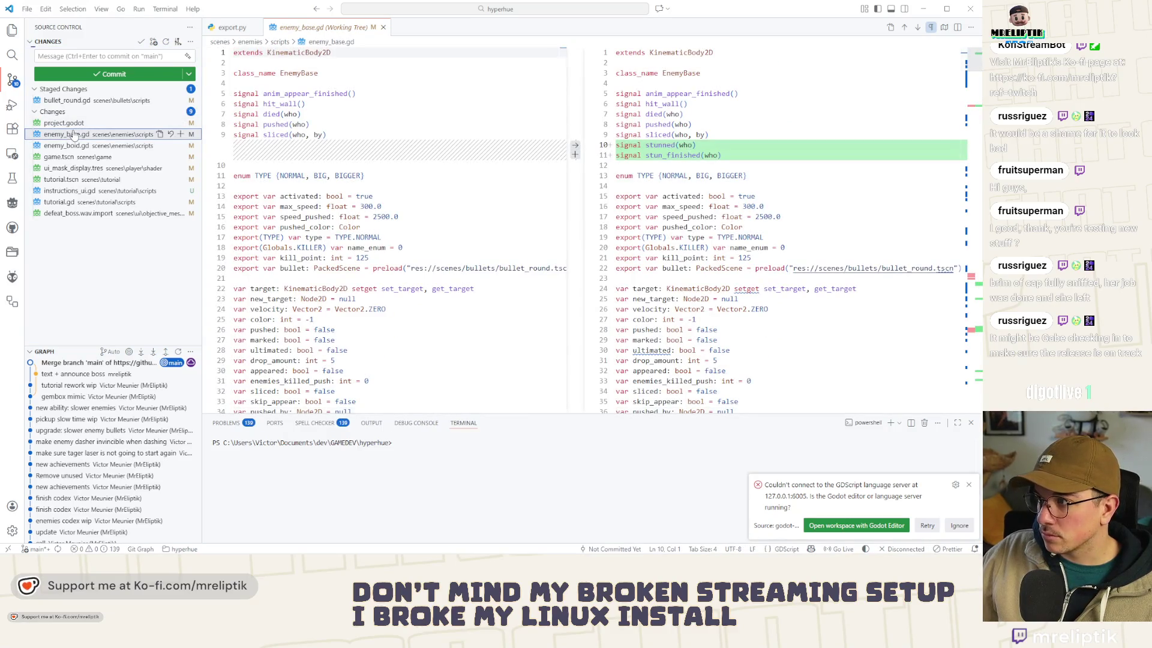
scroll(958, 84, "down", 3)
left_click_drag(975, 89, 975, 113)
left_click(181, 134)
Step: Write a two-line commit message titled 'new stun signal' and commit the staged changes
left_click(94, 57)
type("new stun signal")
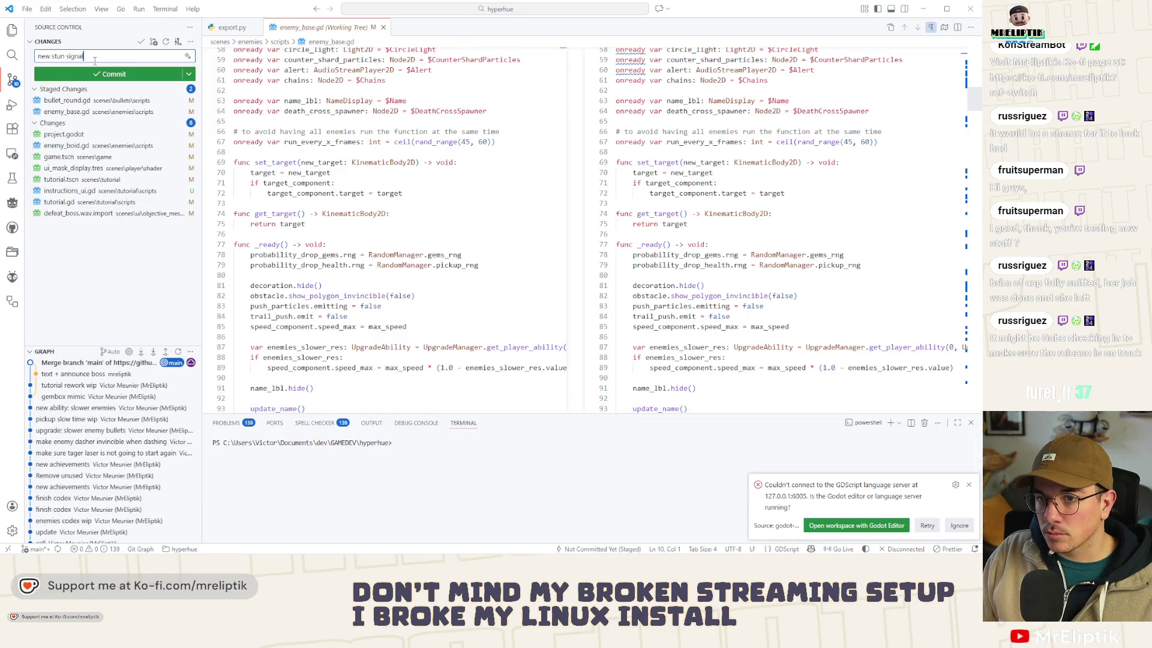
key("Return")
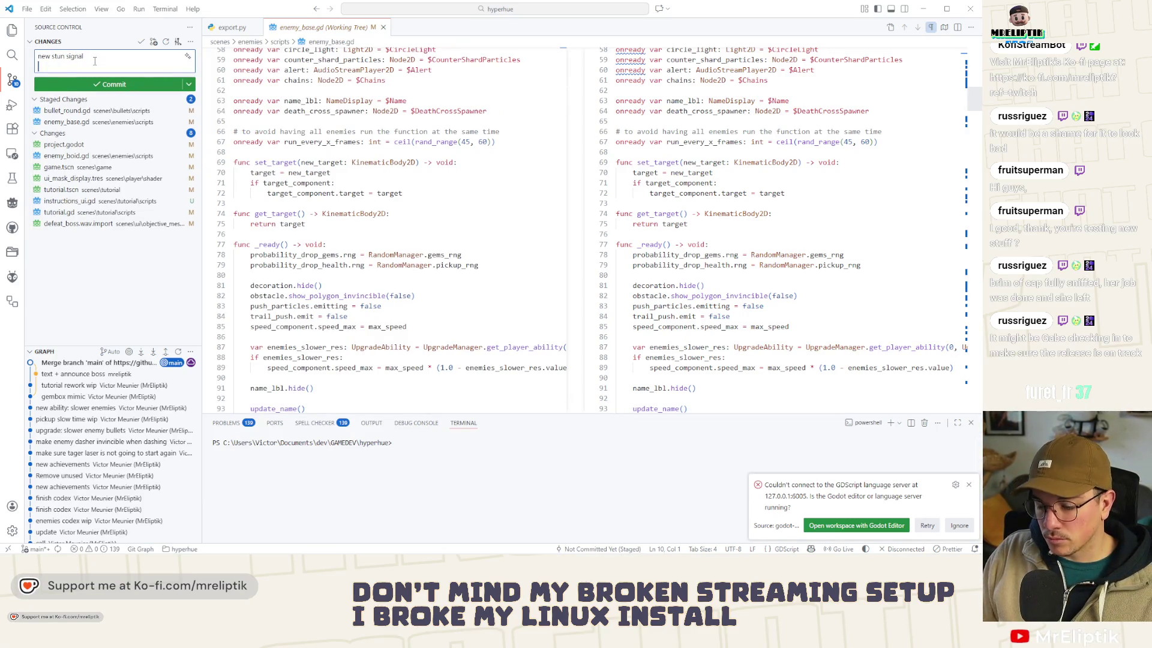
type("fix upg")
type("rade and ability that")
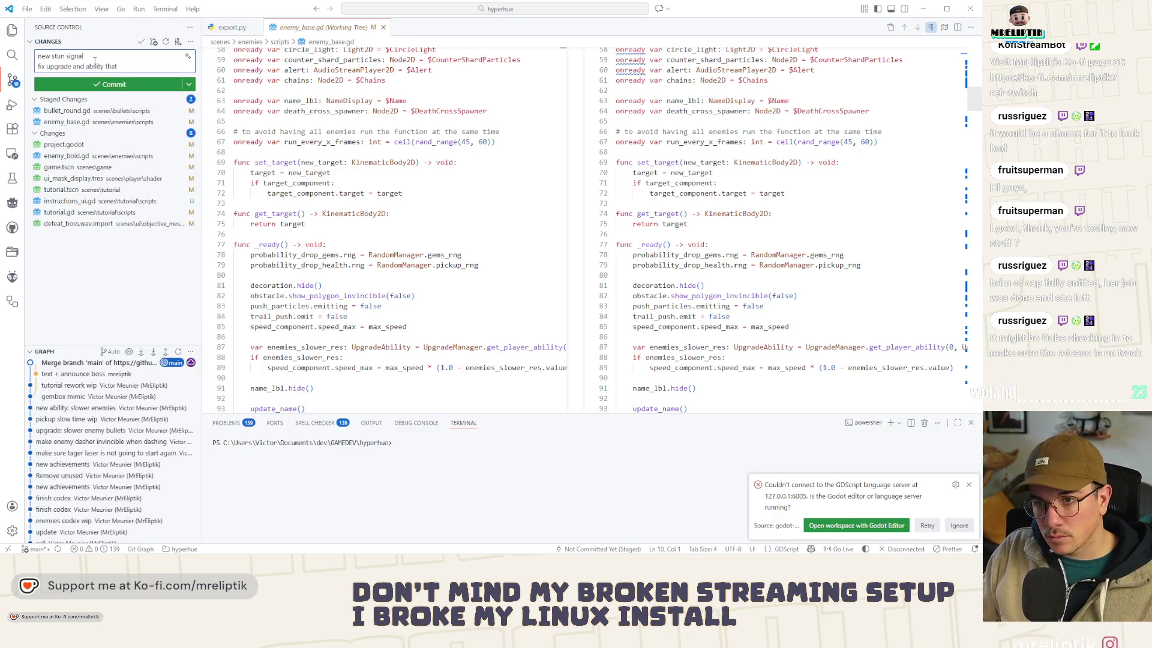
type("e")
key("BackSpace")
key("BackSpace")
type("ere not checking")
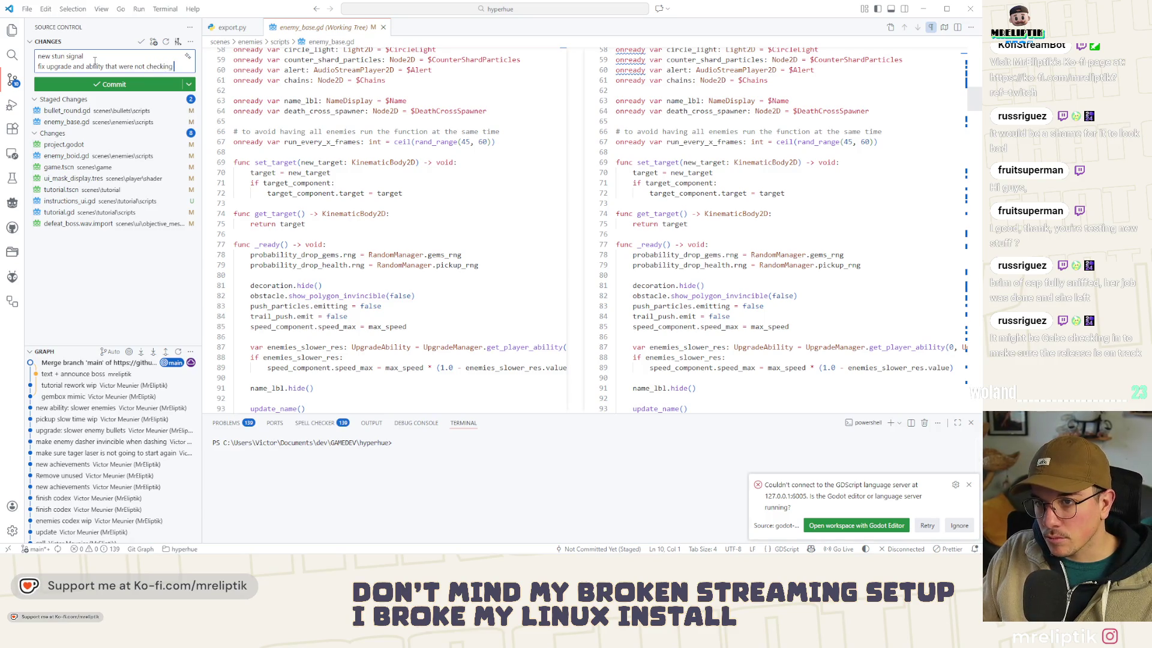
type(" player")
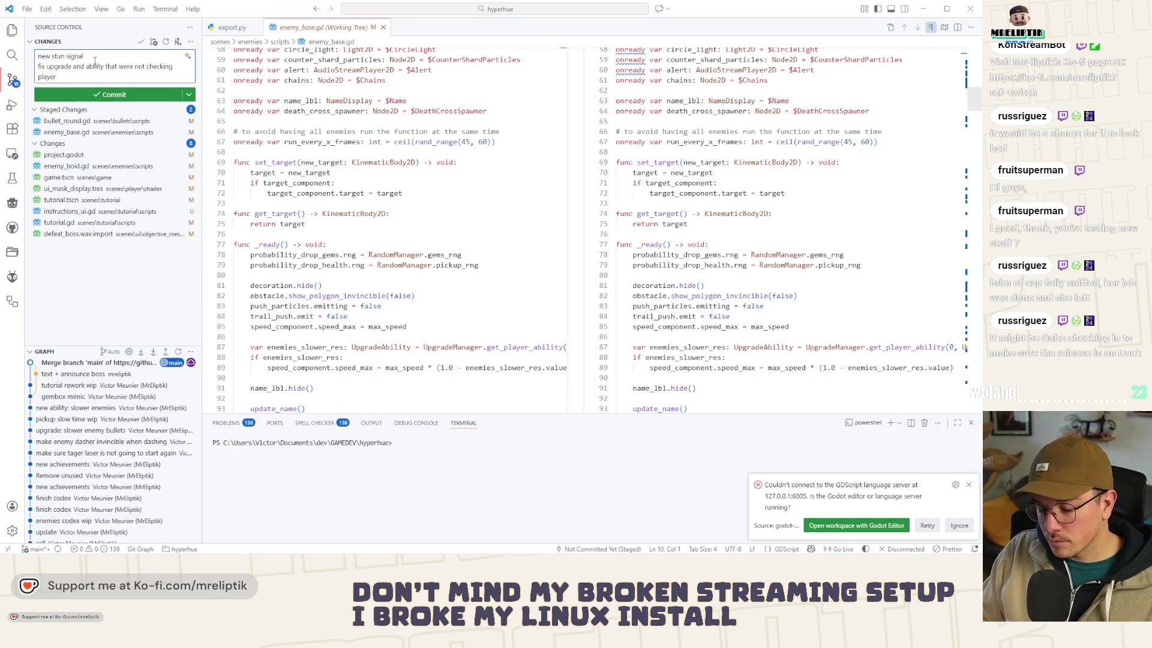
type(" upgrad")
key("ctrl+Return")
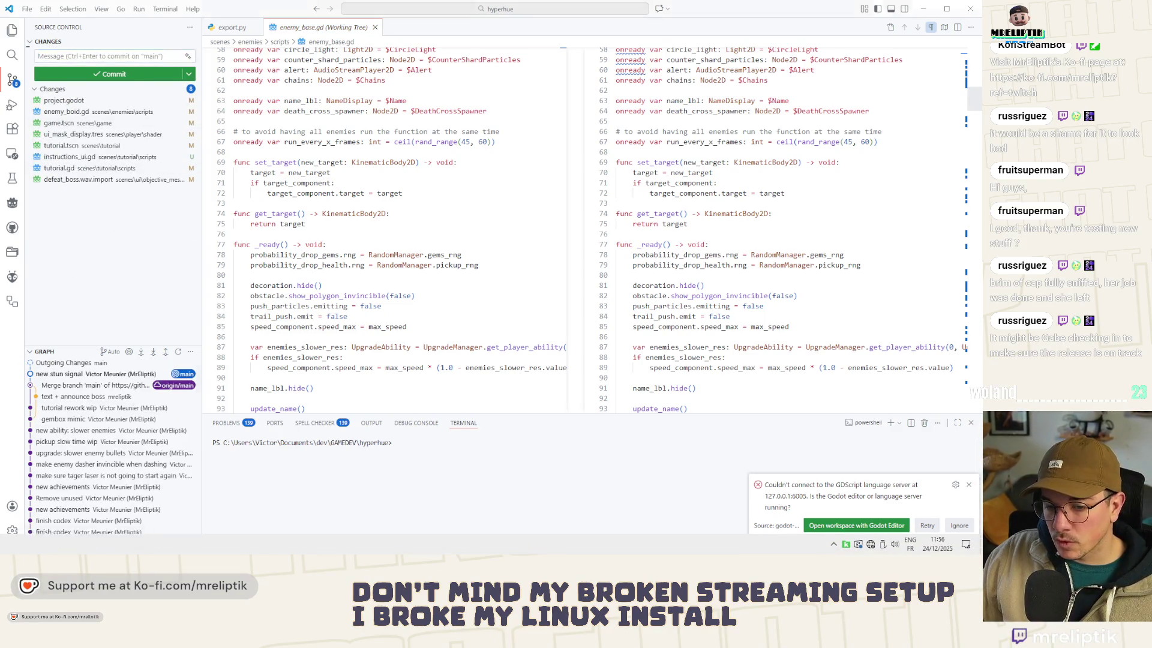
key("alt+Tab")
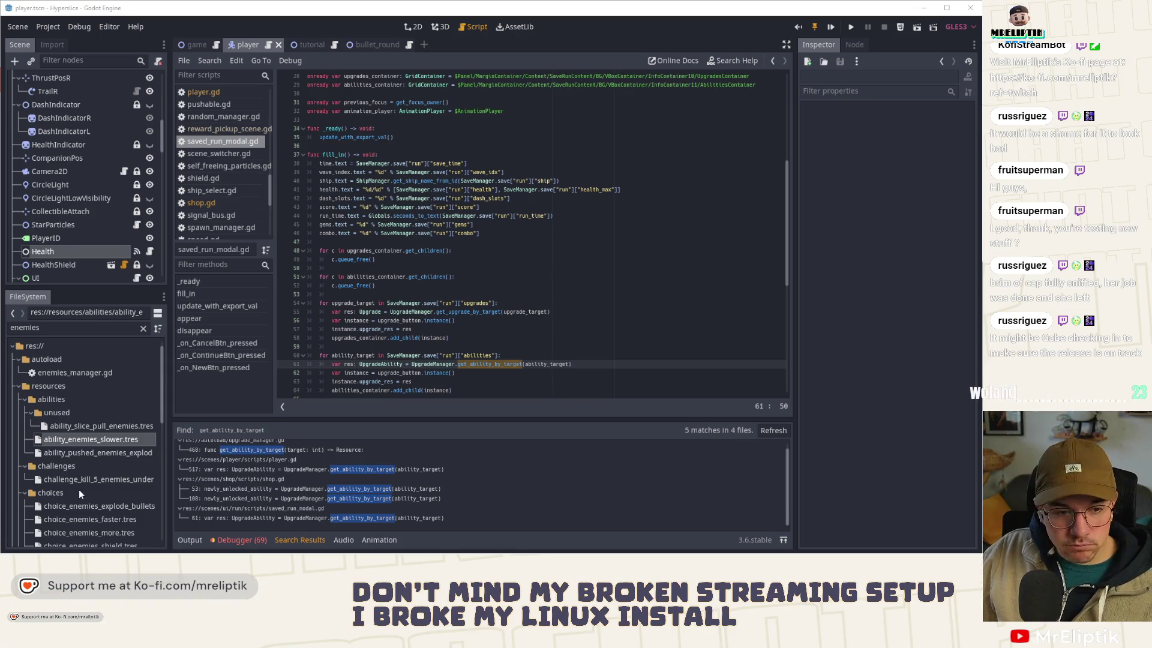
Step: Save and run the game, playtesting the tutorial stage before closing it
left_click(454, 250)
key("ctrl+s")
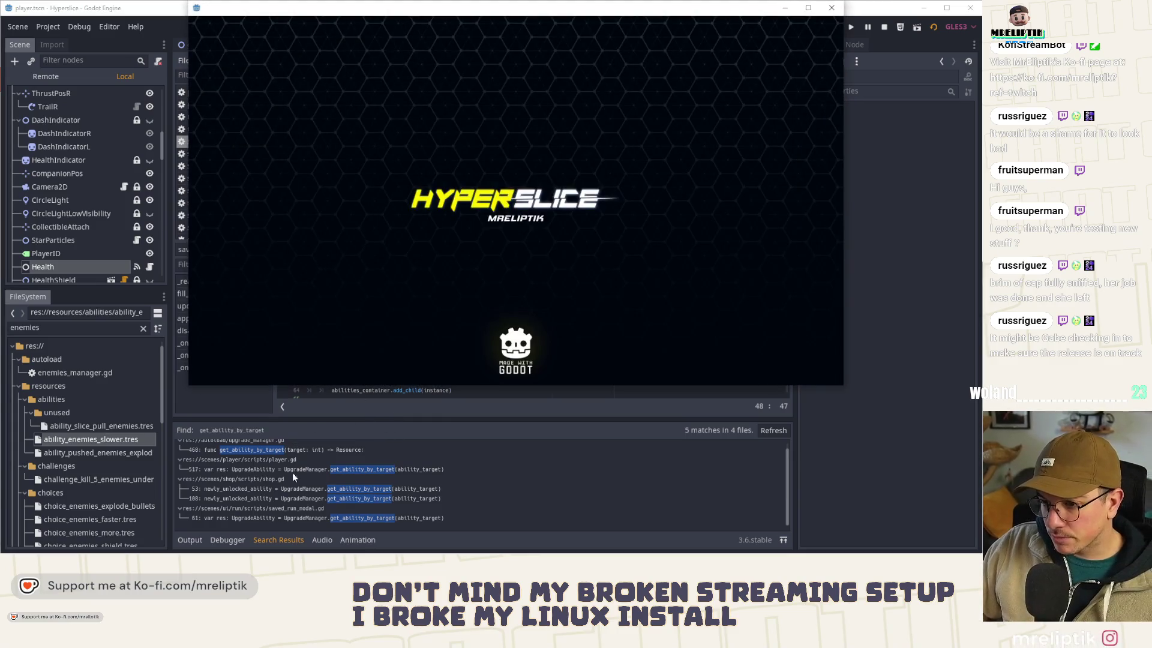
key("F8")
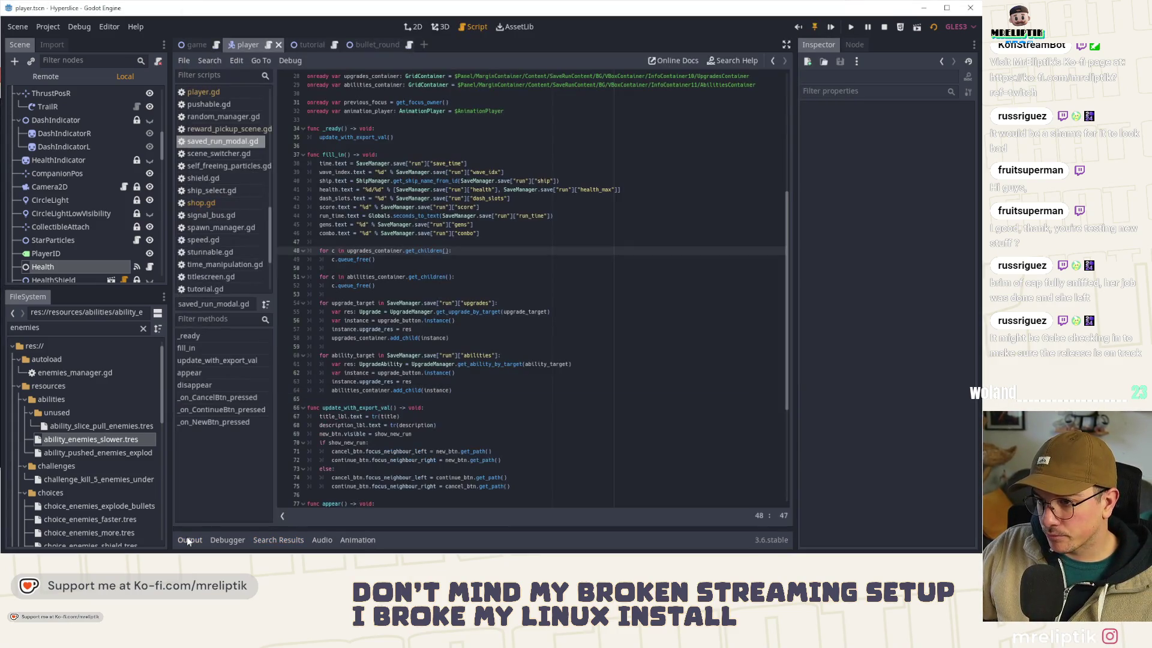
key("super")
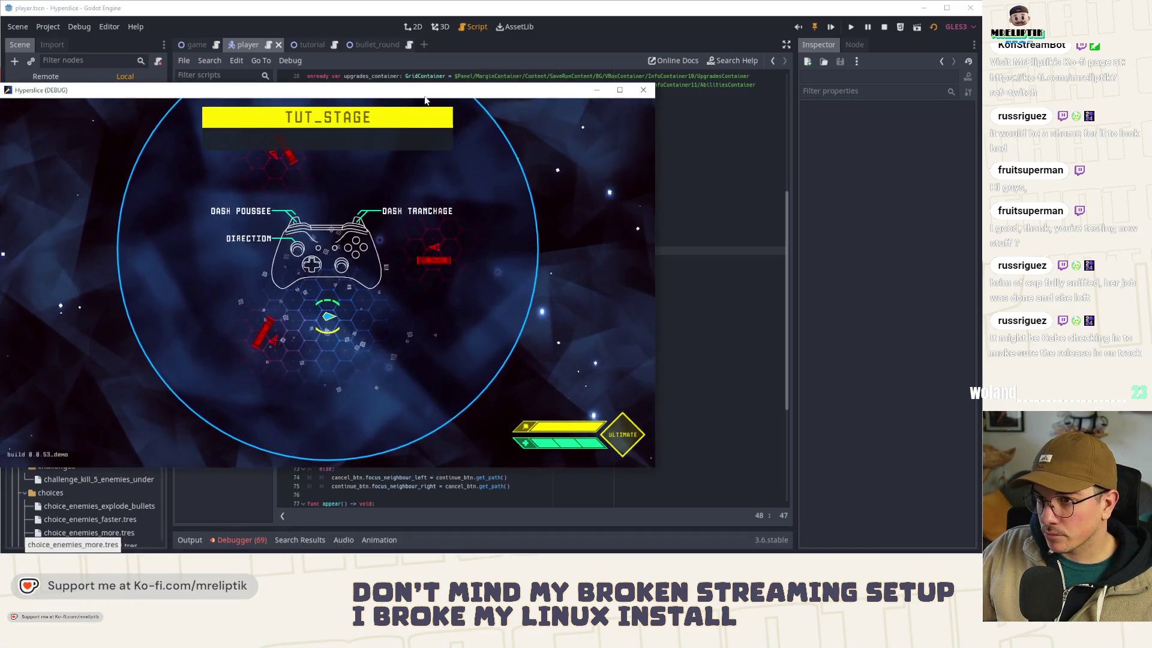
left_click_drag(393, 91, 458, 85)
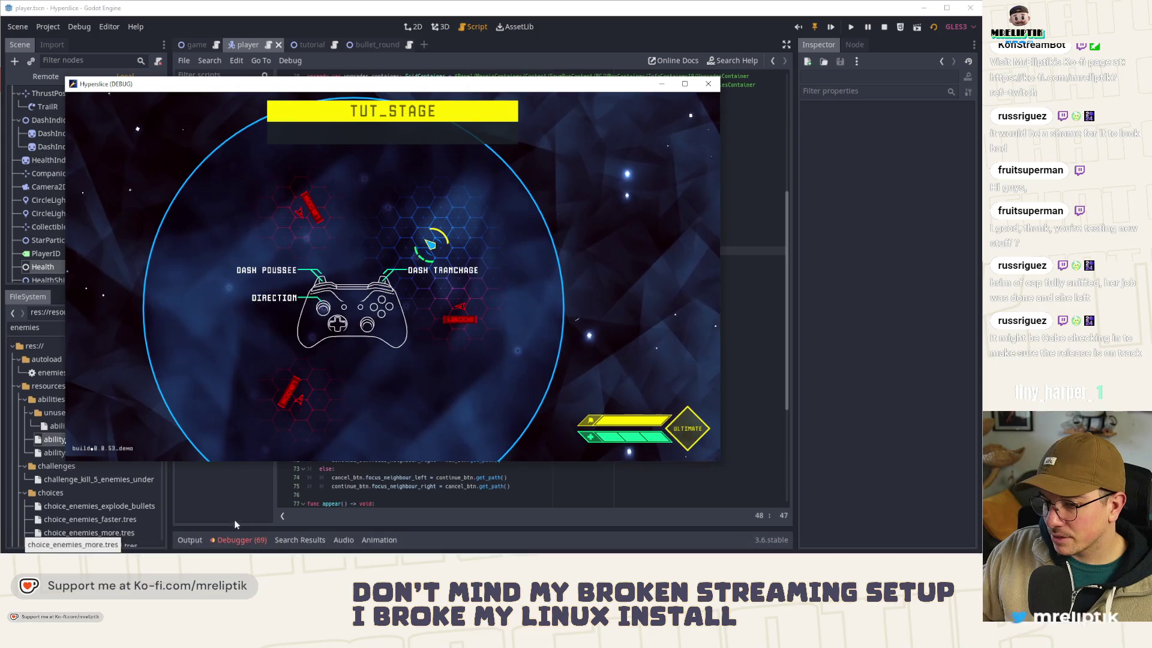
key("F8")
Step: Open the run's error list and jump to the PortalSlice node-not-found line in tutorial.gd
left_click(243, 405)
scroll(288, 483, "up", 2)
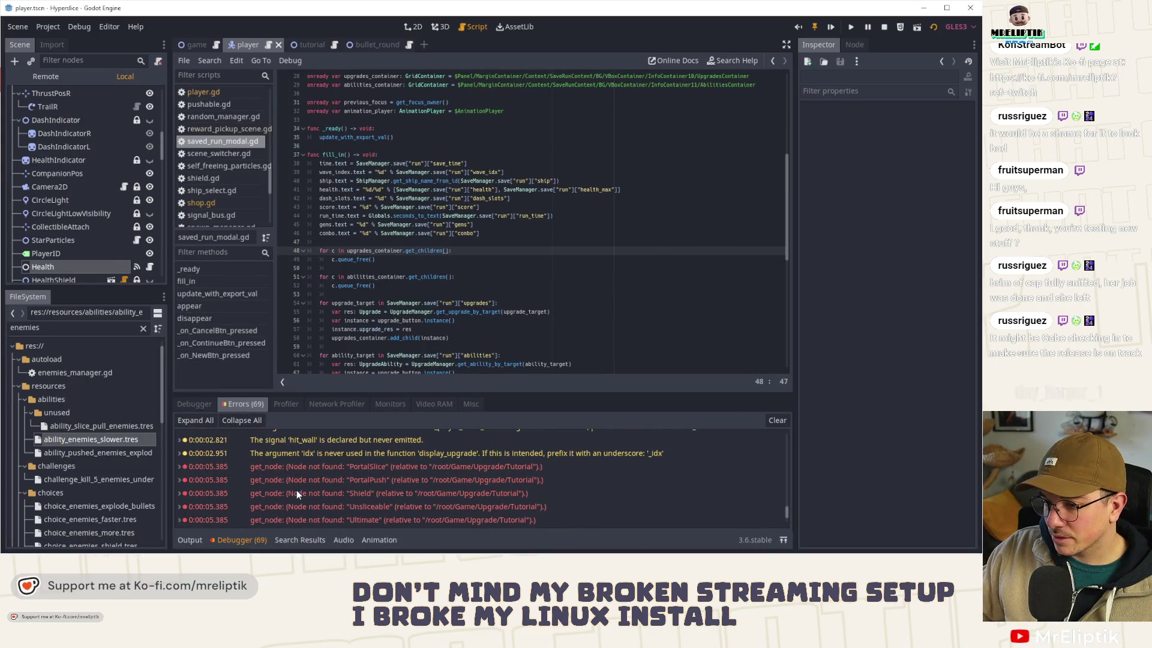
double_click(355, 467)
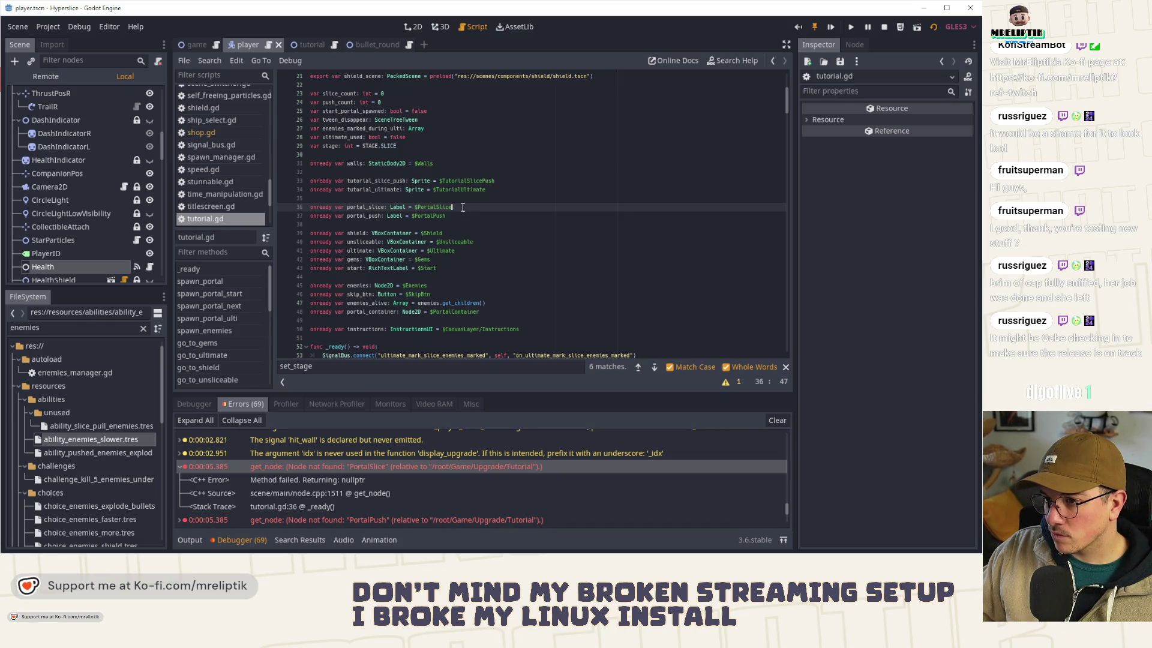
Step: Delete the obsolete onready label and panel declarations and save
scroll(411, 484, "down", 2)
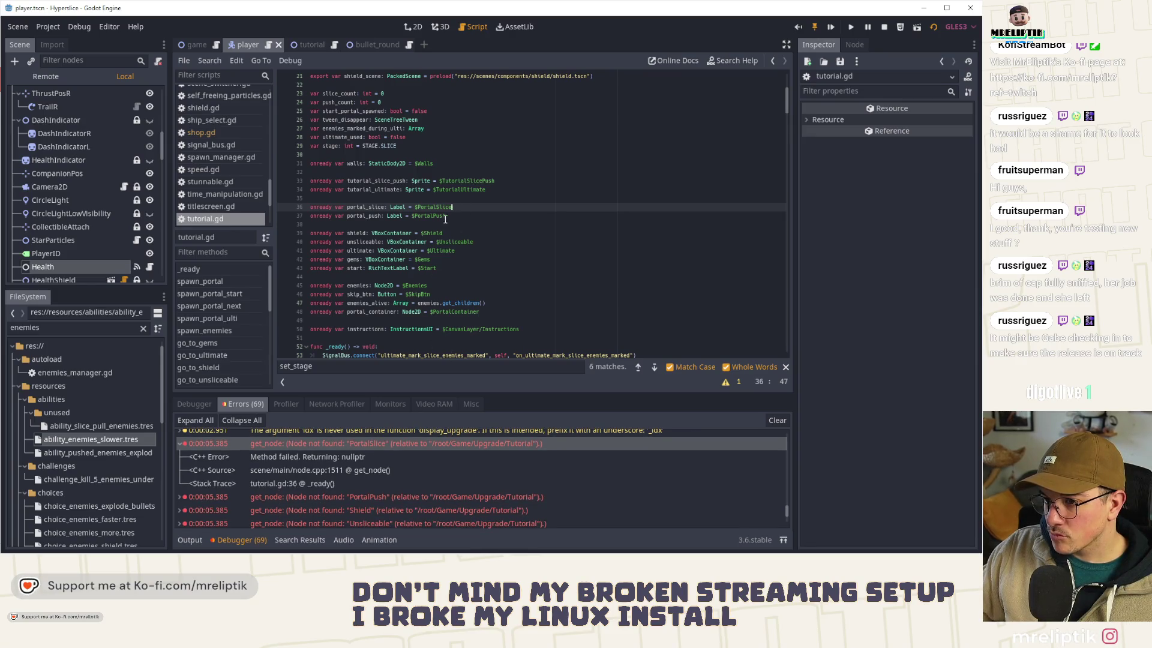
key("ctrl+shift+k")
key("ctrl+shift+k")
key("ctrl+shift+k")
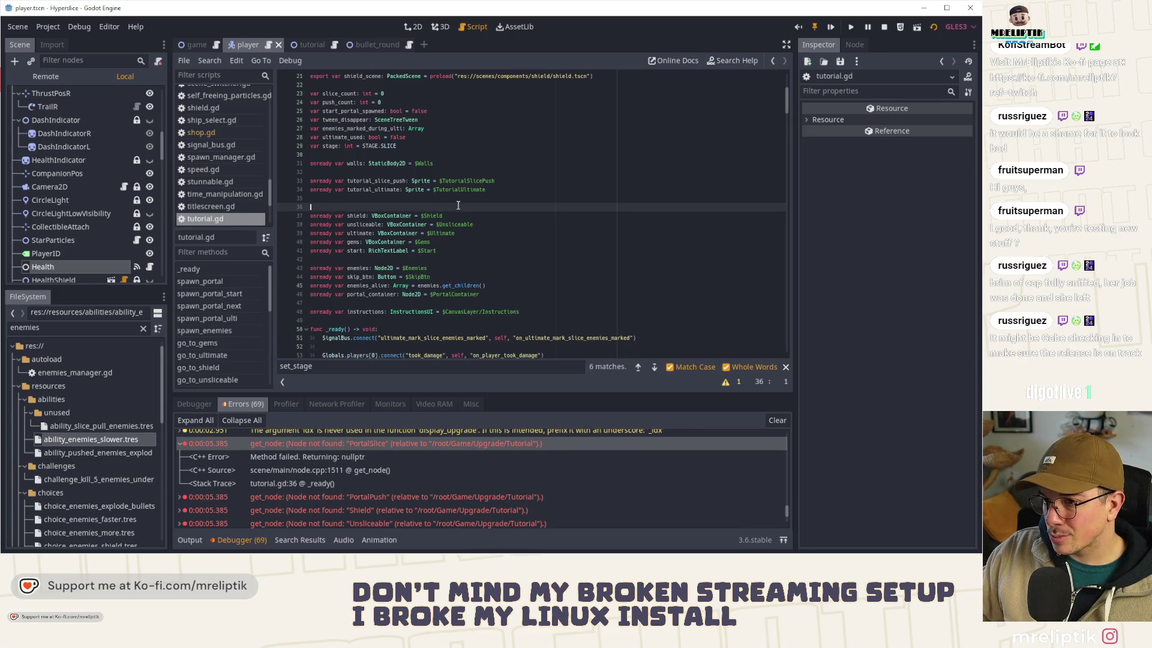
key("ctrl+shift+k")
key("ctrl+shift+k")
key("ctrl+shift+k")
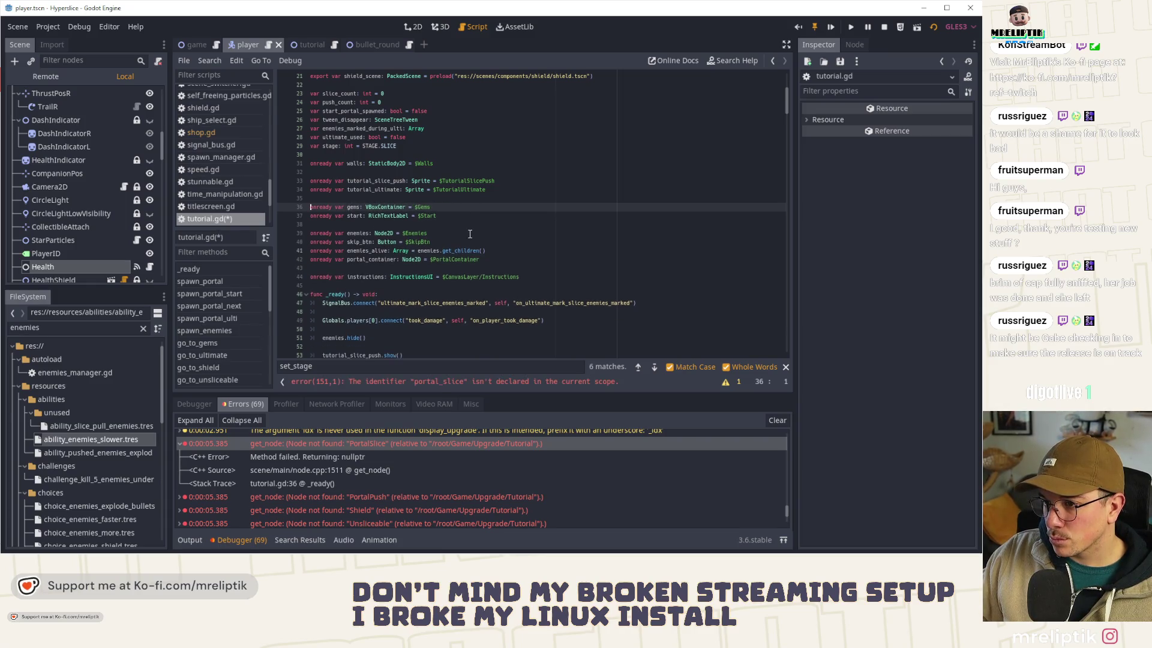
key("ctrl+s")
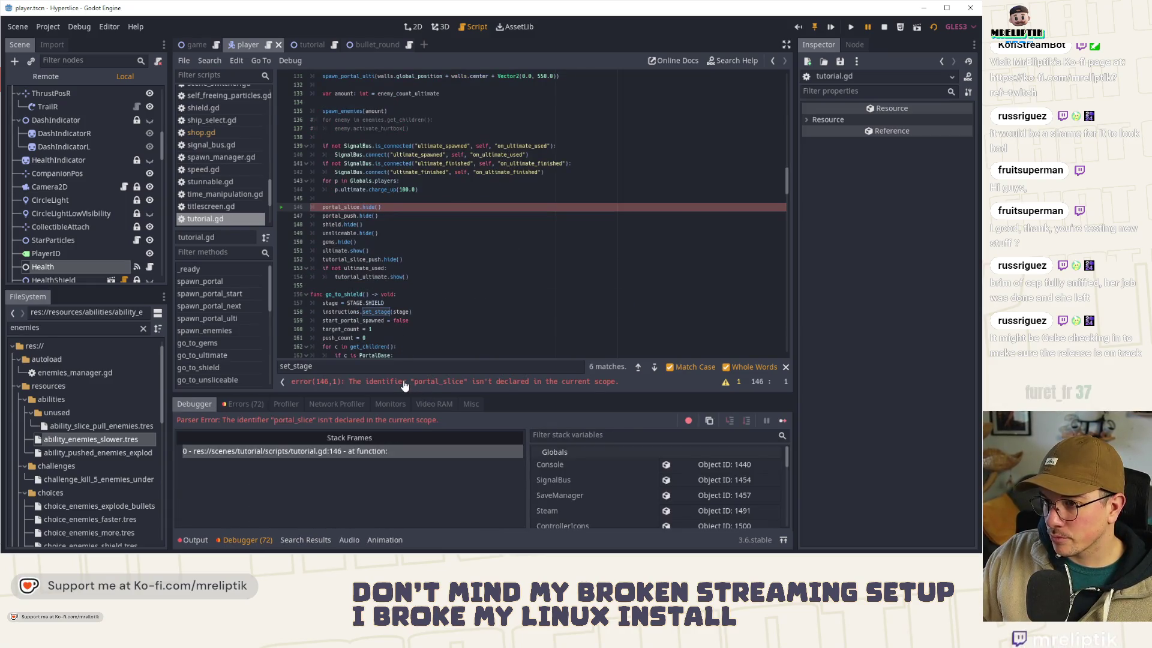
Step: Remove the obsolete hide calls, gems hide and ultimate show lines from the ultimate stage
scroll(402, 252, "up", 4)
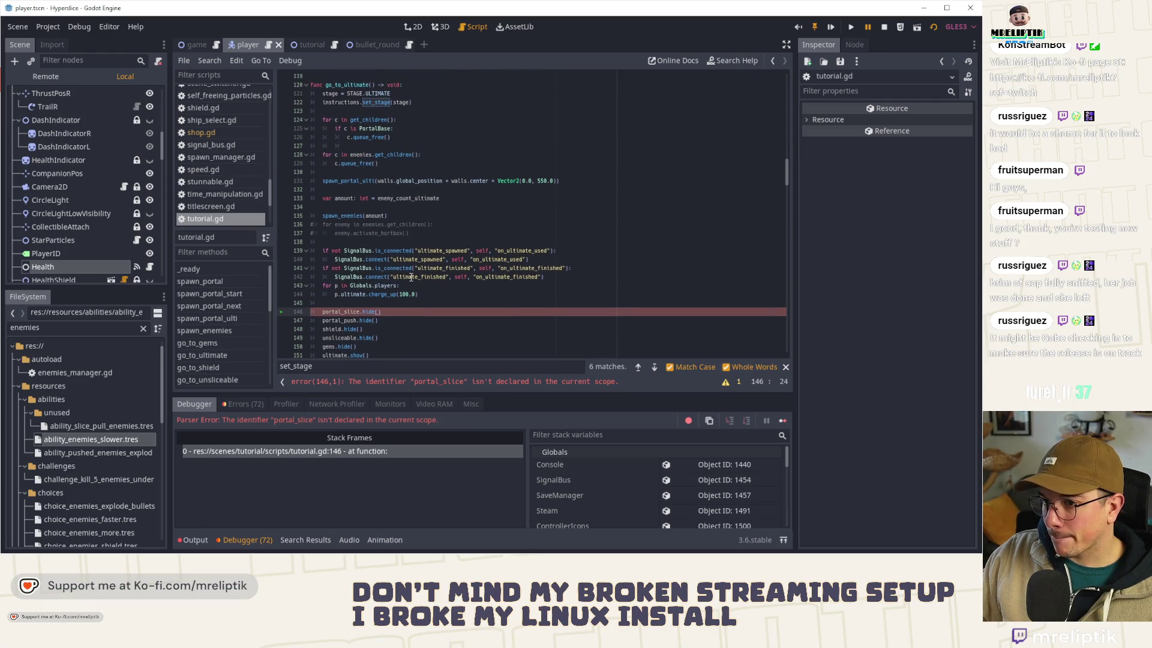
scroll(411, 278, "down", 2)
key("ctrl+shift+k")
key("ctrl+shift+k")
key("ctrl+shift+k")
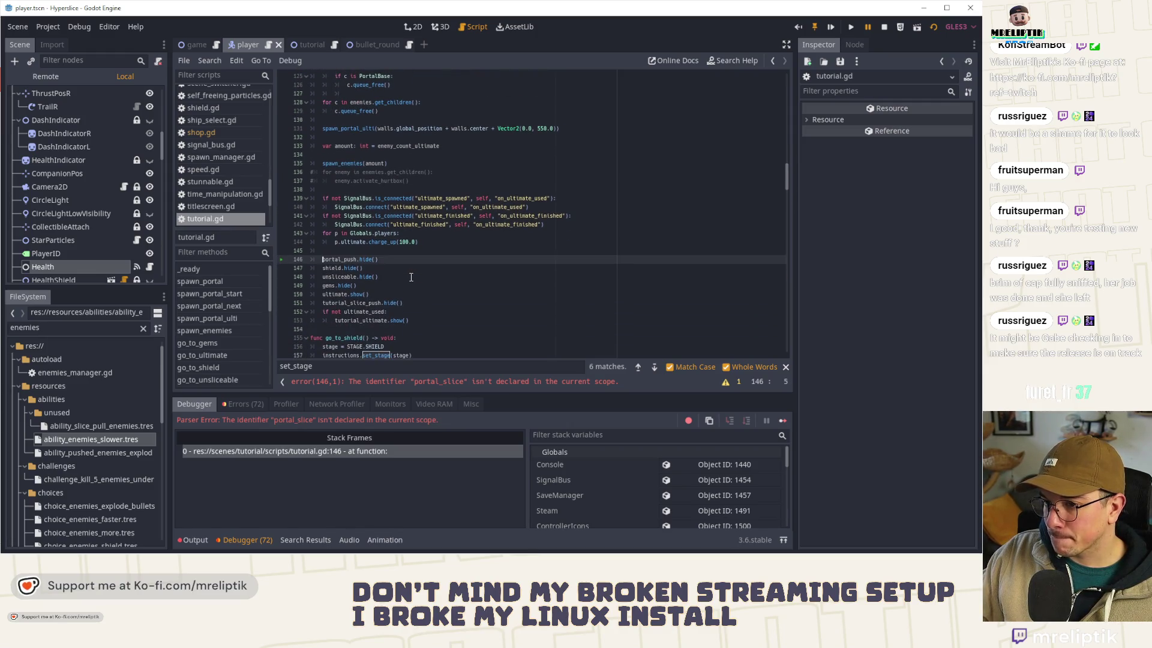
key("ctrl+shift+k")
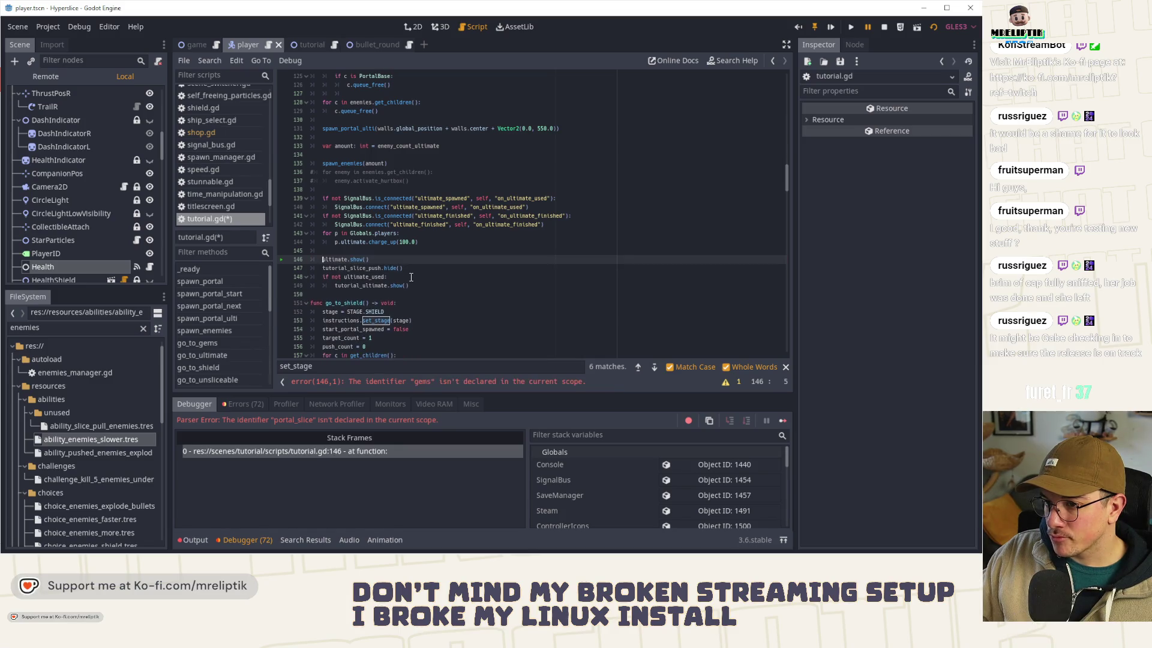
scroll(411, 277, "up", 4)
scroll(411, 278, "down", 3)
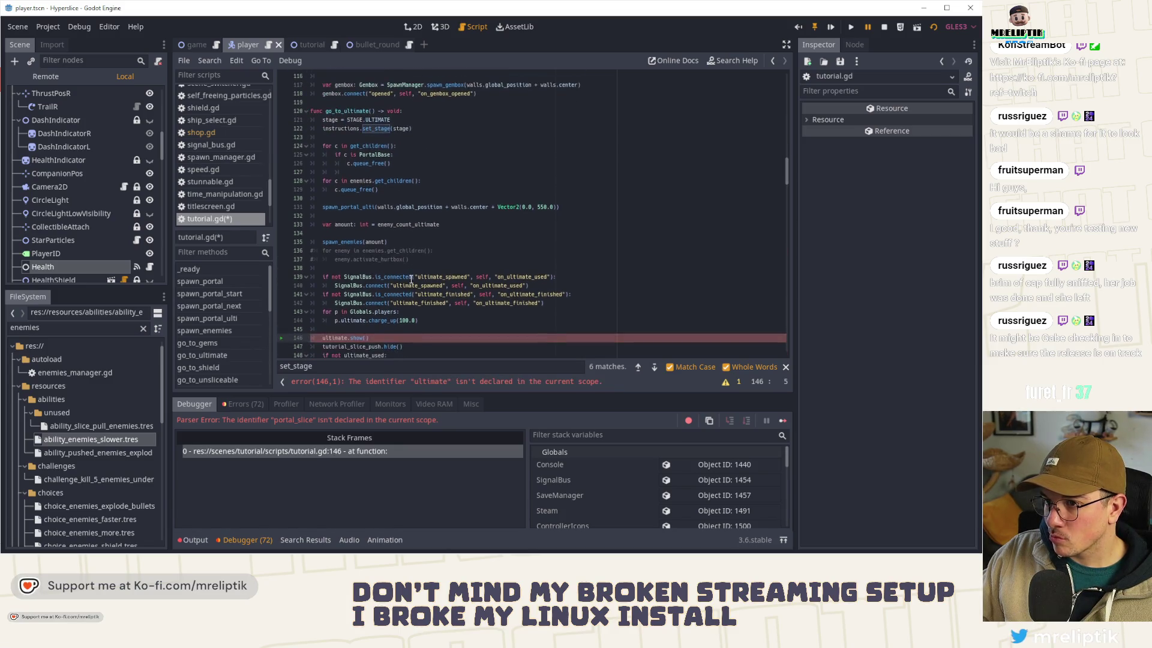
key("ctrl+shift+k")
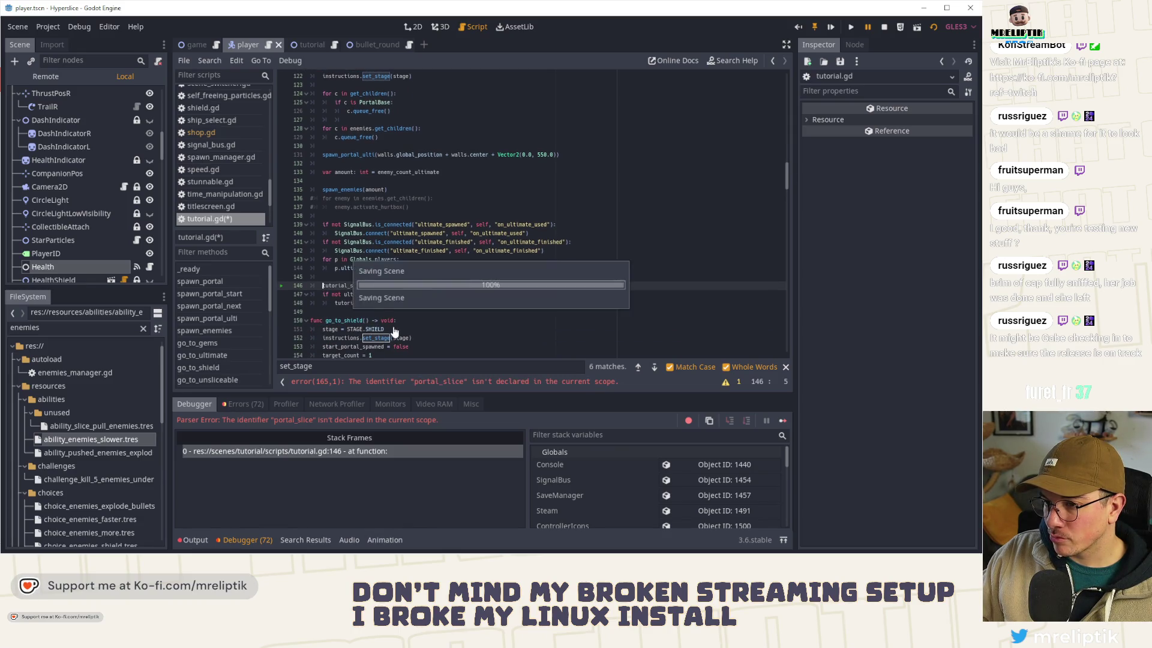
Step: Delete the leftover hide and show calls around line 165 and save
left_click(428, 382)
key("ctrl+shift+k")
key("ctrl+shift+k")
key("ctrl+shift+k")
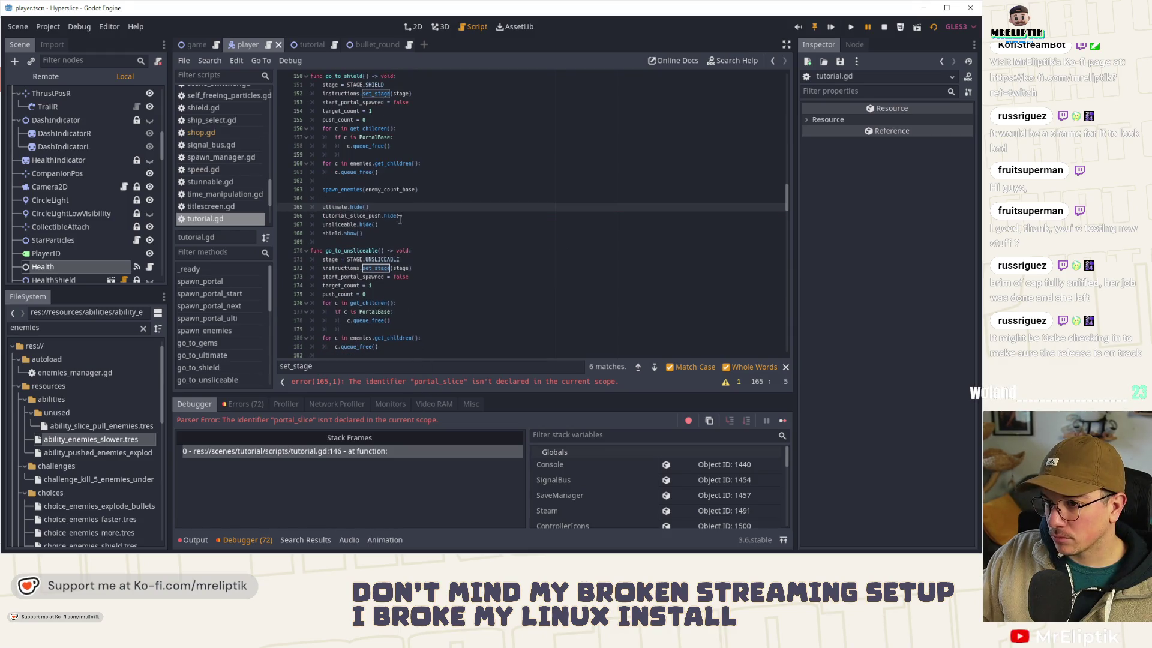
key("ctrl+shift+k")
key("Down")
key("ctrl+shift+k")
key("ctrl+shift+k")
key("ctrl+s")
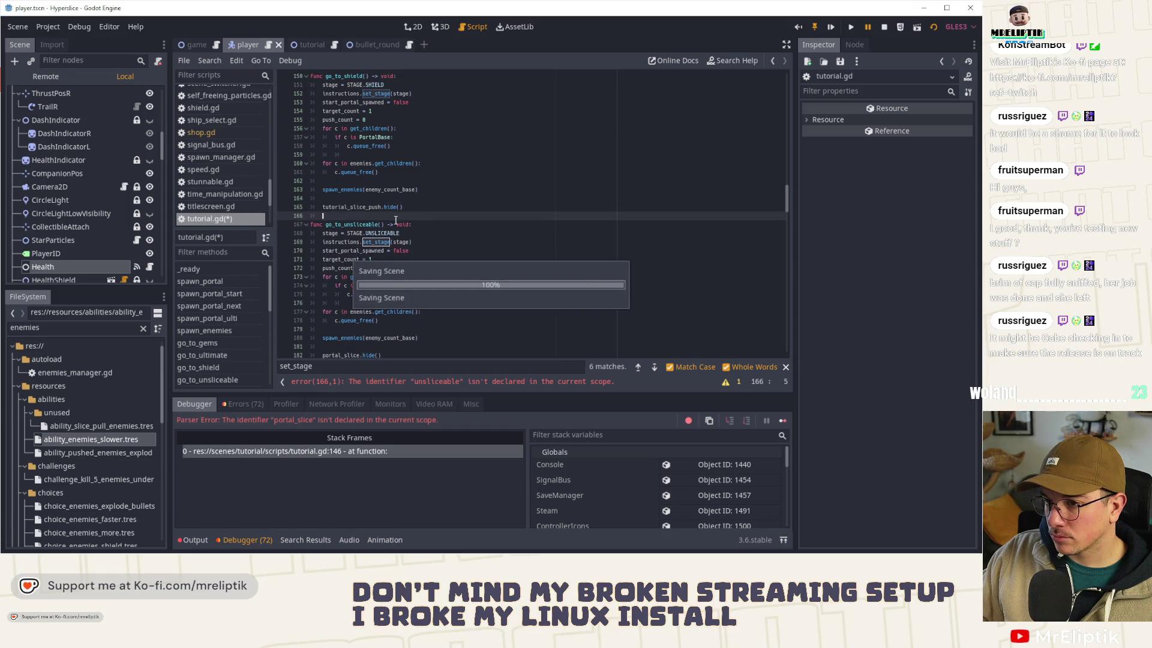
Step: Undo the recent deletions step by step to restore removed lines
key("ctrl+z")
key("ctrl+z")
key("ctrl+z")
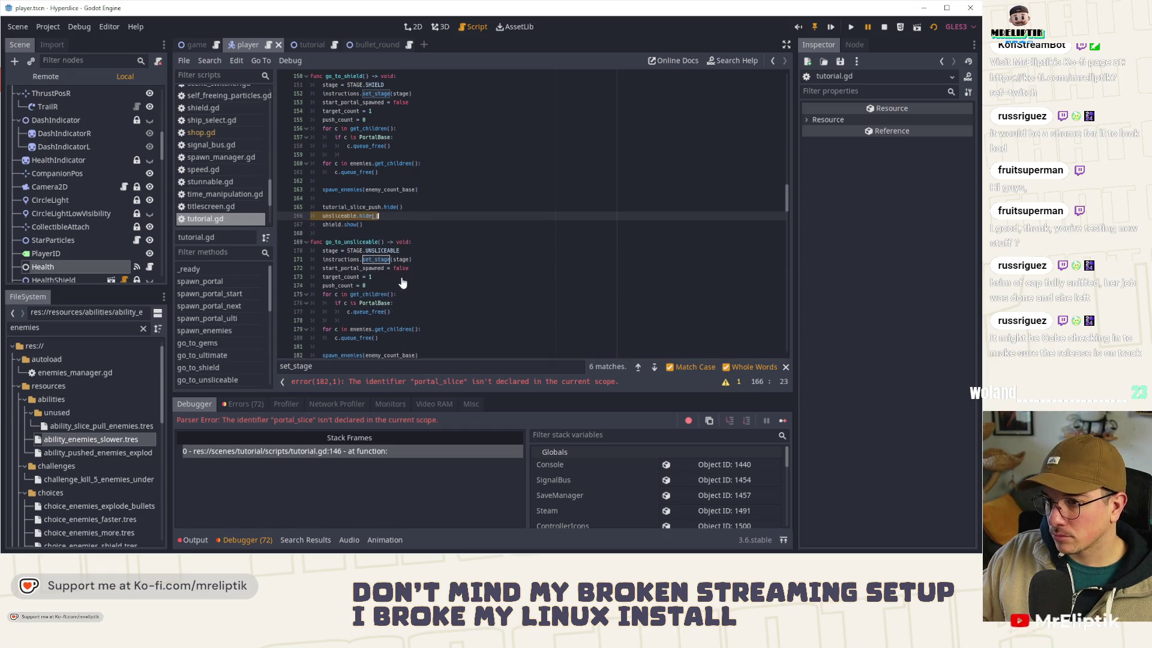
key("ctrl+z")
key("ctrl+z")
key("ctrl+z")
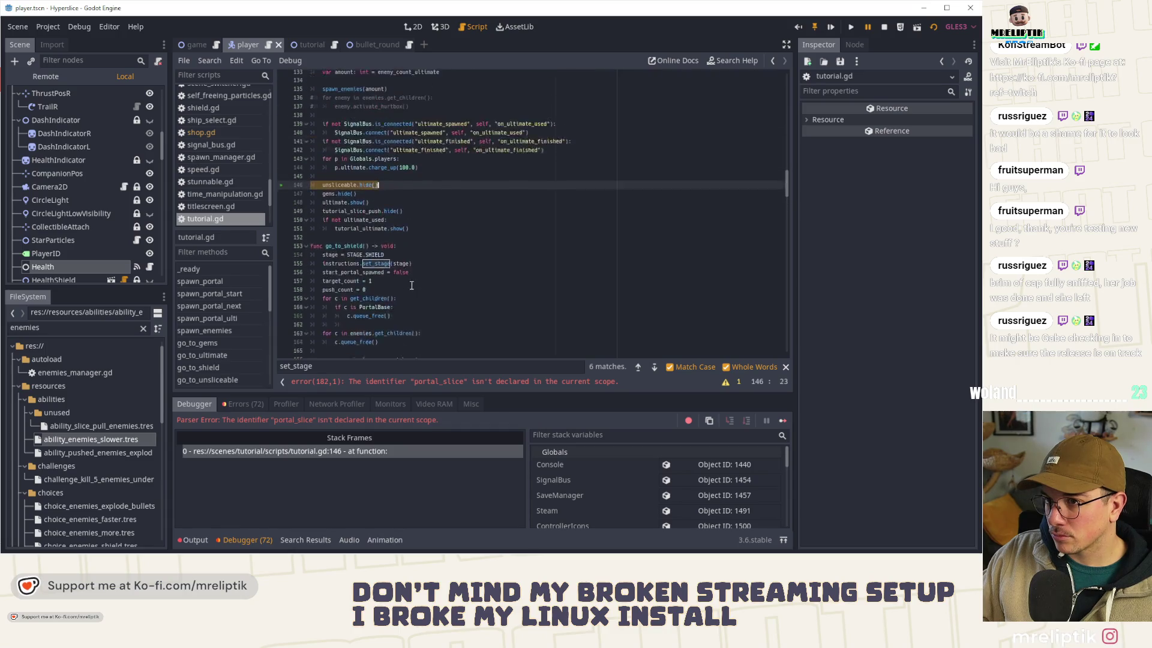
key("ctrl+z")
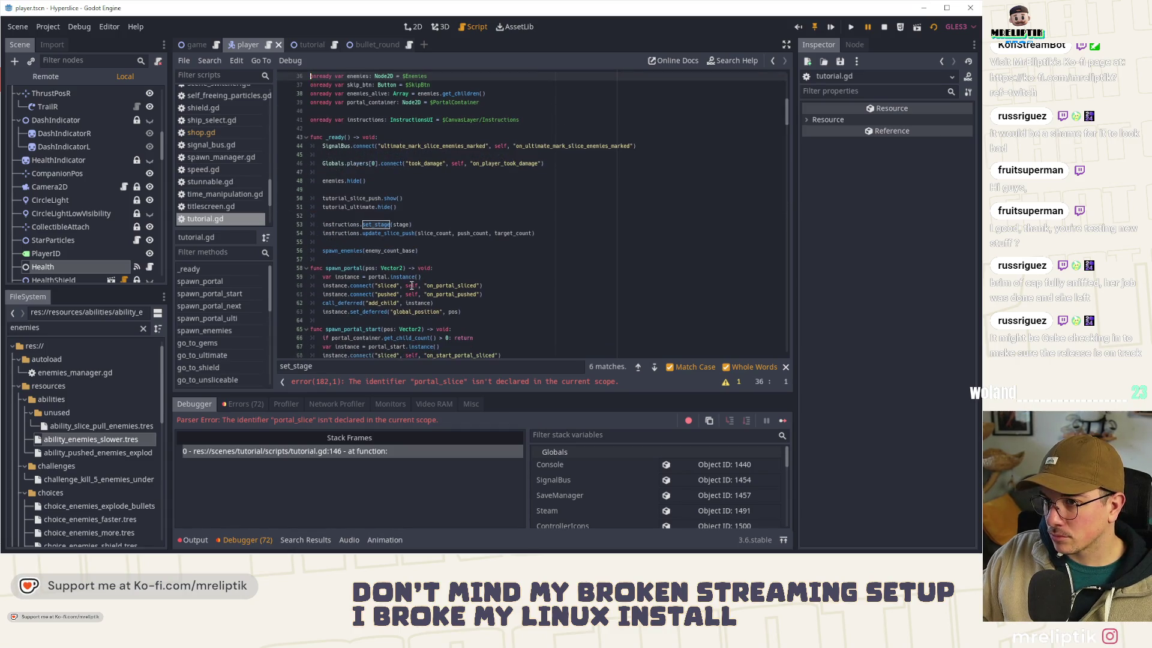
key("ctrl+z")
key("ctrl+z")
key("ctrl+z")
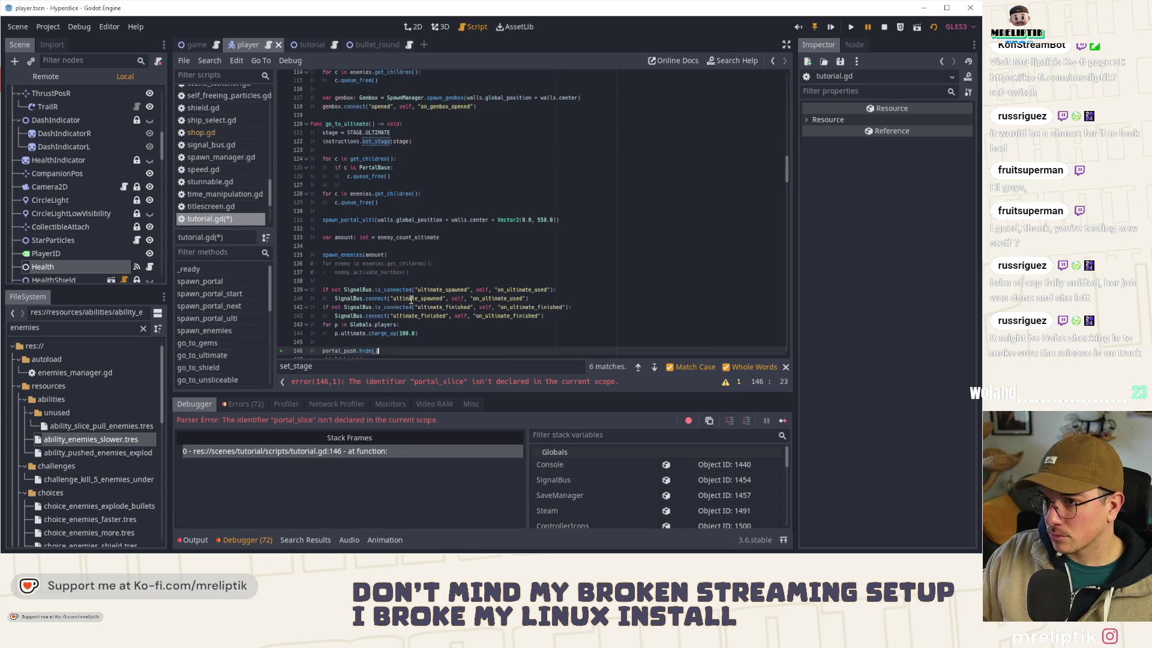
key("ctrl+z")
key("ctrl+z")
key("ctrl+z")
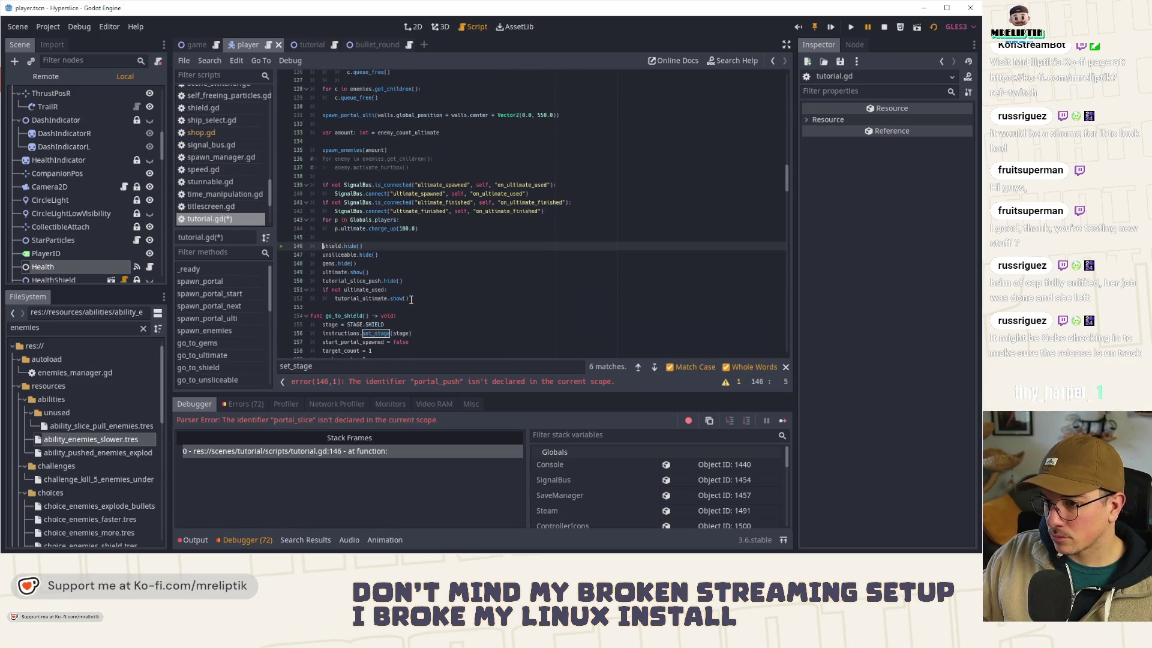
key("ctrl+z")
key("ctrl+z")
key("ctrl+z")
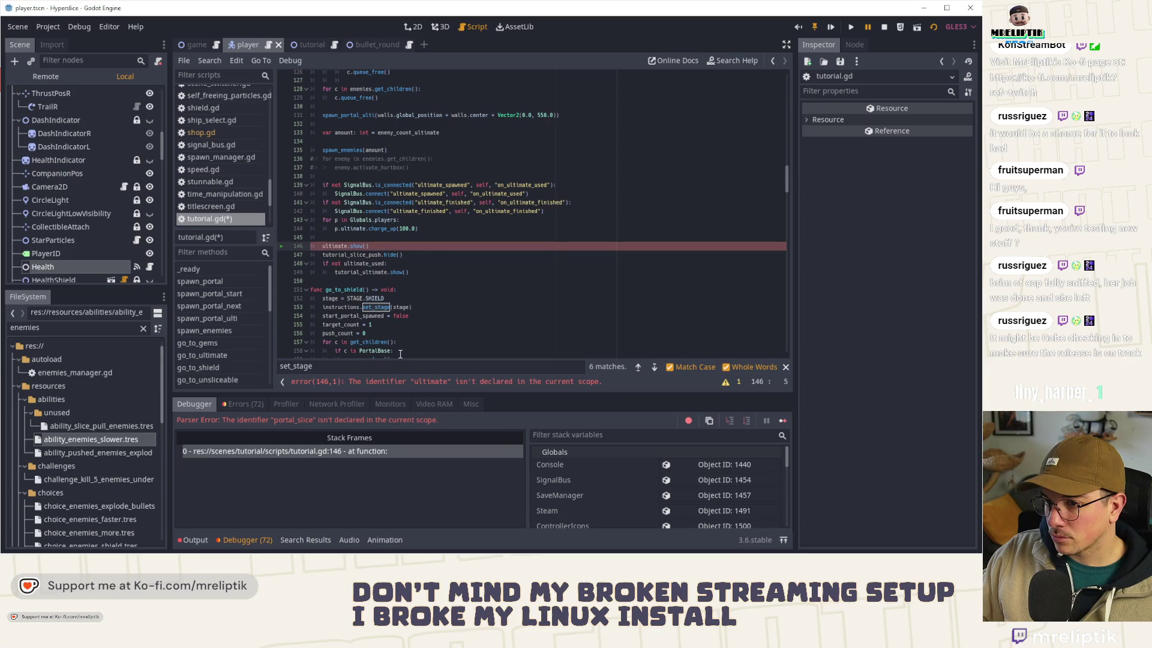
Step: Clear the obsolete hide/show lines from go_to_shield and go_to_unsliceable, then save
left_click(391, 382)
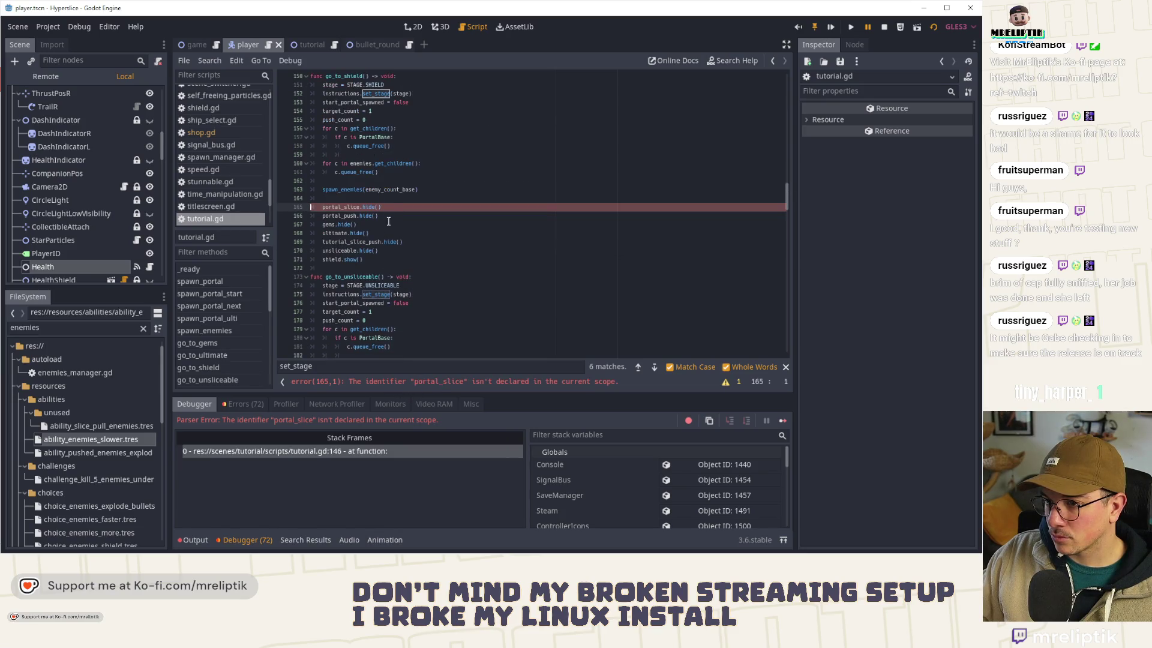
key("ctrl+z")
key("ctrl+z")
key("ctrl+z")
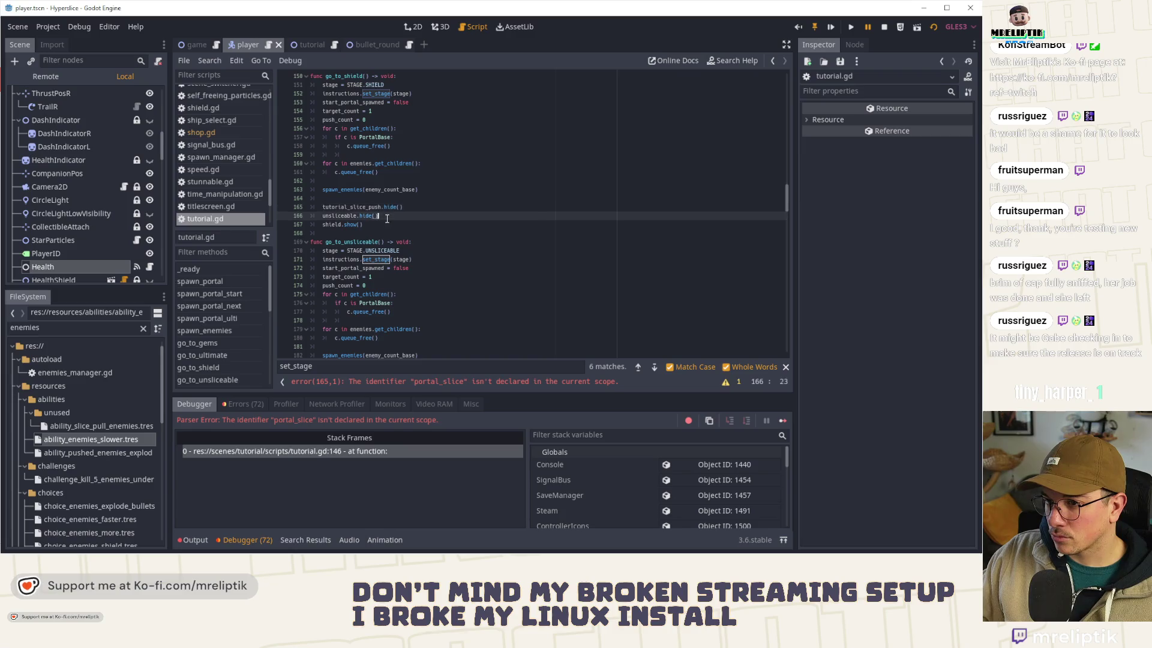
left_click(390, 382)
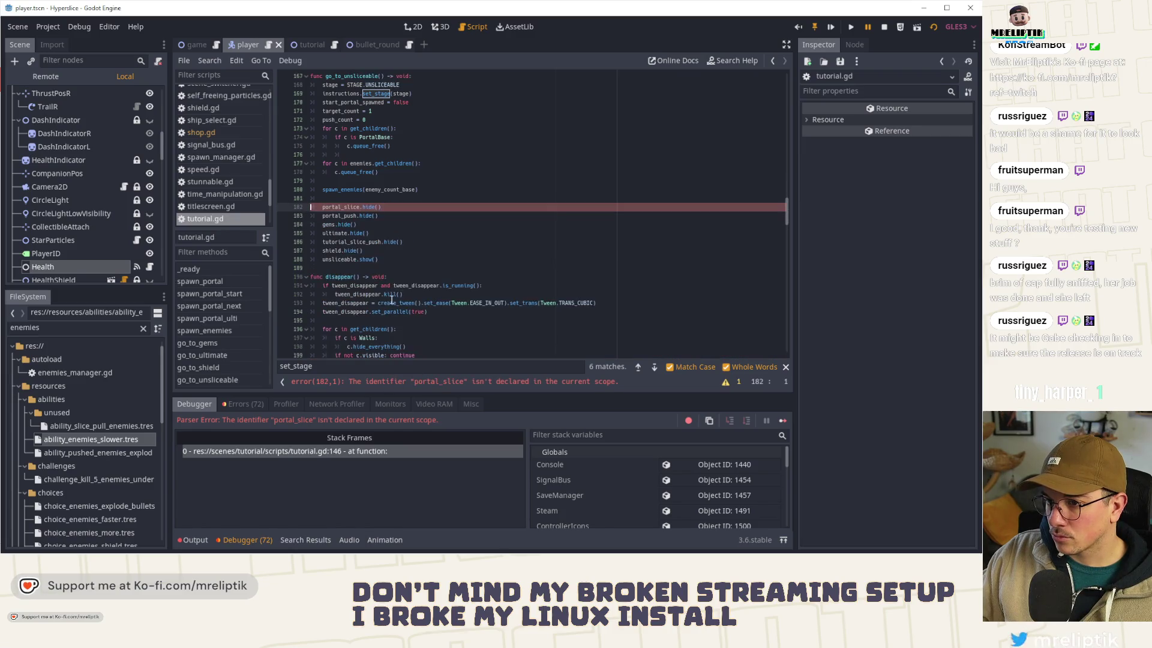
key("ctrl+z")
key("ctrl+z")
key("ctrl+z")
key("ctrl+s")
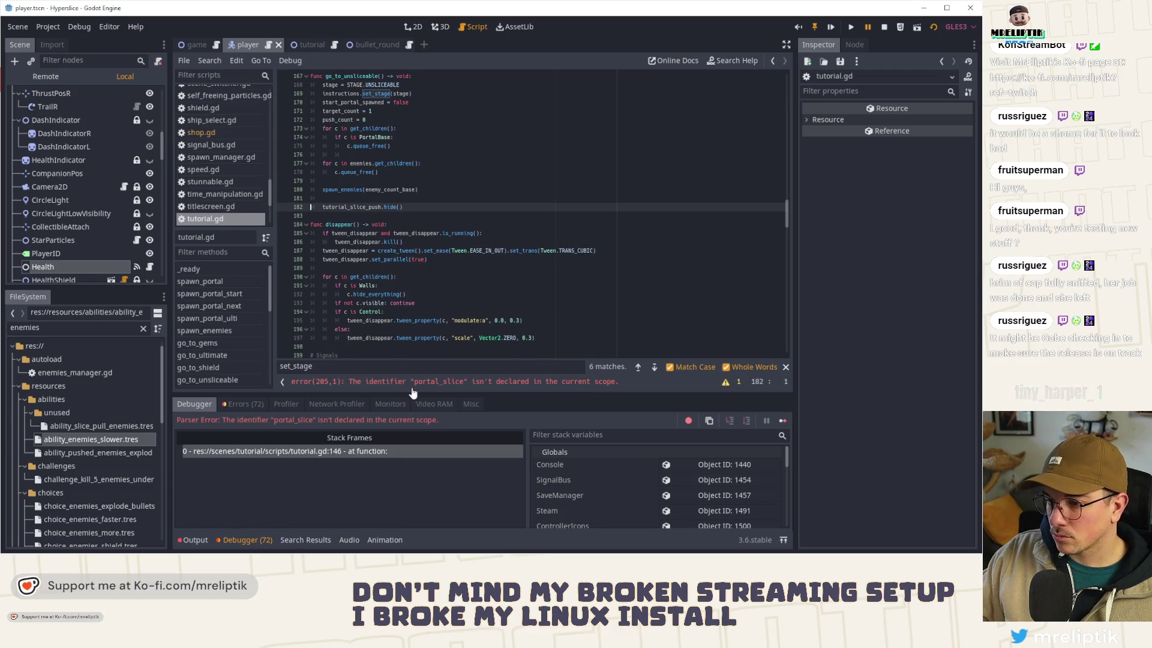
Step: Delete the portal_slice color_valid block from the sliced handler at line 205
left_click(410, 382)
left_click(459, 208)
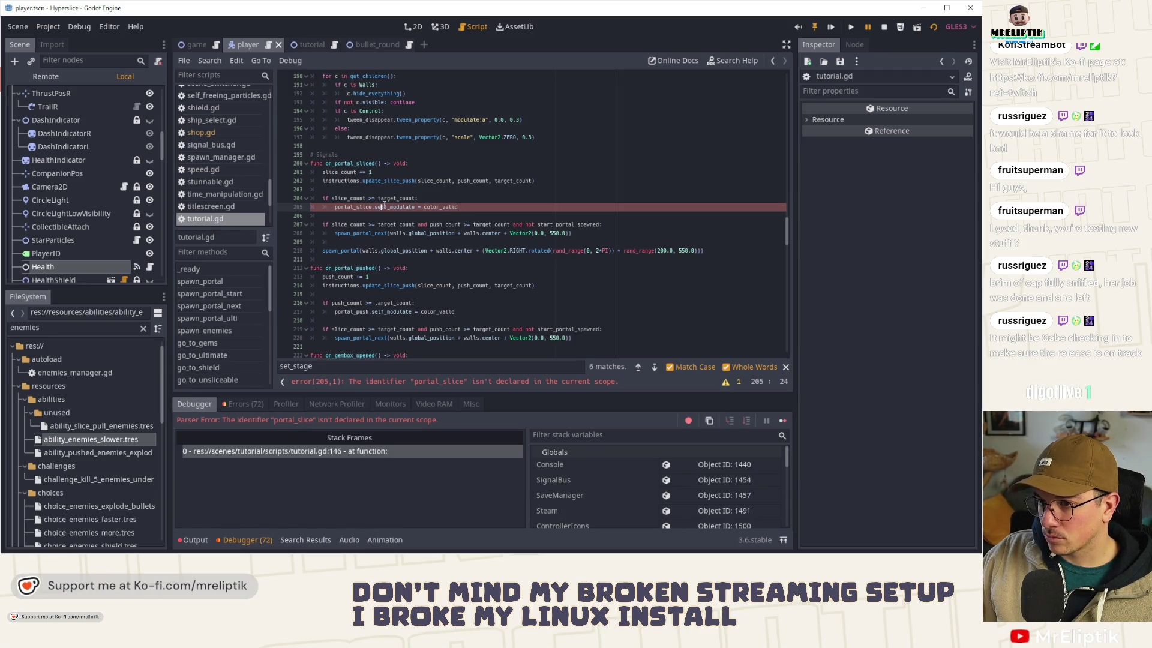
left_click_drag(466, 208, 273, 203)
key("ctrl+c")
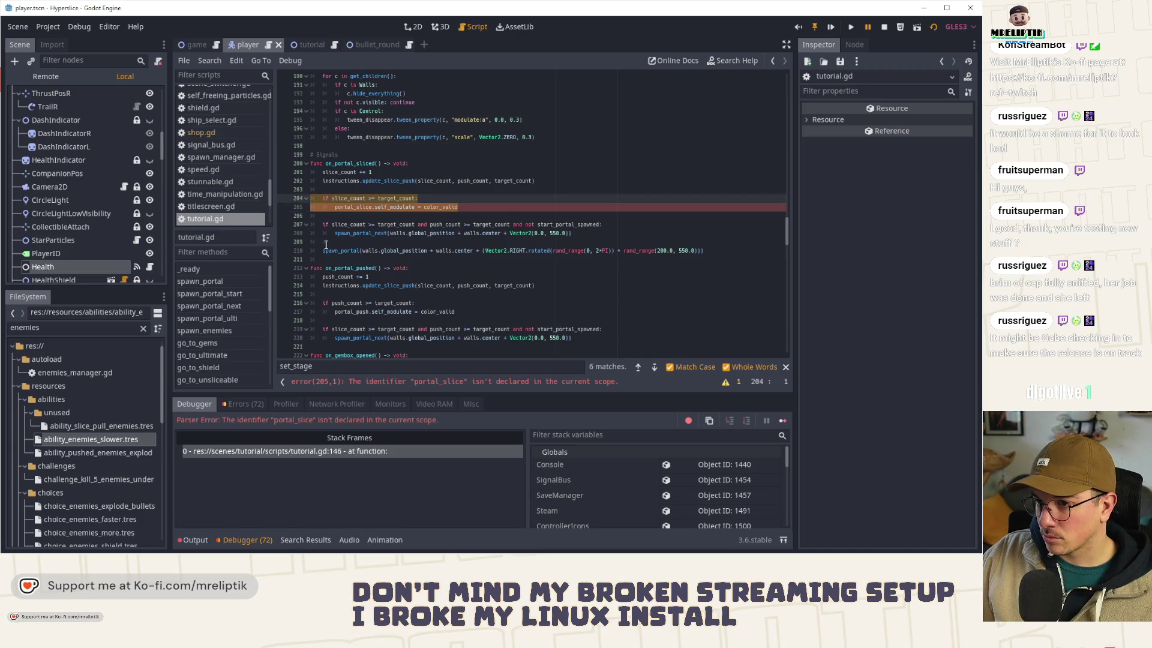
key("BackSpace")
key("BackSpace")
key("BackSpace")
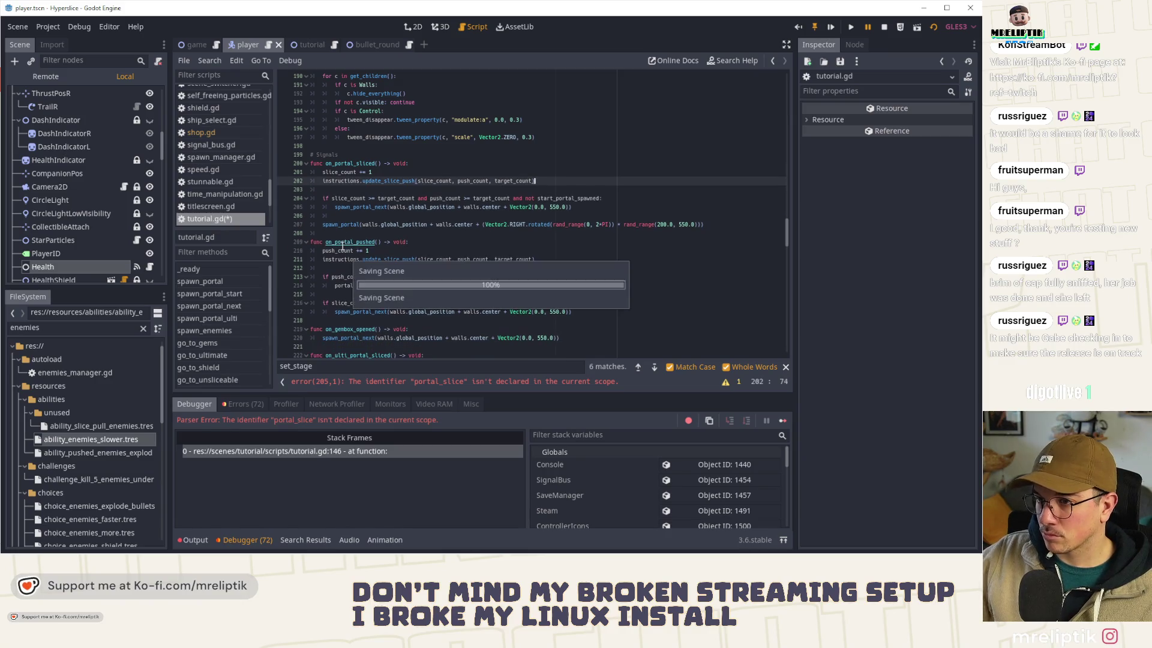
left_click(384, 180)
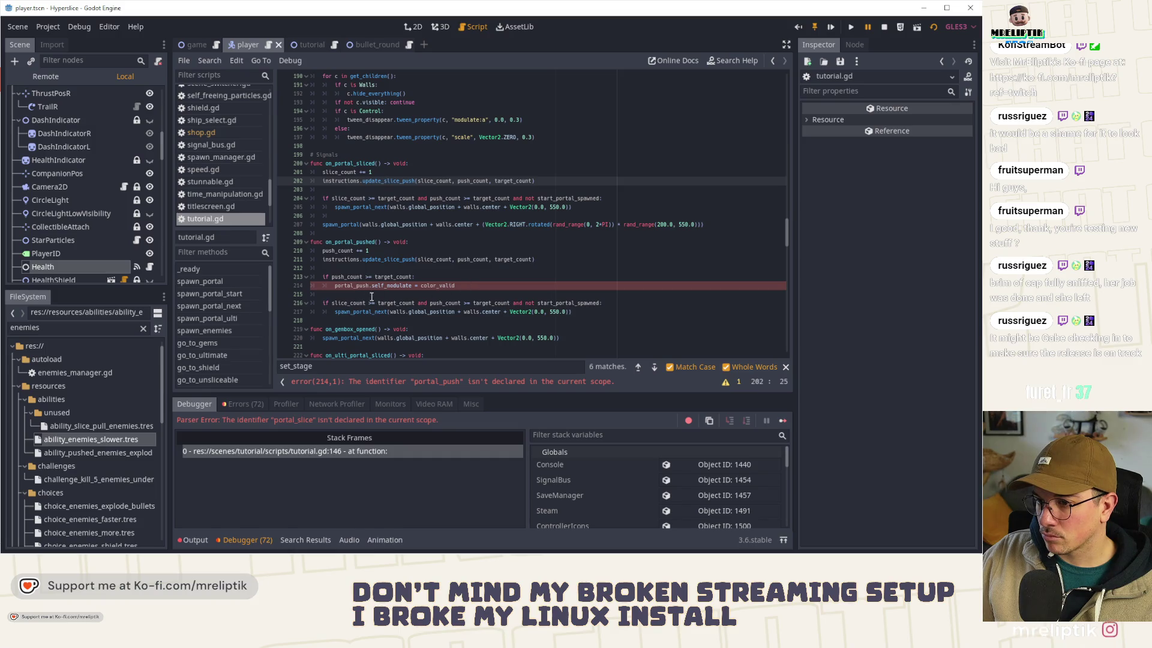
Step: Delete the portal_push color_valid block from the pushed handler
left_click_drag(373, 296, 300, 278)
key("BackSpace")
key("BackSpace")
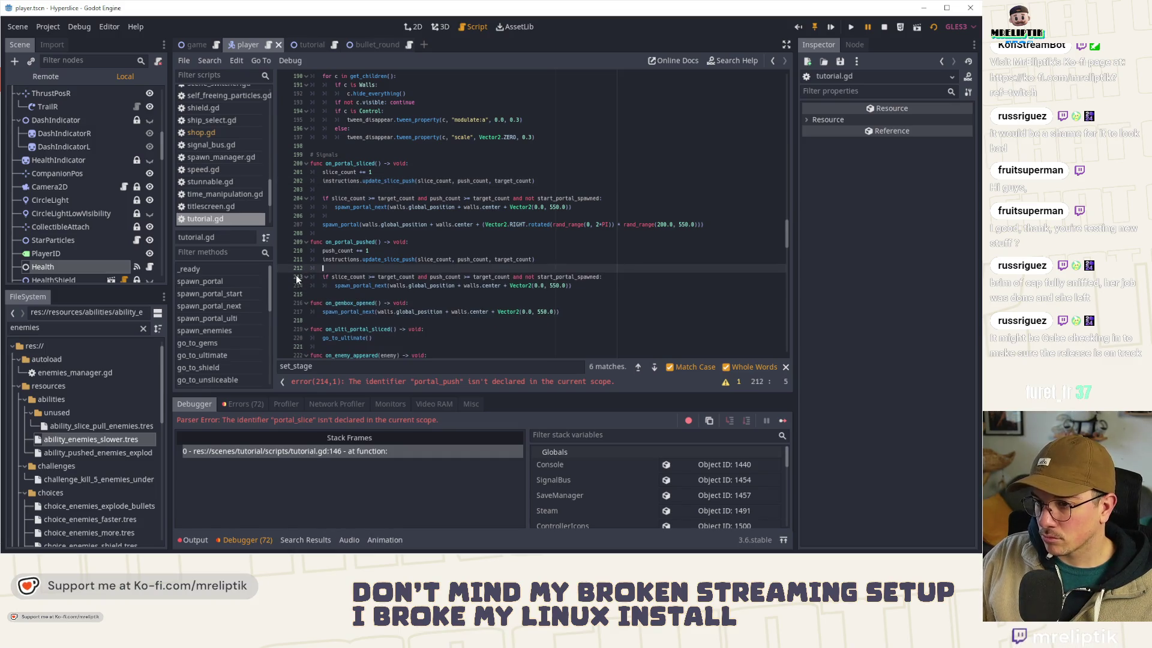
scroll(148, 273, "up", 10)
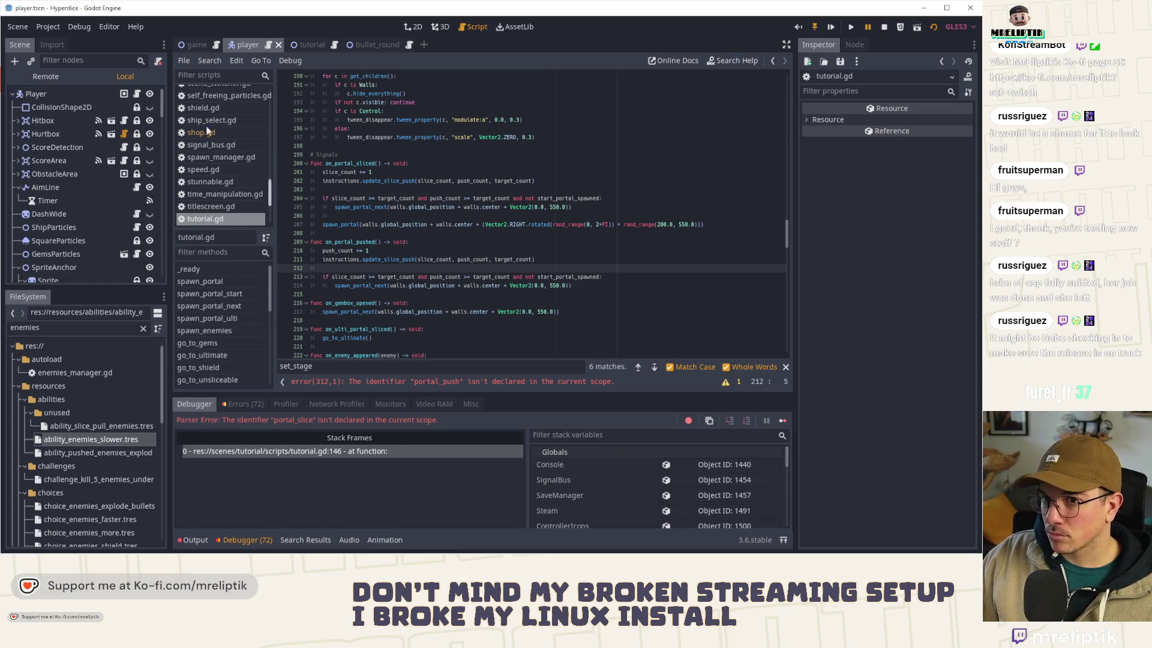
Step: Close bullet_round and paste a slice-count check with color_valid tint into instructions_ui.gd's update_slice_push, then save
left_click(302, 44)
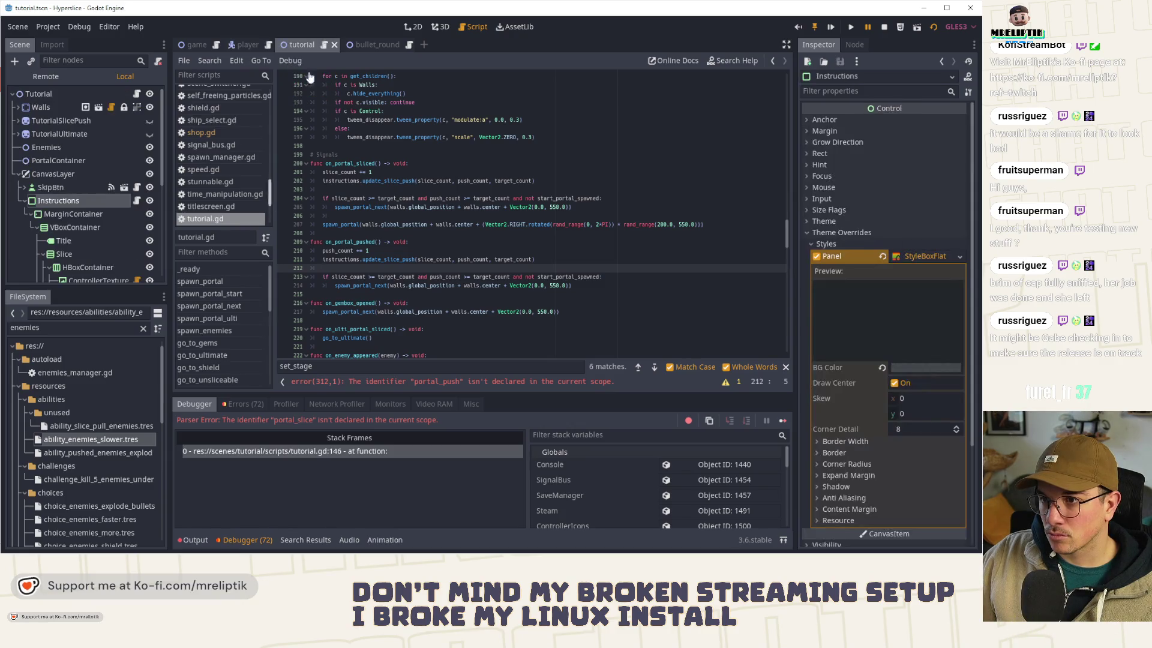
middle_click(372, 45)
left_click(138, 201)
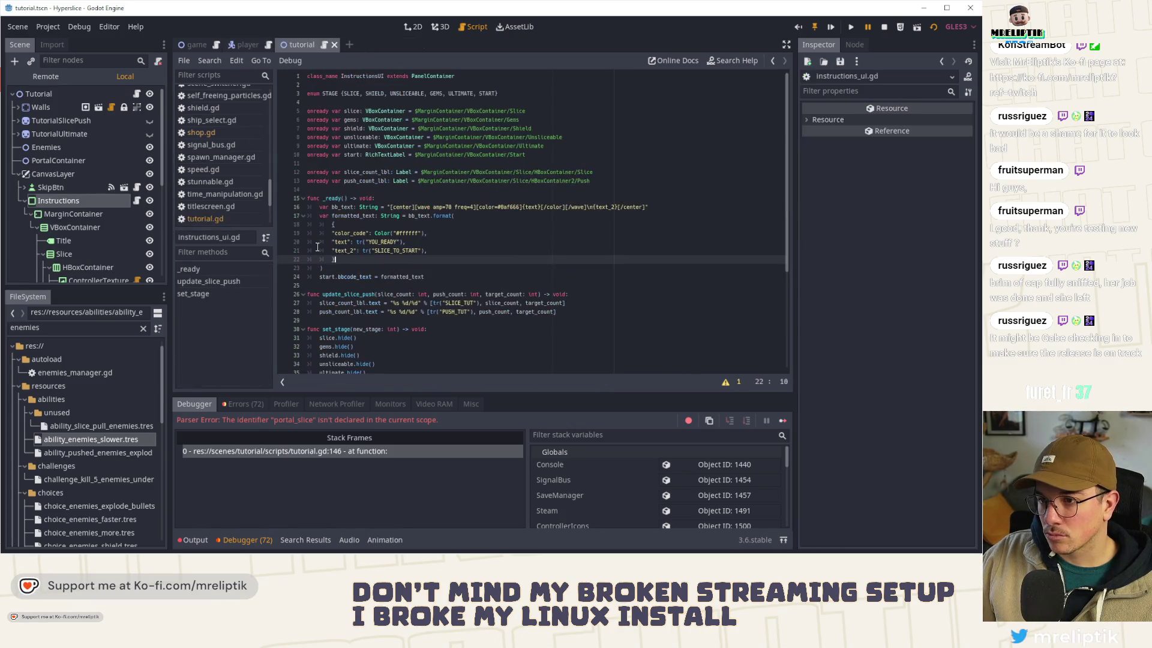
scroll(379, 290, "down", 4)
left_click(351, 215)
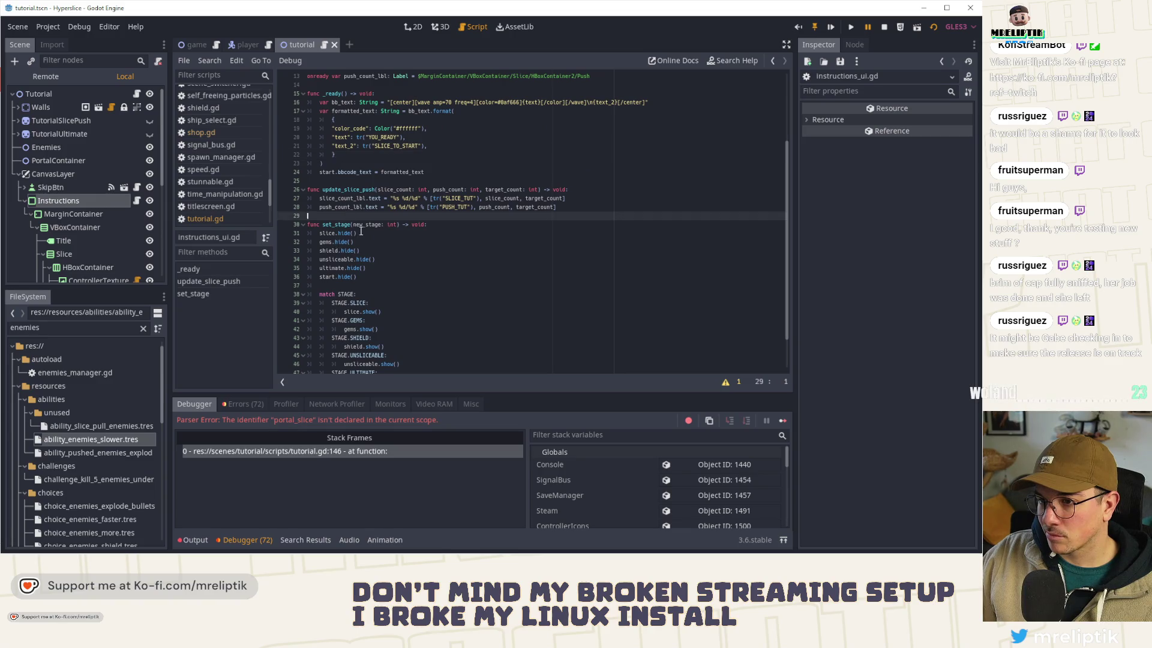
key("ctrl+v")
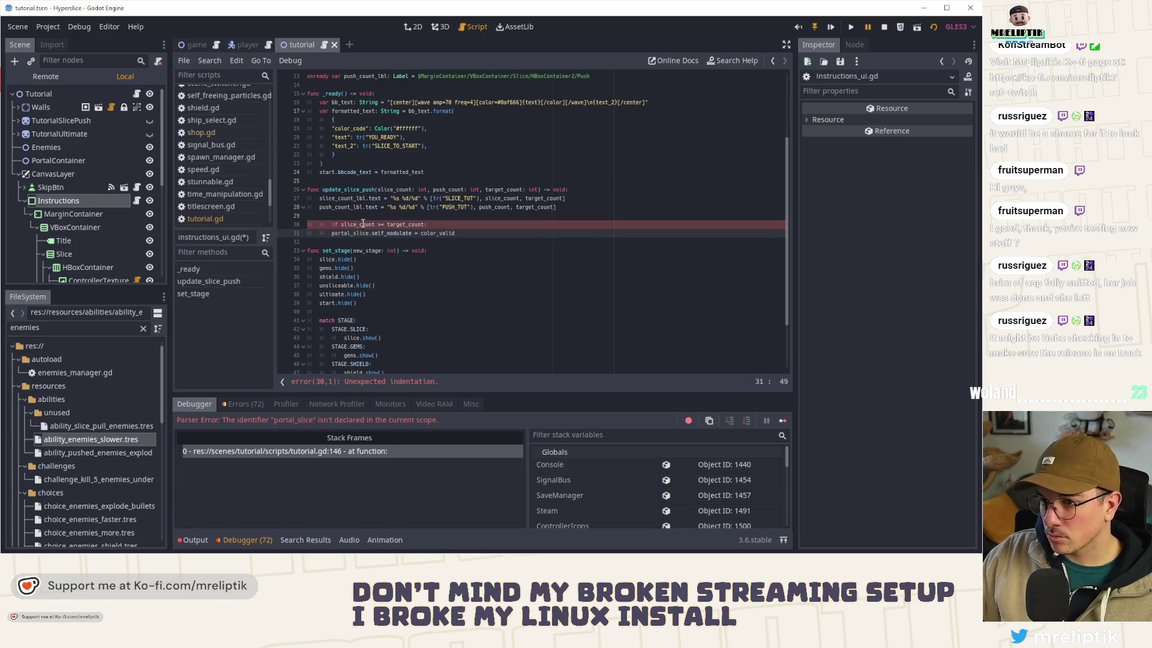
key("ctrl+s")
Step: Duplicate the slice_count_lbl condition line as a matching push_count_lbl condition
double_click(340, 198)
left_click(341, 233)
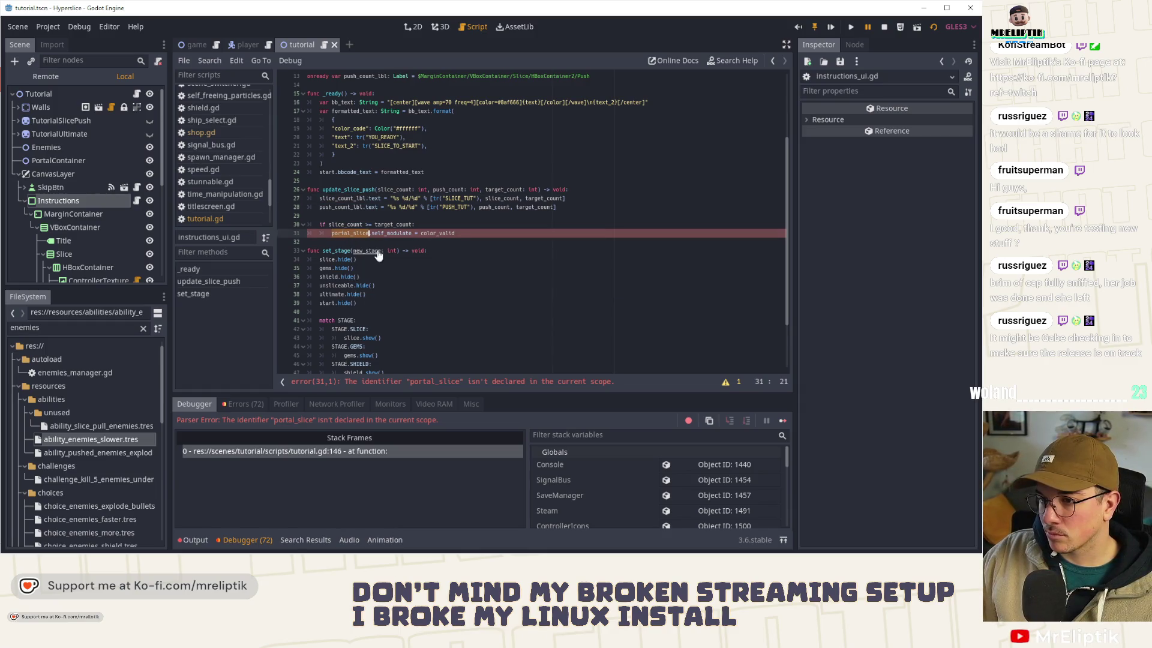
type("slice_count_lbl")
type("if slice_count >= target_count:")
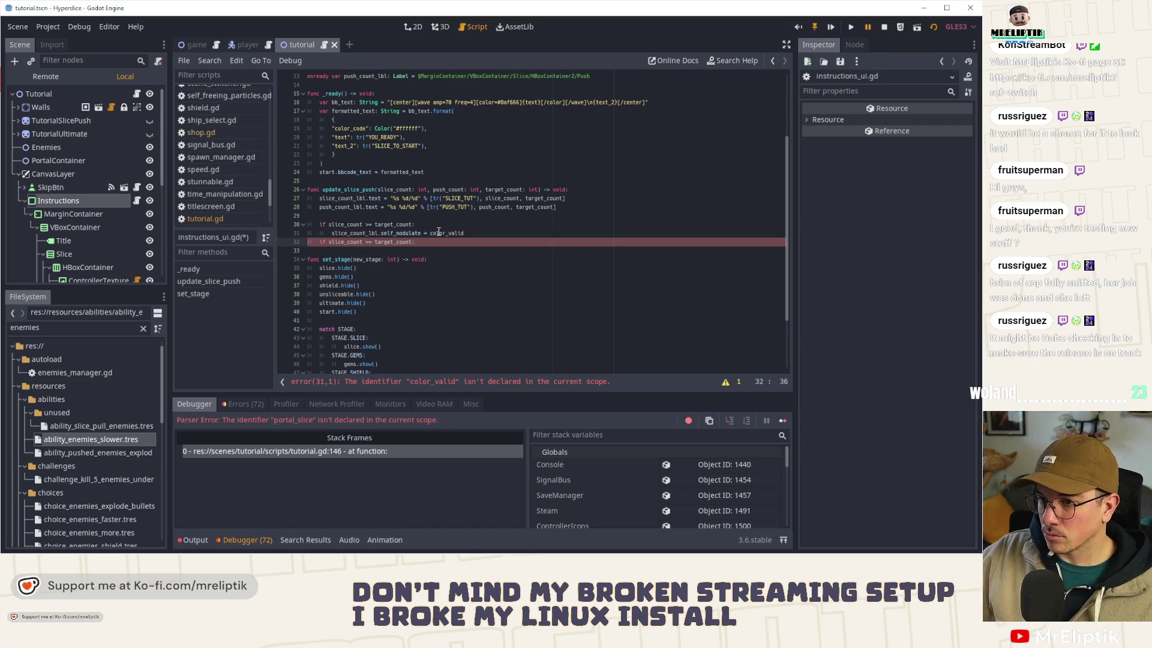
double_click(333, 207)
key("ctrl+c")
double_click(345, 242)
key("ctrl+v")
Step: Add a self_modulate = color_valid tint line for push_count_lbl under the push check
left_click(480, 232)
key("ctrl+c")
key("Down")
key("Down")
key("ctrl+v")
double_click(351, 251)
type("push_count_lbl")
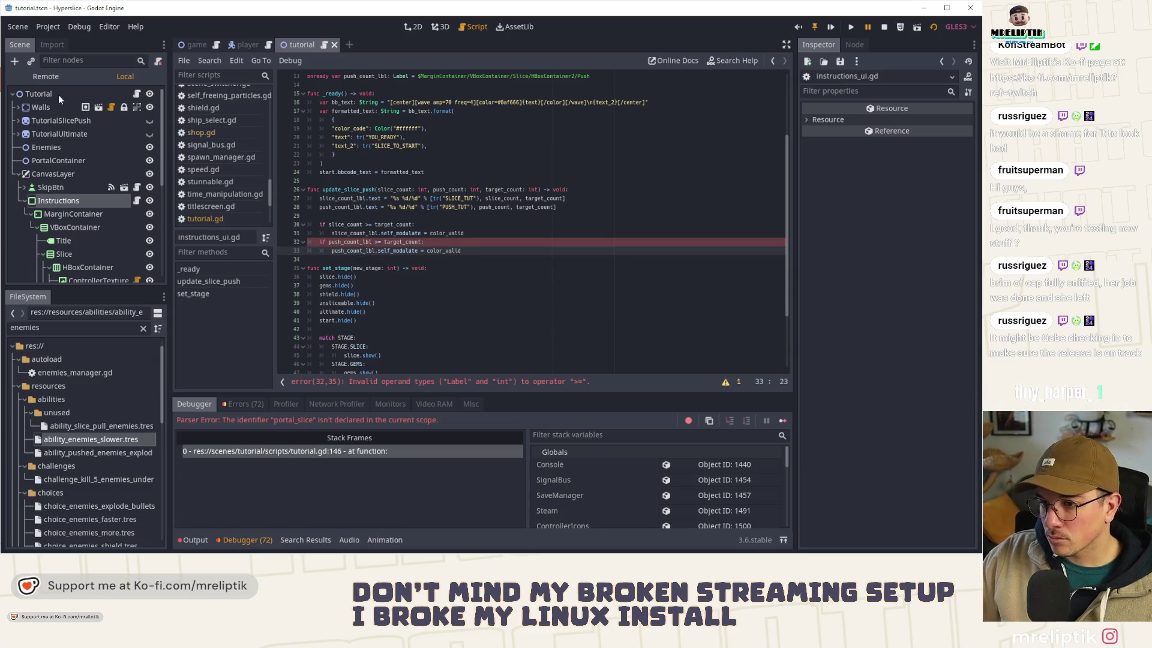
key("Up")
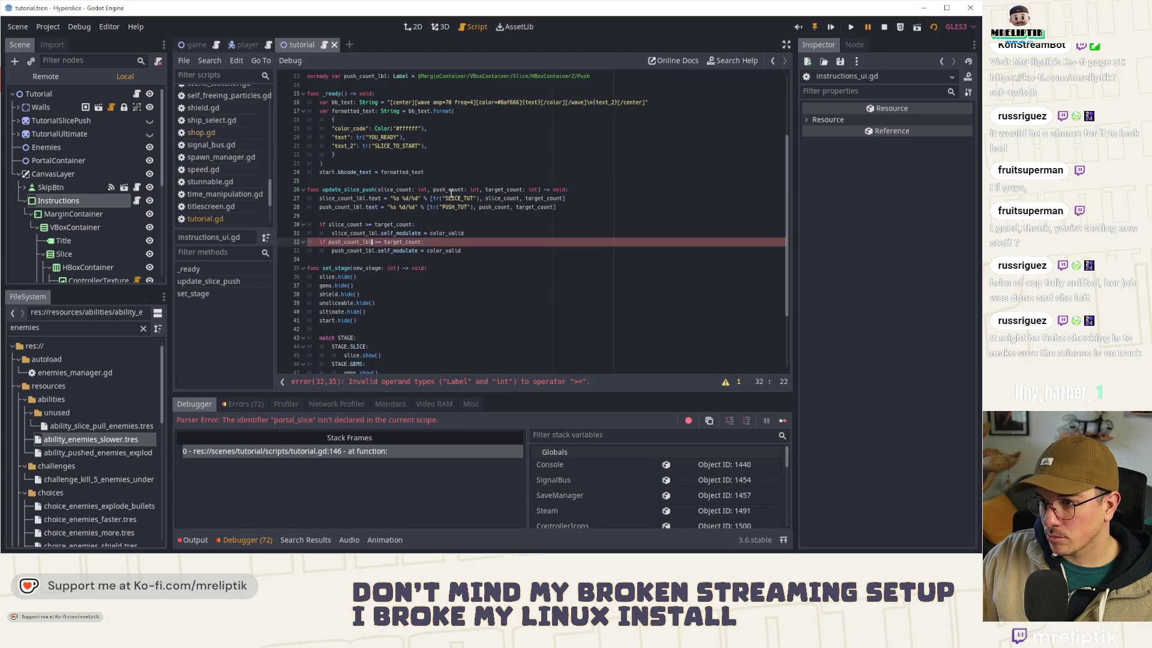
left_click(357, 242)
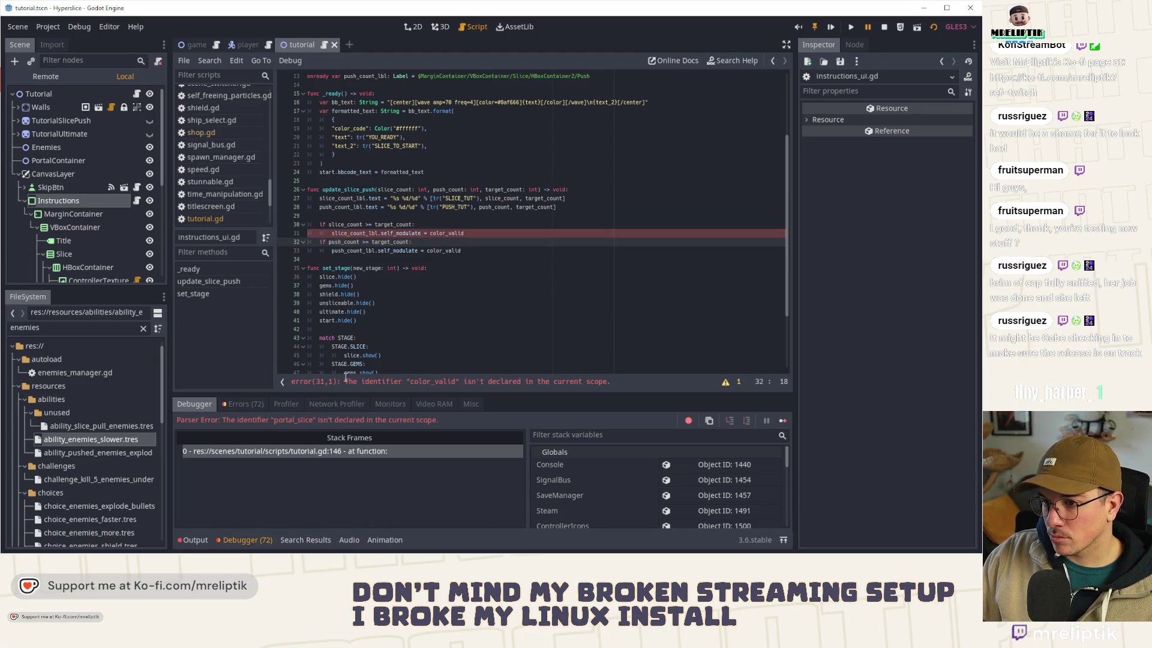
Step: Stop the running game and comment out the four new condition lines with Ctrl+K
left_click(66, 94)
scroll(779, 147, "up", 4)
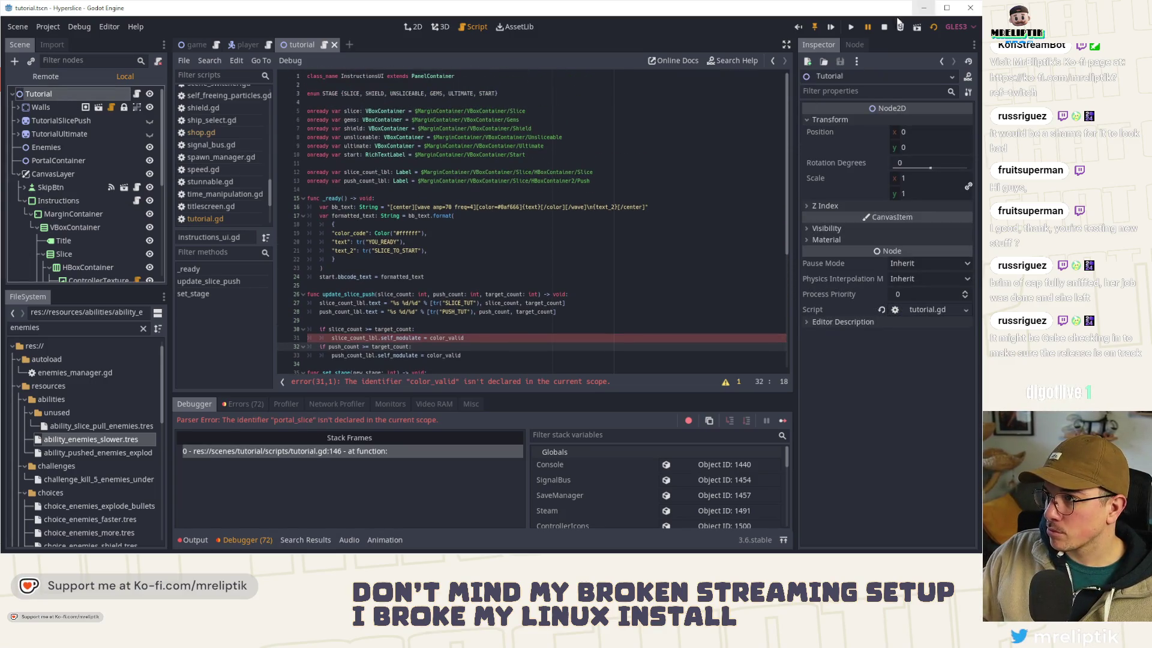
left_click(883, 26)
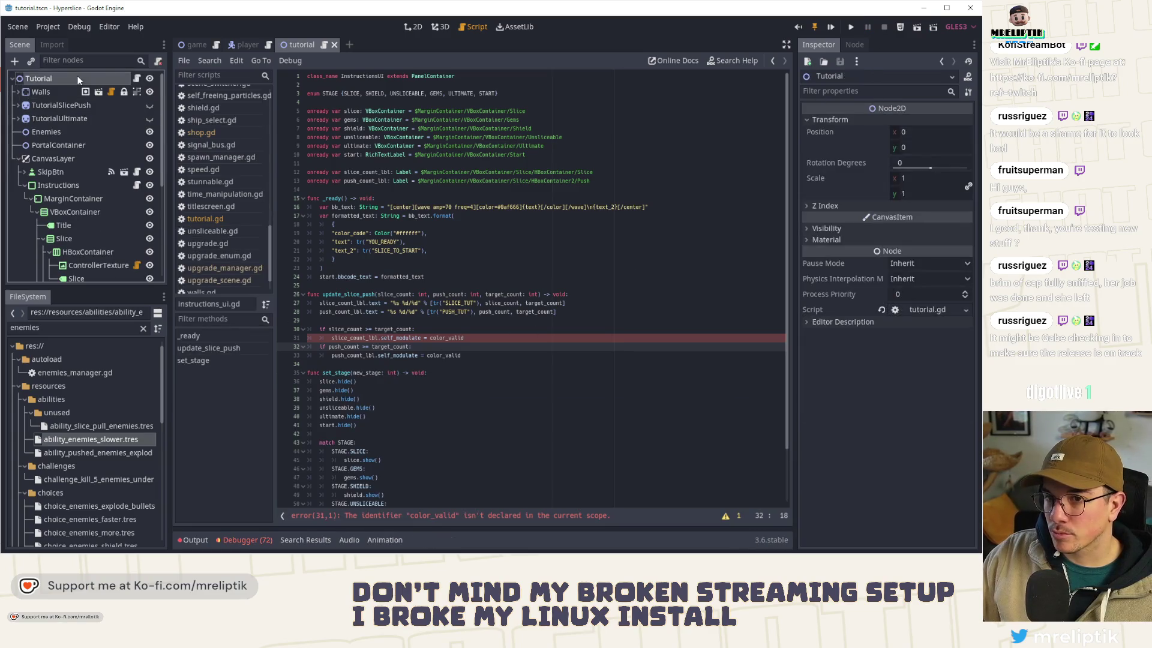
left_click(490, 337)
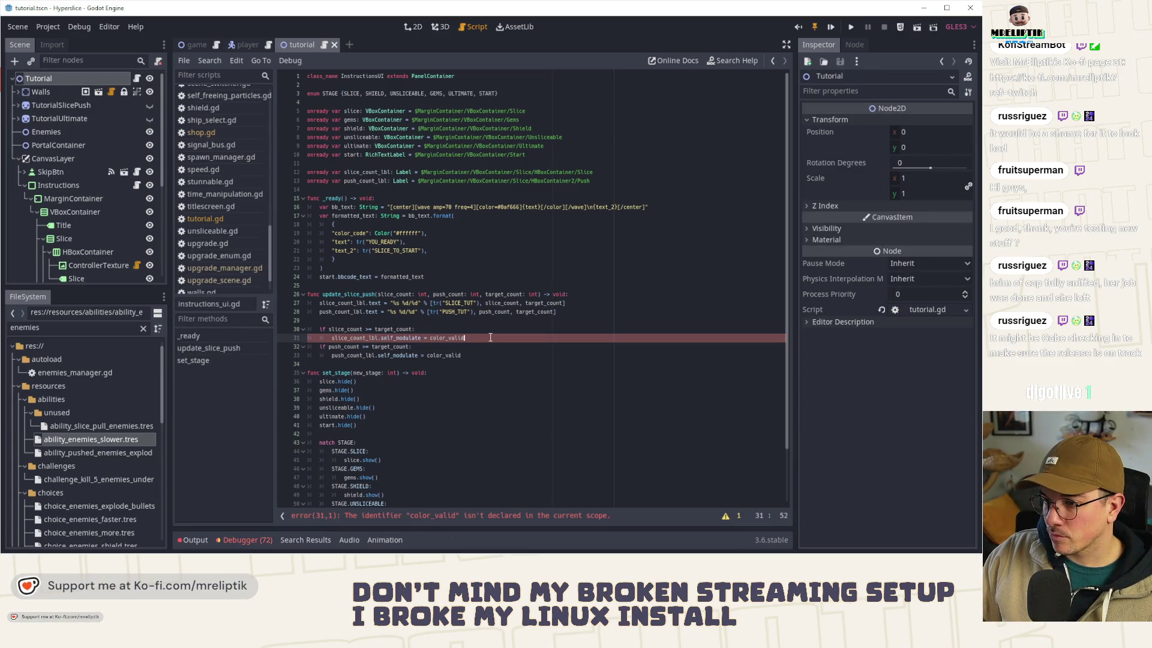
left_click_drag(471, 355, 314, 326)
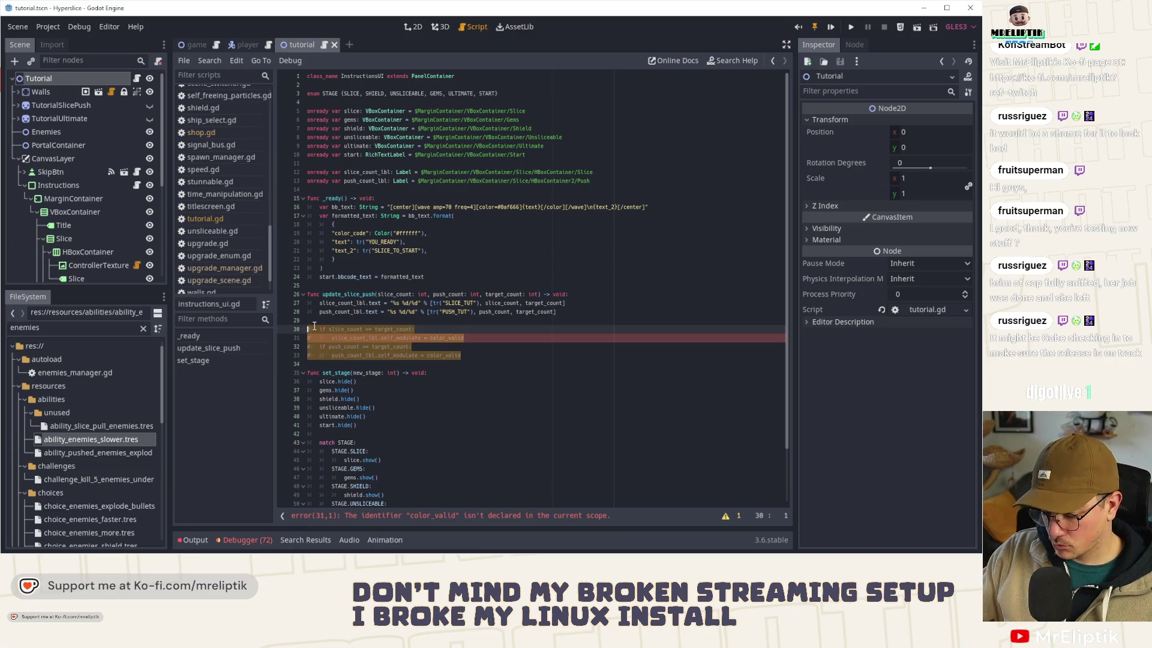
key("ctrl+k")
left_click(39, 80)
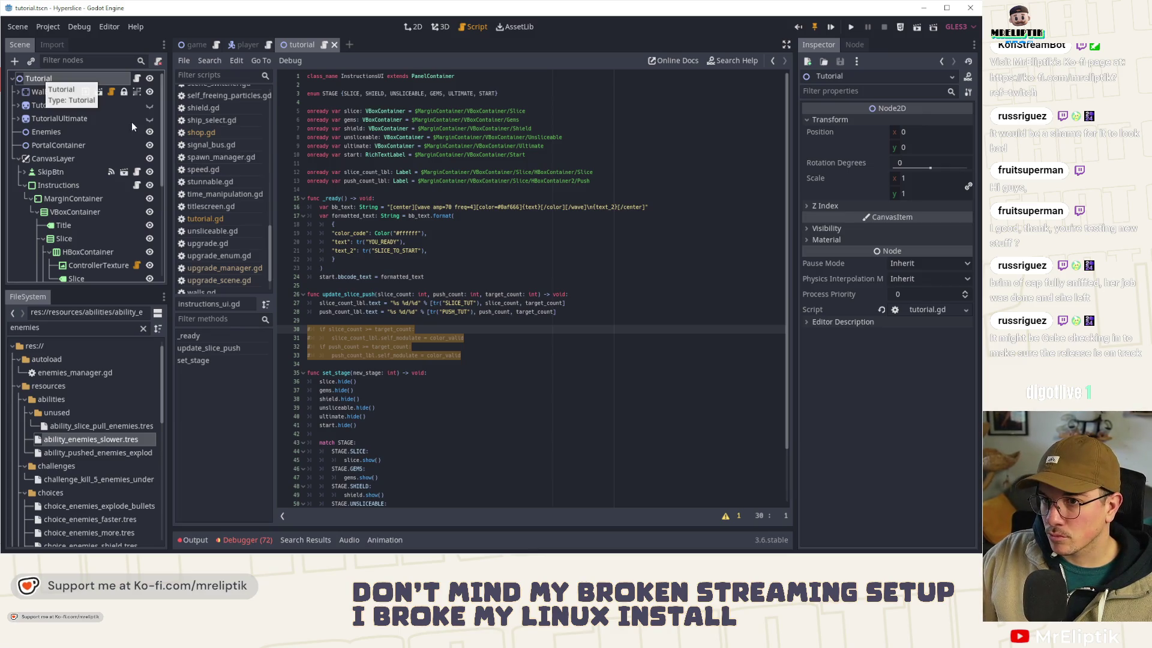
Step: In tutorial.gd, delete the portal_push check and tint lines at line 312, then save
left_click(137, 78)
scroll(783, 332, "up", 5)
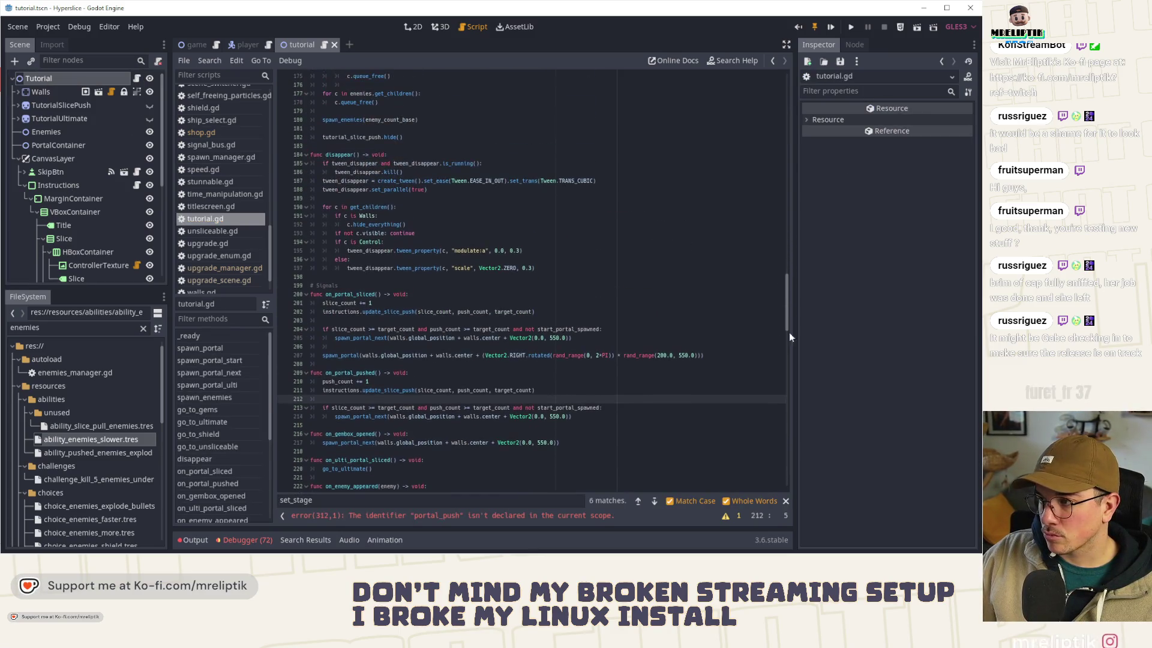
left_click(385, 517)
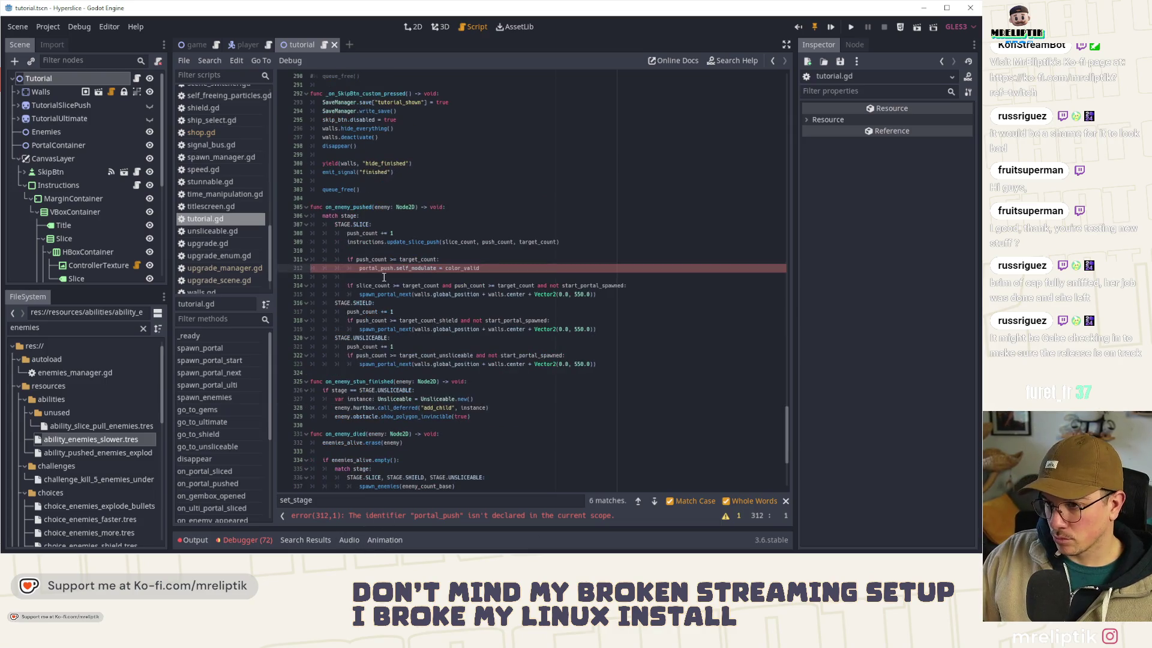
key("Left")
left_click(492, 269)
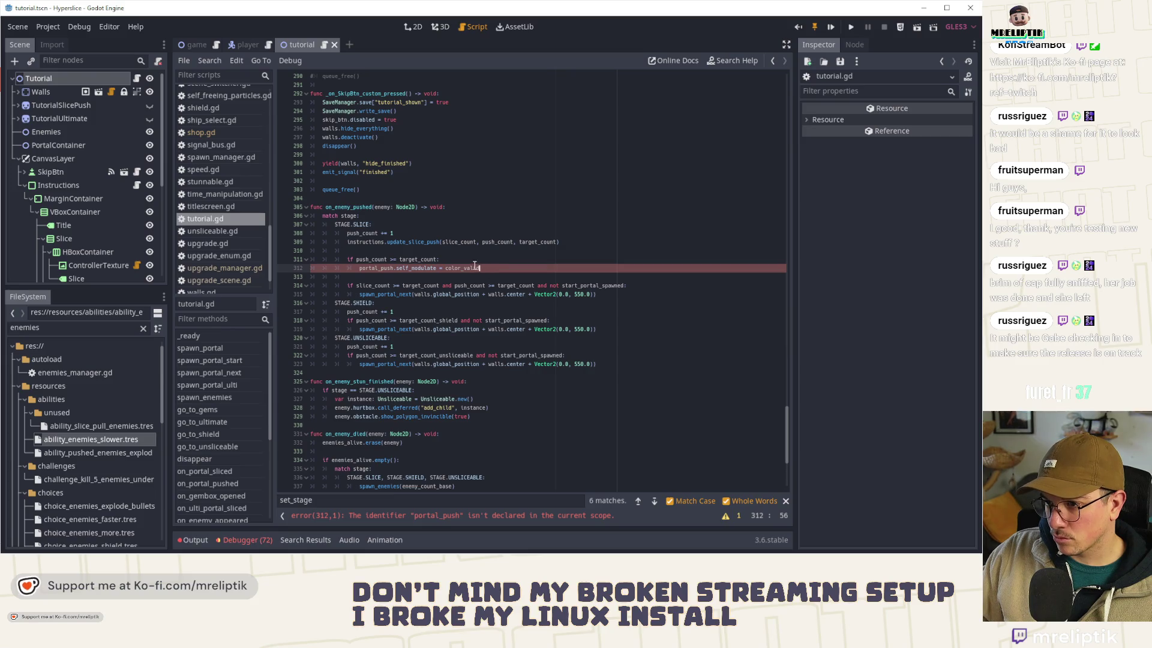
left_click(456, 262)
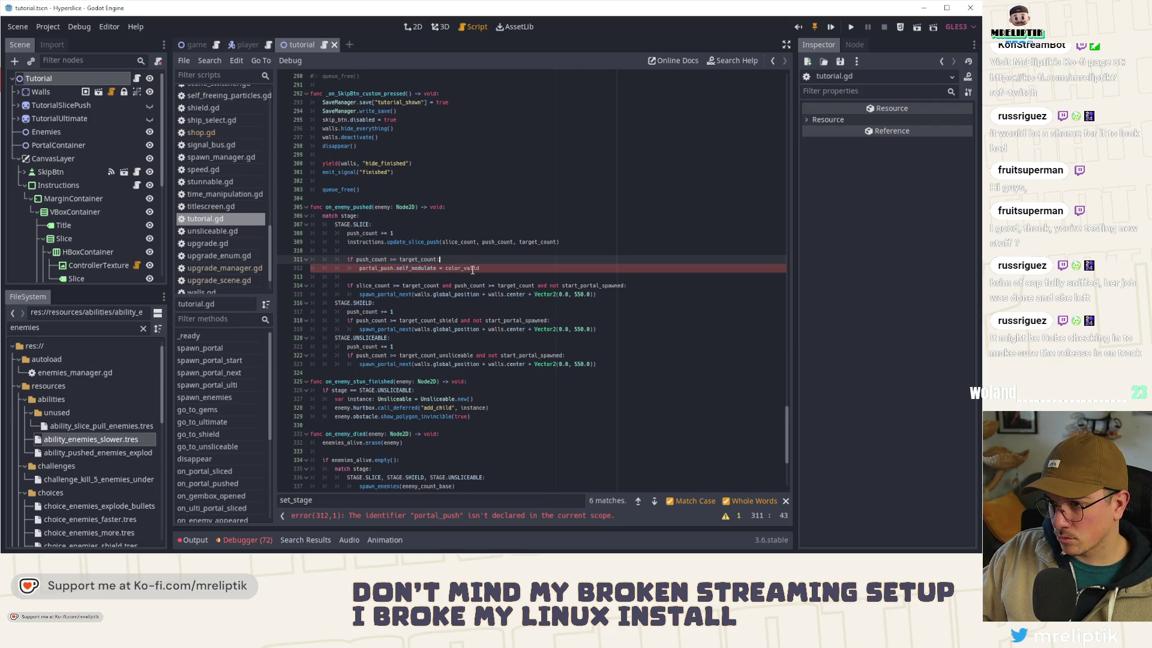
left_click_drag(483, 270, 301, 258)
key("Delete")
key("Delete")
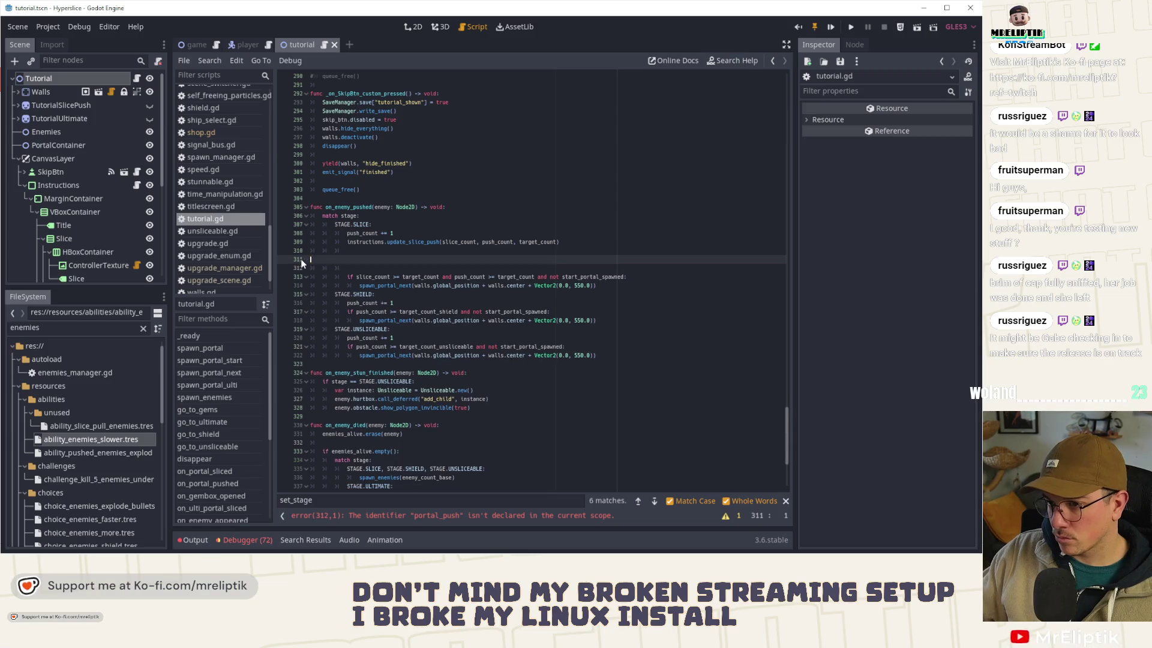
key("BackSpace")
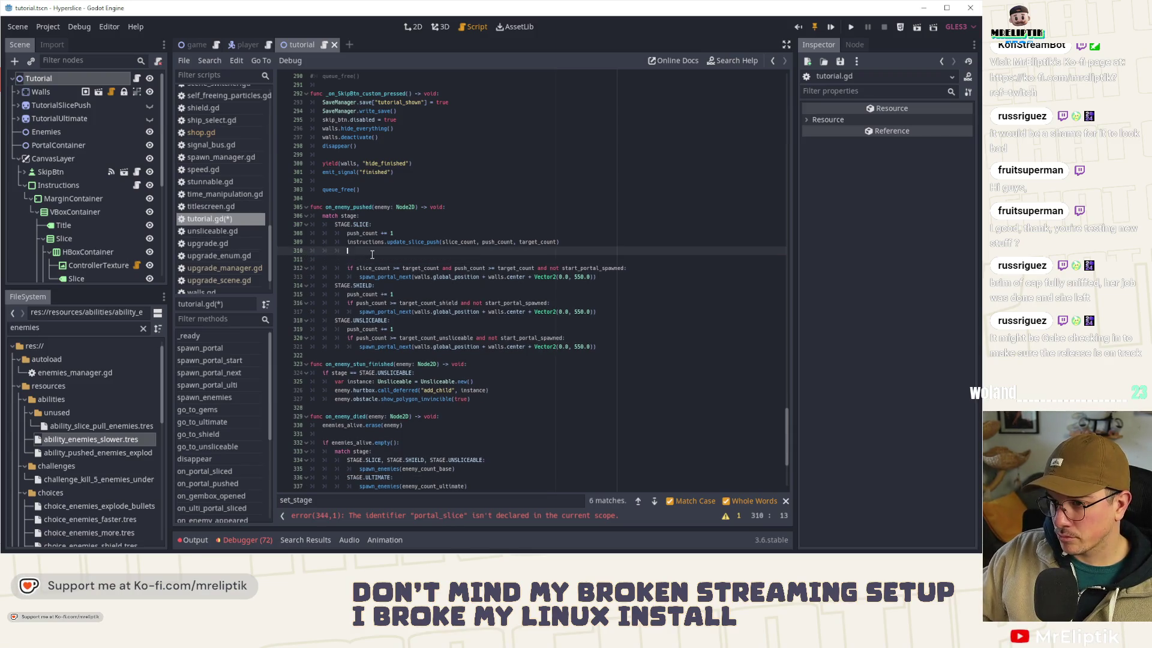
key("ctrl+s")
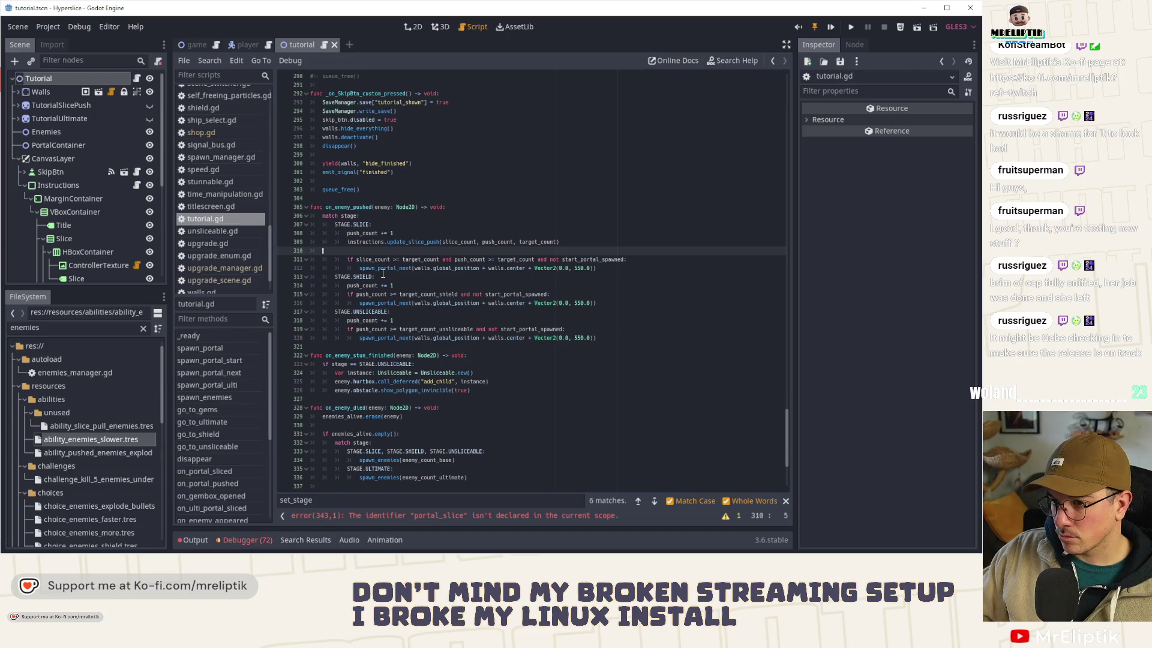
key("ctrl+shift+k")
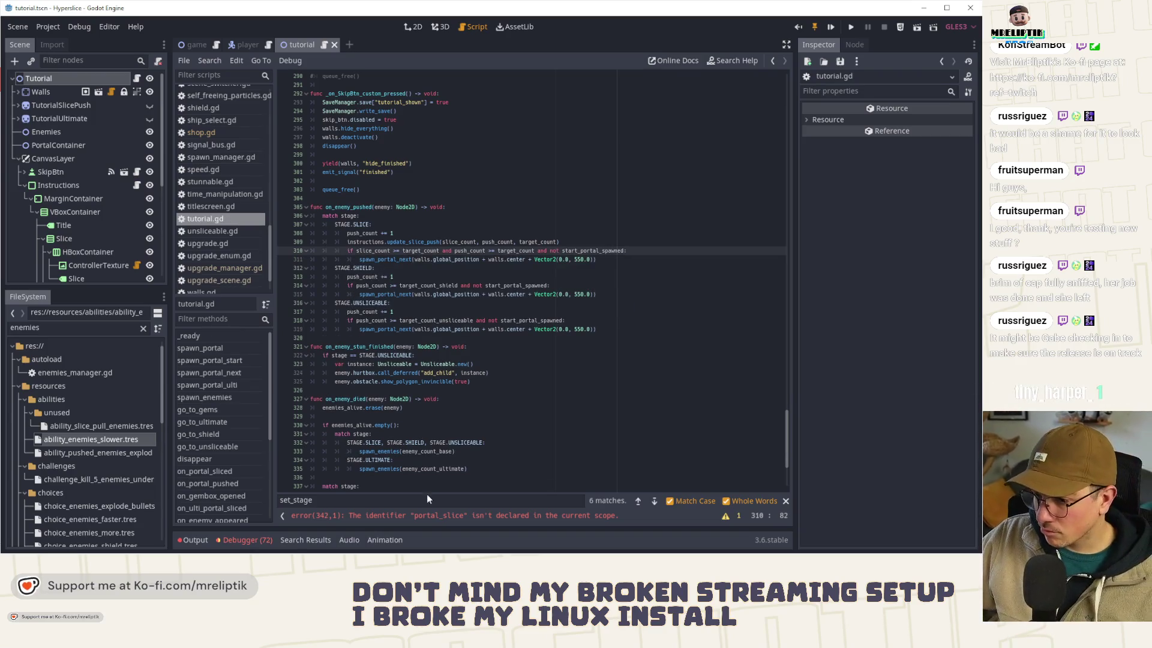
Step: Remove the portal_slice check and tint lines reported at line 342
left_click(427, 515)
key("ctrl+z")
key("ctrl+z")
key("ctrl+z")
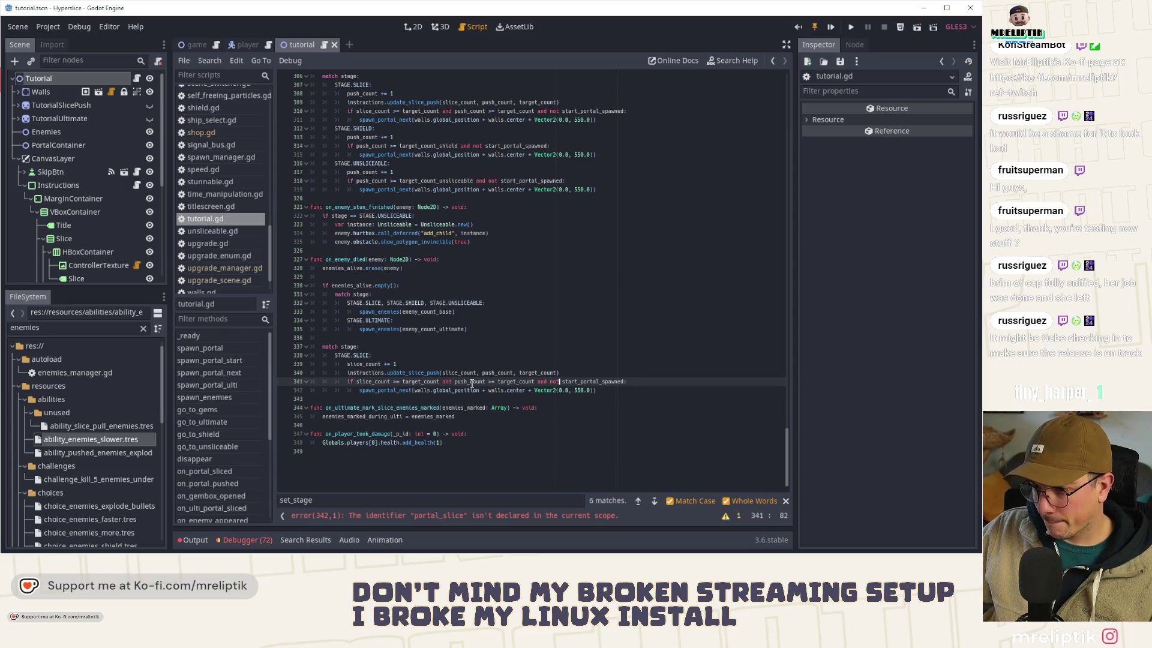
left_click(346, 459)
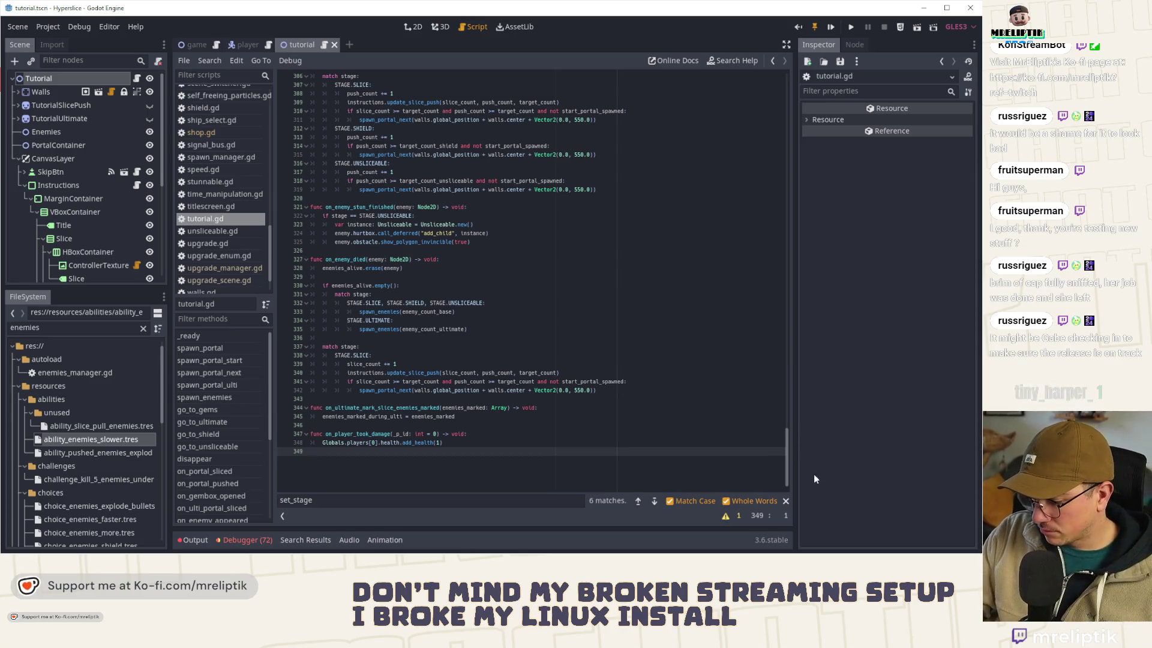
mouse_move(787, 447)
left_mouse_down()
mouse_move(810, 272)
mouse_move(805, 84)
left_mouse_up()
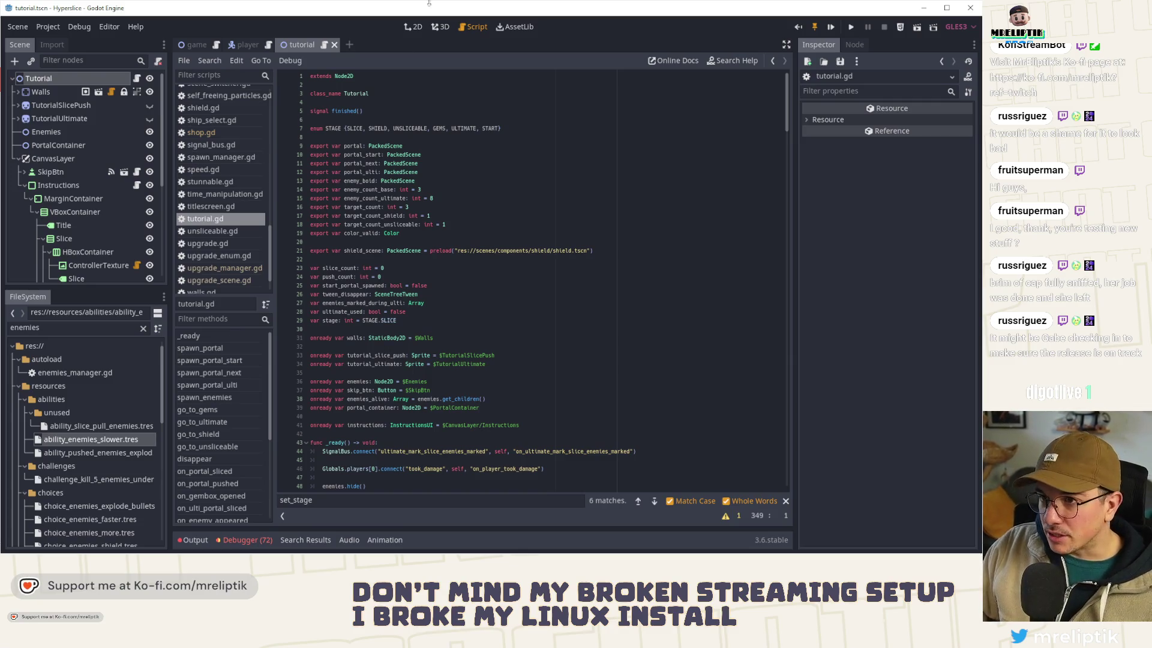
left_click(416, 28)
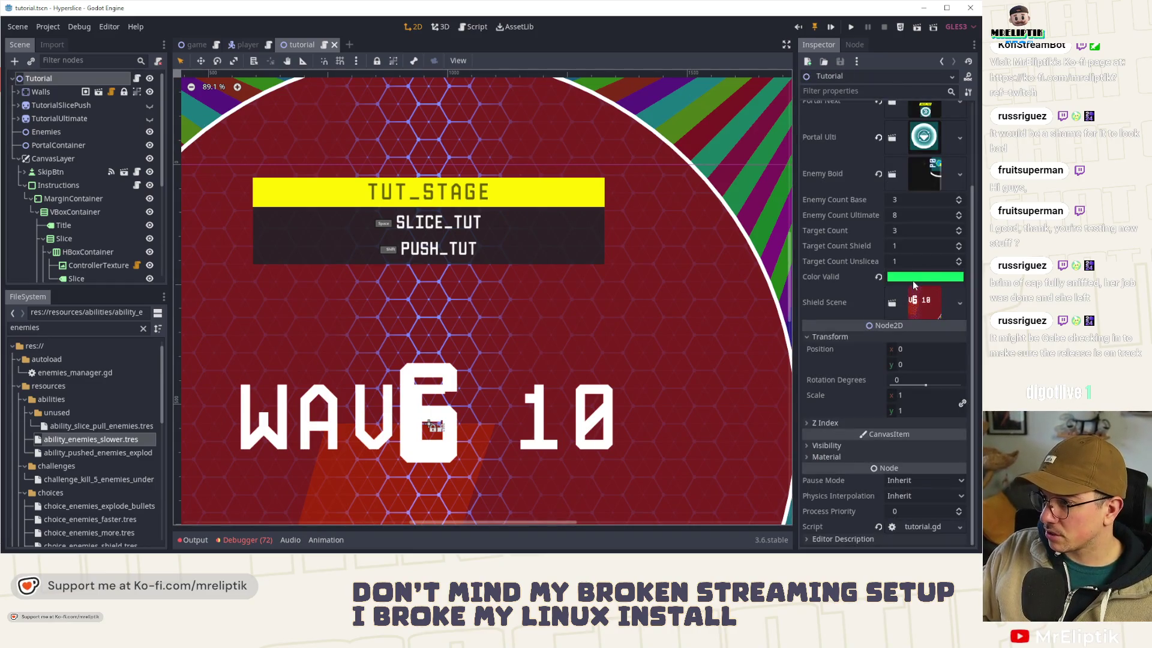
Step: Check the Color Valid colour, then delete the color_valid export line from tutorial.gd and save
left_click(912, 280)
left_click(112, 266)
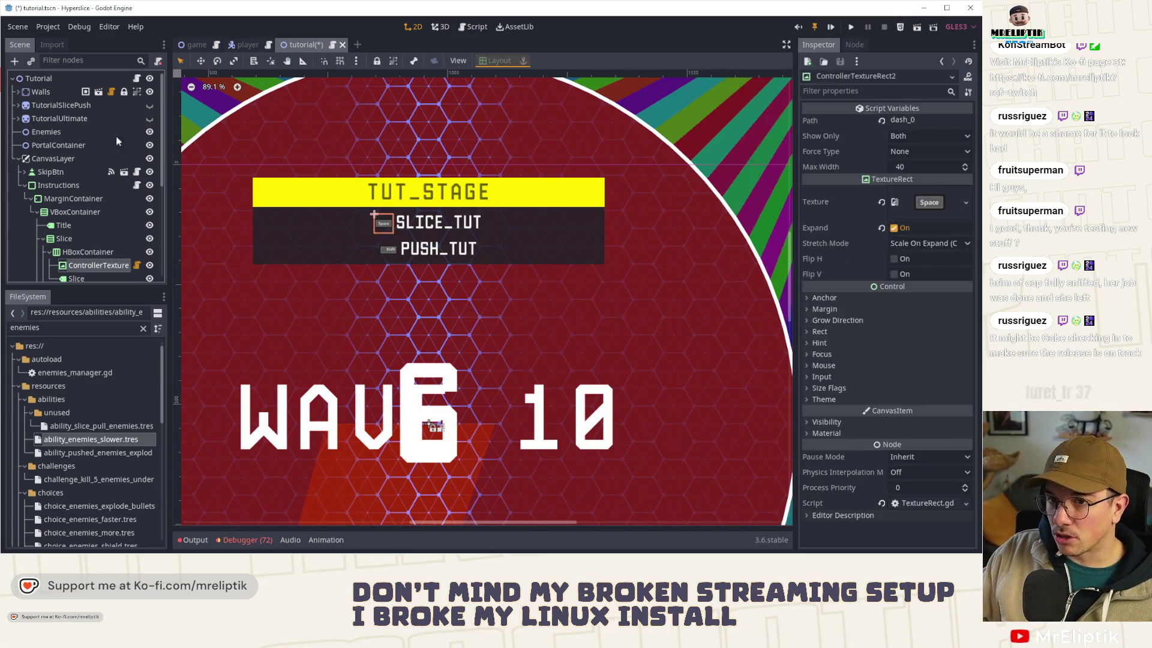
left_click(138, 81)
left_click(401, 233)
key("shift+Home")
key("BackSpace")
key("BackSpace")
key("ctrl+s")
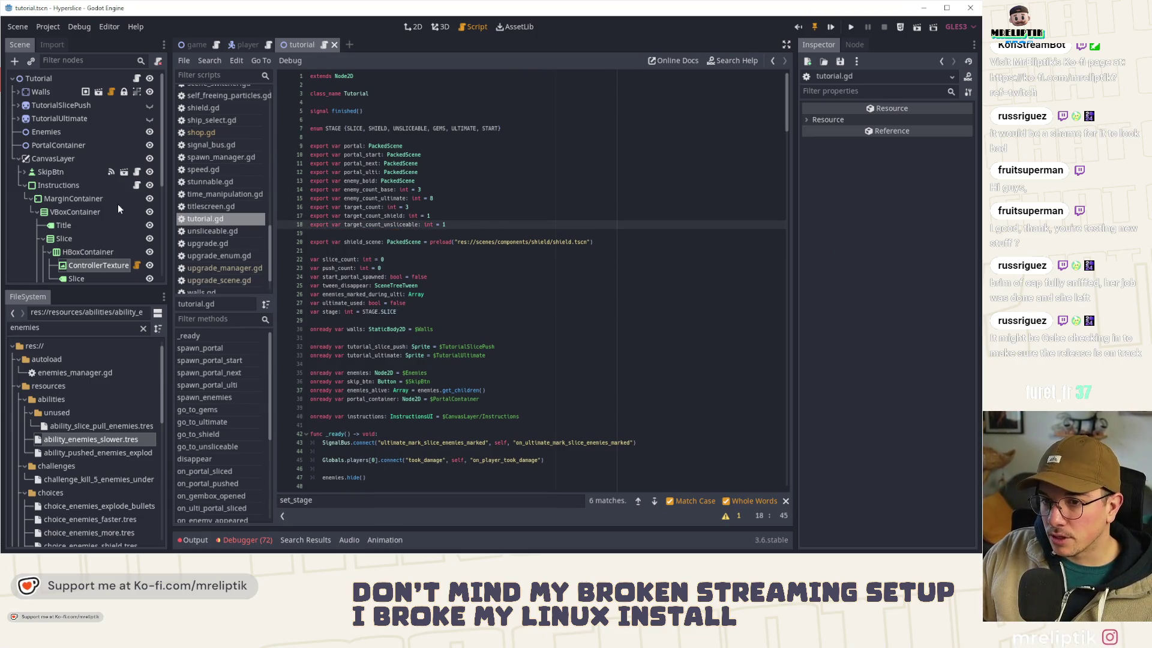
Step: Below the STAGE enum in instructions_ui.gd, declare export var color_valid: Color = Color("#0af666")
left_click(87, 186)
left_click(136, 185)
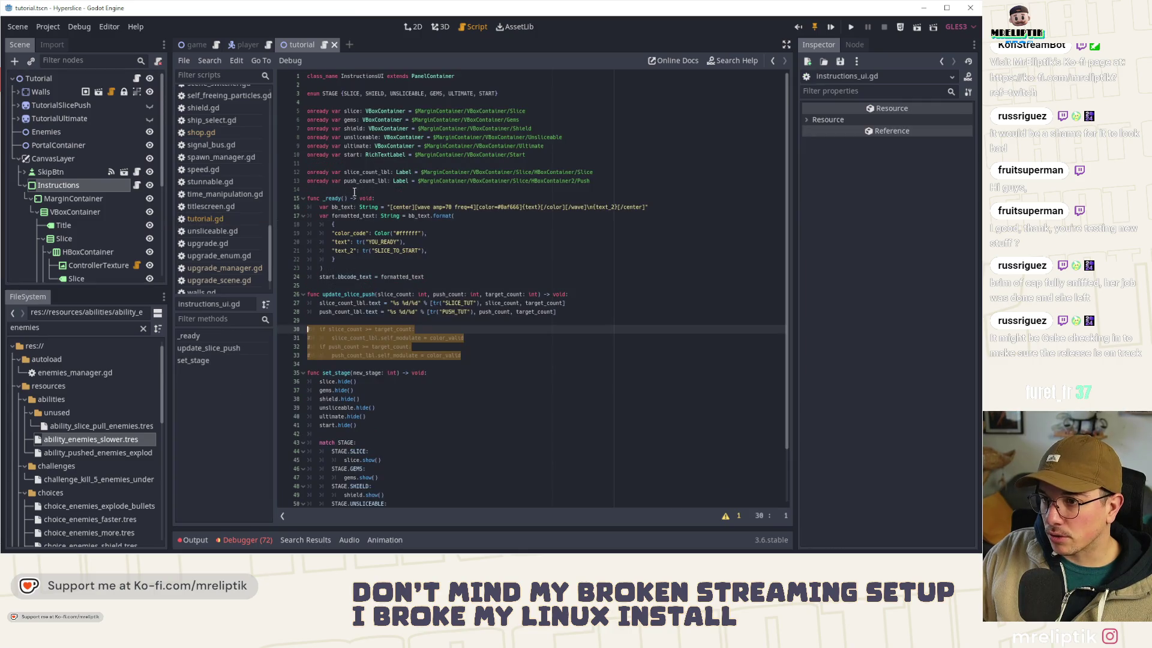
left_click(332, 102)
key("Return")
key("Return")
key("Up")
type("exp")
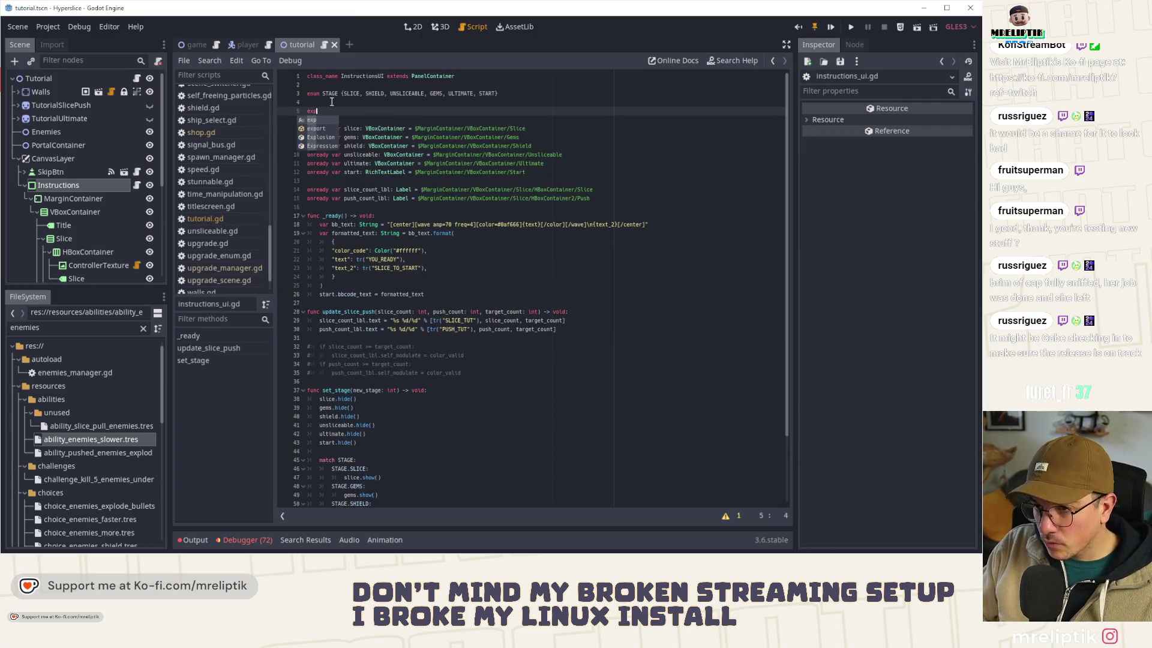
type("ort var color_valid")
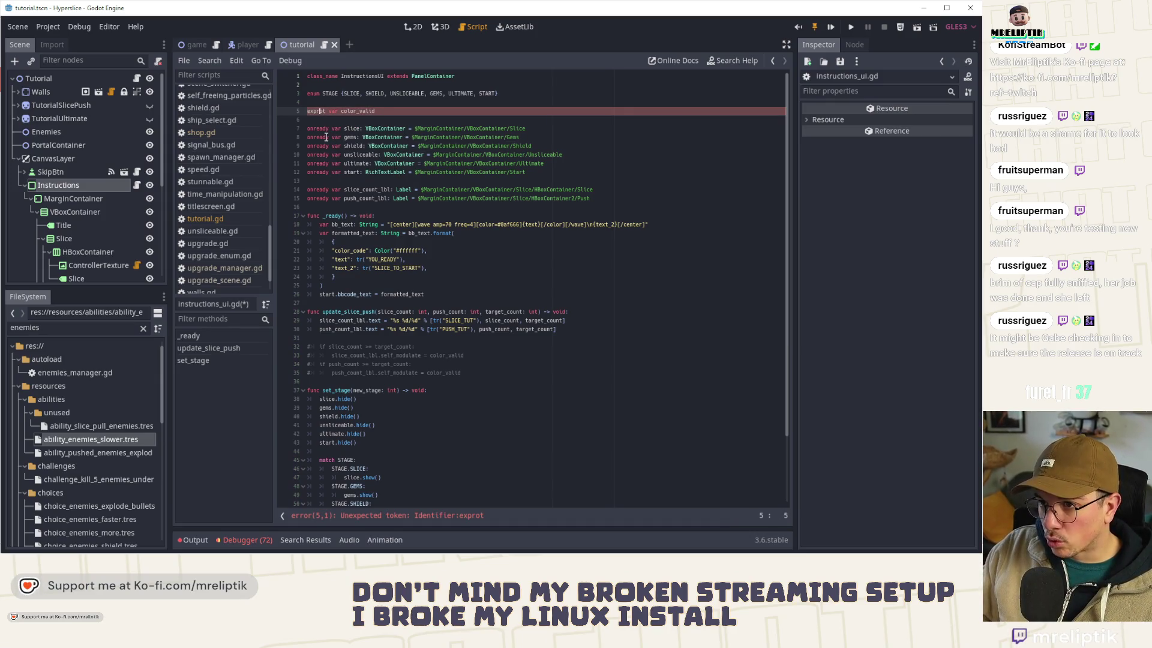
key("Right")
type("r")
left_click(413, 112)
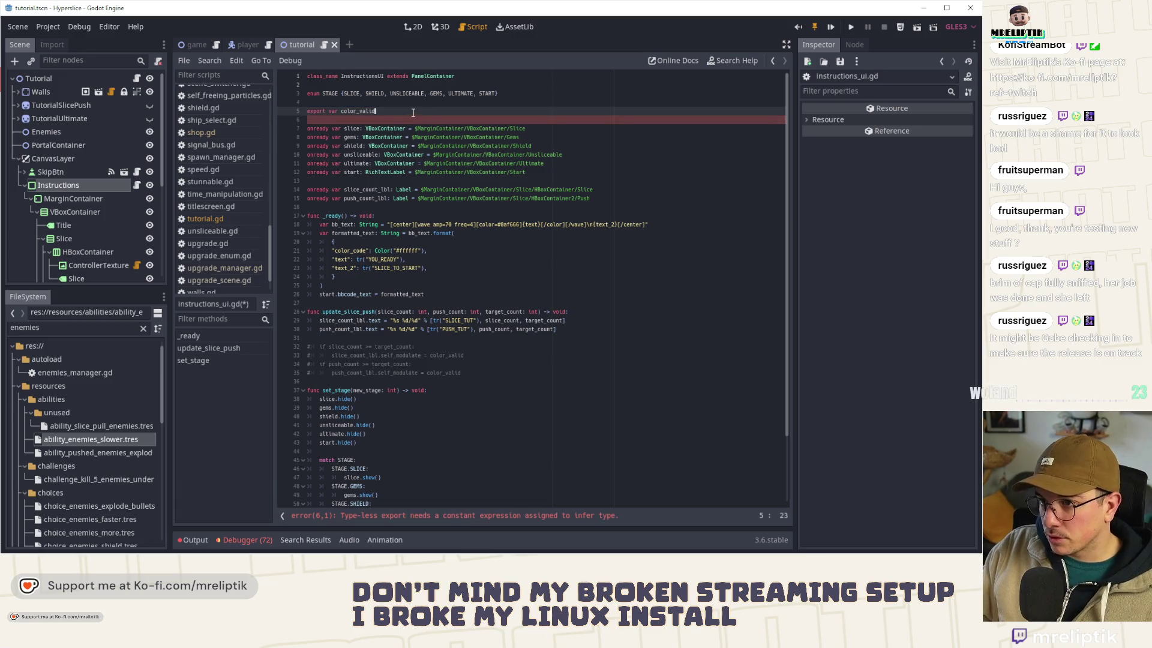
type(": Color ")
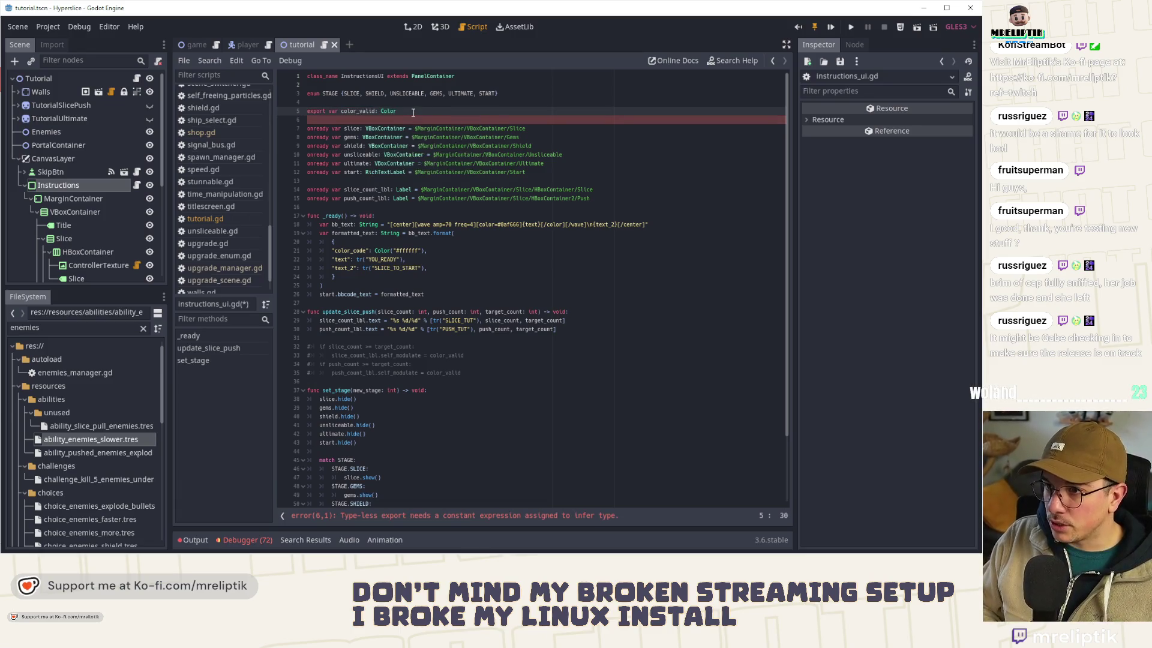
type("= Color")
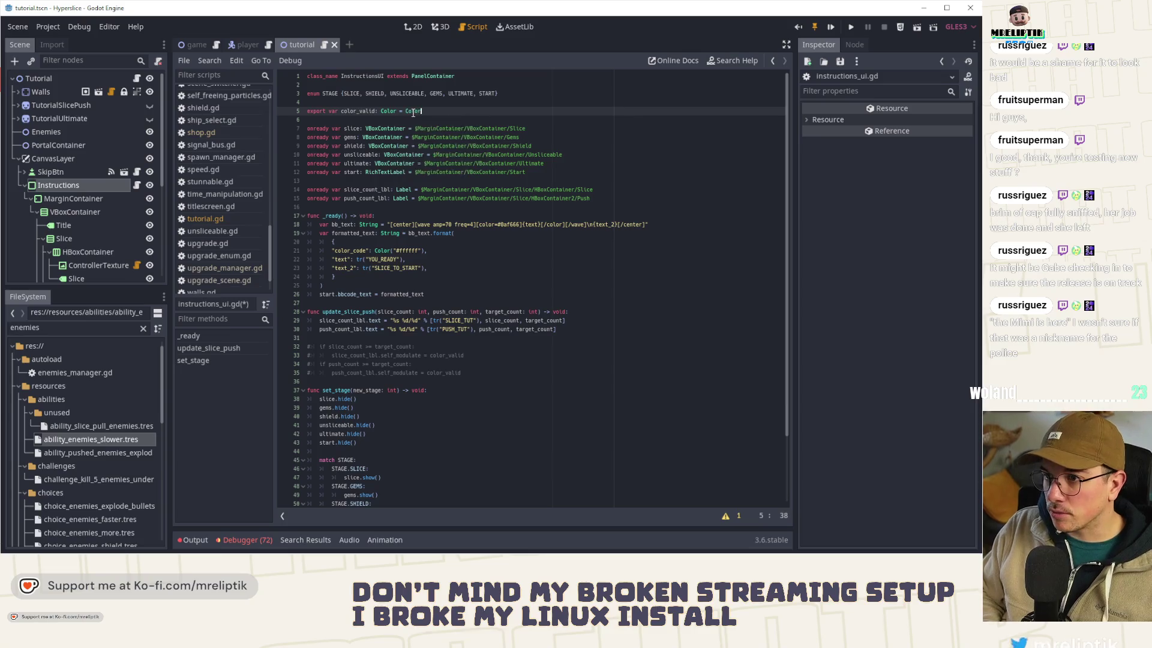
type("(\"")
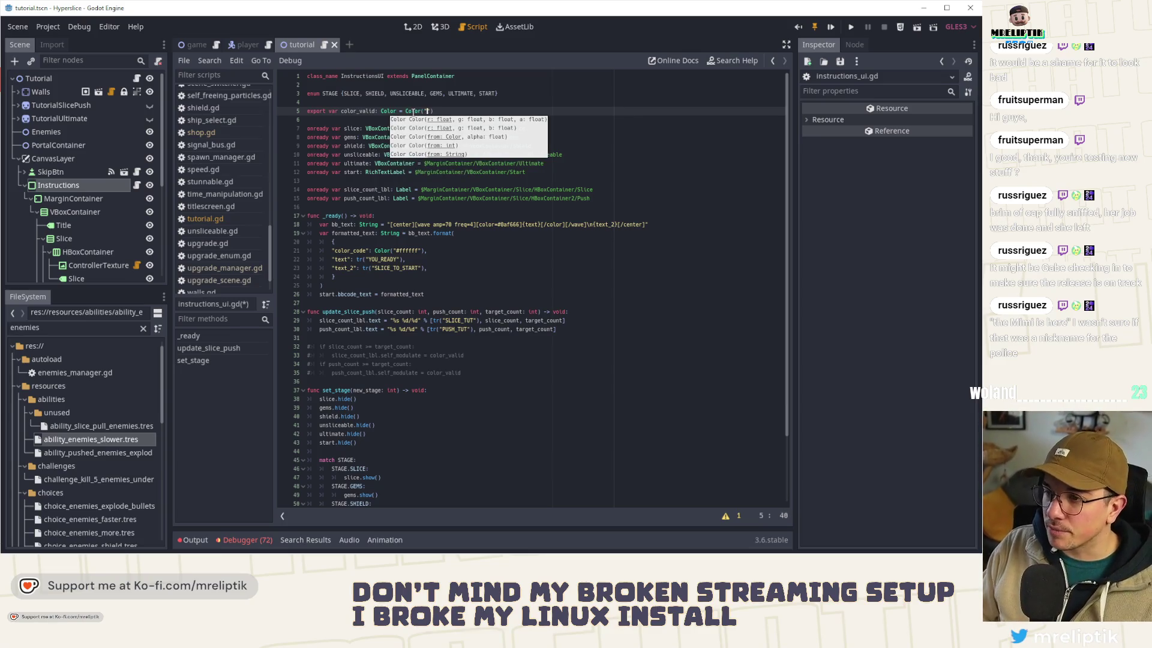
type("#0af666")
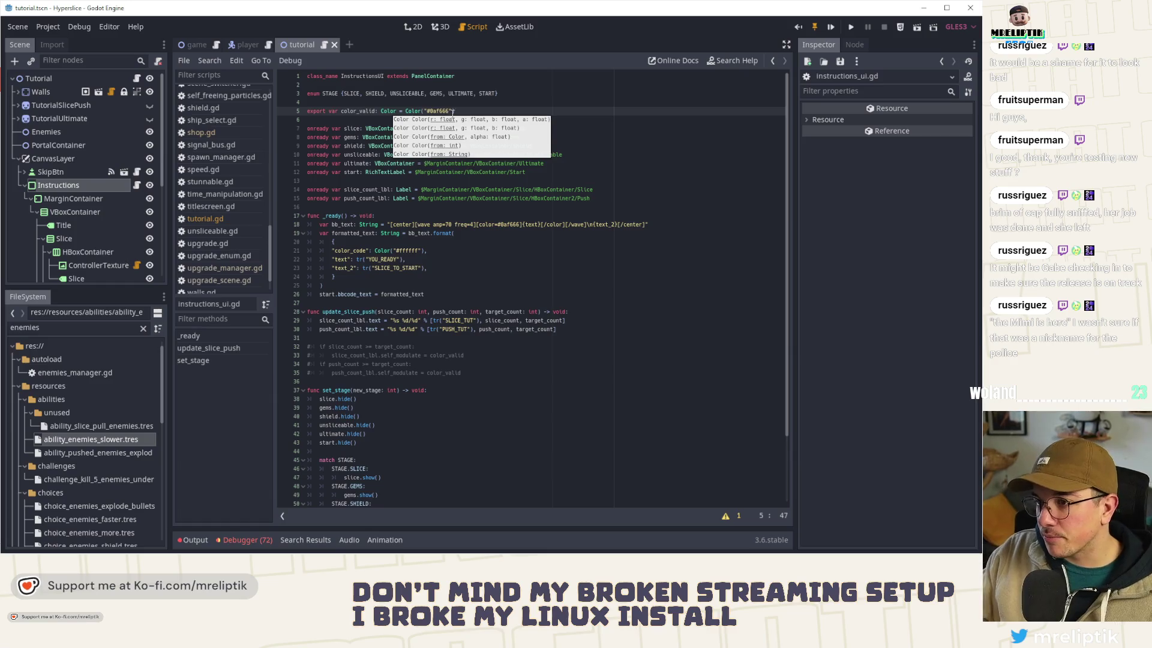
key("Down")
double_click(358, 110)
Step: Uncomment the slice and push counter colouring lines
scroll(441, 274, "down", 3)
left_click_drag(482, 293, 275, 268)
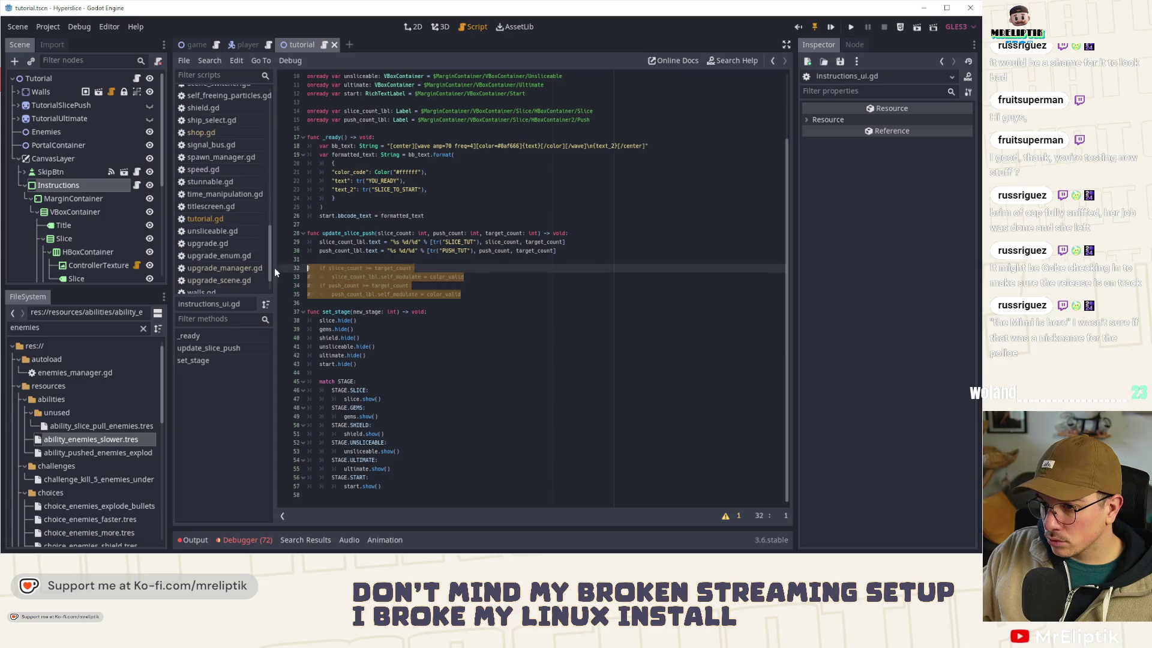
right_click(351, 262)
left_click(384, 294)
left_click(472, 253)
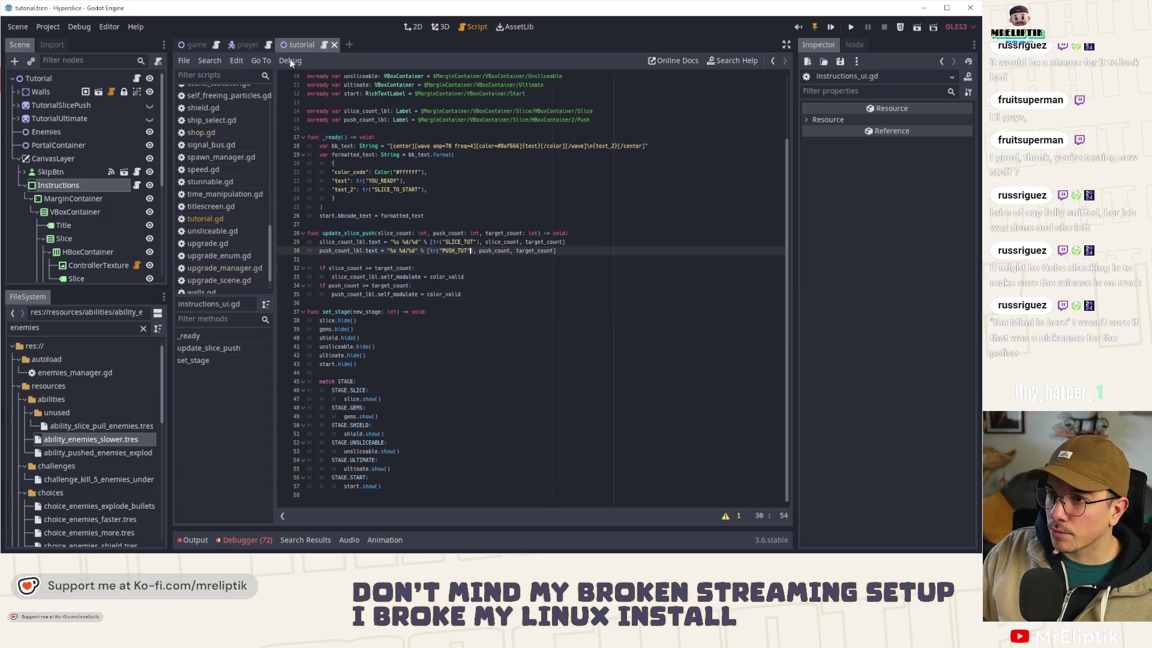
left_click(412, 26)
Step: Run the tutorial scene, close it, and locate the SkipBtn error in tutorial.gd
left_click(834, 27)
left_click(465, 272)
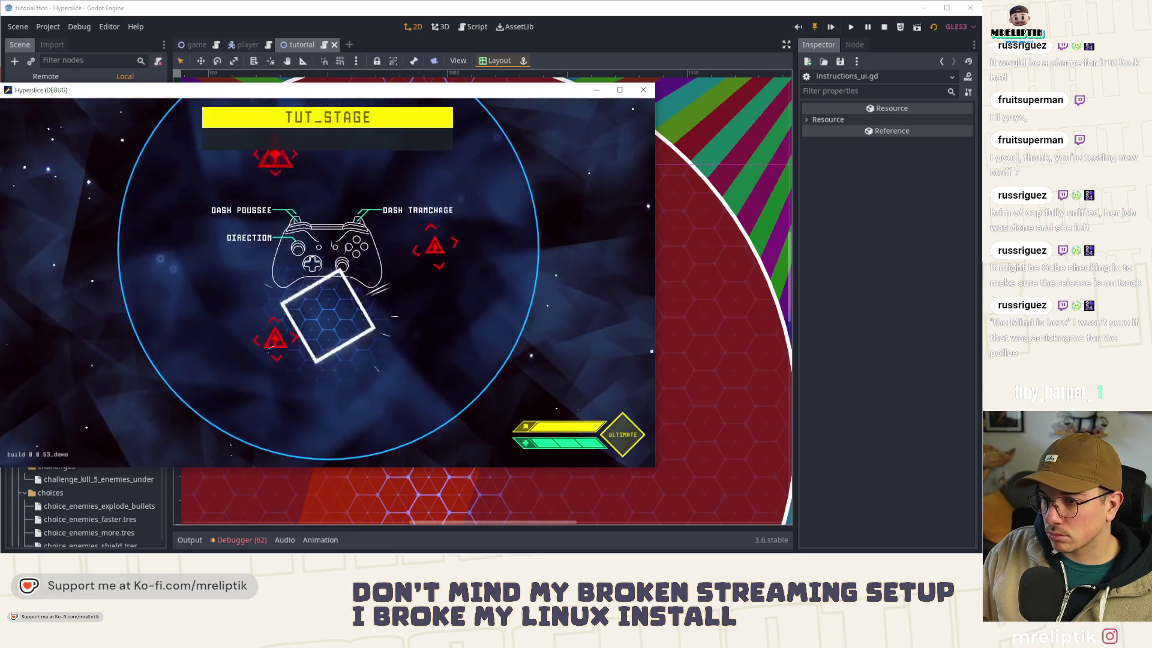
left_click(644, 90)
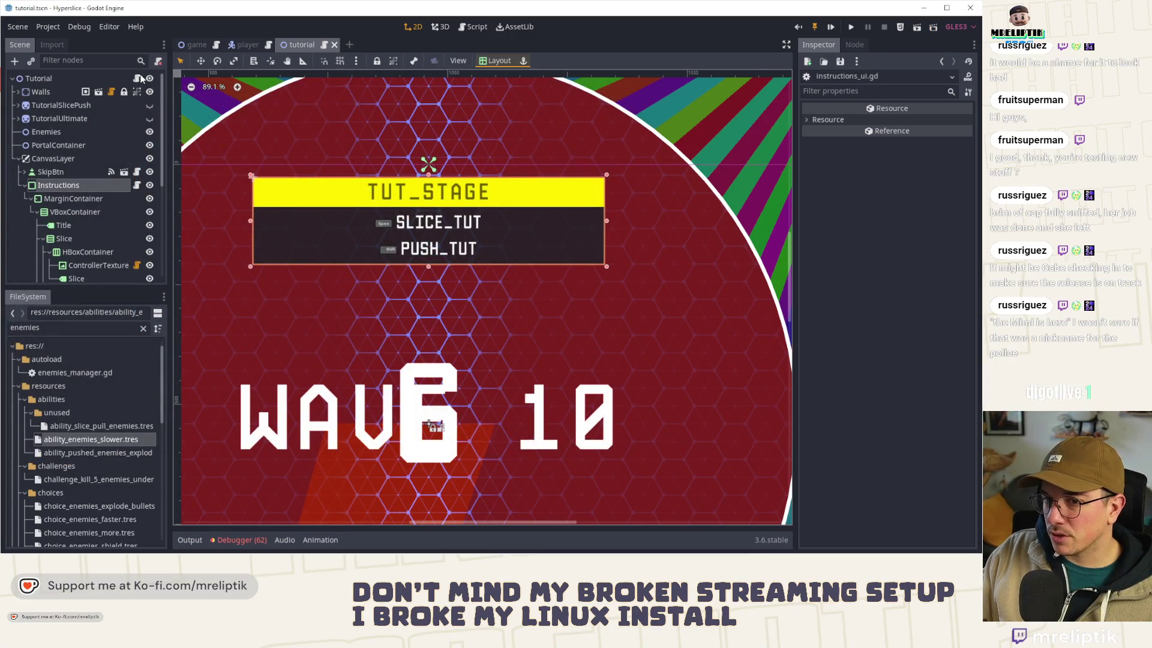
left_click(140, 78)
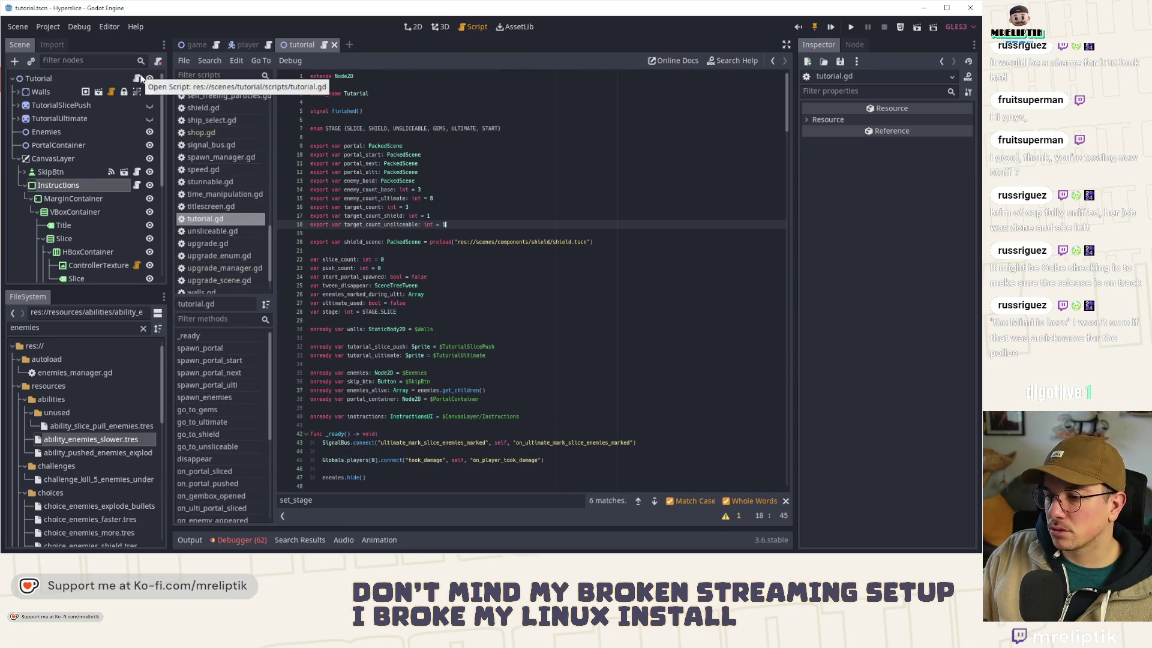
left_click(234, 540)
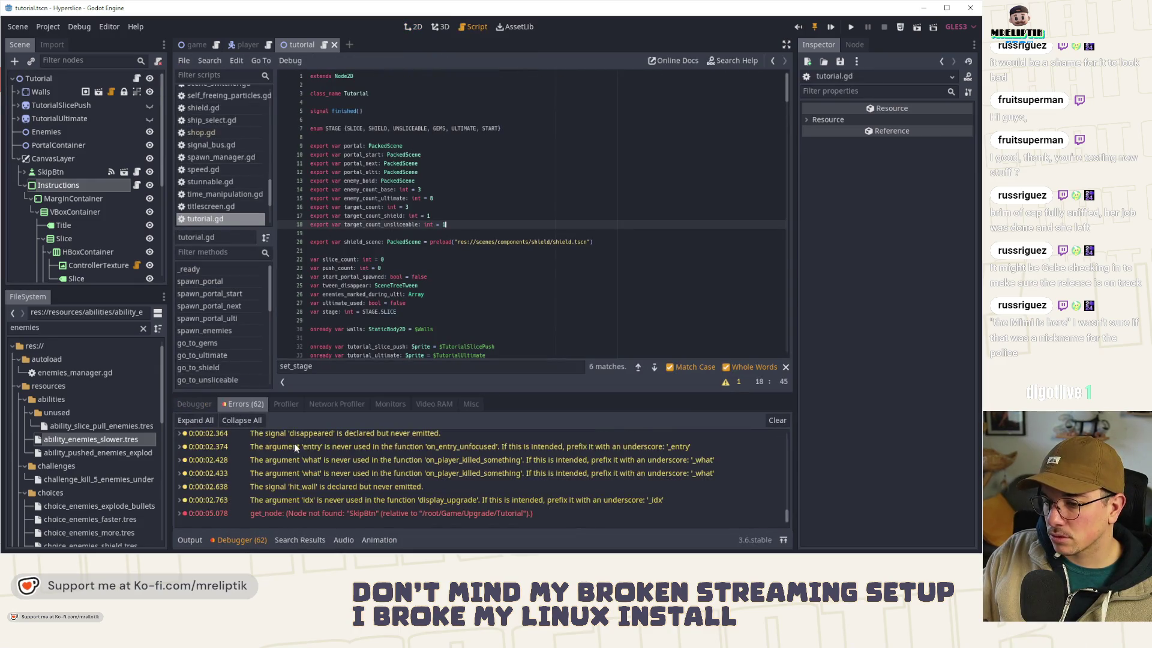
double_click(350, 514)
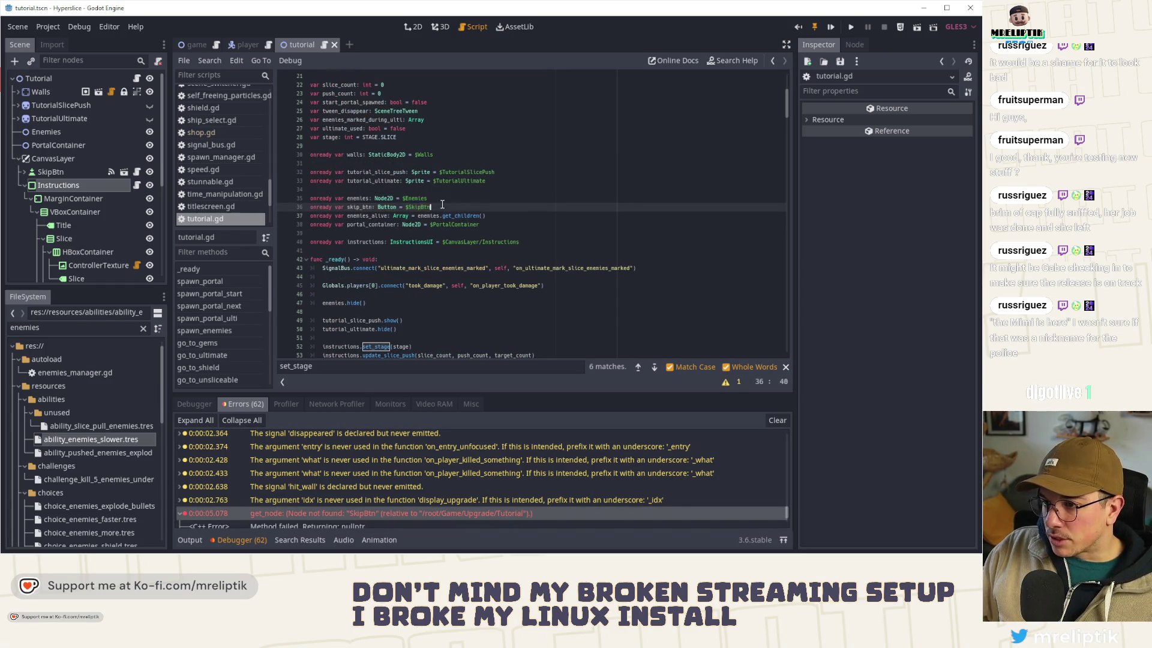
Step: Replace $SkipBtn with $CanvasLayer/SkipBtn by dragging the node from the Scene tree, then save
key("BackSpace")
key("BackSpace")
scroll(73, 269, "down", 5)
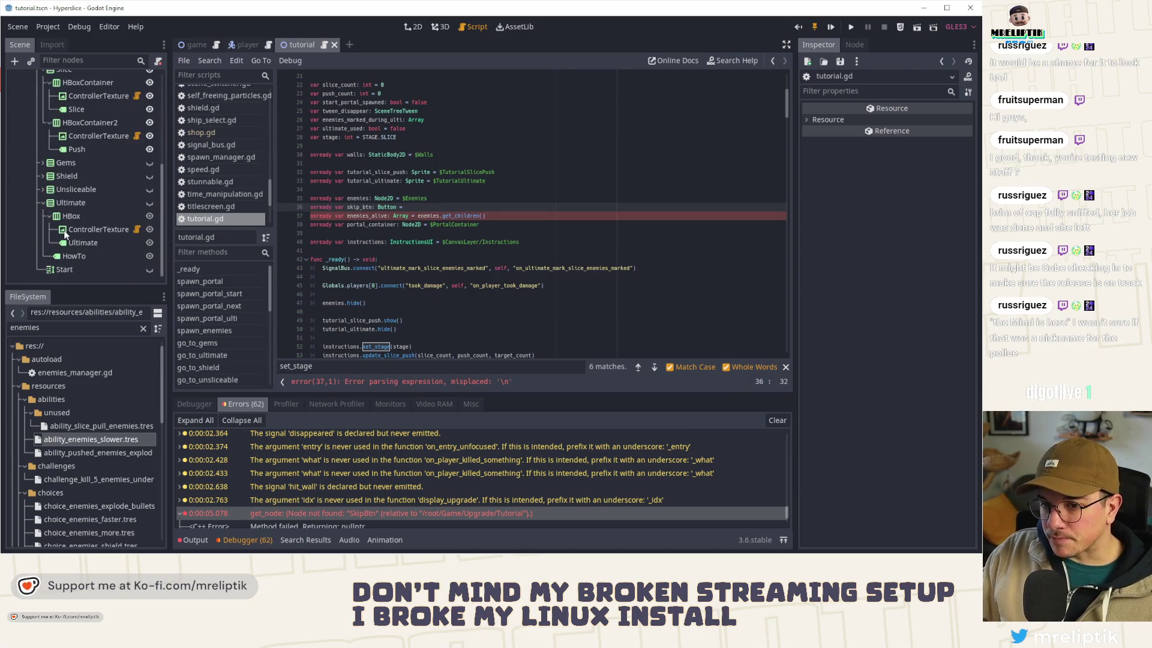
scroll(62, 195, "up", 5)
mouse_move(51, 131)
left_mouse_down()
mouse_move(350, 219)
mouse_move(418, 204)
left_mouse_up()
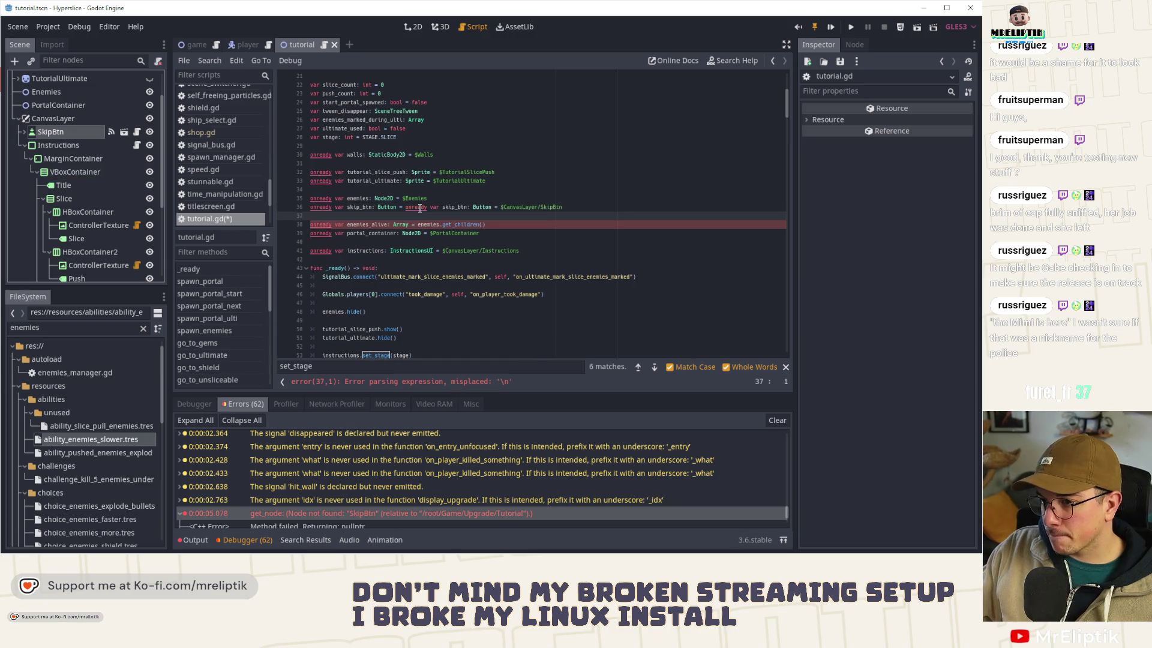
left_click_drag(63, 130, 484, 227)
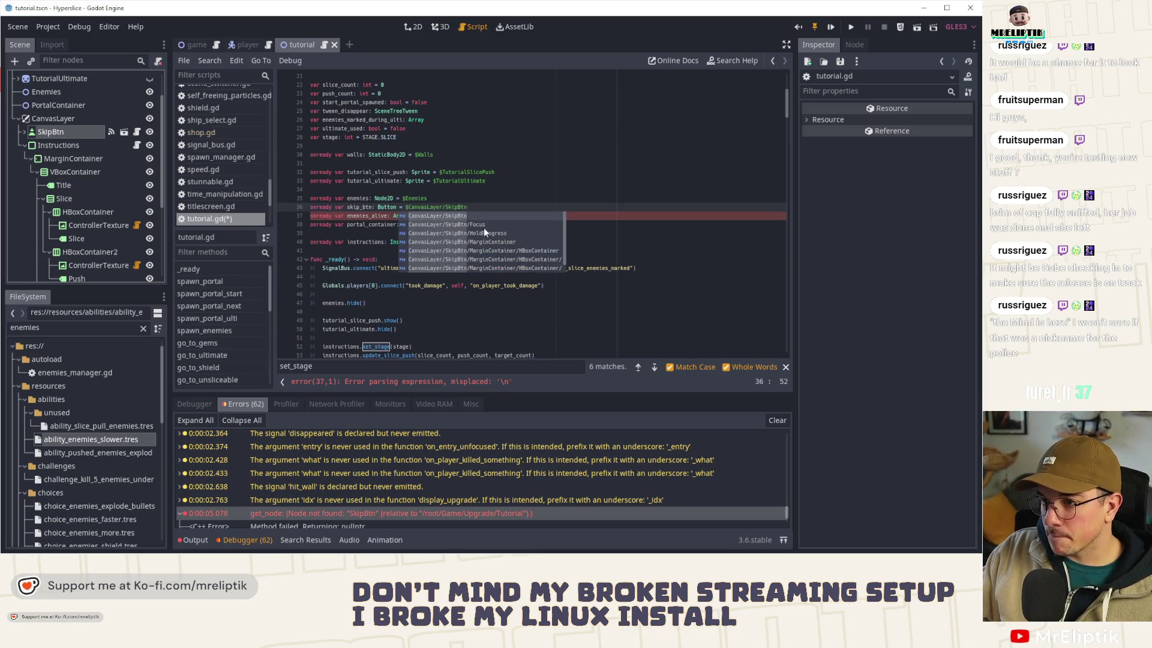
key("Escape")
key("ctrl+s")
Step: Jump from the set_stage call to its definition in instructions_ui.gd
key("Up")
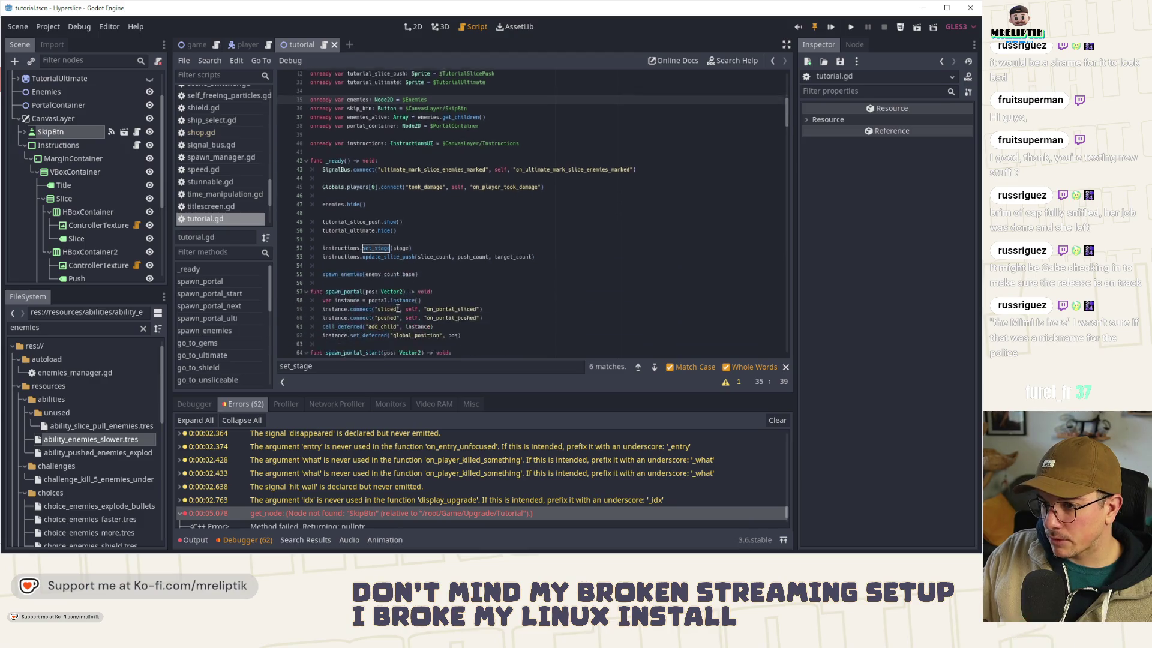
scroll(366, 246, "down", 4)
left_click(379, 242)
left_click(372, 242)
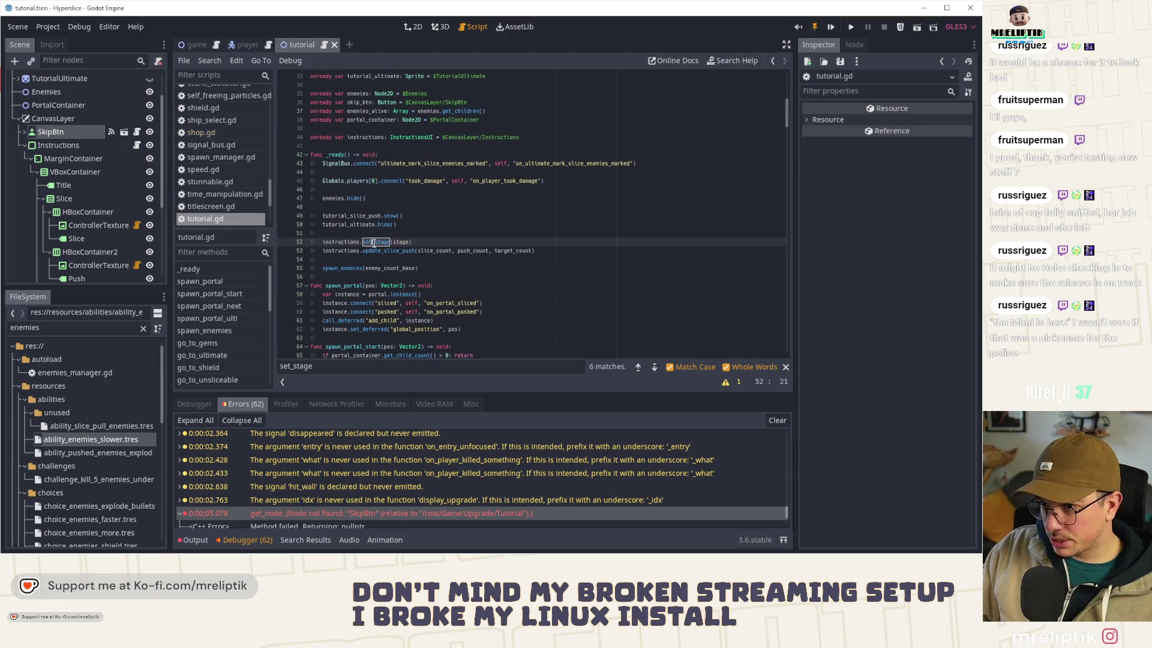
scroll(404, 260, "up", 1)
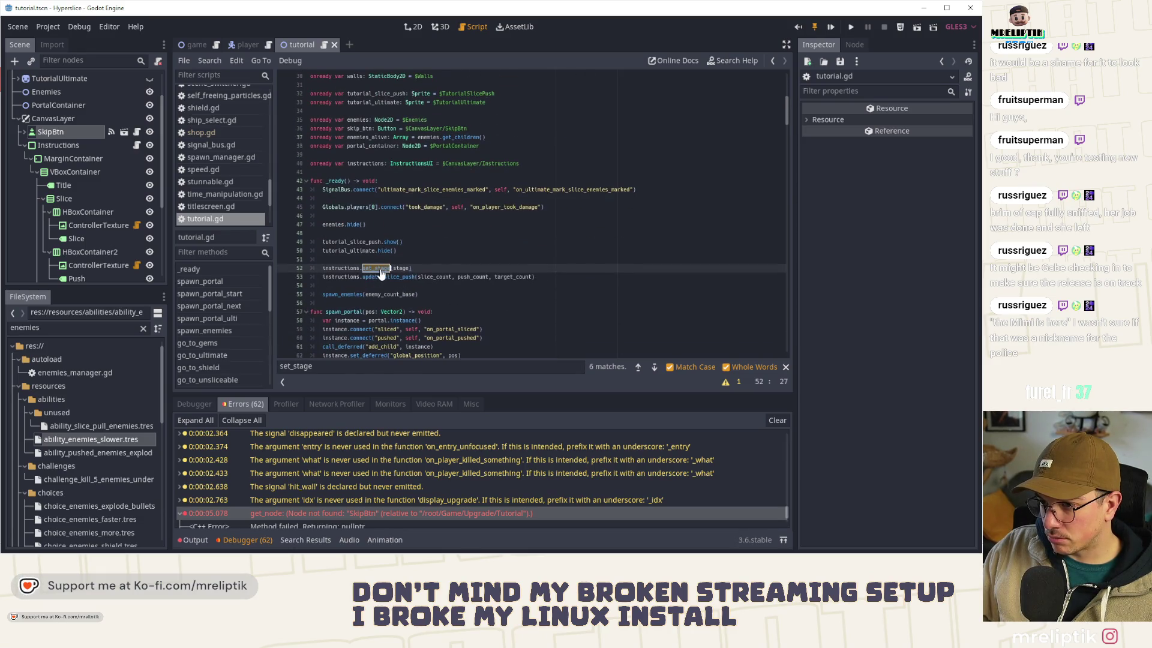
left_click(376, 270, "ctrl")
scroll(401, 263, "down", 2)
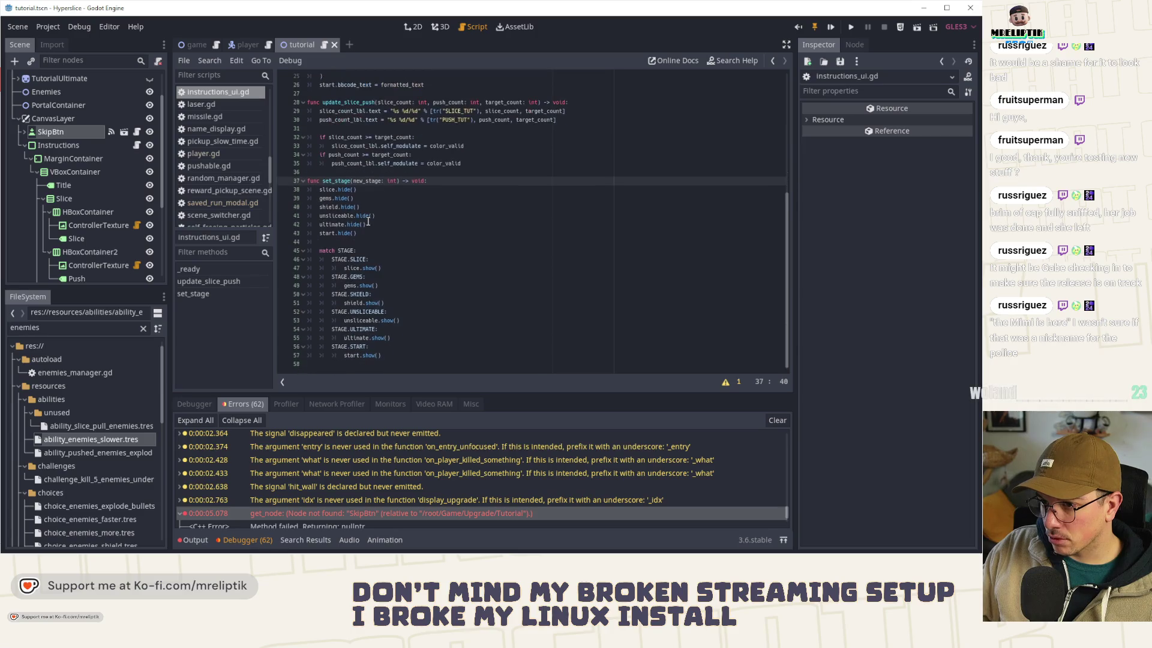
Step: Inspect the slice.show() line, then the Slice container, its HBoxContainer and Slice label nodes
left_click(351, 269)
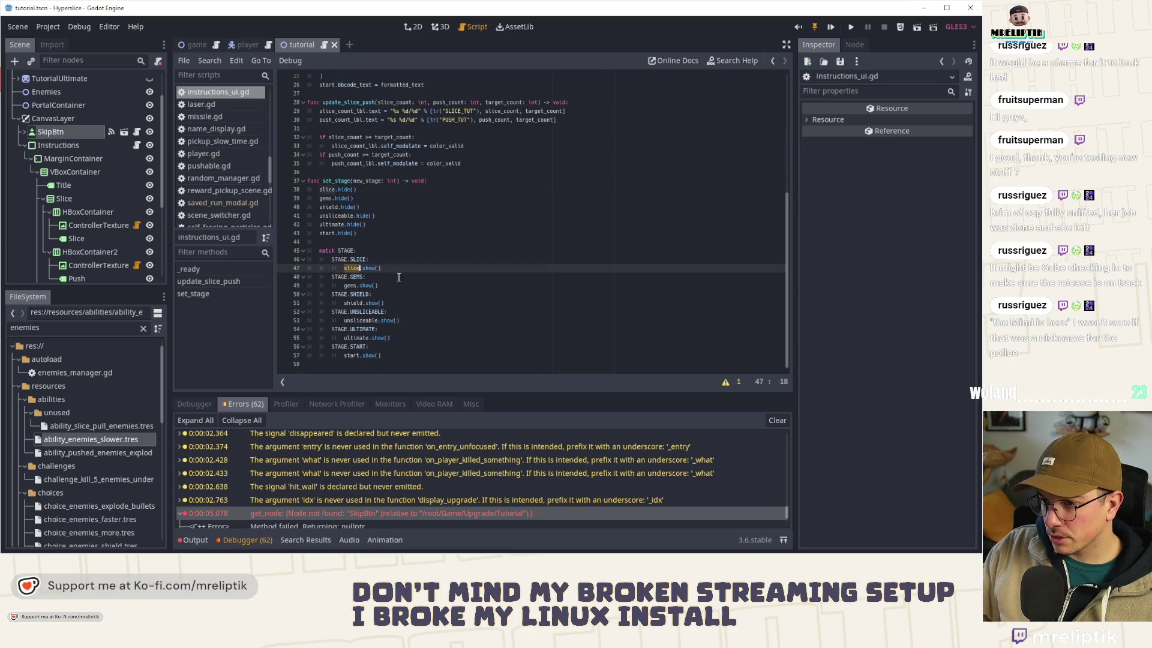
double_click(369, 270)
left_click(355, 270)
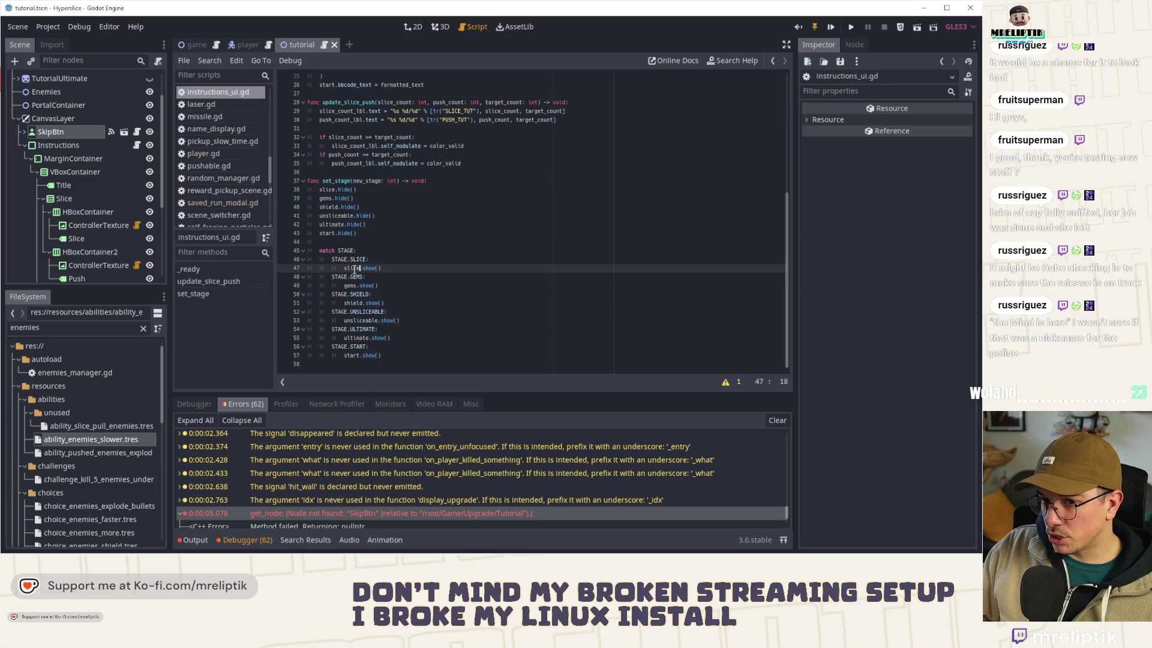
left_click(414, 26)
scroll(97, 212, "down", 3)
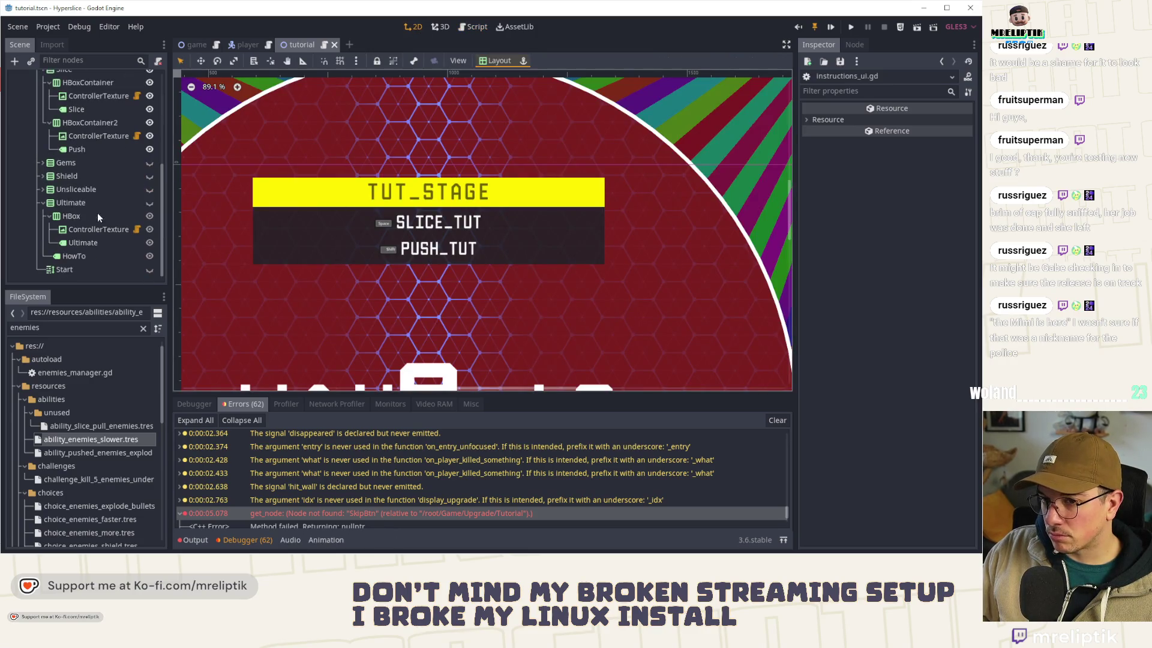
scroll(99, 213, "up", 1)
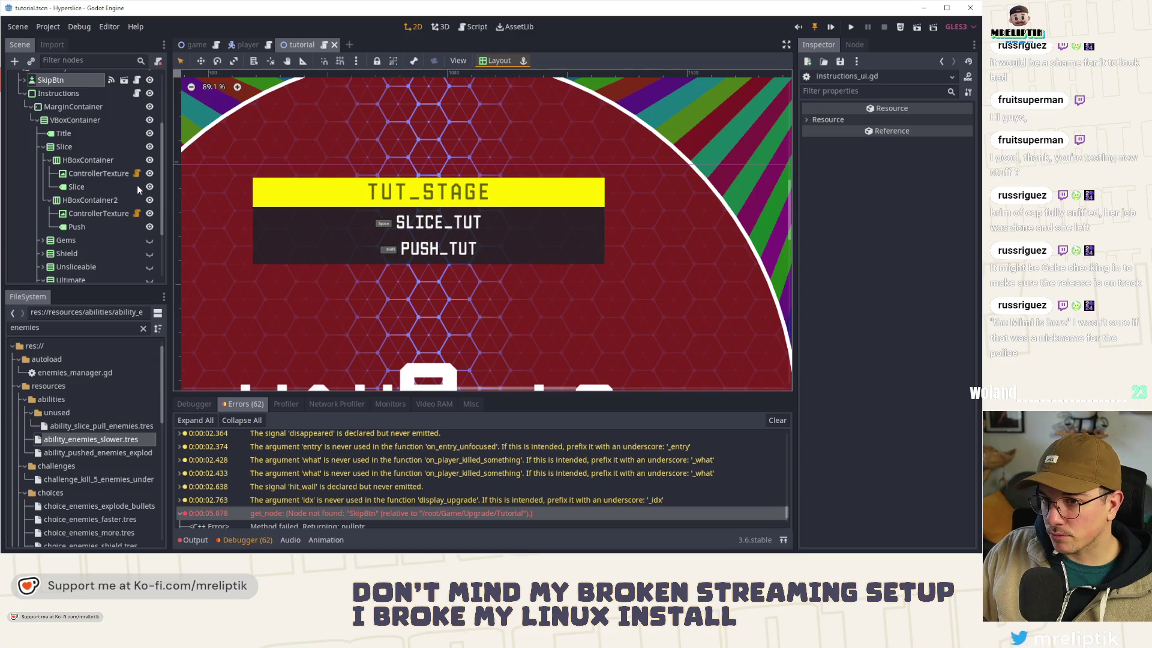
left_click(81, 148)
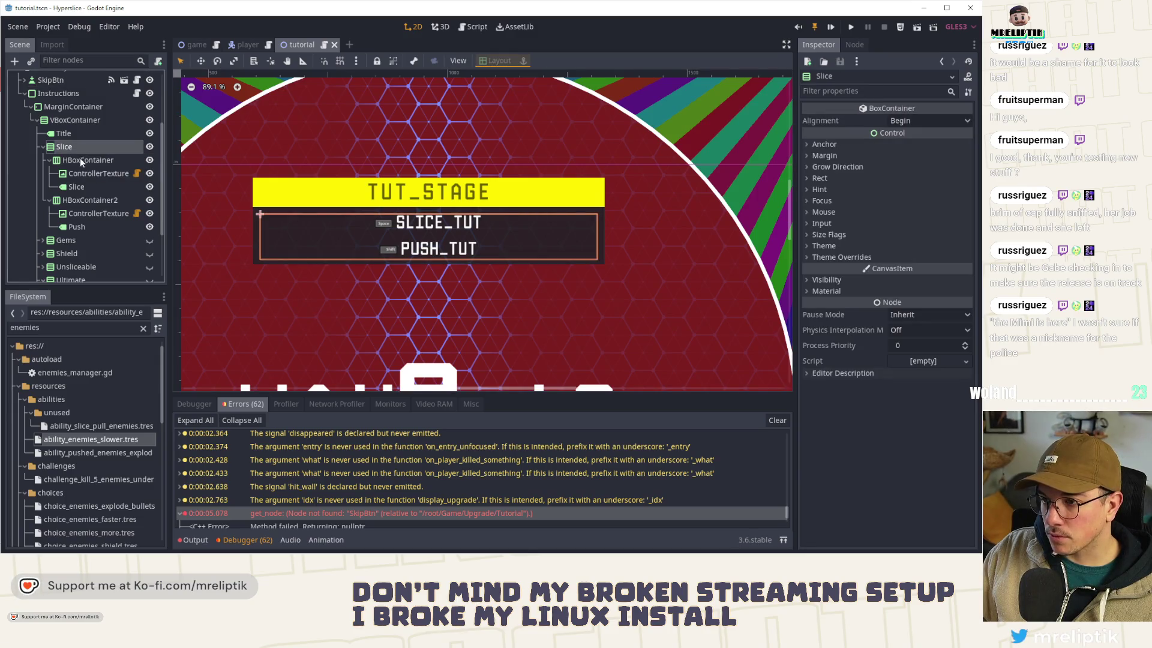
left_click(82, 161)
left_click(88, 187)
scroll(127, 118, "up", 4)
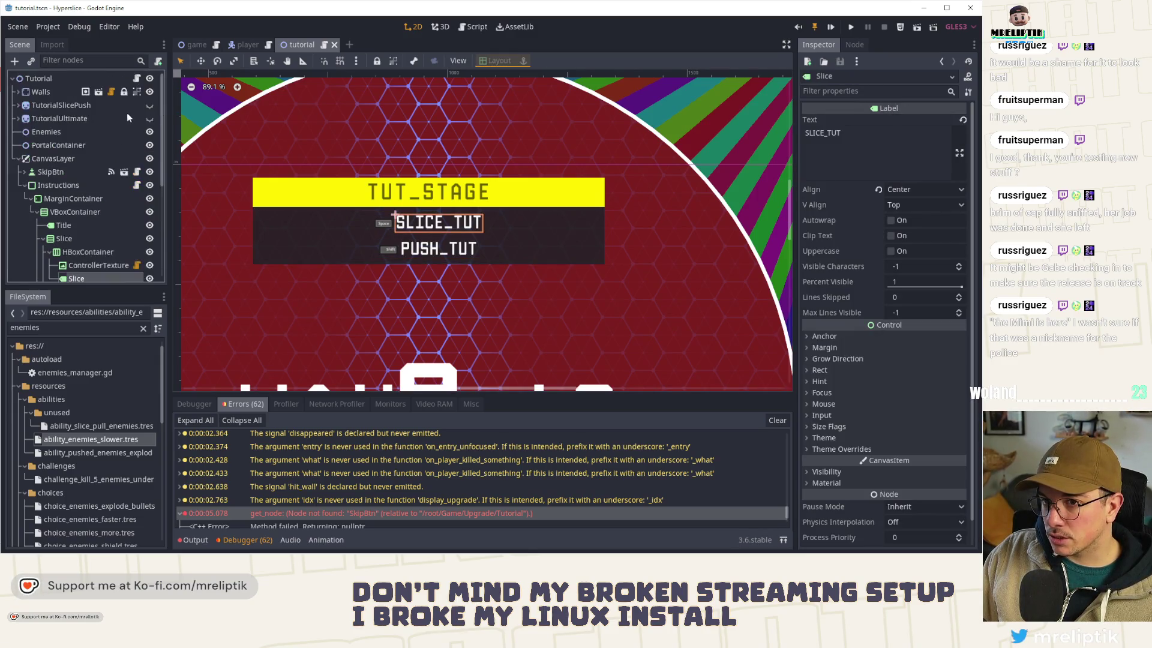
Step: In tutorial.gd, move the update_slice_push call above the set_stage call
left_click(137, 78)
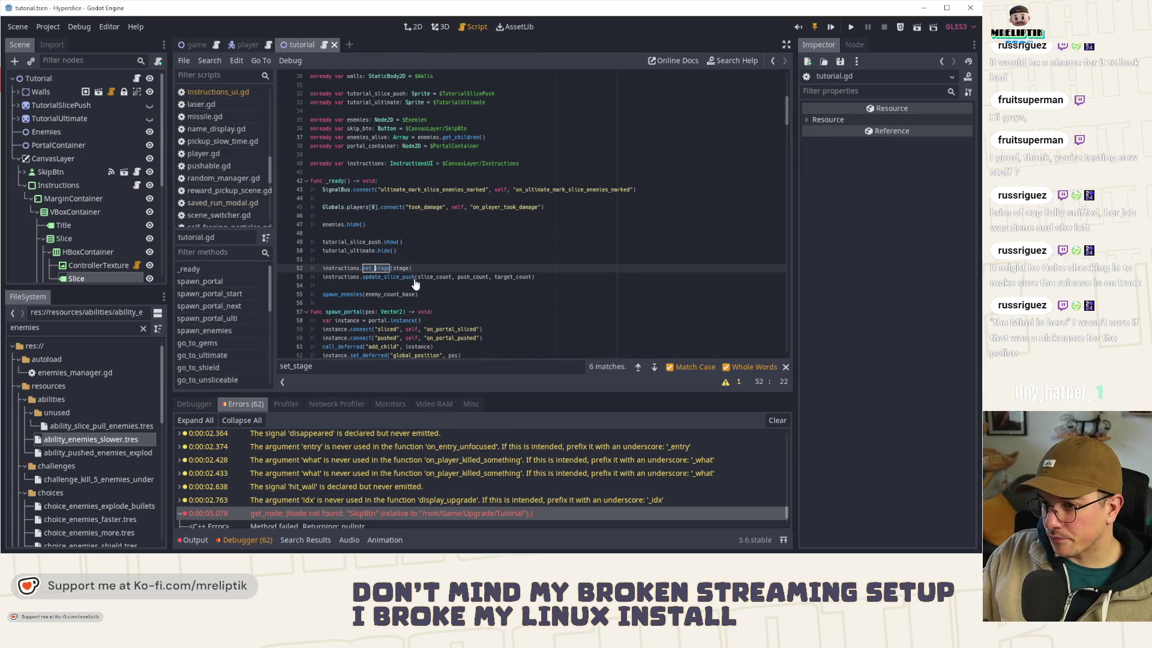
double_click(393, 278)
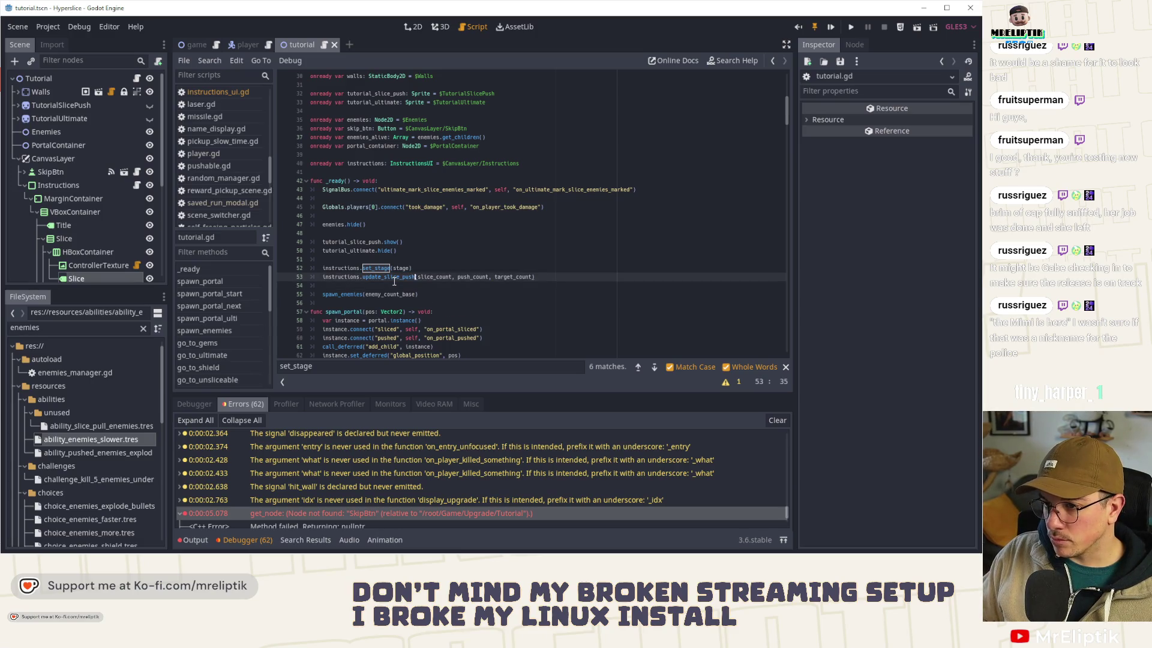
key("alt+Up")
double_click(435, 268)
scroll(460, 292, "up", 4)
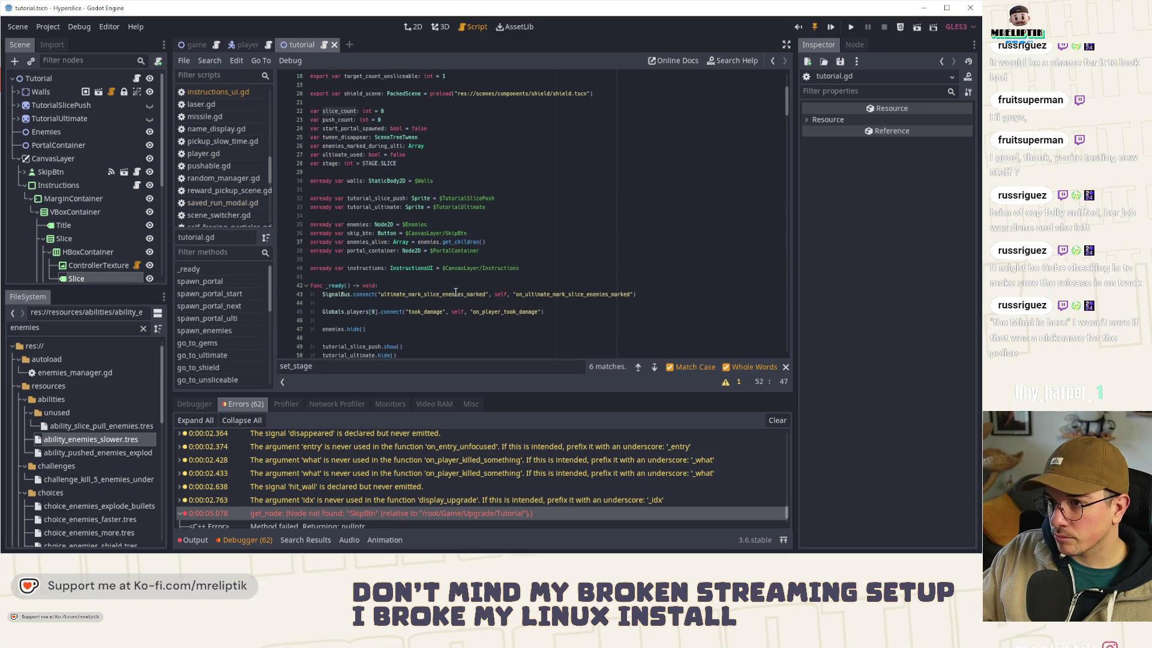
scroll(456, 292, "down", 4)
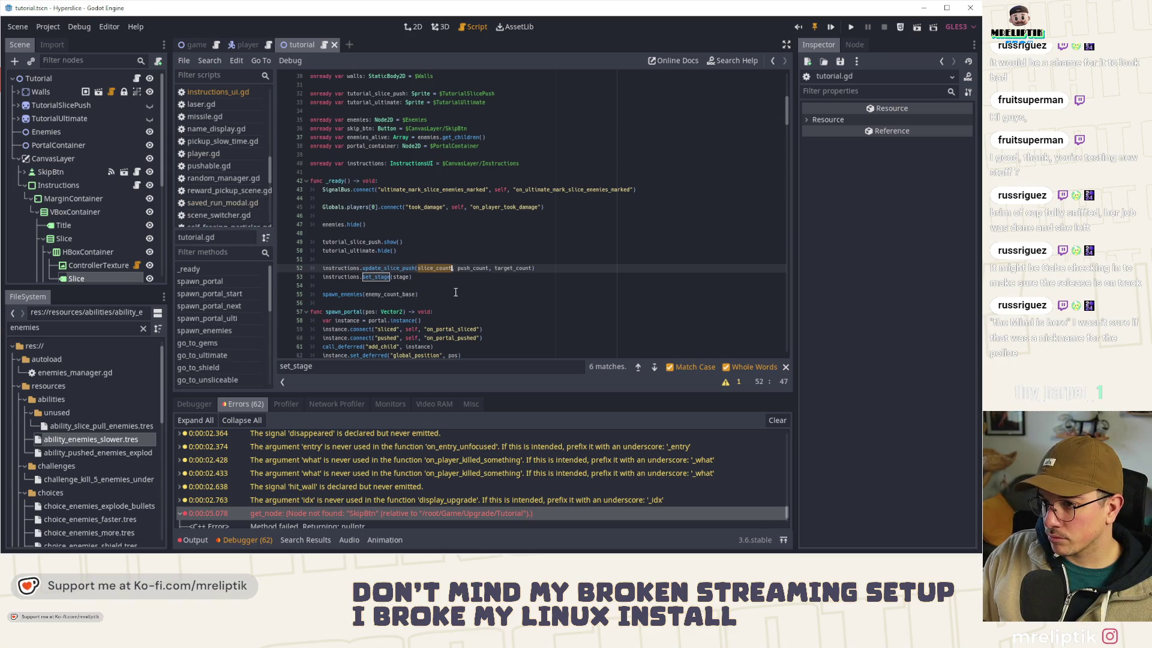
Step: Review slice_count_lbl in update_slice_push, then return to the tutorial scene's 2D layout
left_click(393, 268, "ctrl")
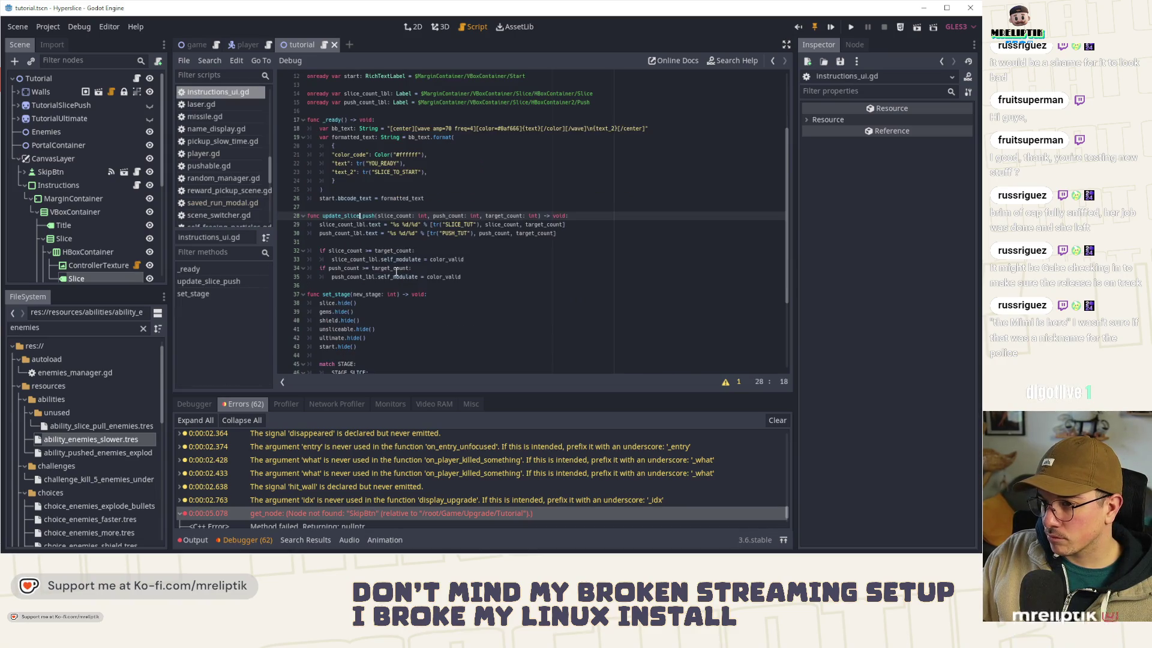
double_click(350, 226)
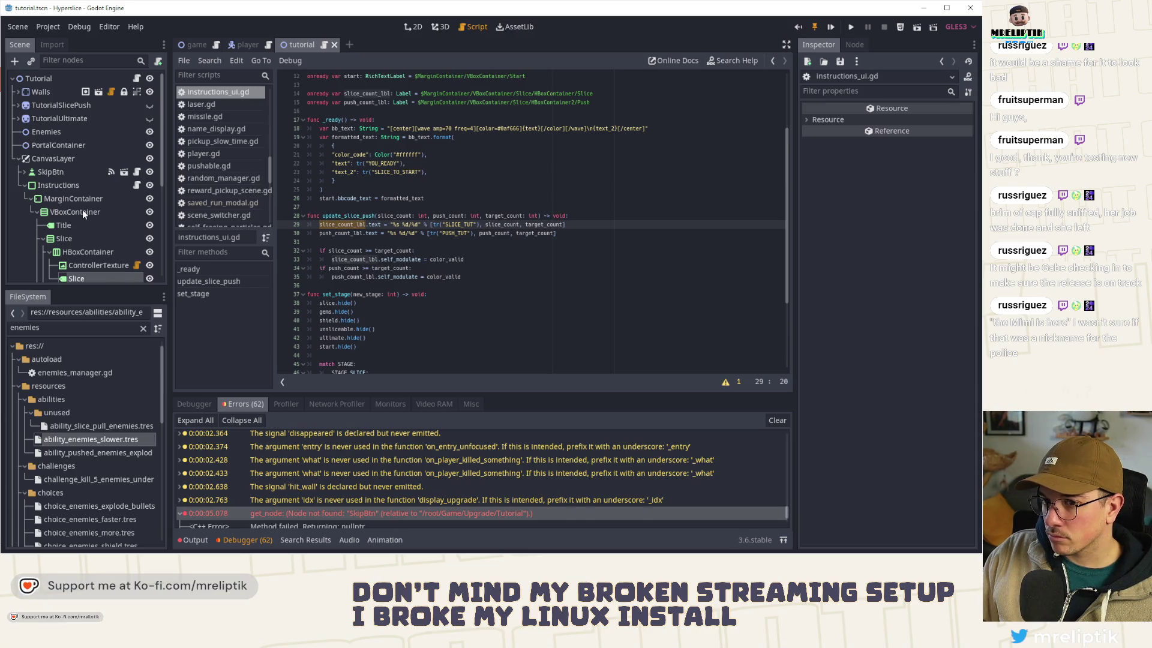
scroll(82, 210, "down", 2)
left_click(415, 27)
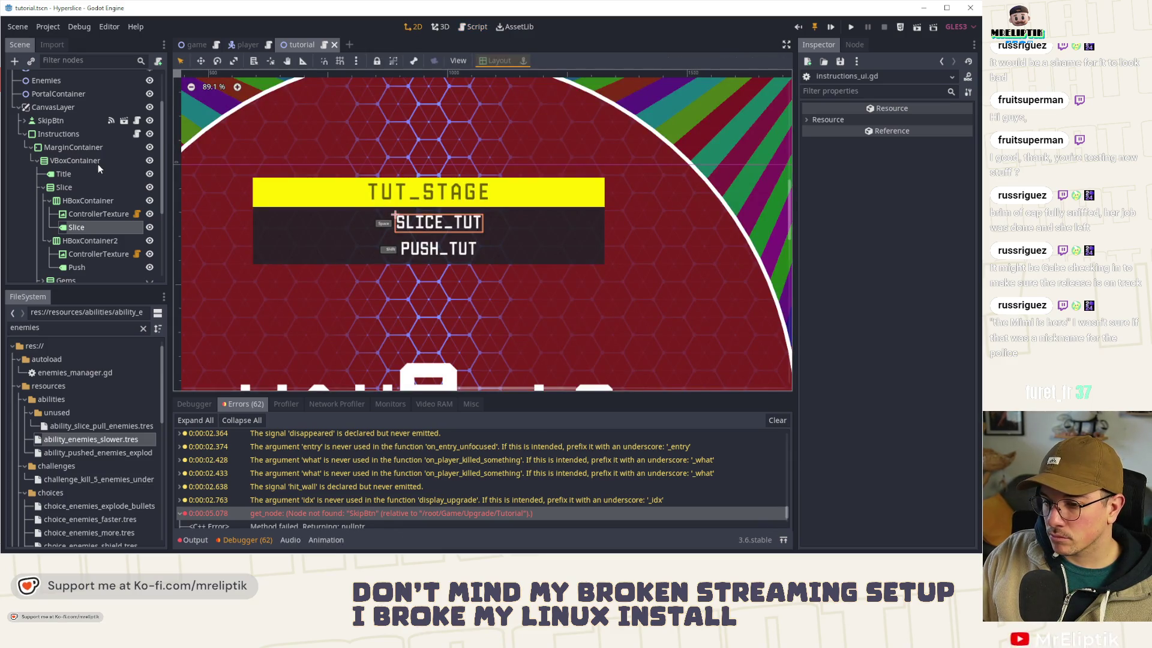
Step: Play the tutorial scene to check the instructions panel and glance at the output log
left_click(831, 27)
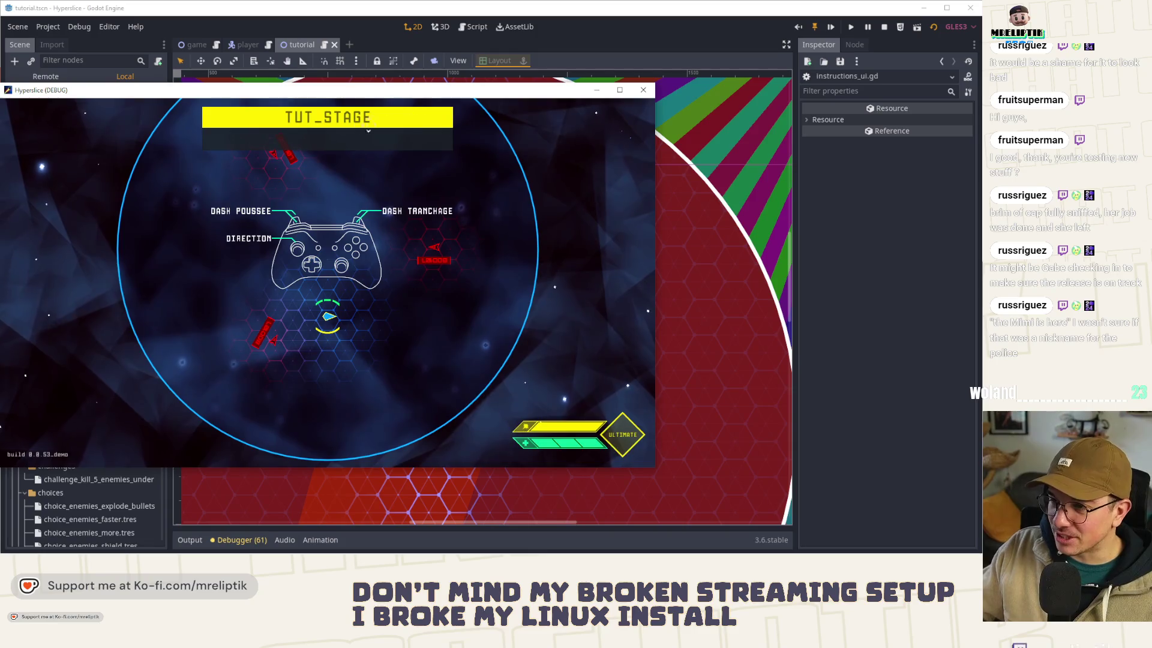
key("alt+Tab")
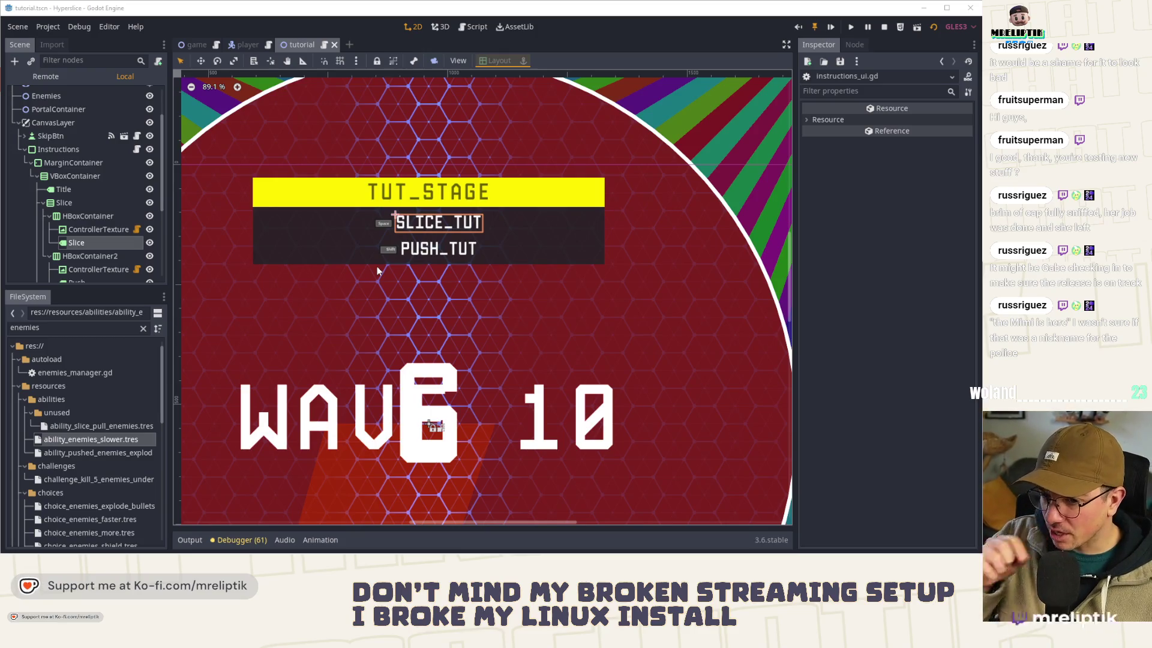
left_click(189, 540)
left_click(190, 542)
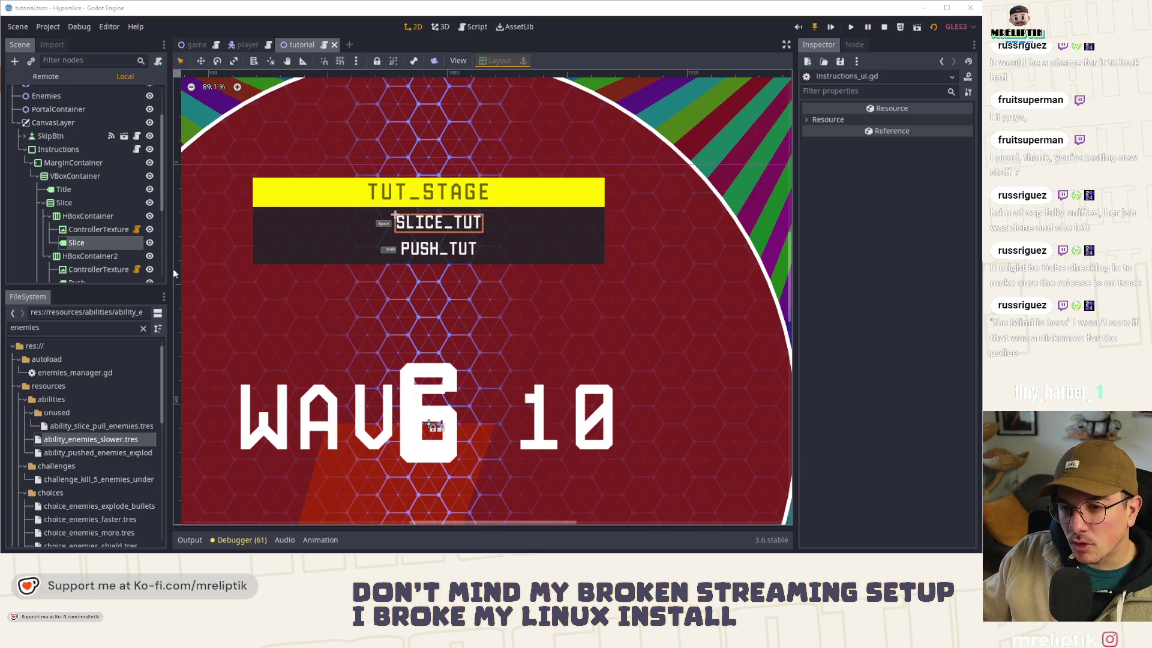
Step: Return to instructions_ui.gd to review update_slice_push and slice_count_lbl
left_click(137, 148)
double_click(363, 233)
double_click(341, 241)
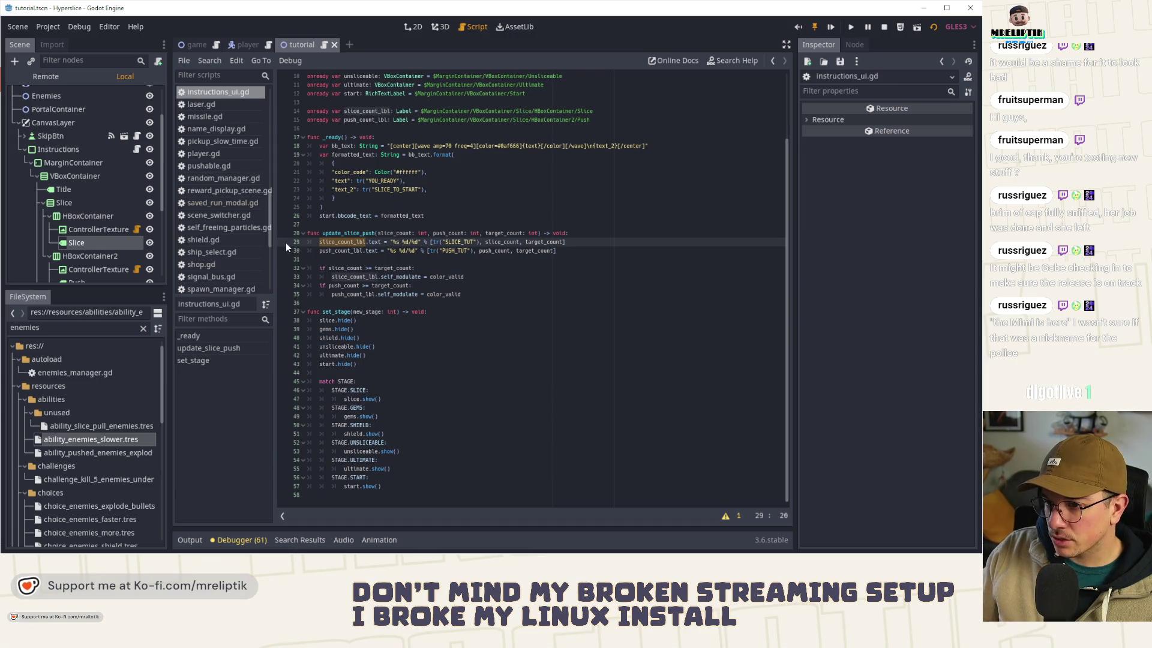
Step: Inspect the Title and Slice label nodes and every slice_count_lbl reference in the script
double_click(352, 399)
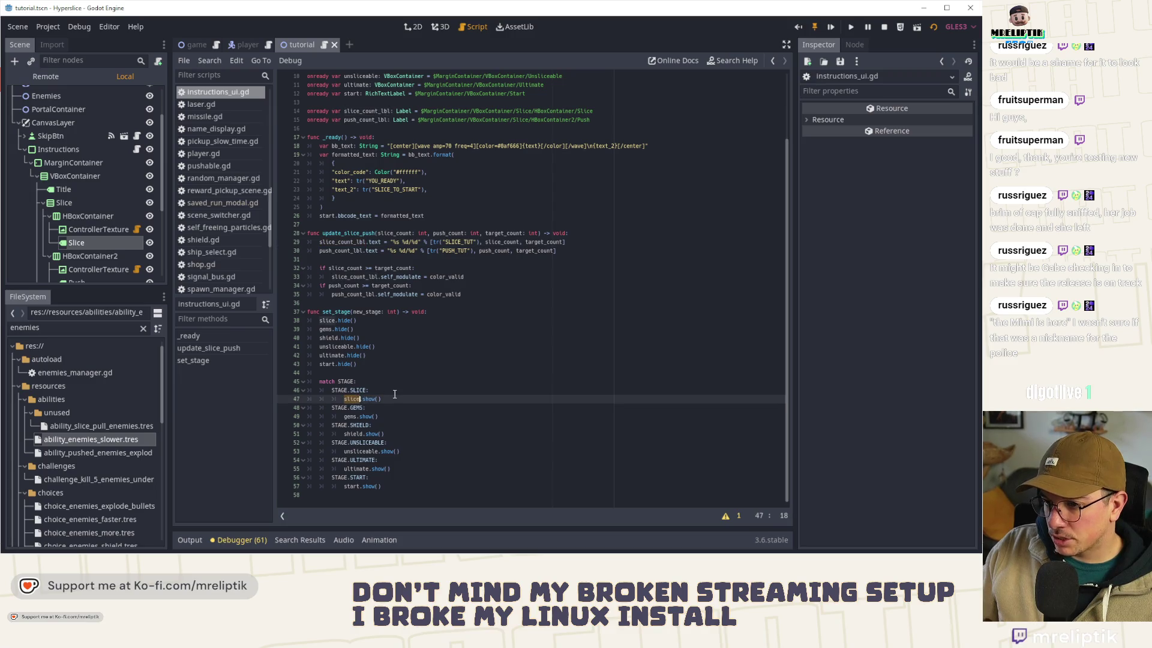
left_click(71, 191)
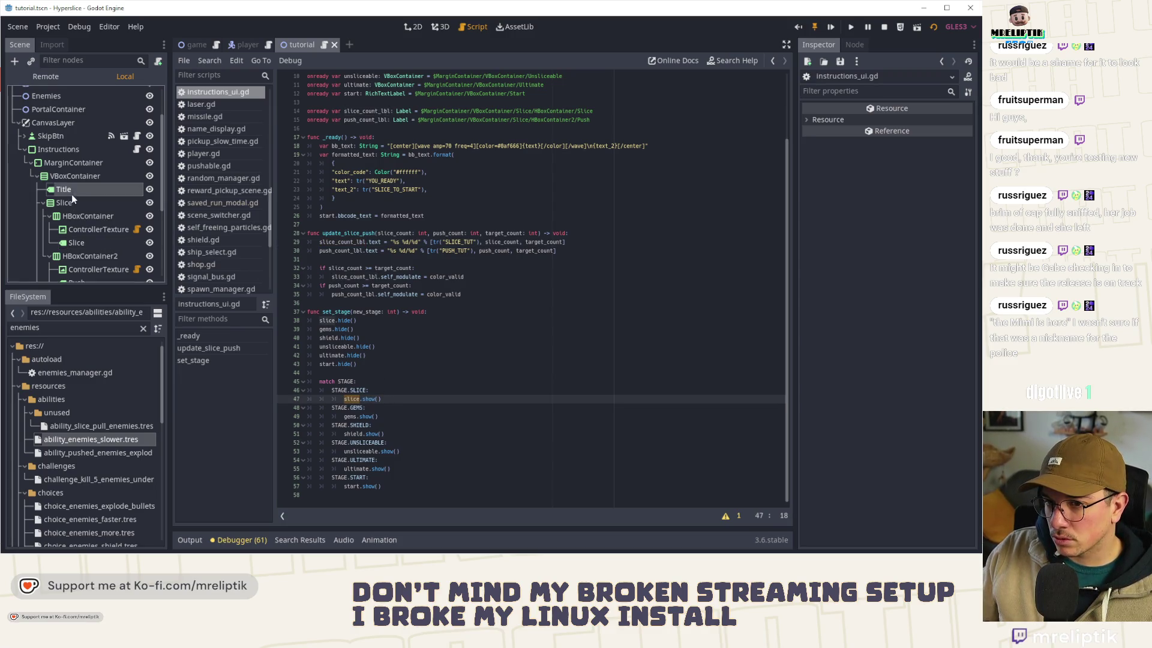
left_click(89, 203)
left_click(89, 202)
scroll(391, 203, "up", 3)
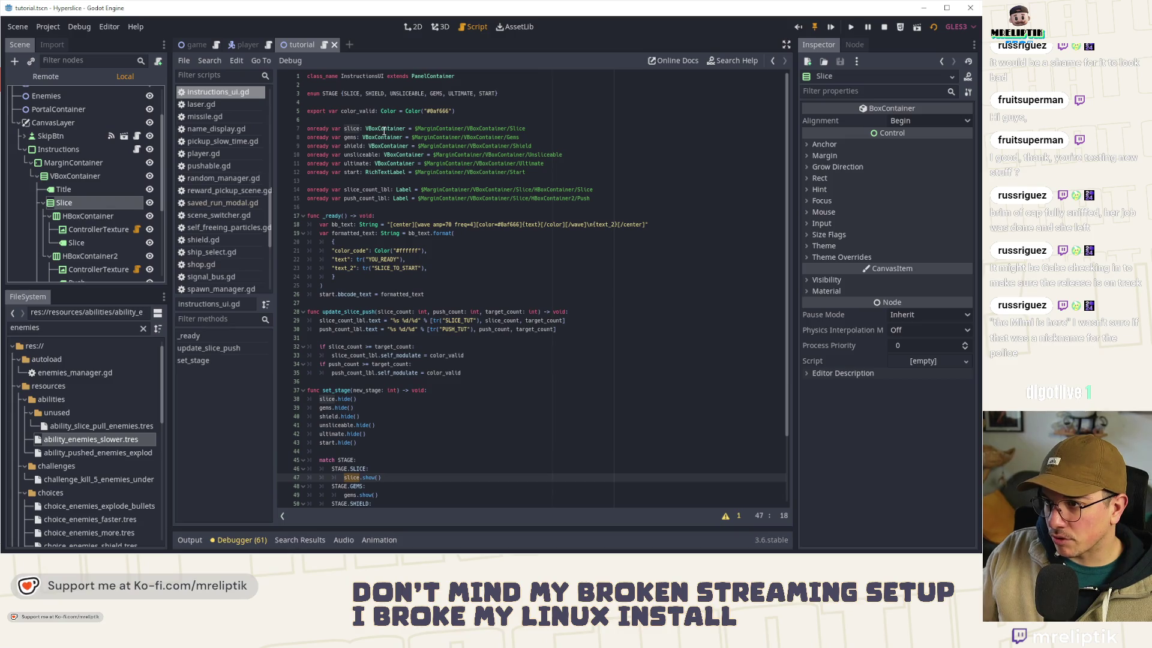
scroll(370, 290, "down", 2)
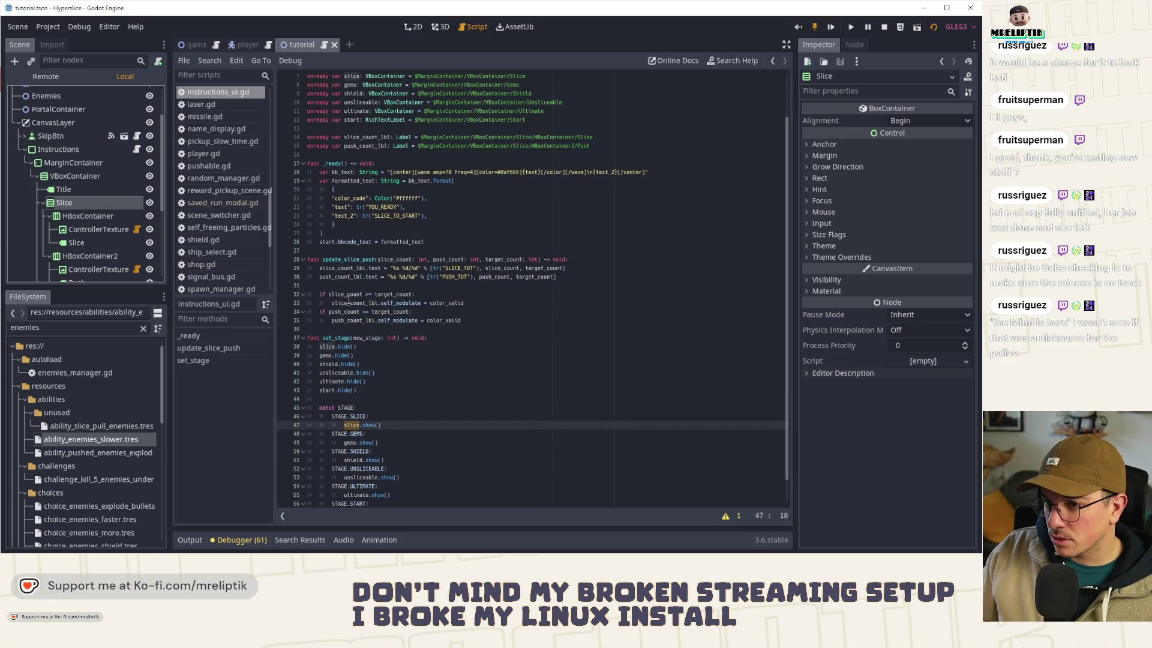
double_click(358, 268)
scroll(357, 304, "up", 2)
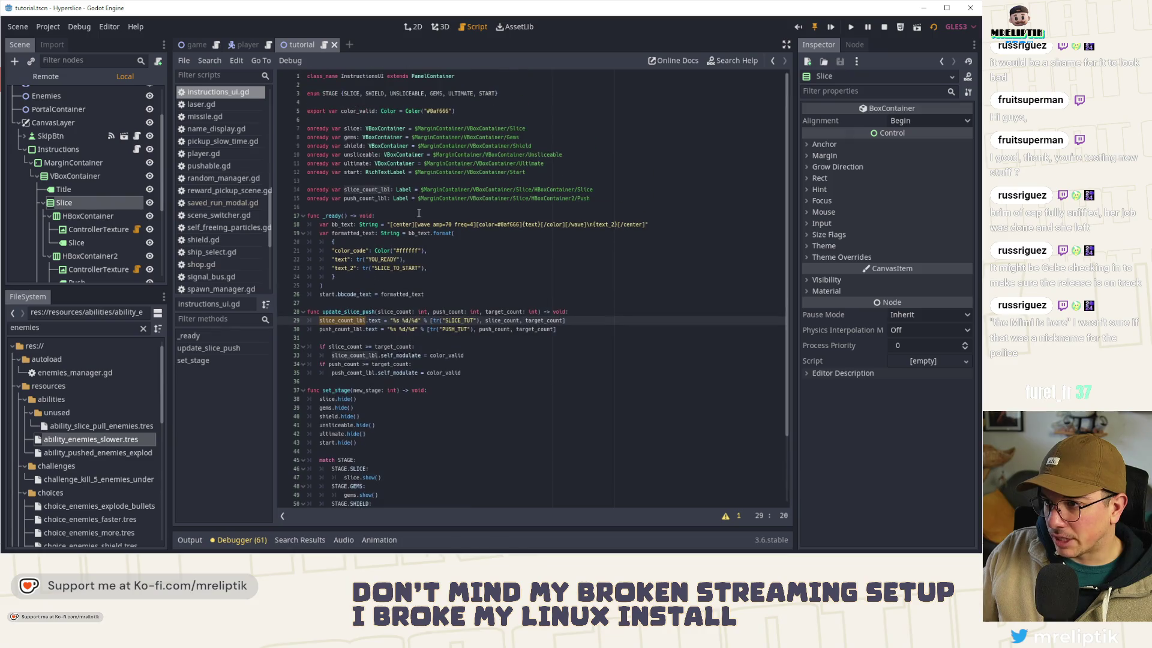
left_click(90, 243)
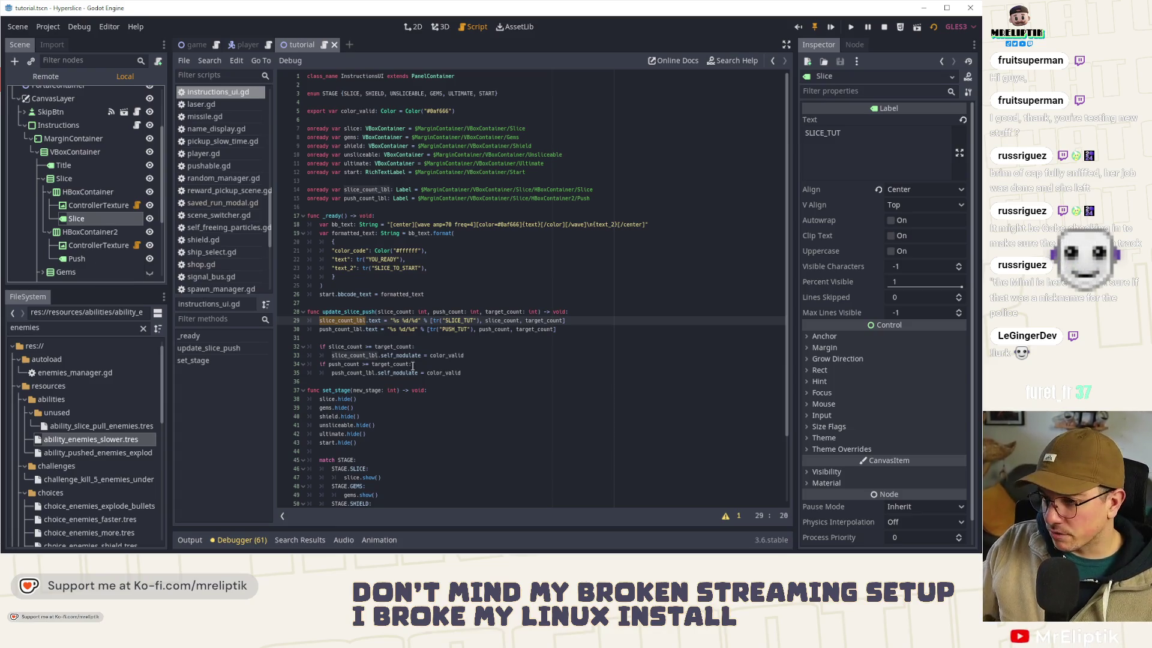
left_click(441, 321)
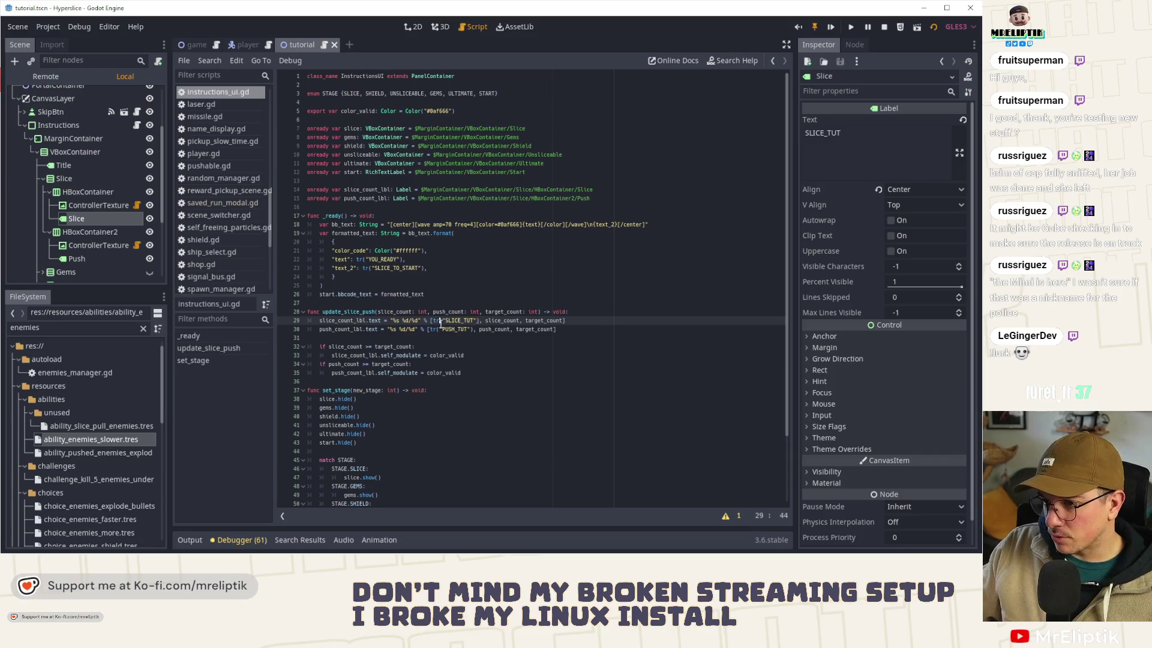
left_click(336, 329)
left_click(337, 321)
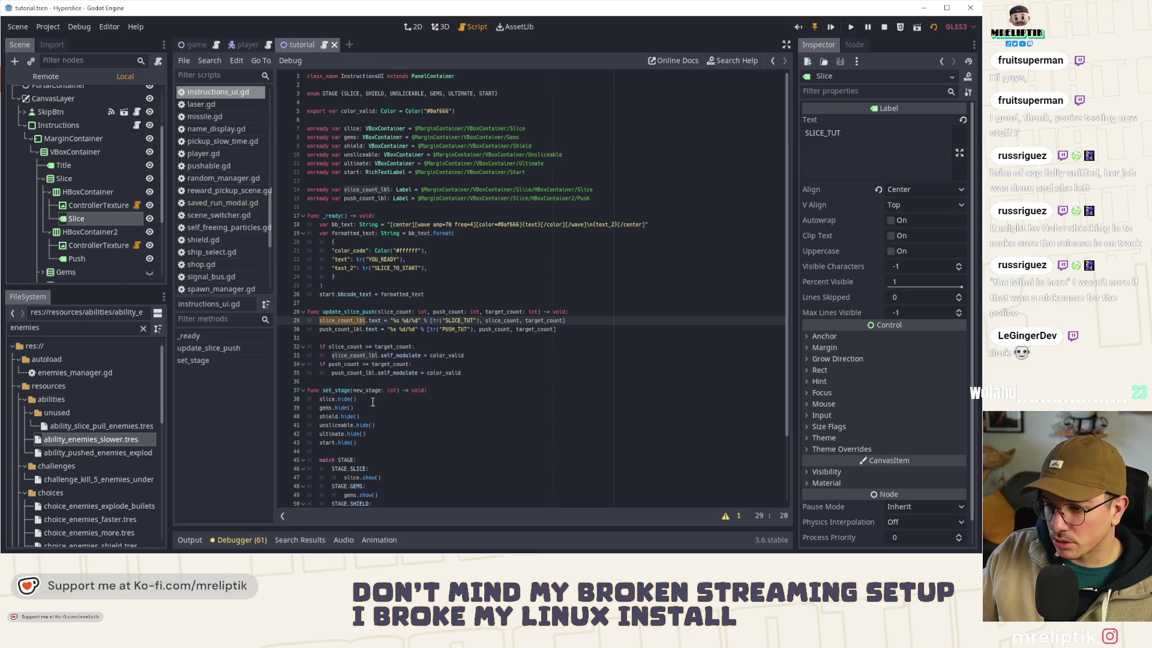
scroll(372, 403, "down", 3)
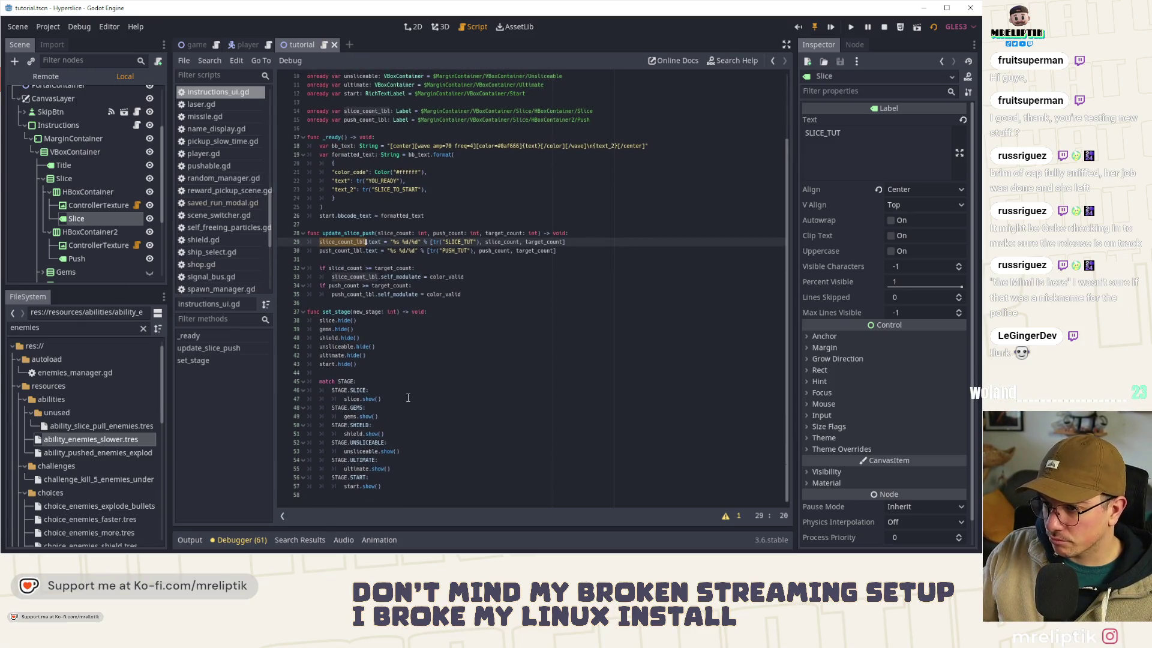
Step: Change set_stage's match from STAGE to new_stage and run the game with F5
left_click(382, 311)
double_click(345, 381)
type("new_stage")
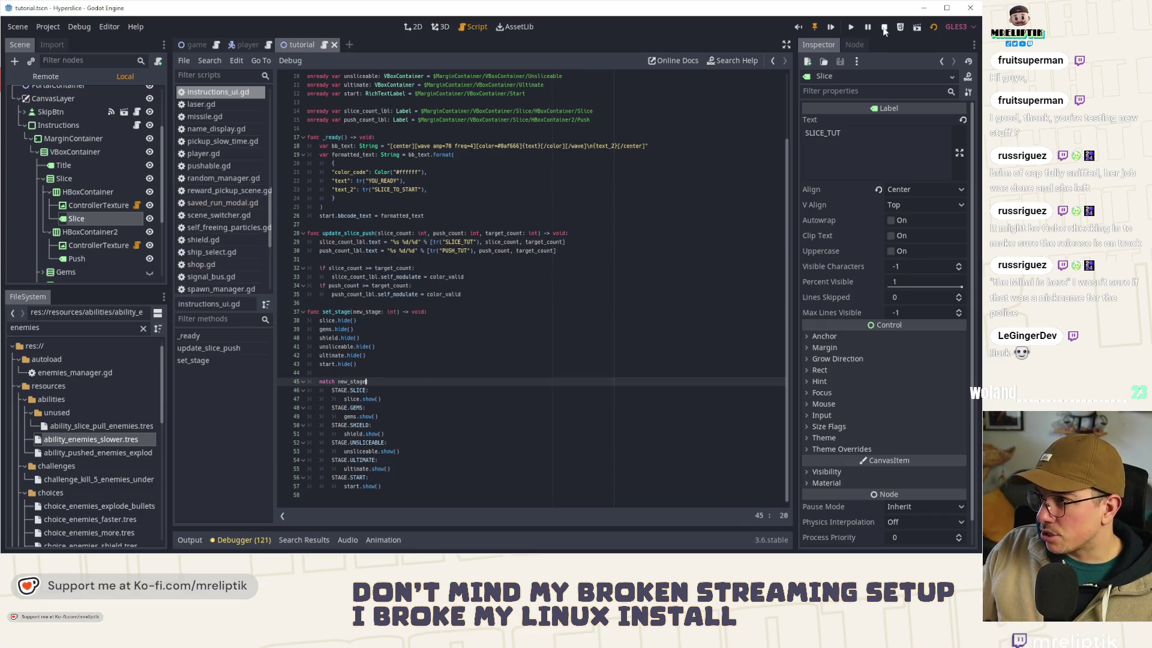
key("F5")
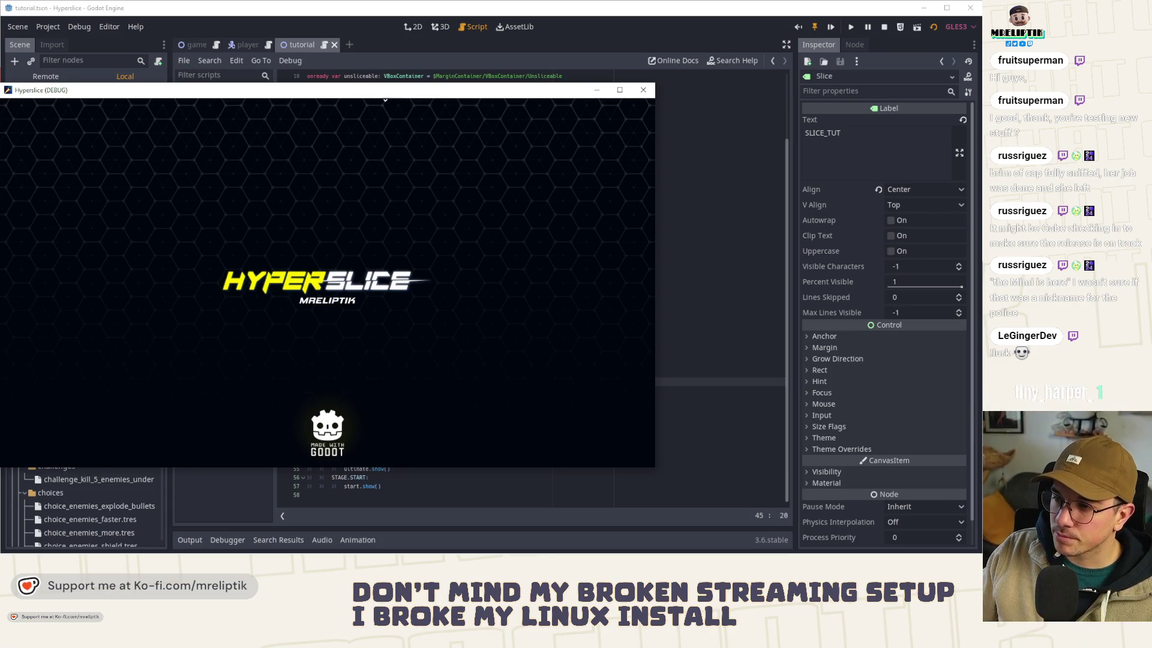
Step: Maximize the game window, play the tutorial to the Unlock Upgrades screen, then stop it with F8
double_click(395, 89)
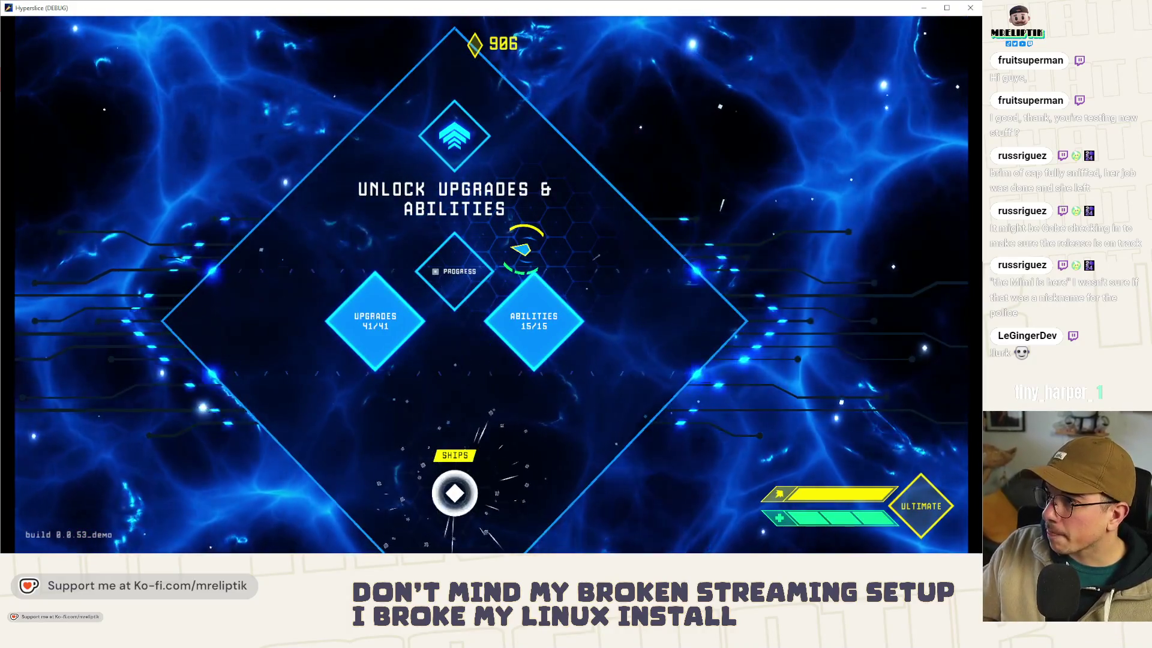
key("F8")
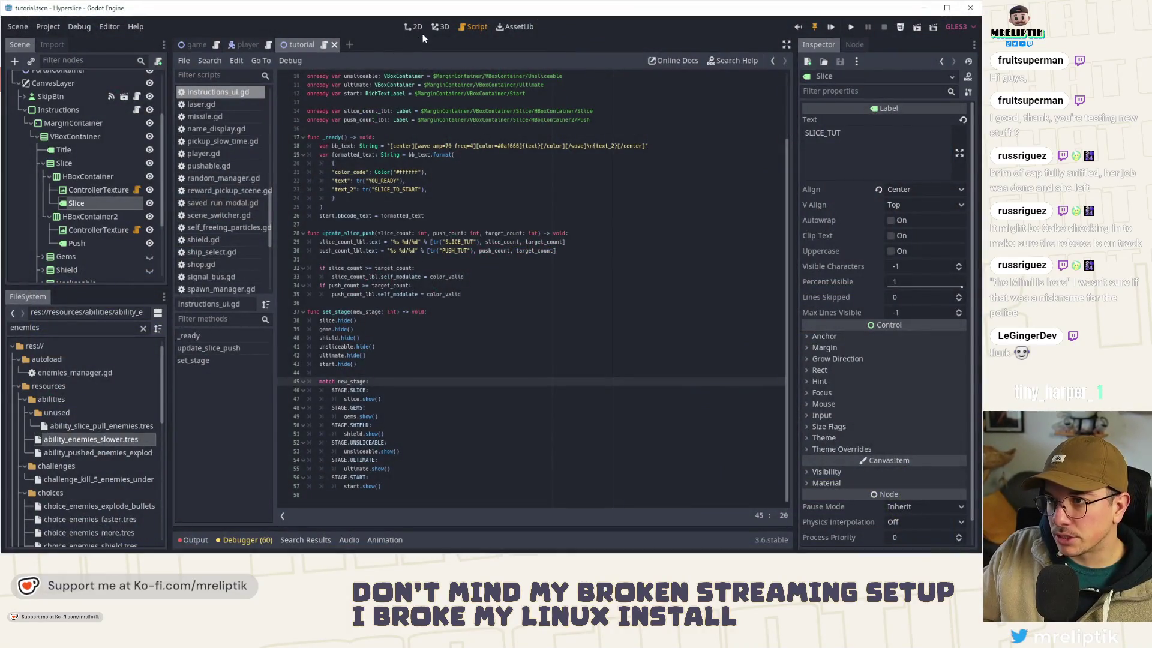
Step: Bring up the tutorial scene's 2D layout and select the Title label
left_click(414, 27)
scroll(445, 255, "down", 5)
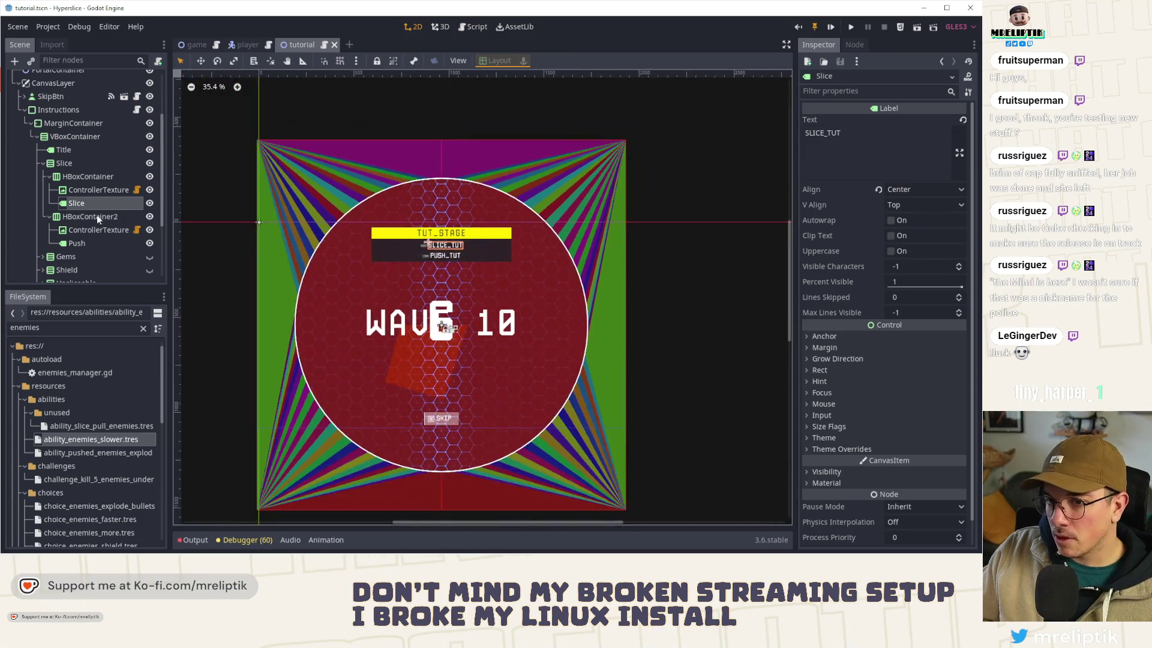
left_click(59, 96)
left_click(59, 111)
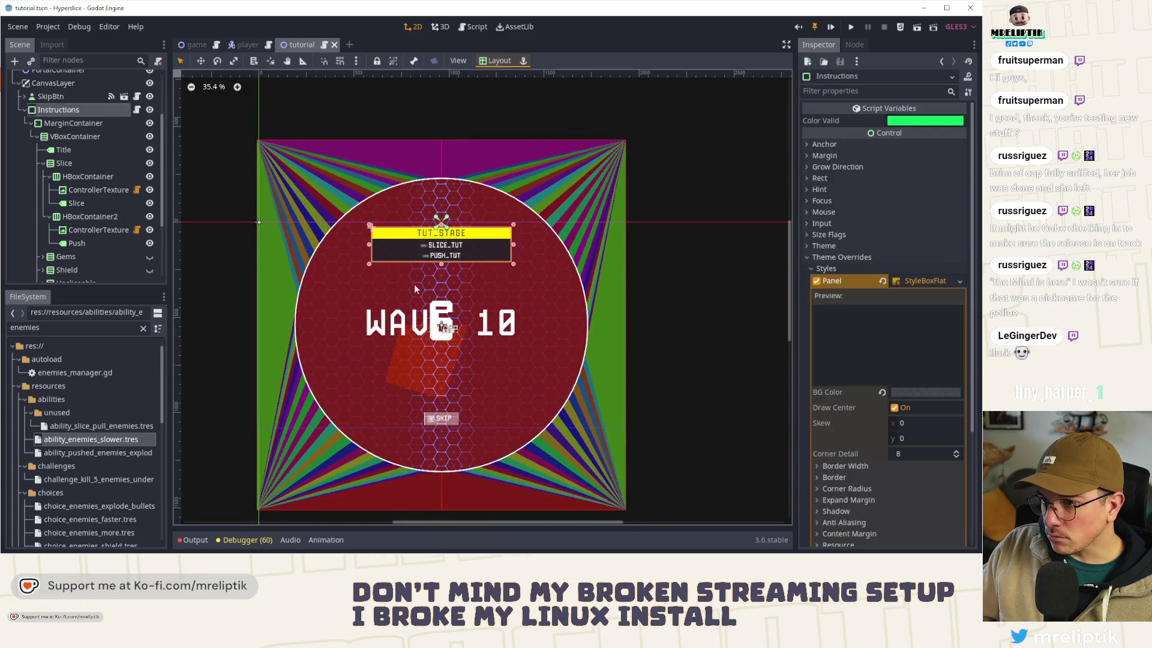
scroll(443, 251, "up", 1)
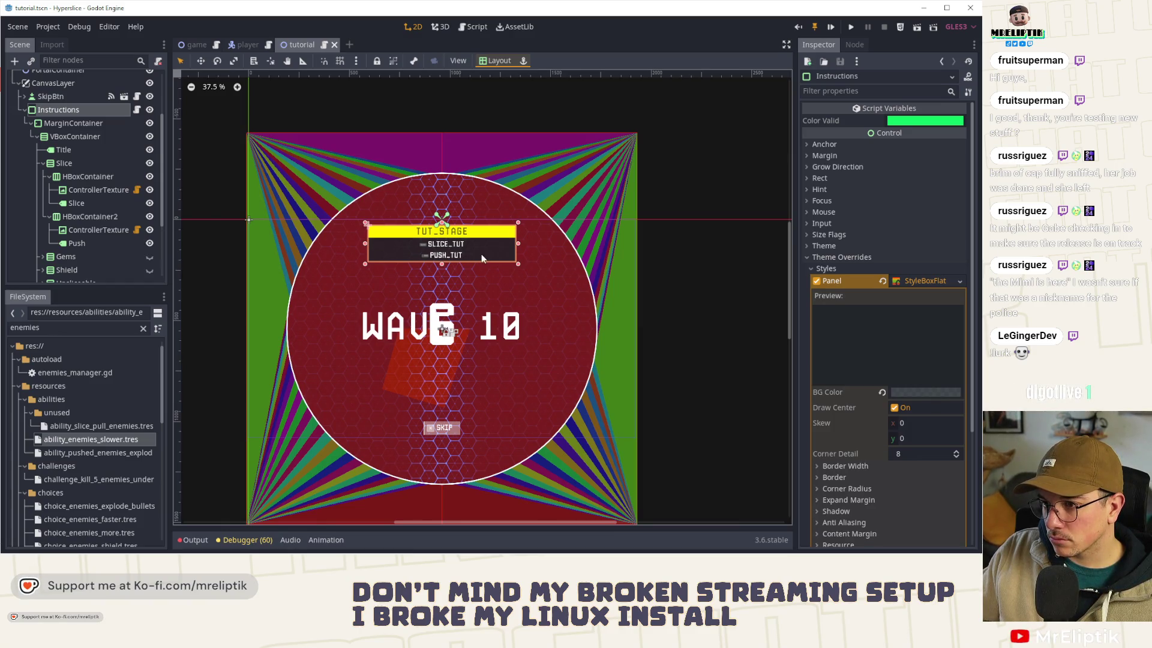
scroll(481, 254, "up", 11)
left_click(460, 234)
Step: Quick Load a shared font into the Title label's font override and save the scene
scroll(459, 234, "up", 4)
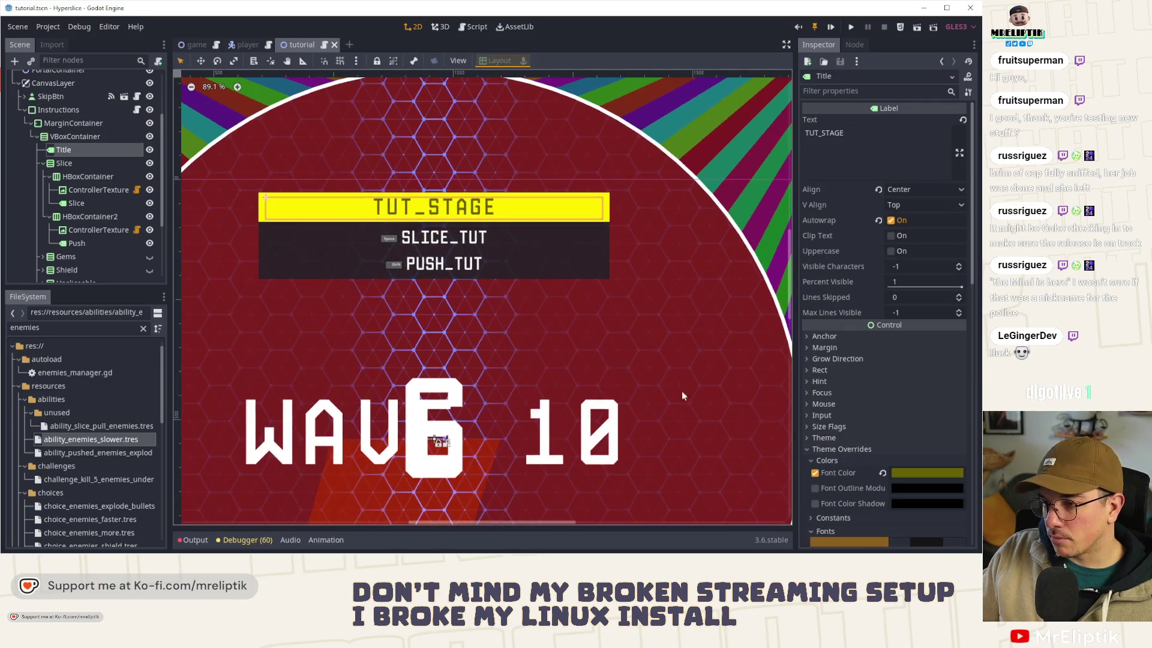
scroll(845, 456, "down", 5)
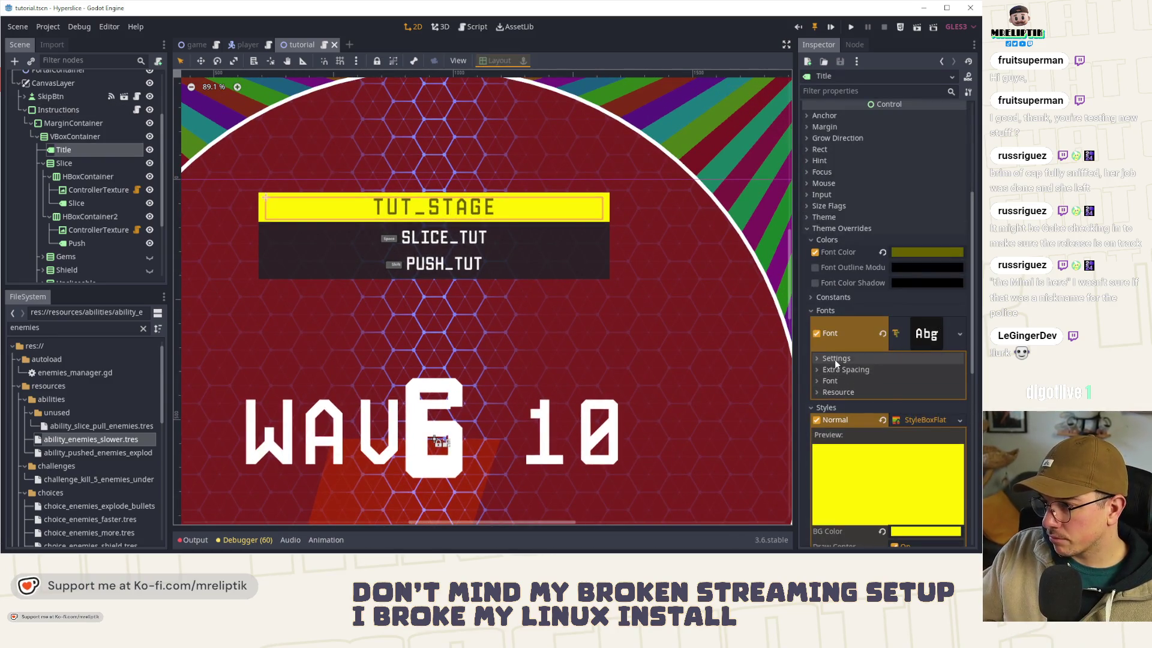
left_click(836, 359)
left_click(960, 334)
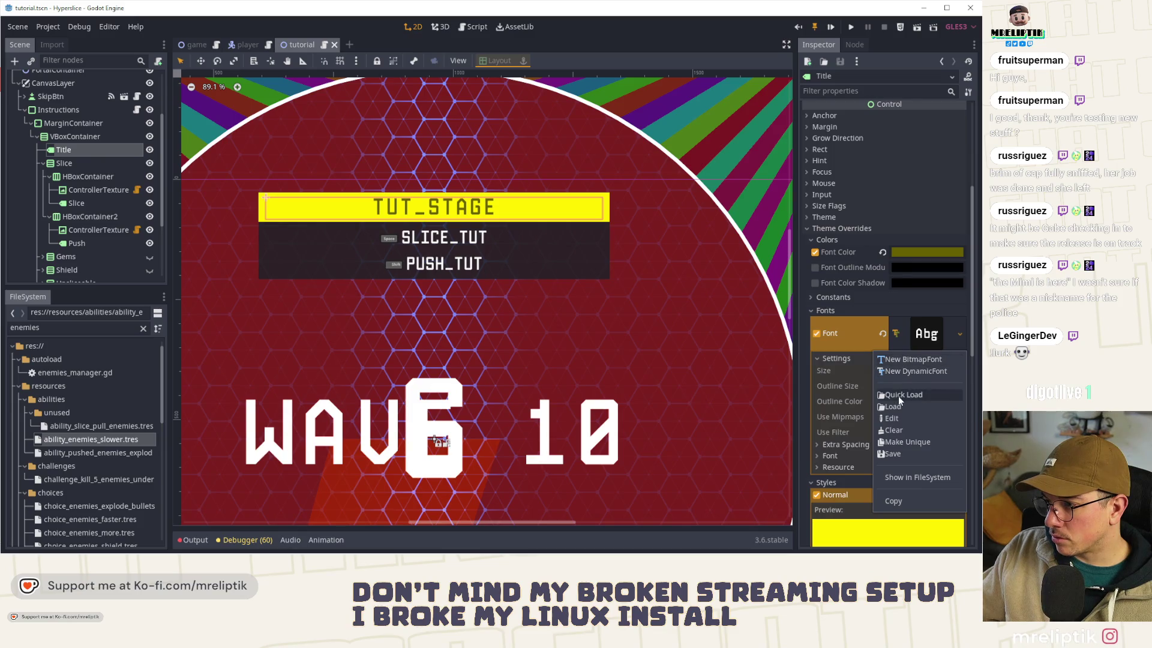
left_click(903, 394)
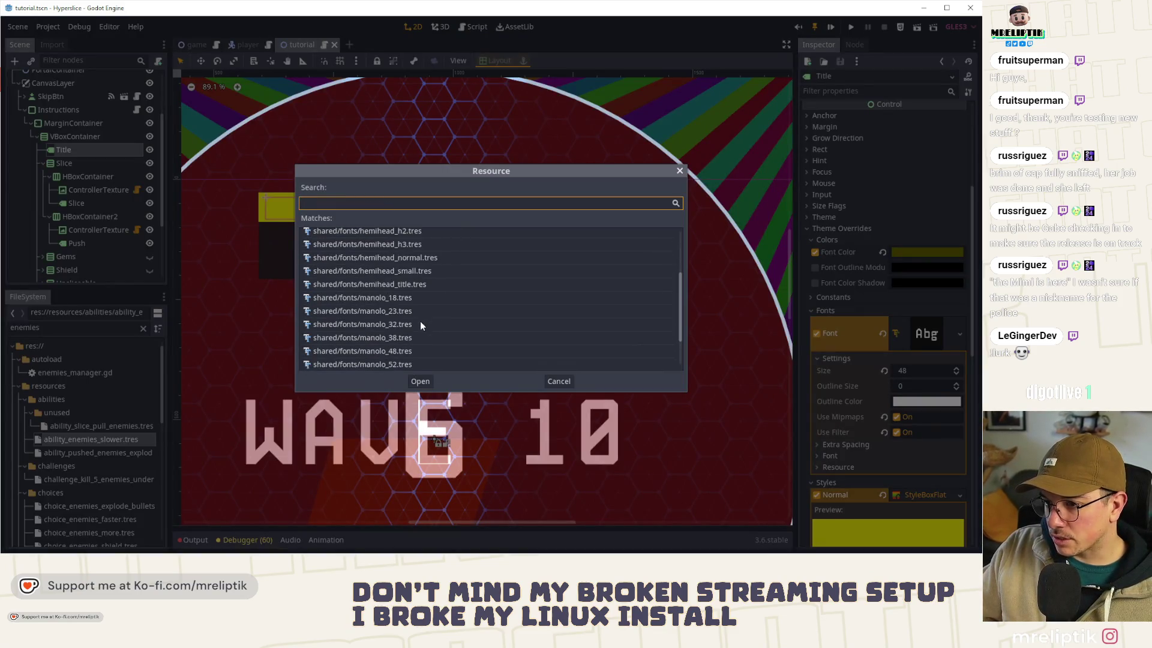
double_click(401, 342)
key("ctrl+s")
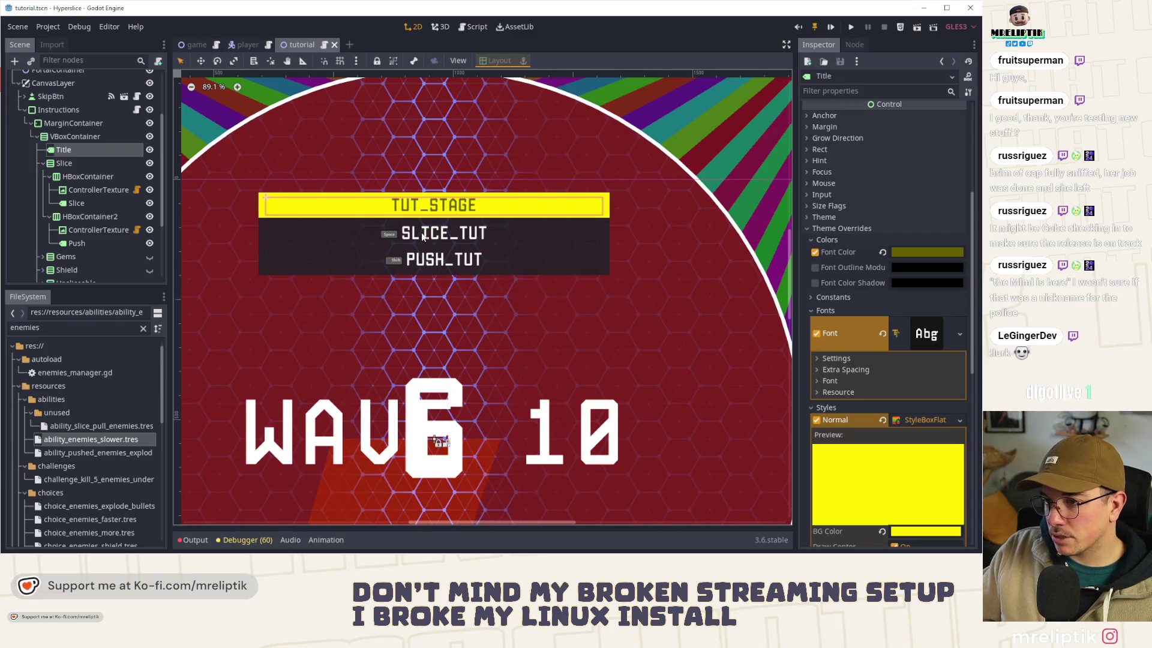
left_click(421, 233)
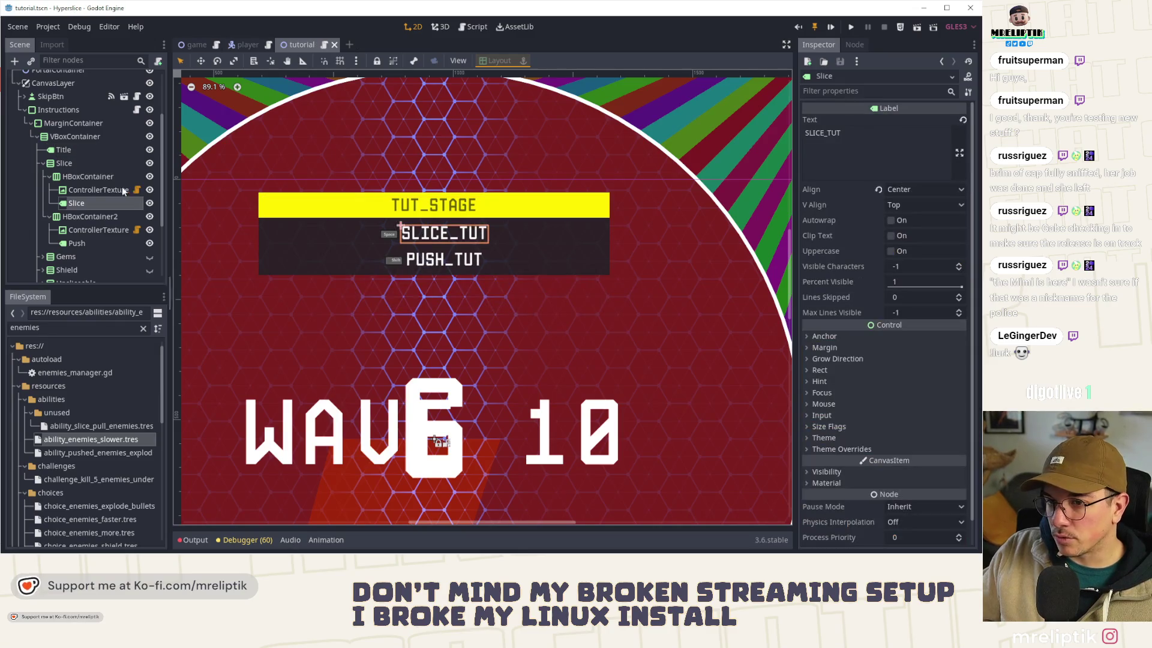
Step: Multi-select the Slice, Push, Gembox, GemsTut, Shield, Unsliceable, Ultimate and HowTo labels
left_click(70, 149)
left_click(78, 204)
left_click(77, 242, "ctrl")
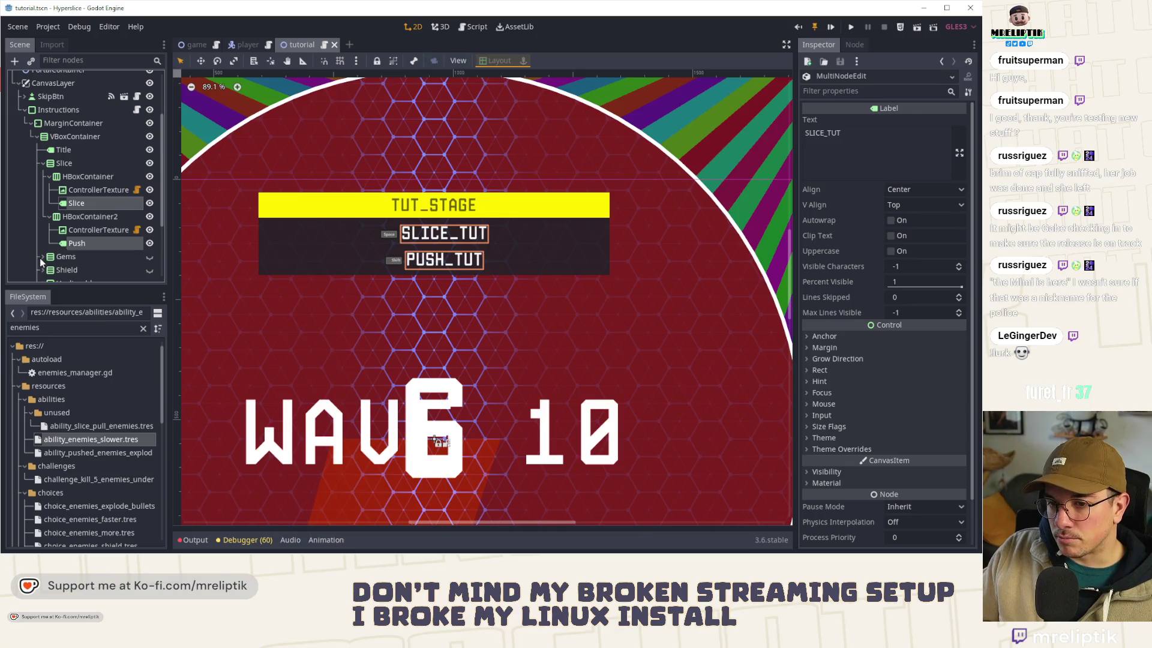
left_click(40, 257)
left_click(69, 202)
left_click(80, 241, "ctrl")
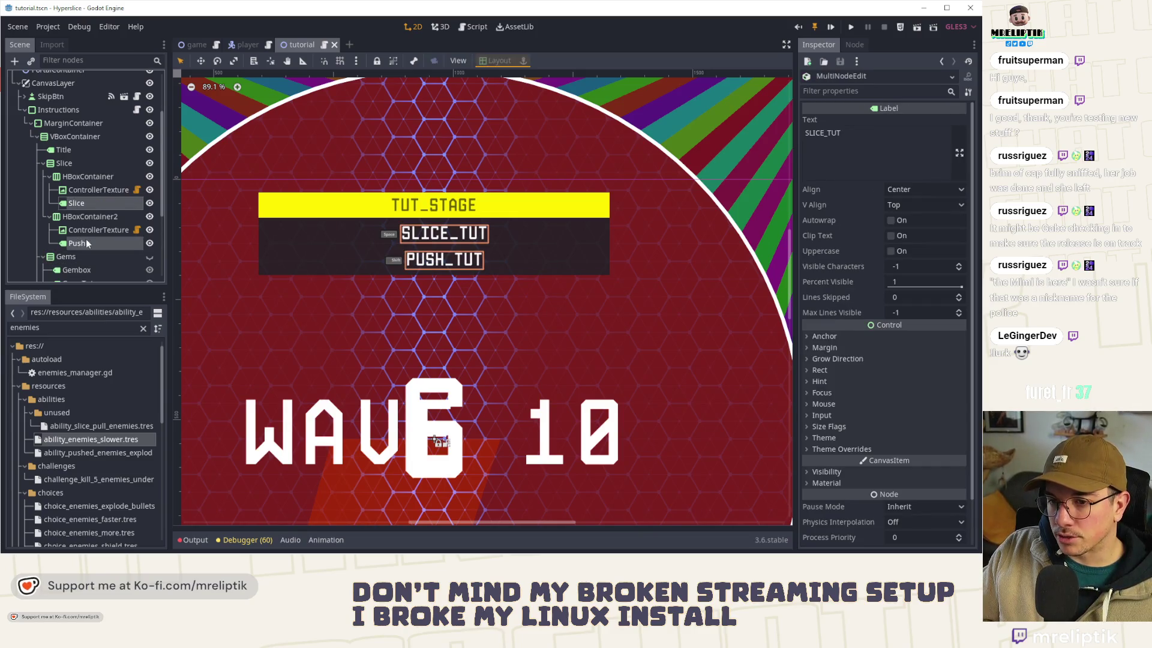
scroll(84, 240, "down", 2)
left_click(75, 218, "ctrl")
left_click(79, 233, "ctrl")
left_click(42, 245)
left_click(67, 259, "ctrl")
scroll(66, 252, "down", 3)
left_click(43, 189)
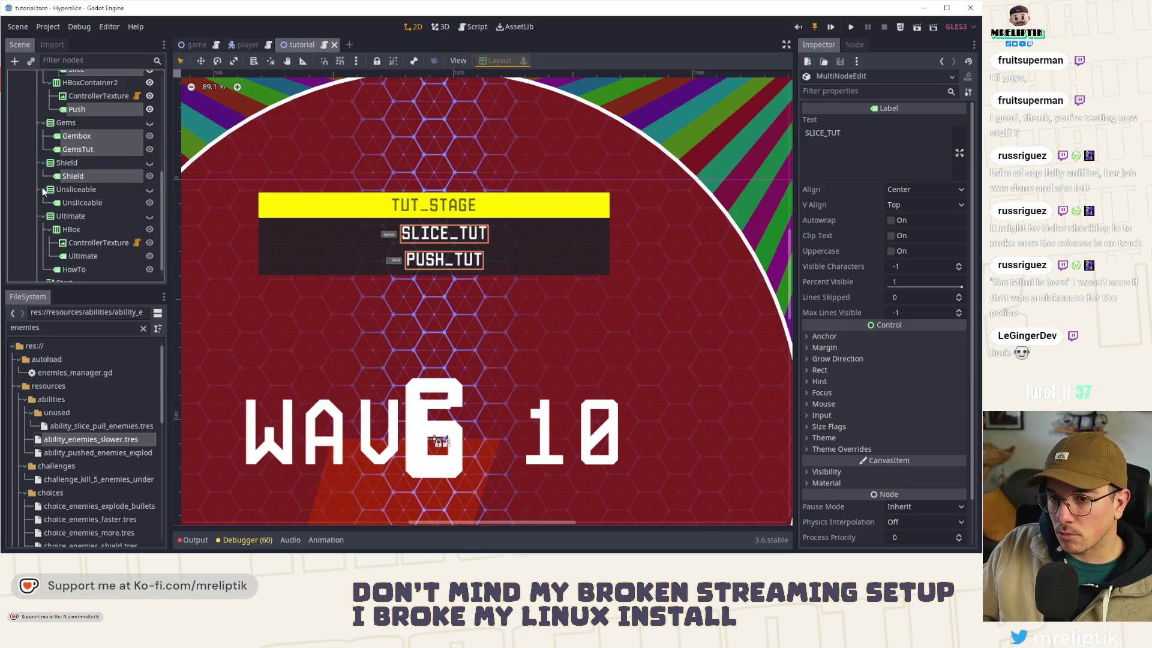
left_click(85, 203, "ctrl")
scroll(57, 237, "down", 1)
left_click(84, 243, "ctrl")
left_click(74, 257, "ctrl")
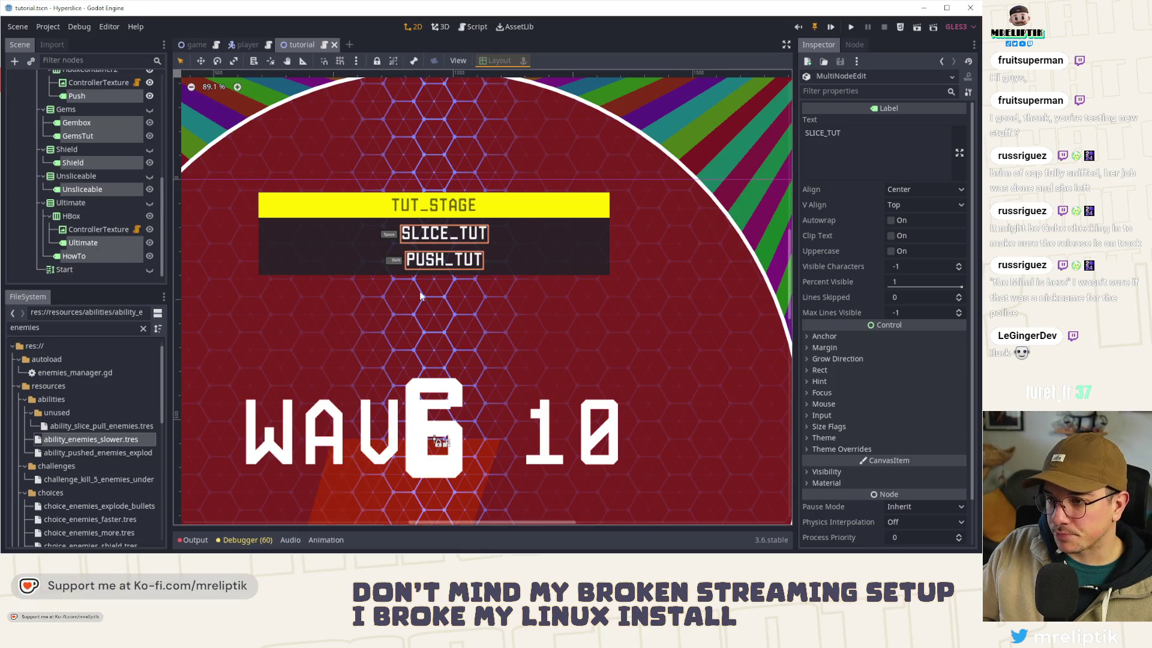
Step: Set the selected labels' theme font override to manolo_32.tres via Quick Load
left_click(814, 450)
left_click(819, 487)
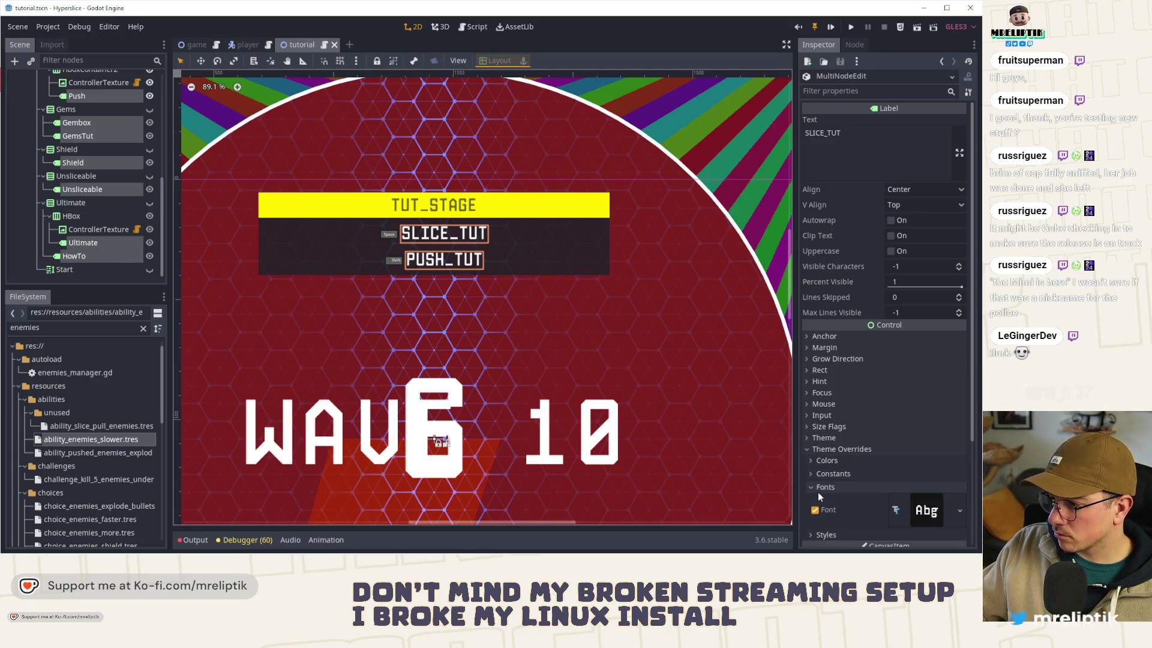
left_click(958, 510)
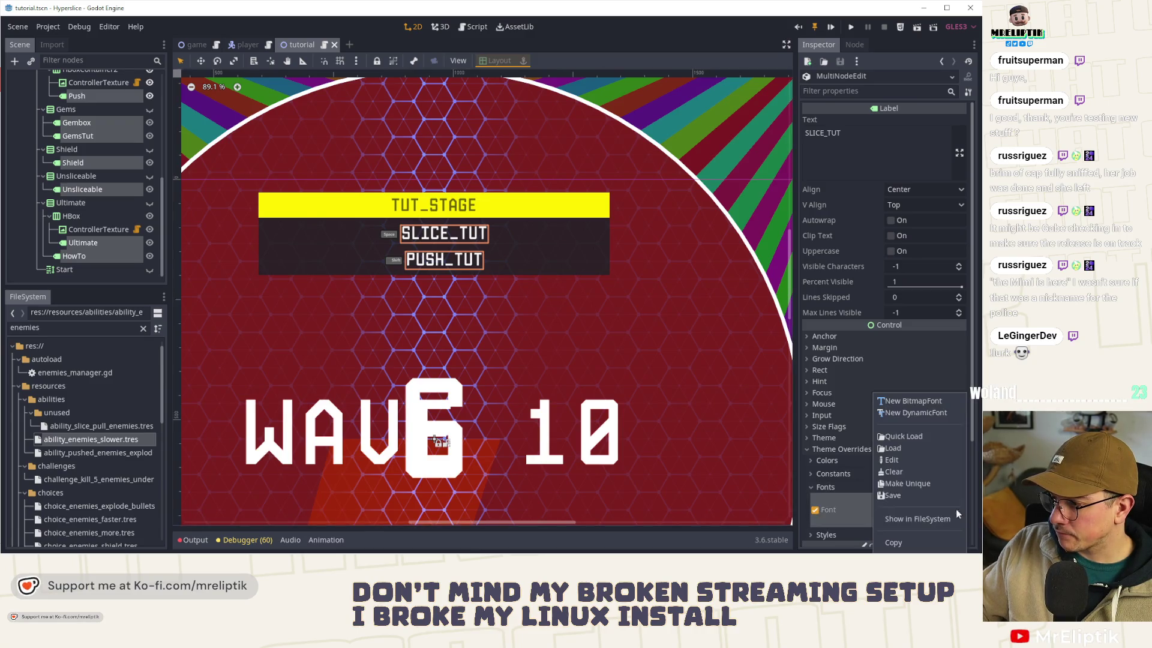
left_click(901, 437)
scroll(444, 333, "down", 5)
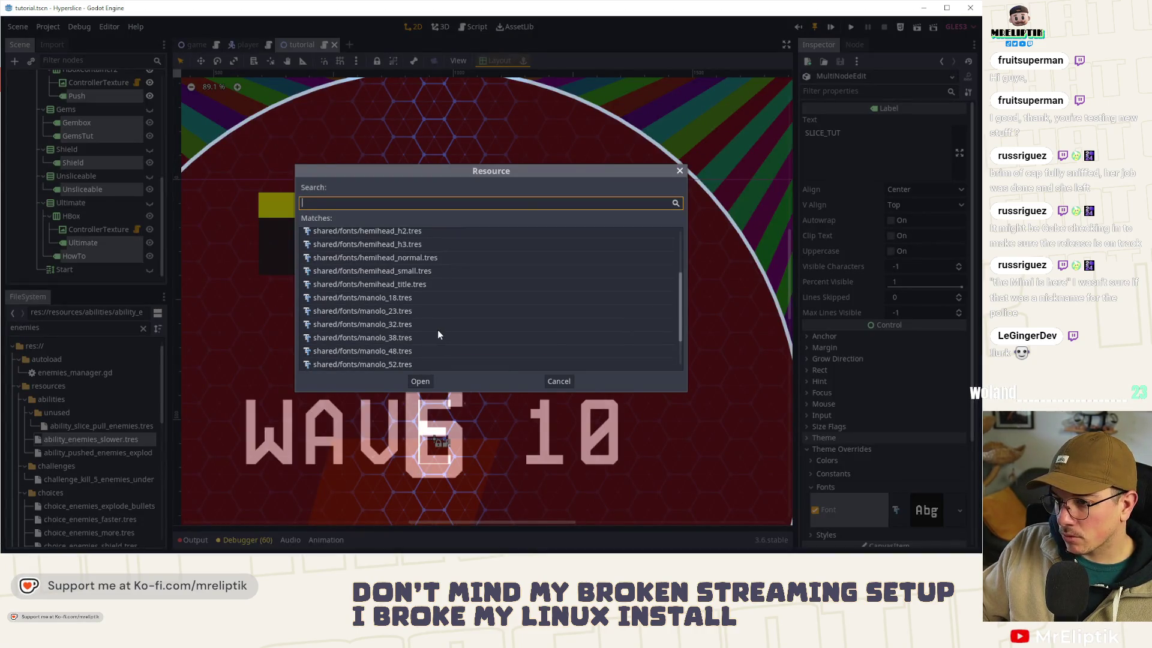
double_click(405, 324)
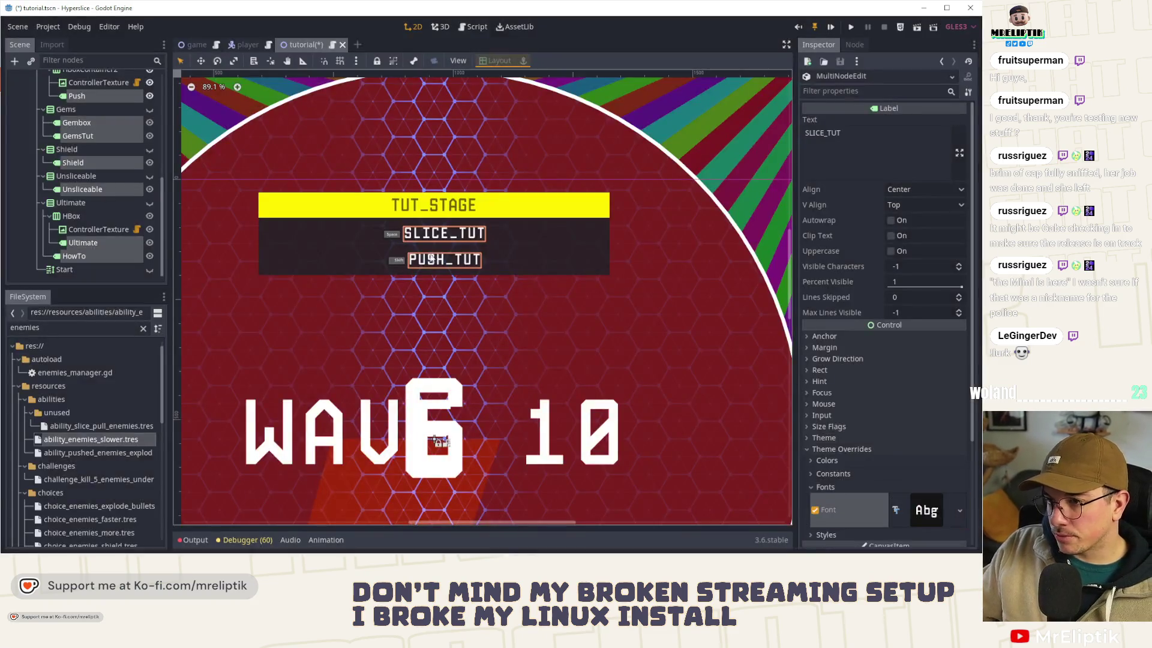
left_click(379, 232)
left_click(287, 212)
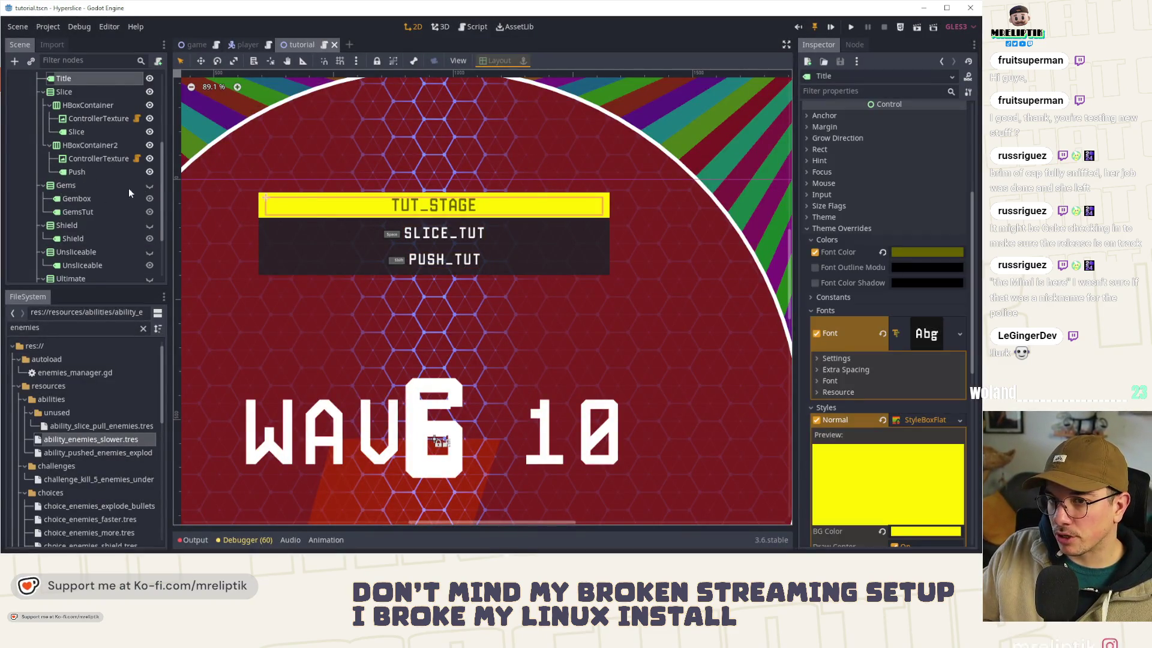
left_click(68, 185)
scroll(262, 218, "down", 1)
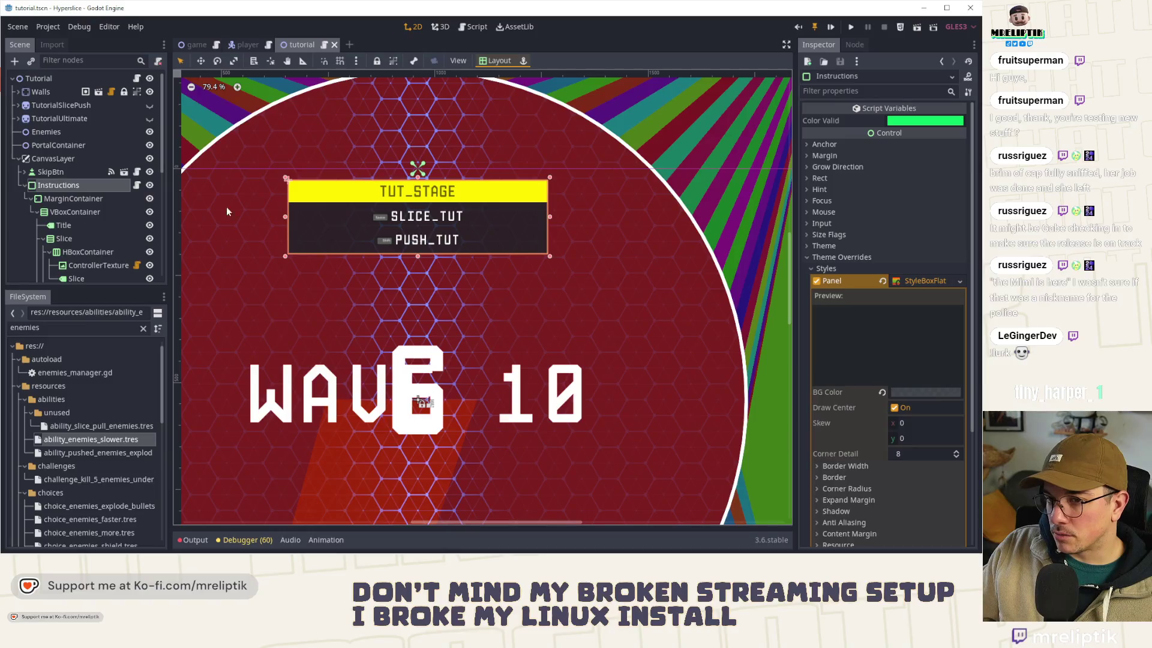
left_click(74, 198)
left_click(68, 185)
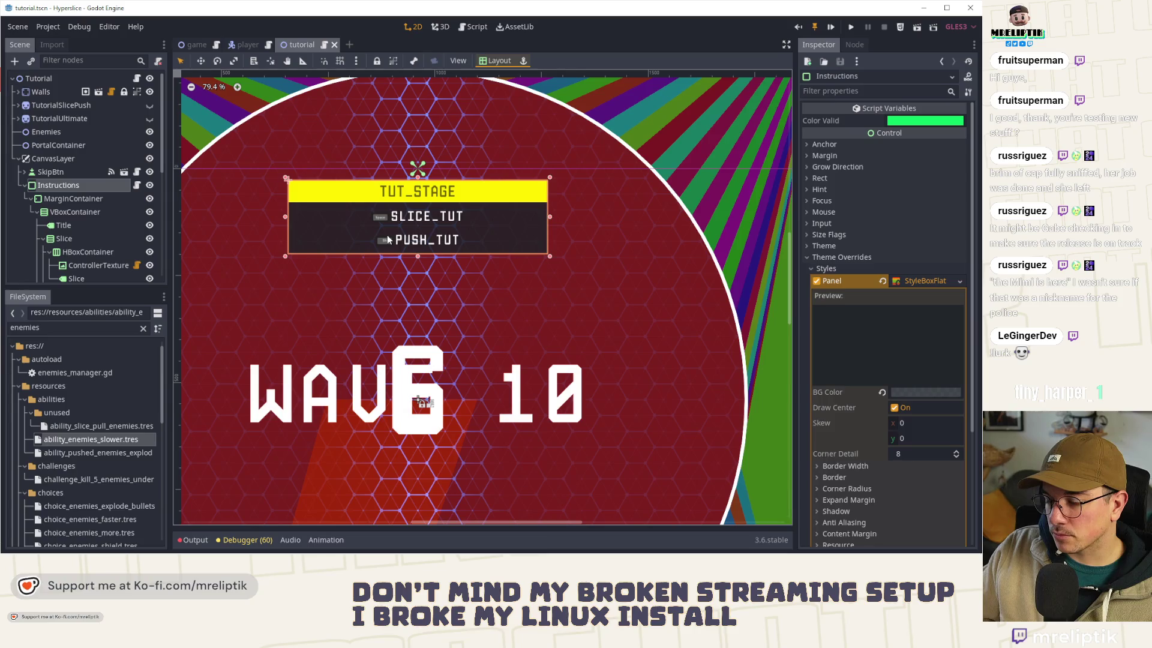
scroll(387, 235, "down", 4)
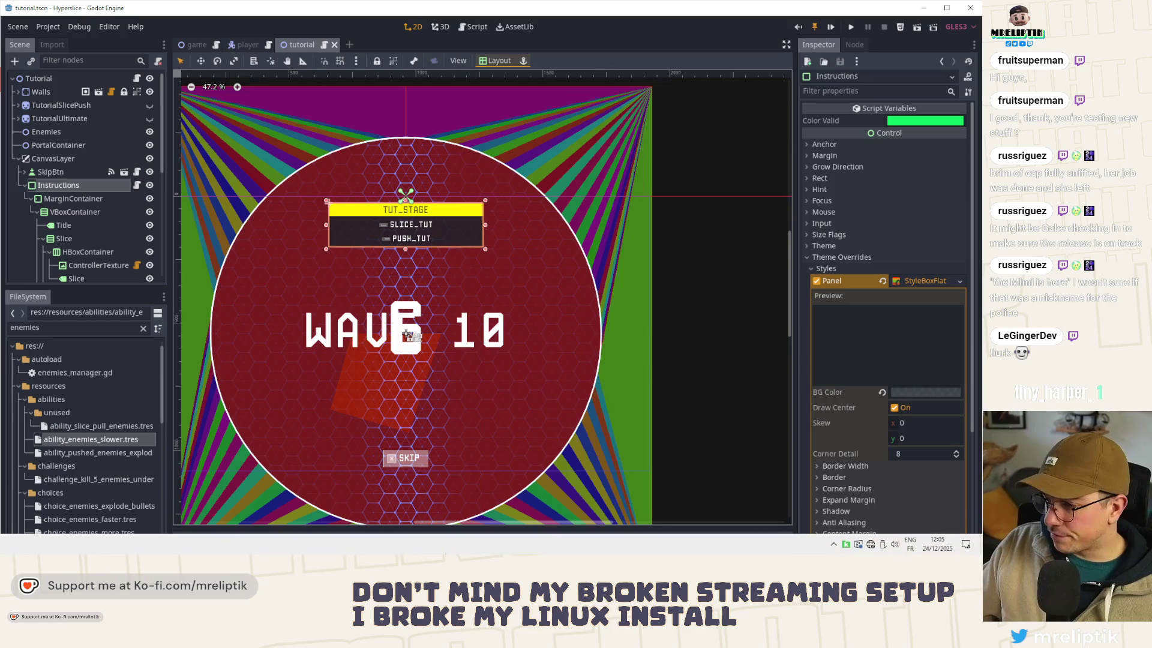
mouse_move(480, 553)
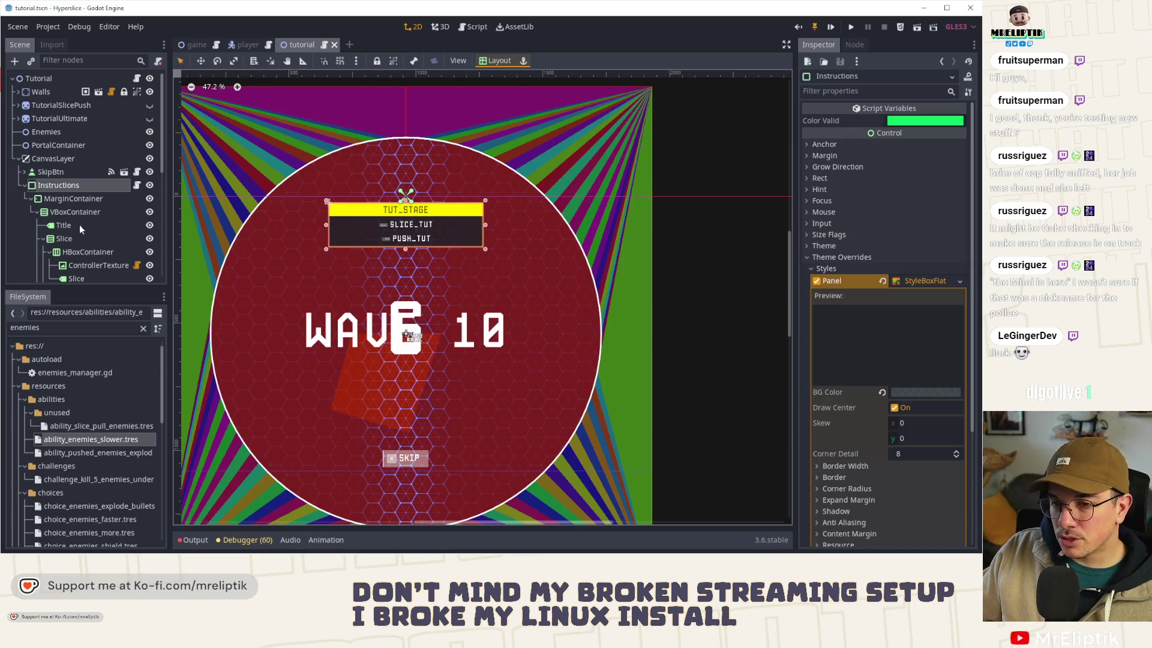
left_click(43, 239)
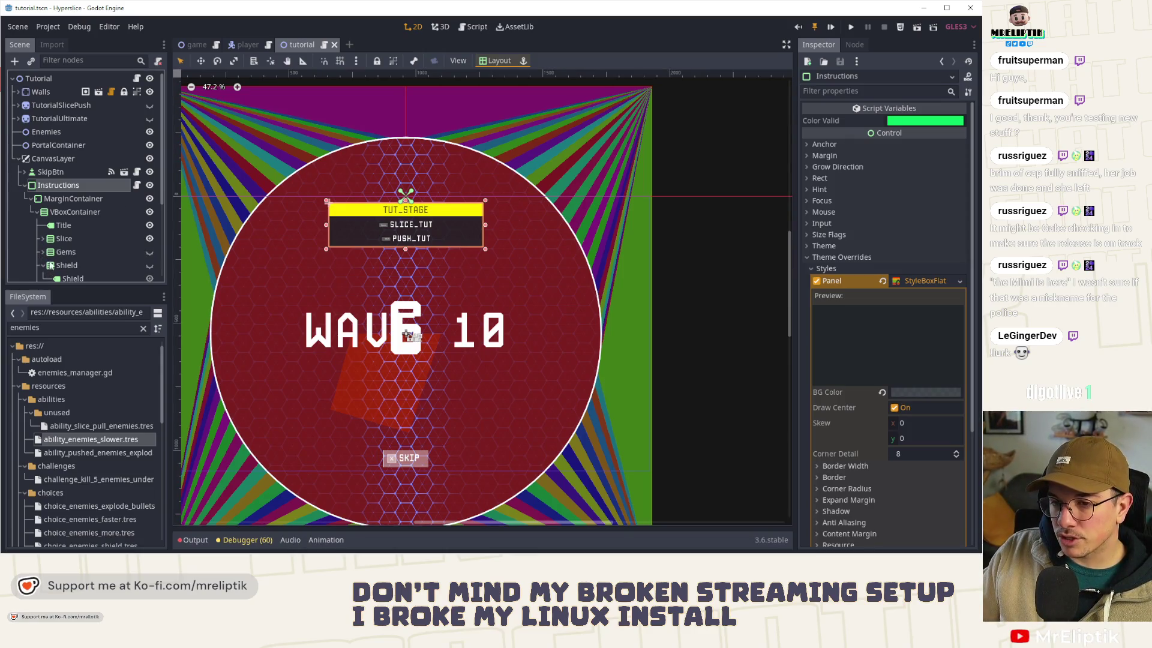
scroll(113, 254, "down", 2)
Step: Collapse the step groups, make Start visible, and hide the Slice step and TUT_STAGE title
left_click(42, 213)
left_click(42, 227)
left_click(40, 242)
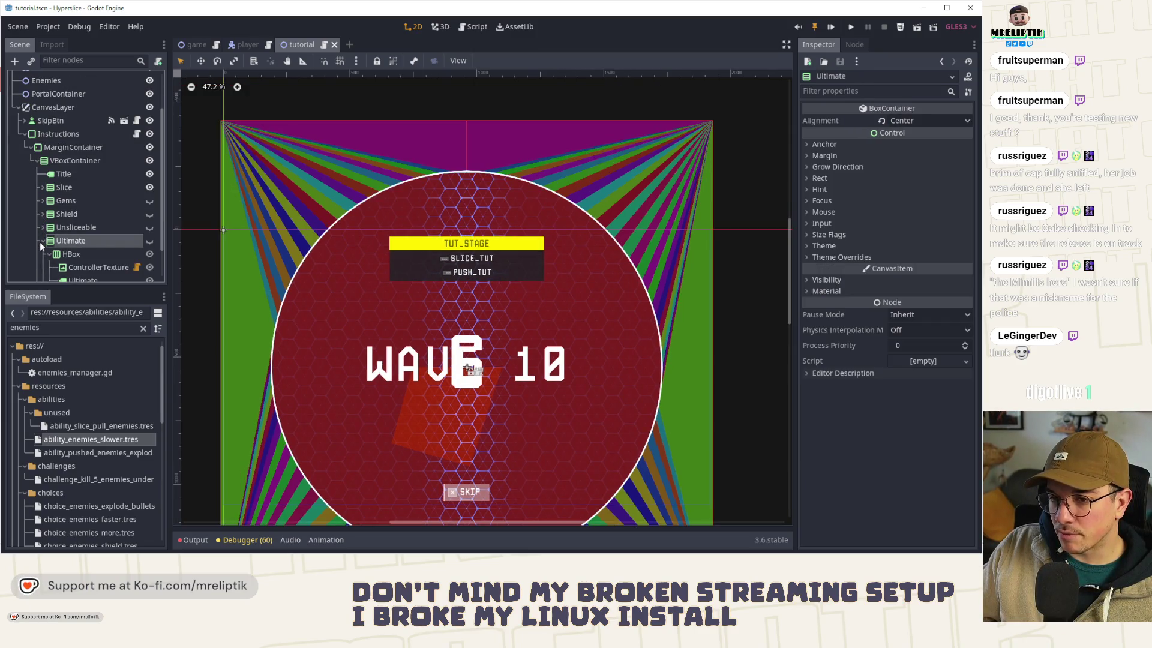
left_click(44, 241)
left_click(55, 271)
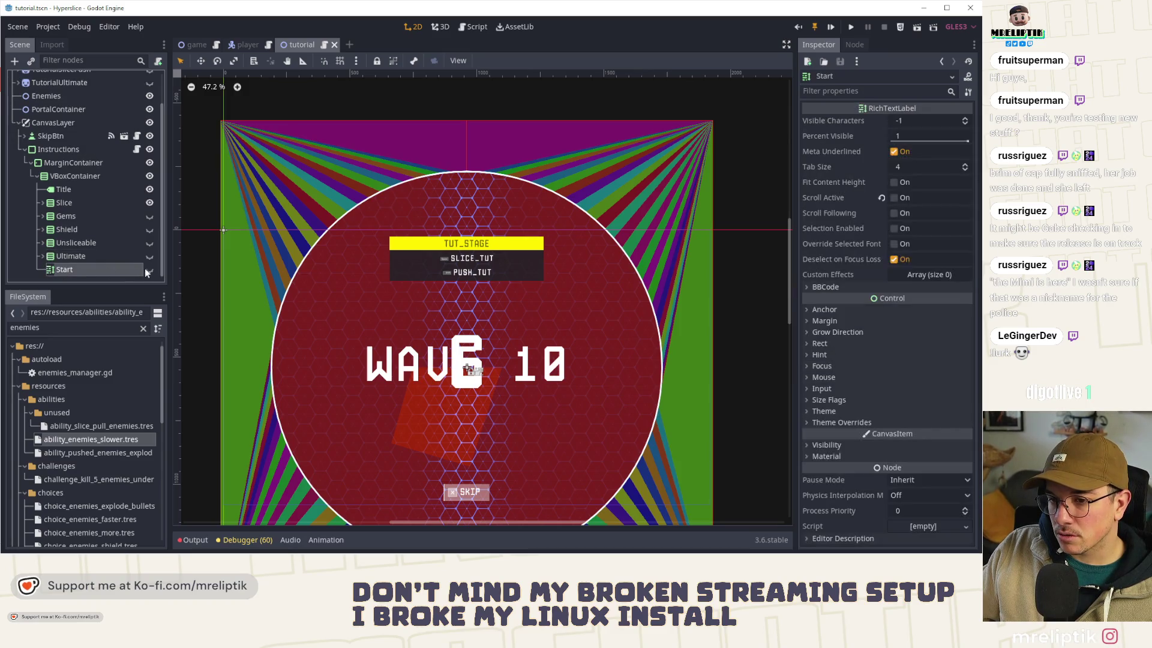
left_click(150, 270)
left_click(149, 256)
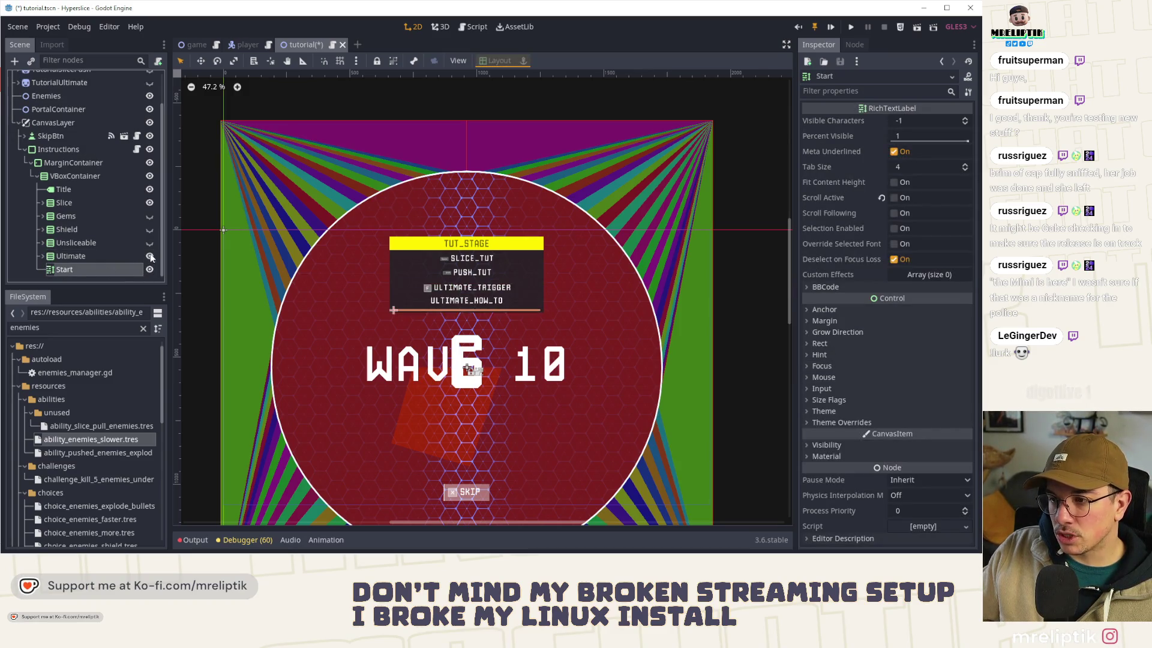
left_click(149, 256)
left_click(149, 203)
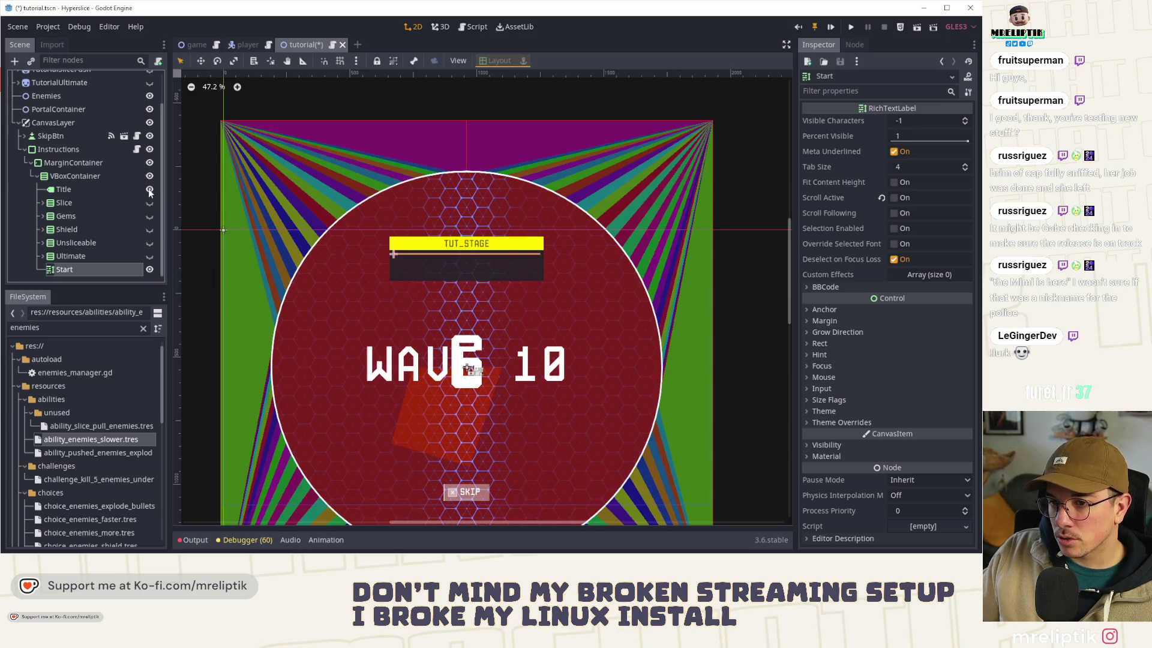
left_click(150, 189)
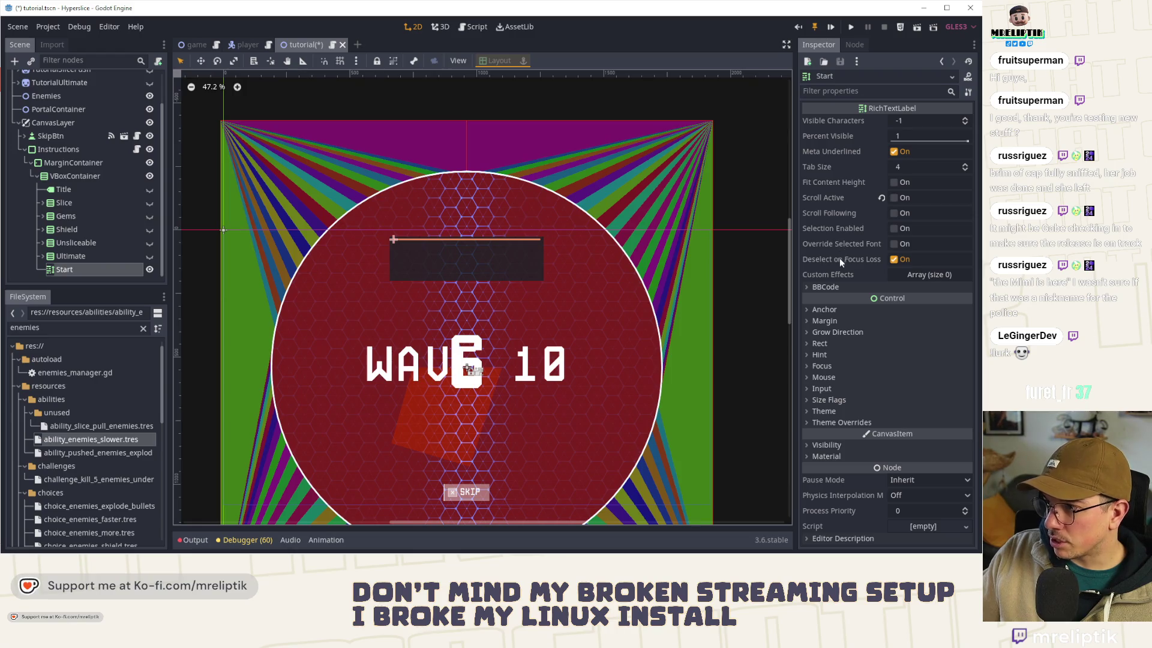
Step: Enable Fit Content Height on the Start label so its box fits the text
left_click(821, 346)
left_click(821, 345)
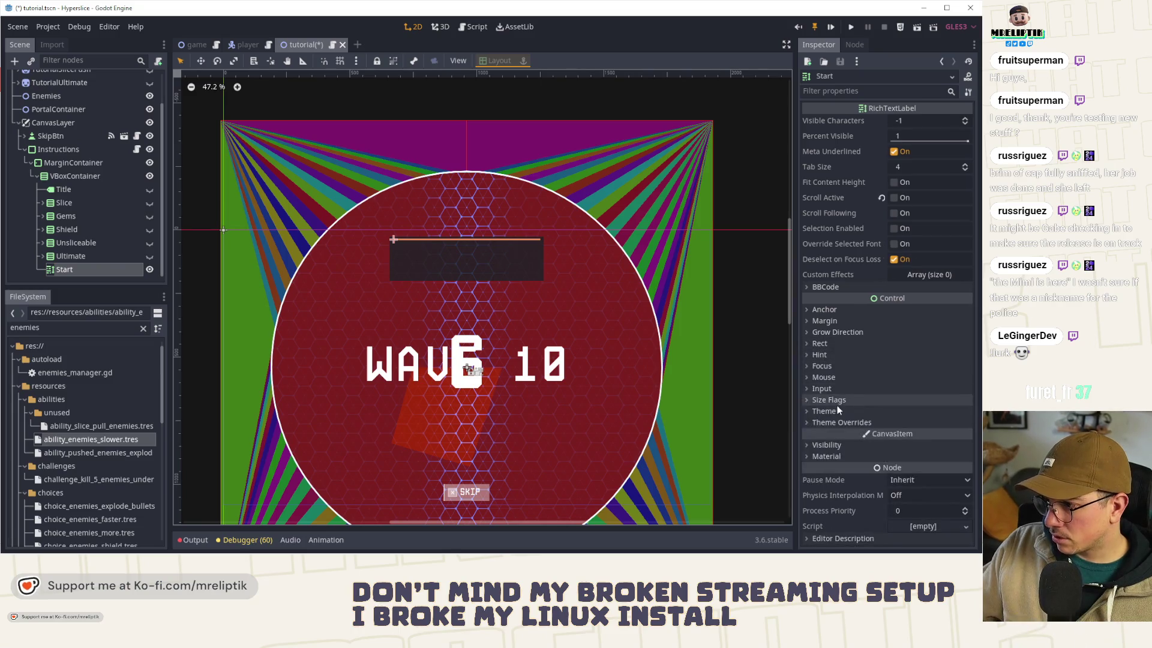
left_click(825, 441)
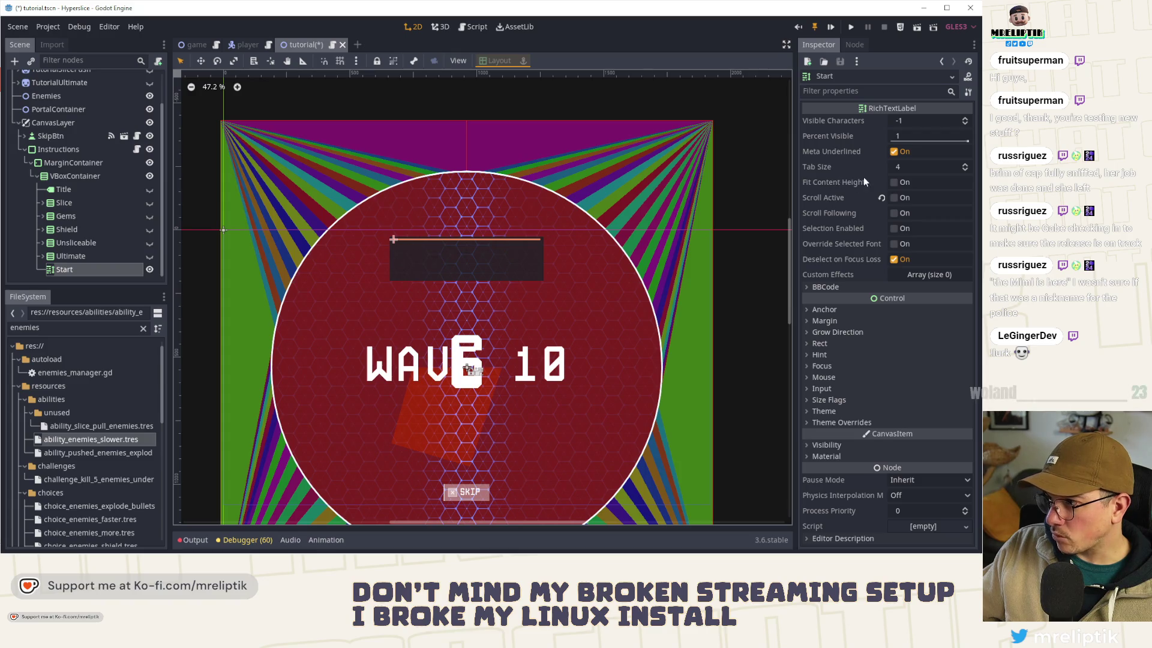
left_click(893, 182)
scroll(517, 260, "up", 2)
scroll(518, 259, "up", 1)
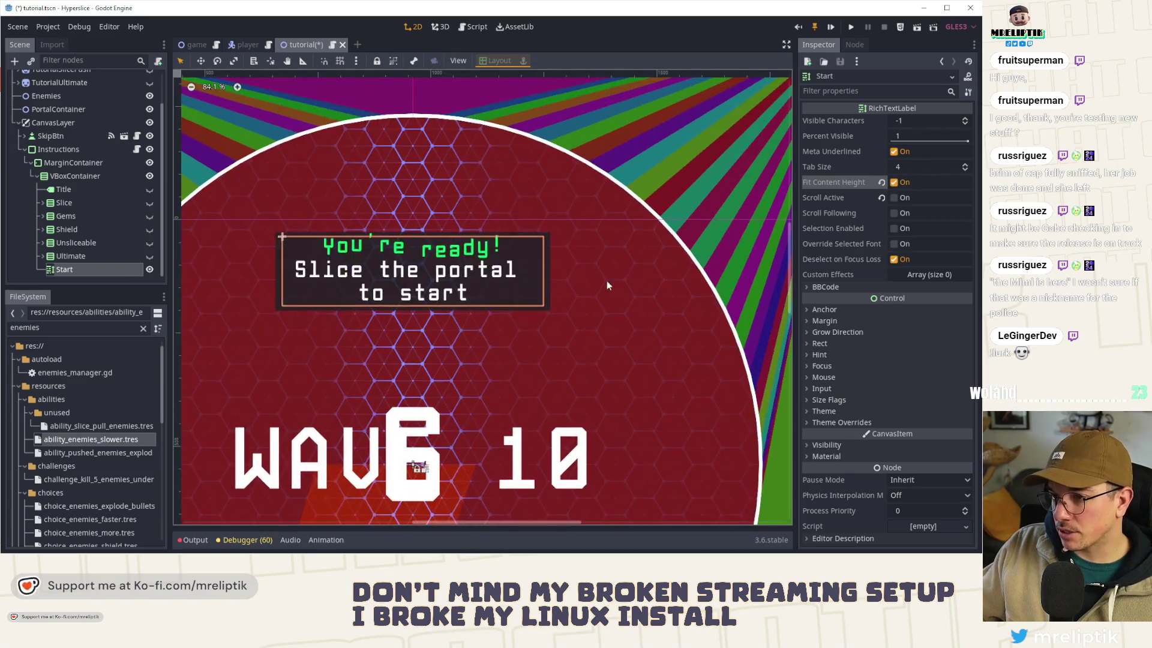
Step: Save the tutorial scene and make the TUT_STAGE title visible again
left_click(606, 279)
key("ctrl+s")
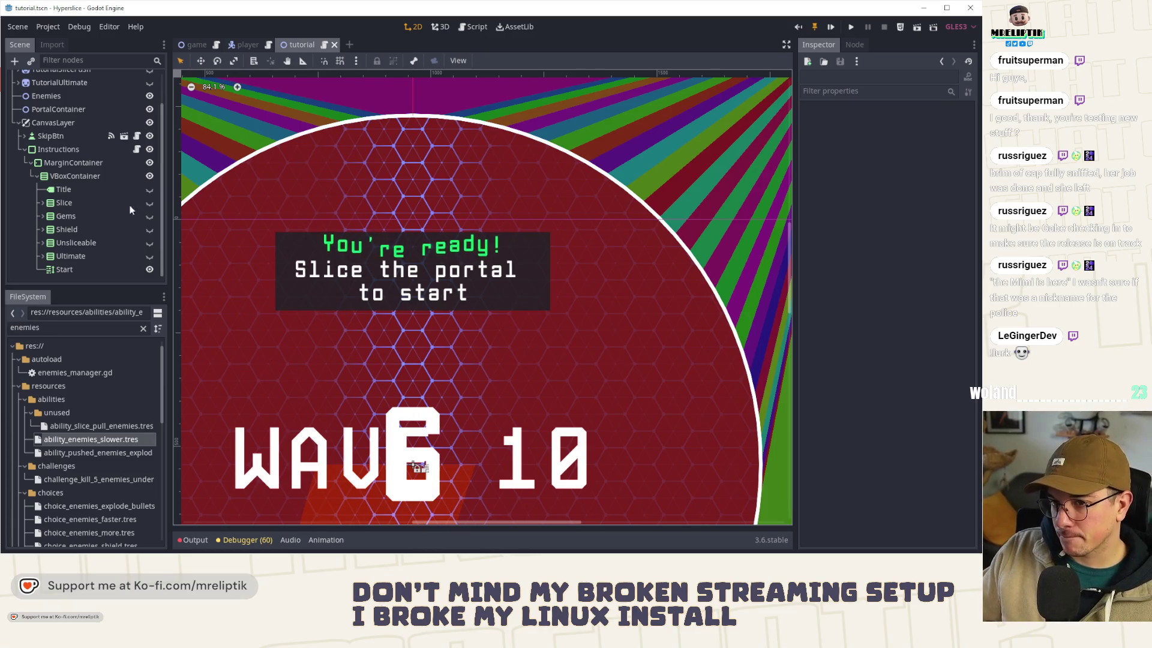
left_click(150, 189)
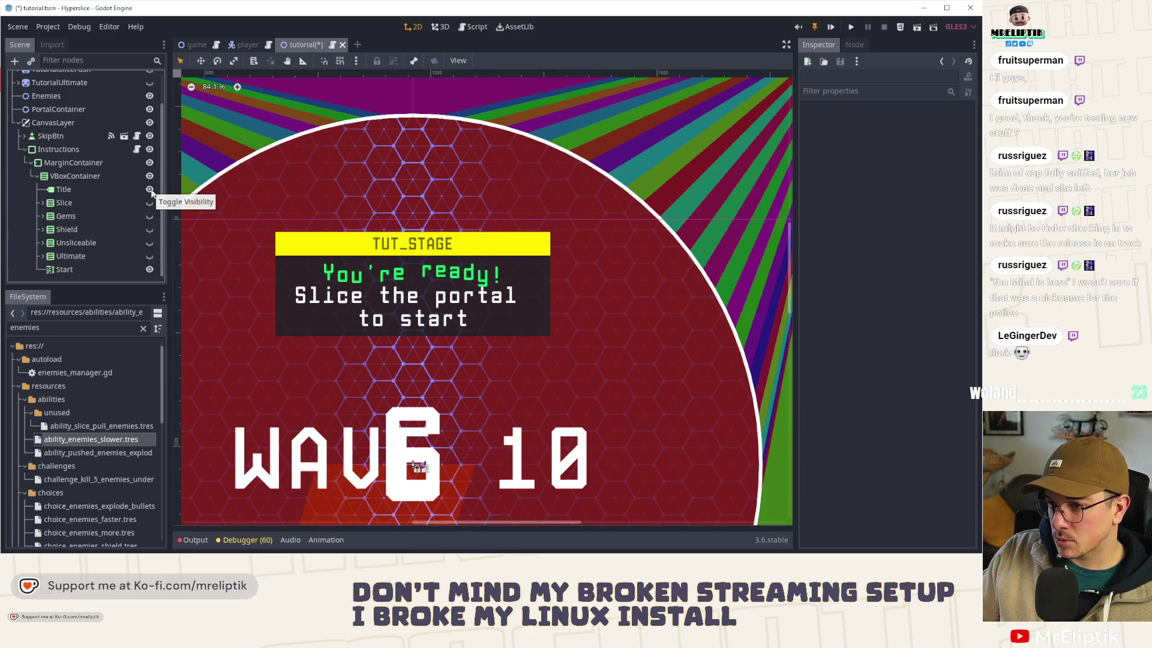
Step: Give the Start message a shared normal font override via Quick Load
left_click(88, 269)
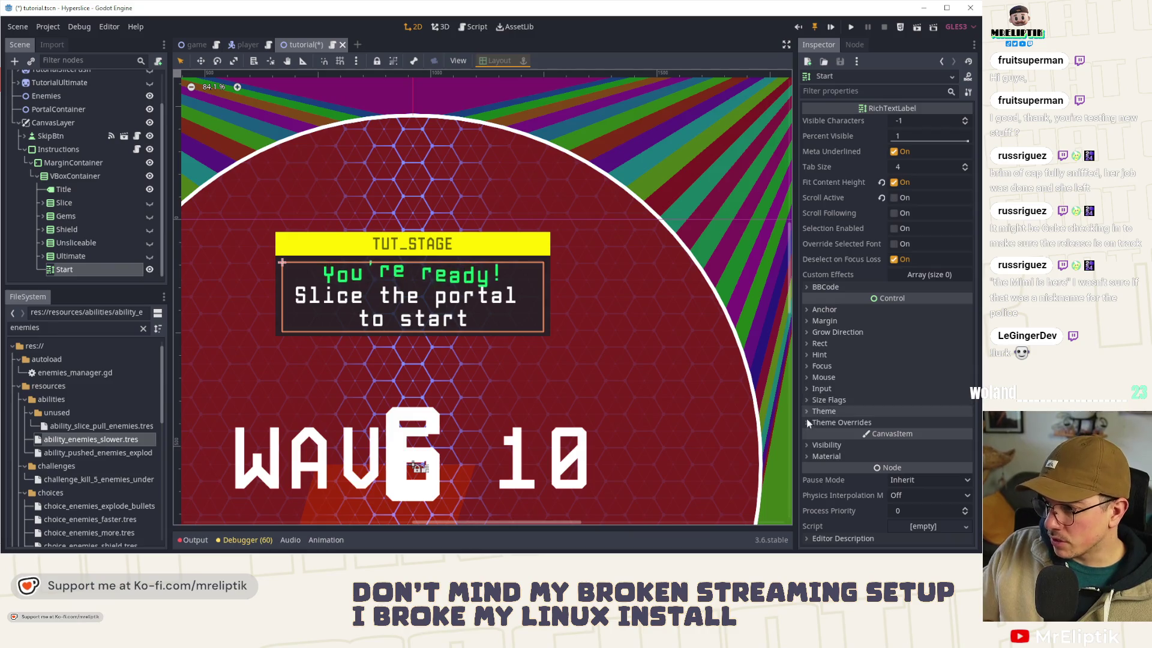
left_click(813, 423)
left_click(820, 434)
left_click(820, 434)
left_click(819, 460)
scroll(960, 416, "down", 3)
left_click(960, 408)
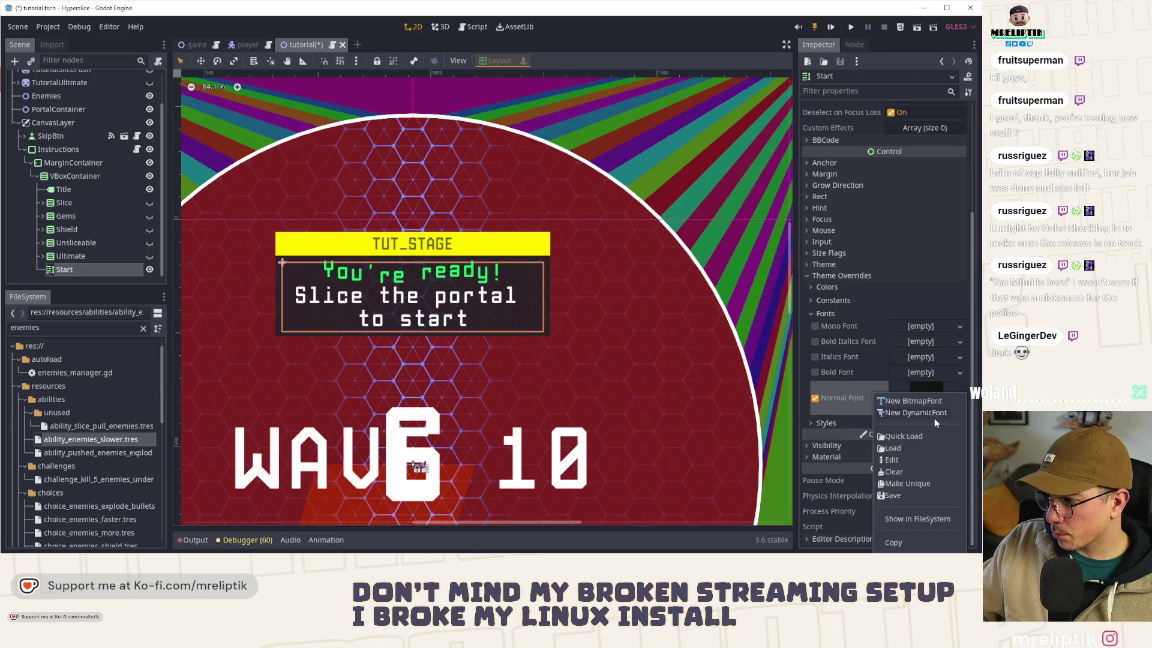
left_click(900, 437)
scroll(427, 318, "down", 5)
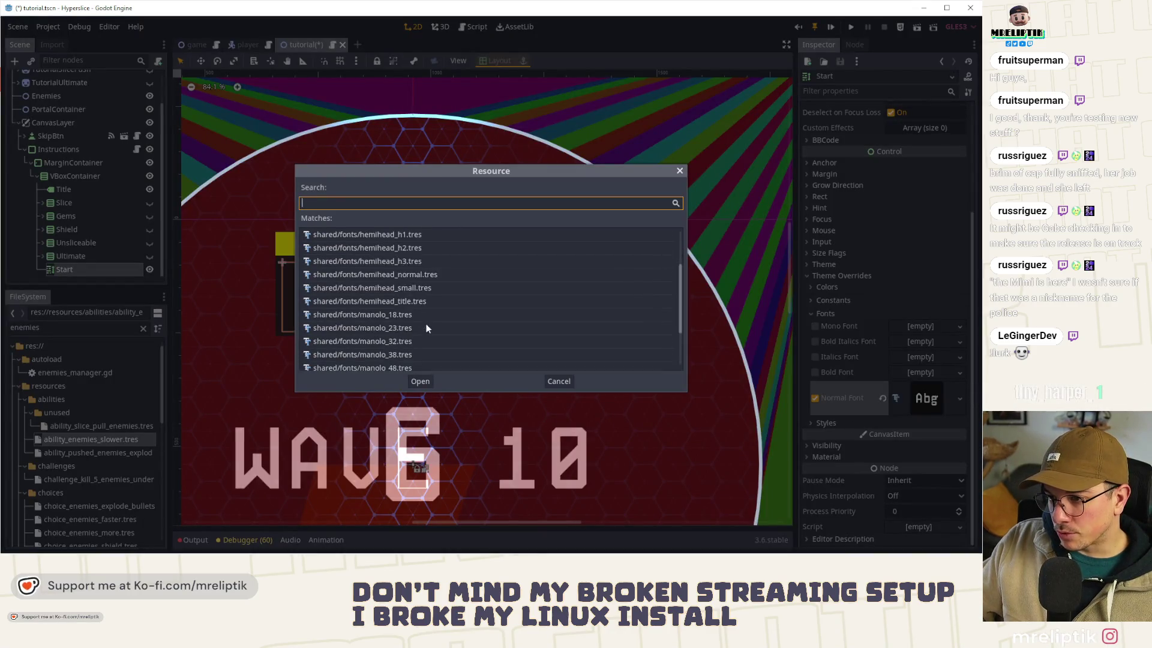
double_click(397, 326)
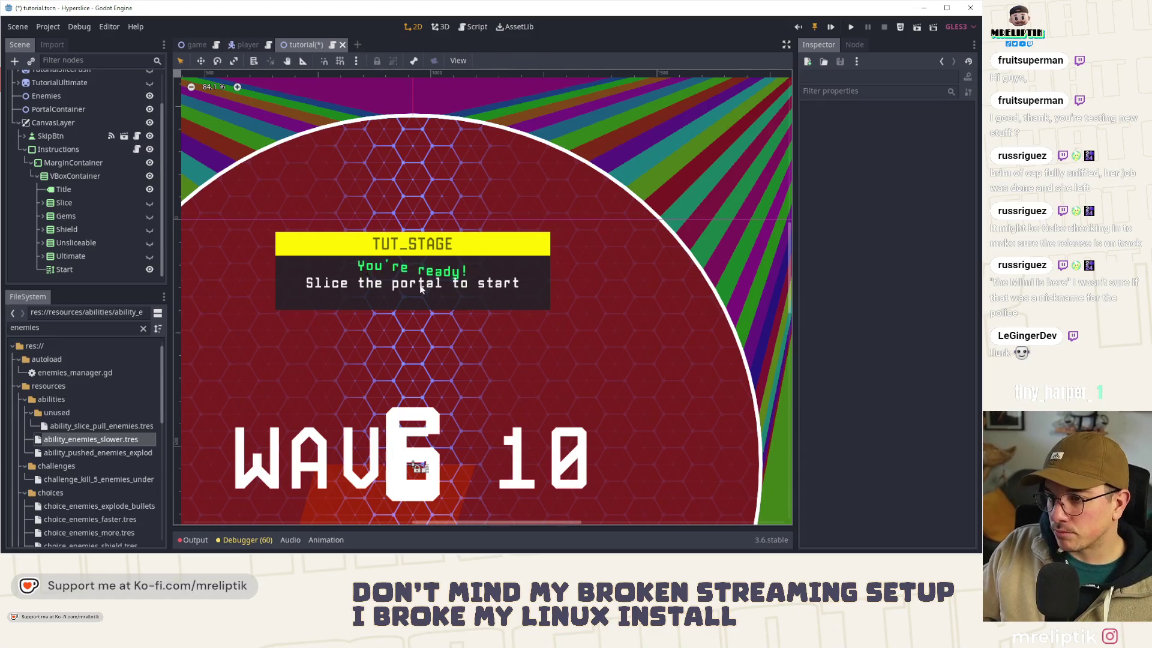
Step: Check the VBoxContainer and Instructions panel nodes, then save the scene again
left_click(399, 297)
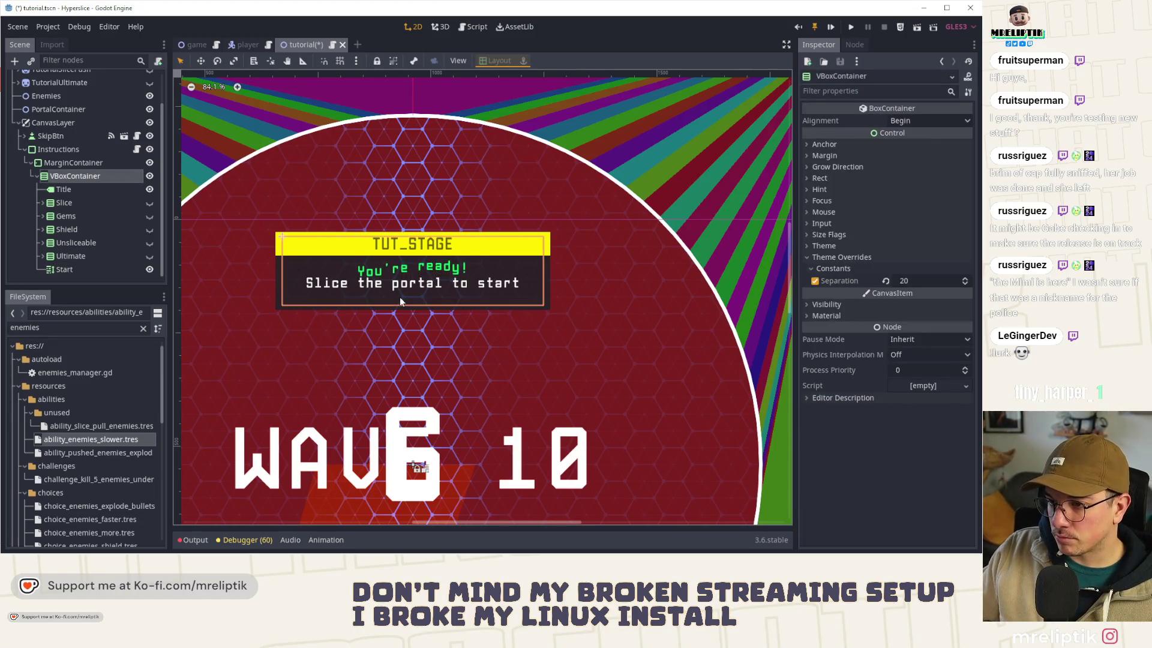
left_click(76, 267)
left_click(74, 178)
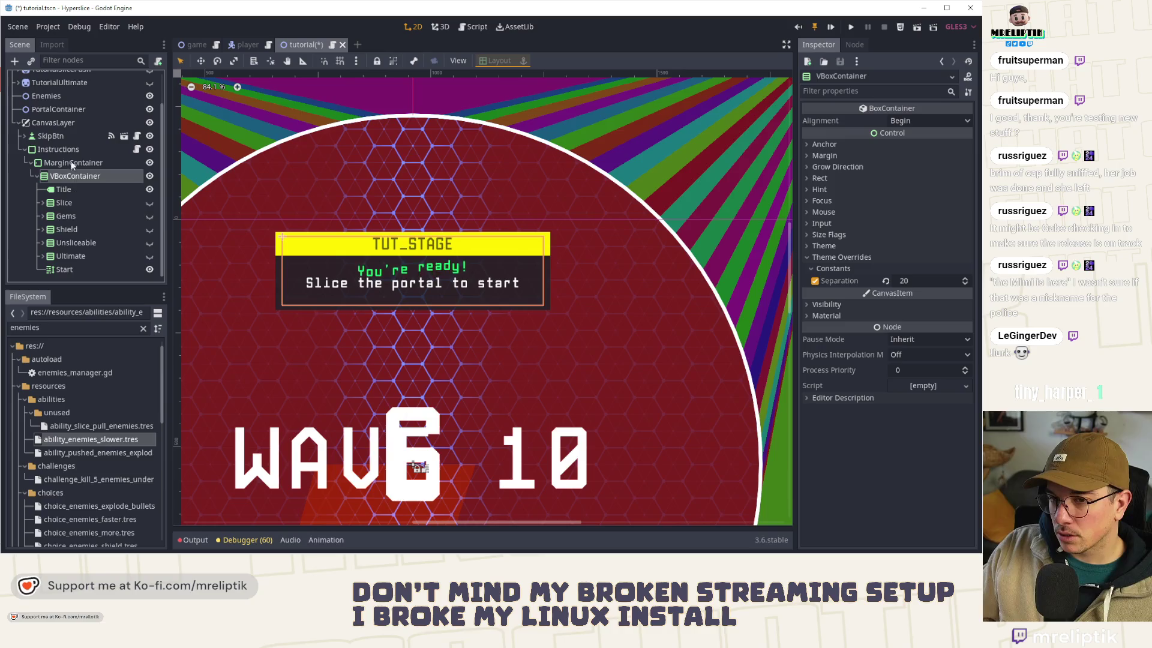
left_click(304, 289)
left_click(259, 258)
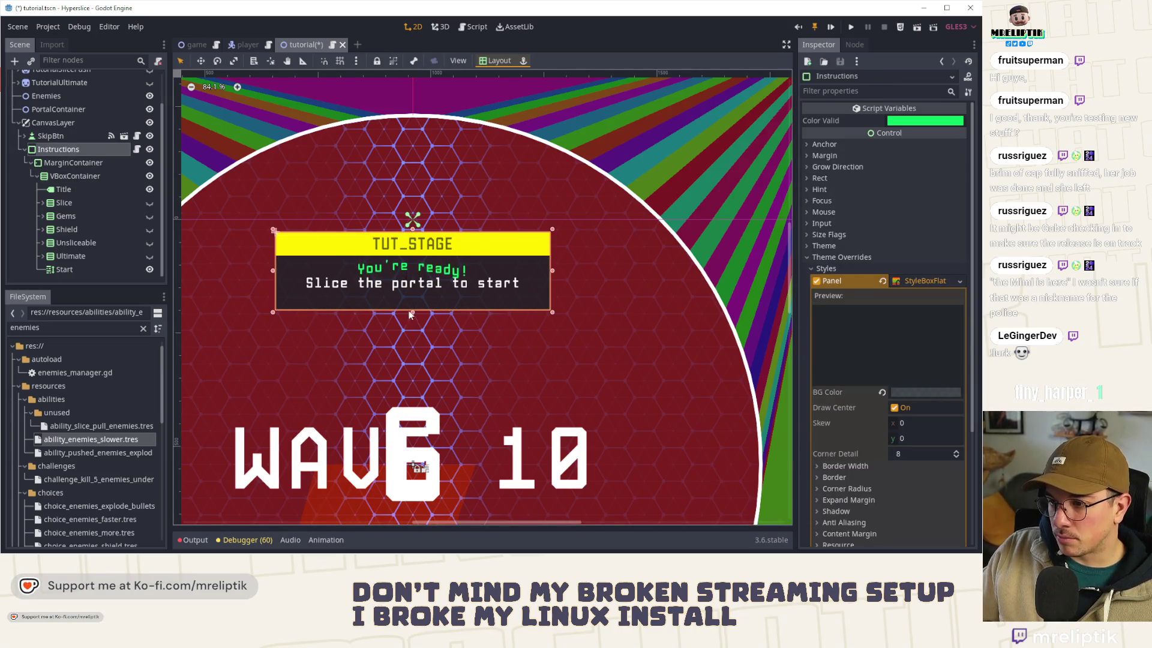
left_click(600, 239)
right_click(600, 238)
key("Escape")
scroll(455, 238, "down", 1)
key("ctrl+s")
scroll(430, 260, "up", 1)
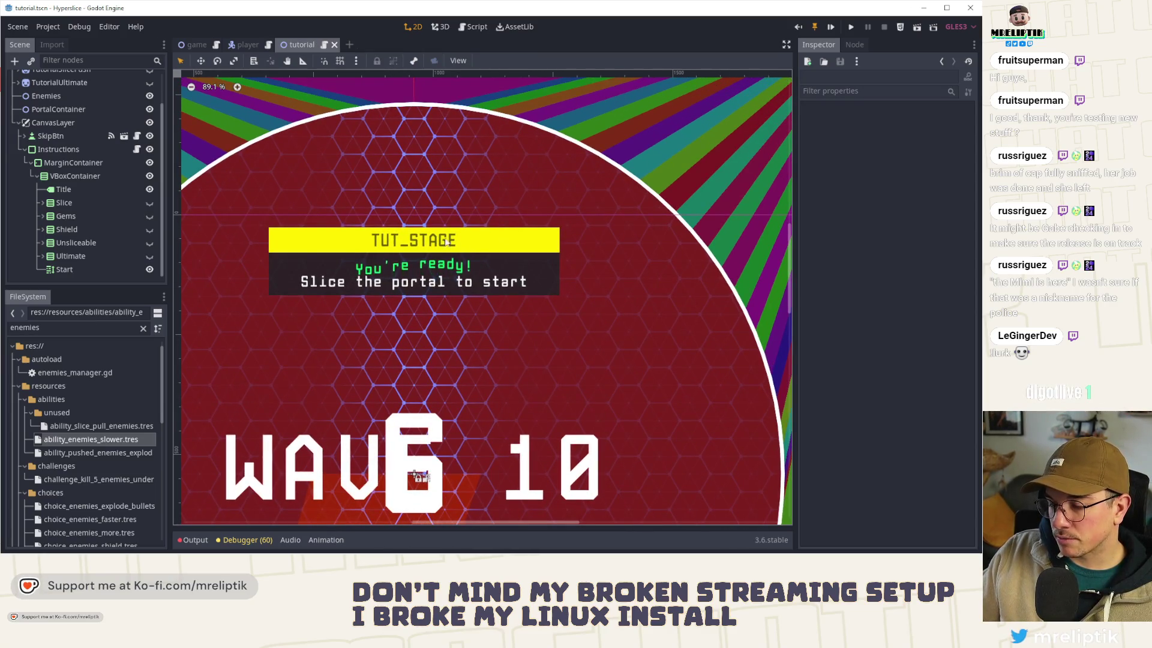
left_click(62, 270)
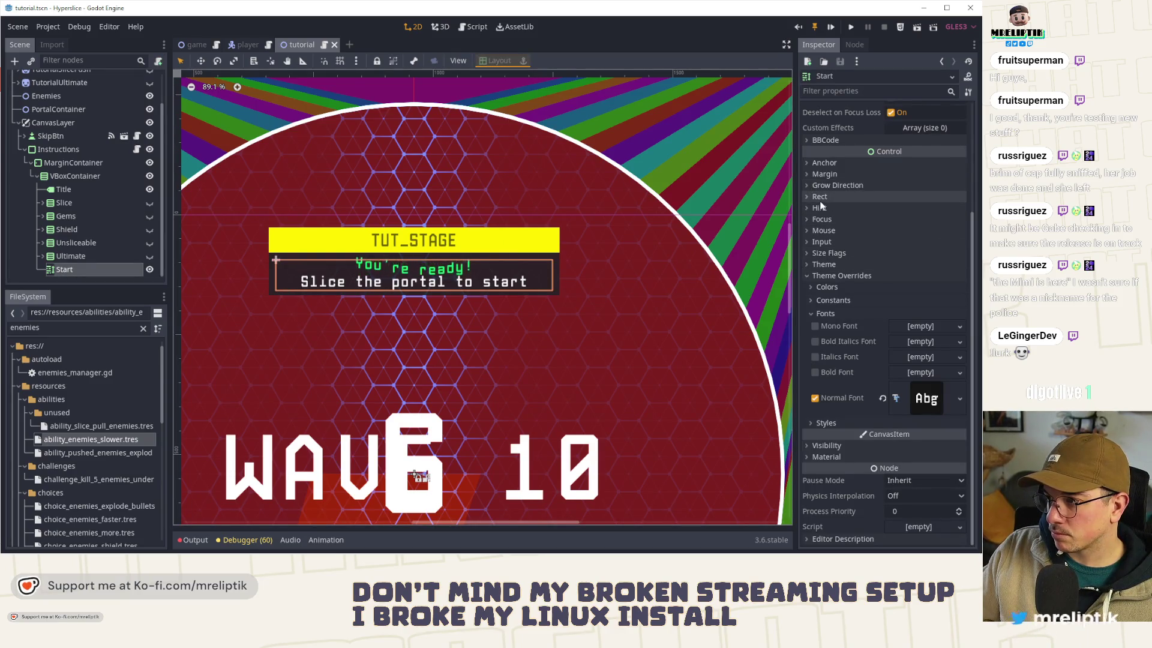
Step: Inspect the Start and Title labels, then open instructions_ui.gd at the set_stage function
scroll(833, 229, "up", 3)
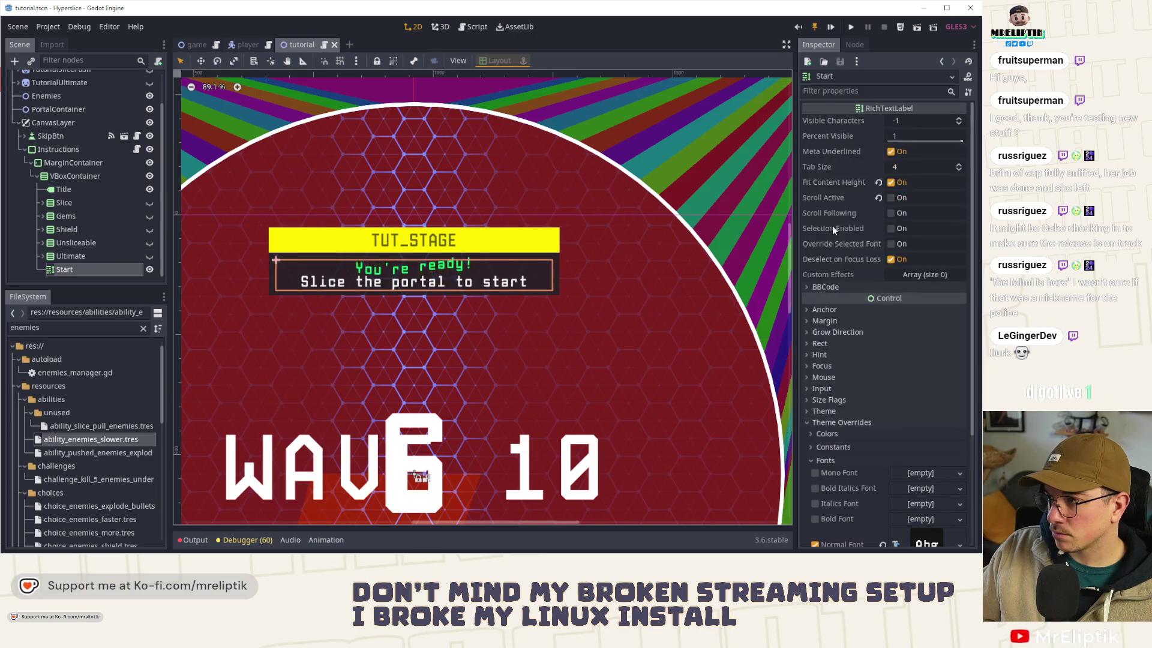
left_click(705, 243)
scroll(426, 243, "down", 2)
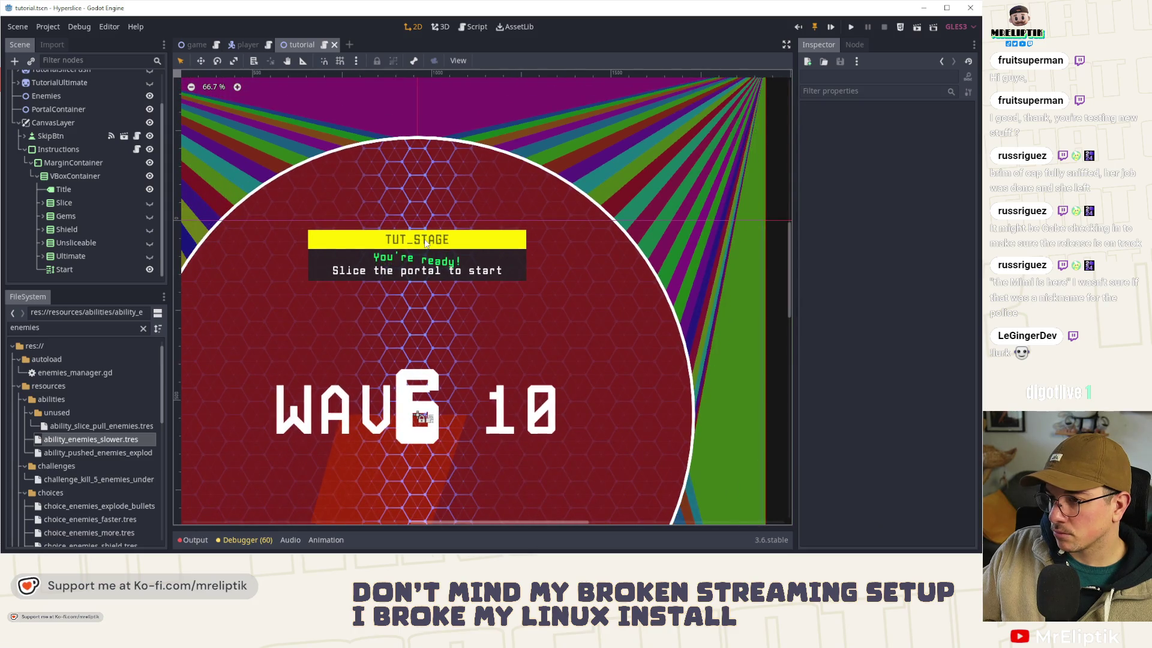
left_click(426, 243)
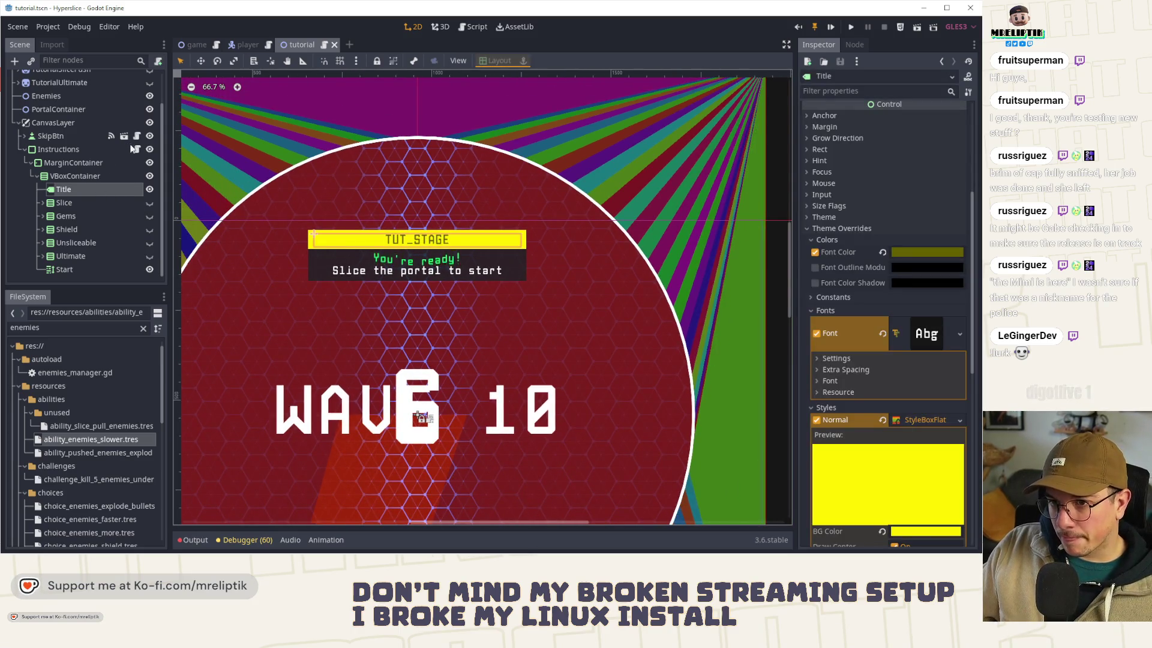
left_click(136, 149)
double_click(337, 312)
left_click(384, 374)
Step: Drag the Title node into the script to create an onready title variable
scroll(391, 178, "up", 3)
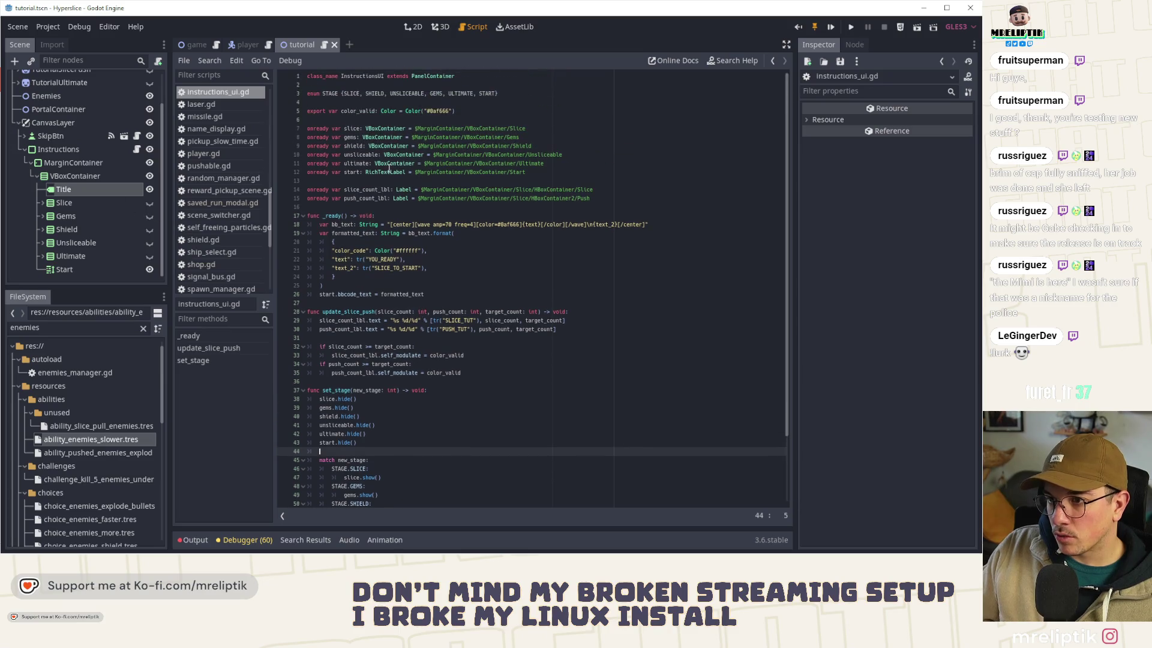
left_click(345, 119)
key("Return")
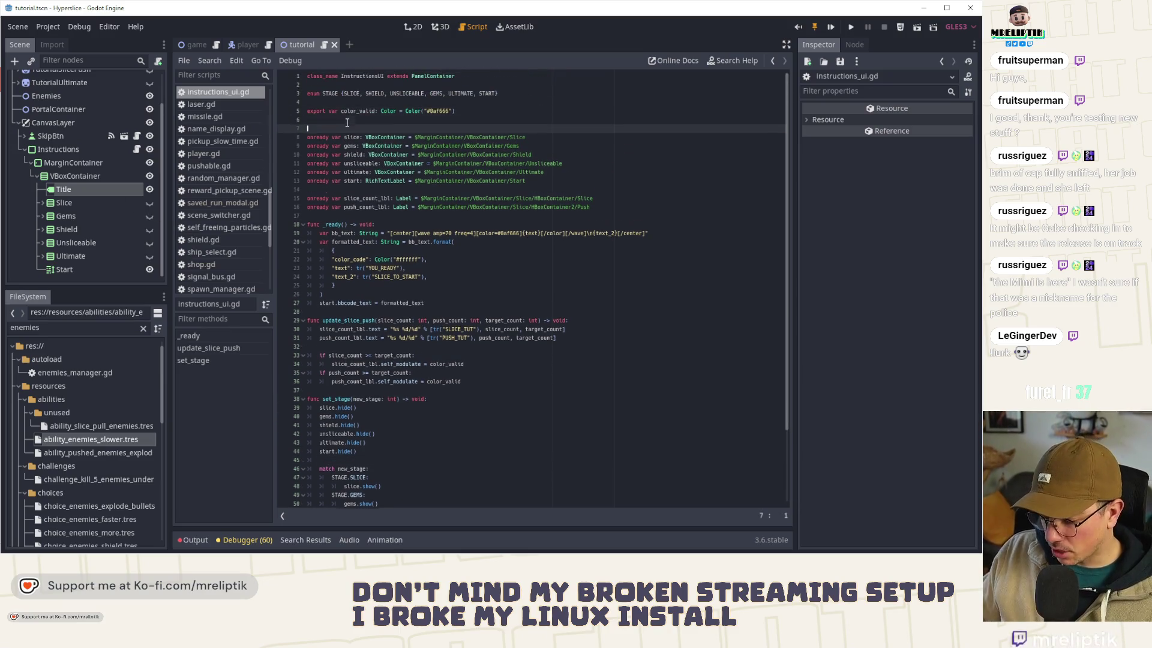
mouse_move(96, 192)
left_mouse_down()
mouse_move(276, 163)
mouse_move(346, 132)
left_mouse_up()
Step: Add a 'title.text =' line above set_stage's match statement, checking the Title's TUT_STAGE text
scroll(405, 376, "down", 3)
left_click(412, 391)
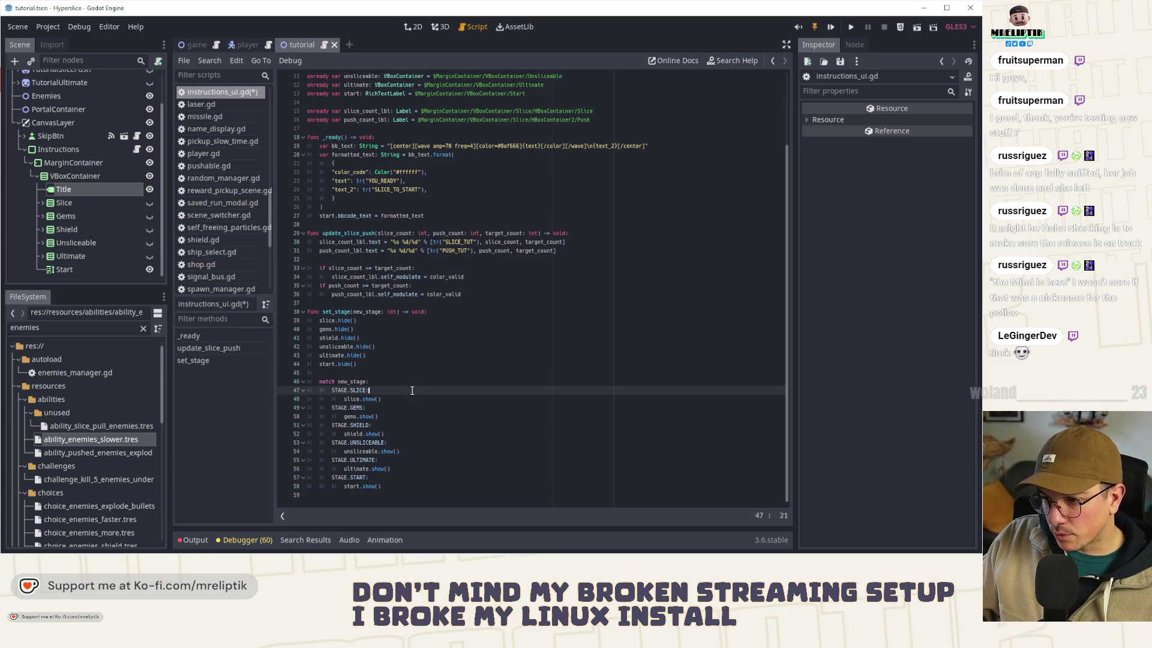
key("Return")
key("ctrl+z")
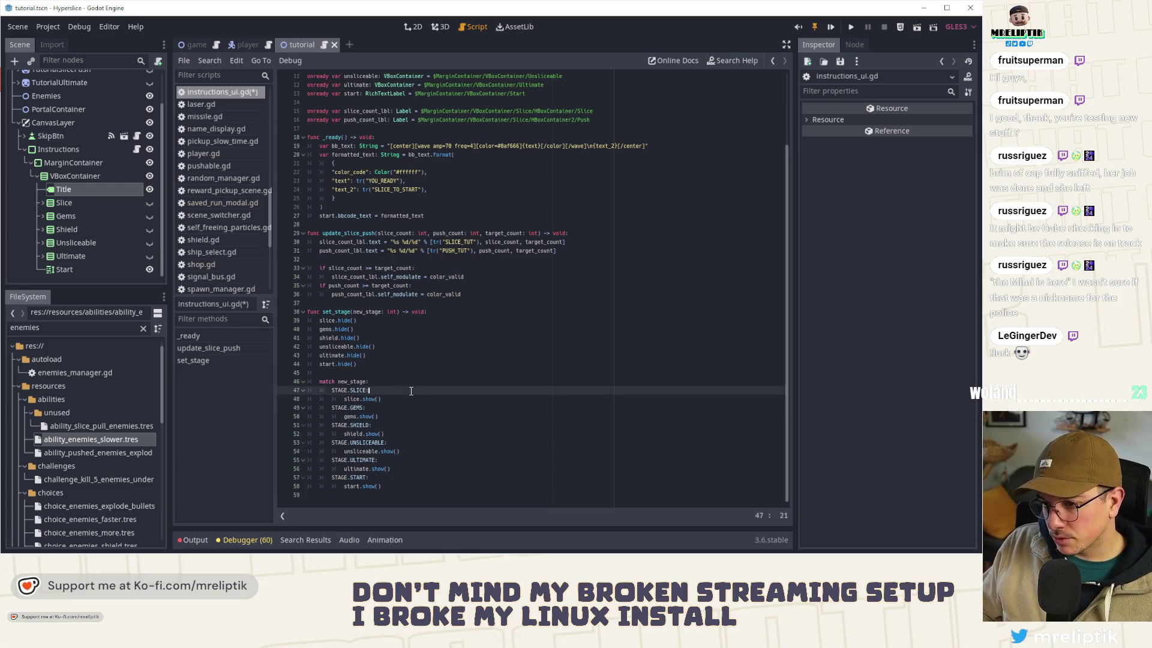
left_click(378, 380)
key("Return")
key("Return")
key("Up")
type("title.tex")
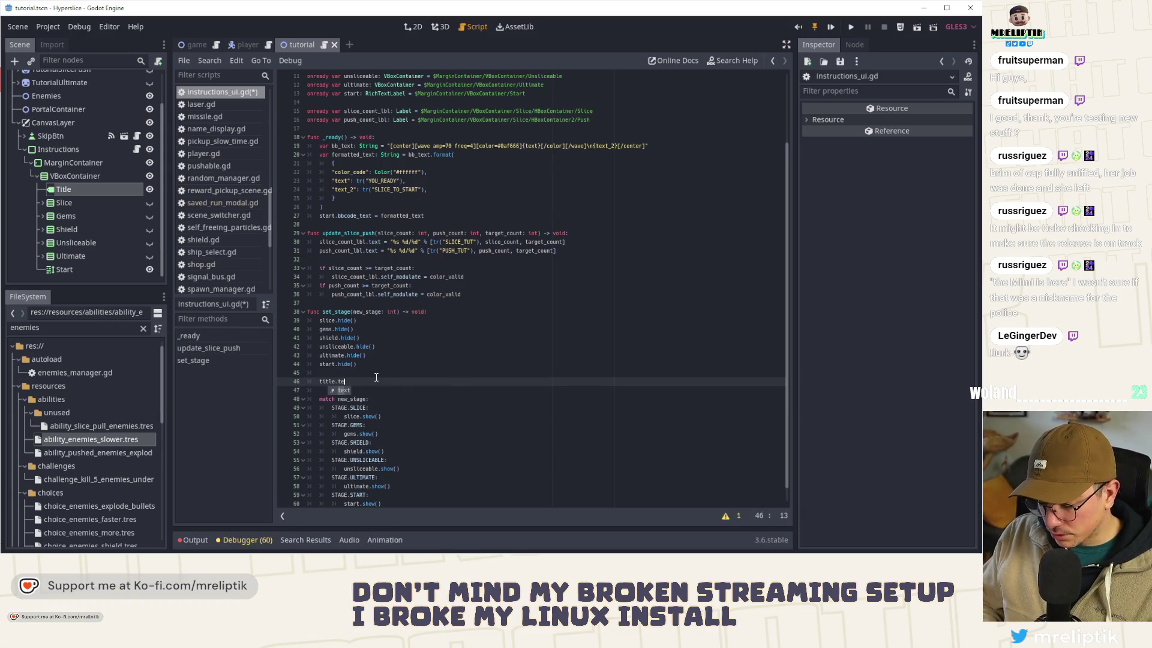
type("t = \"TITLE_T")
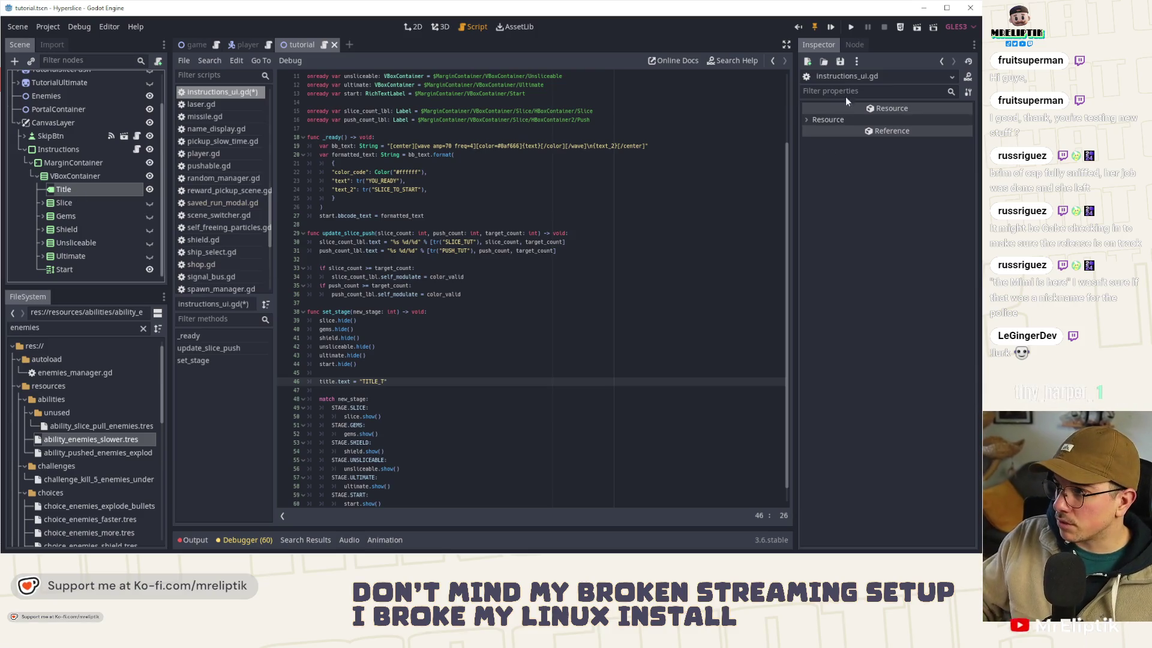
left_click(75, 215)
left_click(73, 192)
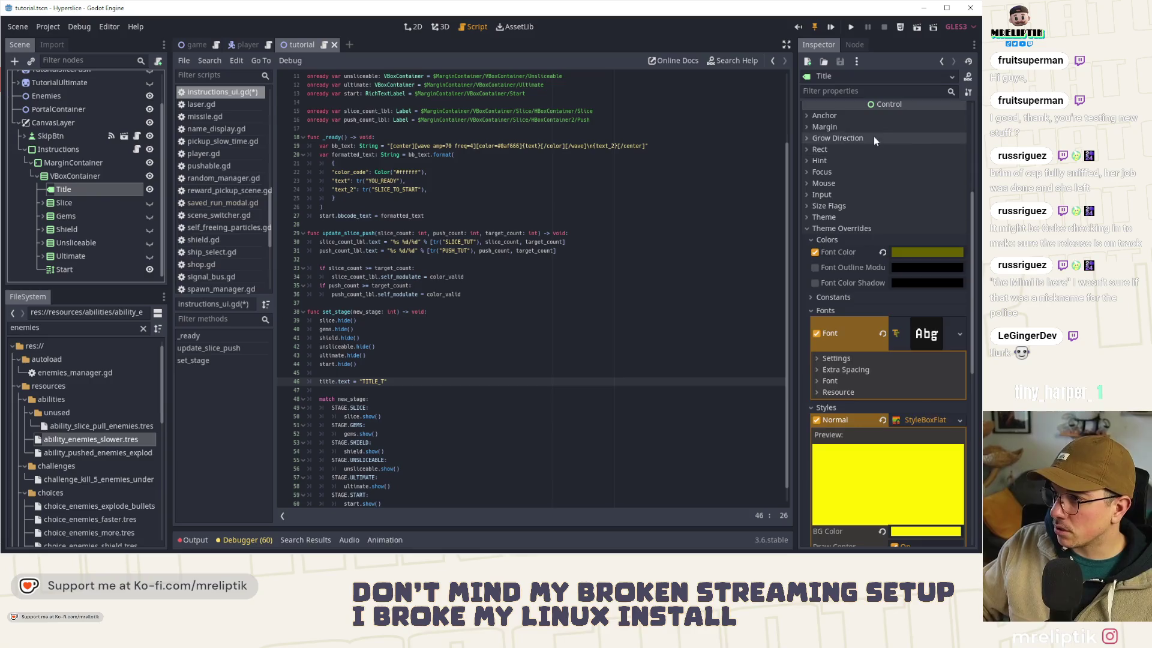
double_click(854, 165)
double_click(376, 383)
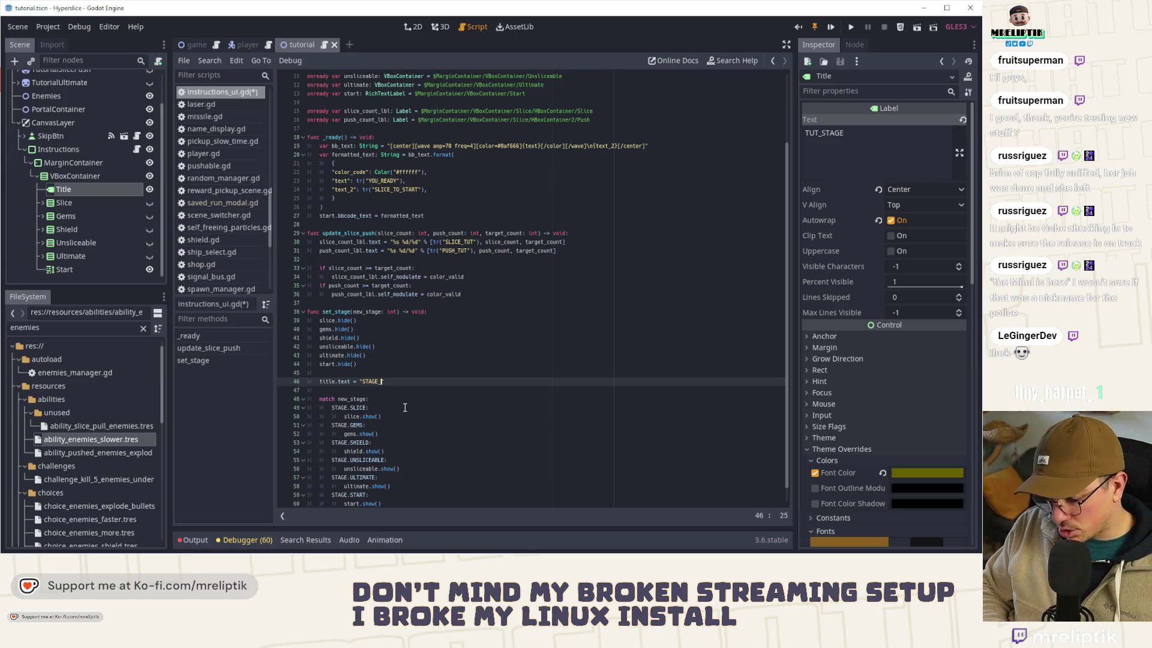
Step: Paste STAGE_TUT into the Title label's Text property and save
double_click(380, 383)
key("ctrl+c")
left_click(828, 150)
key("ctrl+a")
key("ctrl+v")
key("ctrl+s")
left_click(392, 382)
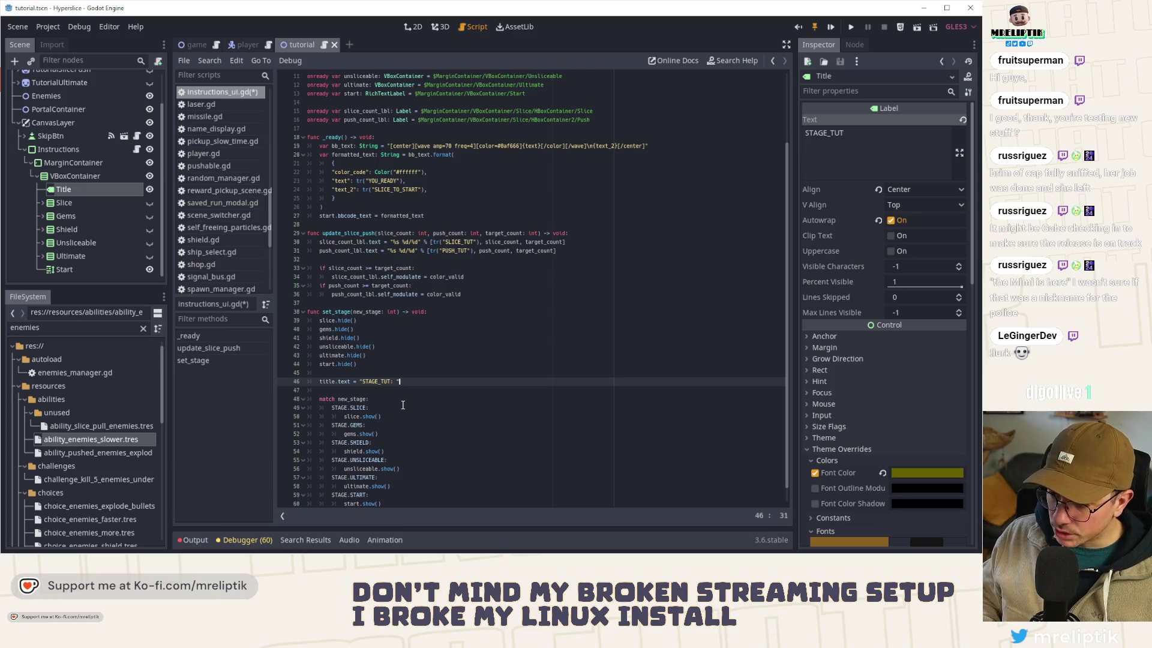
Step: Wrap STAGE_TUT in tr() and add the ' %d/%d' counter format string
key("BackSpace")
type("tr(")
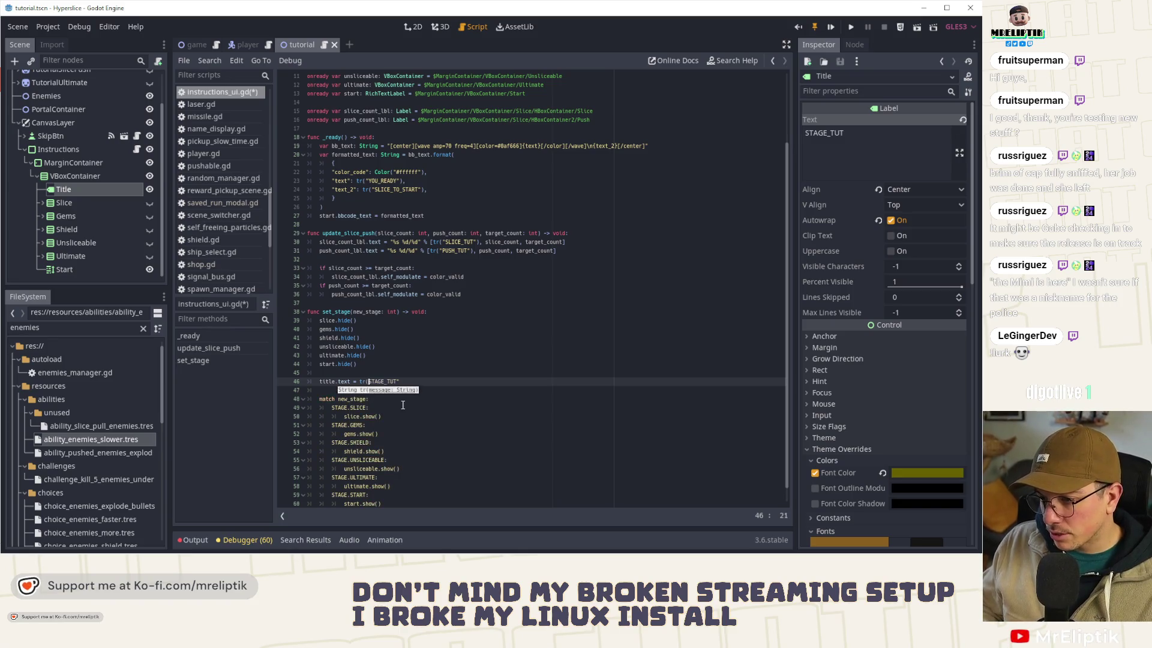
type("\"")
key("BackSpace")
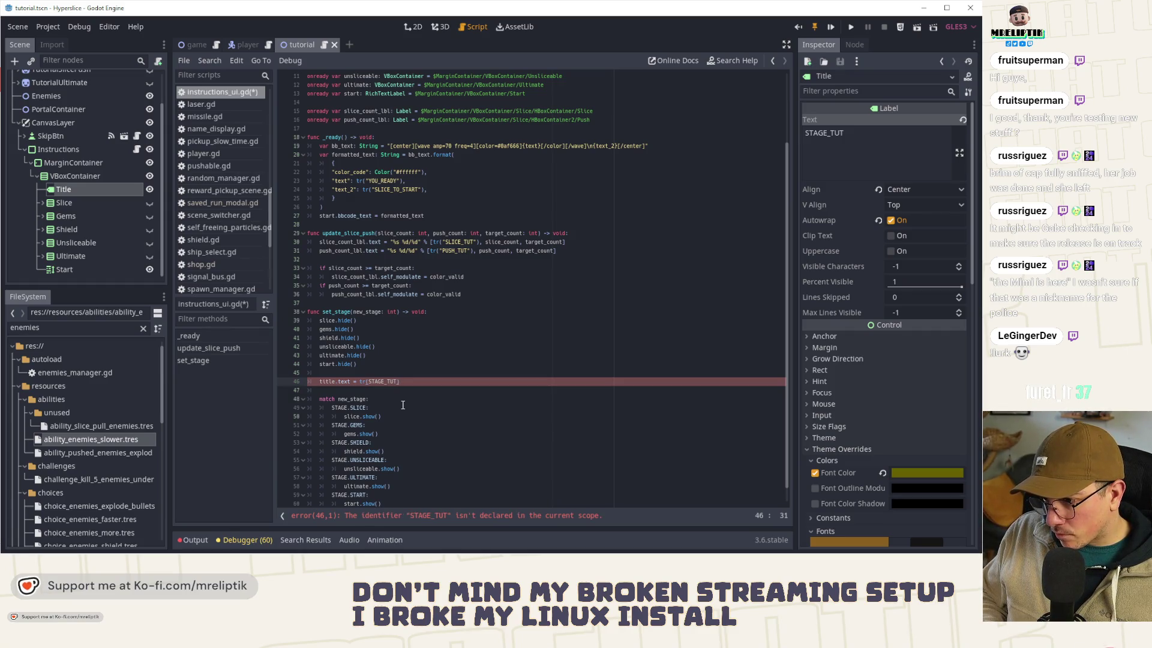
type("\"")
key("End")
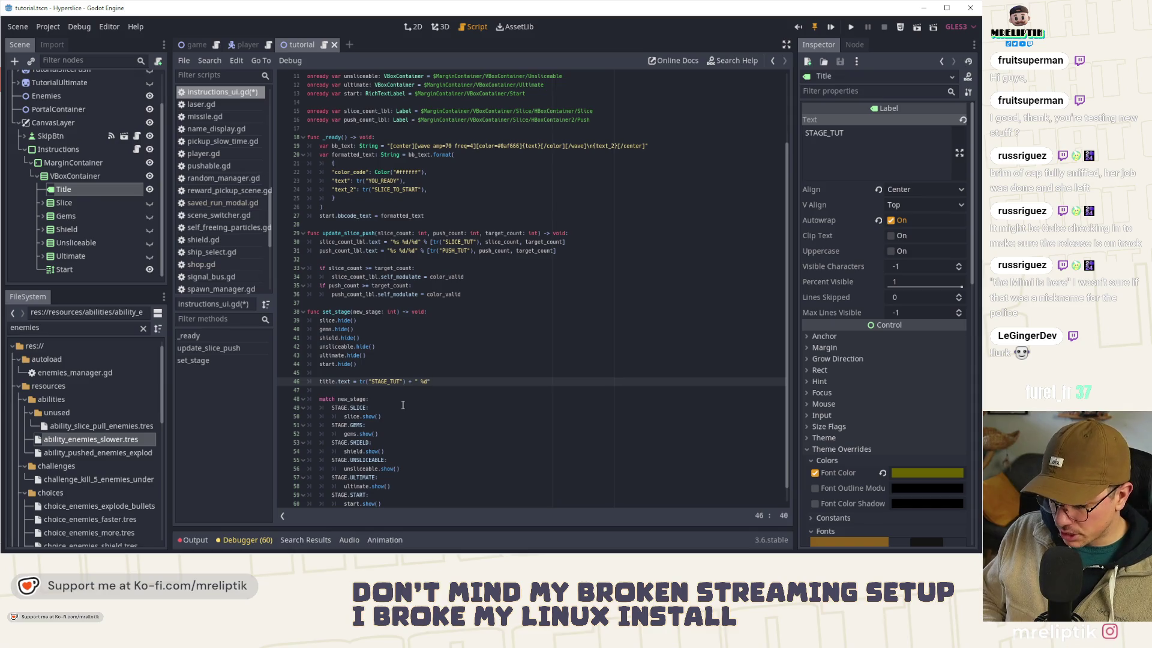
key("ctrl+s")
type("\"")
key("ctrl+s")
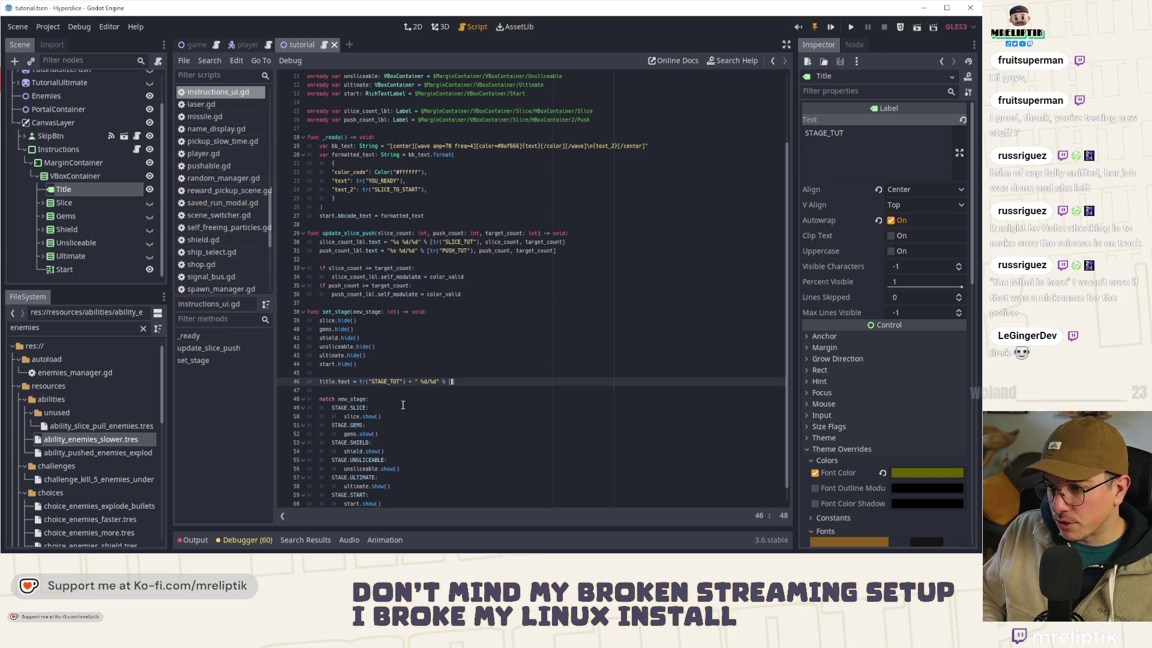
Step: Supply the counter arguments new_stage and STAGE.values().size(), saving the script
type("new")
key("Return")
key("ctrl+s")
type(", ")
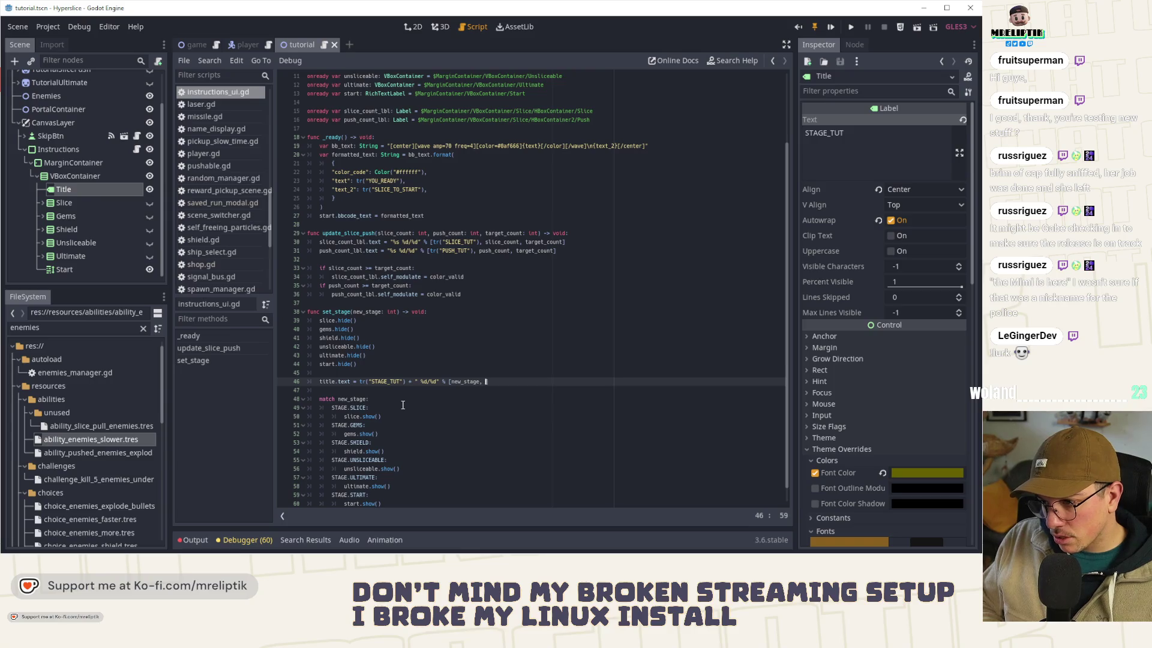
type("STAGE")
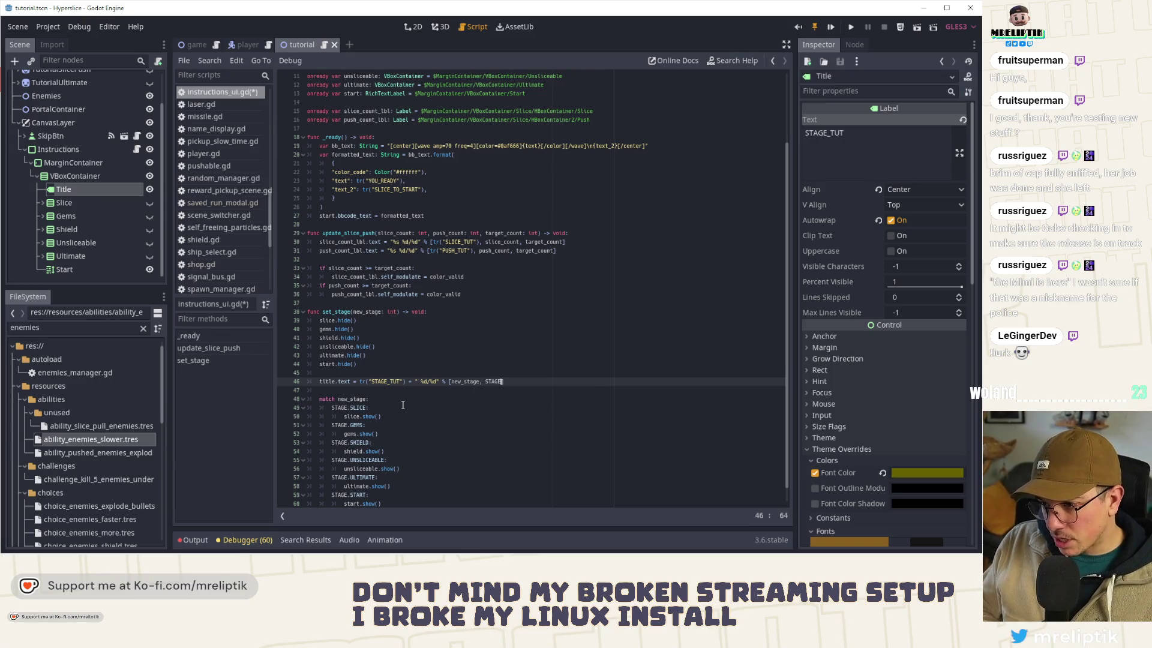
type(".v")
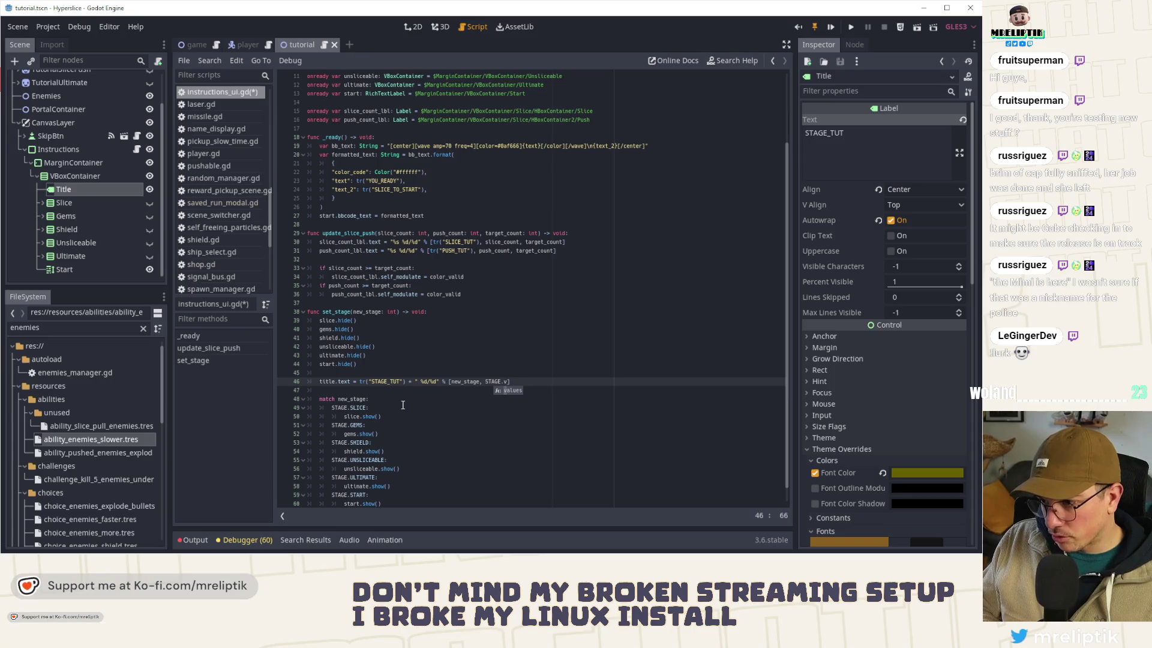
key("Return")
type(".")
type("si")
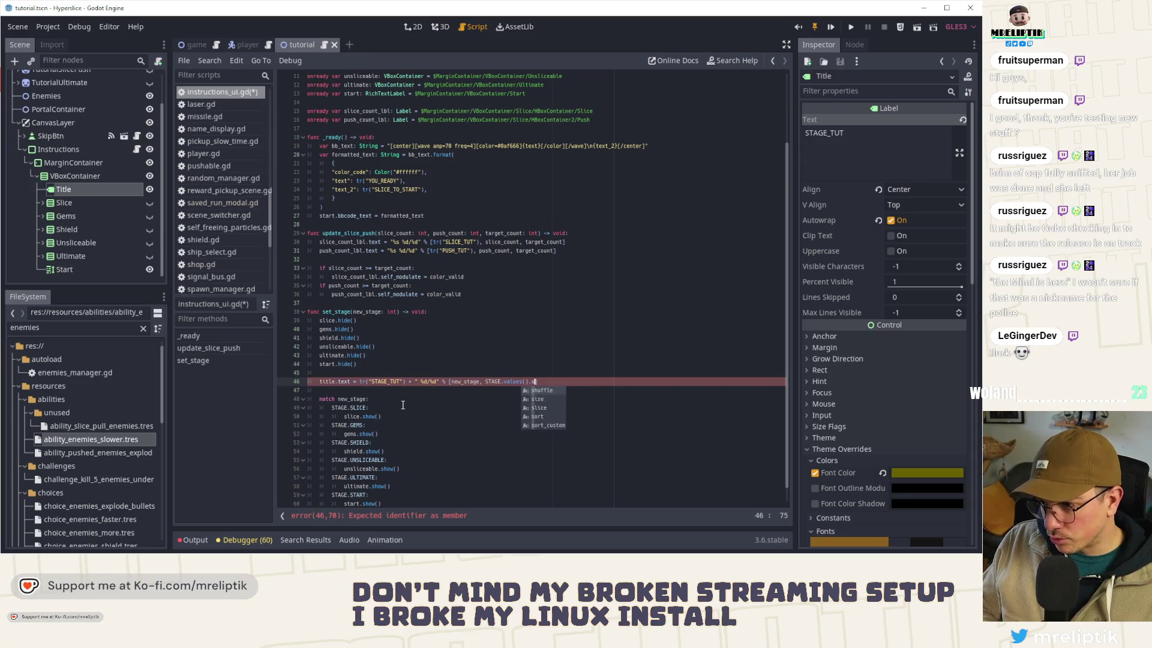
key("Return")
key("ctrl+s")
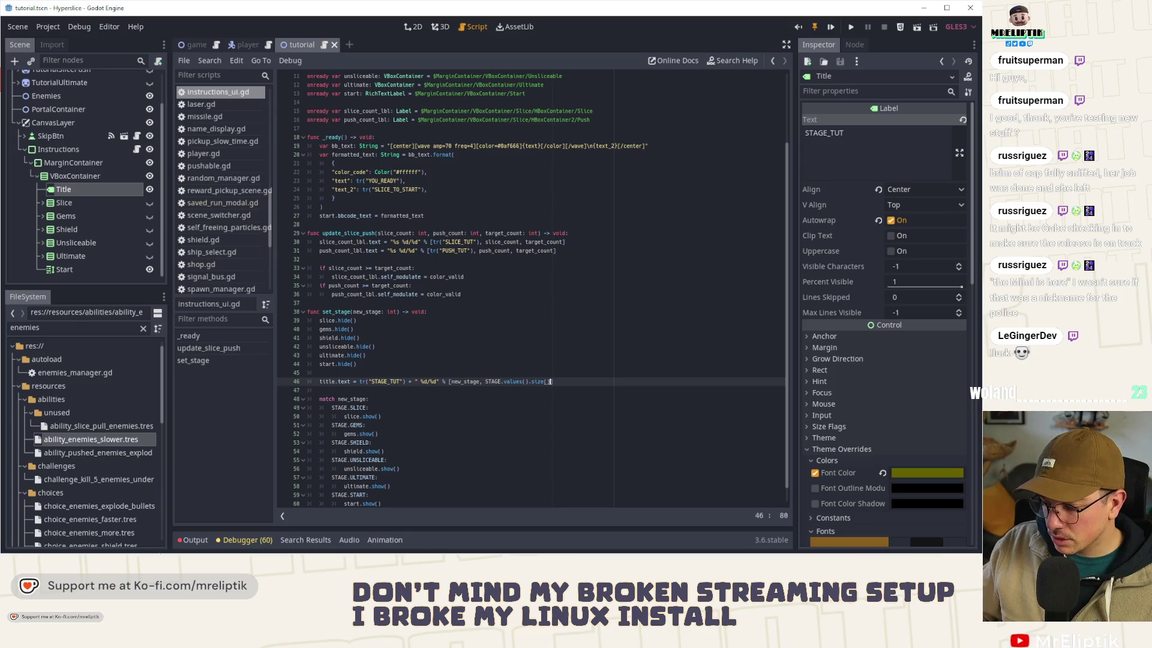
type(")]")
Step: Change the first counter argument to new_stage+1 and run the game with F5
left_click(546, 359)
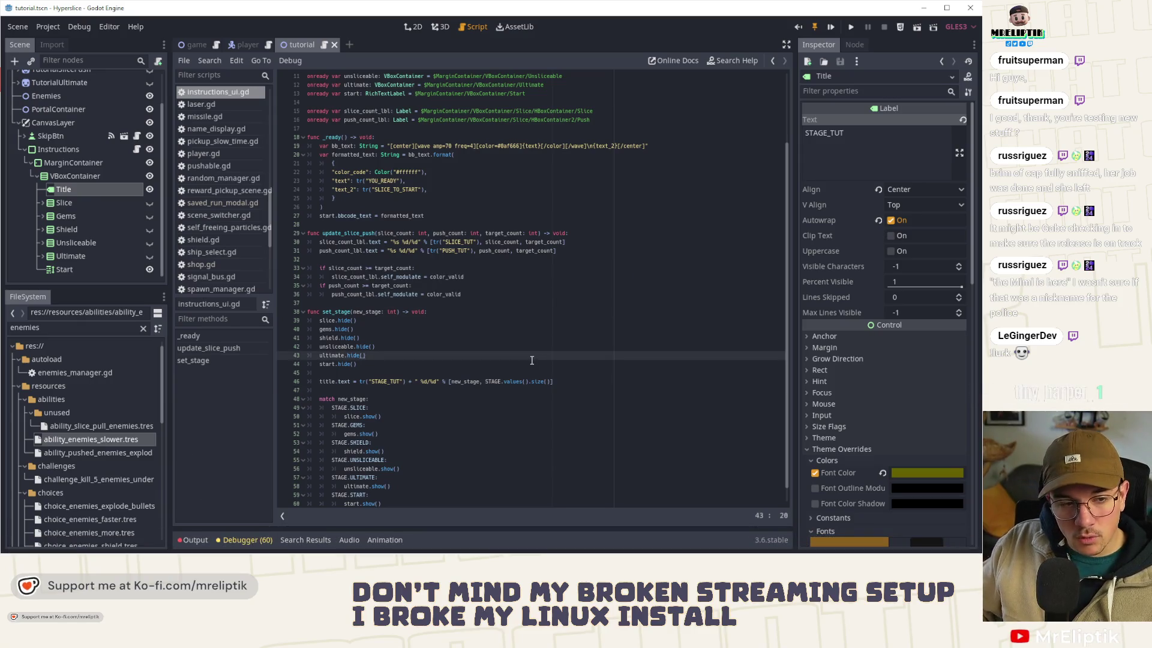
left_click_drag(479, 384, 489, 400)
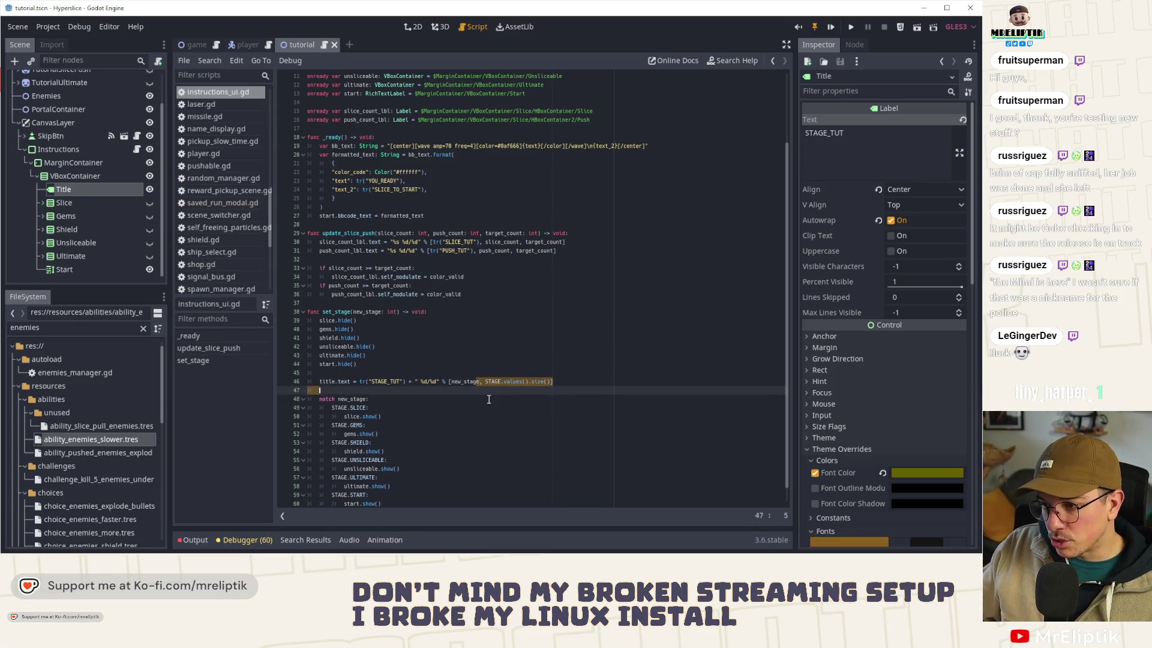
left_click(489, 399)
key("ctrl+z")
type("+1")
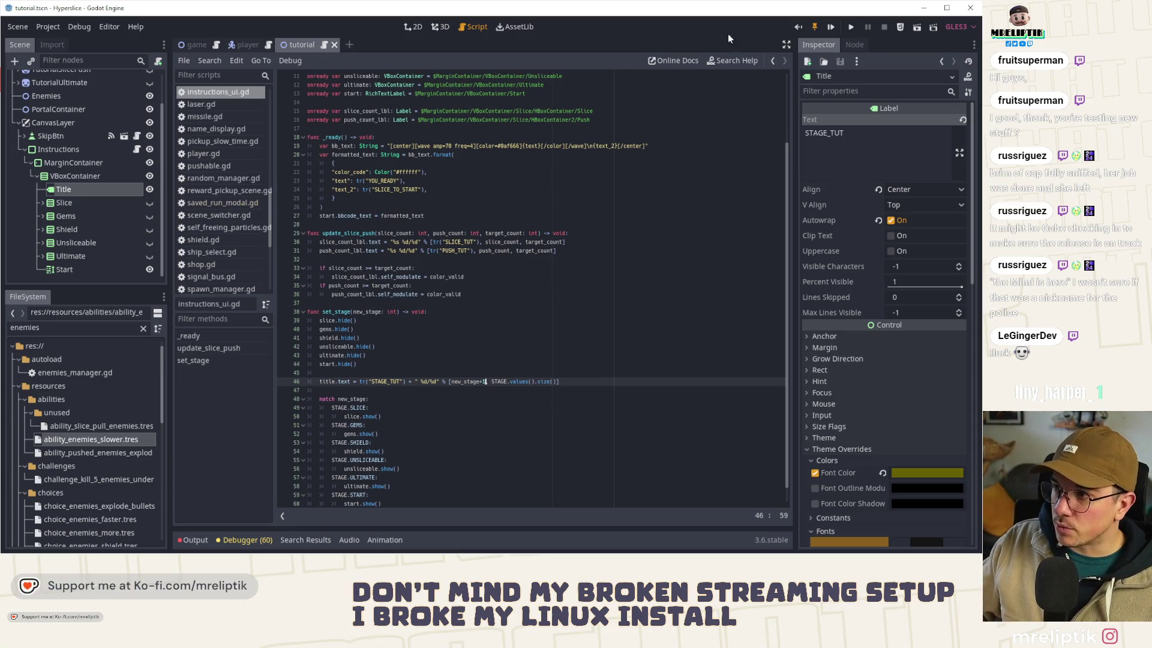
key("F5")
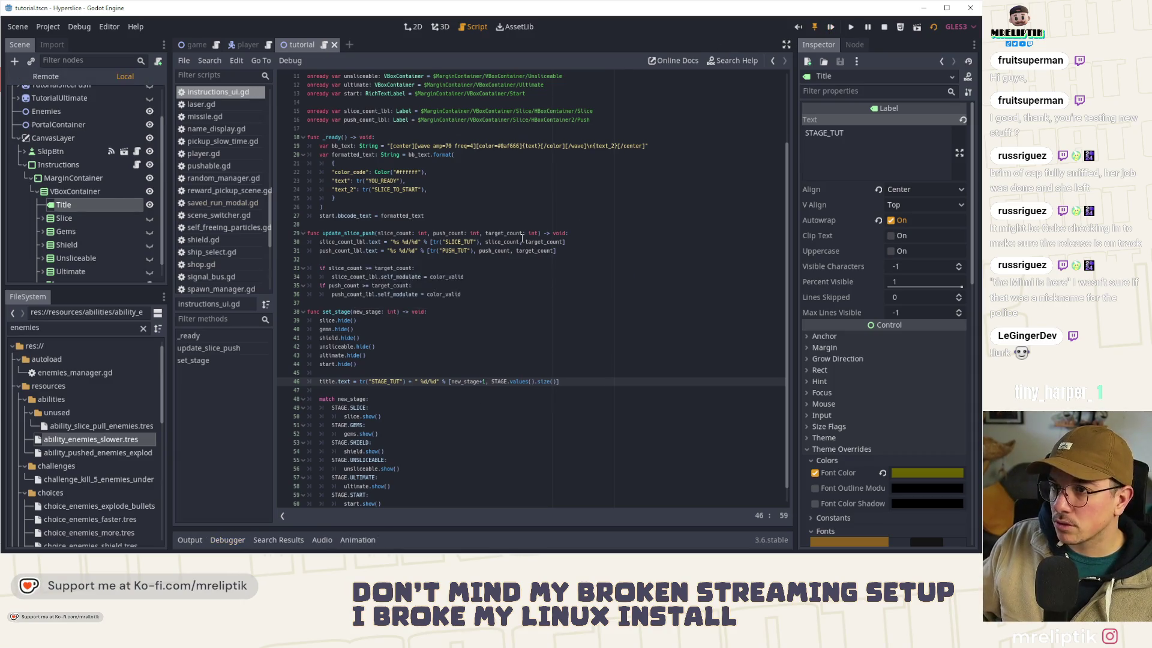
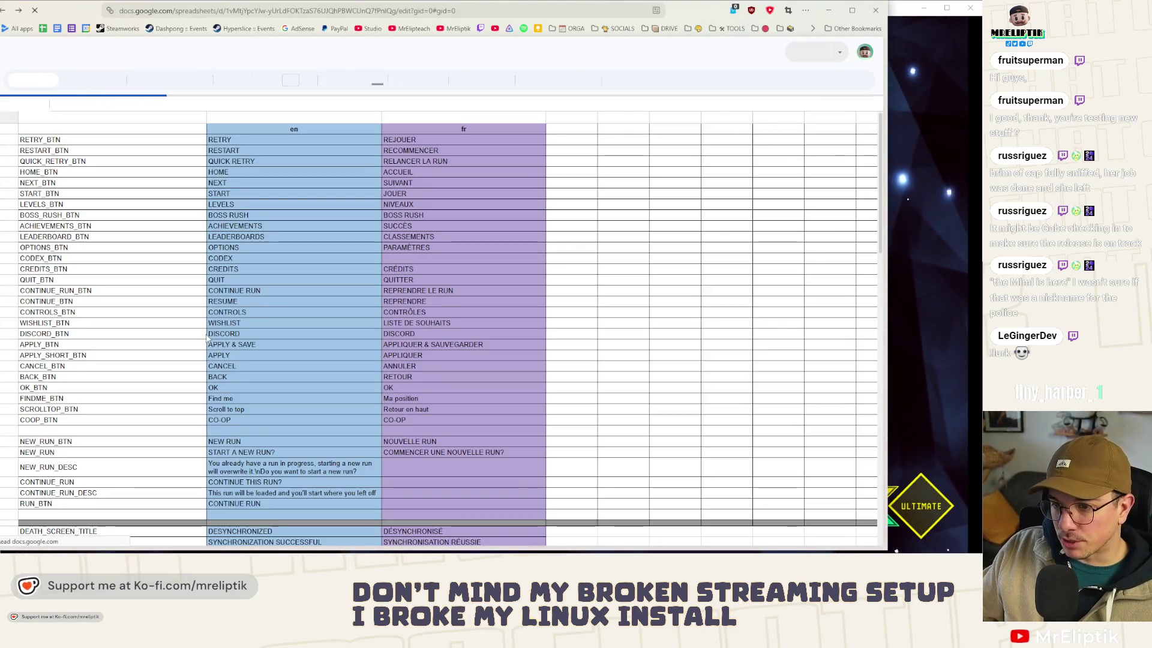
Step: Search the sheet for 'tut' and scroll the tutorial key rows into view, down to row 138
scroll(162, 354, "down", 5)
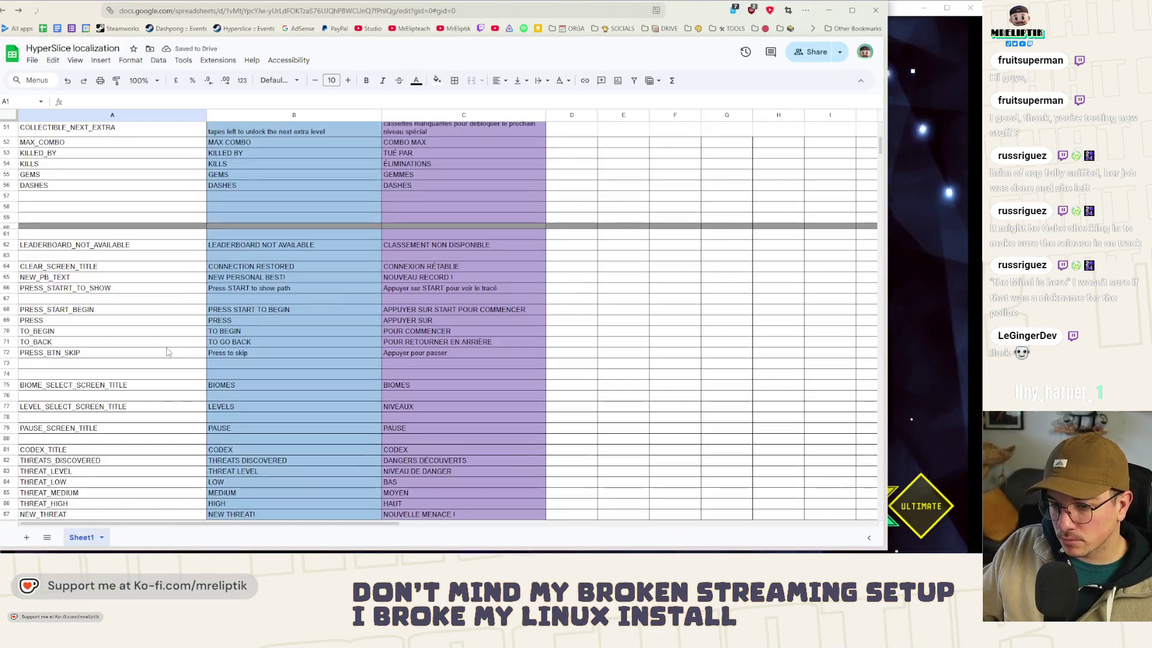
key("ctrl+f")
type("tut")
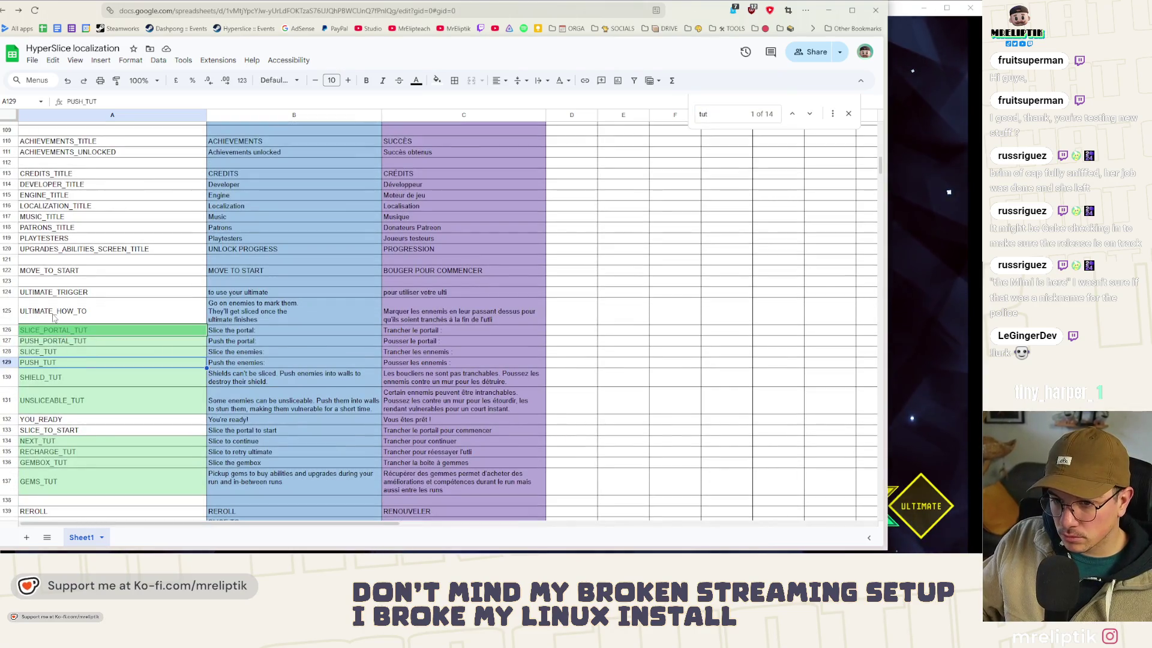
left_click(38, 331)
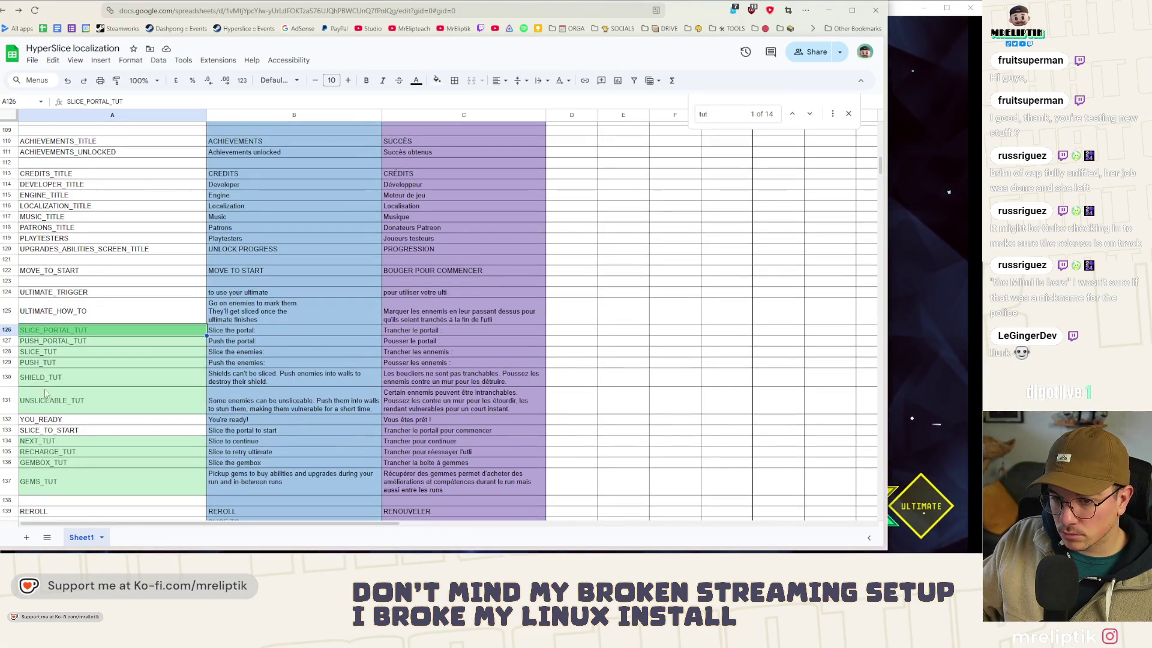
key("Down")
key("Down")
key("Down")
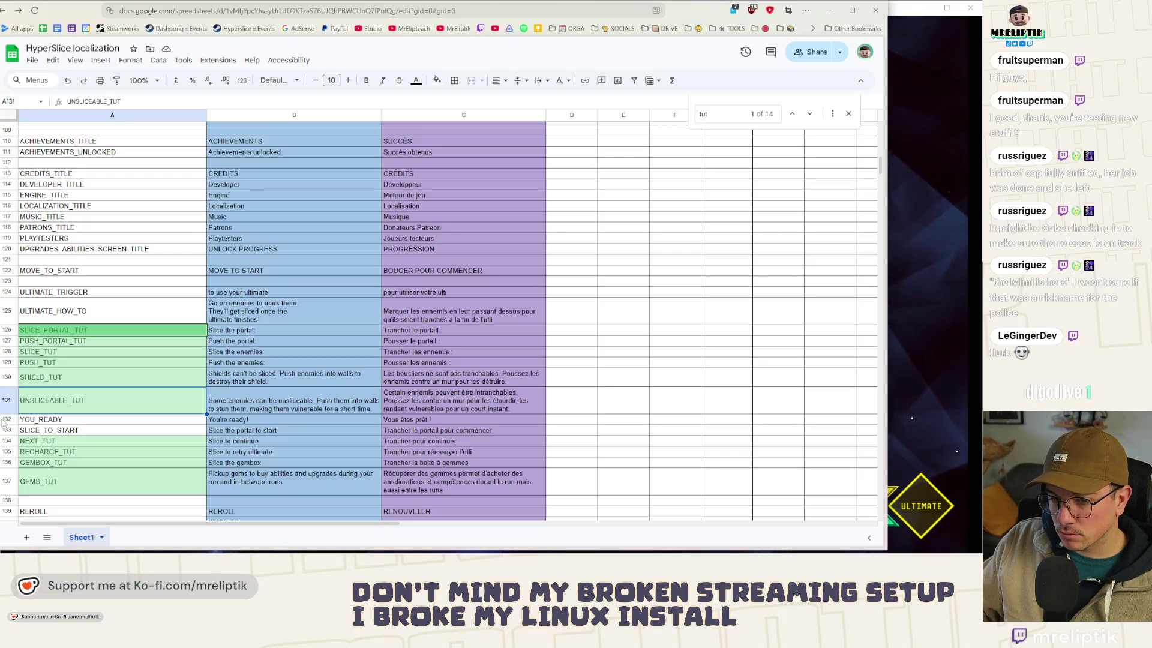
scroll(5, 471, "down", 1)
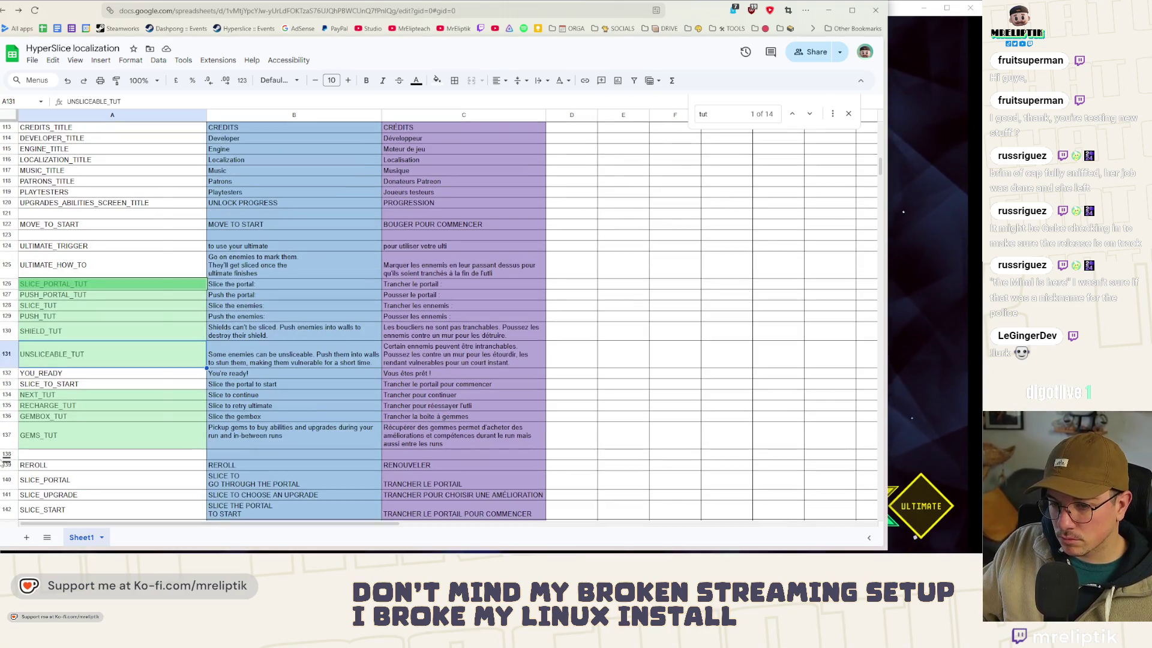
right_click(7, 454)
Step: Insert a row above REROLL with key STAGE_TUT and English text 'TUTORIAL STAGE'
left_click(68, 272)
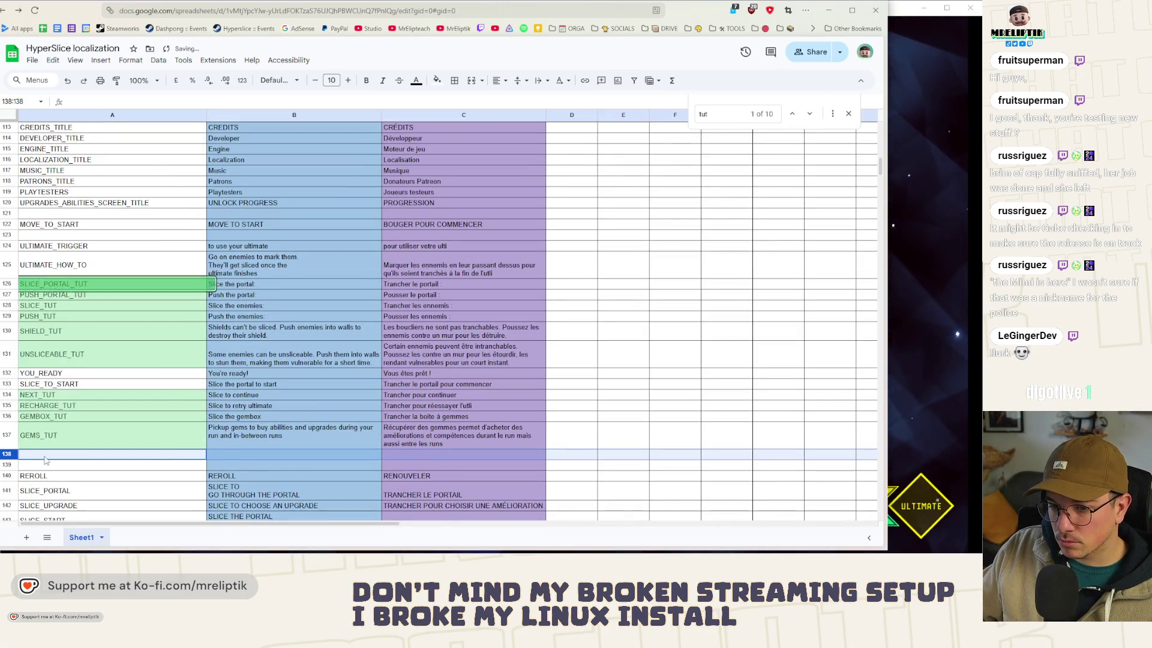
left_click(44, 456)
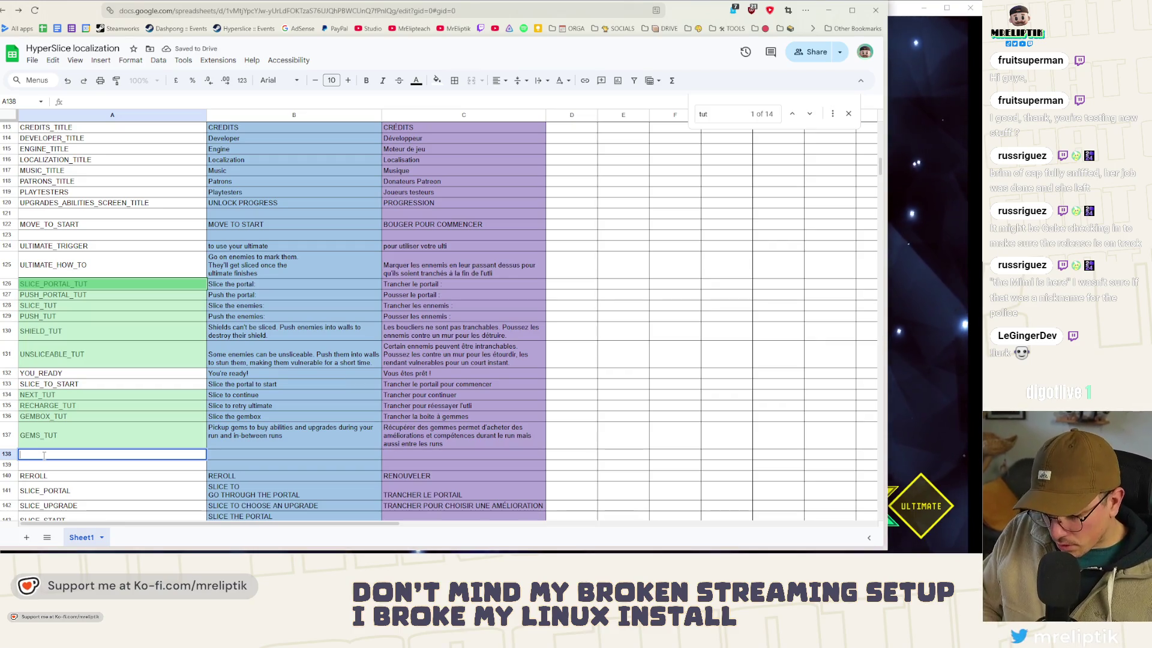
type("STAGE_TUT")
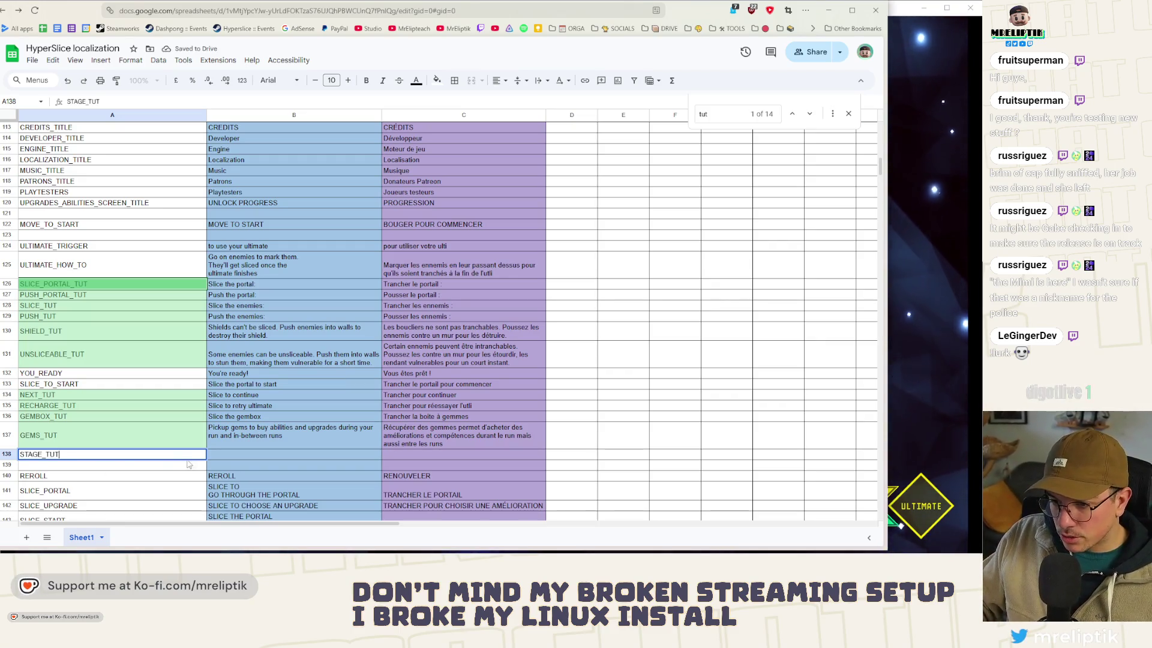
left_click(229, 454)
type("TUTORIAL S")
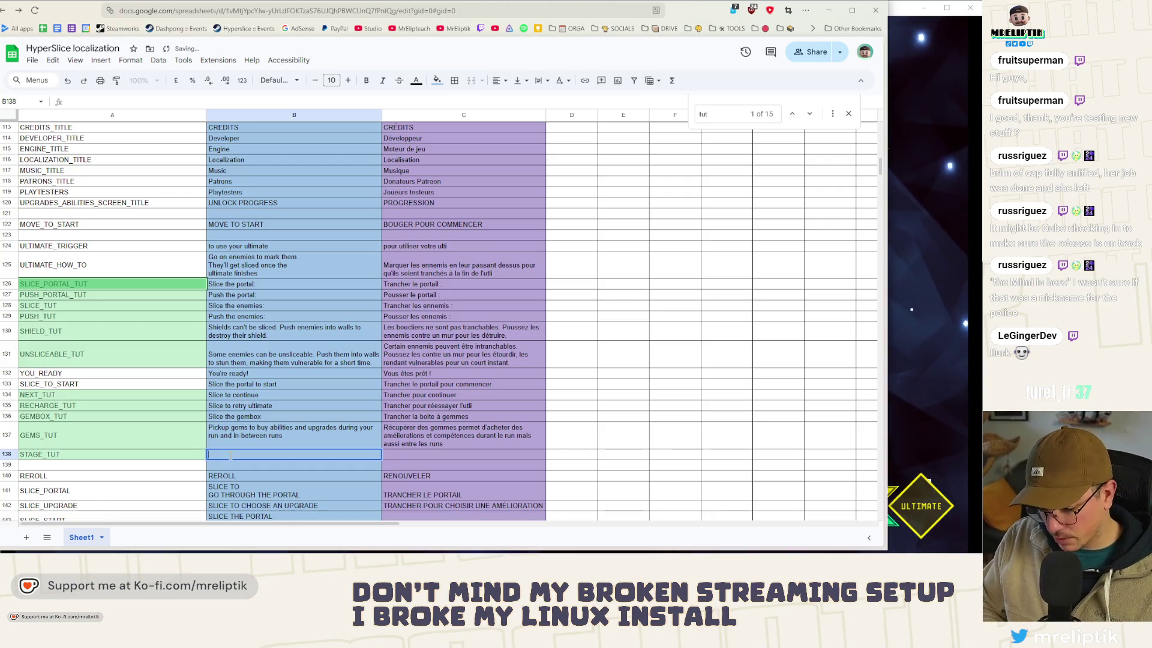
type("TAGE")
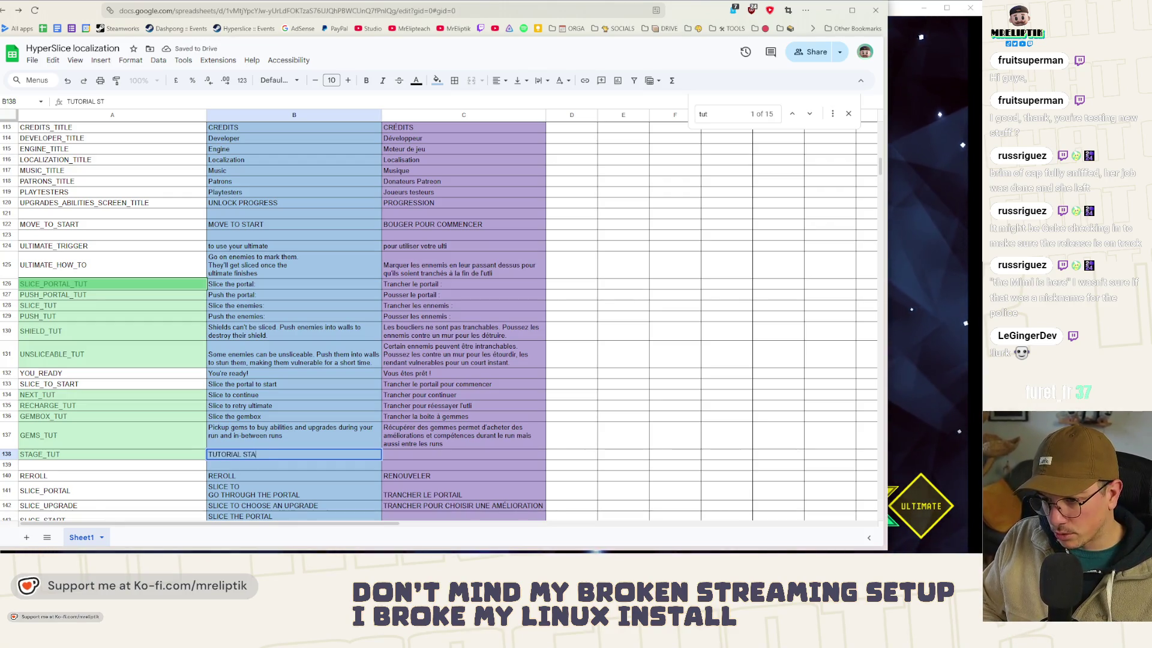
key("ctrl+a")
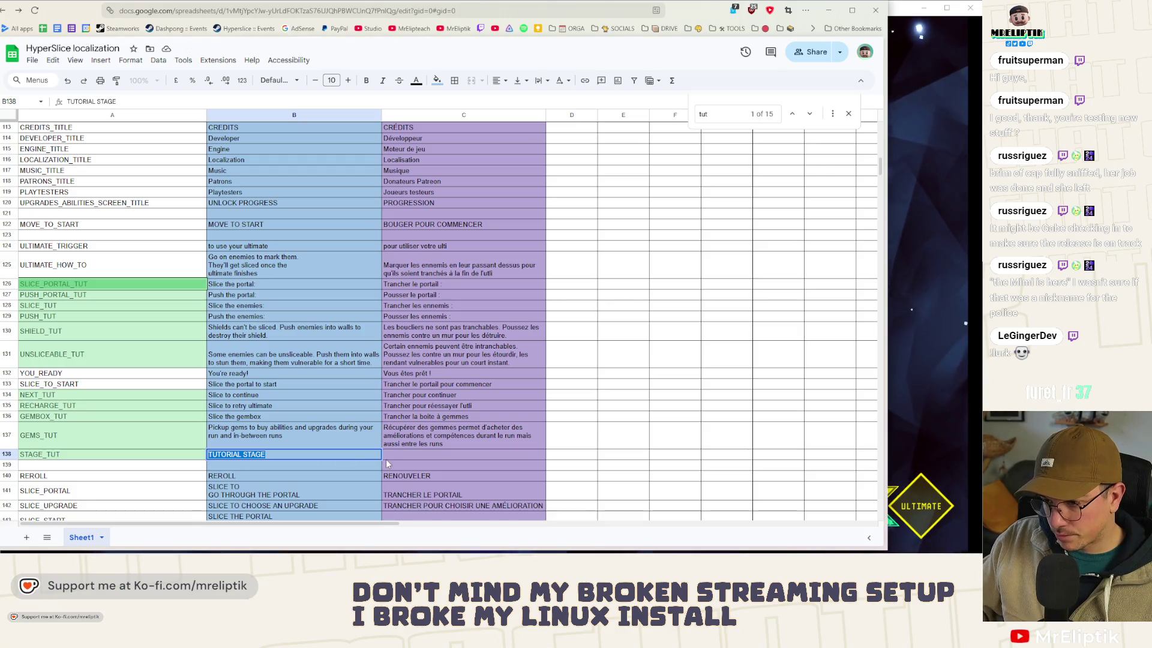
left_click(398, 456)
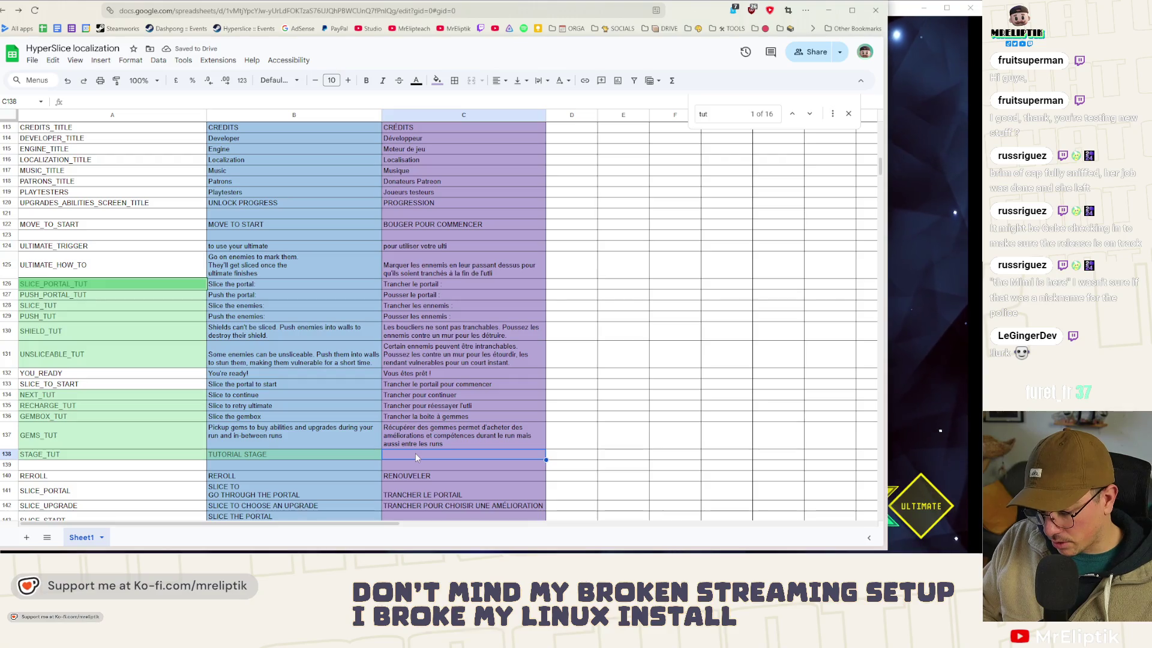
Step: Fill the French cell with 'ÉTAPE TUTORIEL', borrowing the accented É from CRÉDITS
type("2T")
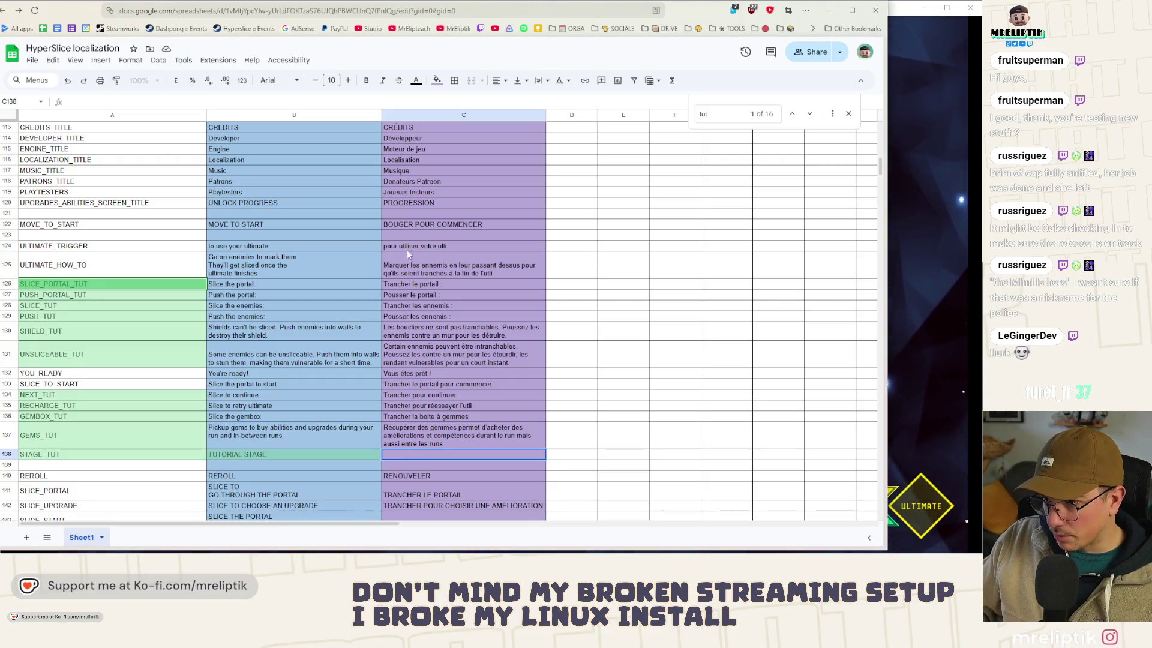
scroll(402, 192, "up", 2)
left_click(401, 202)
double_click(396, 220)
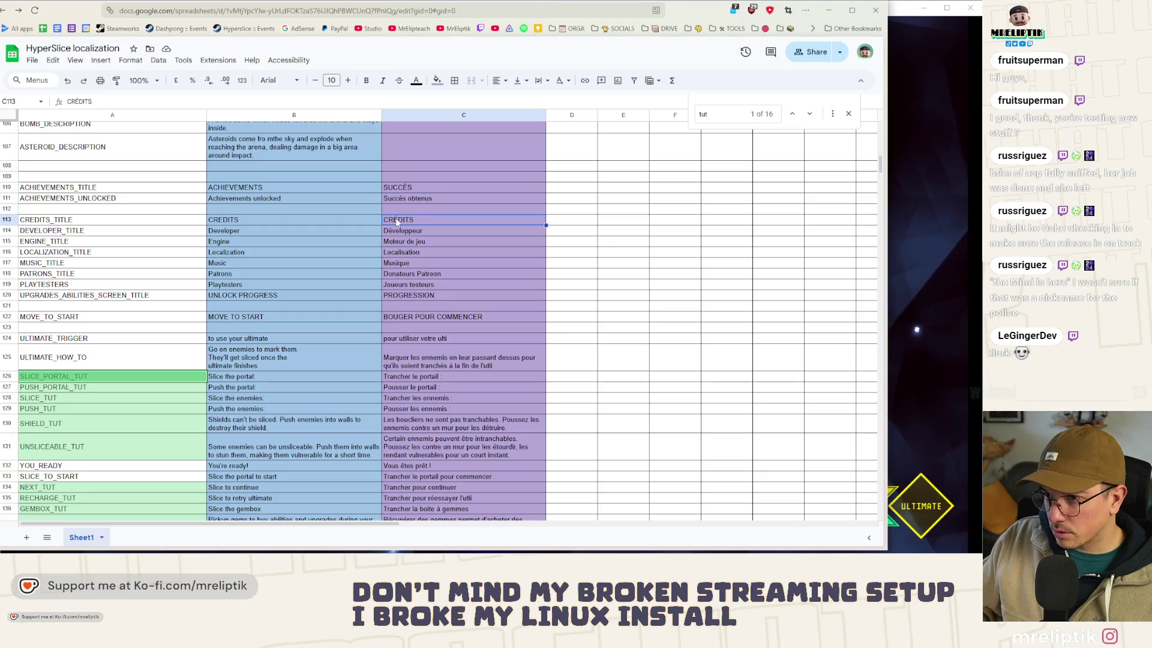
double_click(397, 220)
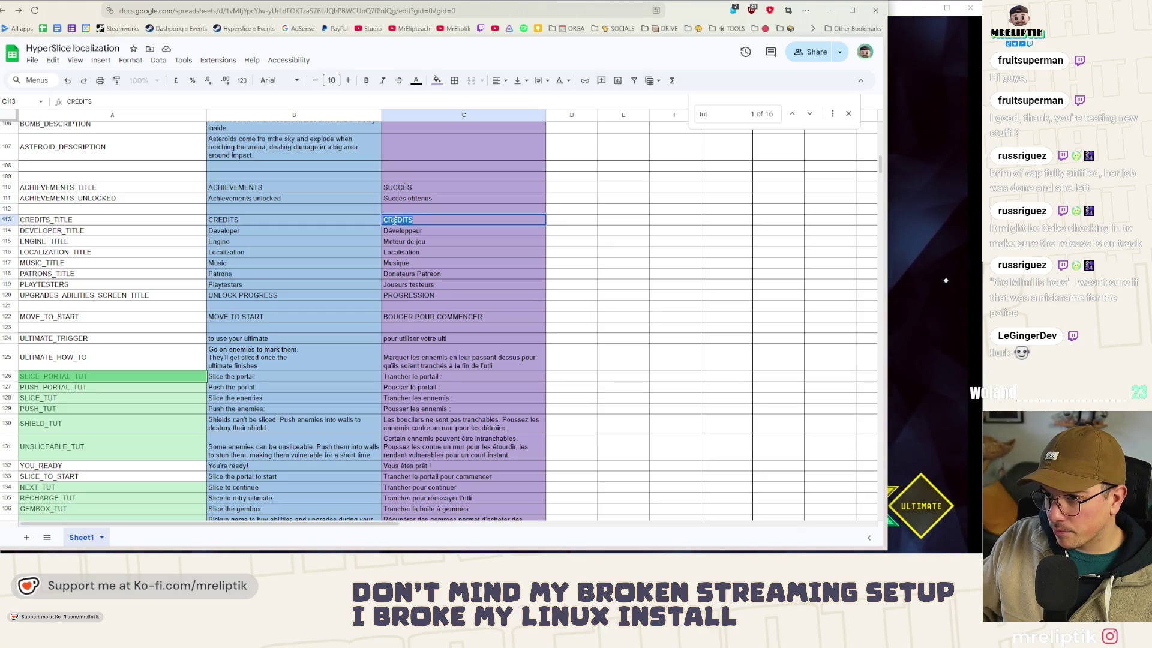
key("ctrl+c")
scroll(400, 351, "down", 3)
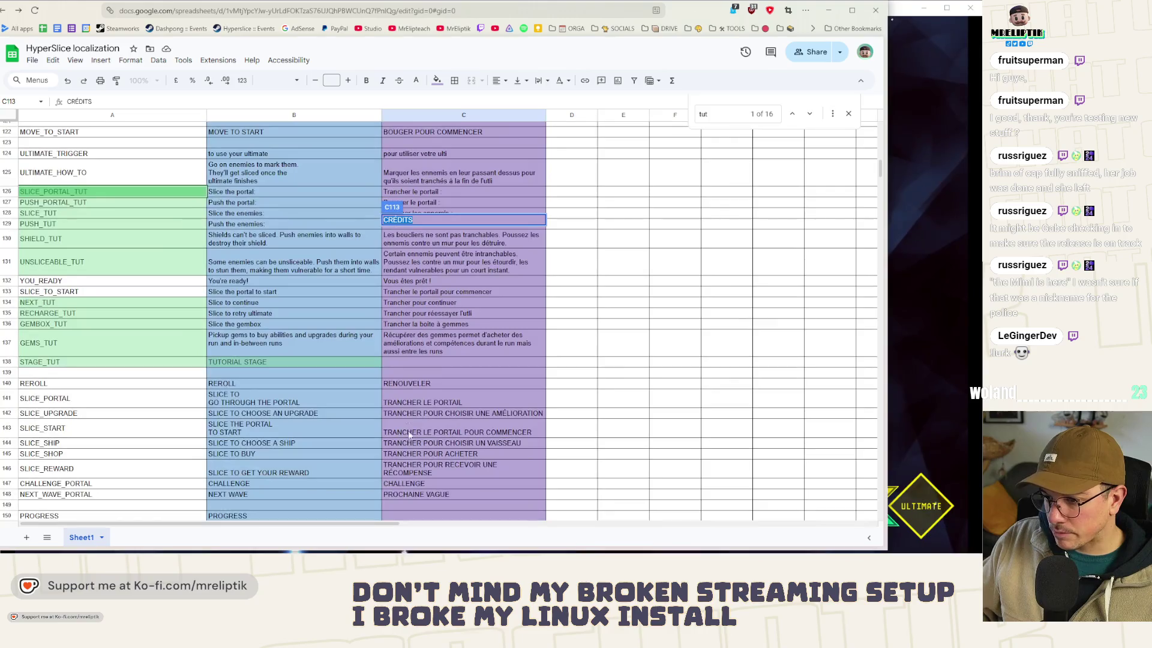
left_click(392, 360)
key("ctrl+v")
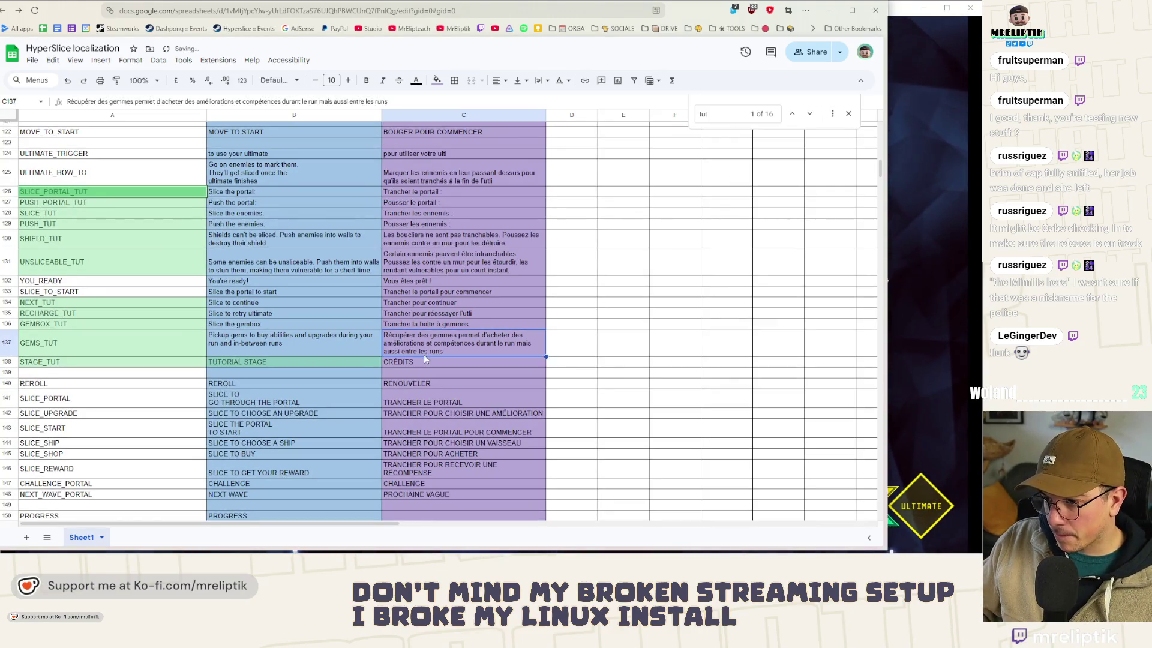
key("BackSpace")
key("BackSpace")
key("BackSpace")
key("BackSpace")
key("BackSpace")
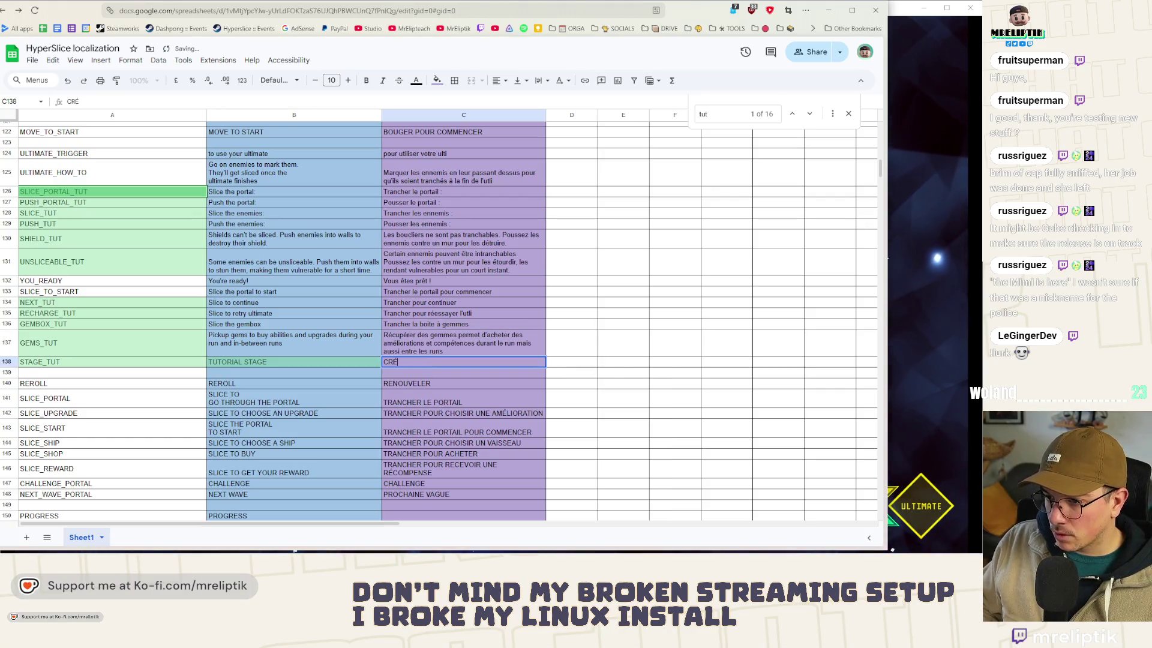
type("É")
key("BackSpace")
key("BackSpace")
type("ÉTAPE TU")
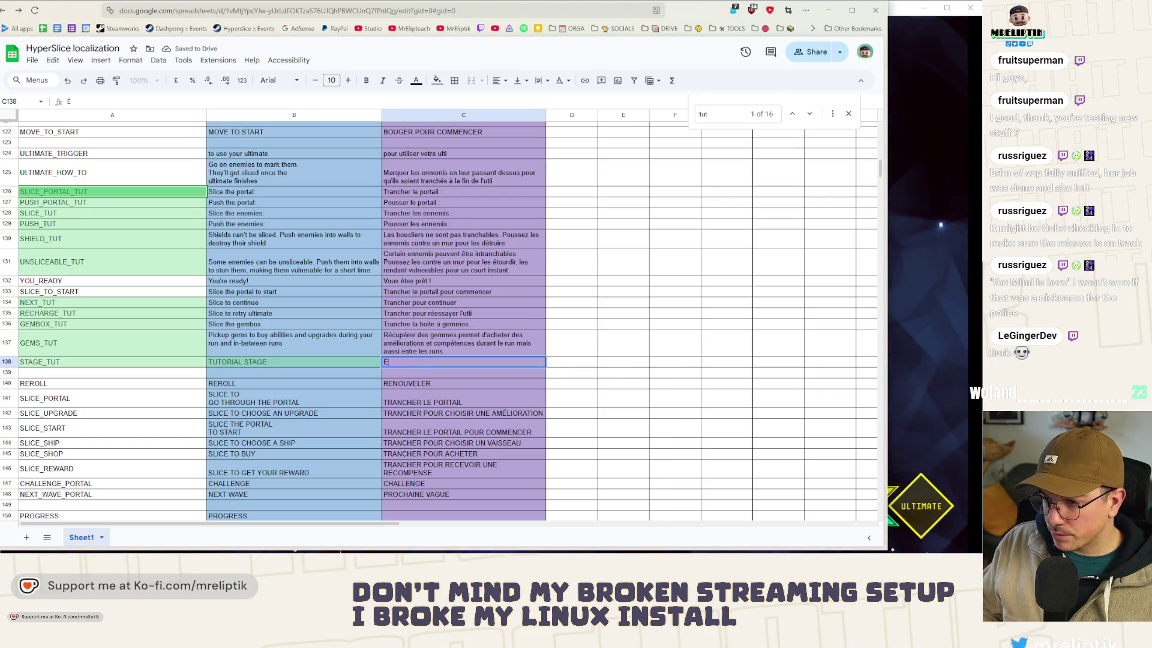
type("TORIEL")
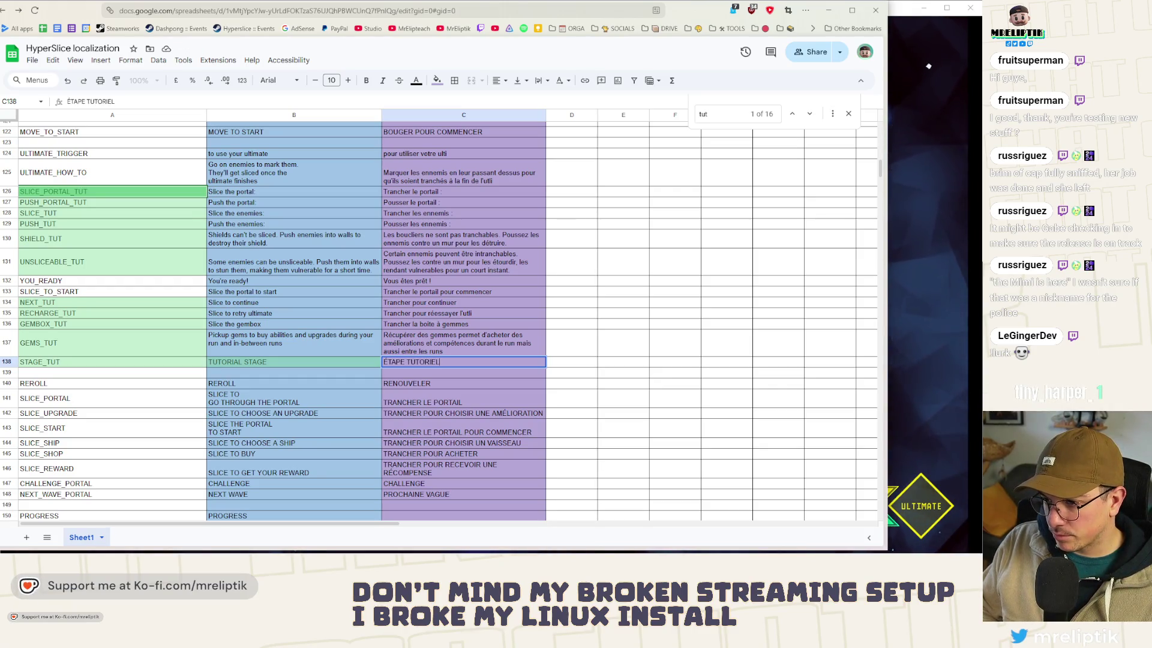
Step: Add \n line breaks before 'Push' in the SHIELD_TUT and UNSLICEABLE_TUT English texts
left_click(460, 367)
left_click(283, 343)
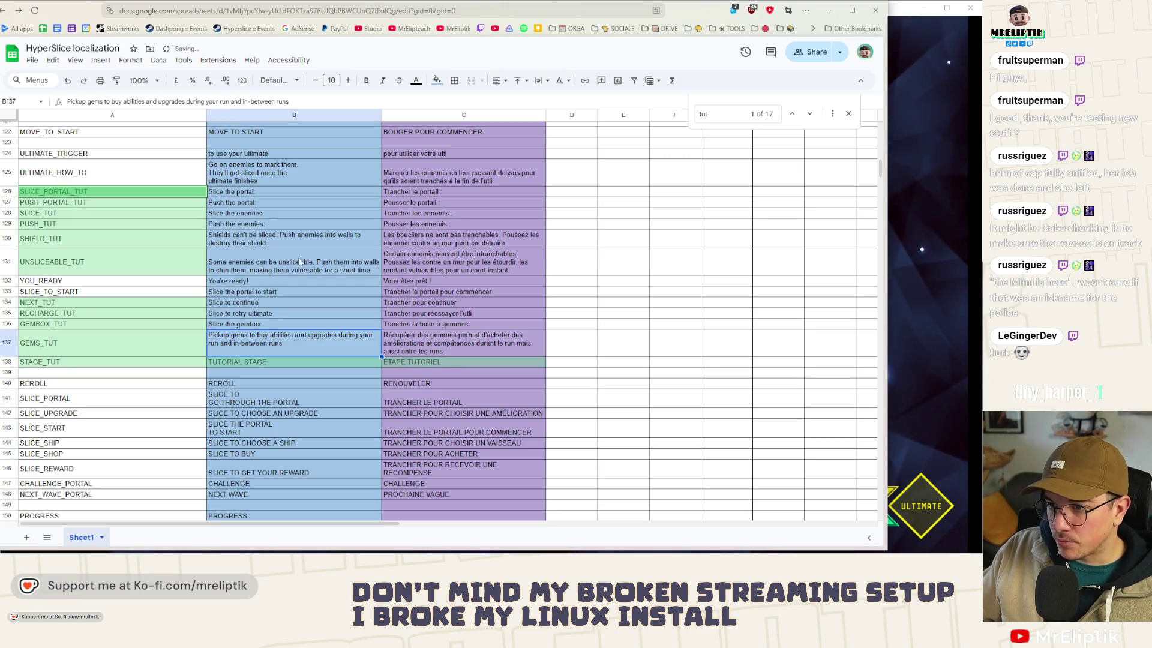
double_click(277, 252)
left_click(282, 239)
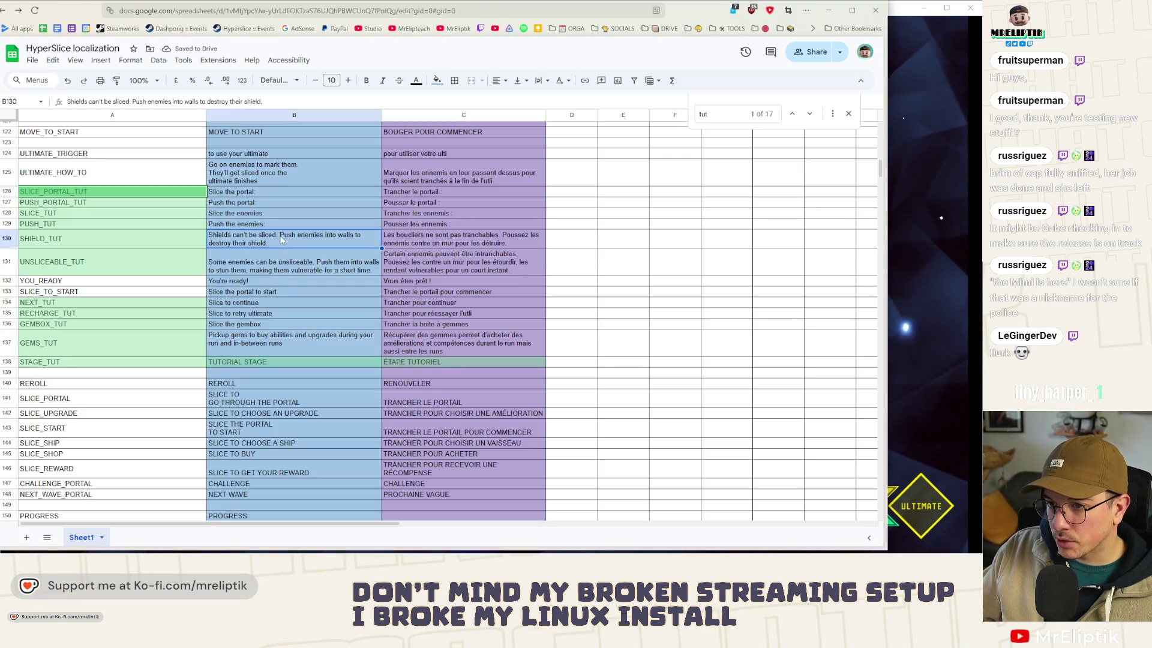
double_click(283, 239)
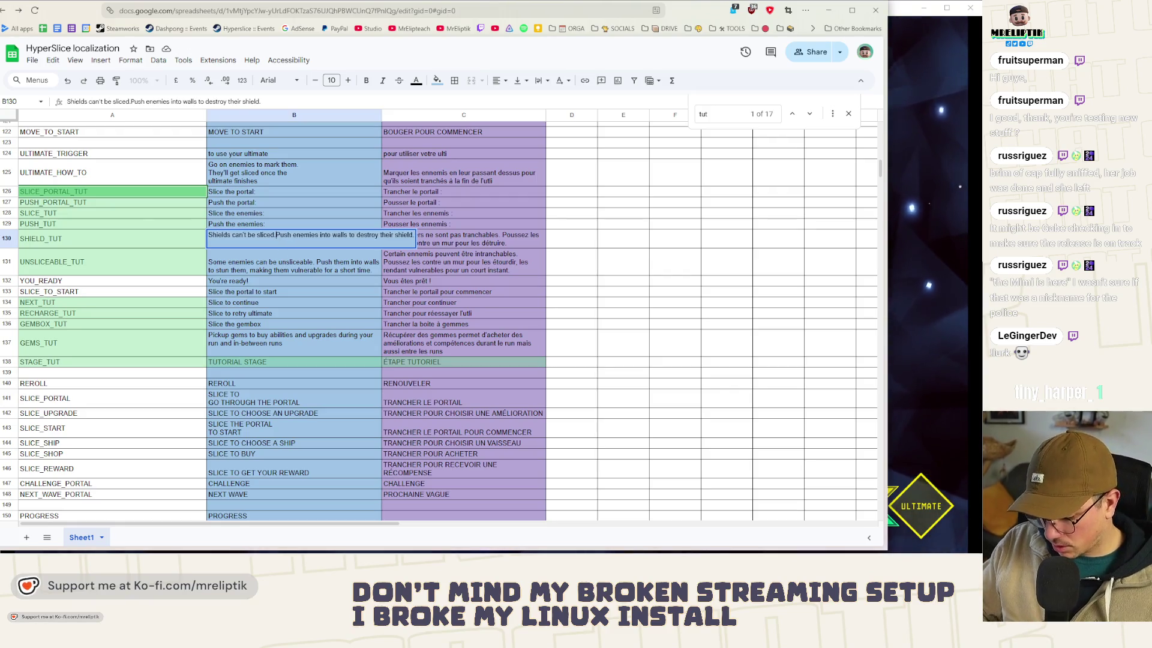
key("BackSpace")
key("ctrl+Return")
type("\\n")
left_click(275, 264)
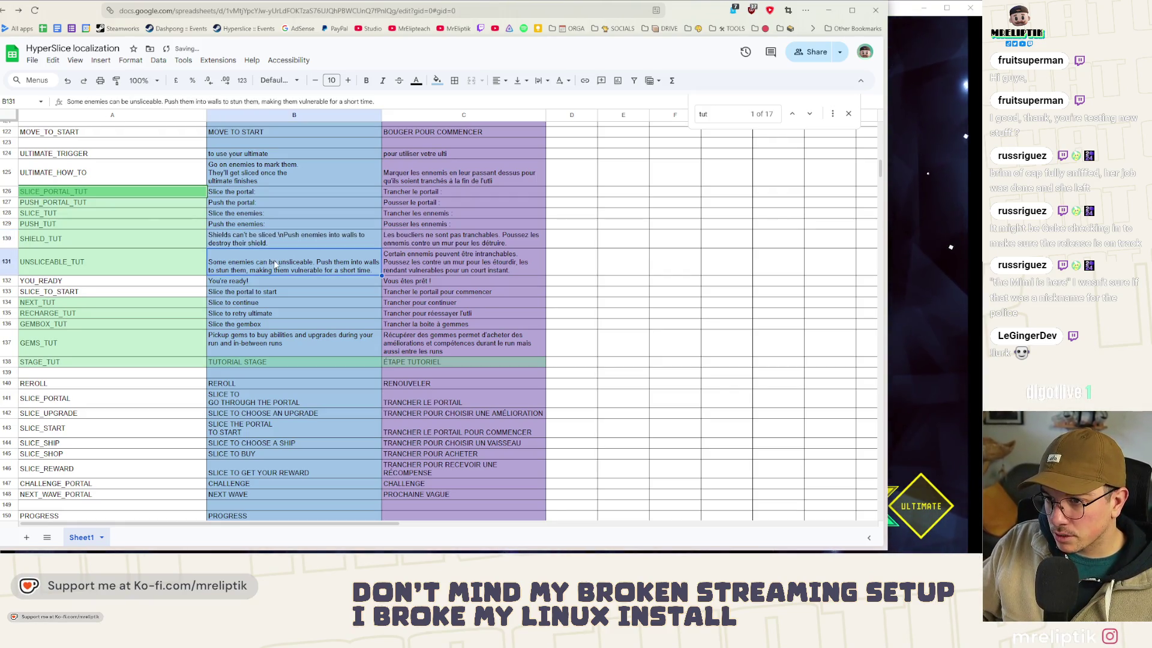
key("Return")
left_click(313, 254)
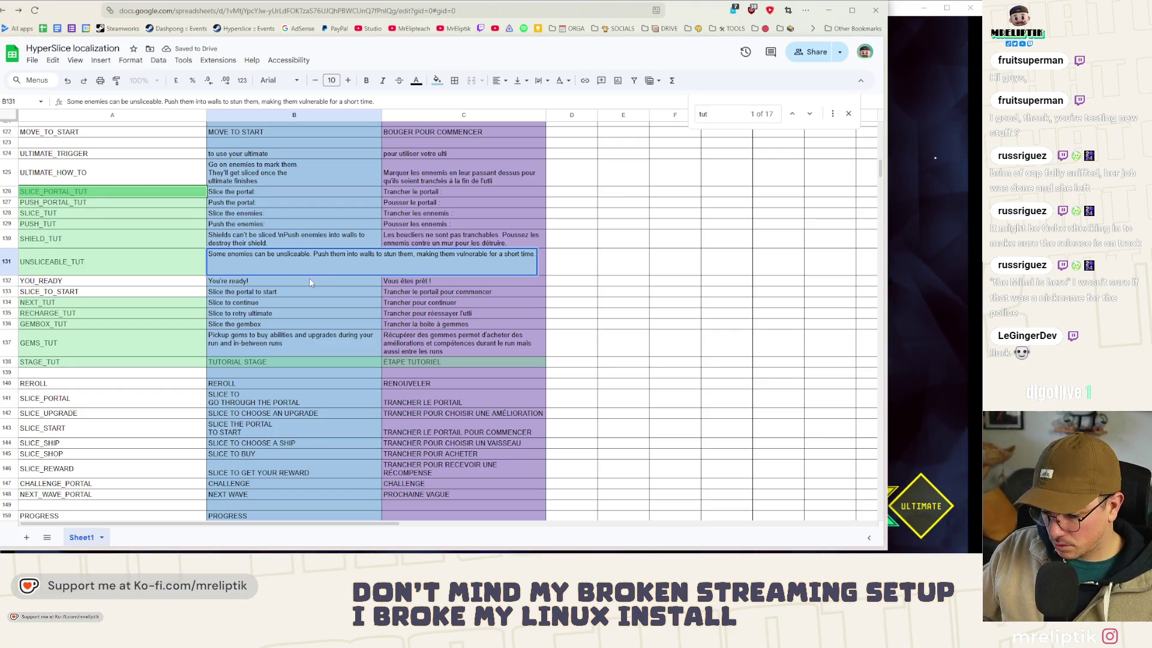
key("BackSpace")
key("Return")
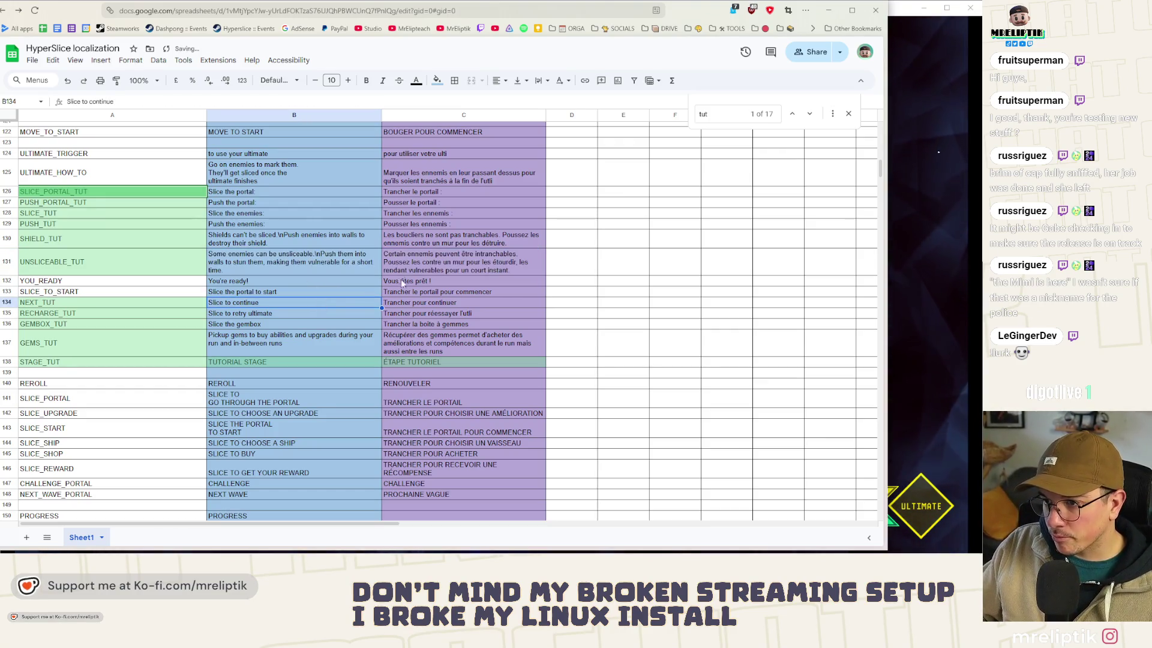
Step: Add \n line breaks before 'Poussez' in the UNSLICEABLE_TUT and SHIELD_TUT French texts
left_click(511, 268)
double_click(511, 268)
key("BackSpace")
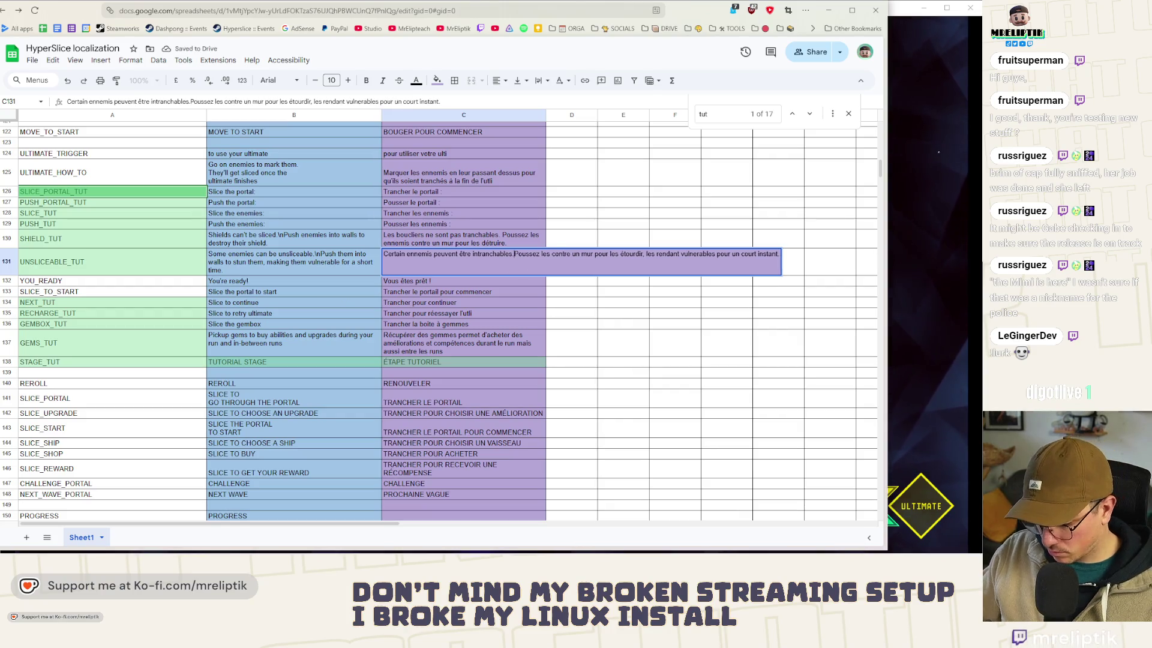
type("\\n")
key("Return")
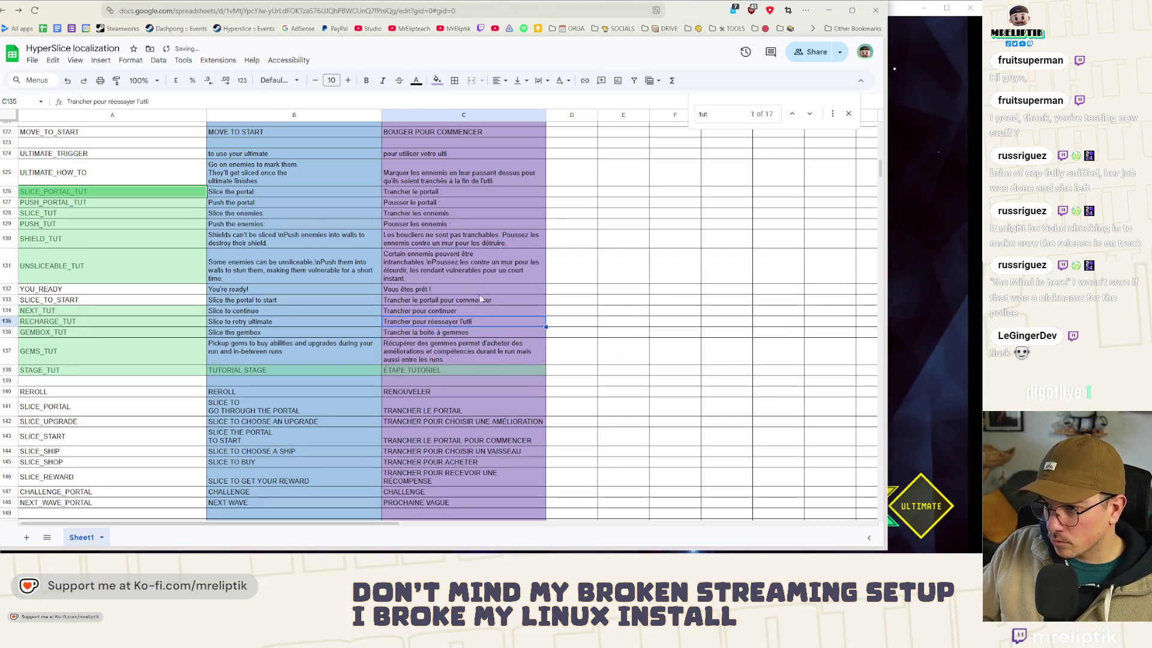
left_click(501, 234)
double_click(502, 234)
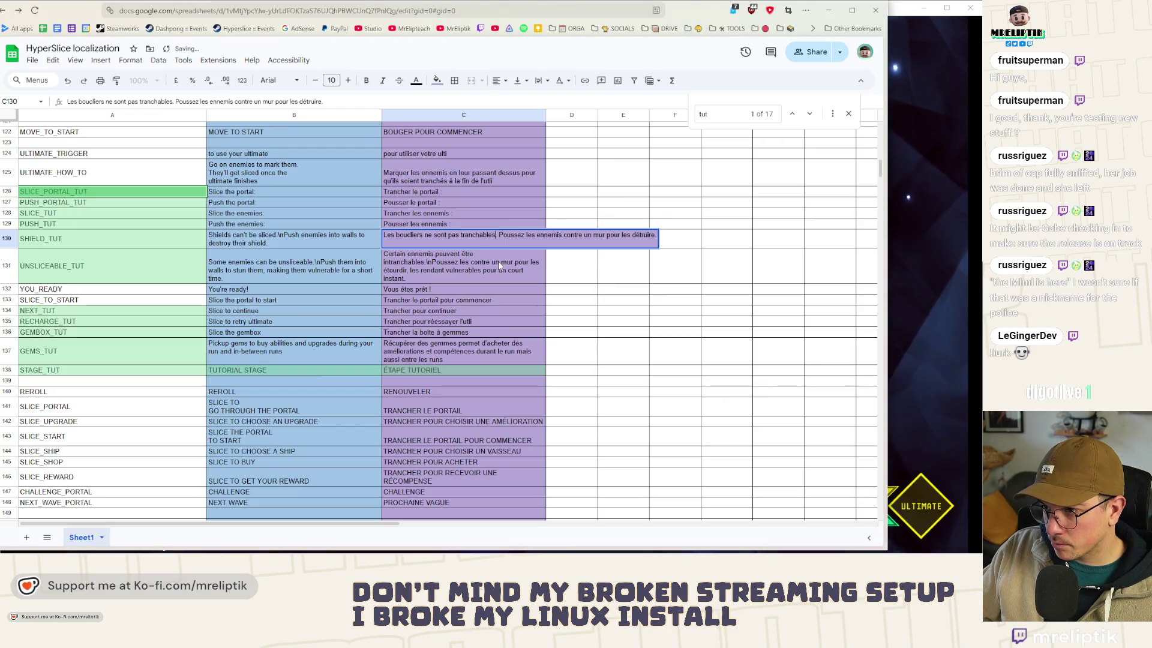
key("BackSpace")
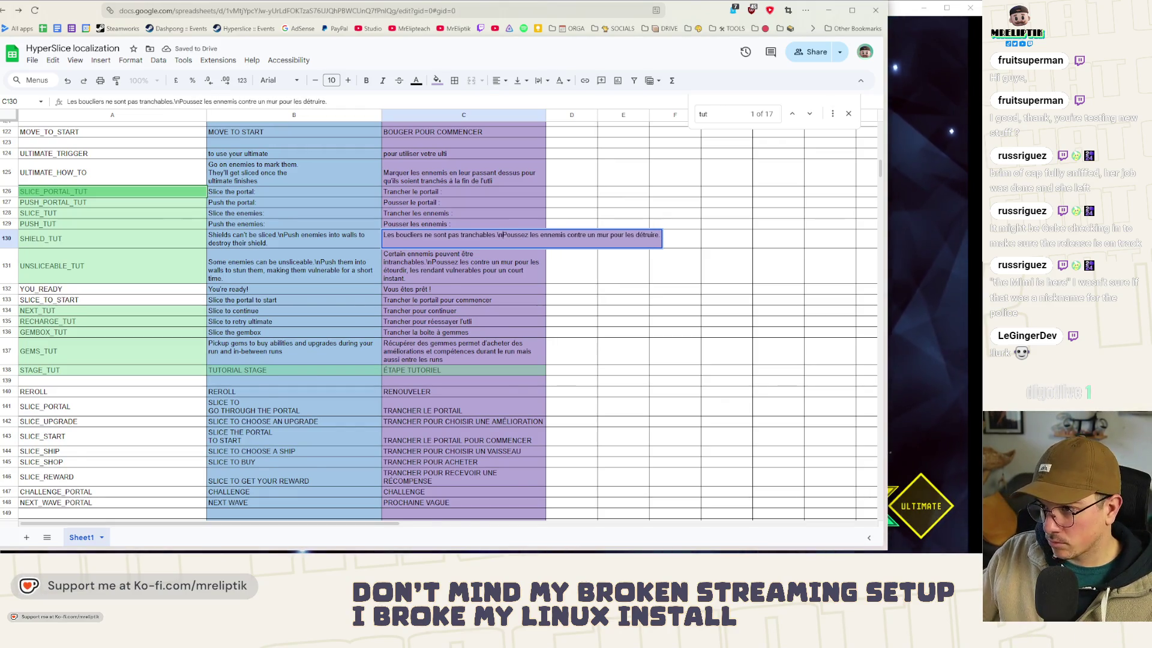
scroll(290, 360, "up", 2)
left_click(293, 388)
left_click(294, 425)
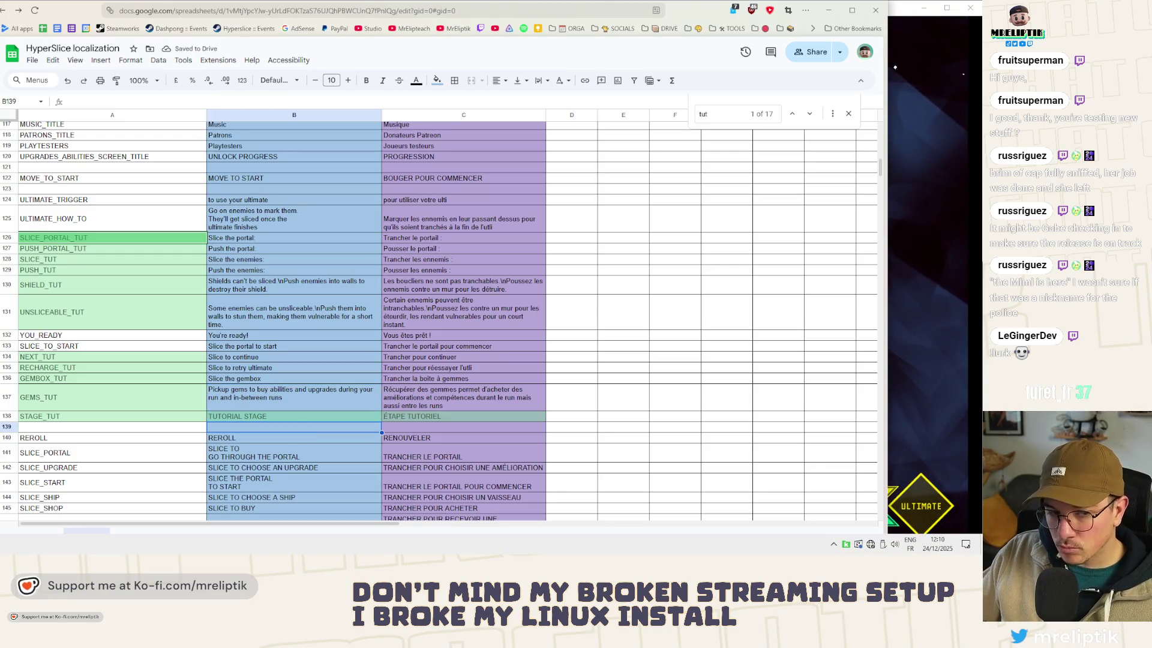
Step: Check the game's tutorial text, download the sheet as a .csv file, and close the game
key("alt+Tab")
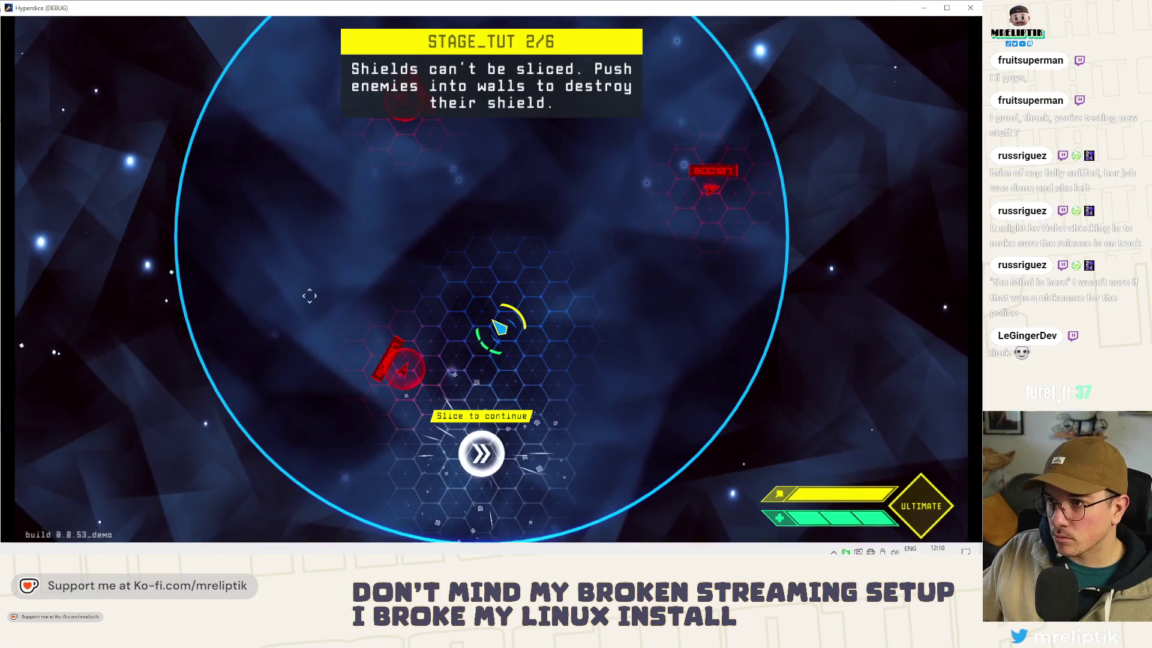
key("alt+Tab")
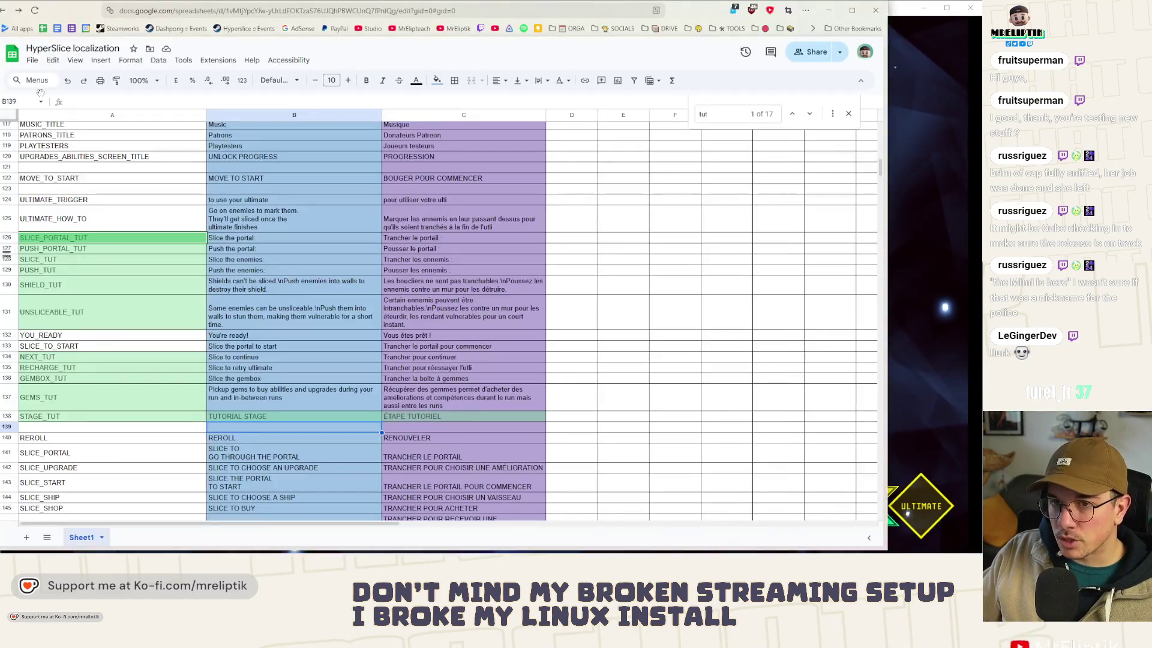
left_click(32, 60)
mouse_move(115, 186)
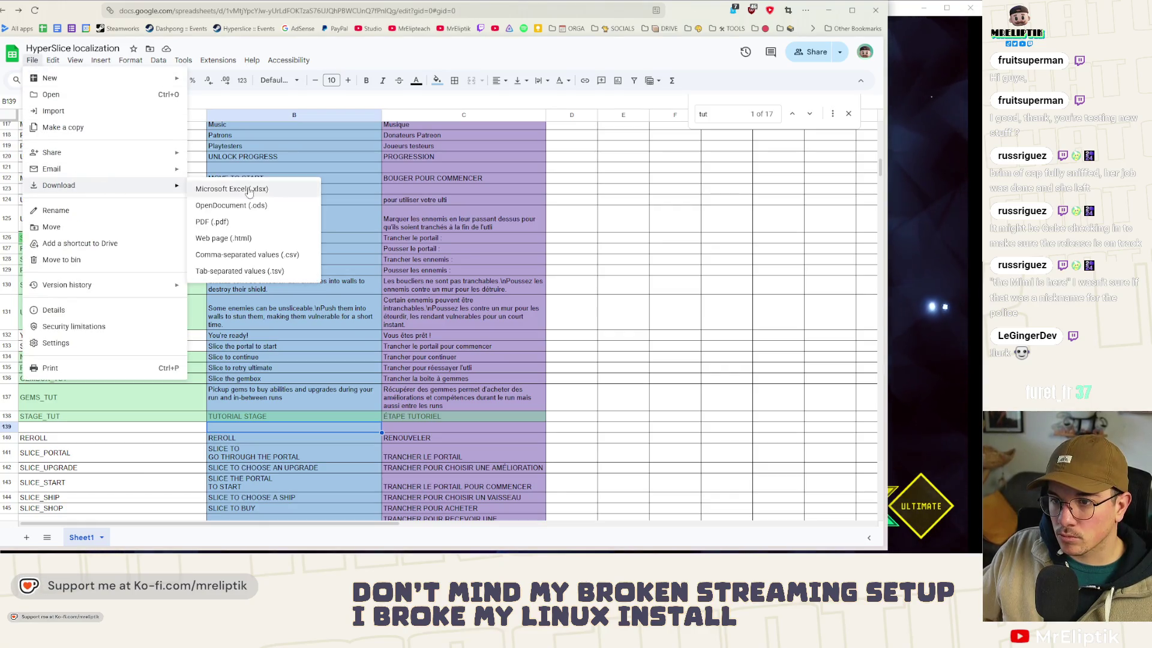
left_click(253, 259)
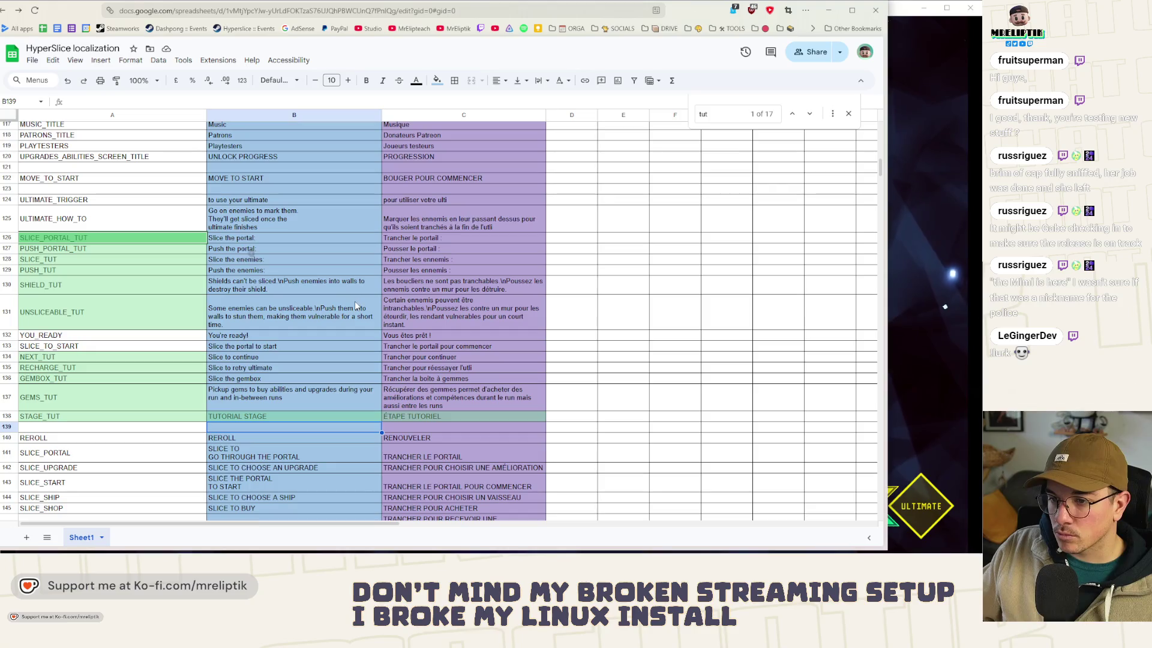
left_click(829, 12)
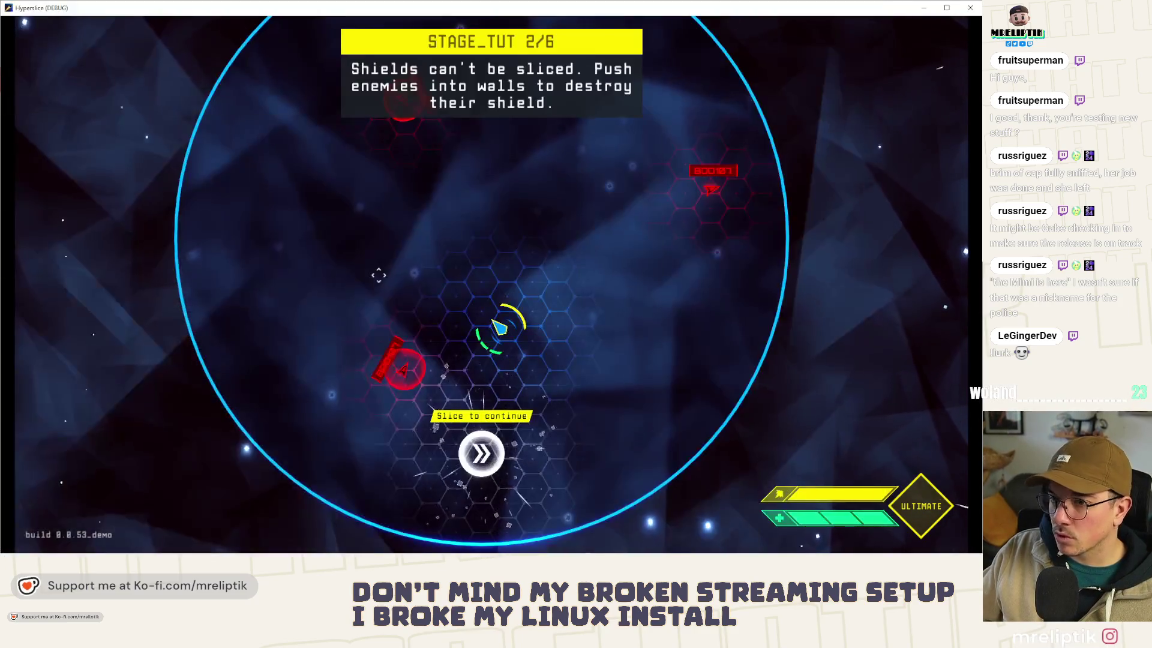
left_click(971, 8)
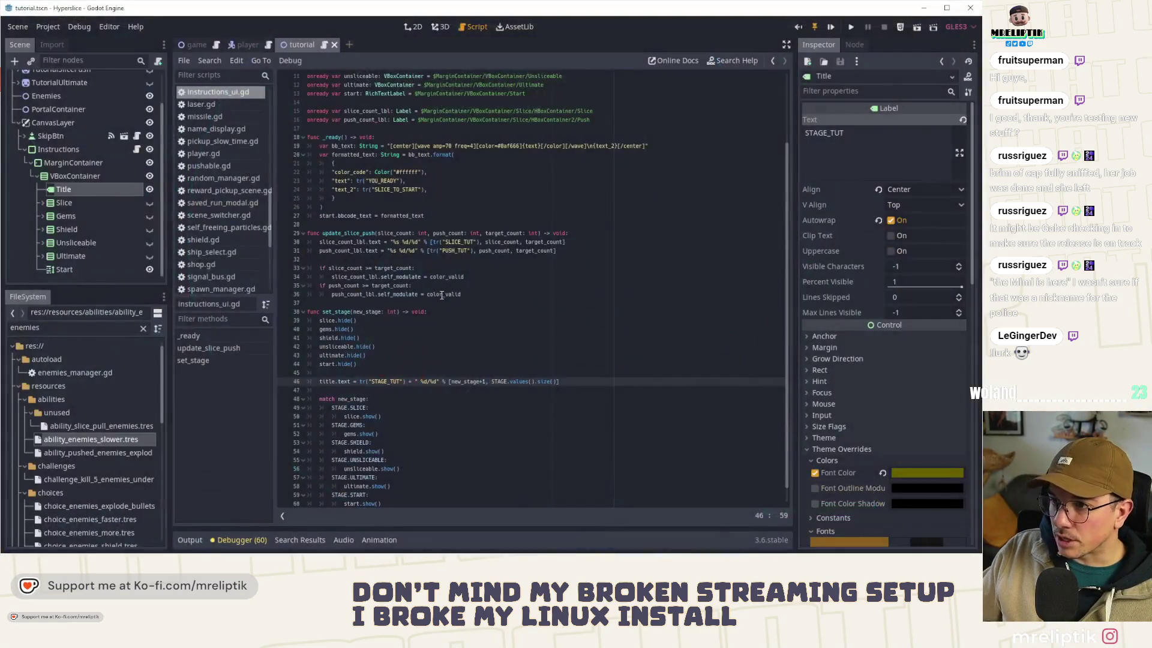
left_click(425, 393)
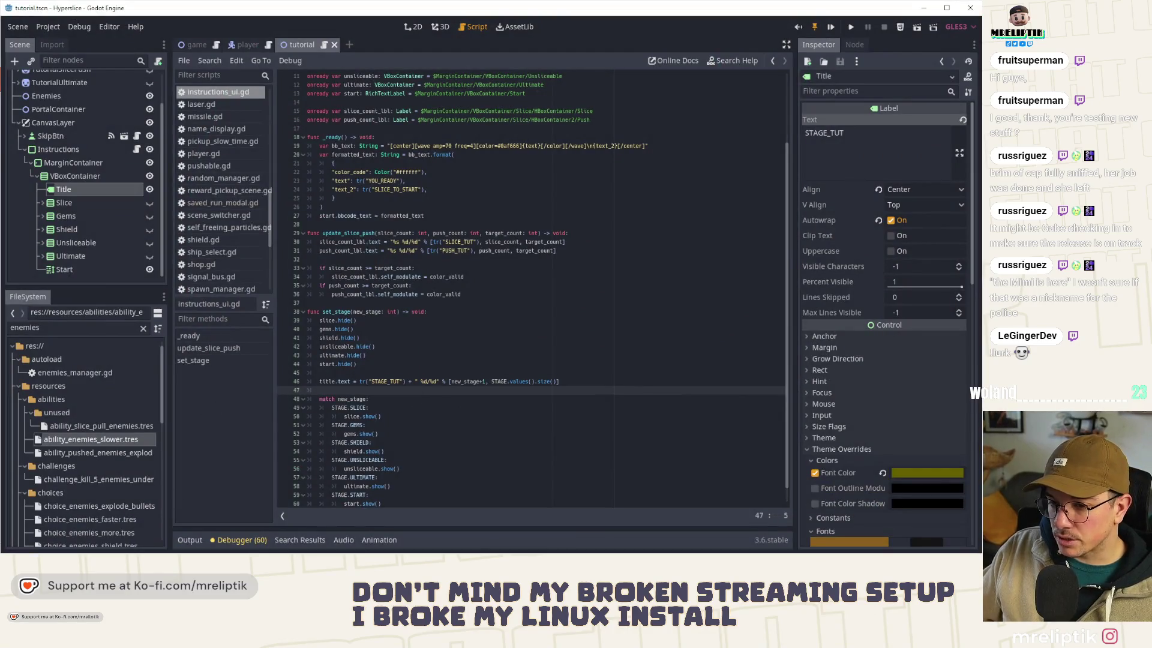
left_click(36, 544)
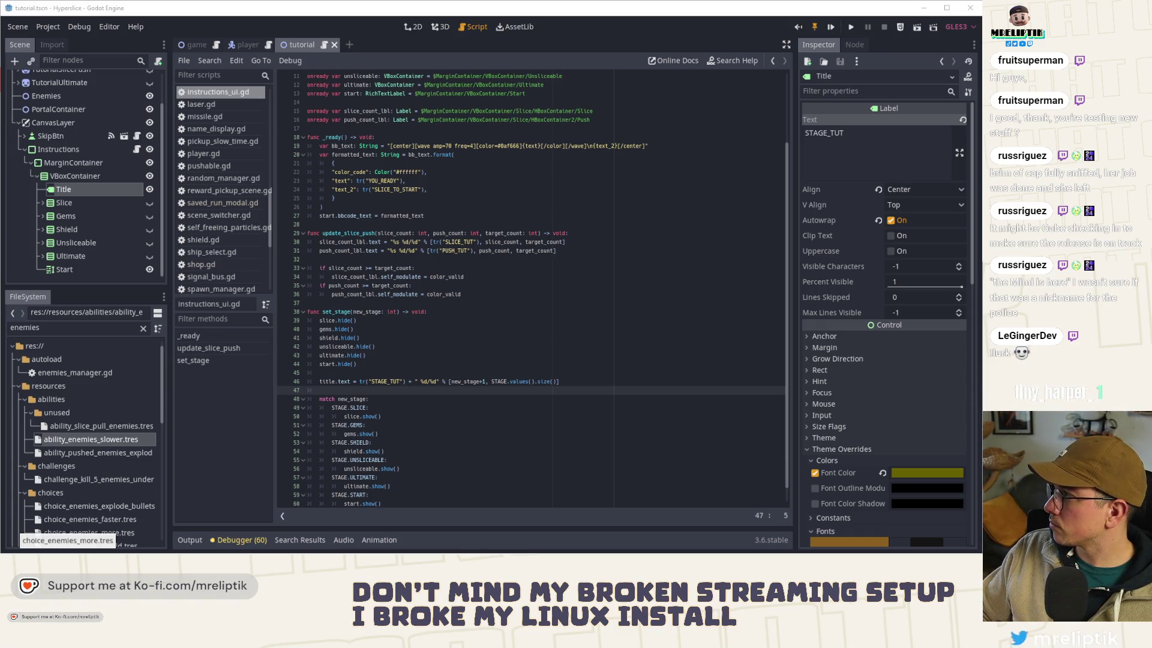
left_click(396, 303)
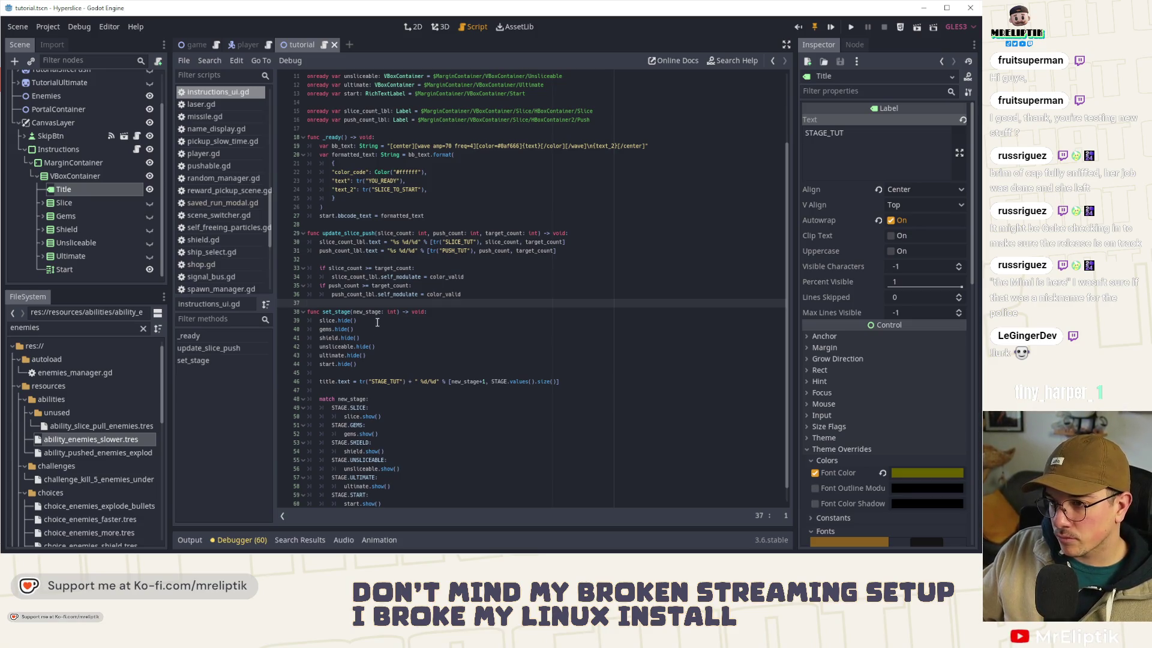
Step: Start a new function set_stage_validated(stage: int) with a pass placeholder body
key("Return")
key("Return")
key("Up")
type("func set_st")
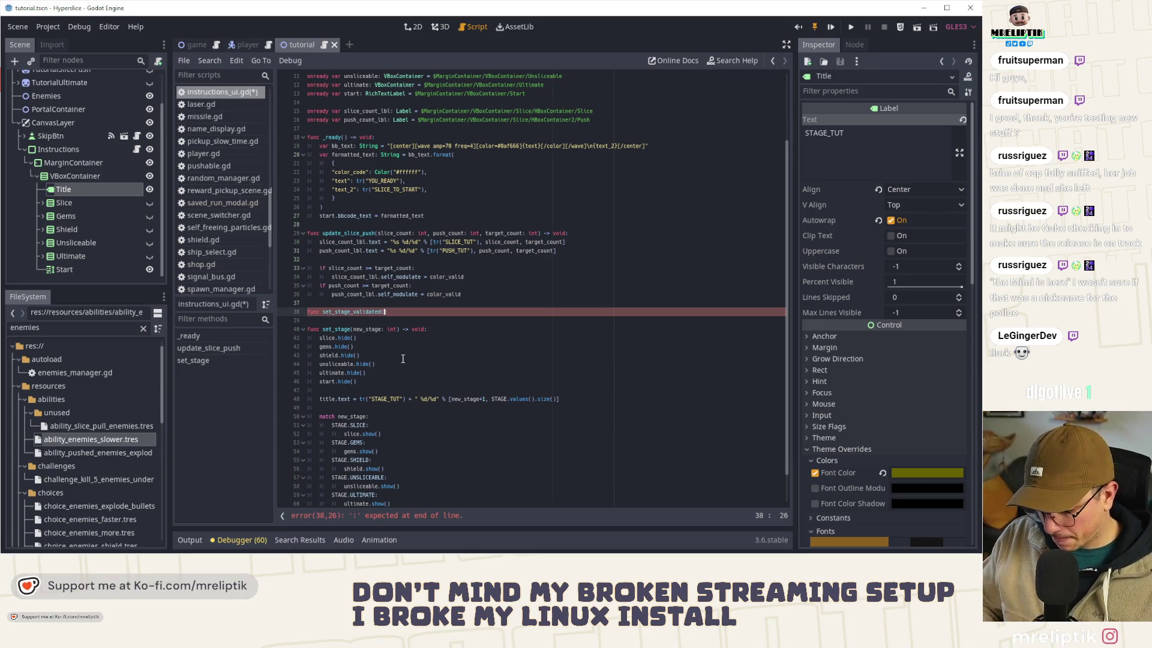
type(": int) -> v")
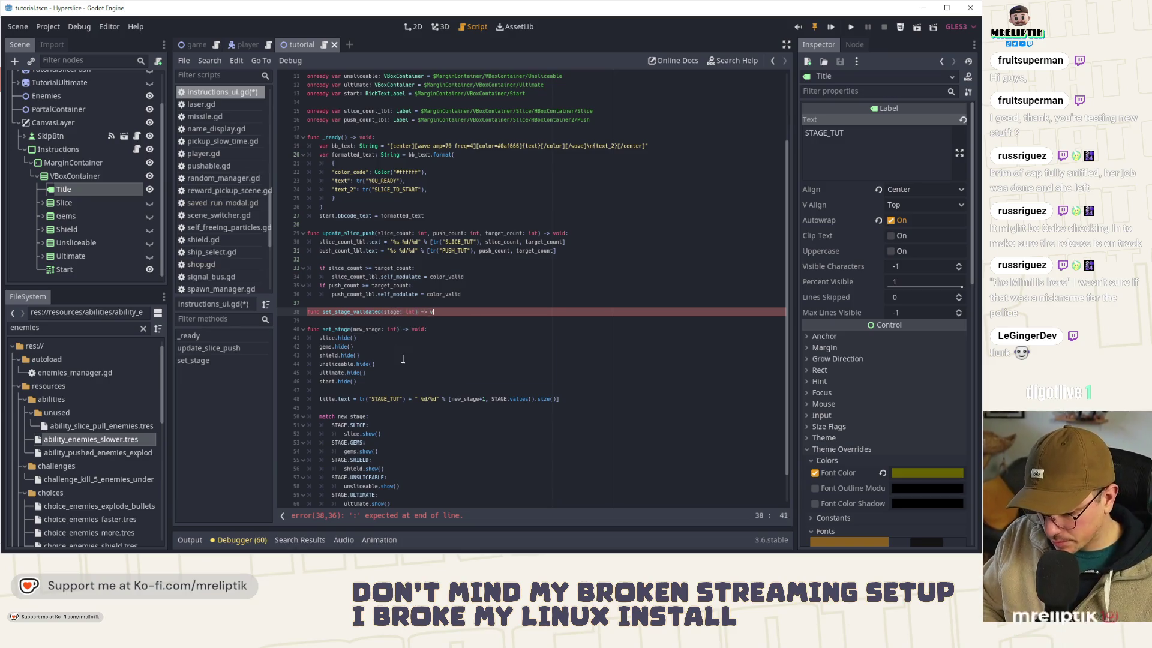
key("Return")
type("pas")
Step: Replace pass with a copy of set_stage's match block, now matching on stage
scroll(330, 388, "down", 2)
left_click_drag(319, 381, 382, 486)
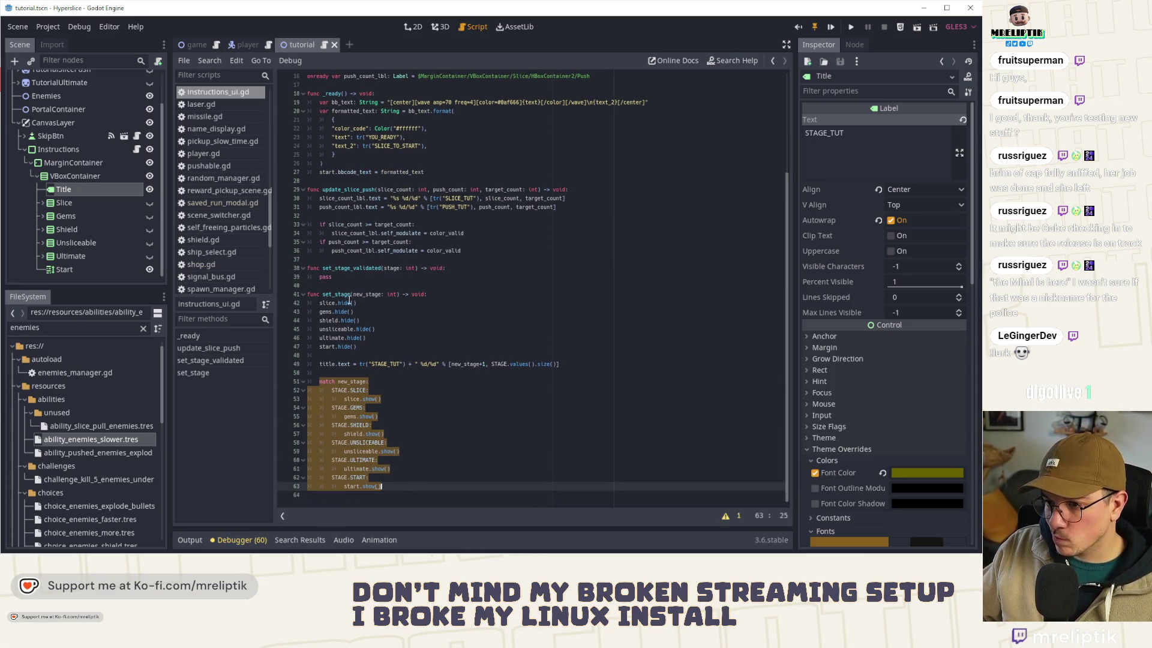
key("ctrl+c")
double_click(325, 277)
key("ctrl+v")
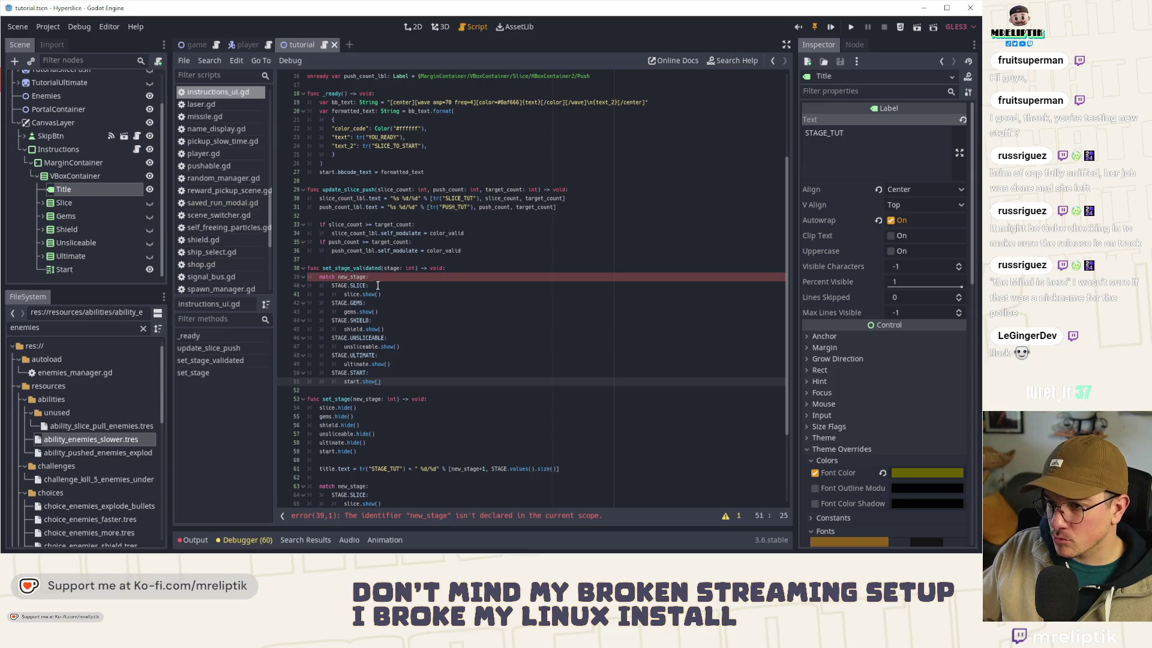
left_click(349, 276)
key("BackSpace")
key("BackSpace")
key("BackSpace")
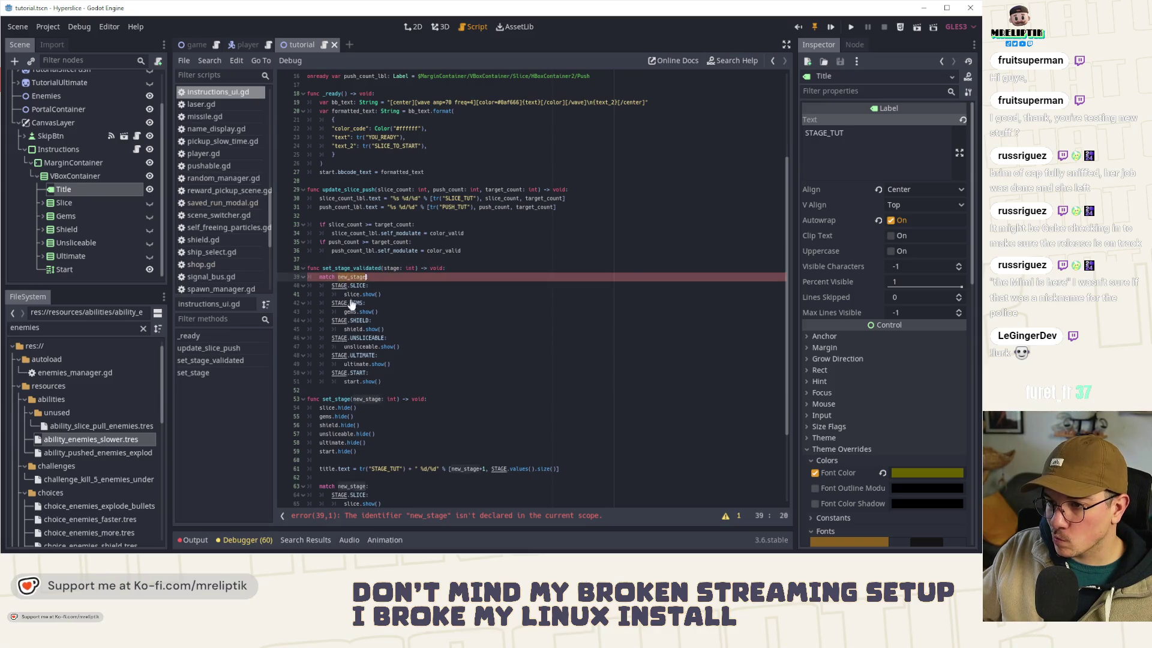
Step: Make the SLICE case set push_count_lbl's self_modulate to color_valid instead of slice.show()
left_click(382, 312)
left_click_drag(334, 252, 391, 252)
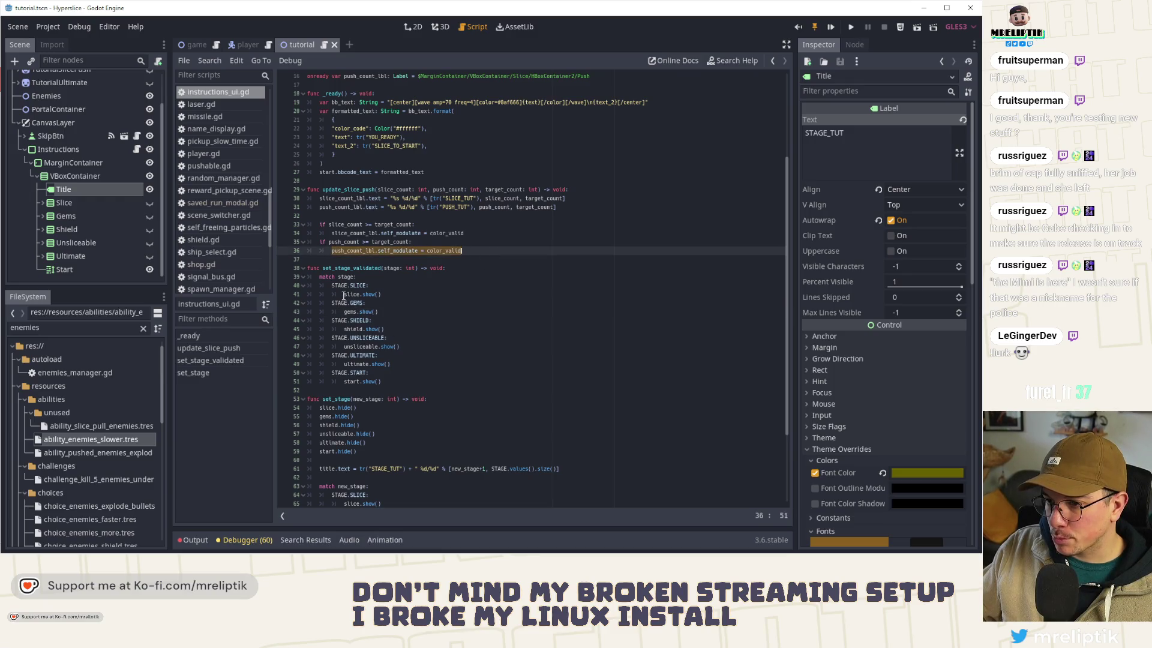
key("ctrl+c")
left_click_drag(344, 294, 381, 294)
key("ctrl+v")
left_click(413, 313)
scroll(414, 269, "up", 3)
scroll(414, 268, "up", 2)
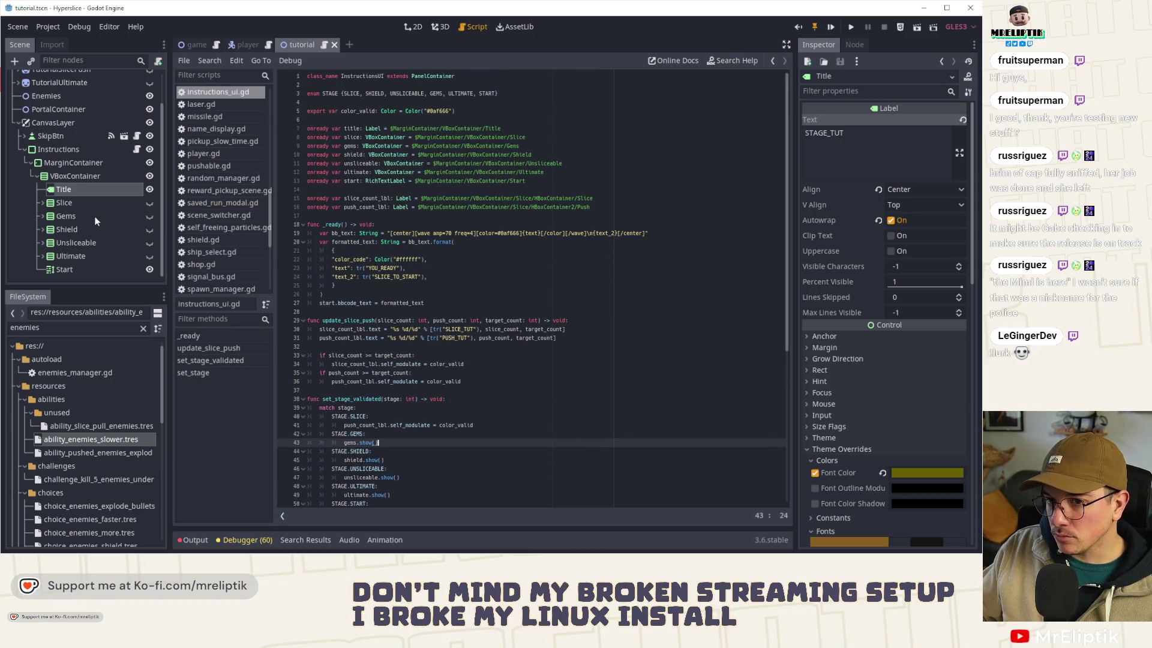
Step: In the 2D view, select the Shield label to check its SHIELD_TUT text
left_click(42, 203)
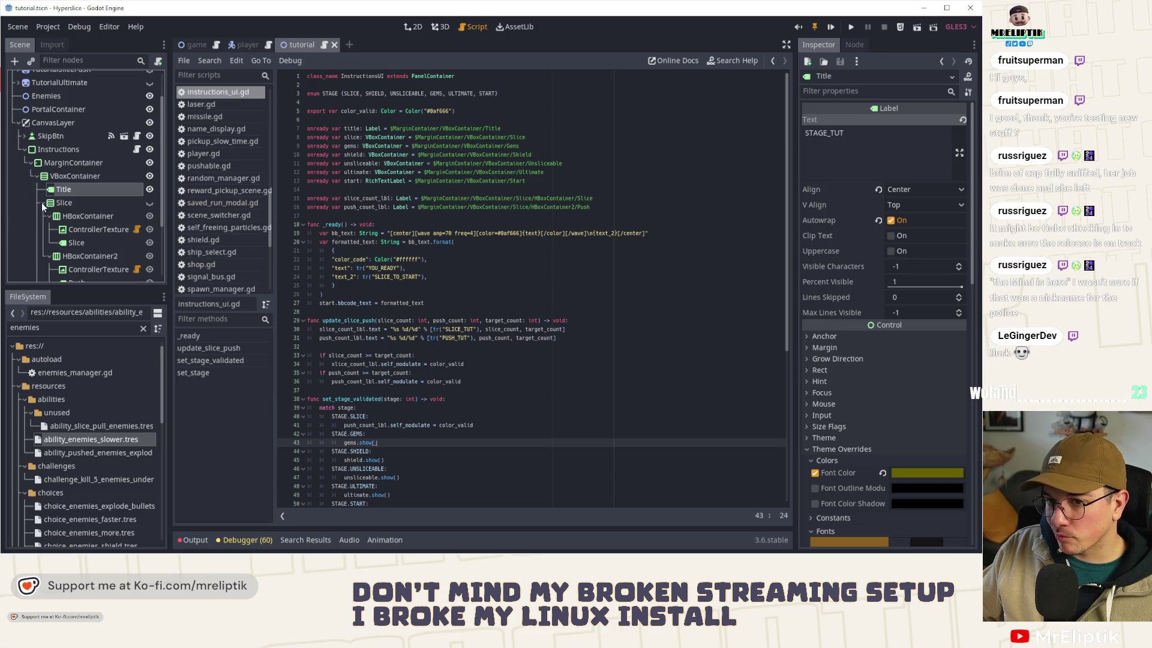
left_click(42, 204)
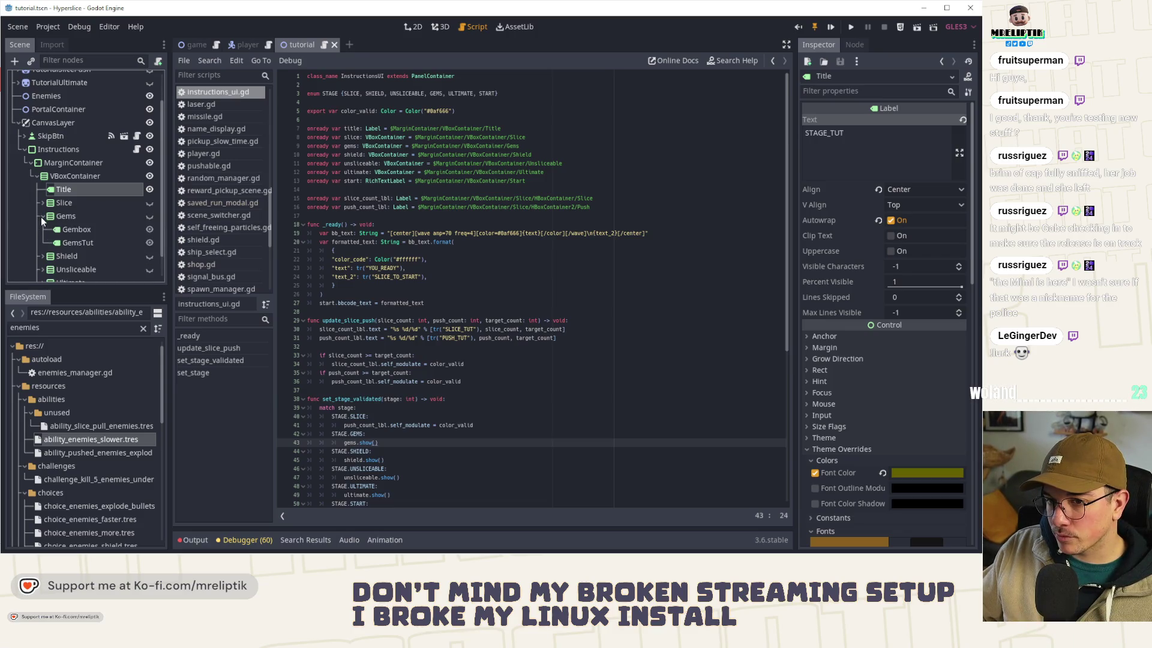
left_click(41, 216)
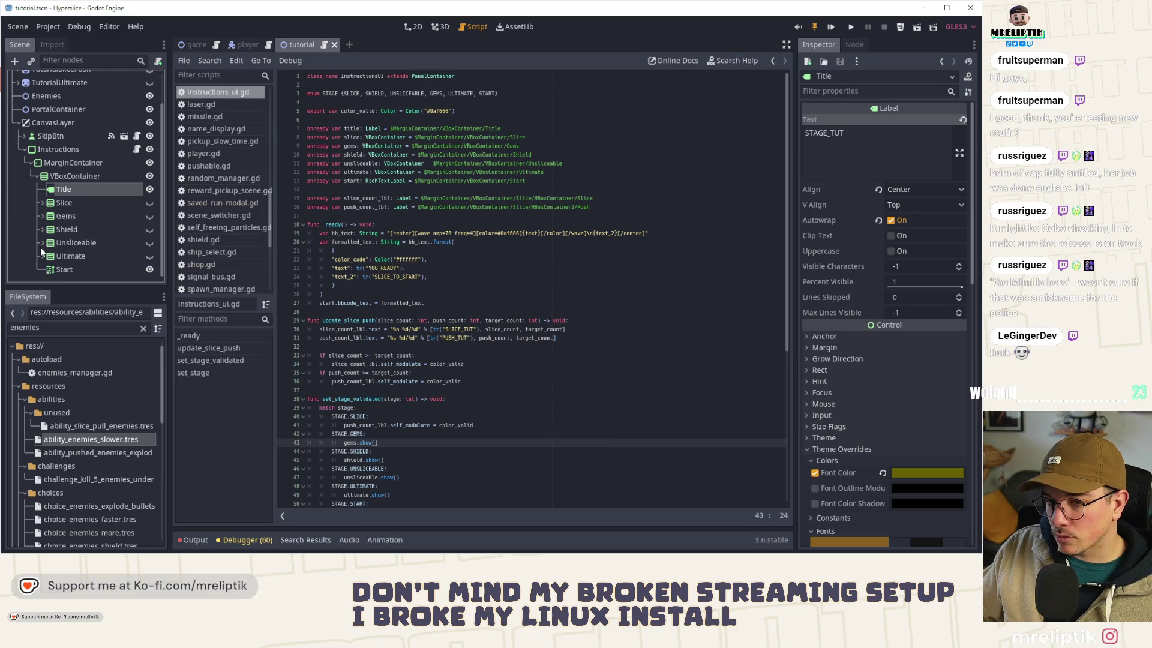
left_click(96, 243)
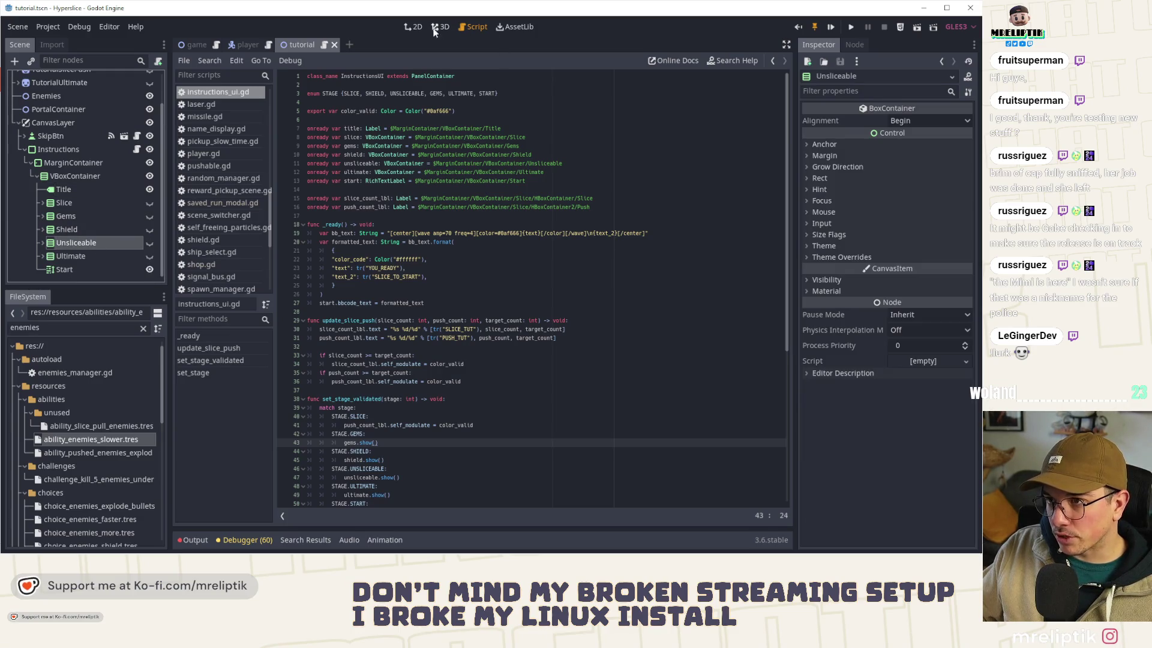
left_click(413, 27)
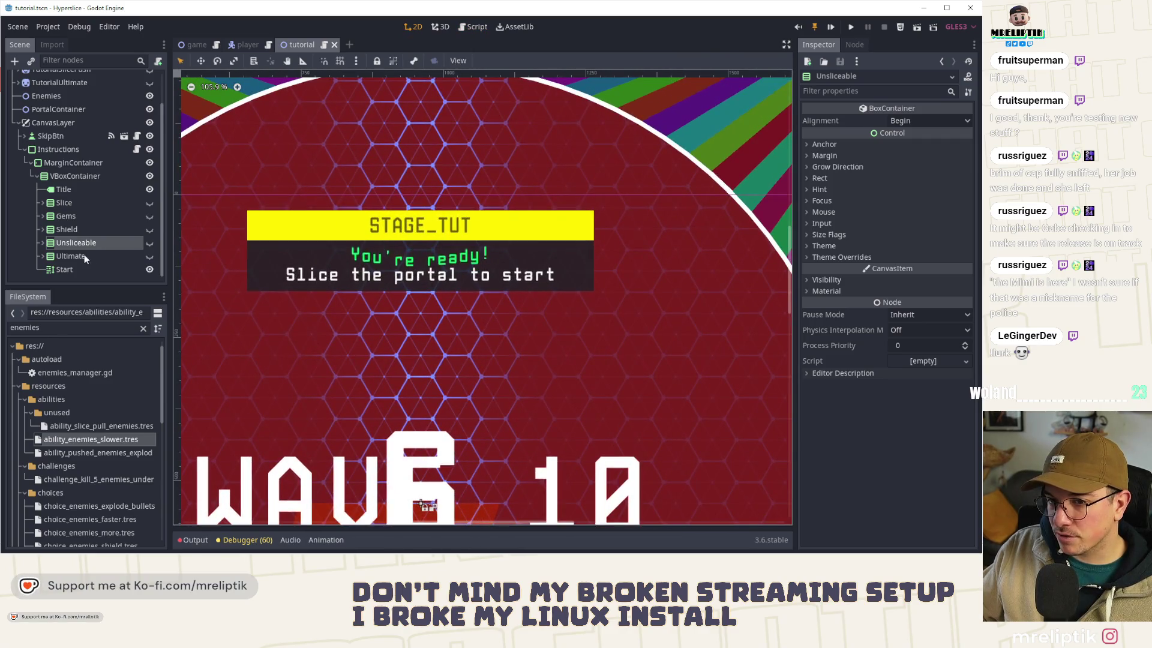
left_click(39, 229)
left_click(43, 229)
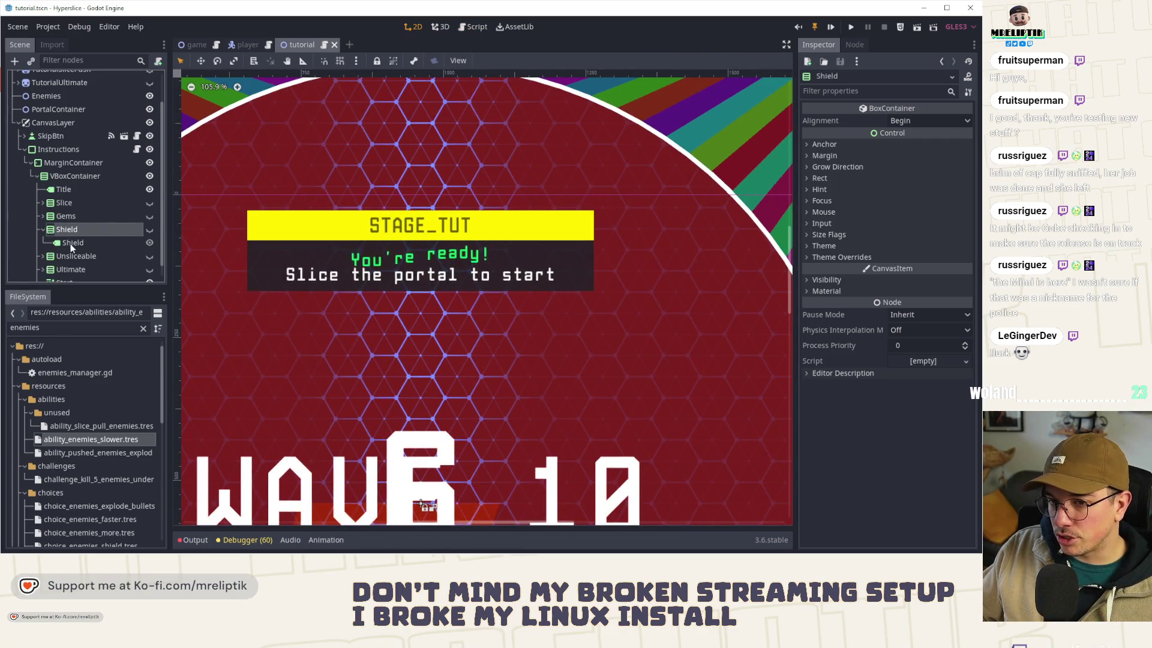
left_click(71, 243)
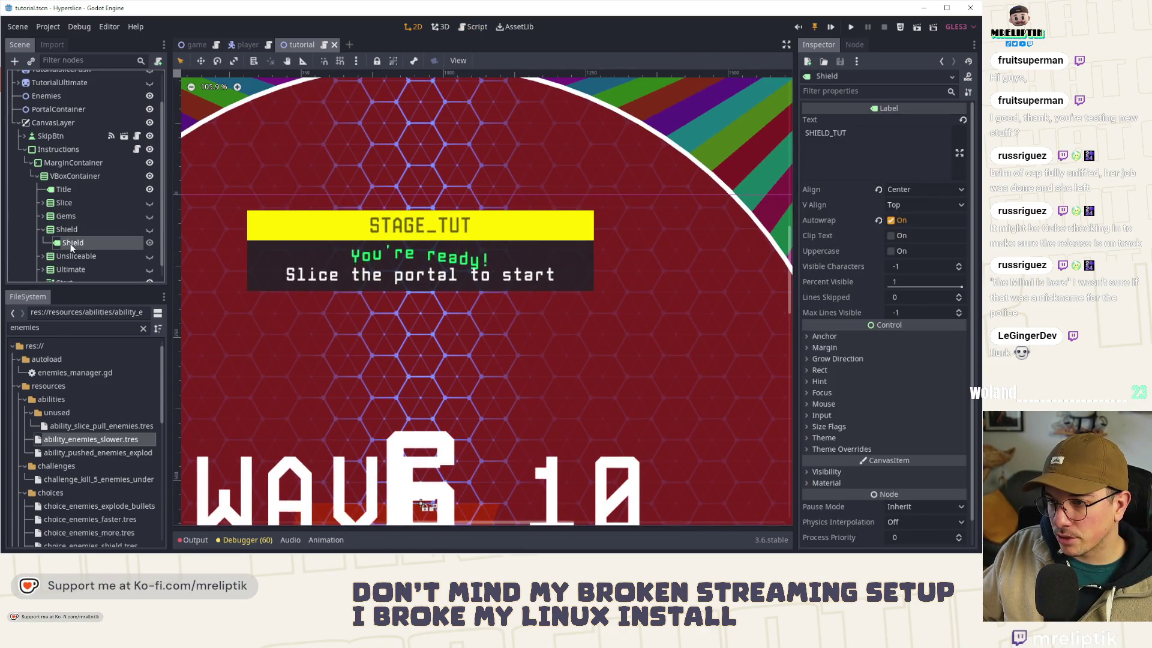
Step: Hide the Shield, Start and Ultimate instruction blocks, then return to the Instructions script
left_click(149, 229)
scroll(144, 243, "down", 1)
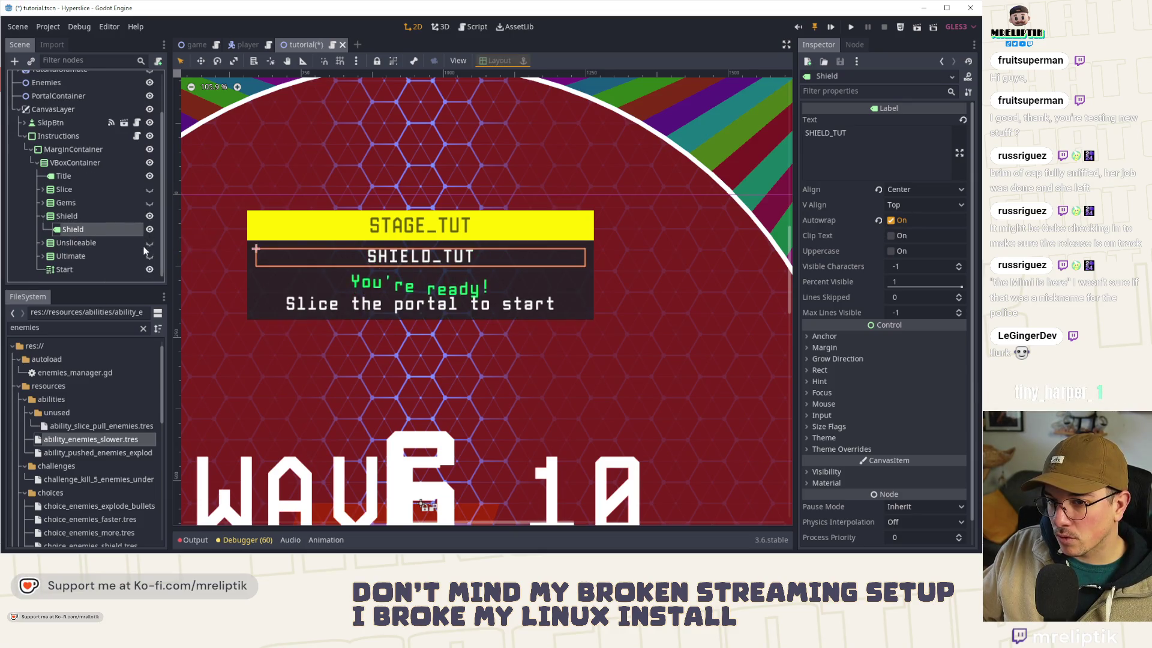
left_click(150, 269)
left_click(149, 256)
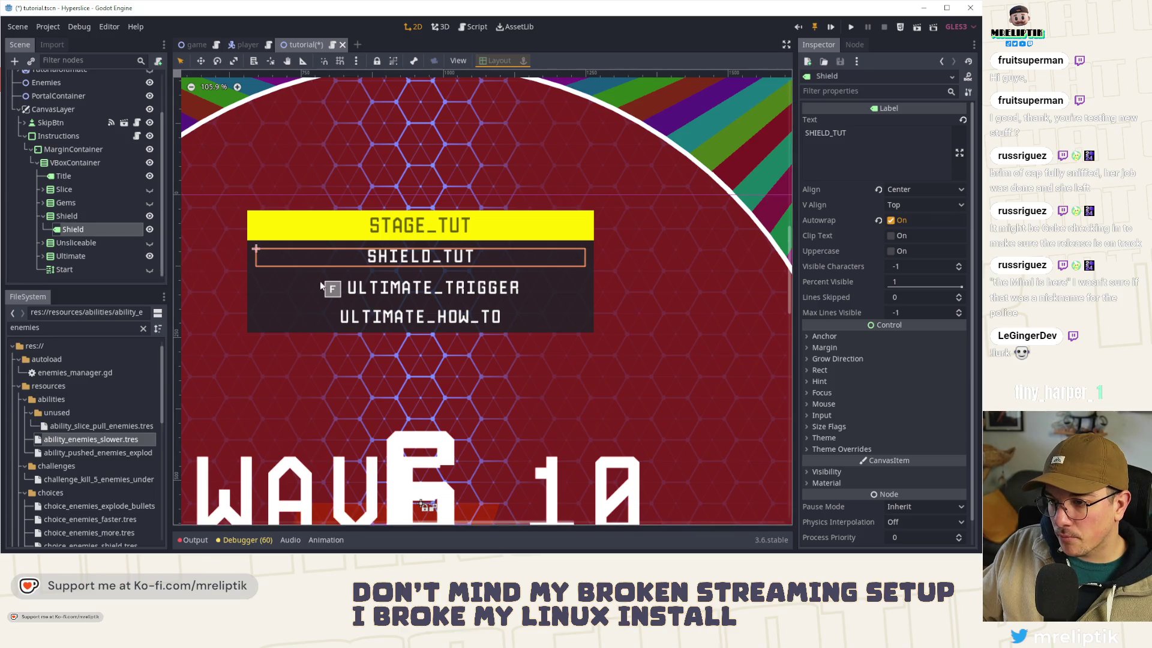
left_click(149, 255)
left_click(149, 229)
left_click(150, 216)
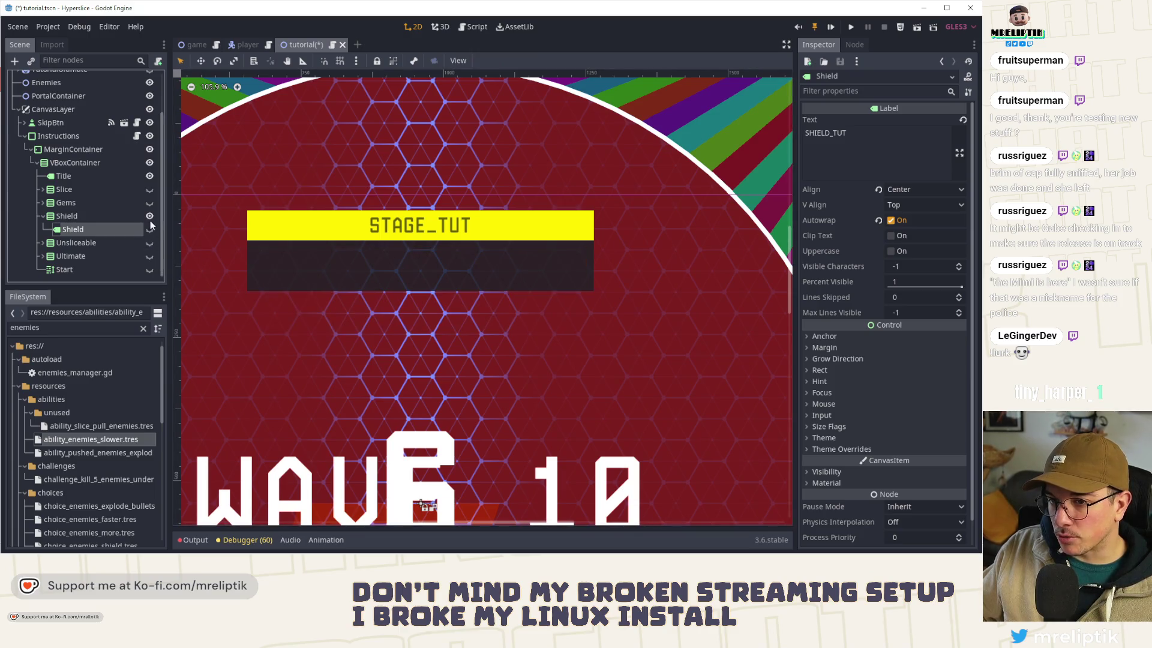
left_click(44, 217)
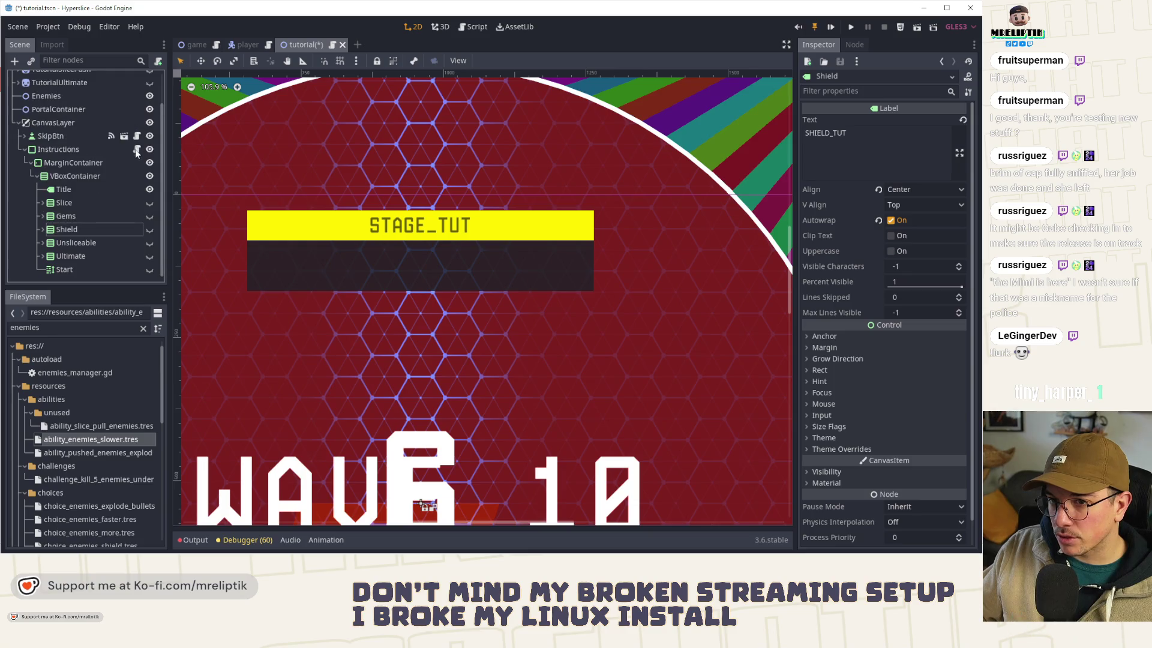
left_click(136, 149)
double_click(360, 294)
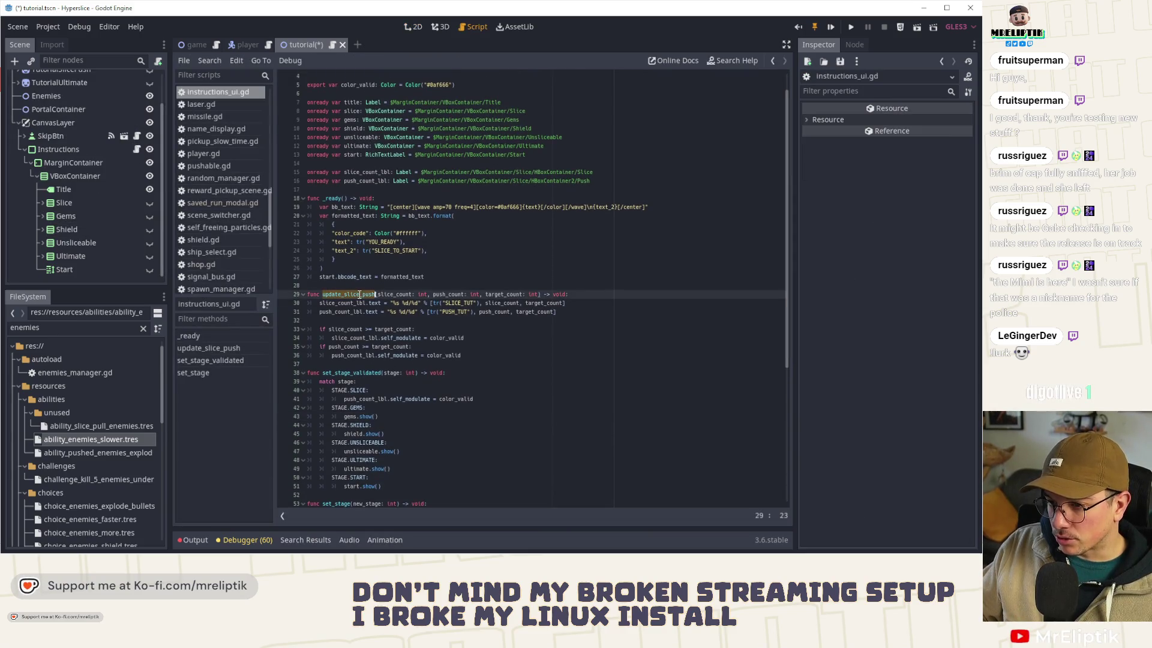
Step: Add a set_stage_validated(STAGE.SLICE) call on a new line after the label updates
scroll(380, 334, "down", 4)
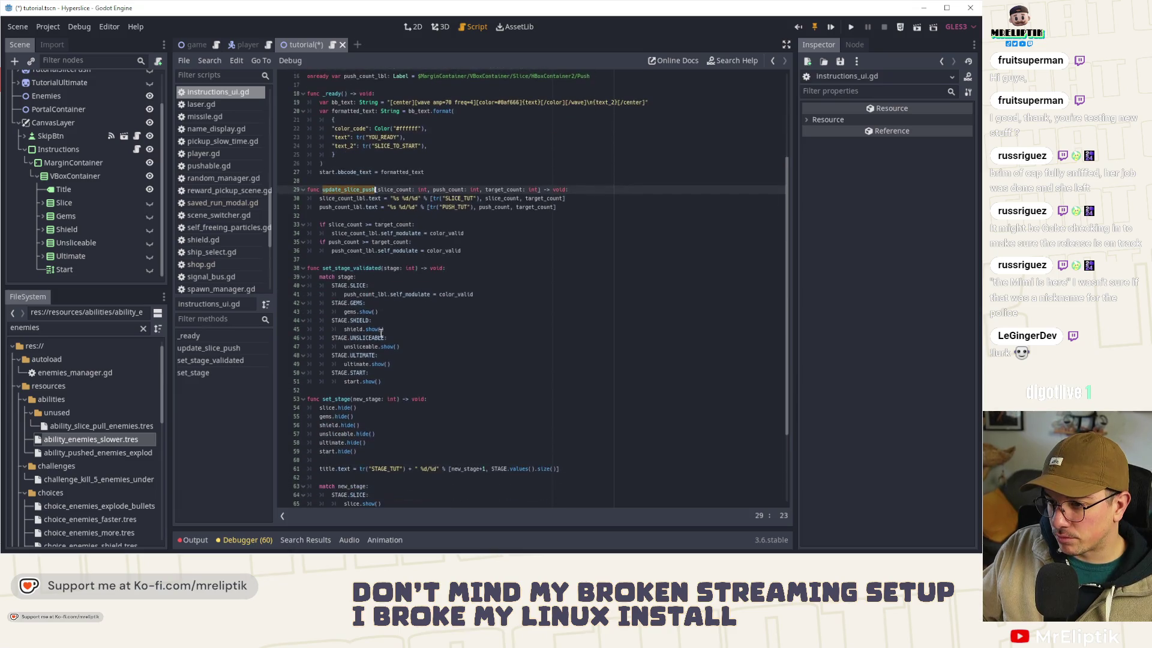
scroll(381, 333, "up", 2)
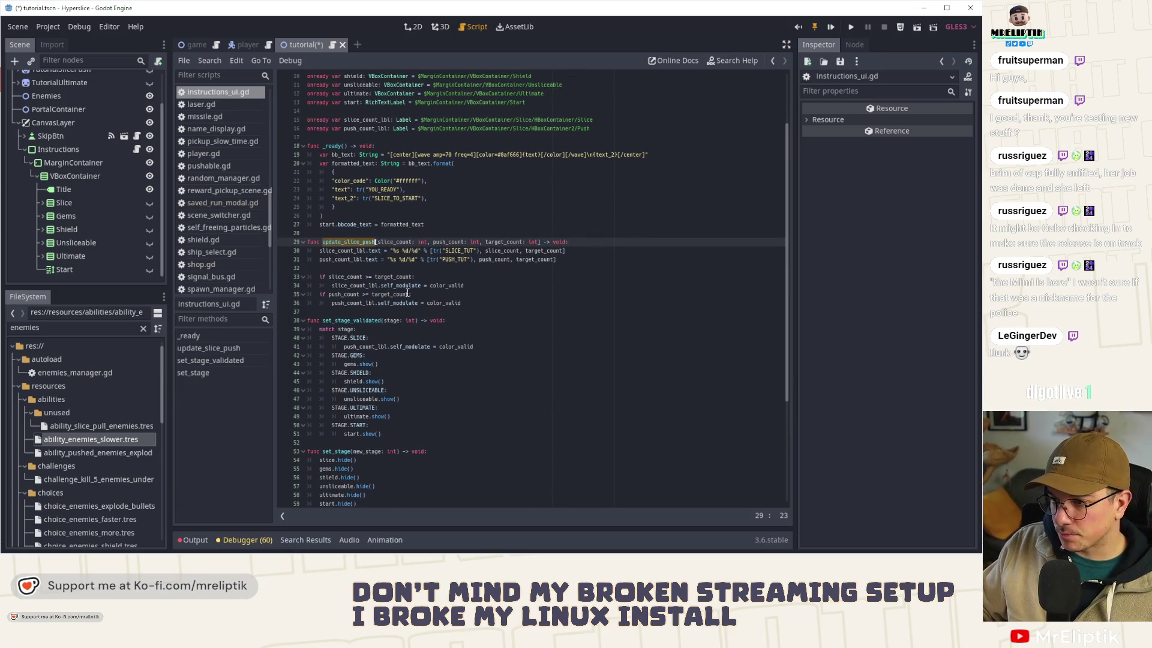
left_click(347, 272)
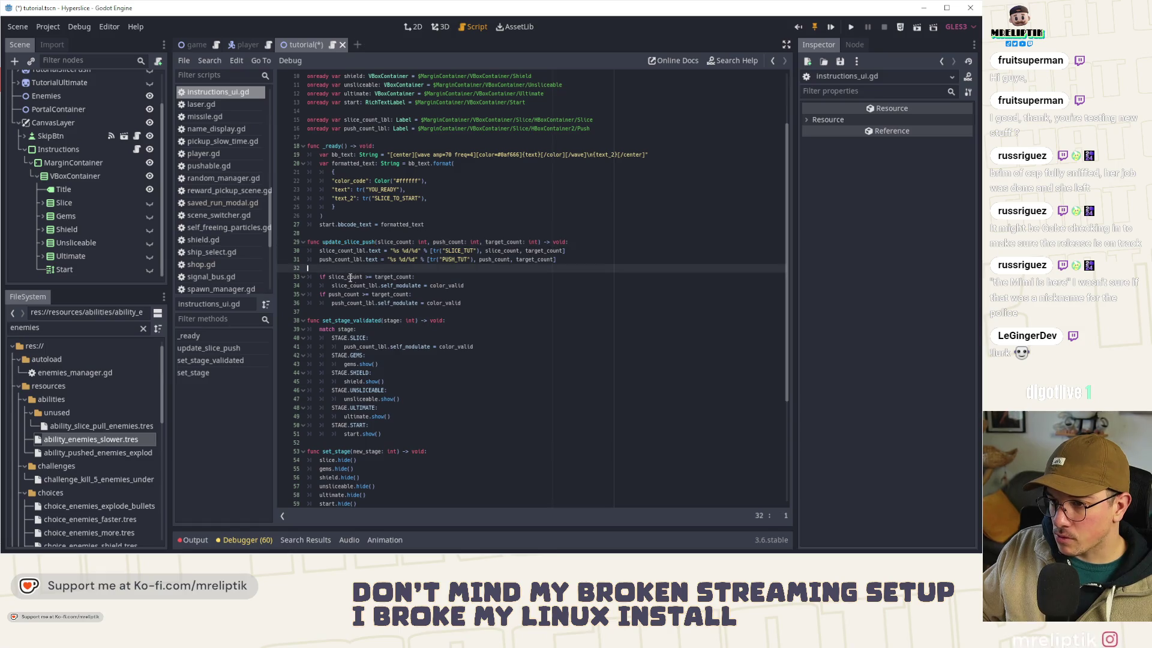
key("Return")
key("Return")
key("Up")
key("Tab")
type("set")
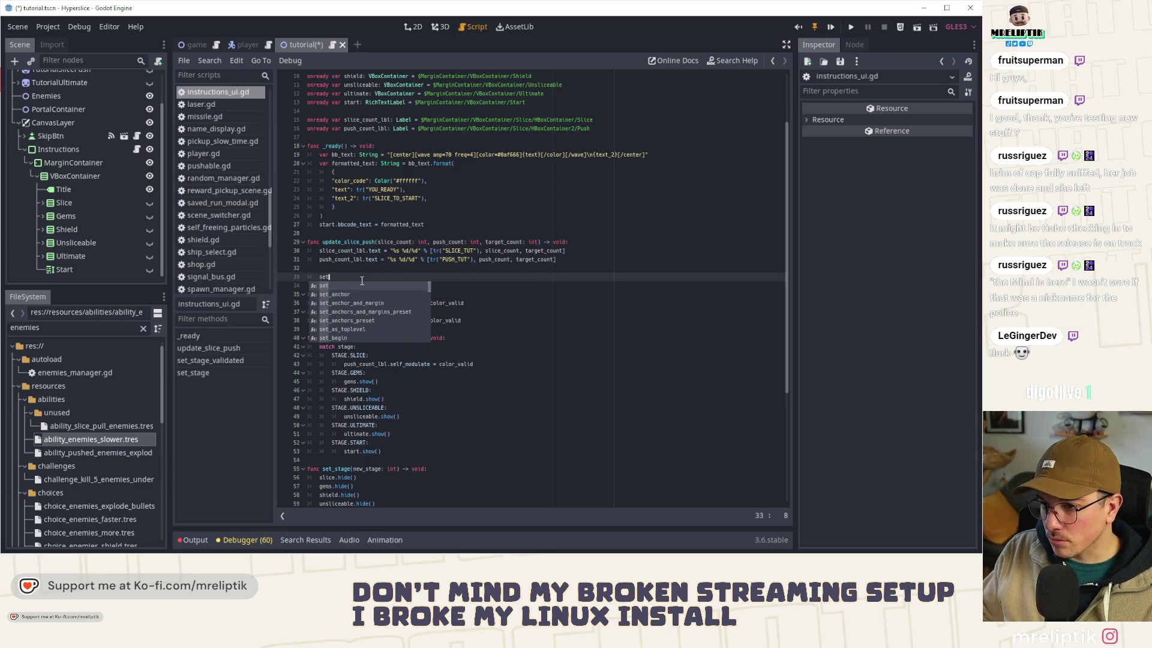
type("_stage")
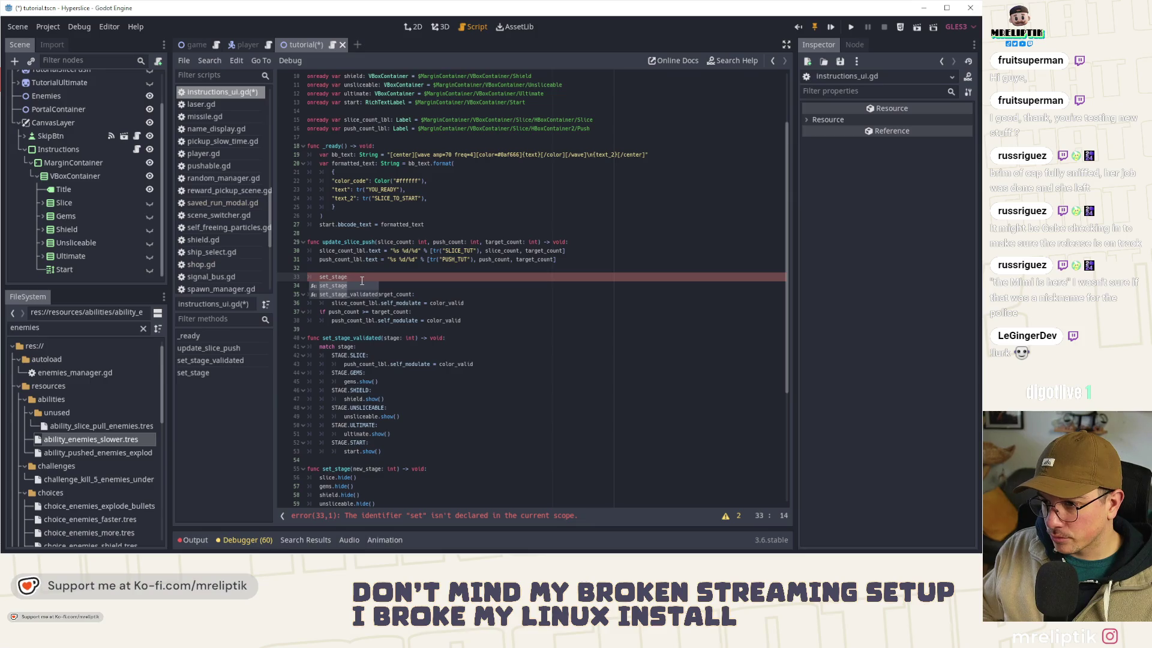
key("Down")
key("Return")
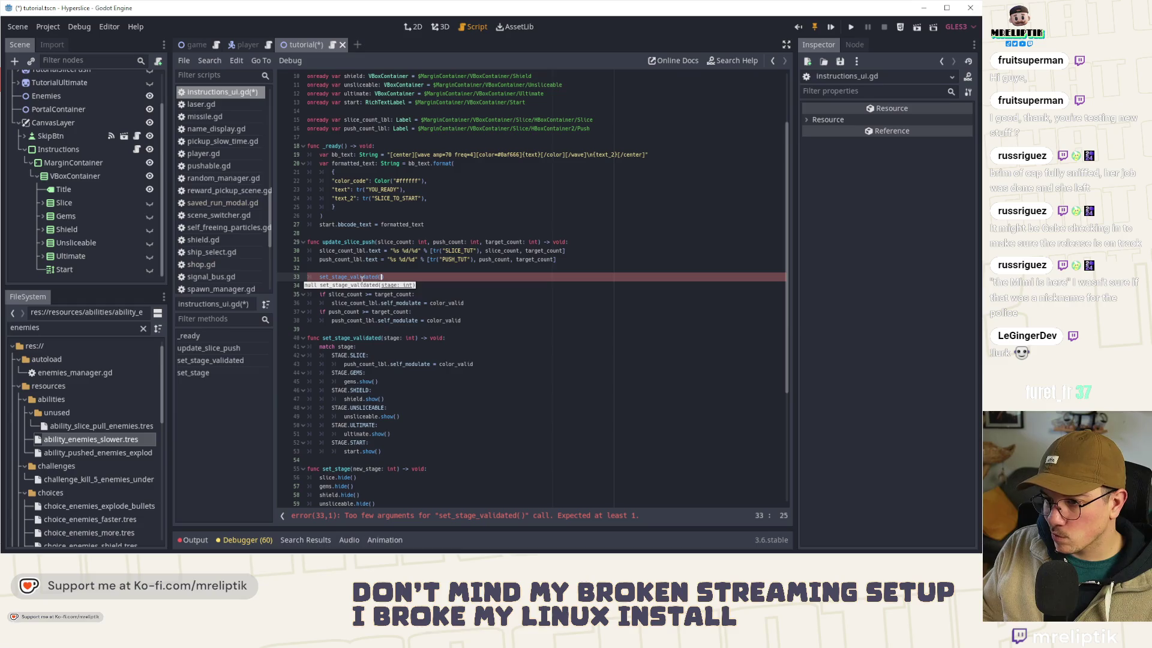
type("STAGE.SLICE")
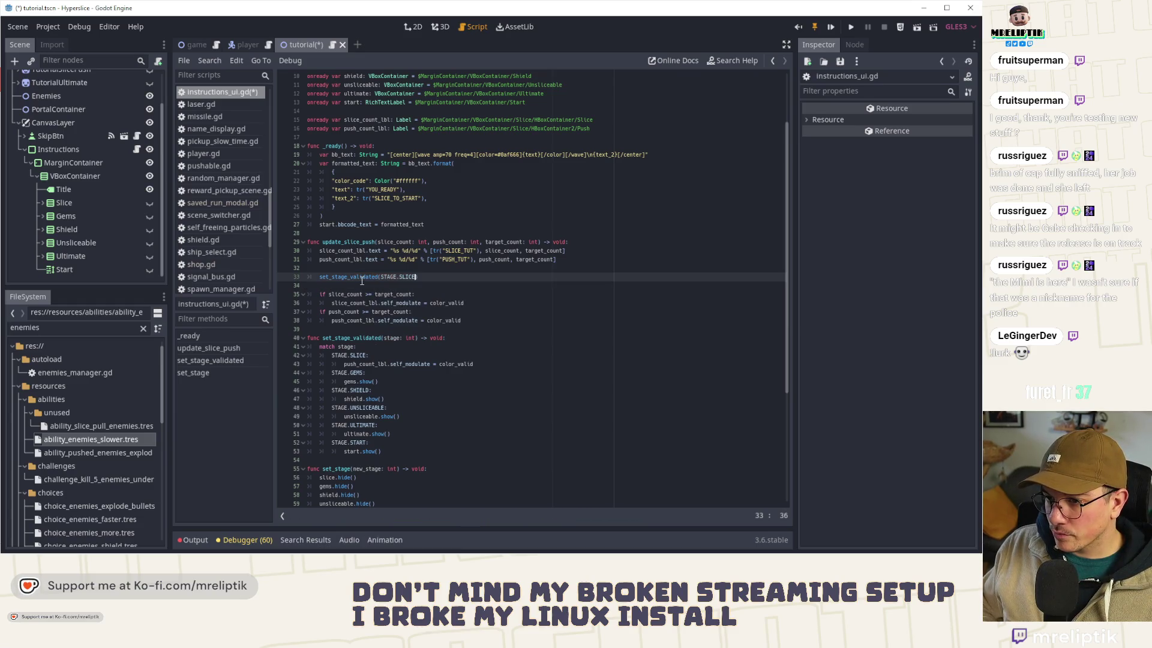
Step: Move the call under the slice_count check and copy it under the push_count check
key("alt+Down")
key("alt+Down")
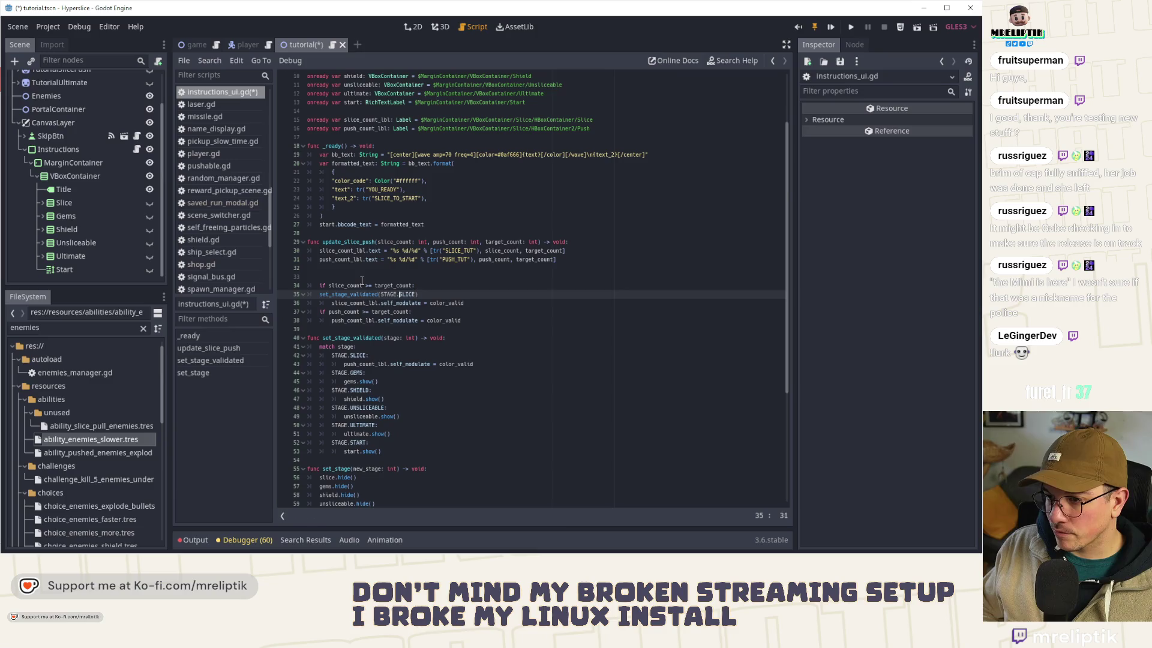
key("ctrl+Left")
key("Down")
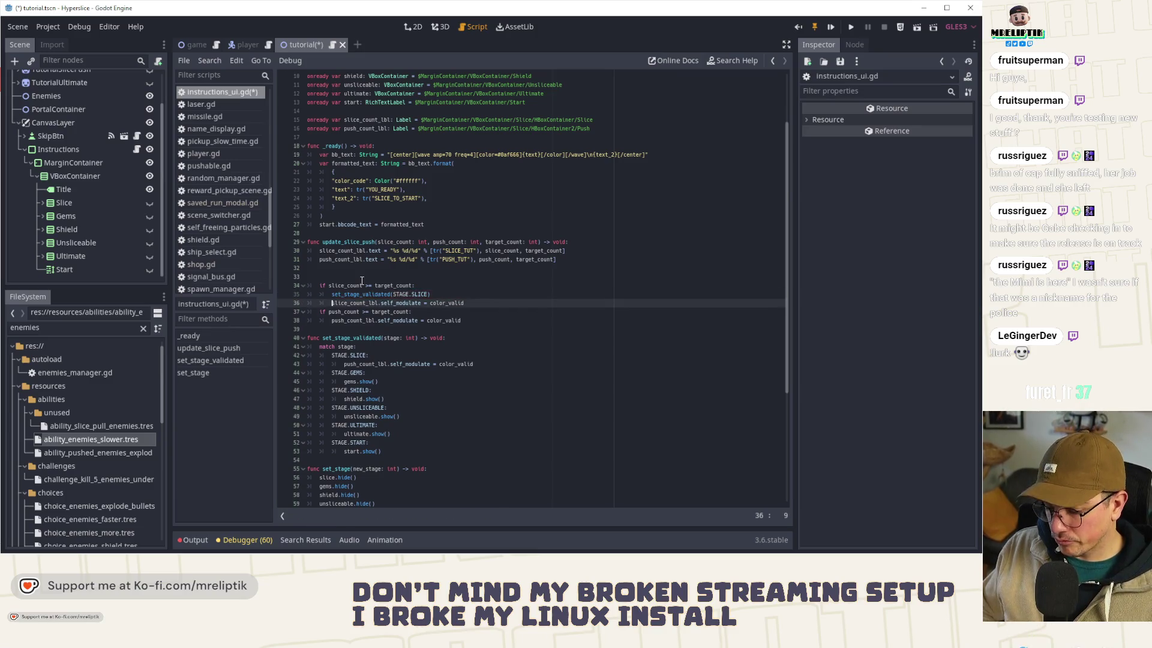
key("Up")
key("ctrl+d")
key("alt+Down")
key("alt+Down")
key("Down")
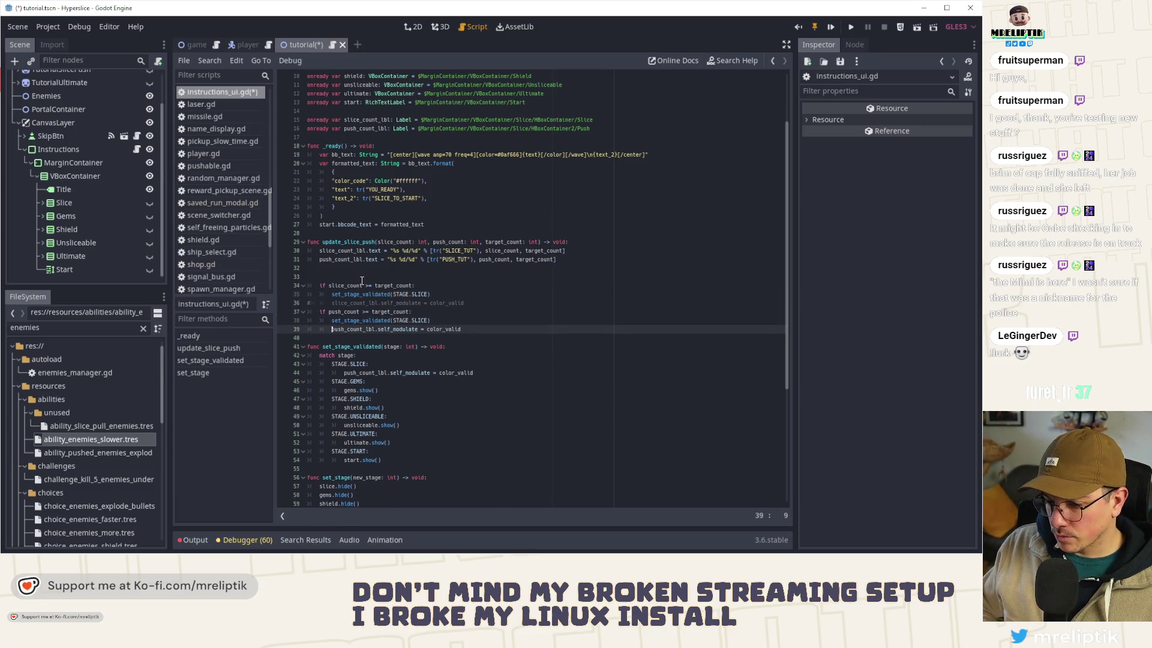
Step: Remove the added set_stage_validated calls again and save the script
key("ctrl+k")
key("Up")
key("ctrl+shift+k")
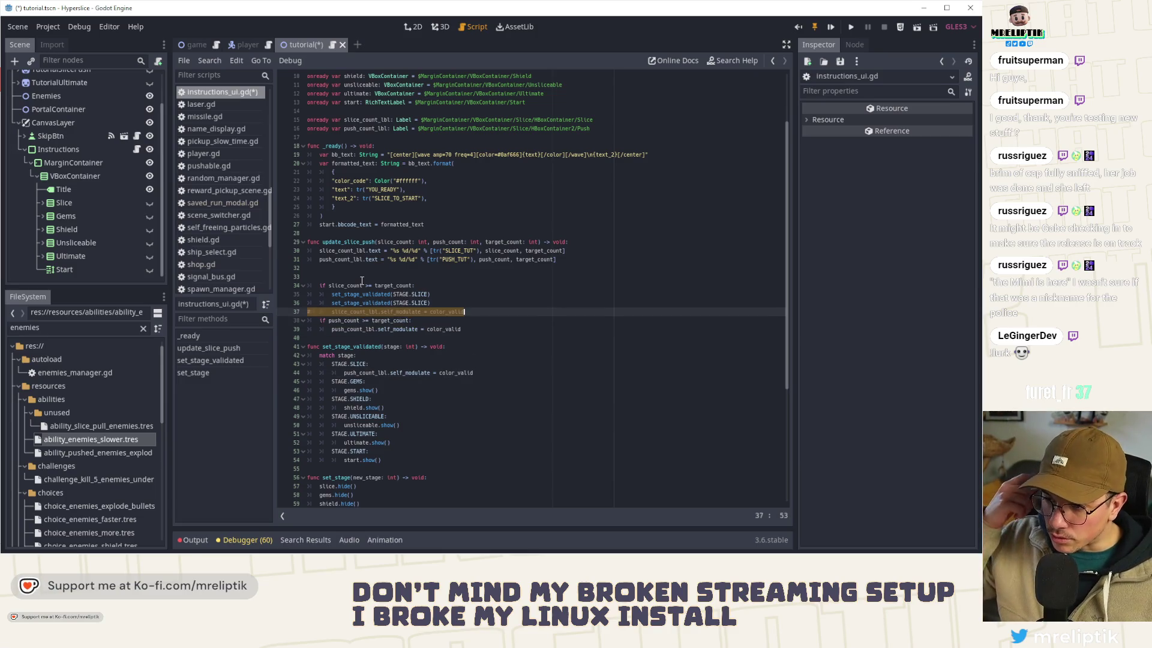
key("Up")
key("Up")
key("ctrl+k")
key("Up")
key("alt+Up")
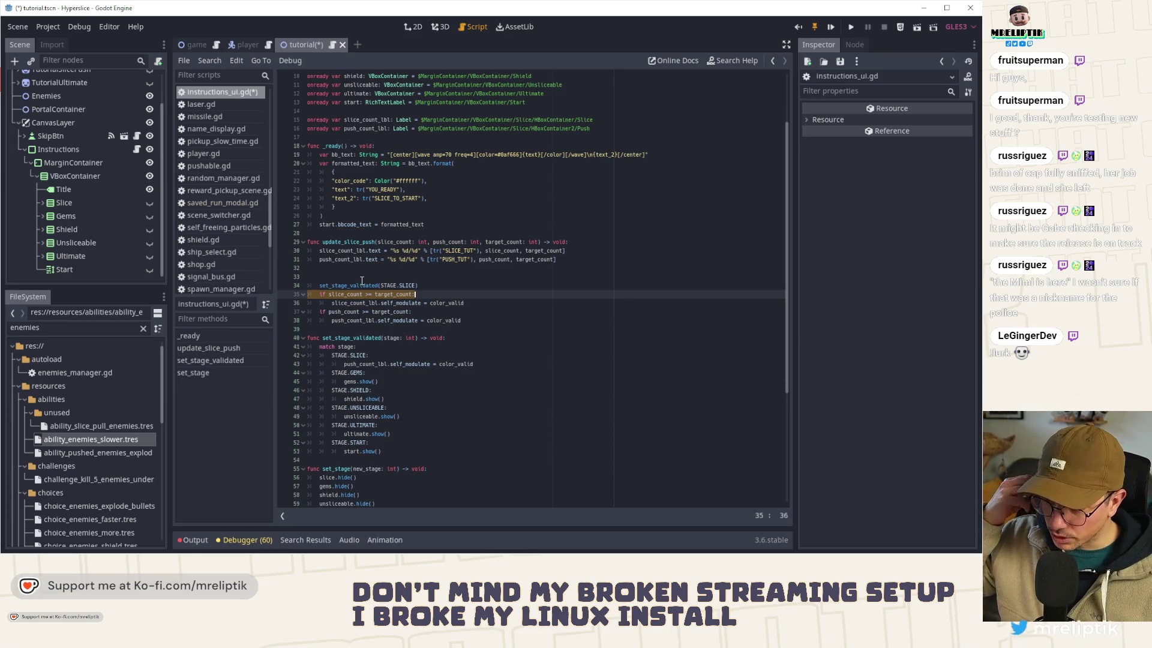
key("alt+Up")
key("shift+Tab")
key("BackSpace")
key("BackSpace")
key("BackSpace")
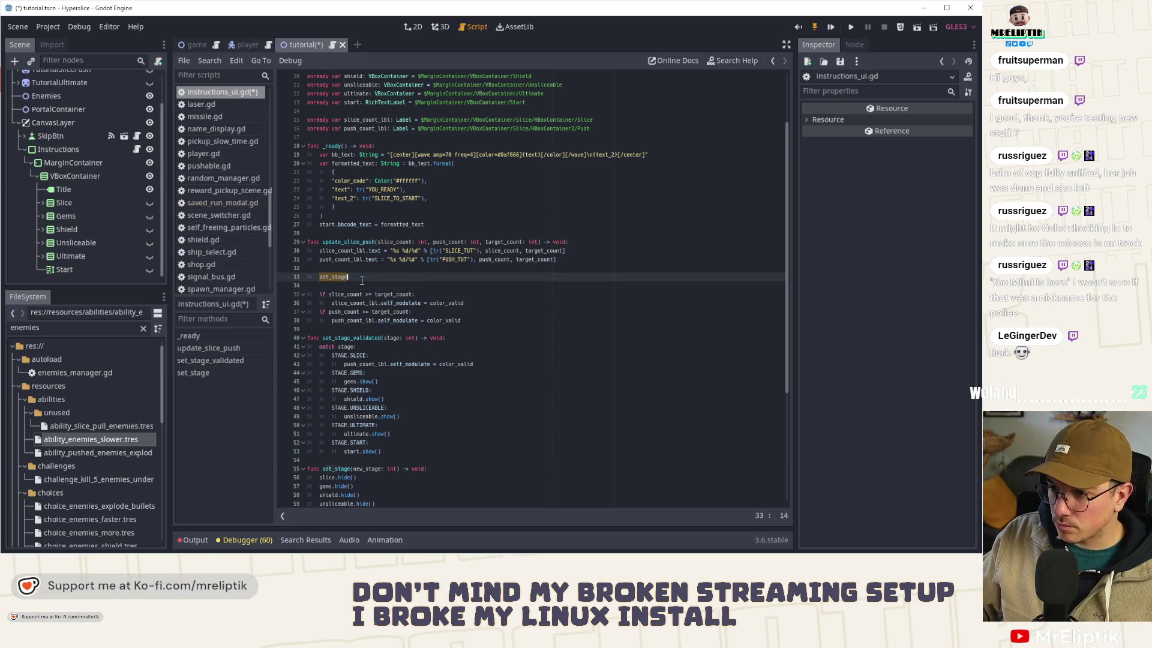
key("ctrl+shift+k")
key("ctrl+shift+k")
key("ctrl+s")
Step: Delete the SLICE case and replace the gems show call with gems.modulate = color_valid
left_click(350, 338)
key("ctrl+shift+k")
key("ctrl+shift+k")
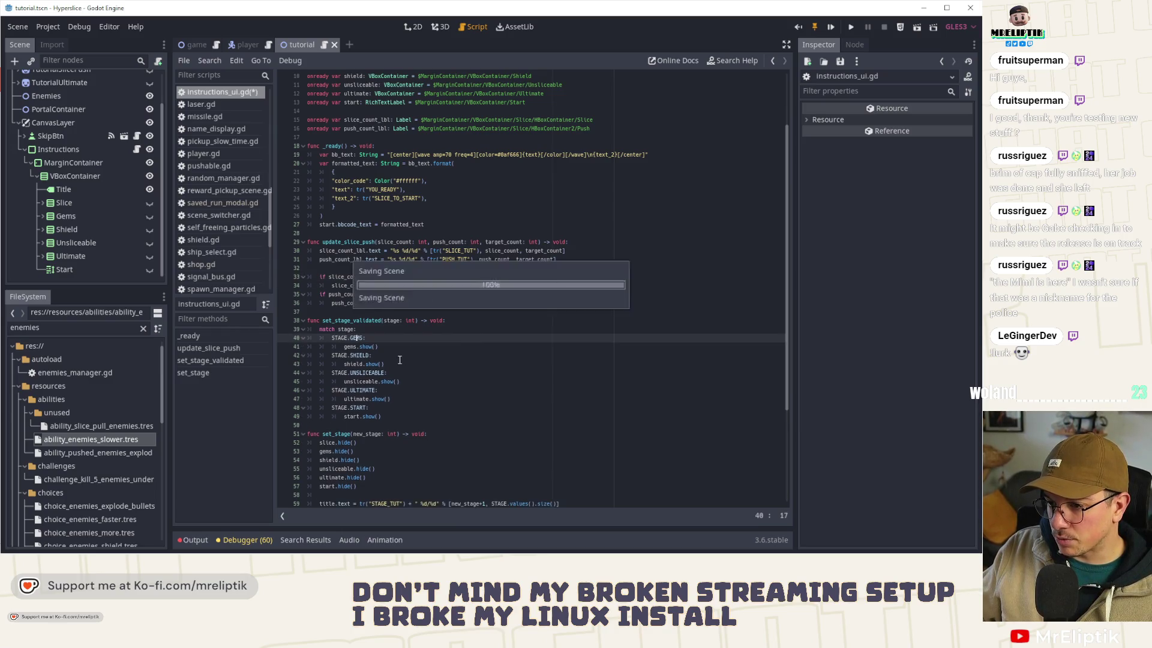
left_click_drag(373, 347, 343, 347)
type("gems.m")
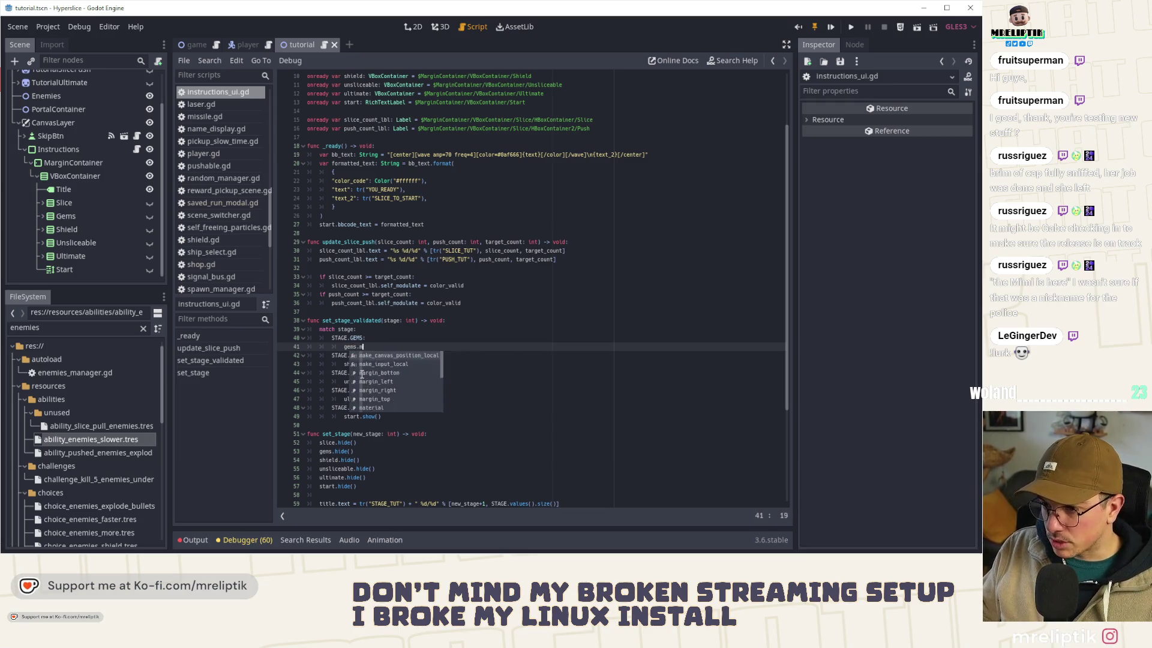
type("odulate = color_valid")
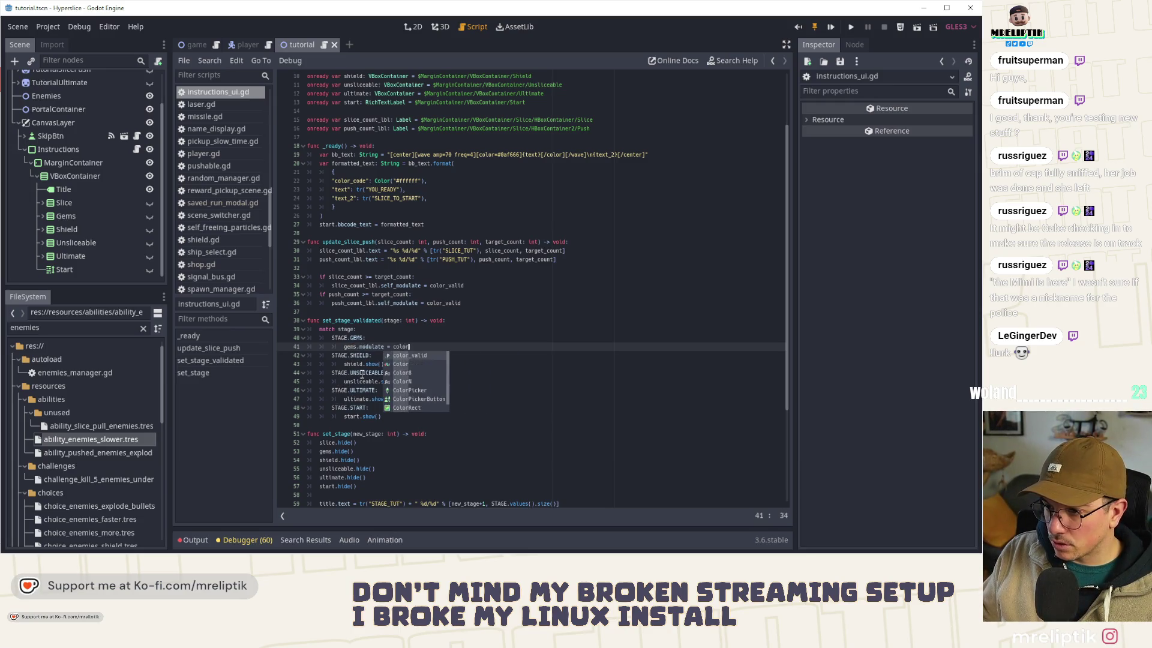
Step: Make the SHIELD case set shield.modulate = color_valid instead of showing it
key("ctrl+d")
key("alt+Down")
key("alt+Down")
key("Up")
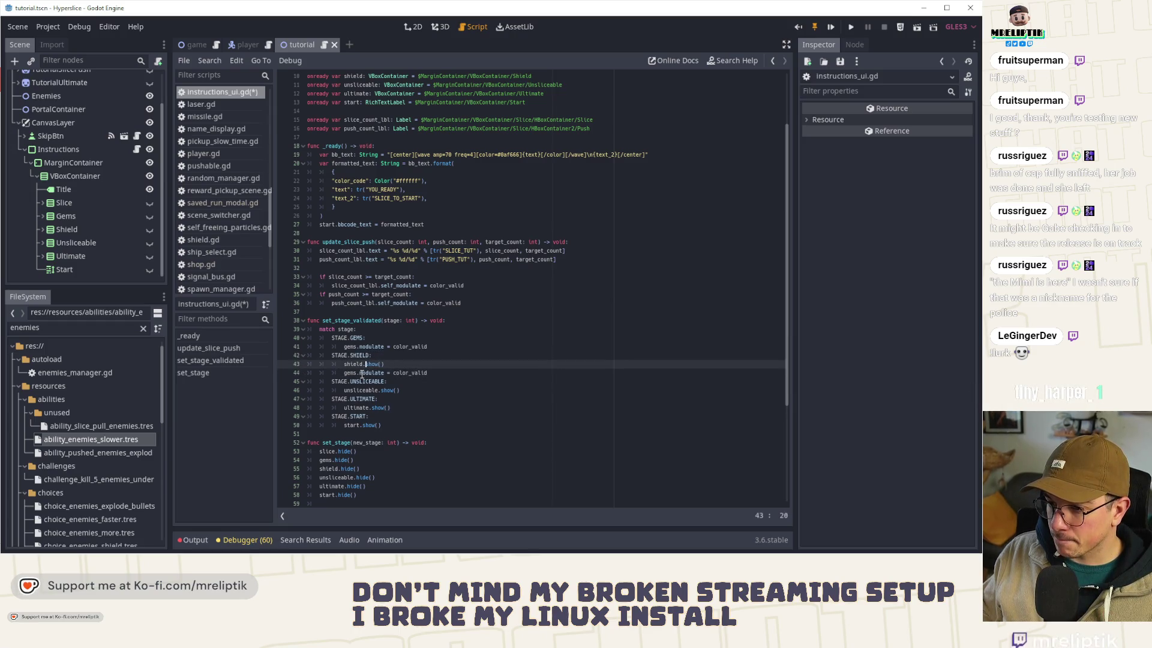
key("BackSpace")
key("Down")
key("ctrl+shift+k")
key("ctrl+d")
Step: Make the UNSLICEABLE case set unsliceable.modulate = color_valid
key("Down")
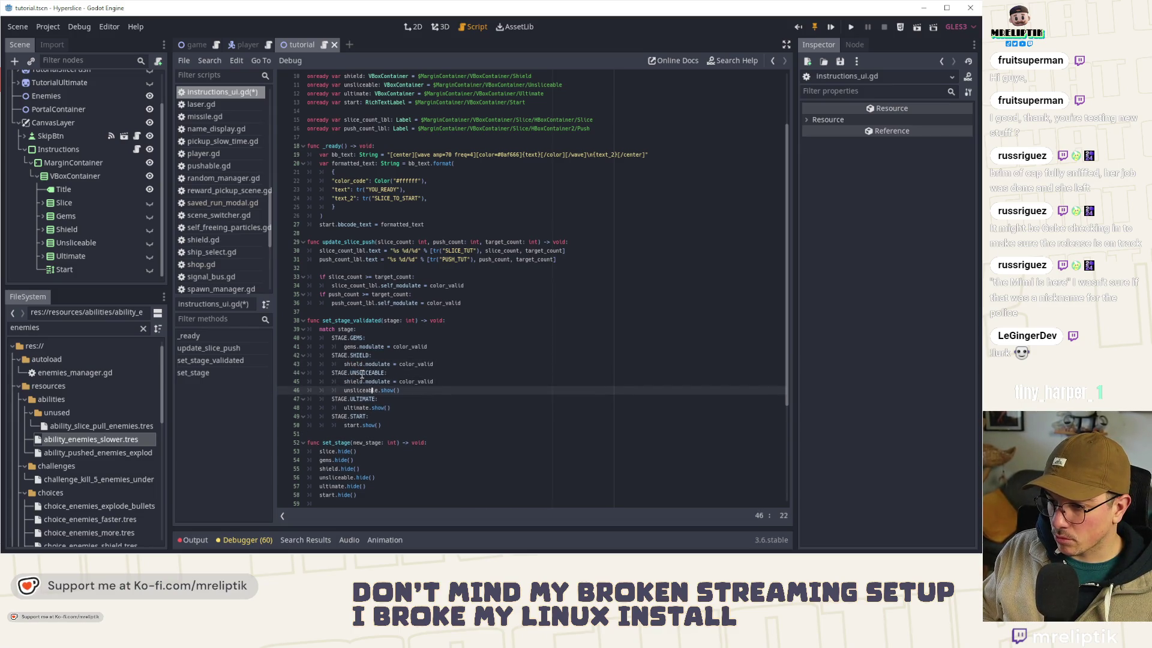
key("ctrl+shift+Left")
key("ctrl+x")
key("Up")
key("ctrl+shift+Right")
key("ctrl+v")
key("Down")
Step: Make the ULTIMATE case set ultimate.modulate = color_valid, dropping its show line
key("ctrl+shift+k")
key("ctrl+shift+d")
key("alt+Down")
key("alt+Down")
key("Up")
key("ctrl+shift+Left")
key("ctrl+shift+Left")
key("ctrl+x")
key("Down")
key("ctrl+shift+Right")
key("ctrl+v")
key("Up")
Step: Remove the leftover blank line and START case, then save instructions_ui.gd
key("ctrl+shift+k")
key("ctrl+shift+d")
key("alt+Down")
key("ctrl+shift+k")
key("ctrl+shift+k")
key("ctrl+shift+k")
key("ctrl+s")
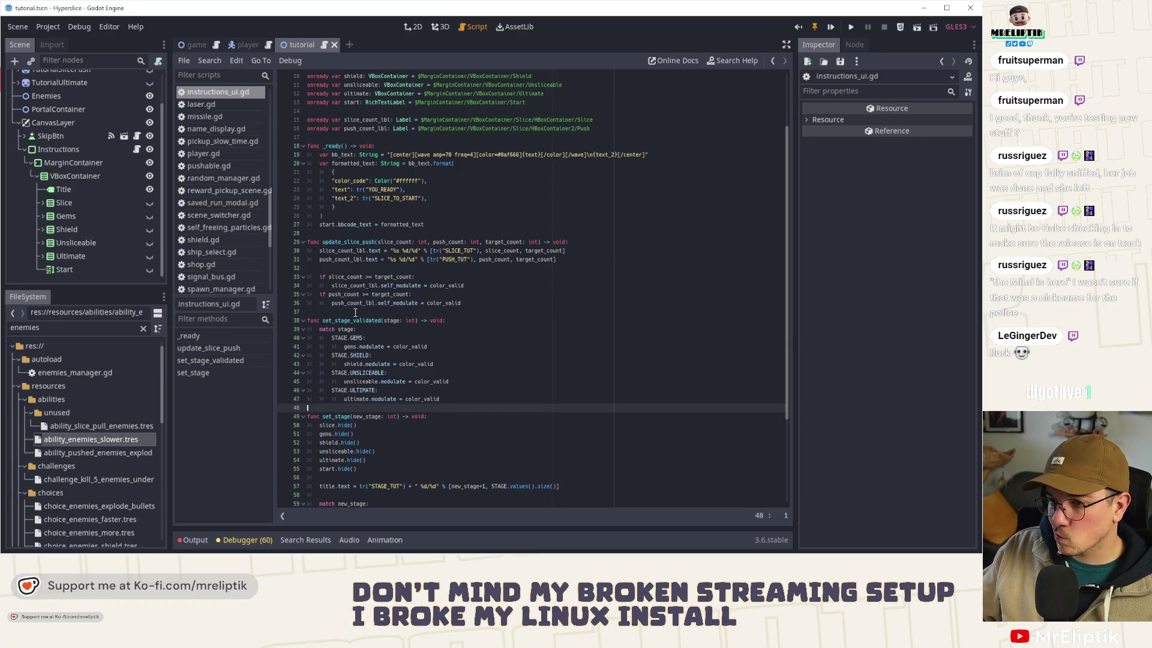
double_click(354, 321)
scroll(123, 108, "up", 3)
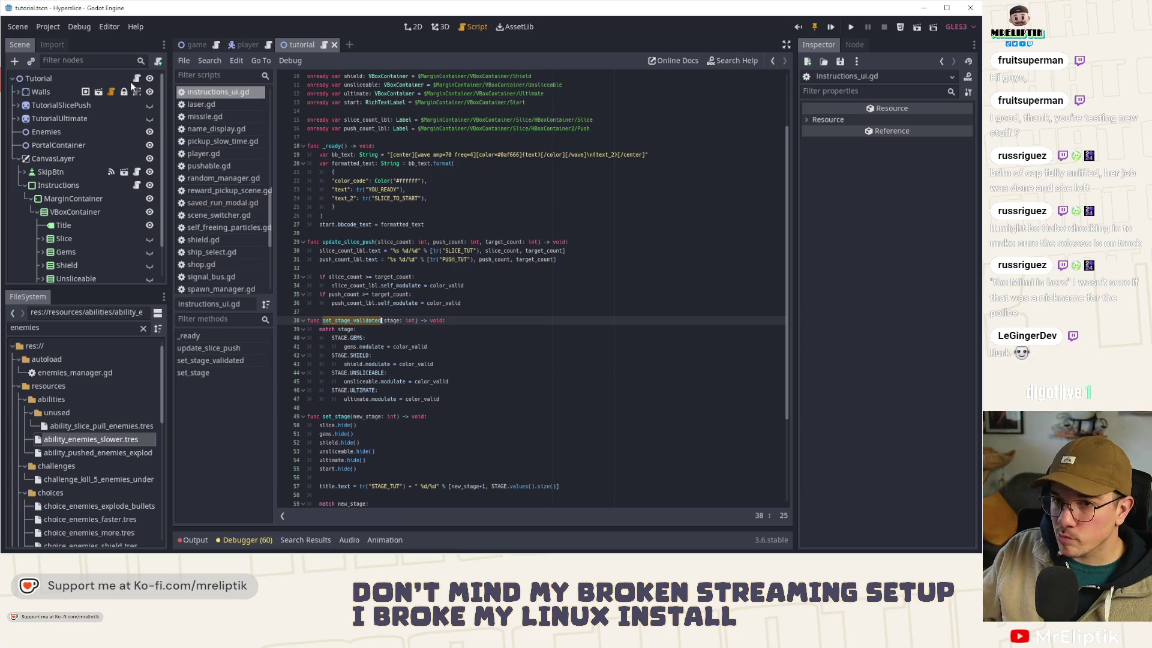
Step: Open the Tutorial node's script and go to the on_enemy_pushed function
left_click(137, 80)
left_click(498, 322)
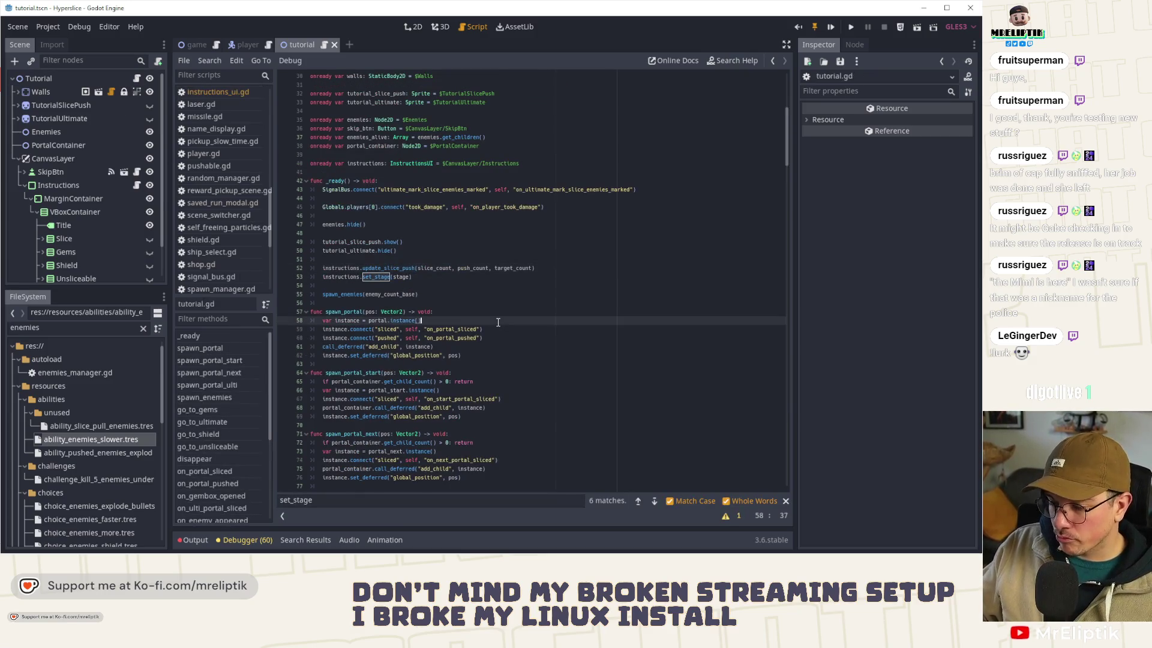
scroll(498, 323, "down", 5)
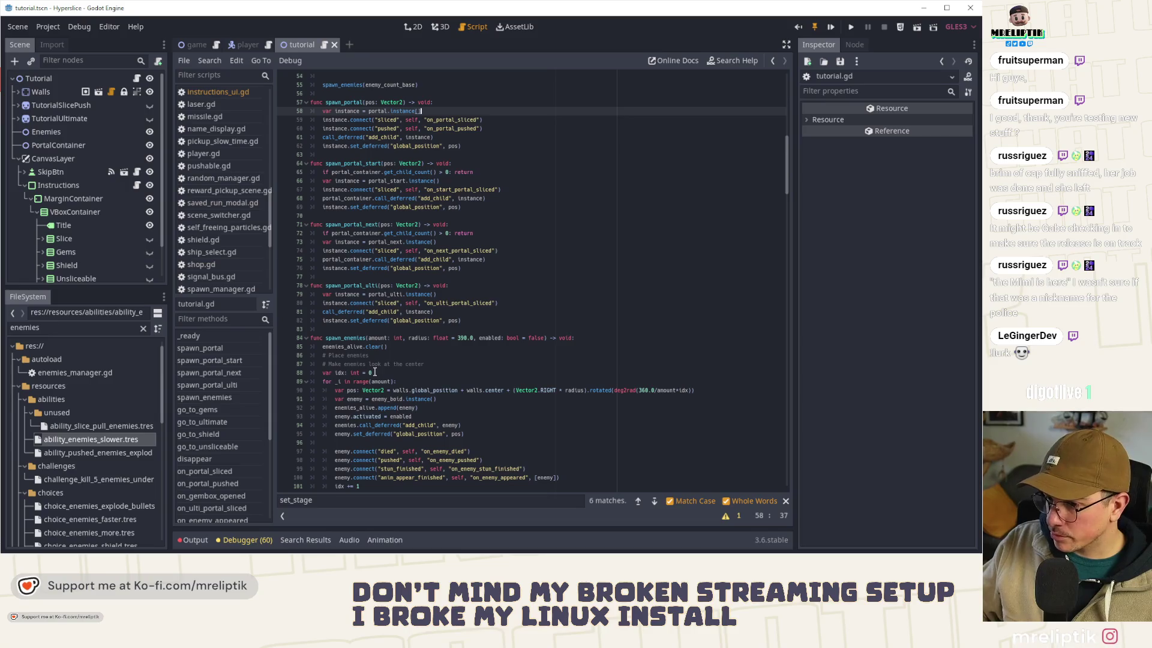
scroll(243, 431, "down", 3)
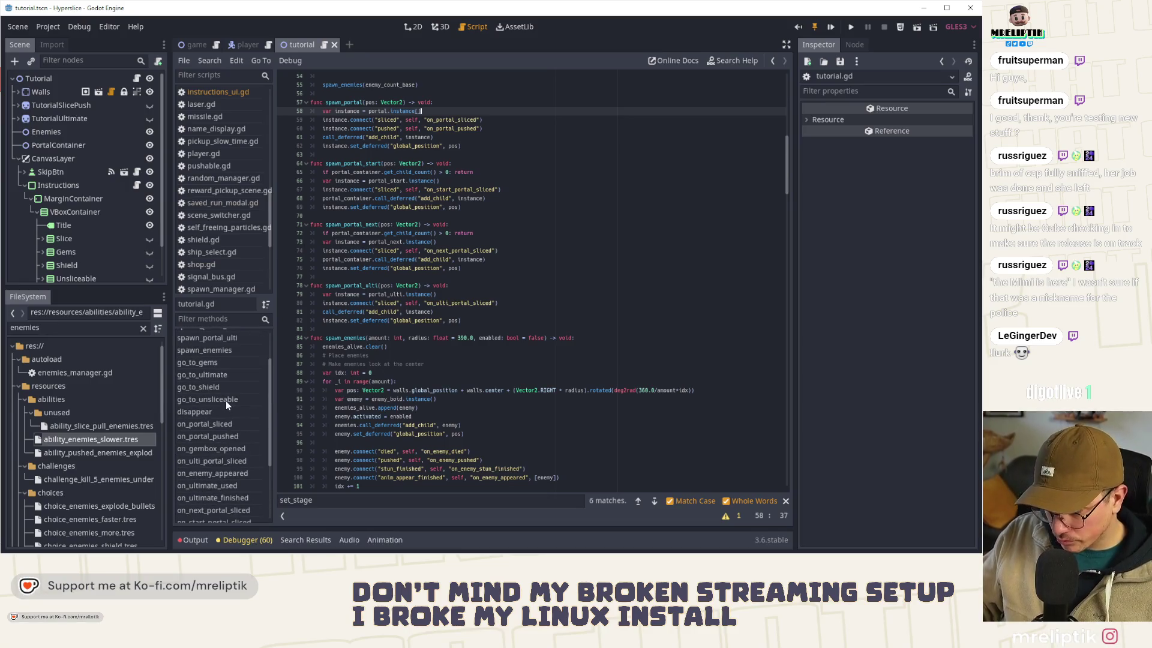
scroll(224, 428, "down", 6)
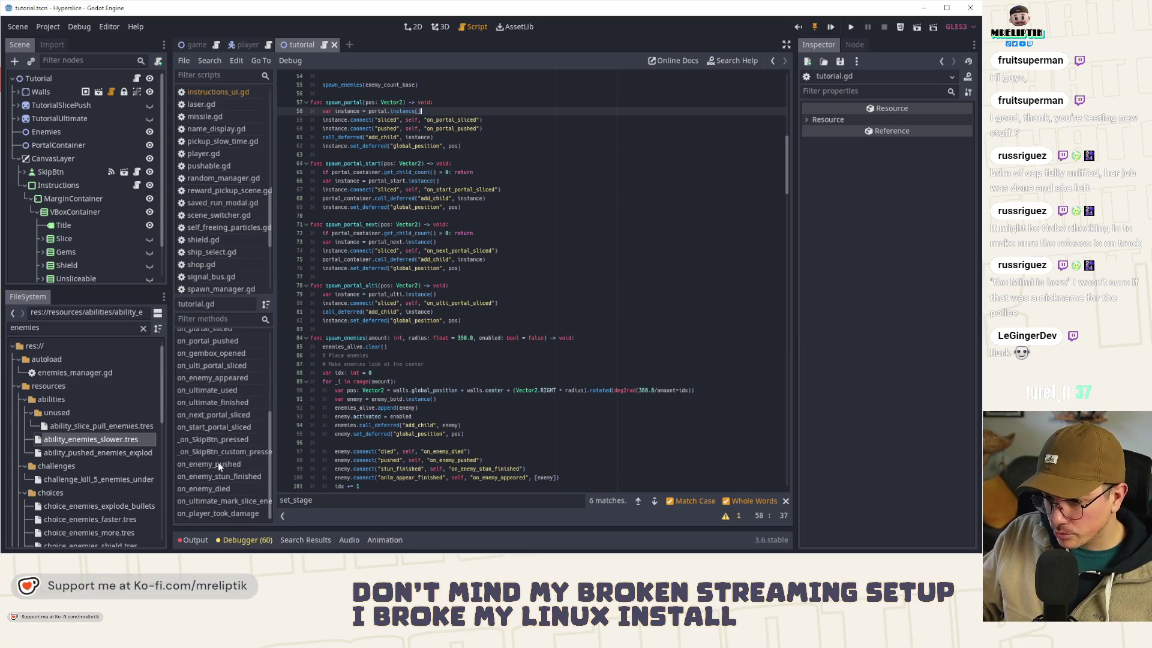
left_click(222, 464)
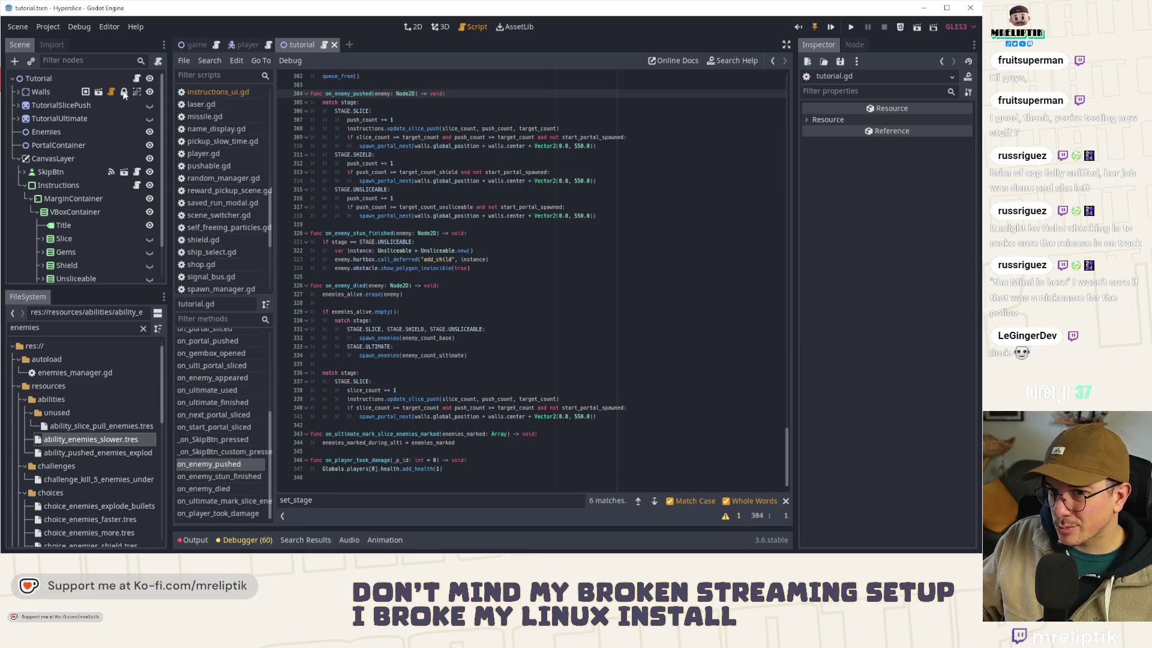
scroll(384, 270, "up", 2)
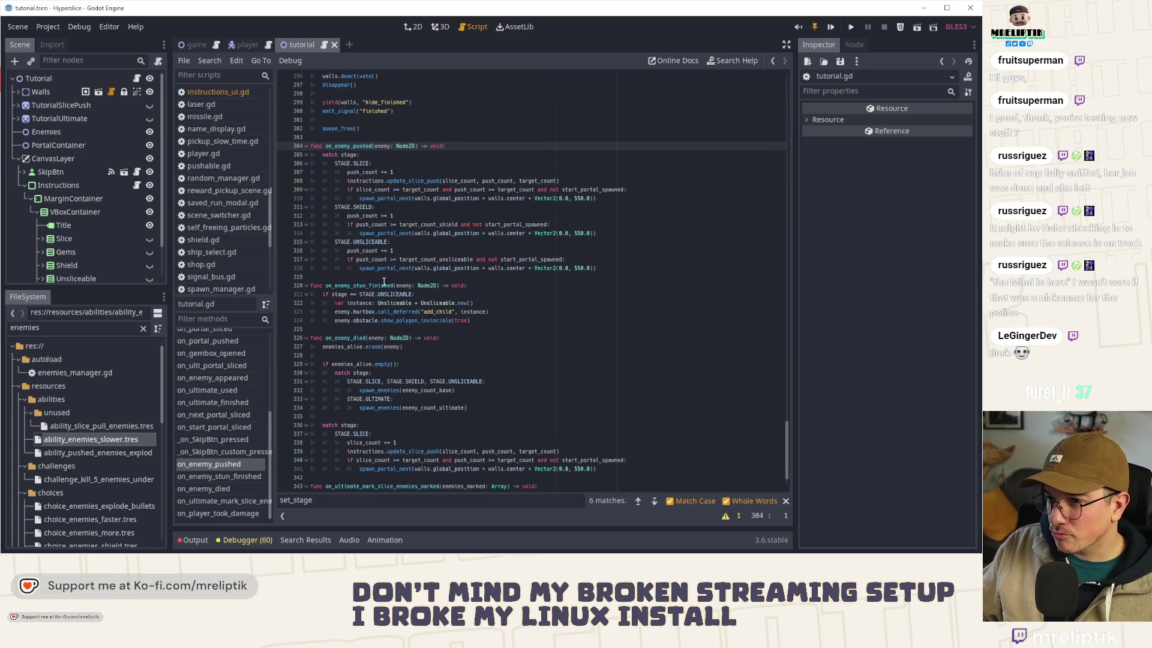
Step: Add instructions.set_stage_validated(STAGE.SLICE) after the portal spawn call
double_click(387, 199)
key("End")
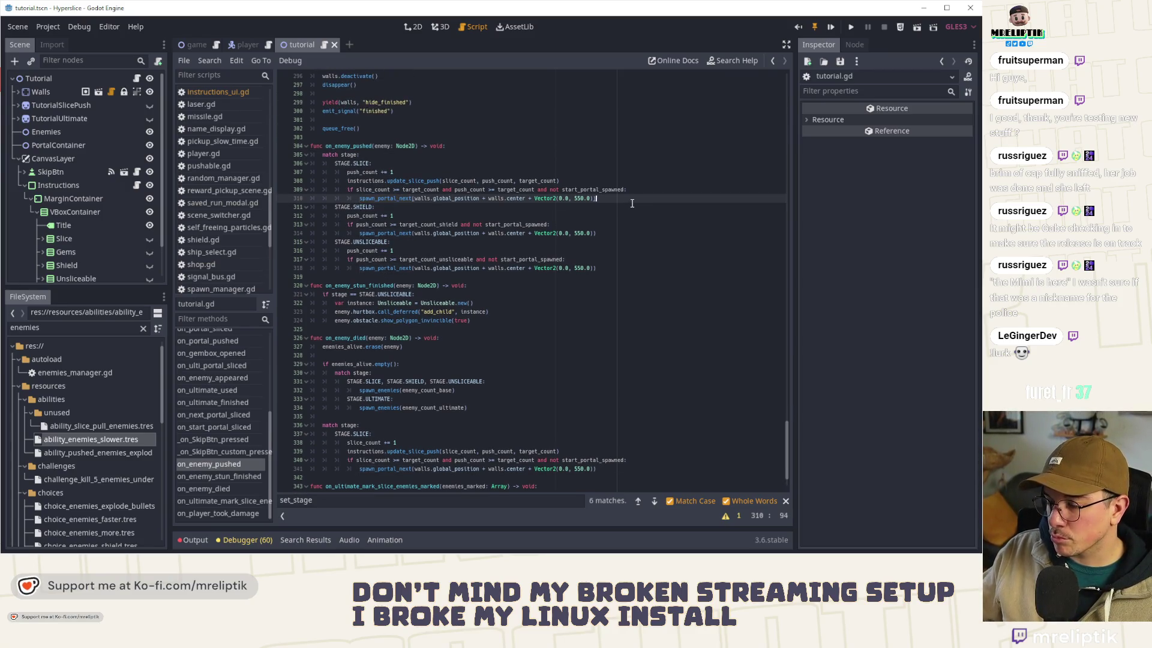
key("Return")
type("set_stage_validated")
key("Home")
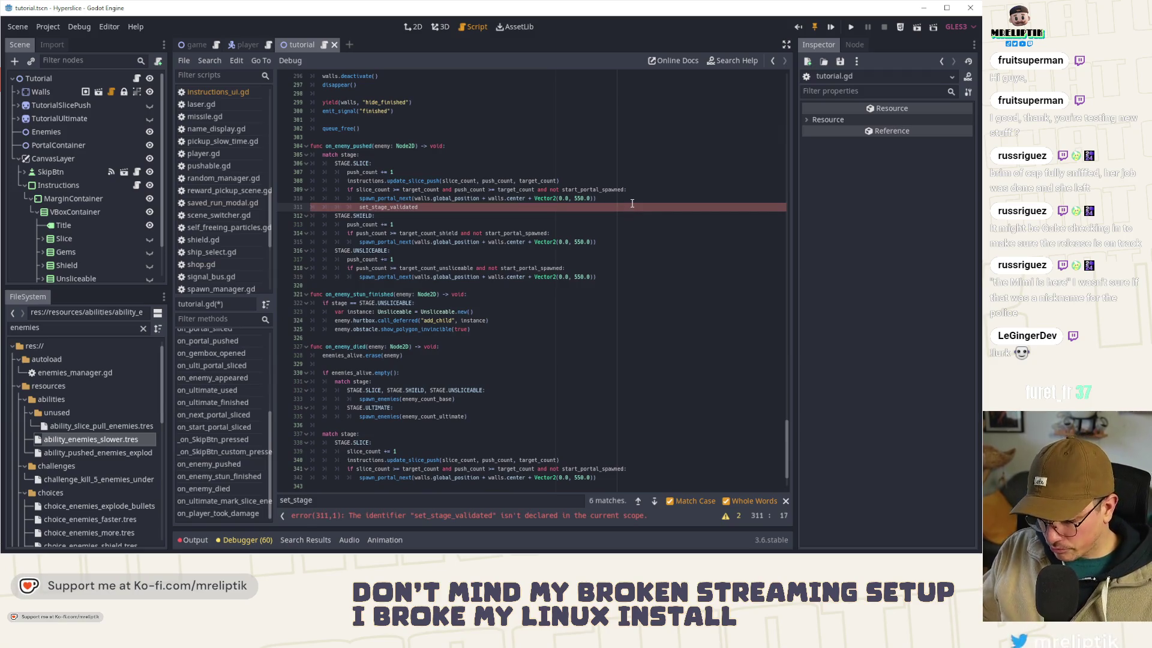
type("instru")
key("Return")
type(".")
key("End")
type("(")
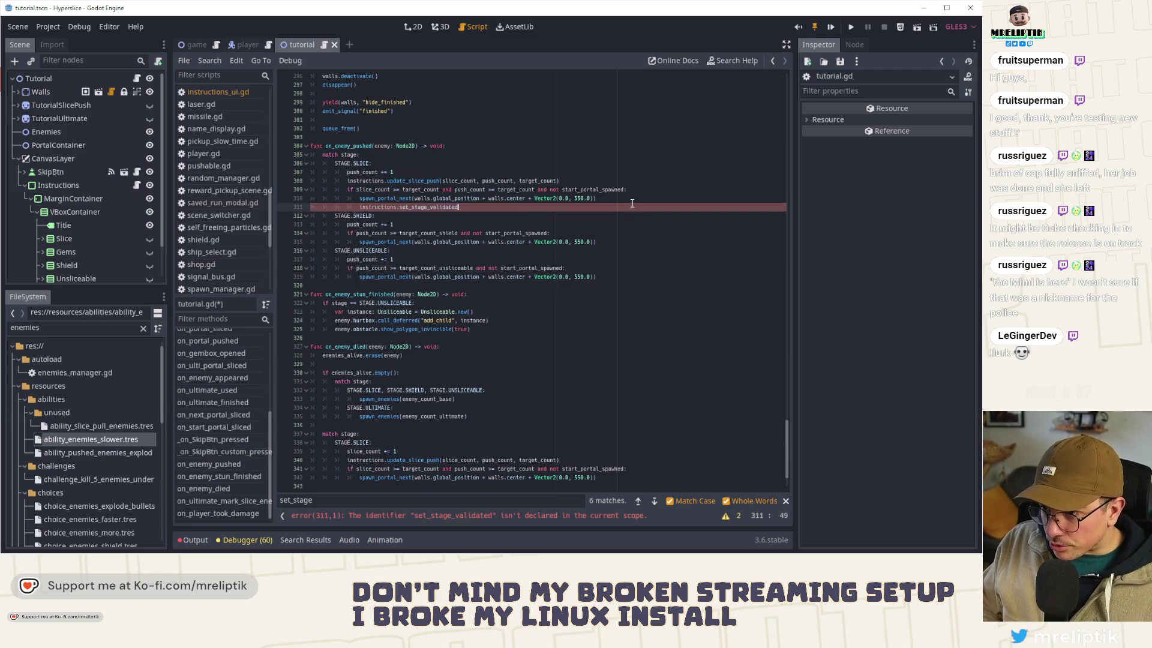
type("STAGE.SL")
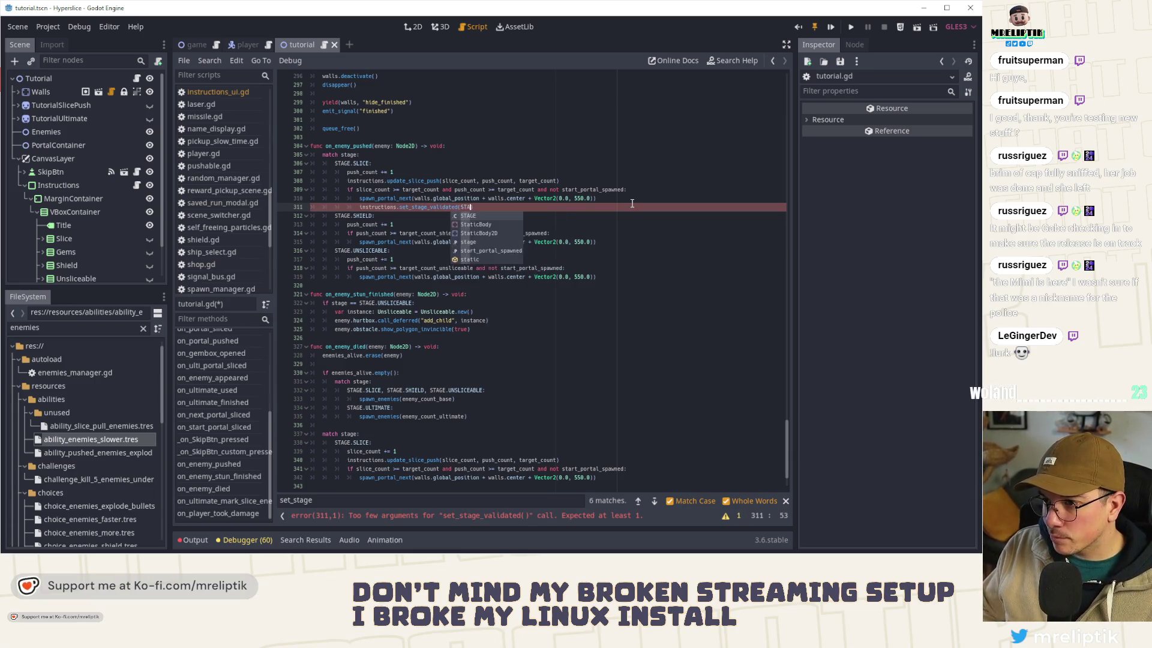
key("Return")
Step: Copy the call into the SHIELD case with its argument changed to stage
key("ctrl+d")
key("alt+Down")
key("alt+Down")
key("alt+Down")
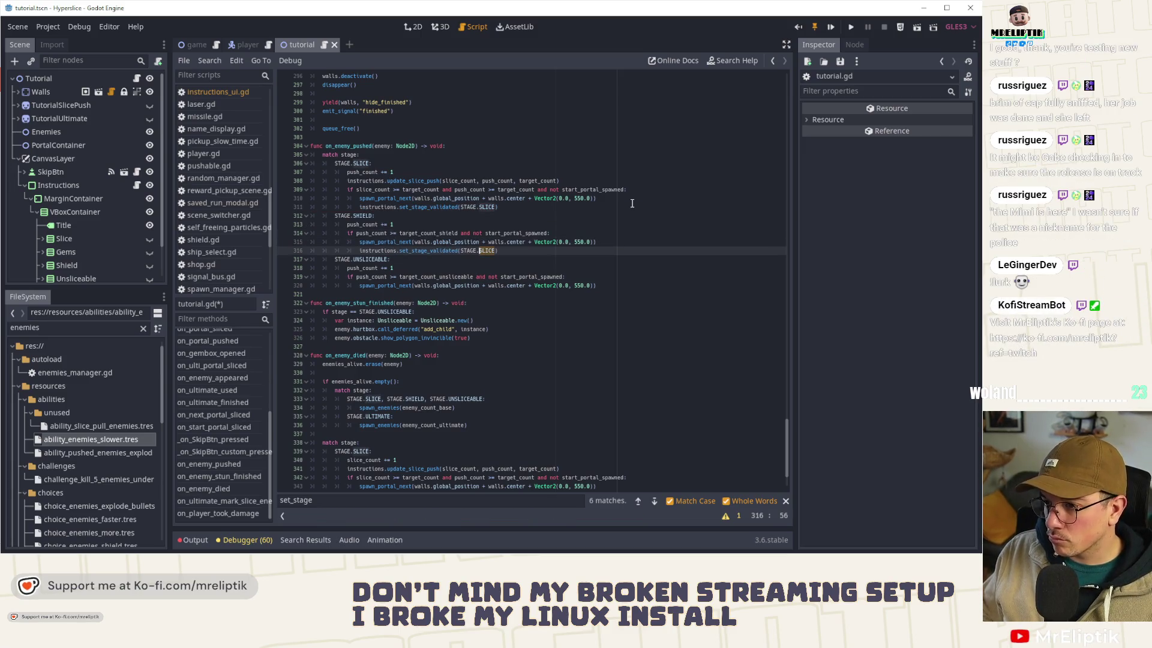
key("ctrl+BackSpace")
key("ctrl+Delete")
type("stage")
Step: Put a set_stage_validated(stage) line in the UNSLICEABLE block, drop the STAGE.SLICE one, and save
key("ctrl+d")
key("alt+Up")
key("alt+Up")
key("alt+Up")
key("Down")
key("ctrl+shift+k")
key("Up")
key("End")
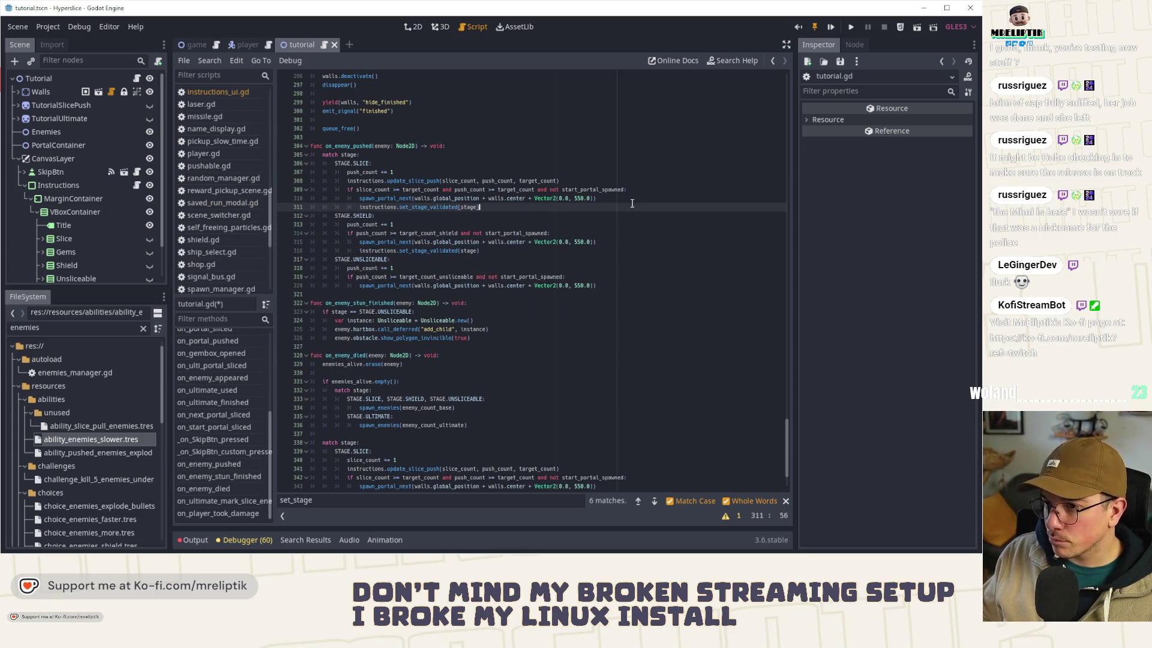
key("alt+Down")
key("alt+Down")
key("alt+Down")
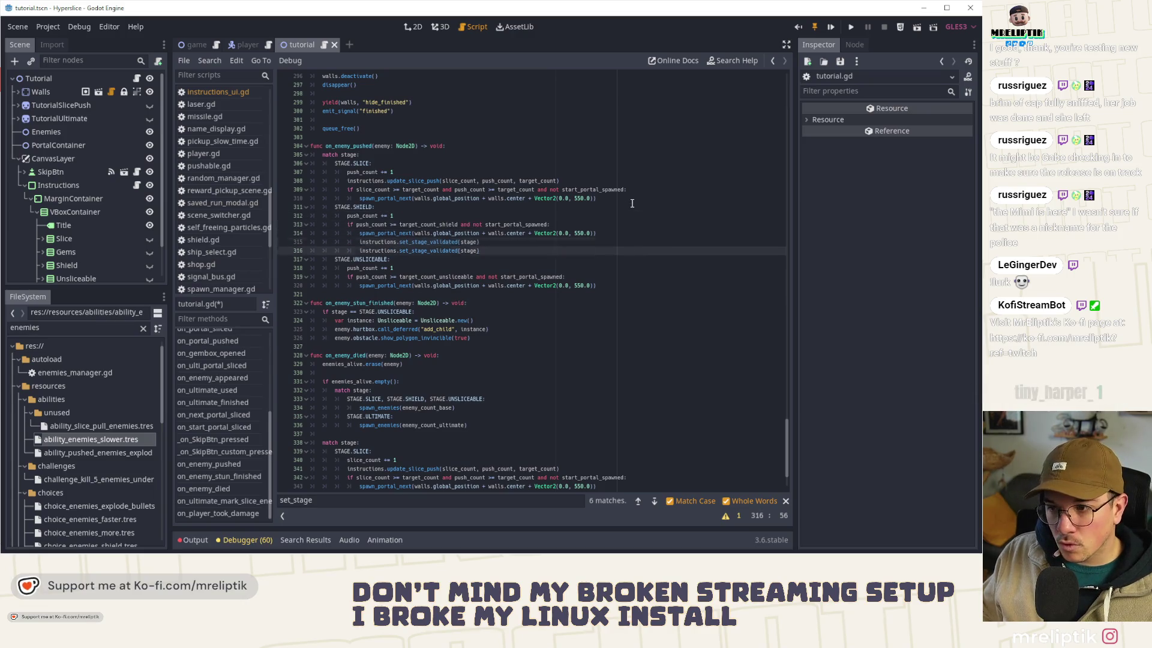
key("ctrl+s")
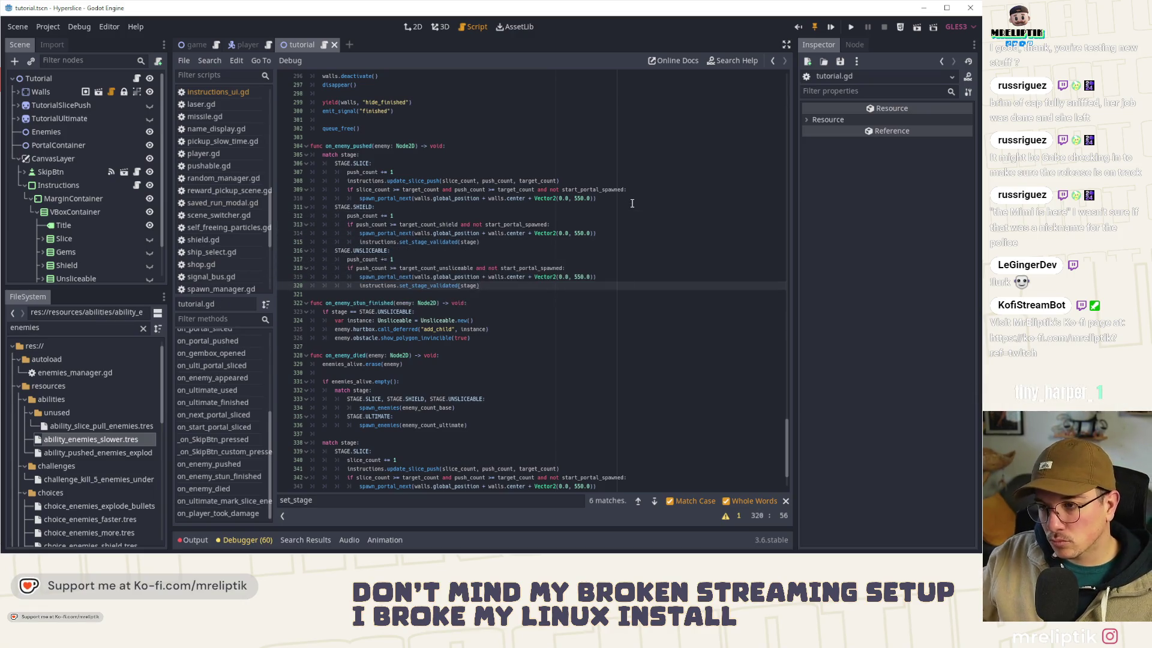
Step: Search tutorial.gd for occurrences of spawn_portal_next
key("ctrl+shift+Left")
key("ctrl+shift+Left")
key("ctrl+shift+Left")
key("ctrl+c")
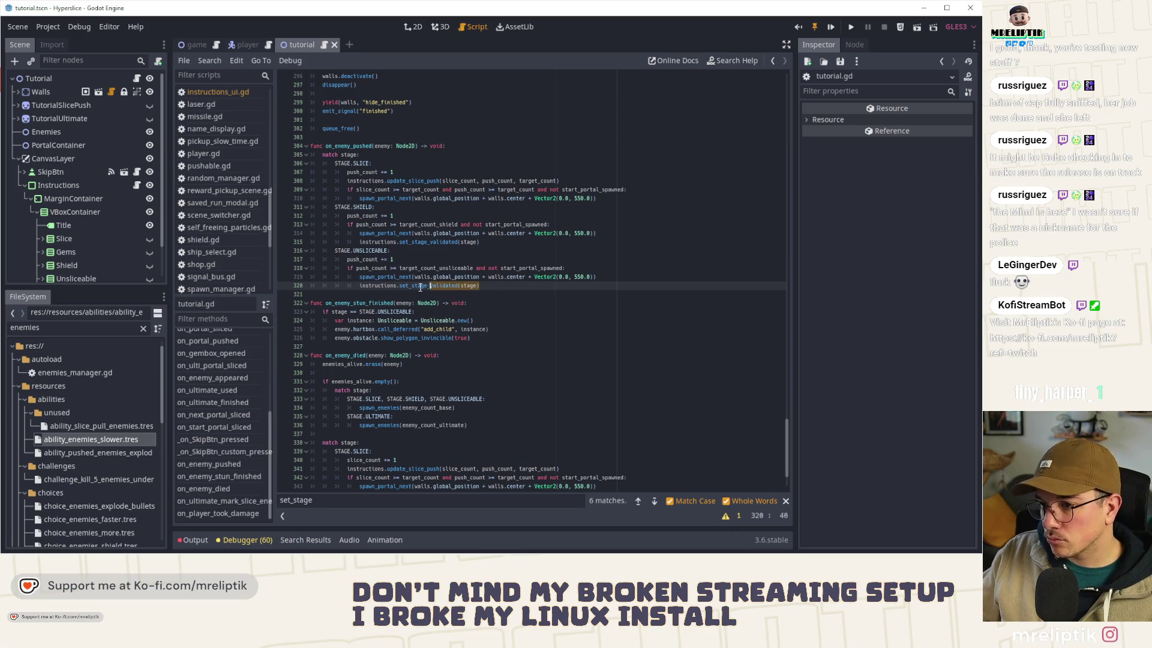
double_click(384, 233)
key("ctrl+f")
left_click(654, 501)
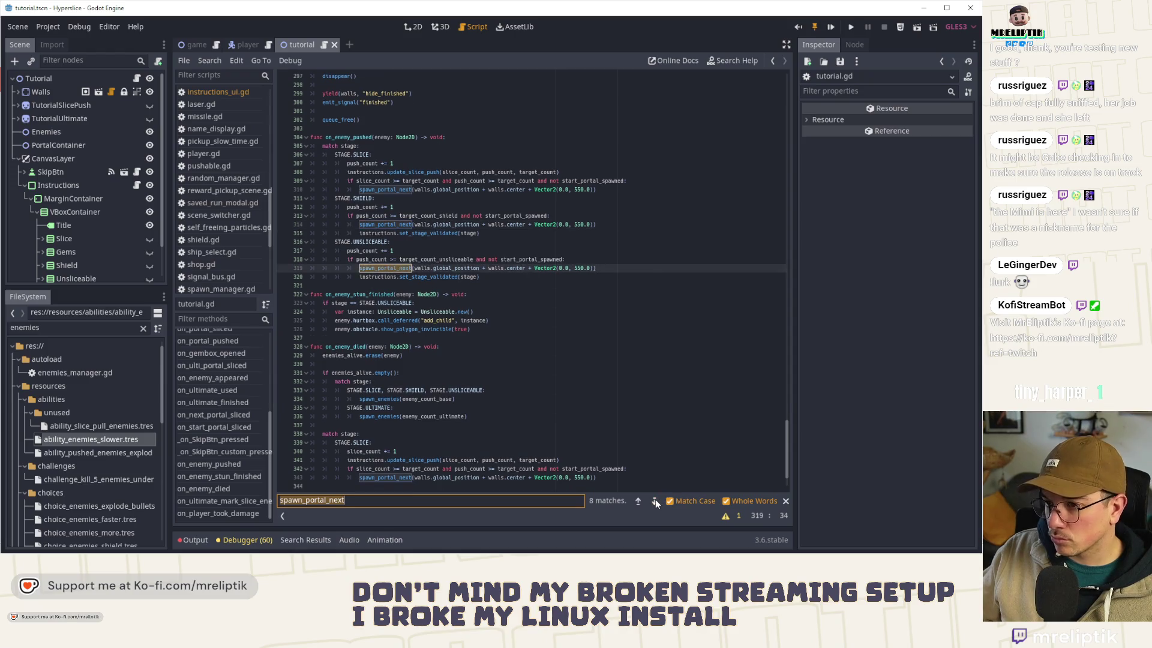
Step: Locate the spawn_portal_next definition, then find where spawn_portal_start is called
left_click(654, 501)
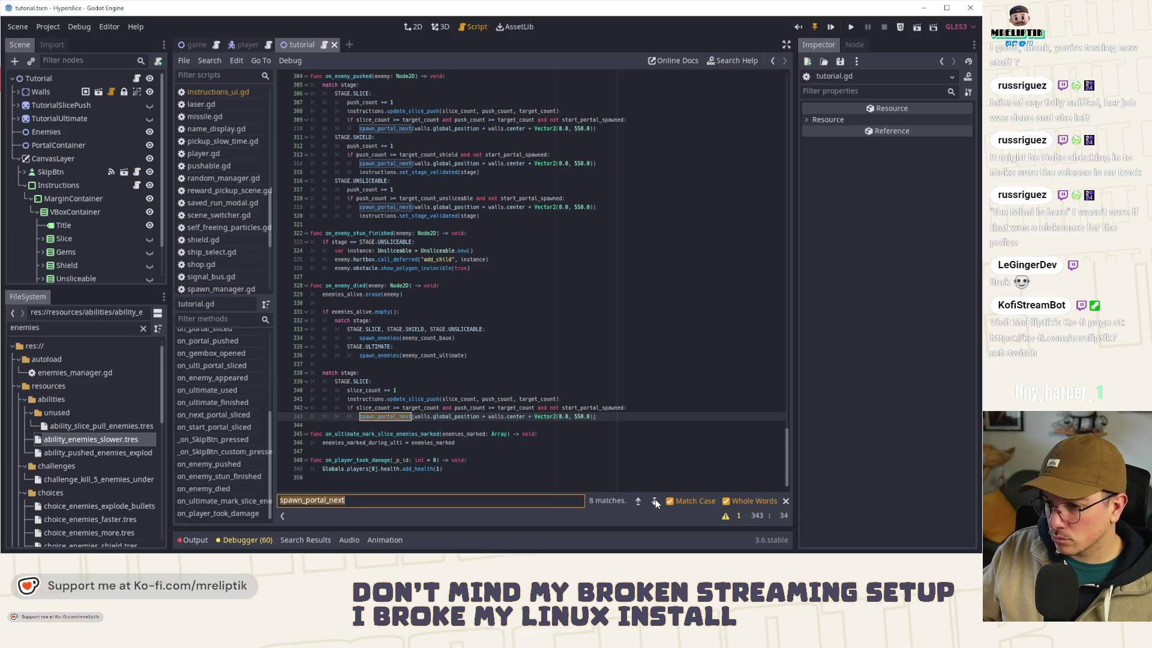
left_click(655, 501)
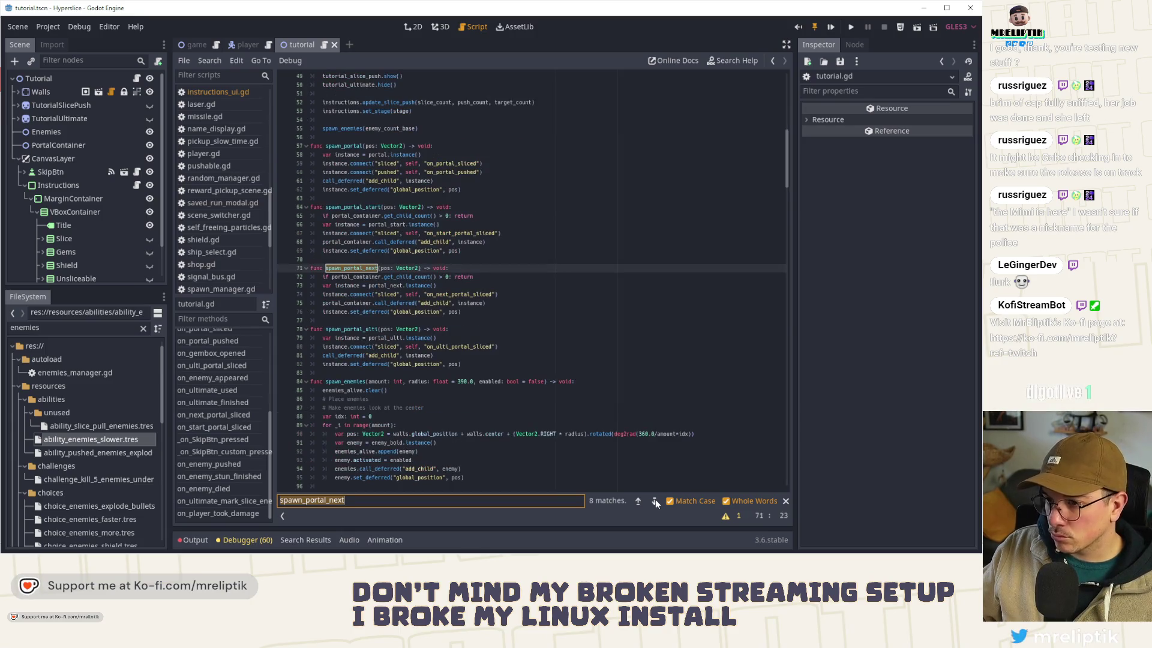
double_click(347, 207)
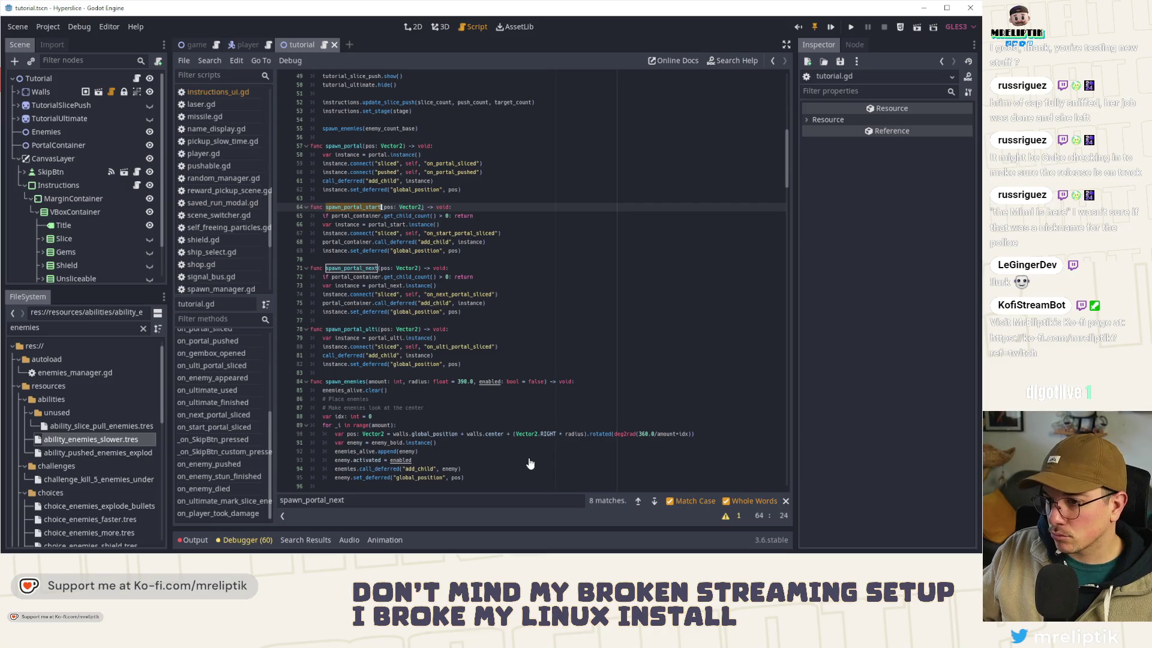
key("ctrl+f")
left_click(655, 501)
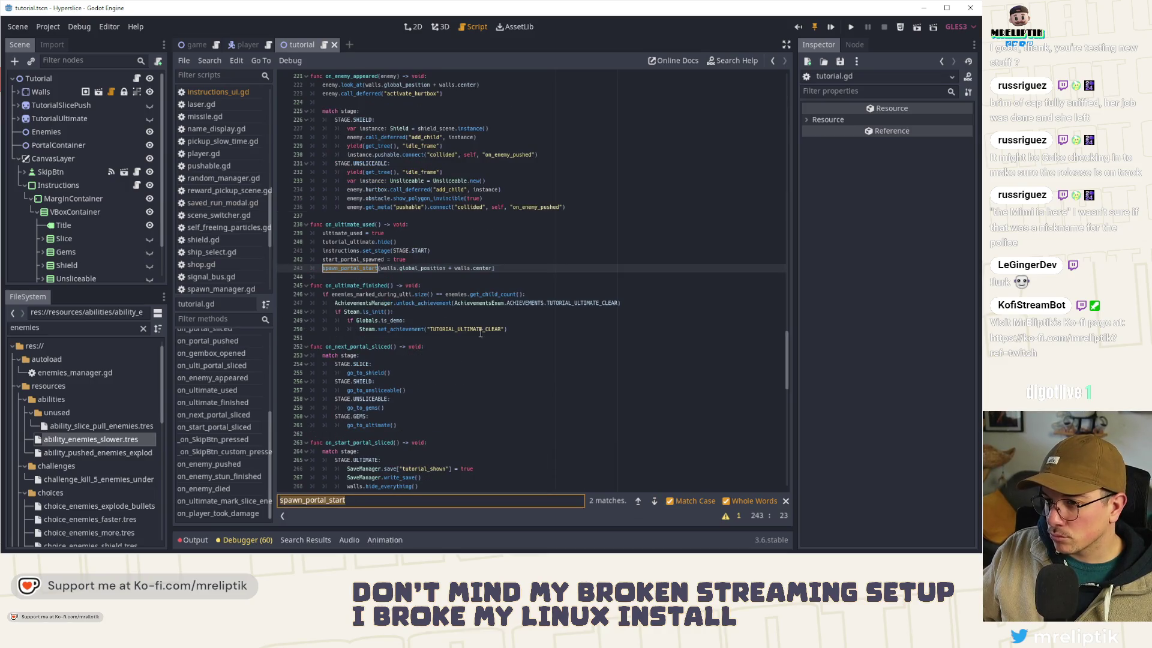
Step: Paste set_stage_validated(stage) at the top of on_ultimate_used, save, and run the game
left_click(436, 260)
key("Return")
key("ctrl+v")
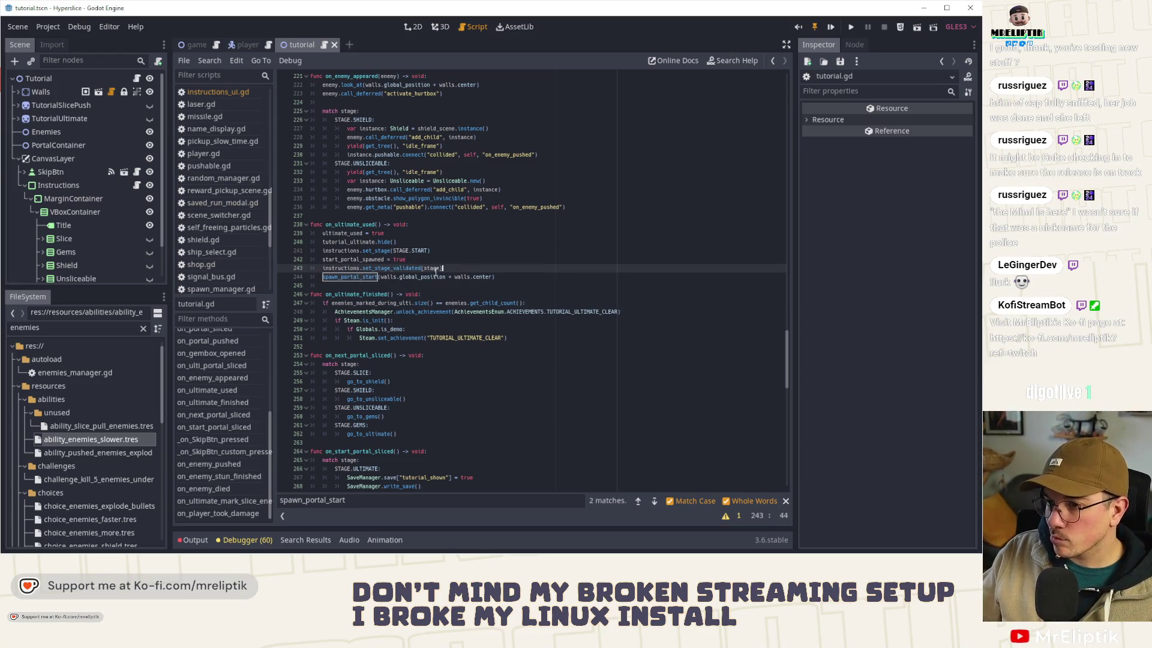
key("alt+Up")
key("alt+Up")
key("ctrl+s")
key("alt+Up")
key("alt+Up")
key("ctrl+s")
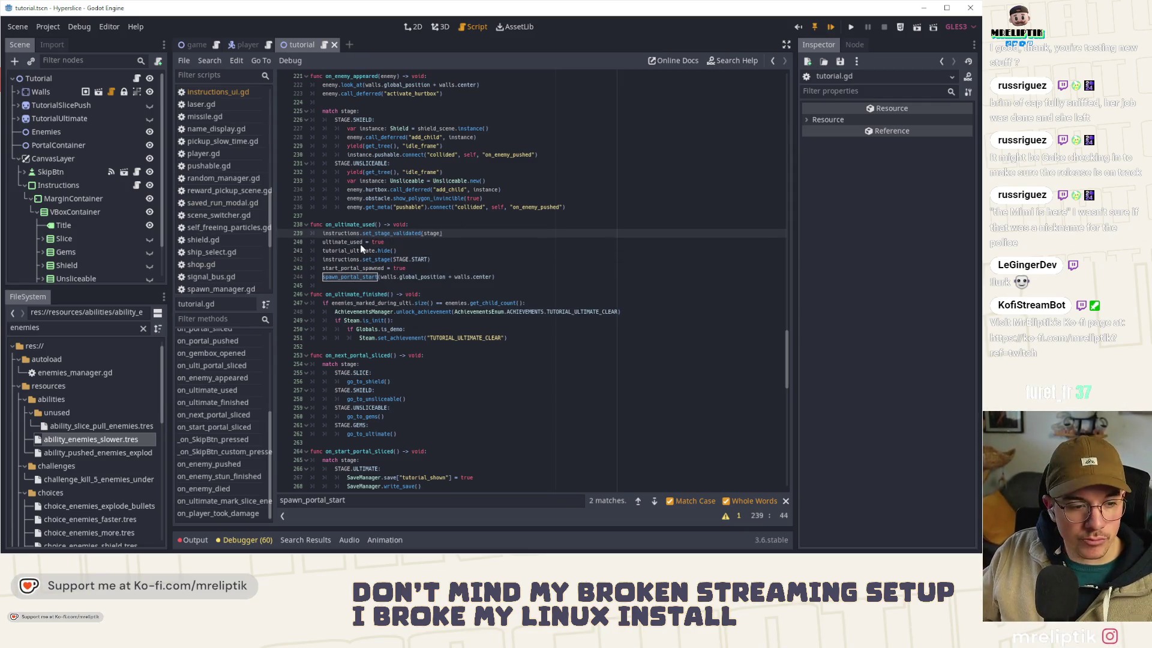
key("F5")
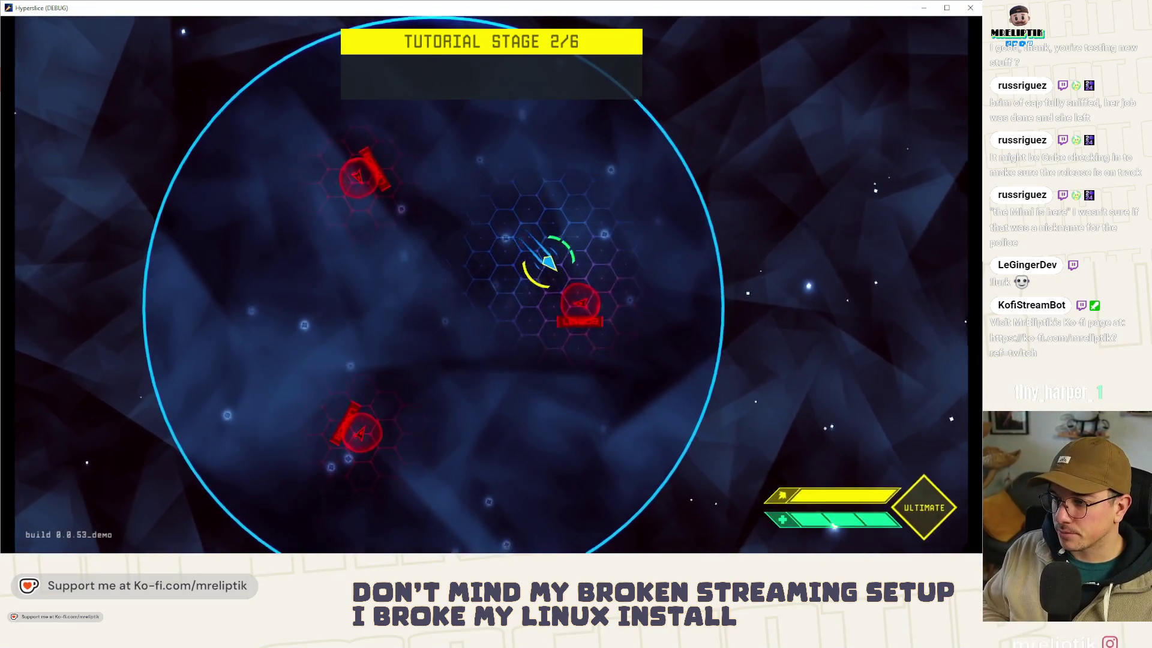
Step: Slice the right-hand enemy and the continue marker to reach stage 3/6, then stop the game
left_click(601, 355)
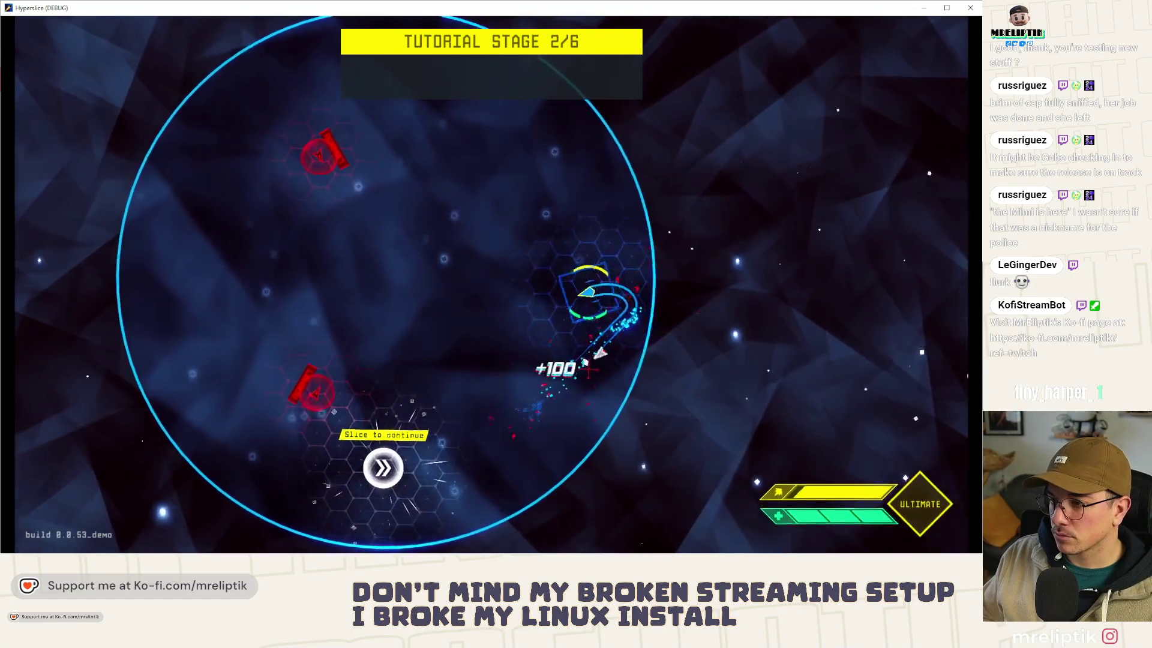
left_click(453, 393)
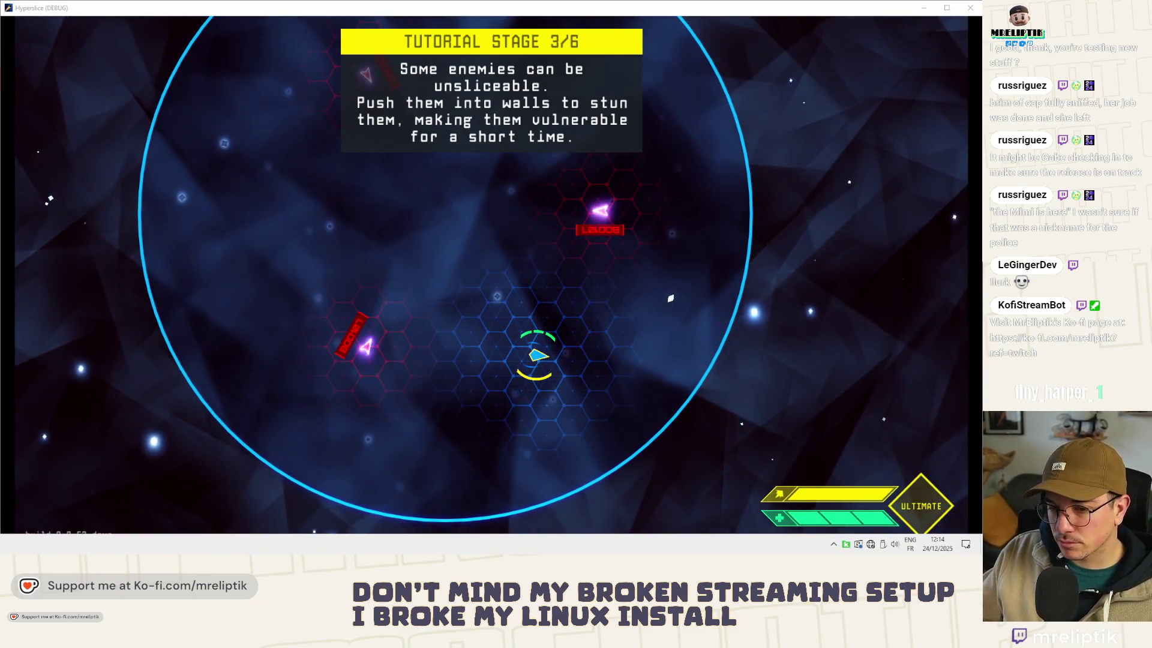
key("F8")
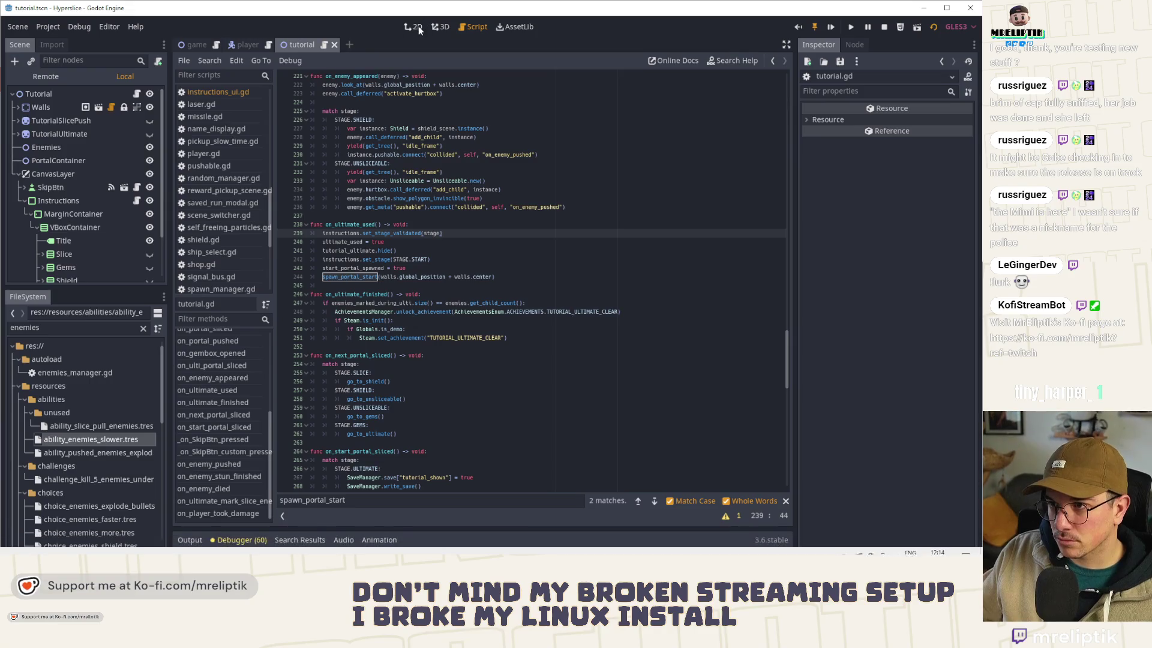
Step: In 2D view, briefly show the Gems row to inspect its children, then hide and collapse it
left_click(417, 28)
scroll(86, 248, "down", 2)
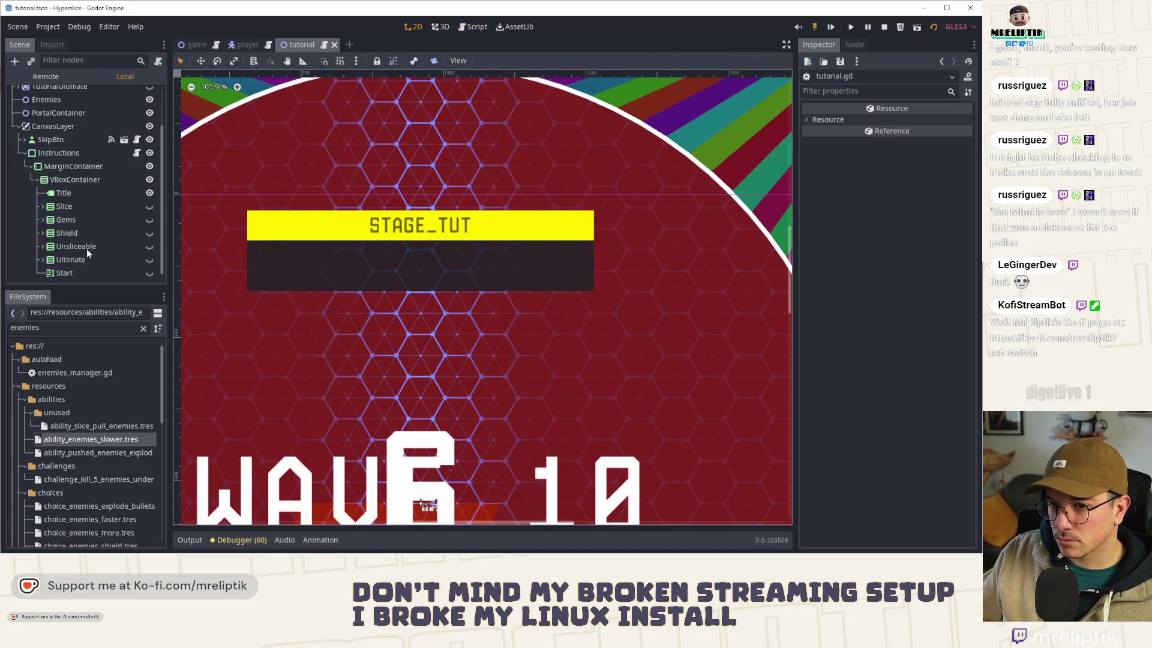
left_click(60, 206)
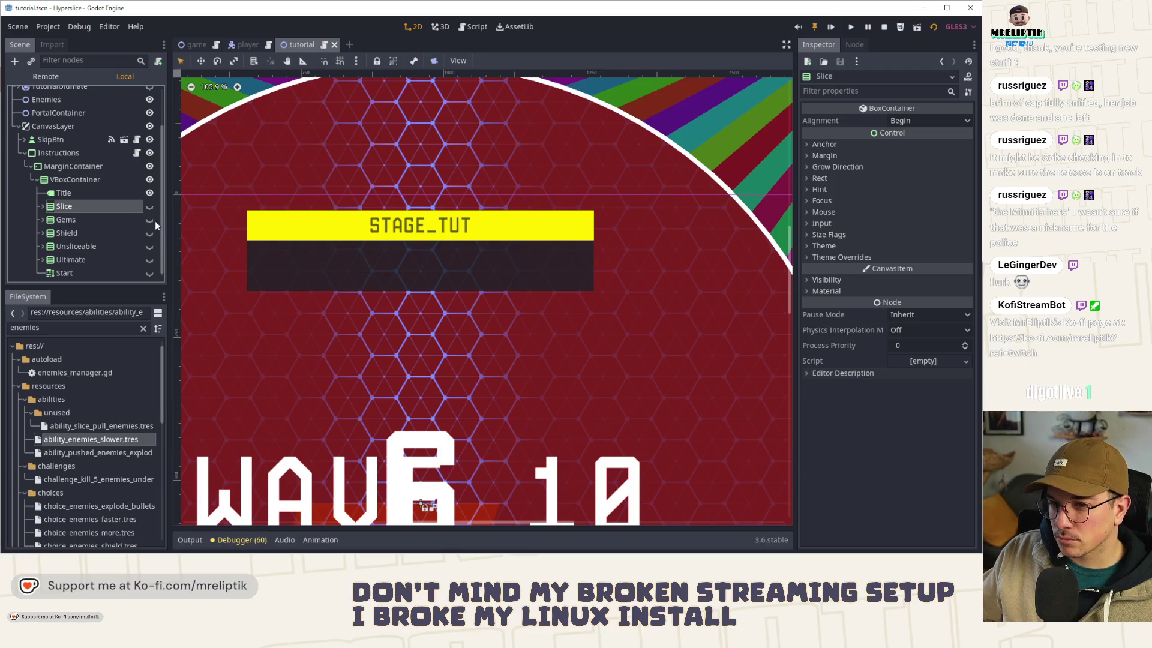
left_click(152, 220)
left_click(67, 219)
left_click(42, 220)
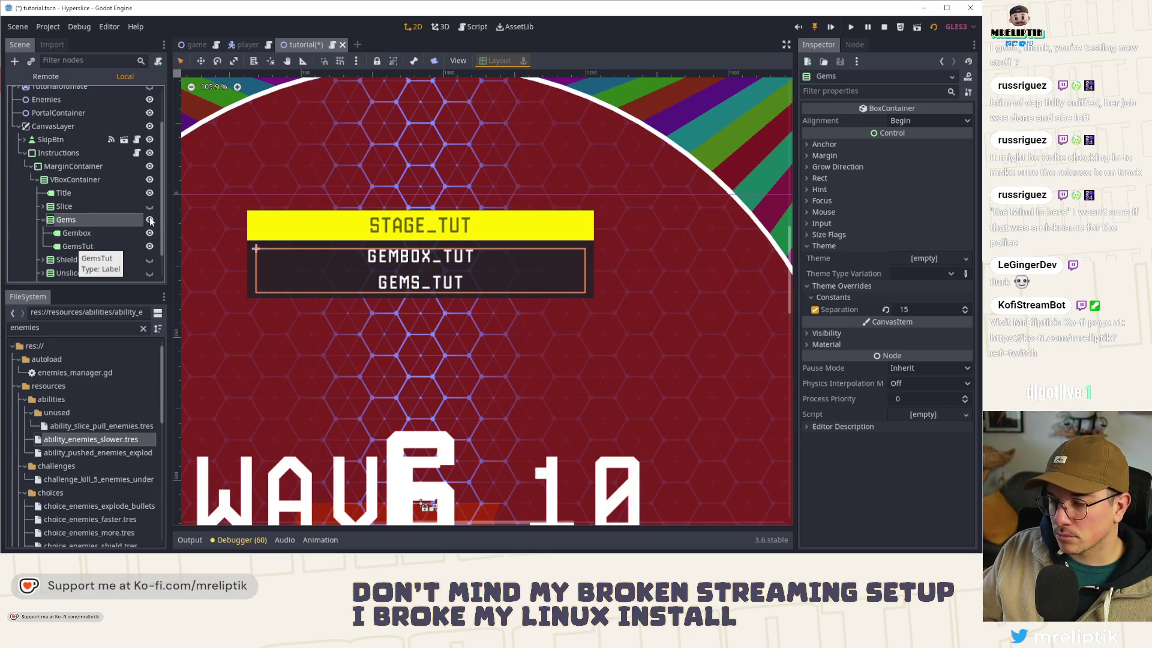
left_click(150, 220)
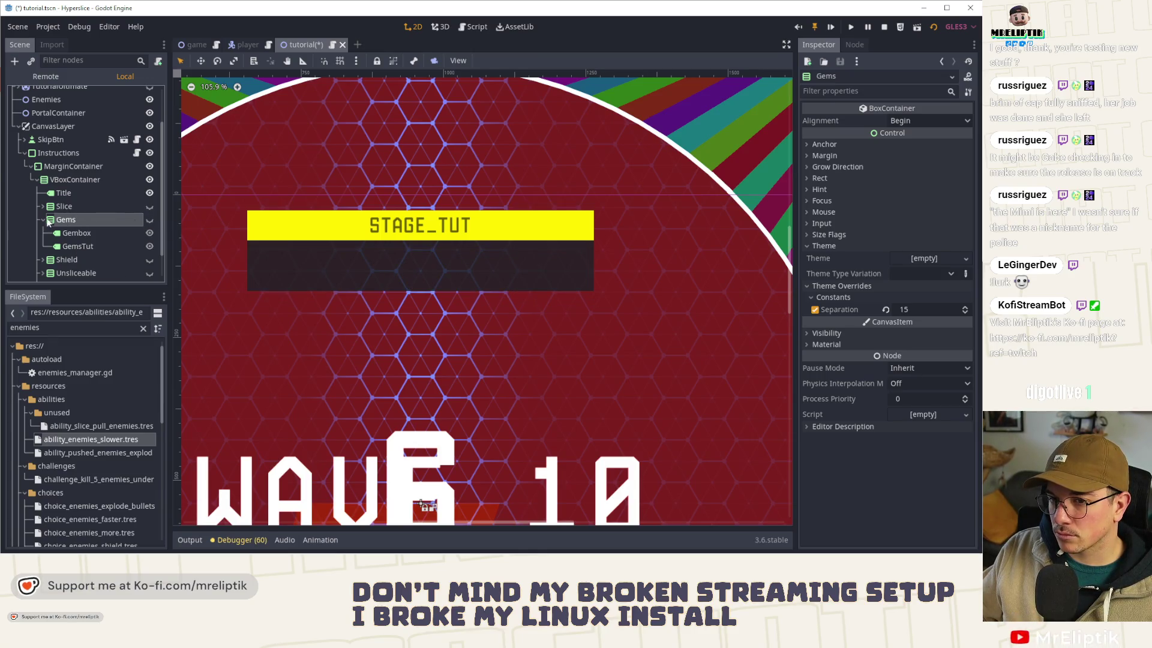
key("f")
left_click(43, 220)
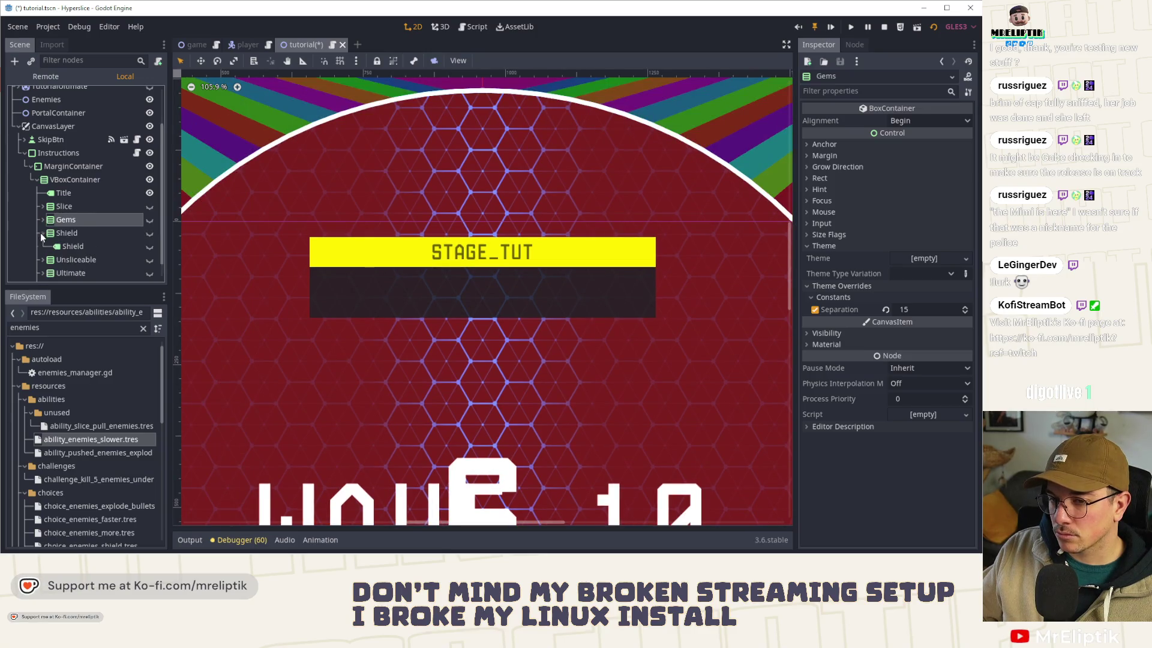
Step: Hide the Shield row, test-run the scene, and select the Instructions panel
left_click(149, 233)
key("F6")
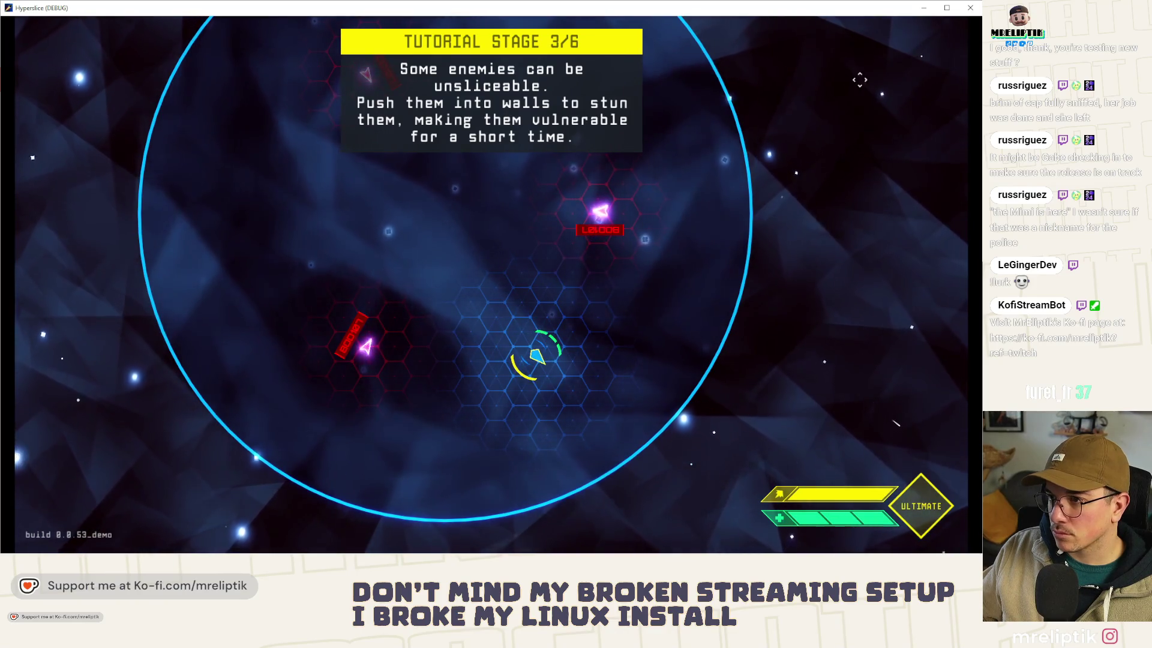
left_click(971, 8)
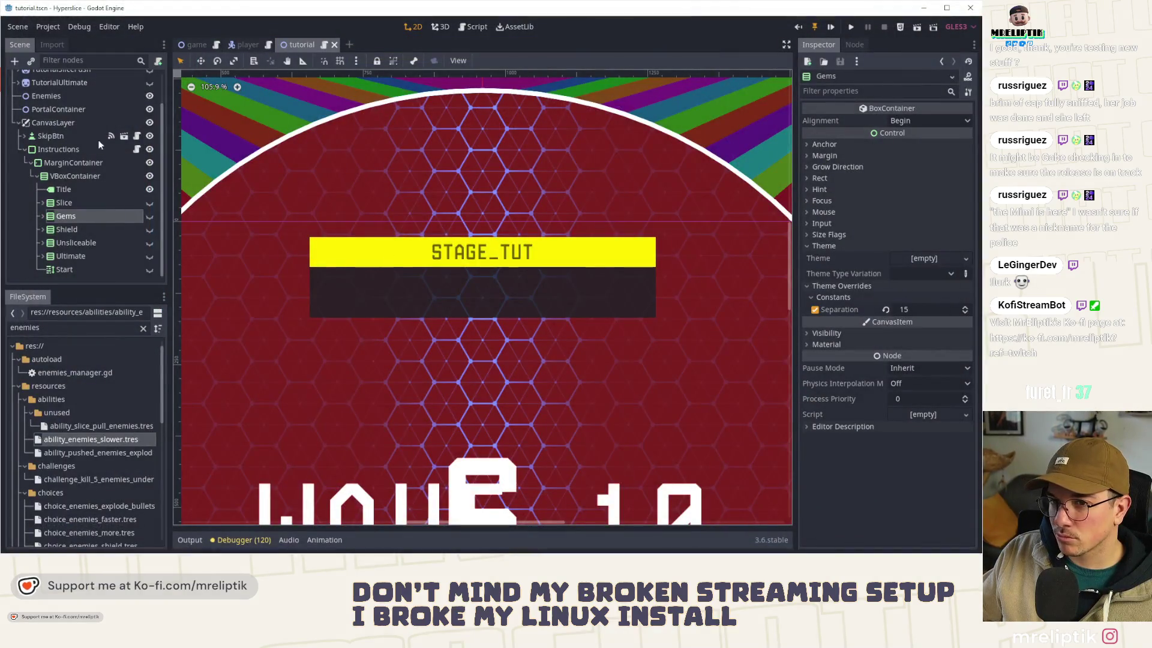
left_click(58, 150)
Step: Alt-drag the Instructions panel's right handle to widen it symmetrically, then run the tutorial scene
left_click_drag(658, 277, 679, 280)
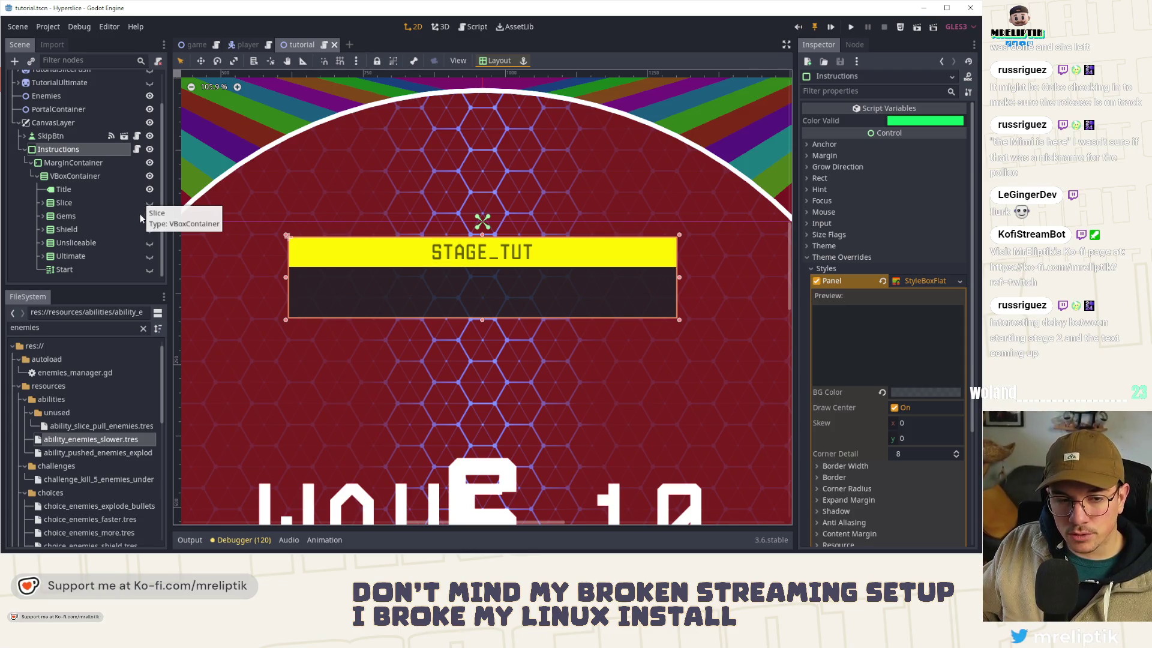
left_click(830, 27)
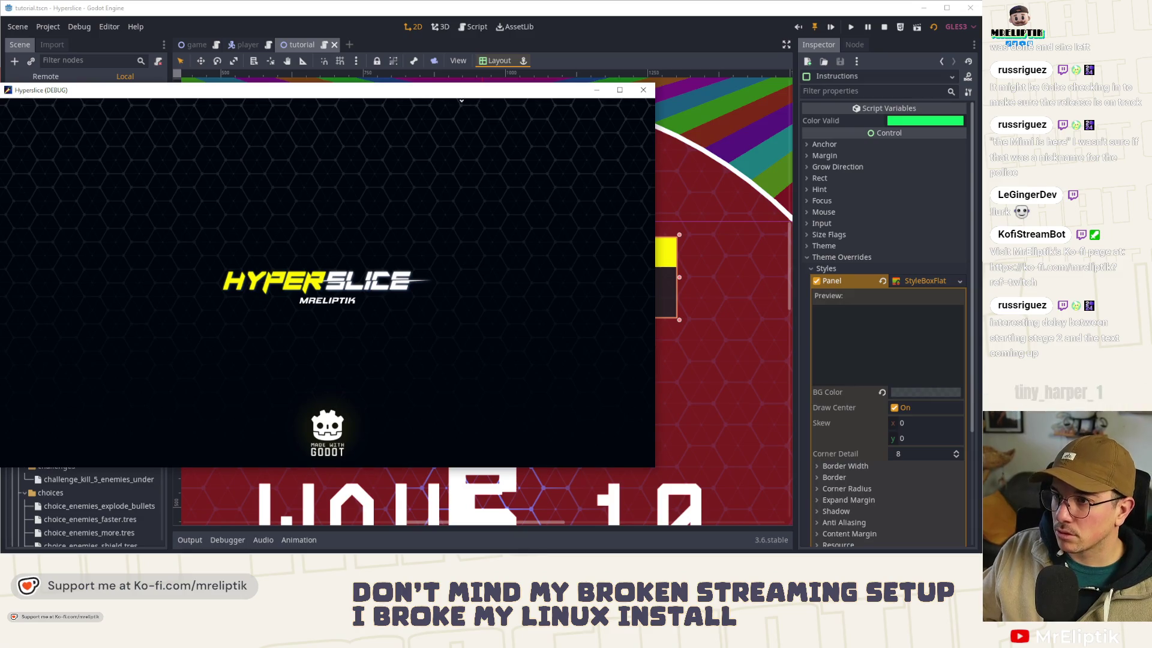
Step: Move the game window aside, play to stage 2/6, and switch to the localization spreadsheet
left_click_drag(452, 90, 536, 80)
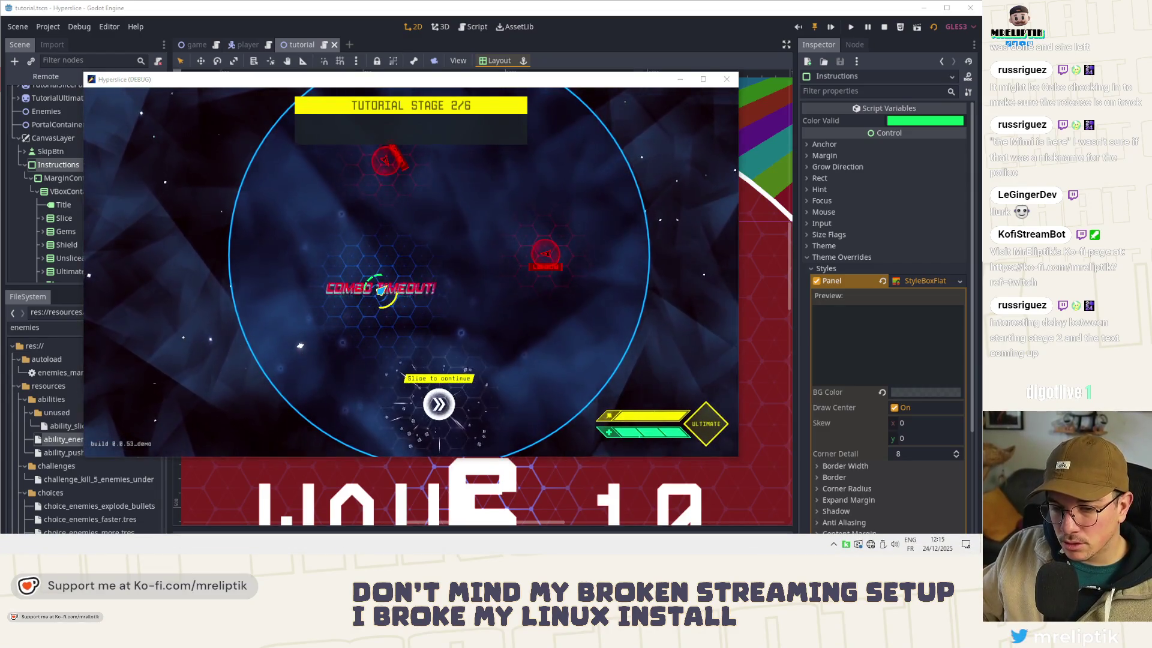
key("alt+Tab")
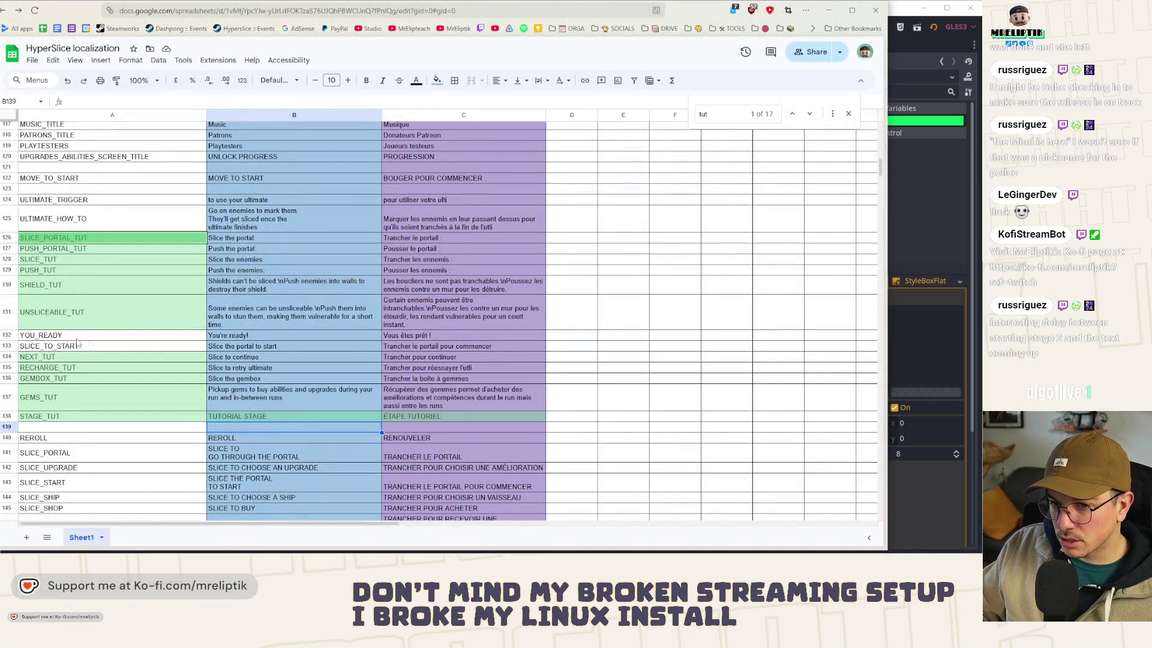
Step: Edit the English text of the SHIELD_TUT row in the sheet
left_click(78, 285)
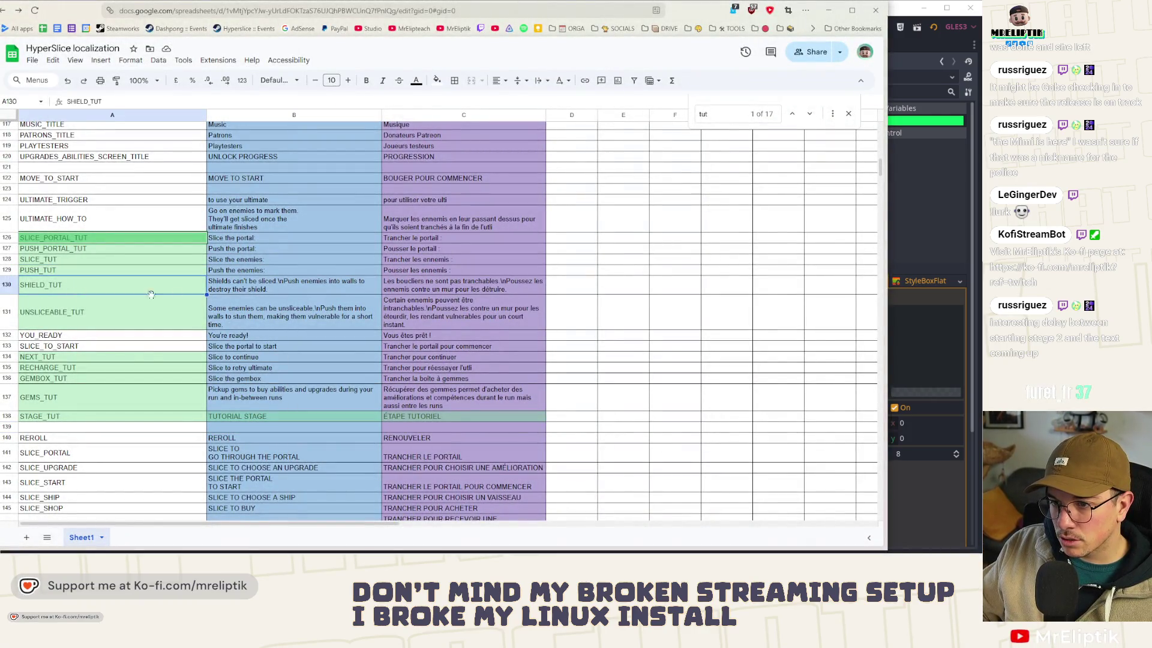
double_click(281, 284)
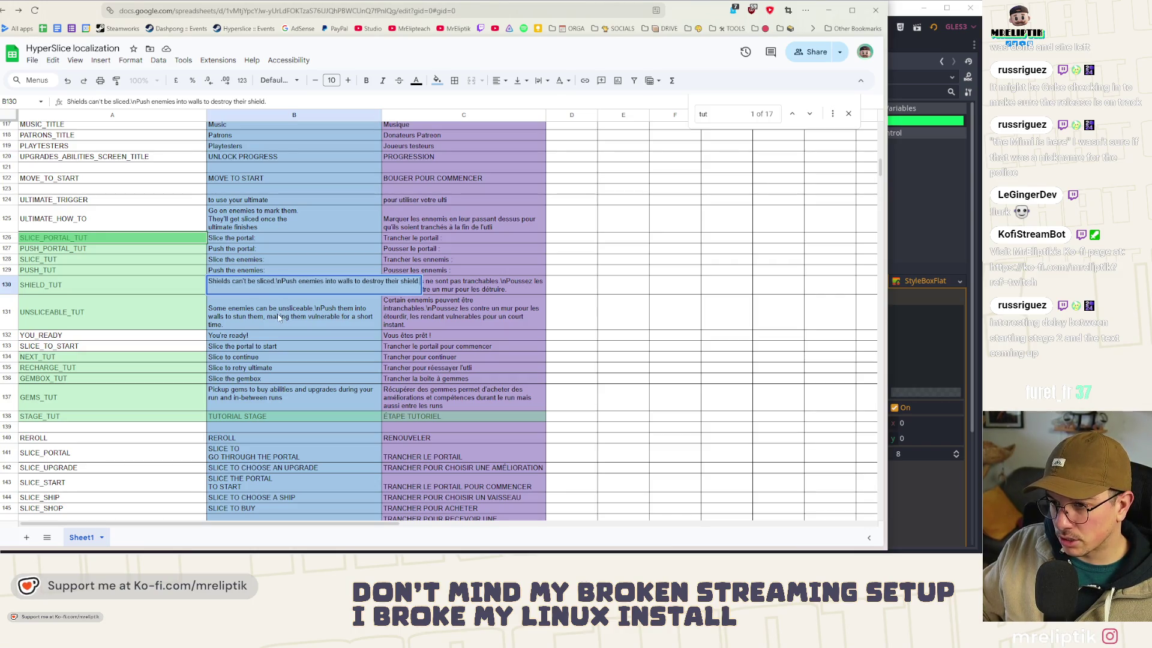
key("Return")
scroll(256, 315, "down", 3)
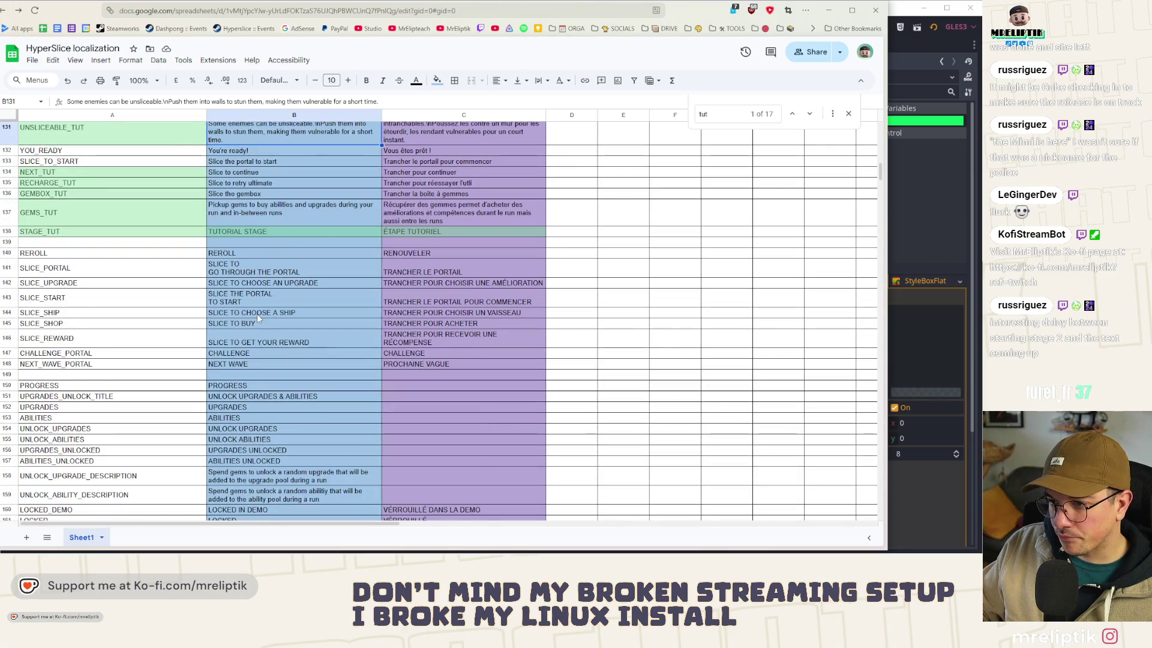
scroll(257, 314, "down", 3)
scroll(258, 318, "up", 5)
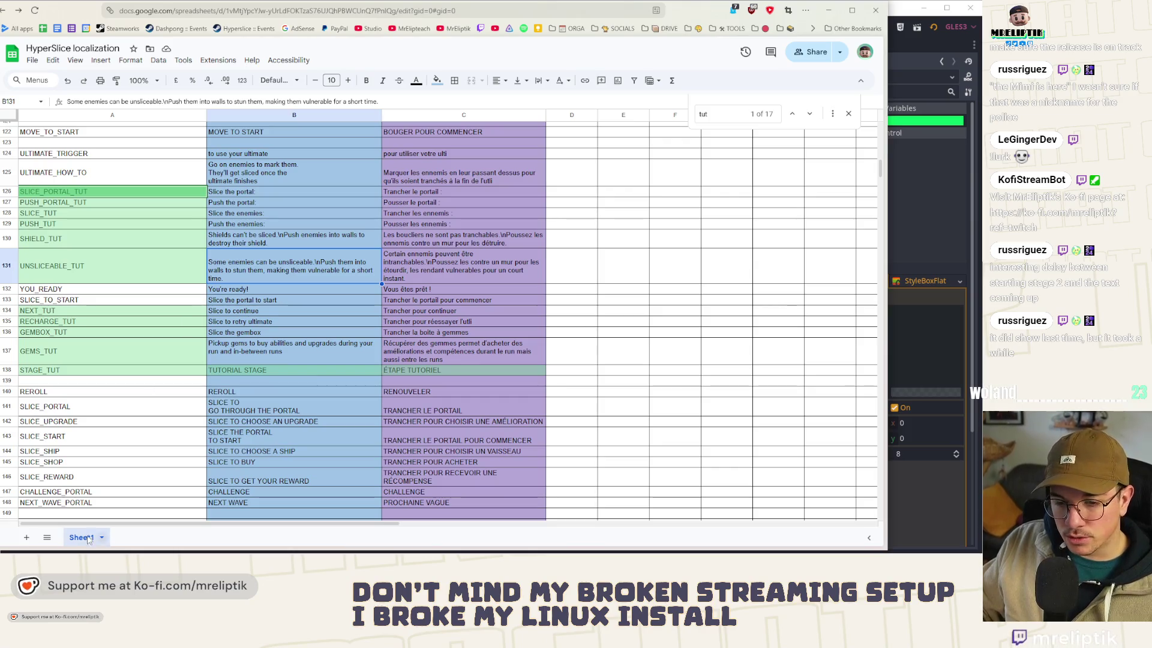
Step: Check the running game, then read the shield text in B130 and its SHIELD_TUT key in A130
key("alt+Tab")
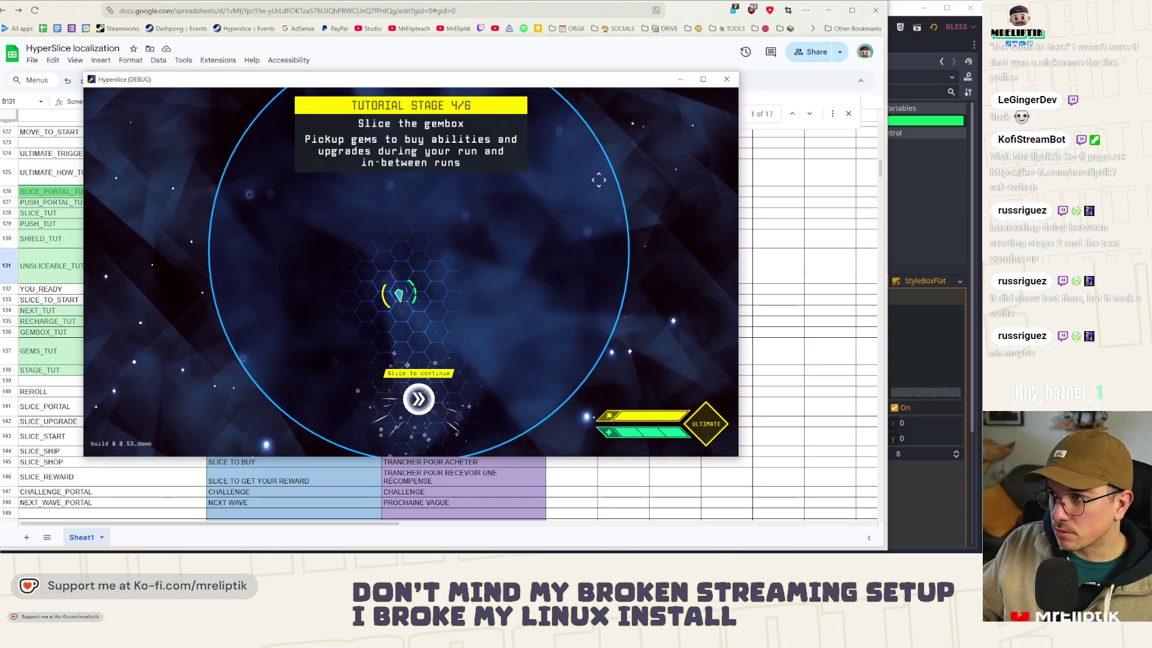
key("Escape")
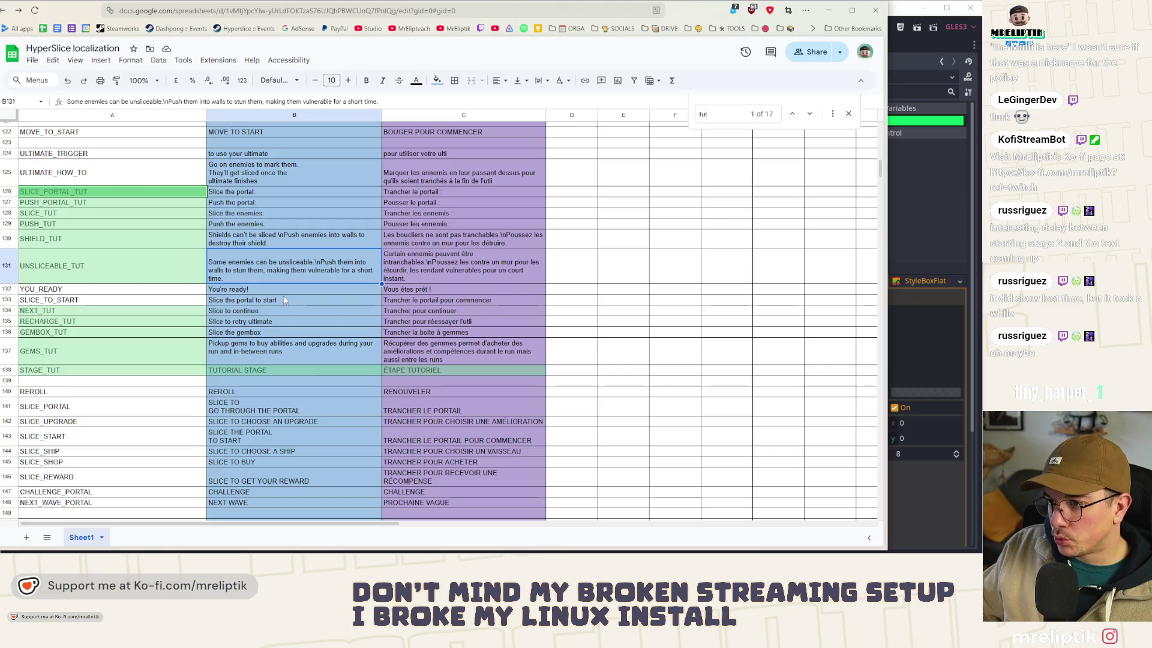
left_click(277, 243)
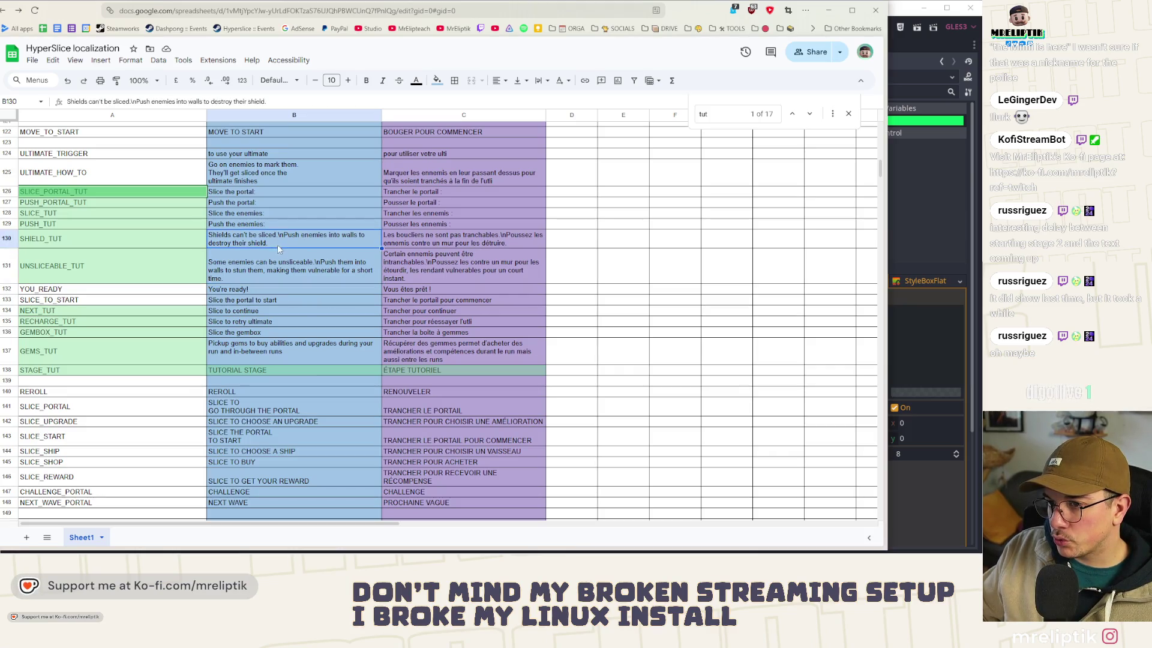
double_click(278, 236)
left_click(174, 243)
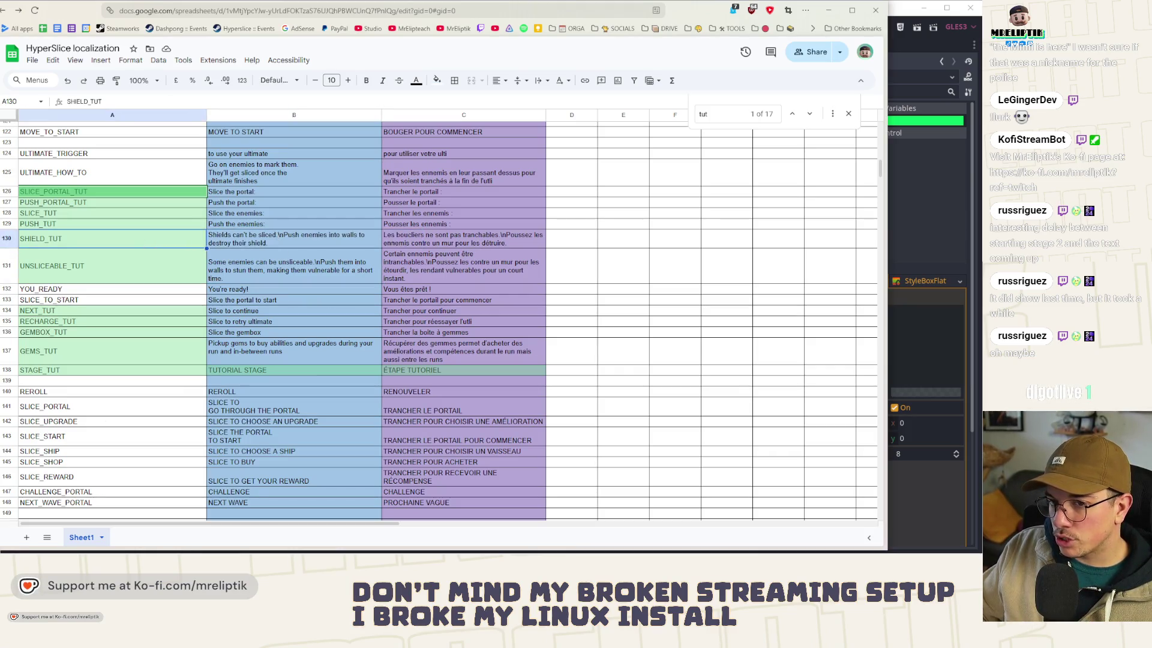
key("alt+Tab")
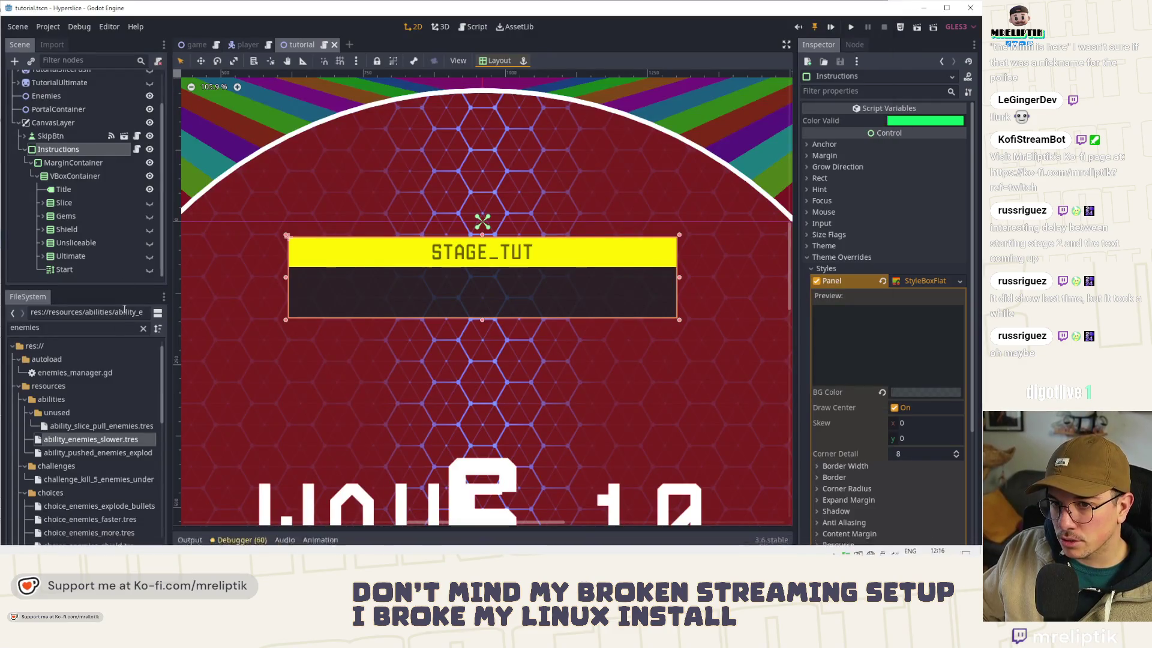
Step: Show the SHIELD_TUT instruction label, save the scene, then hide it again
left_click(84, 229)
left_click(150, 229)
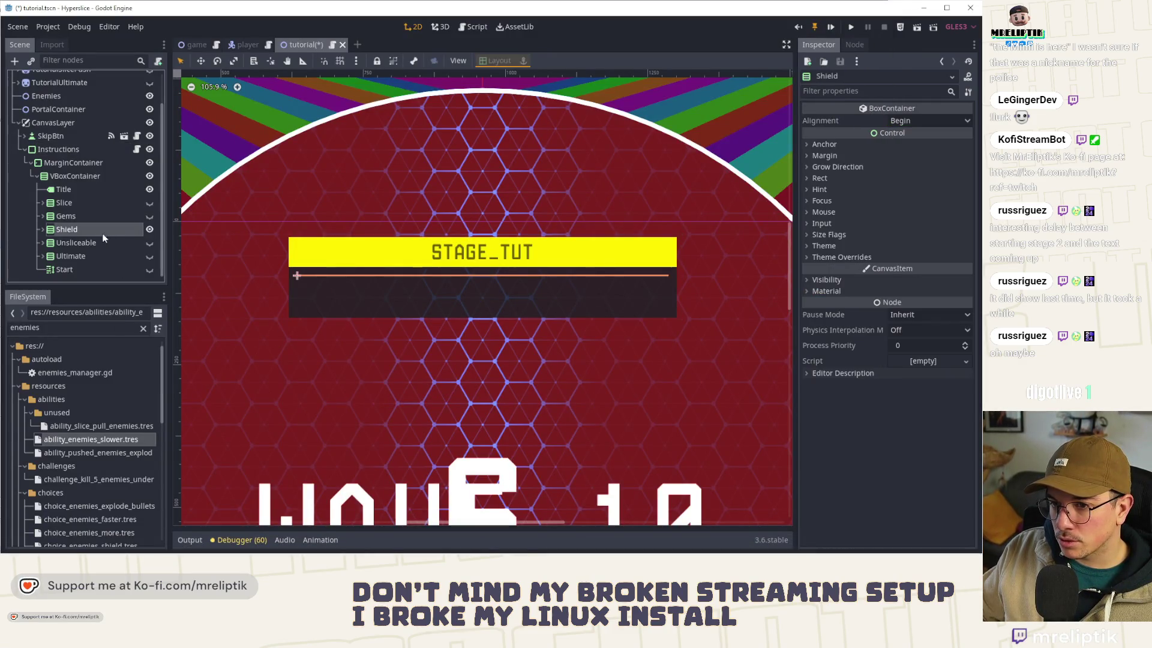
left_click(43, 230)
left_click(72, 243)
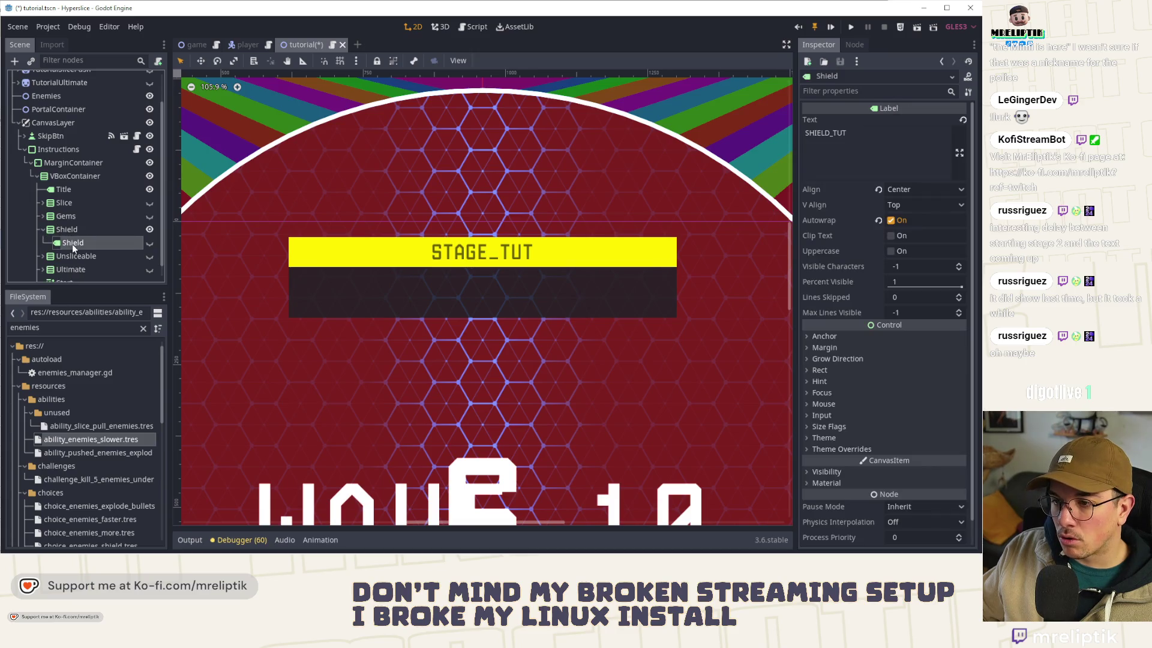
left_click(150, 243)
key("ctrl+s")
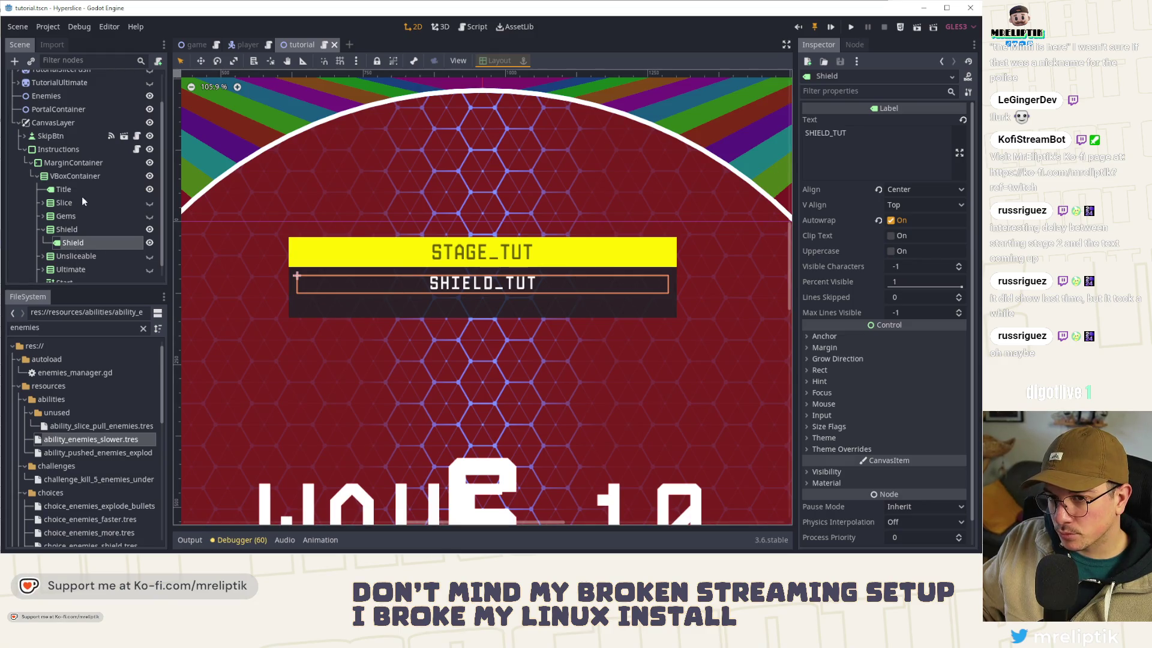
left_click(150, 229)
Step: Show the UNSLICEABLE_TUT label, save the tutorial scene, then hide it again
left_click(42, 256)
left_click(149, 255)
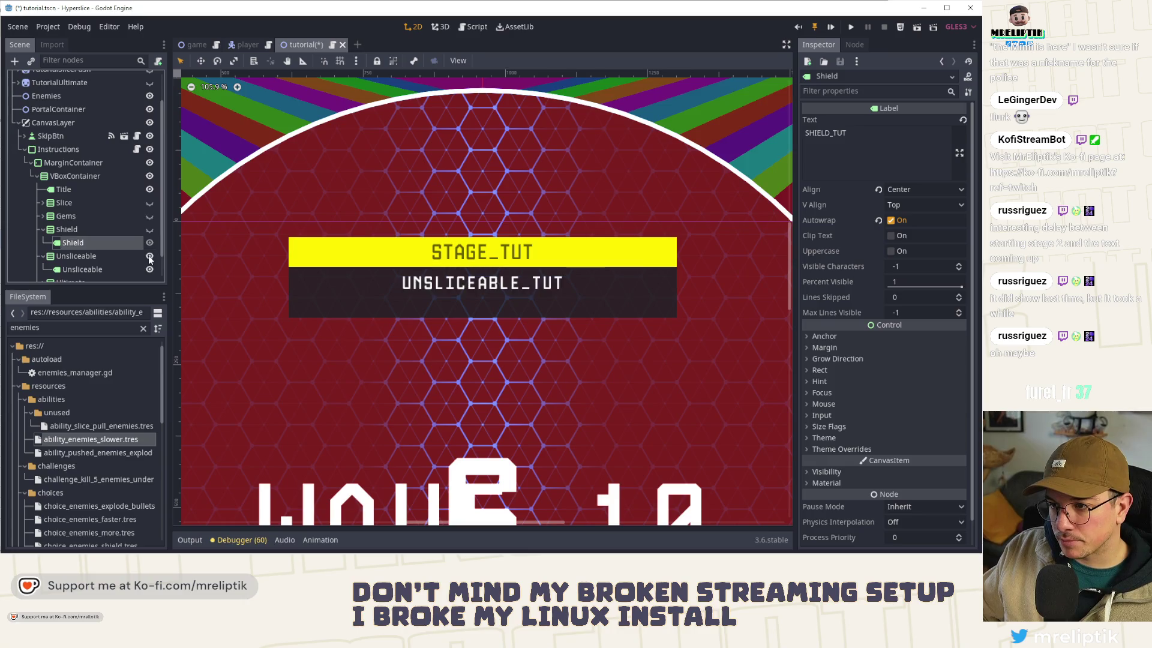
left_click(71, 151)
key("ctrl+s")
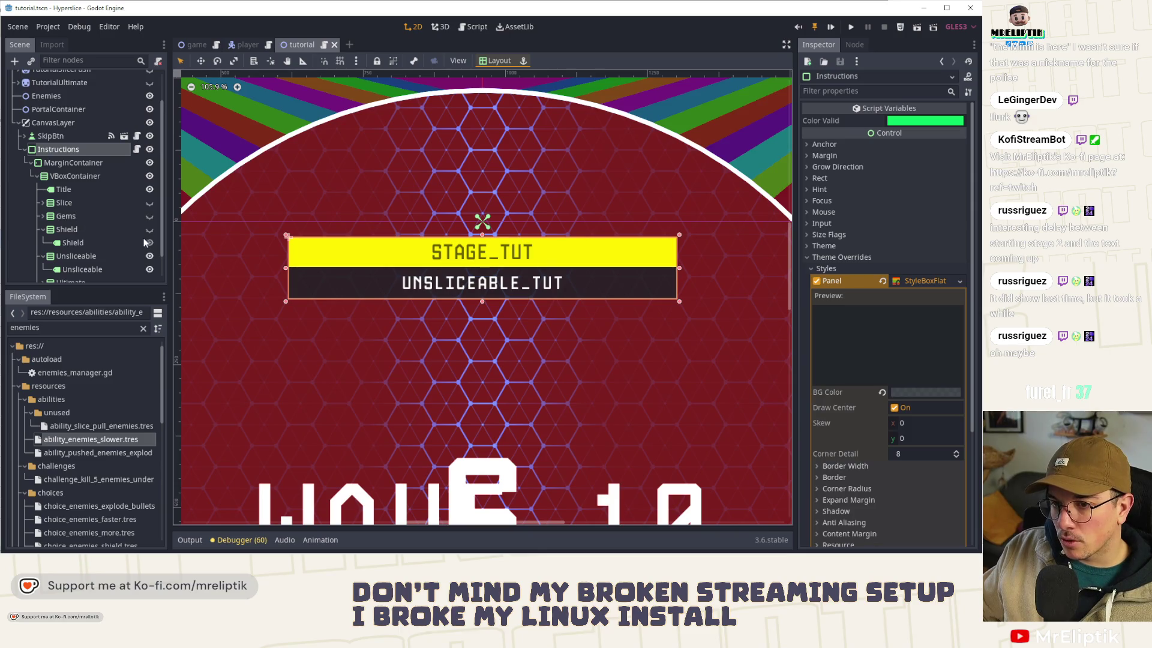
left_click(149, 256)
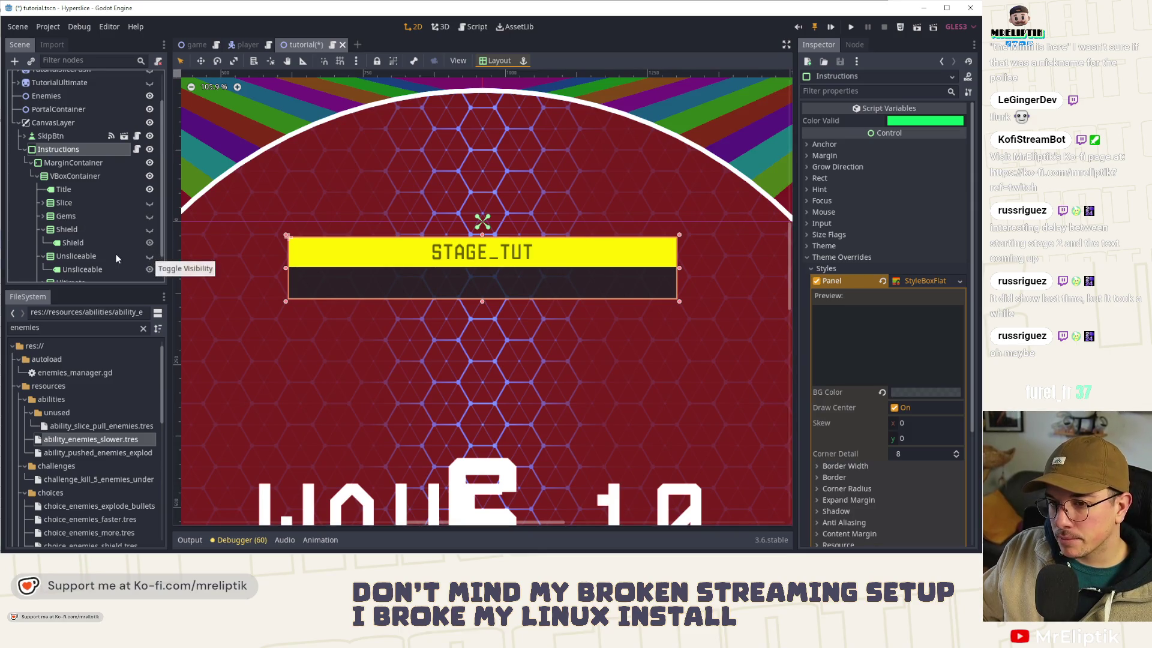
Step: Collapse the Shield and Unsliceable nodes and open the Instructions script
scroll(116, 254, "down", 1)
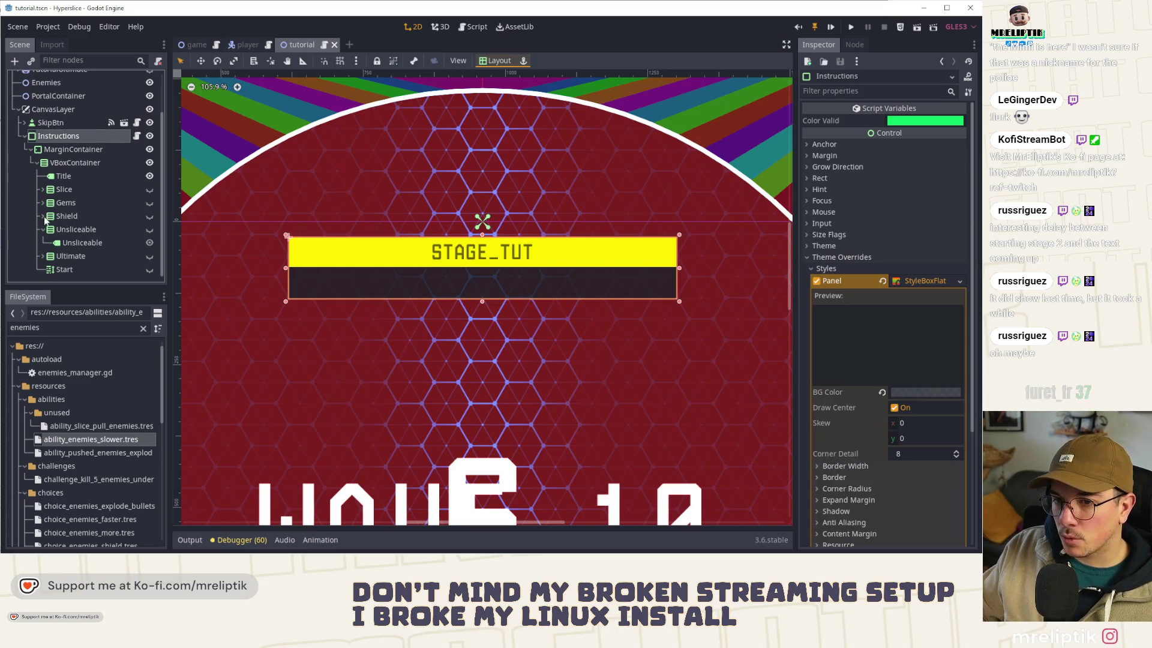
left_click(43, 204)
left_click(43, 230)
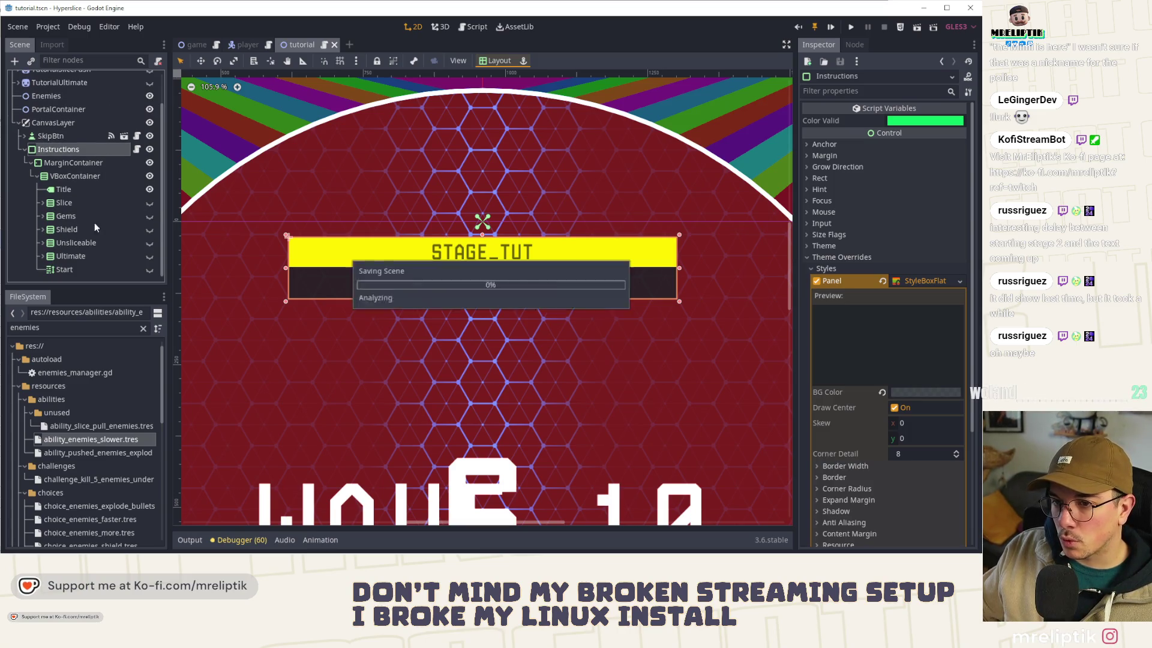
left_click(137, 149)
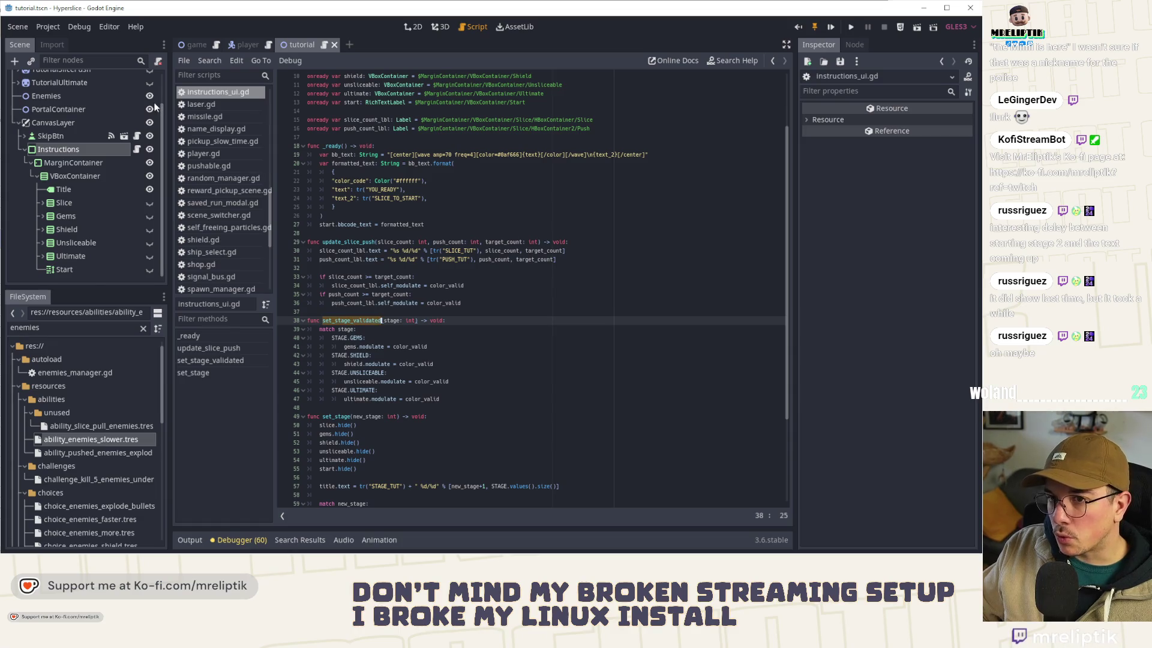
Step: In tutorial.gd, copy the instructions.set_stage_validated(stage) call from on_ultimate_used
scroll(145, 104, "up", 2)
left_click(137, 79)
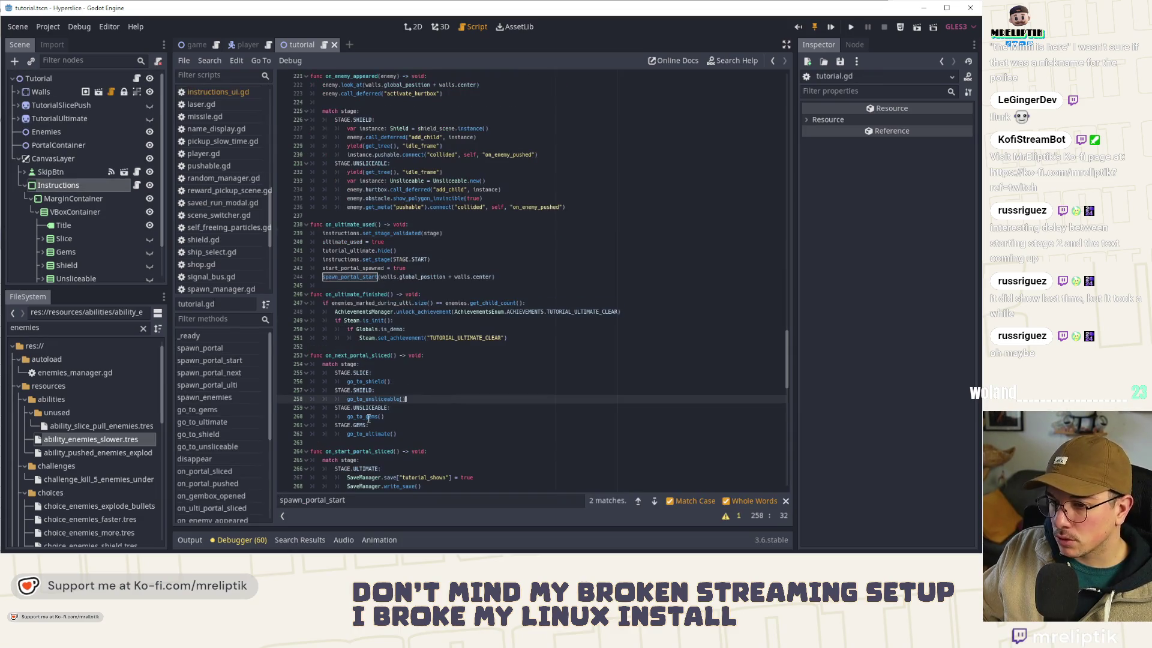
scroll(227, 432, "down", 2)
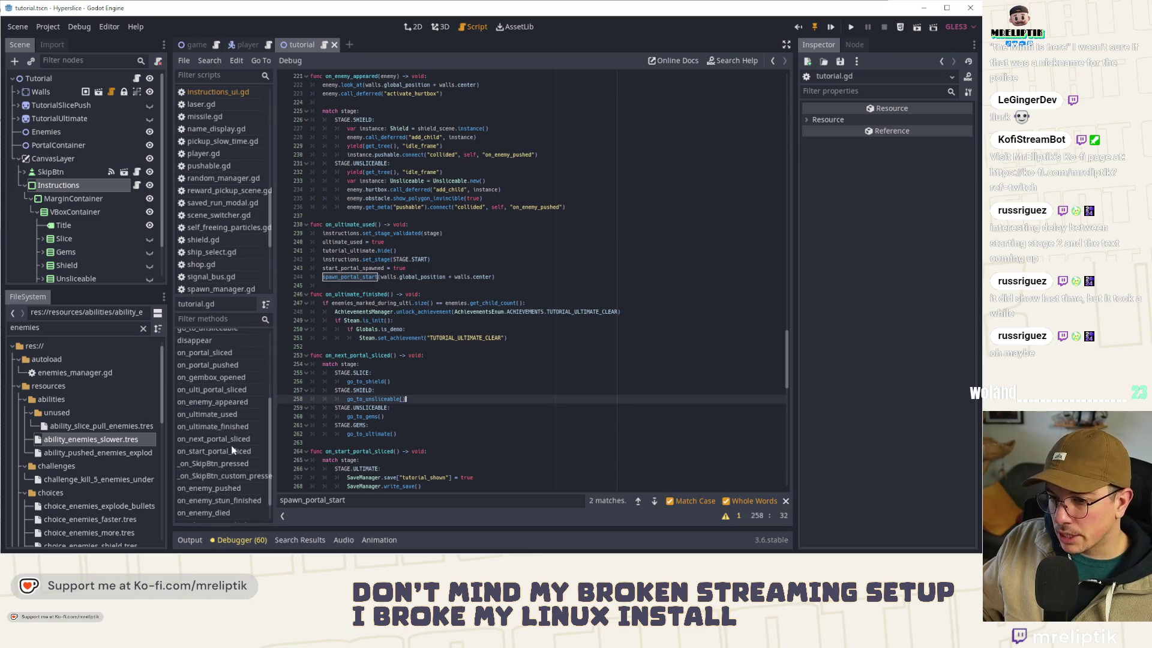
left_click(217, 377)
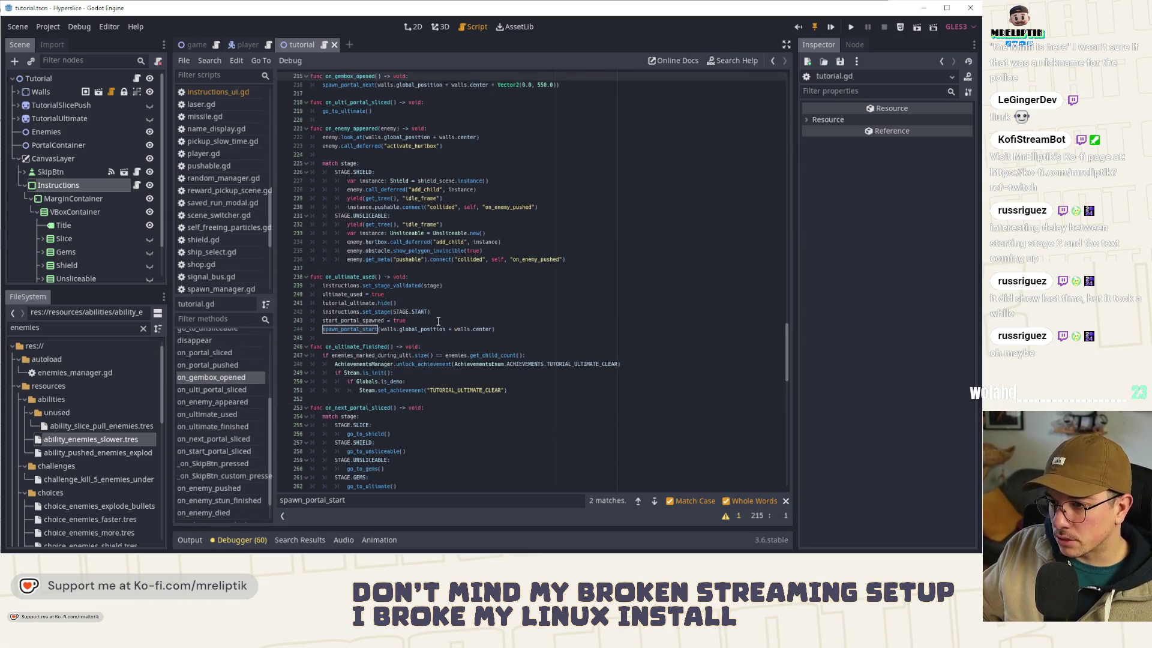
left_click(452, 278)
key("Return")
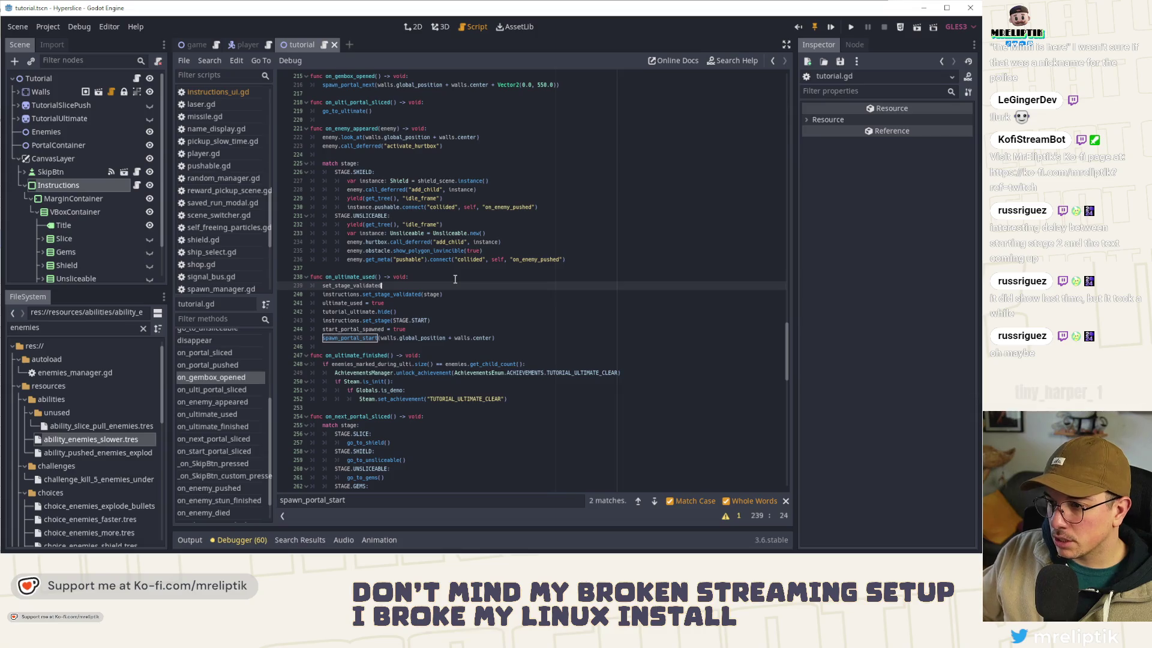
key("ctrl+z")
left_click_drag(443, 286, 329, 287)
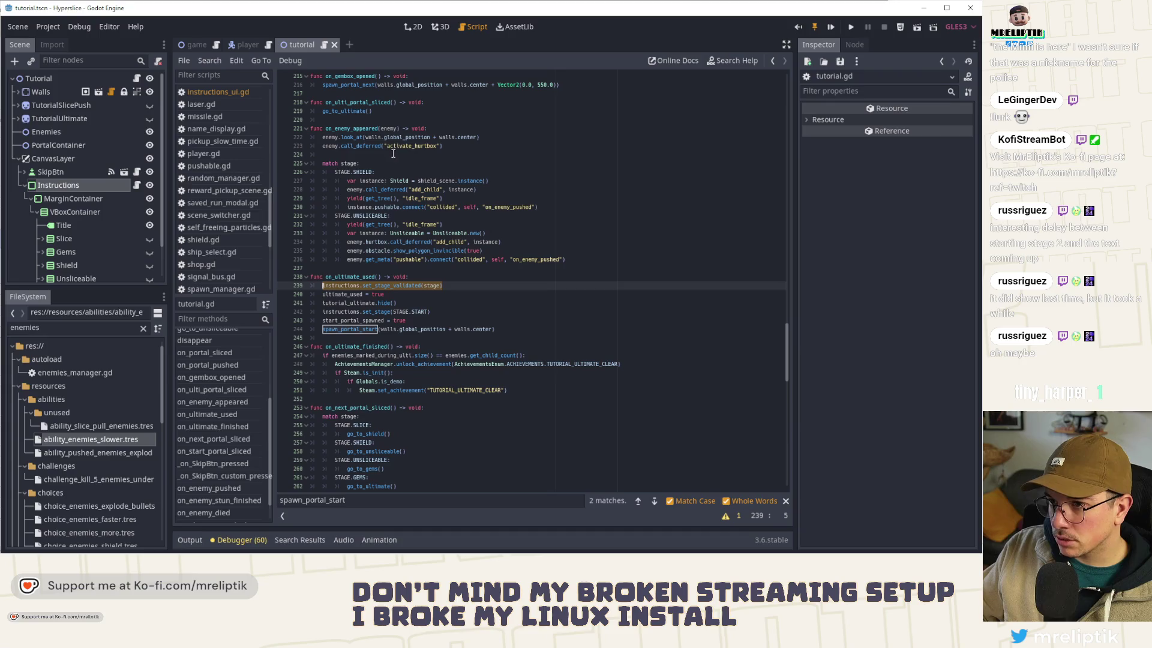
Step: Paste set_stage_validated(stage) into on_gembox_opened and return to the 2D view
scroll(401, 142, "up", 2)
left_click(425, 130)
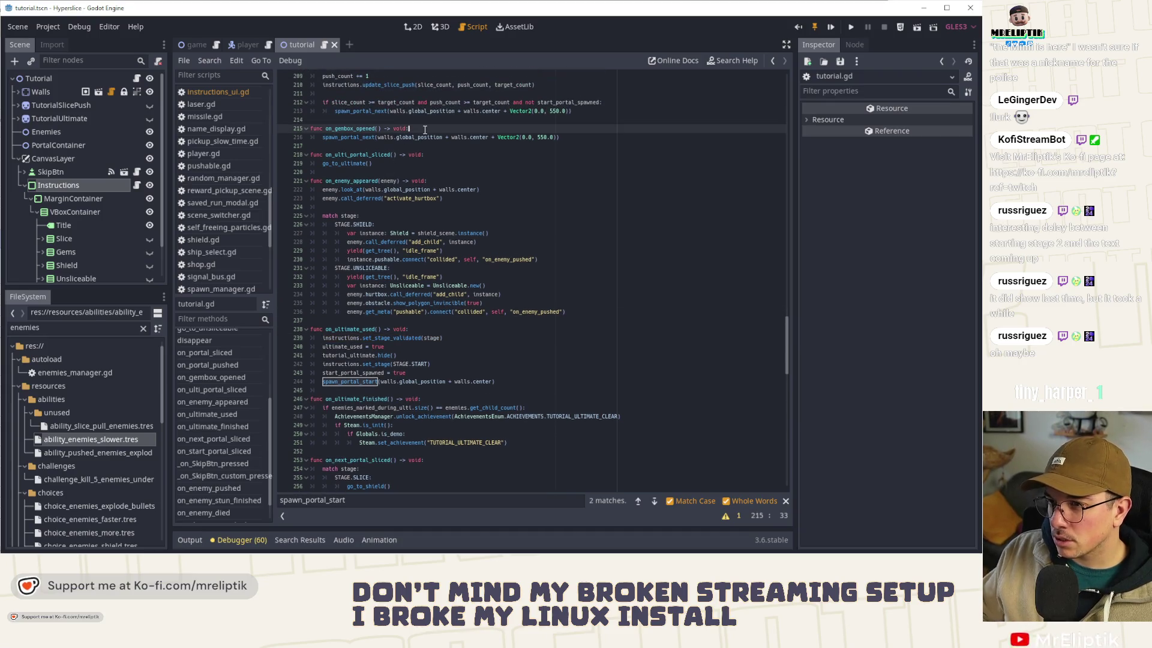
key("Return")
type("instructions.set_stage_validated(stage)")
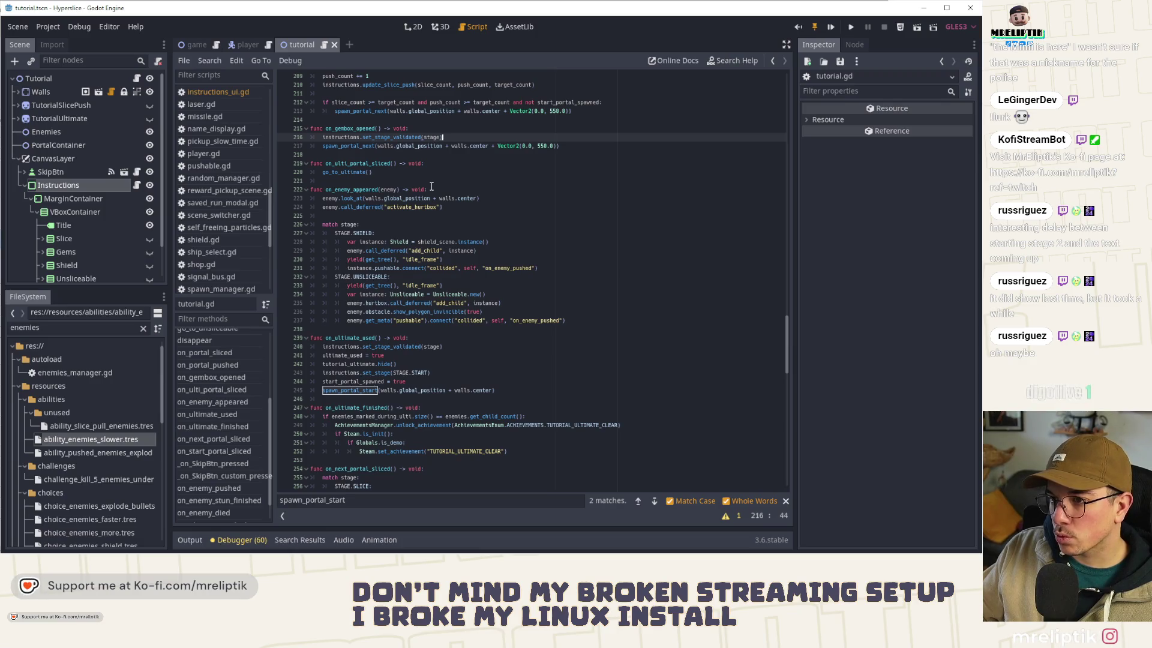
left_click(418, 25)
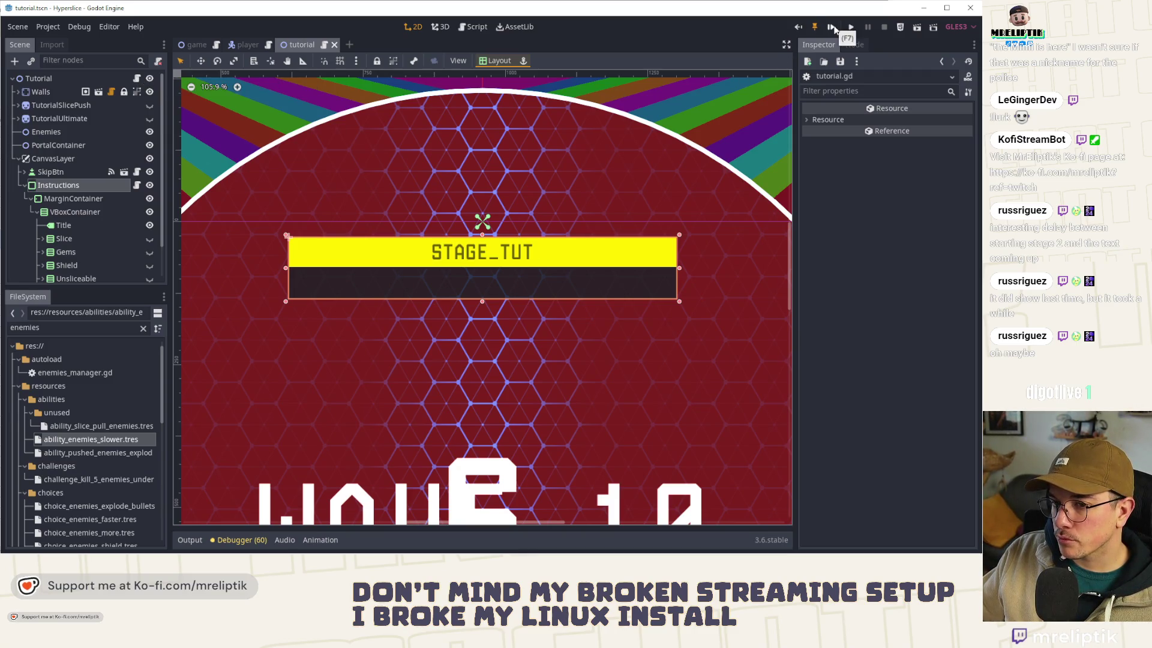
left_click(832, 28)
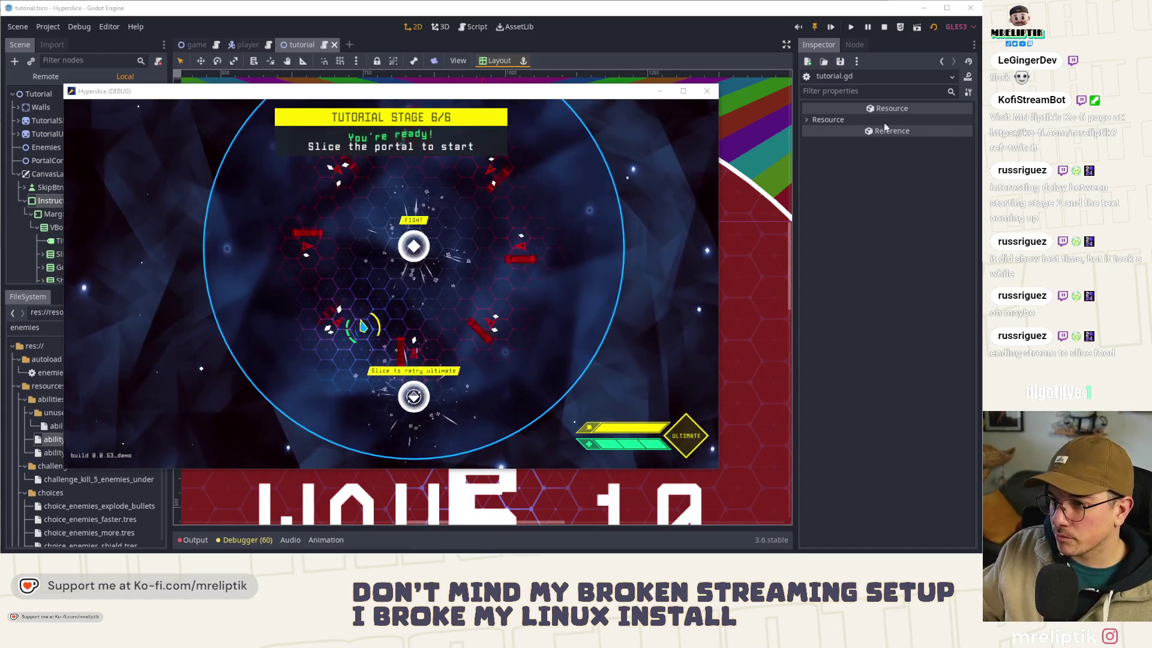
key("F8")
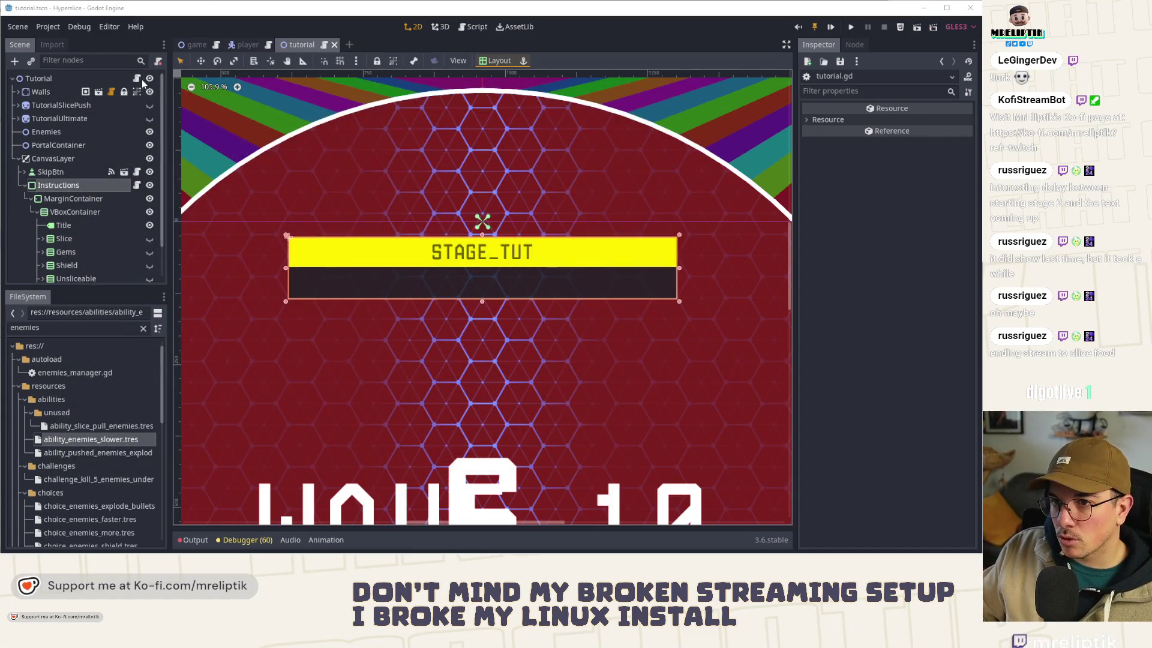
Step: Open tutorial.gd from the Tutorial node, shrink the font, and scroll to the top
left_click(140, 80)
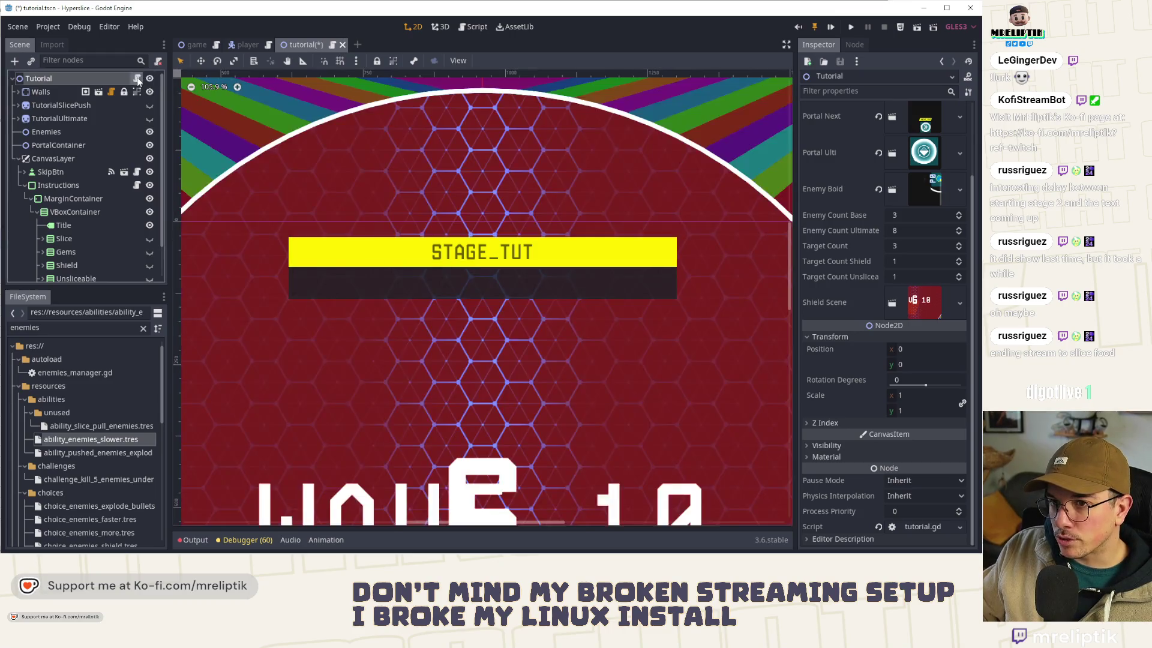
left_click(137, 79)
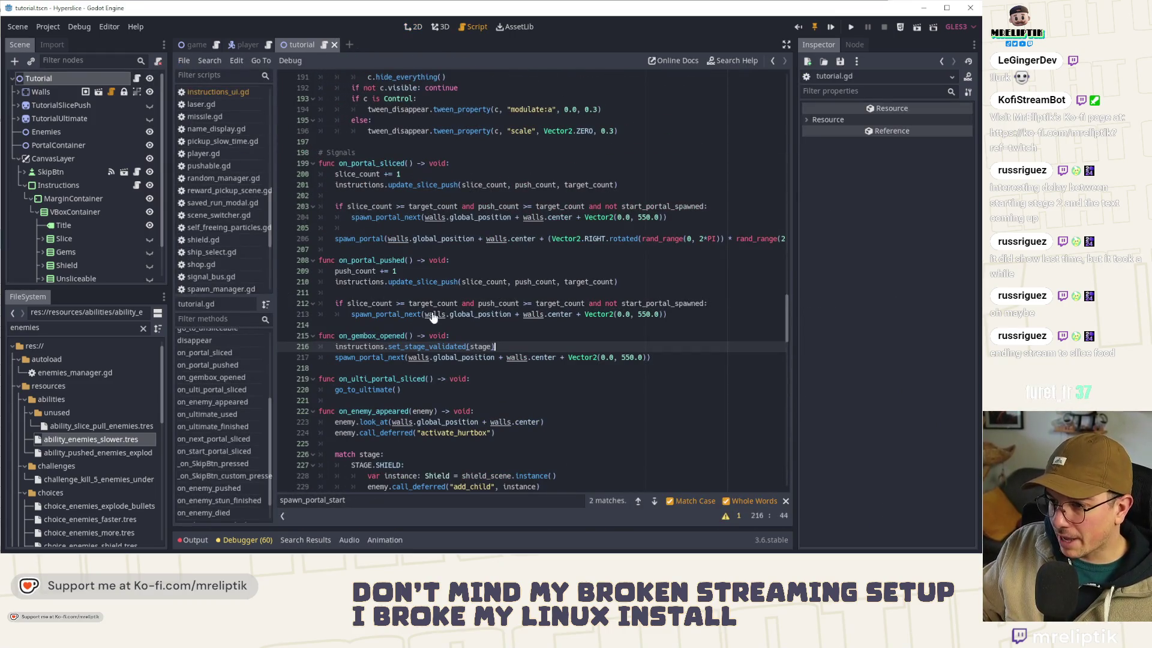
key("ctrl+minus")
left_click_drag(785, 316, 800, 117)
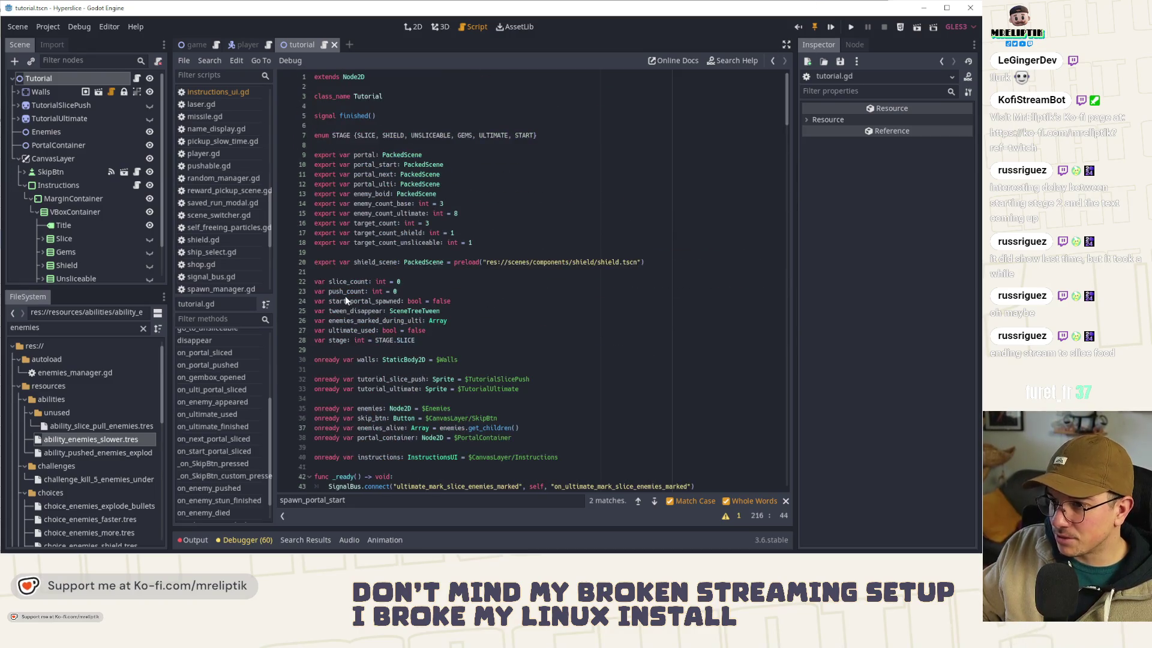